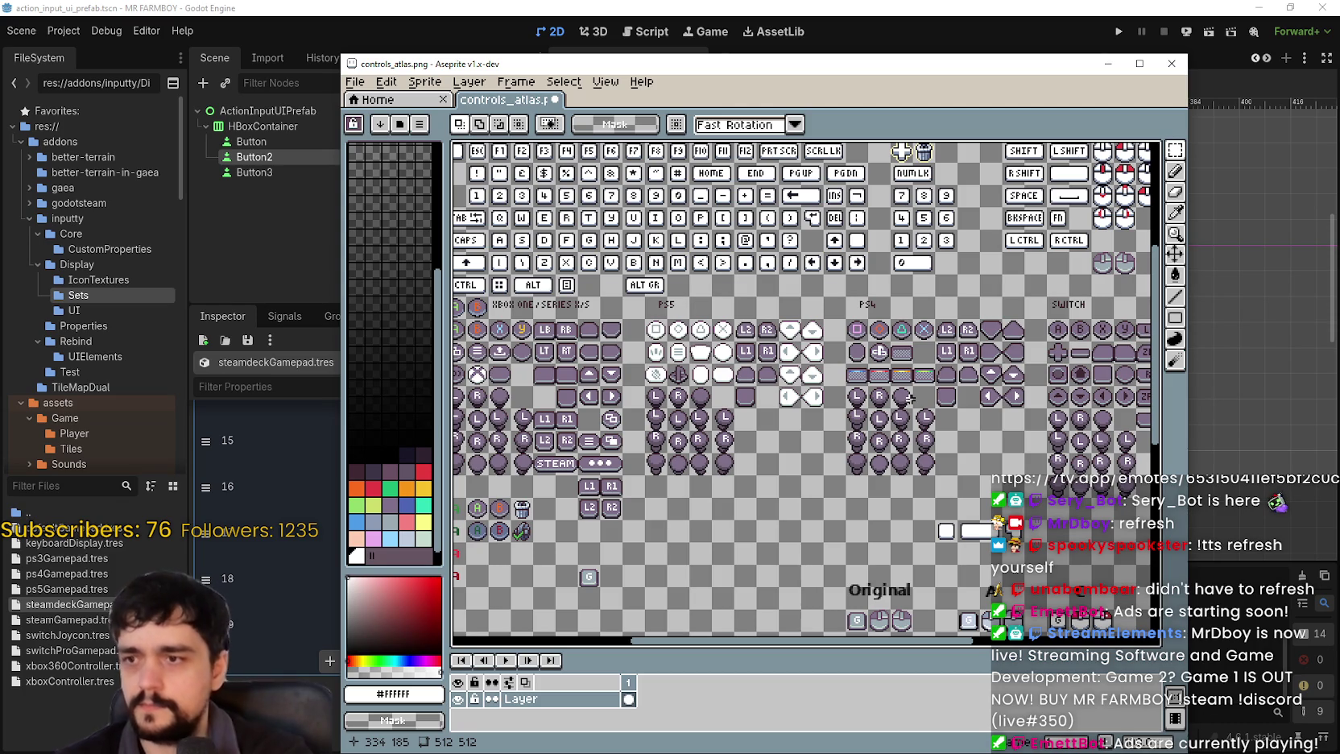
# - Scroll controls_atlas.png to the Xbox glyphs, then return to the Godot editor
pyautogui.hscroll(-5, 725, 507)
pyautogui.scroll(-2, 725, 508)
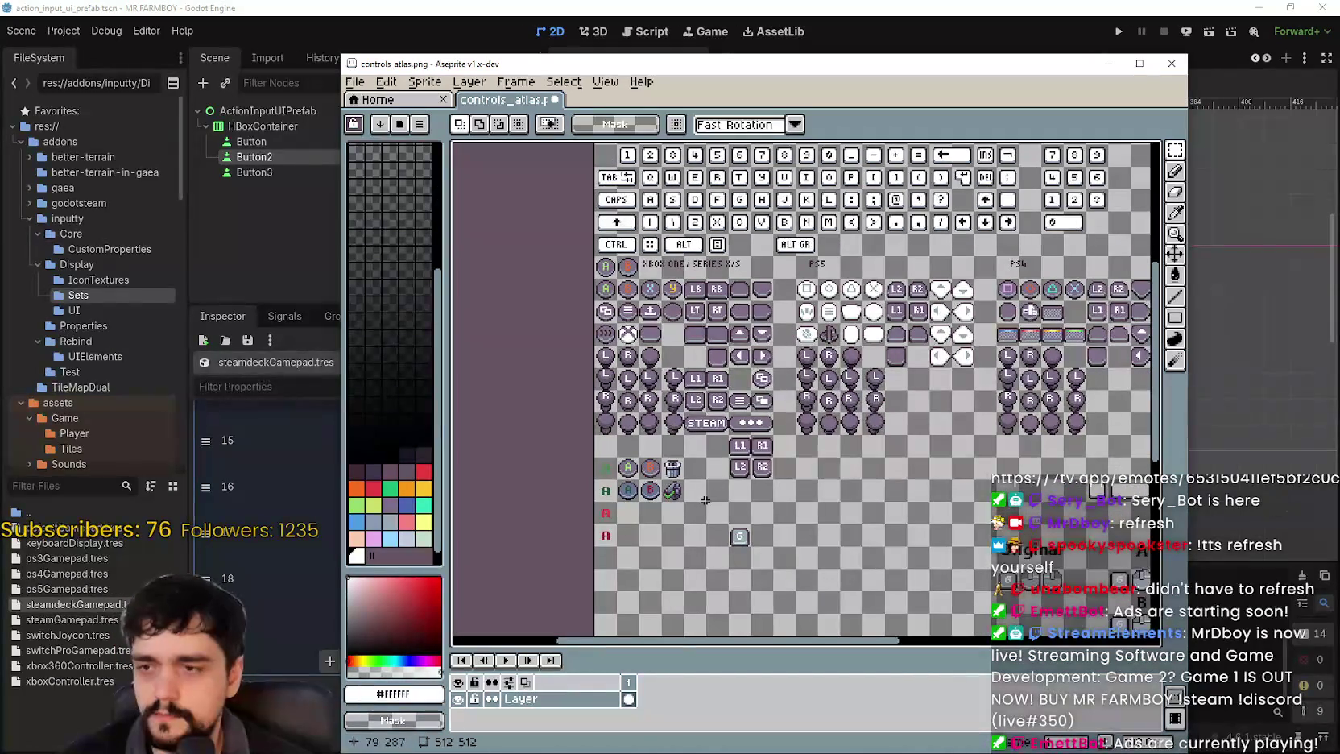
pyautogui.click(323, 17)
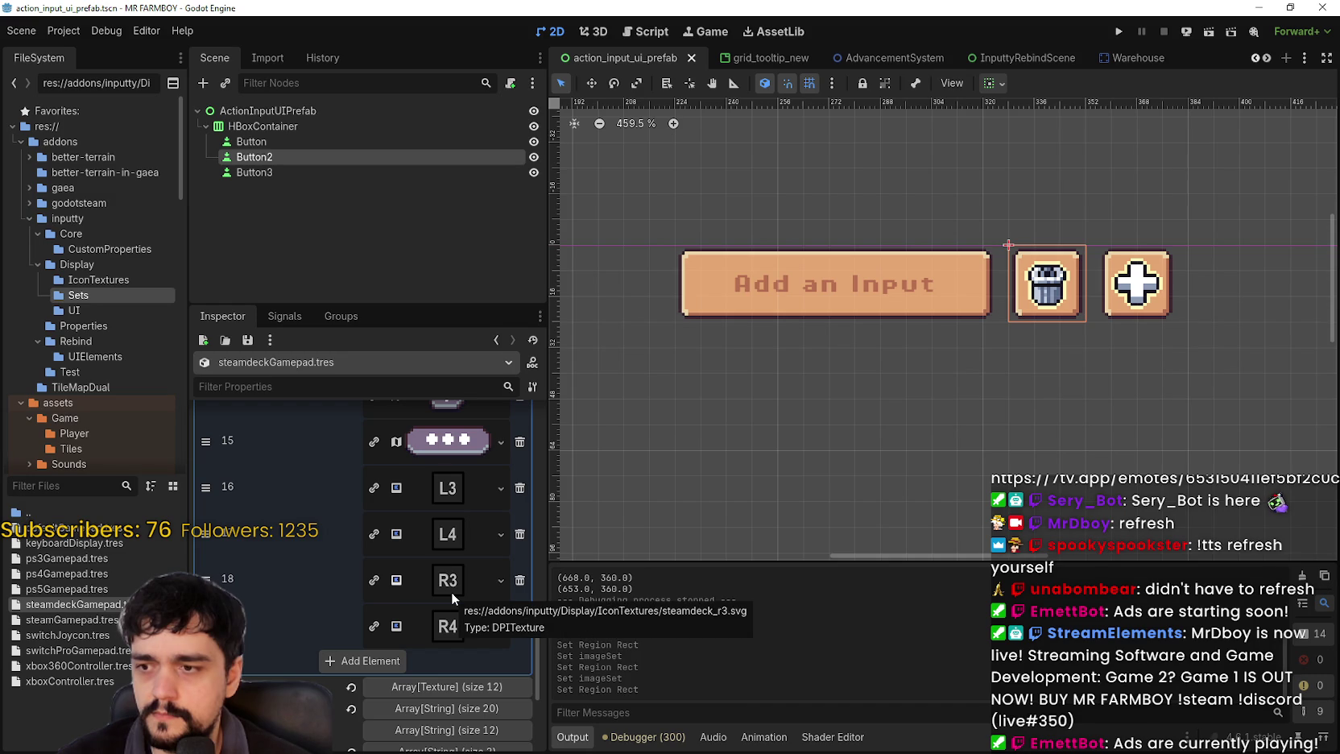
# - Scroll through the steamdeckGamepad.tres image array in the Inspector
pyautogui.scroll(5, 439, 634)
pyautogui.scroll(4, 437, 632)
pyautogui.scroll(-8, 426, 589)
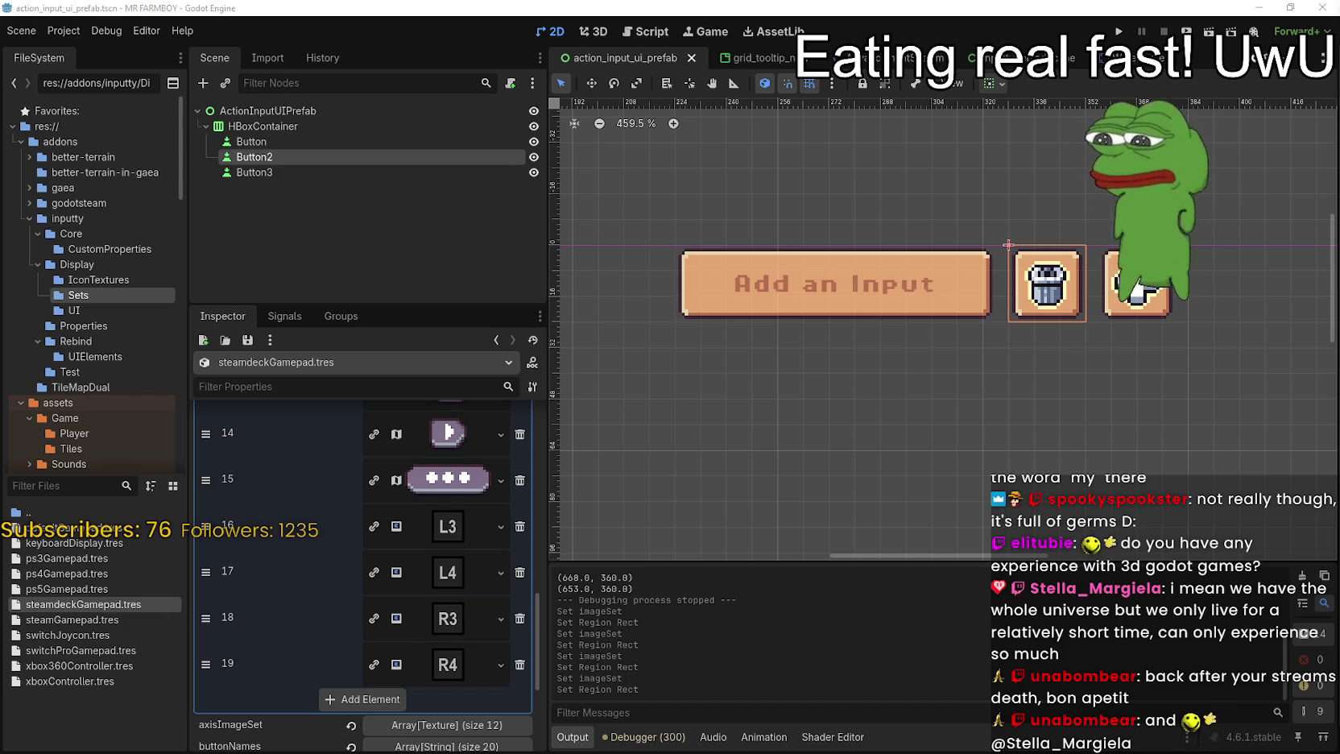
pyautogui.scroll(-5, 452, 565)
pyautogui.scroll(5, 458, 591)
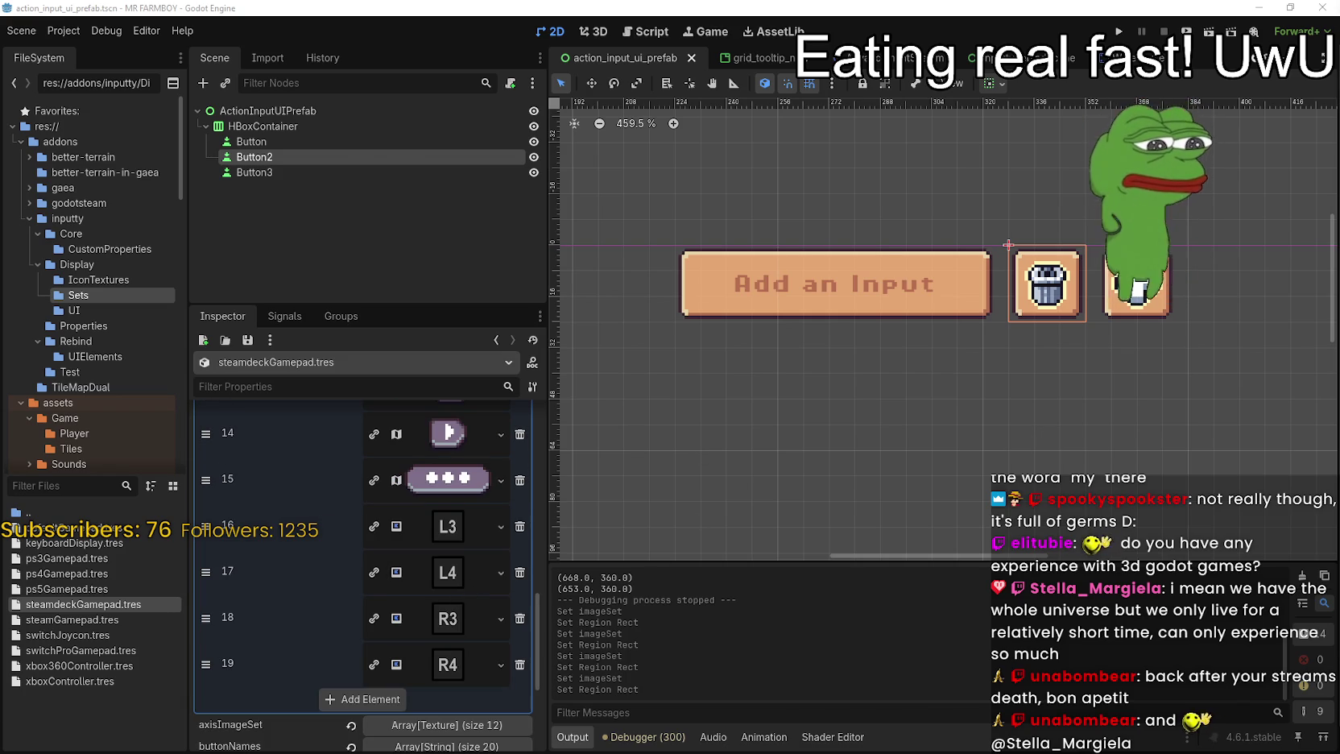
# - Switch to Aseprite's controls_atlas.png and pan toward the gamepad glyphs
pyautogui.hotkey('alt', 'Tab')
pyautogui.scroll(5, 751, 451)
pyautogui.moveTo(714, 561)
pyautogui.mouseDown()
pyautogui.moveTo(751, 451)
pyautogui.moveTo(779, 437)
pyautogui.mouseUp()
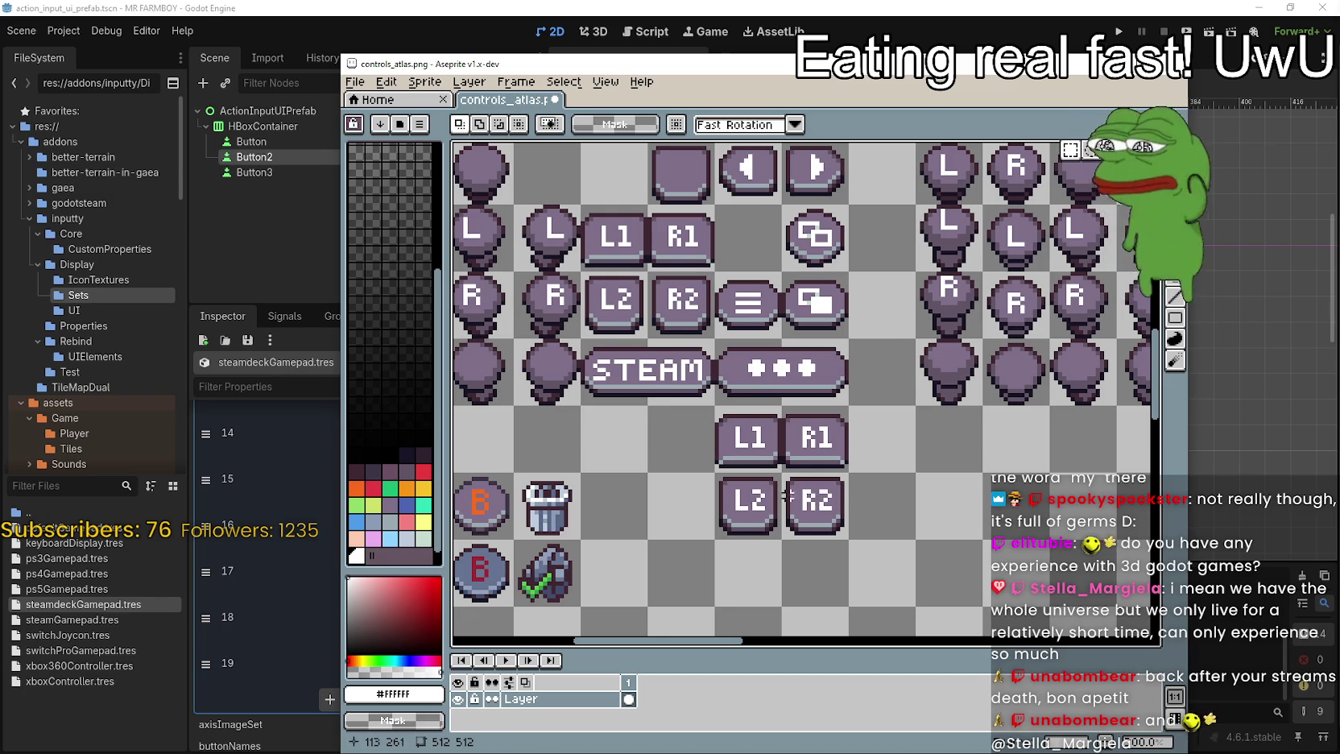
# - Zoom and pan across the controls atlas to the numpad 3 key
pyautogui.scroll(-3, 793, 495)
pyautogui.scroll(2, 809, 273)
pyautogui.scroll(-2, 809, 273)
pyautogui.scroll(1, 810, 273)
pyautogui.moveTo(708, 320)
pyautogui.mouseDown()
pyautogui.moveTo(745, 327)
pyautogui.moveTo(730, 351)
pyautogui.mouseUp()
pyautogui.scroll(2, 736, 348)
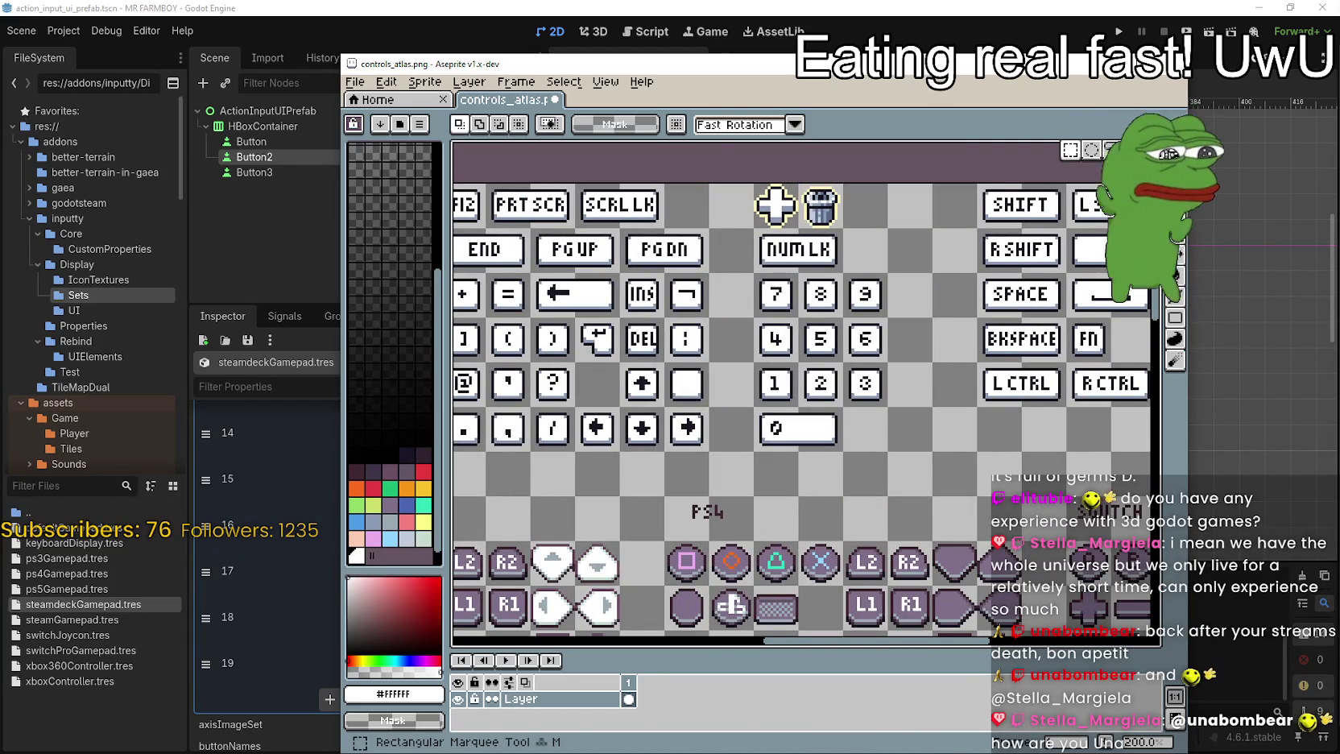
# - Select the 3 digit on the numpad 3 key with the Magic Wand
pyautogui.press('w')
pyautogui.scroll(3, 865, 380)
pyautogui.scroll(-1, 855, 379)
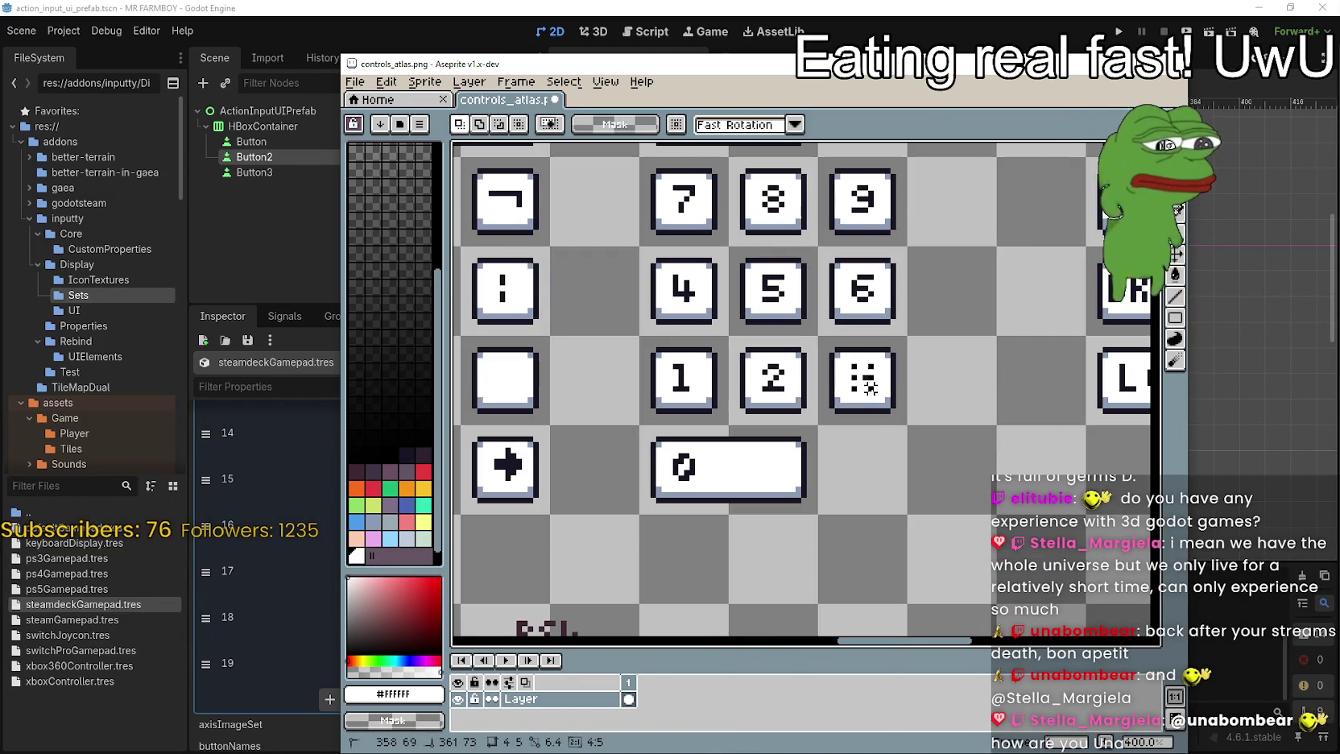
pyautogui.scroll(1, 861, 394)
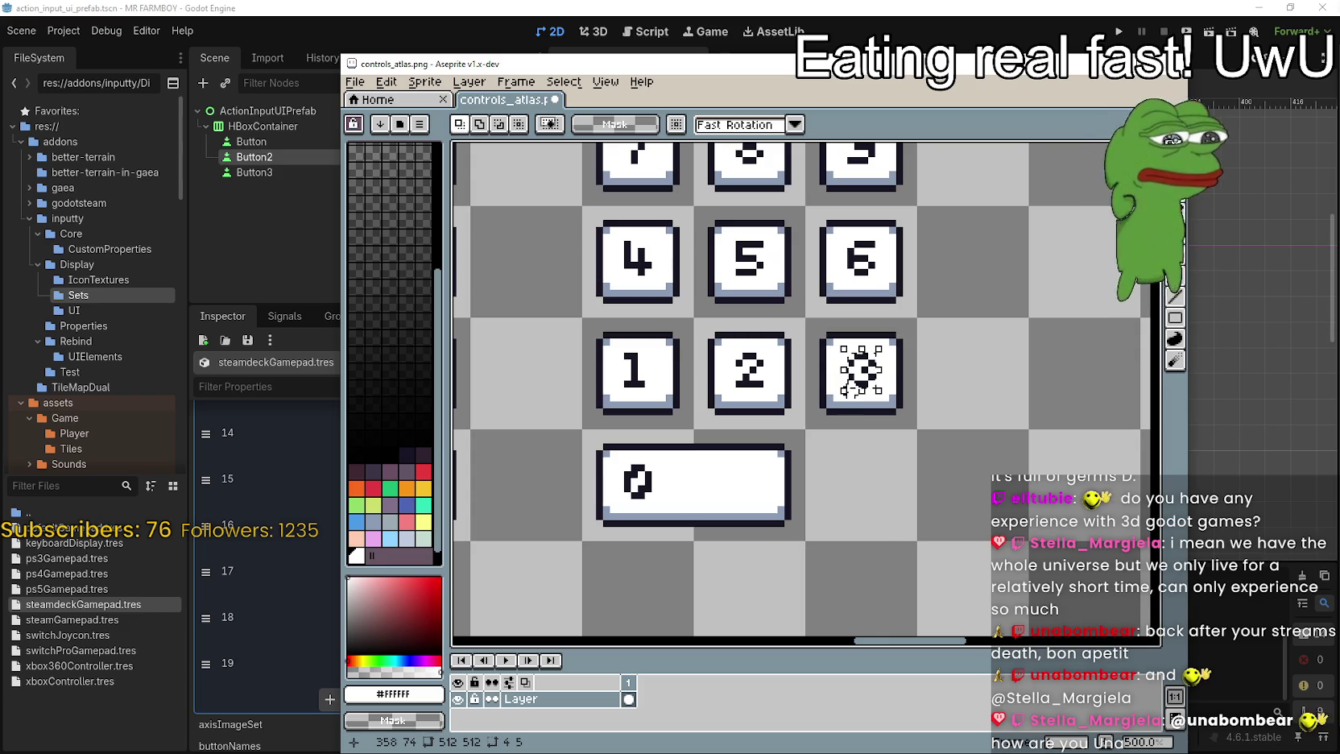
pyautogui.scroll(-4, 860, 369)
pyautogui.scroll(4, 872, 402)
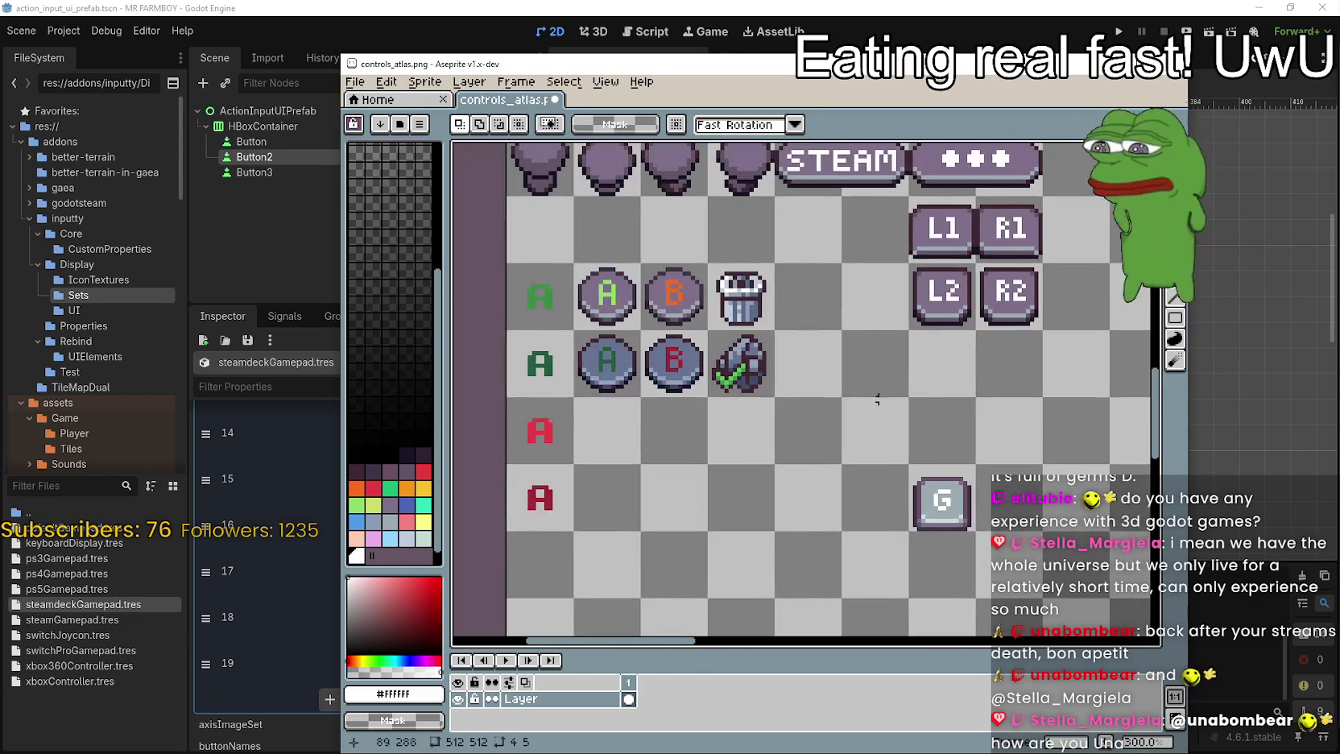
pyautogui.scroll(-1, 873, 402)
pyautogui.scroll(1, 873, 402)
# - Paste the 3 into an empty cell below the R2 glyph and commit it
pyautogui.hotkey('ctrl', 'v')
pyautogui.scroll(-1, 805, 391)
pyautogui.scroll(1, 805, 390)
pyautogui.moveTo(805, 390); pyautogui.dragTo(966, 418)
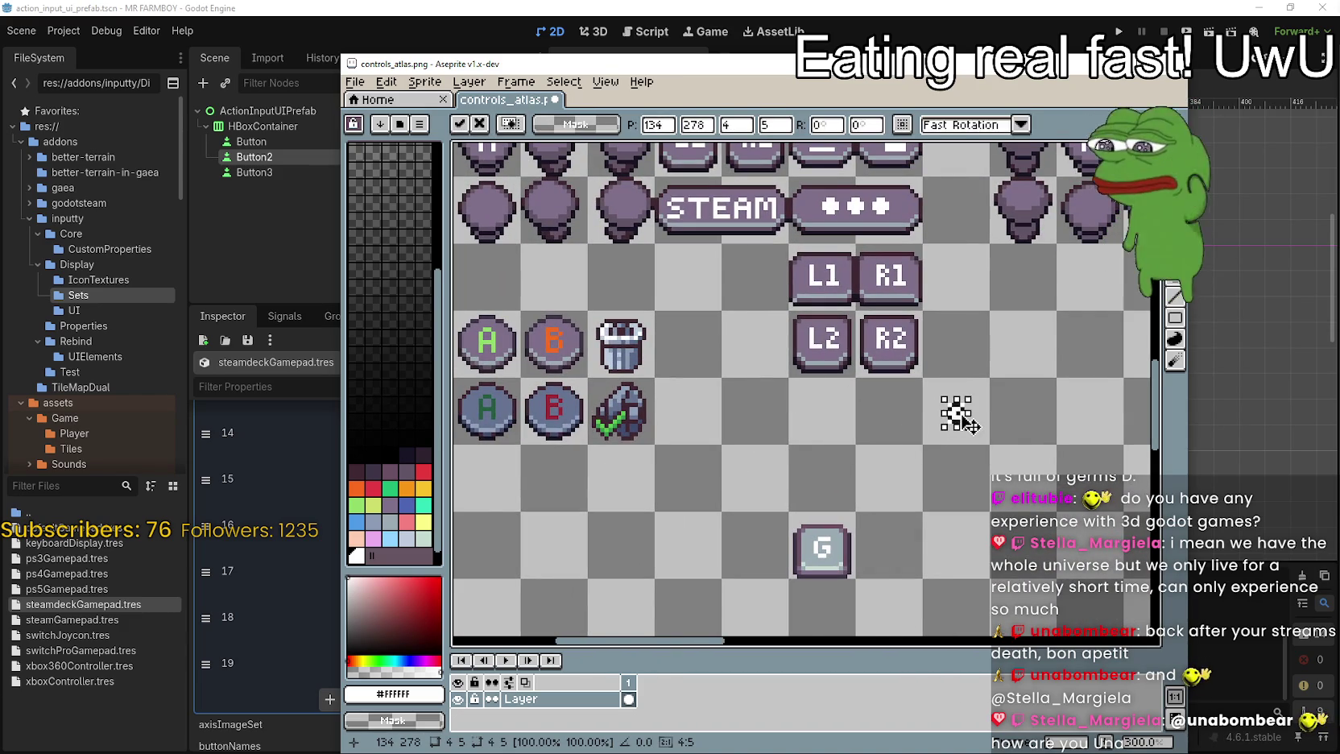
pyautogui.scroll(-3, 962, 417)
pyautogui.scroll(3, 850, 317)
pyautogui.scroll(1, 851, 316)
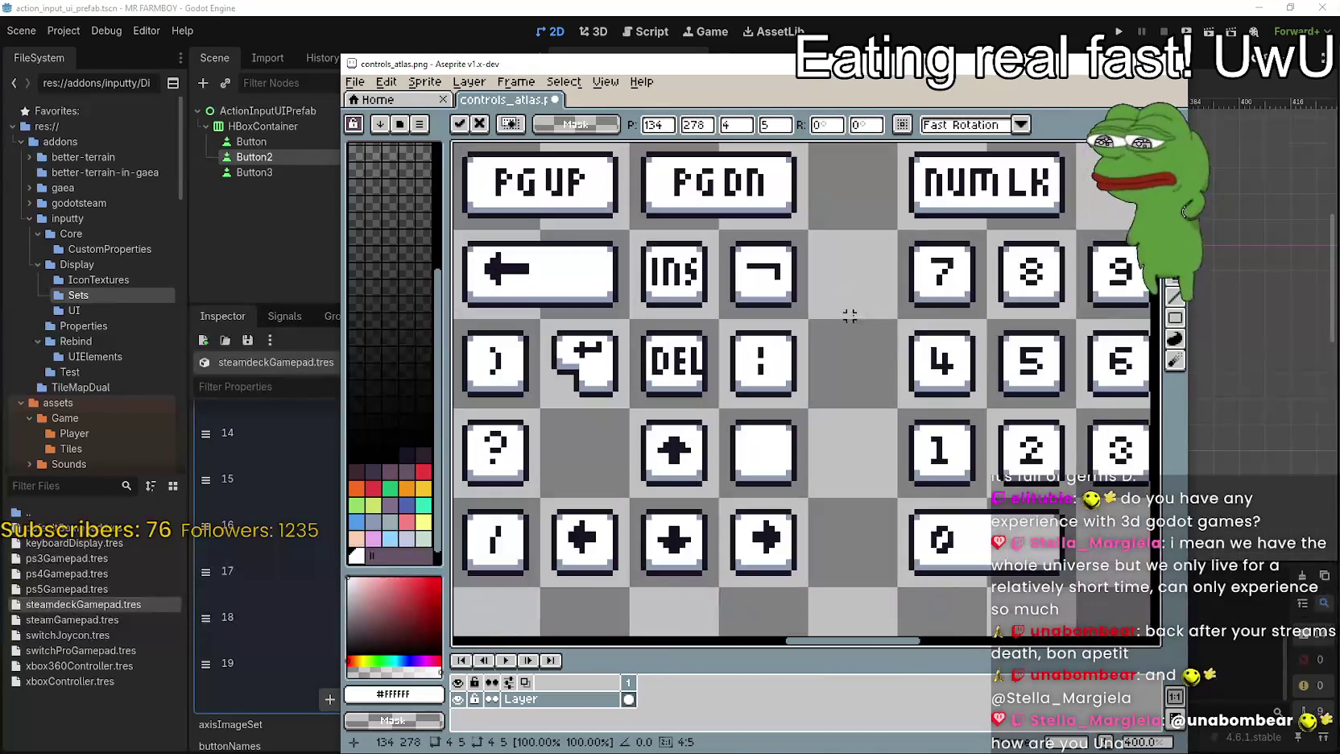
pyautogui.press('Return')
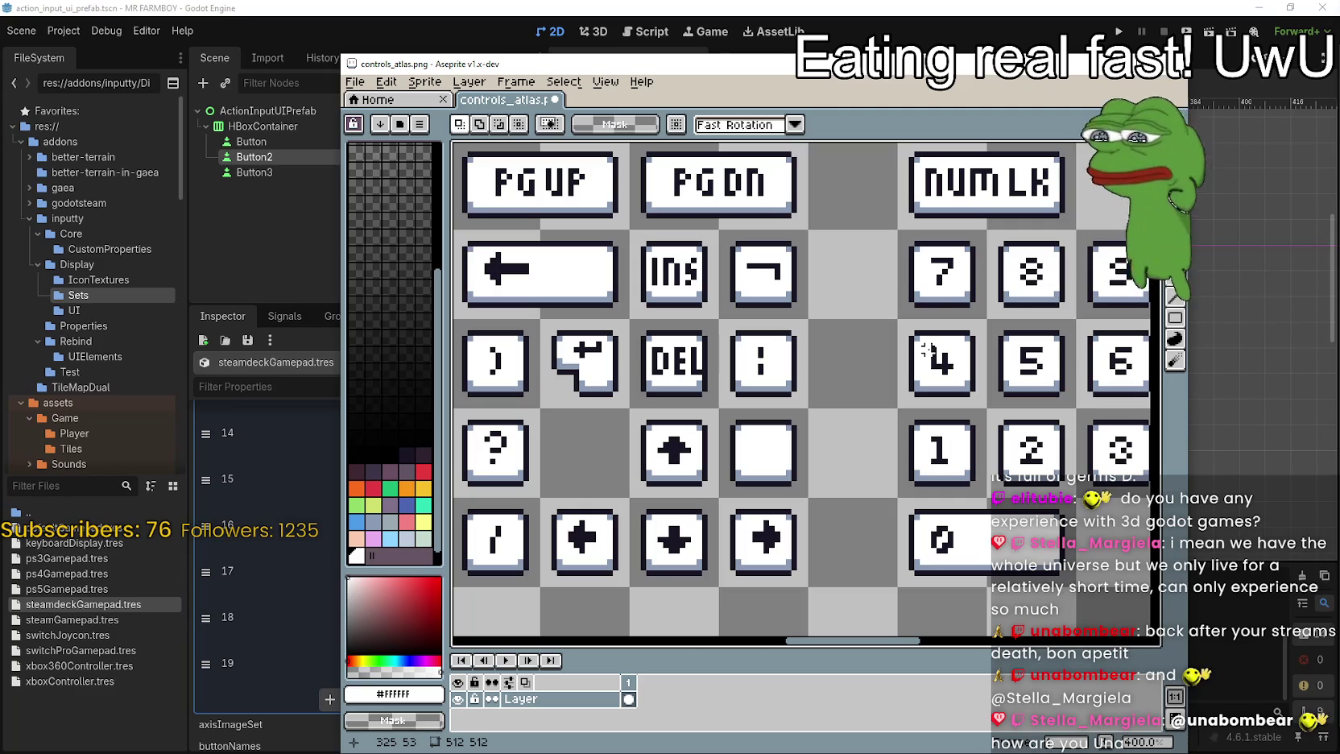
# - Paste the copied 4 digit into the atlas
pyautogui.scroll(-3, 930, 355)
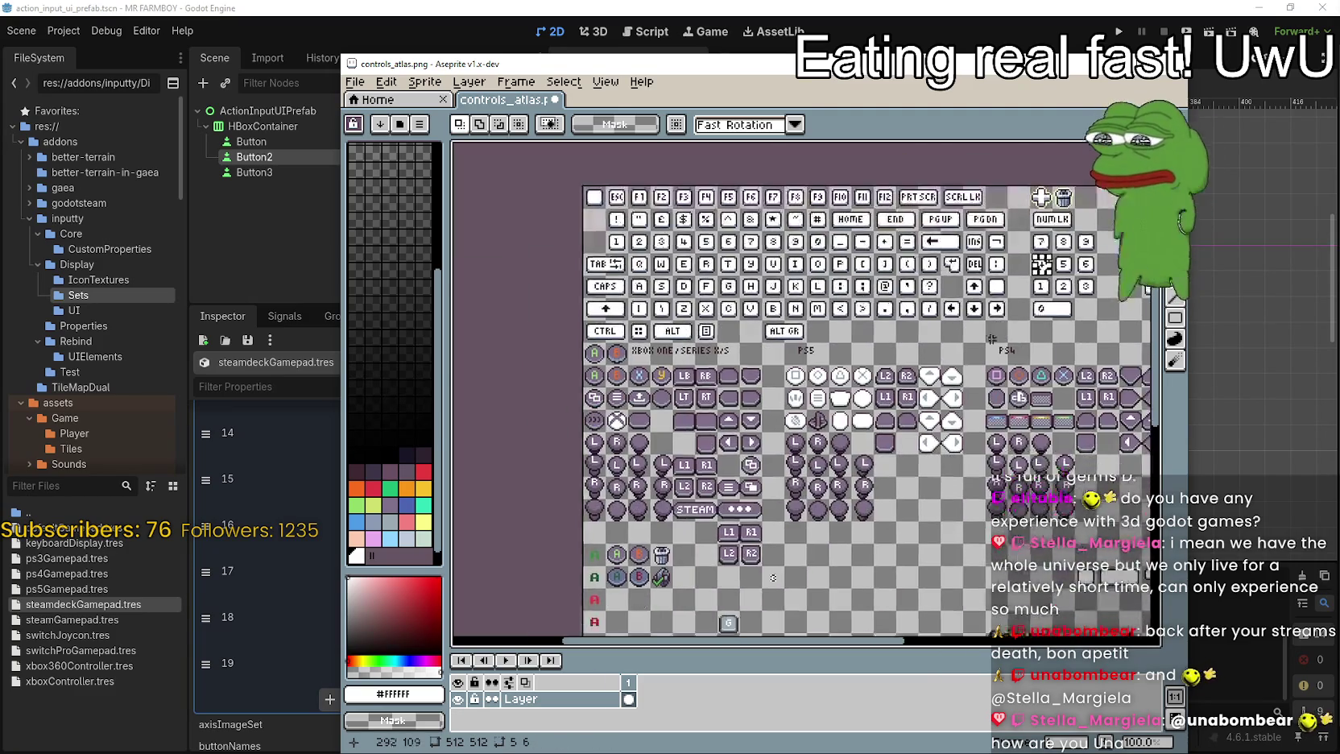
pyautogui.scroll(5, 772, 577)
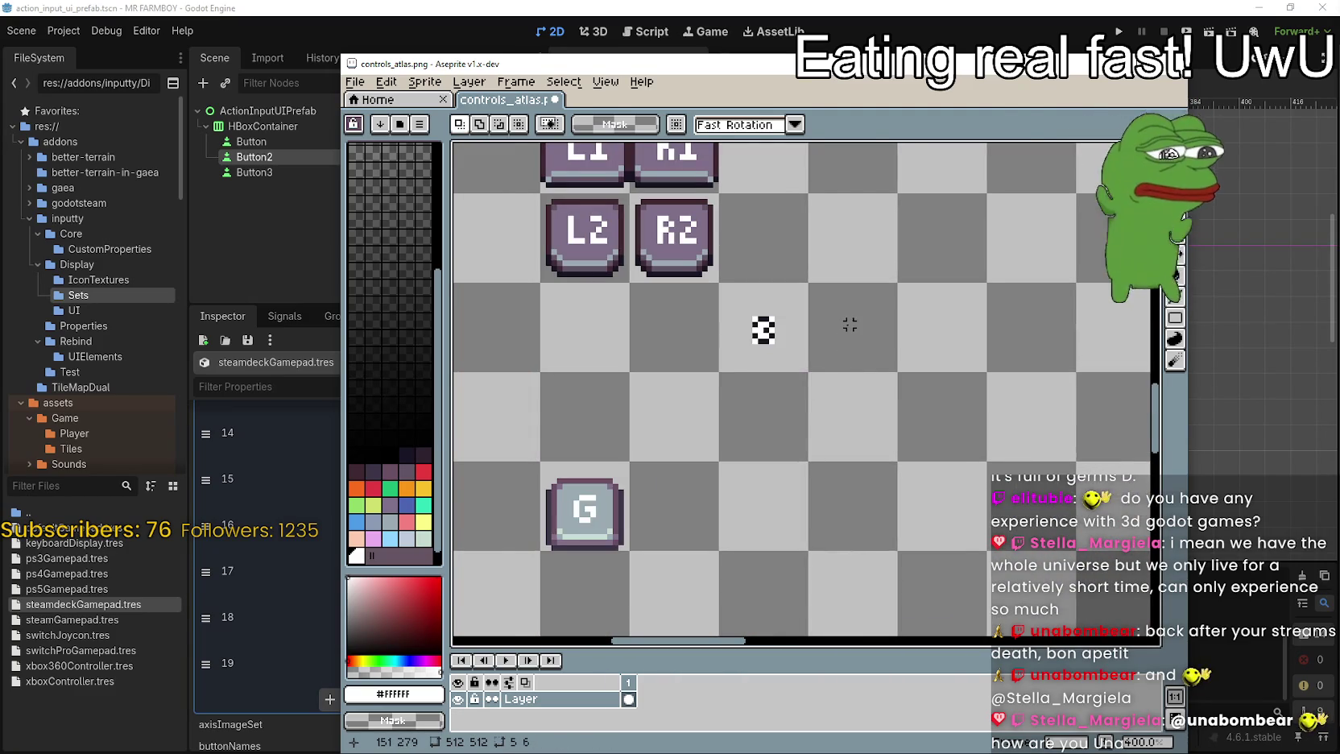
pyautogui.hotkey('ctrl', 'v')
pyautogui.scroll(1, 849, 324)
# - Place the 4 beside the 3 to read '34' and select the area around both digits
pyautogui.moveTo(805, 427)
pyautogui.mouseDown()
pyautogui.moveTo(797, 347)
pyautogui.moveTo(764, 420)
pyautogui.mouseUp()
pyautogui.click(829, 422)
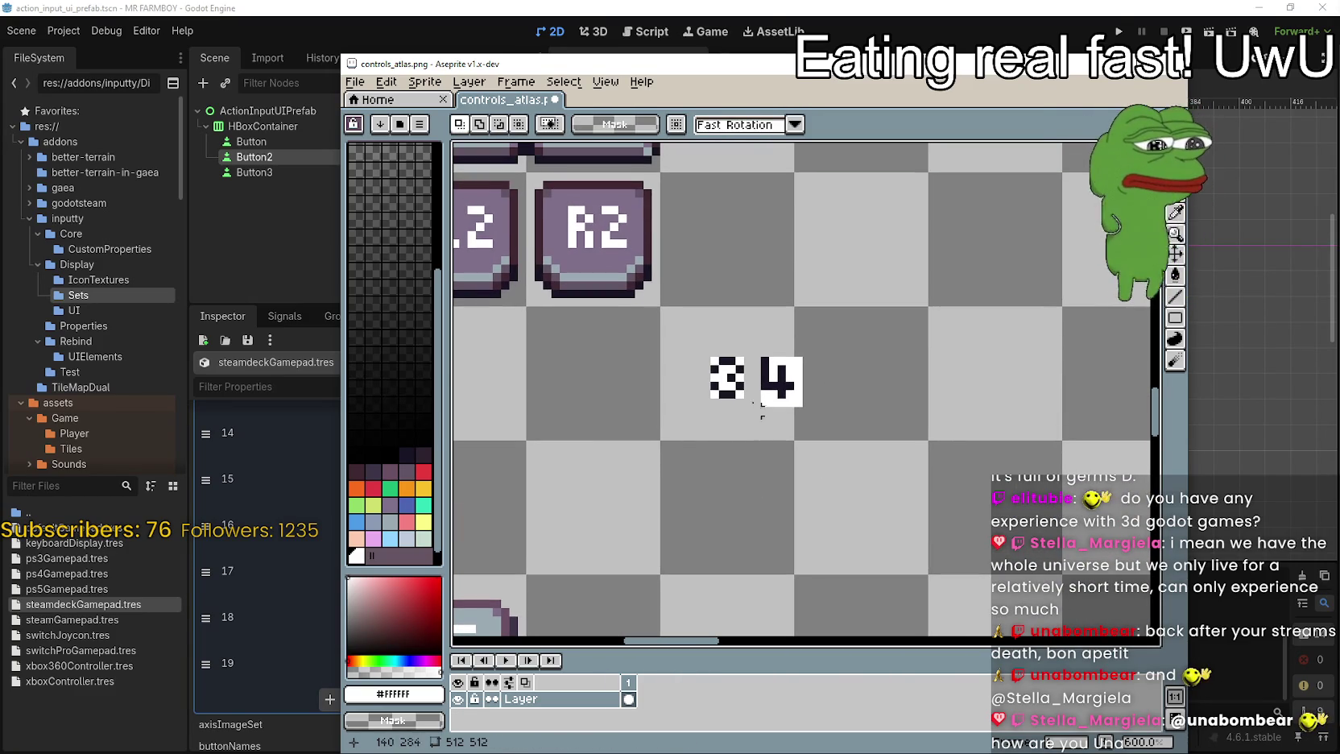
pyautogui.moveTo(698, 326); pyautogui.dragTo(836, 423)
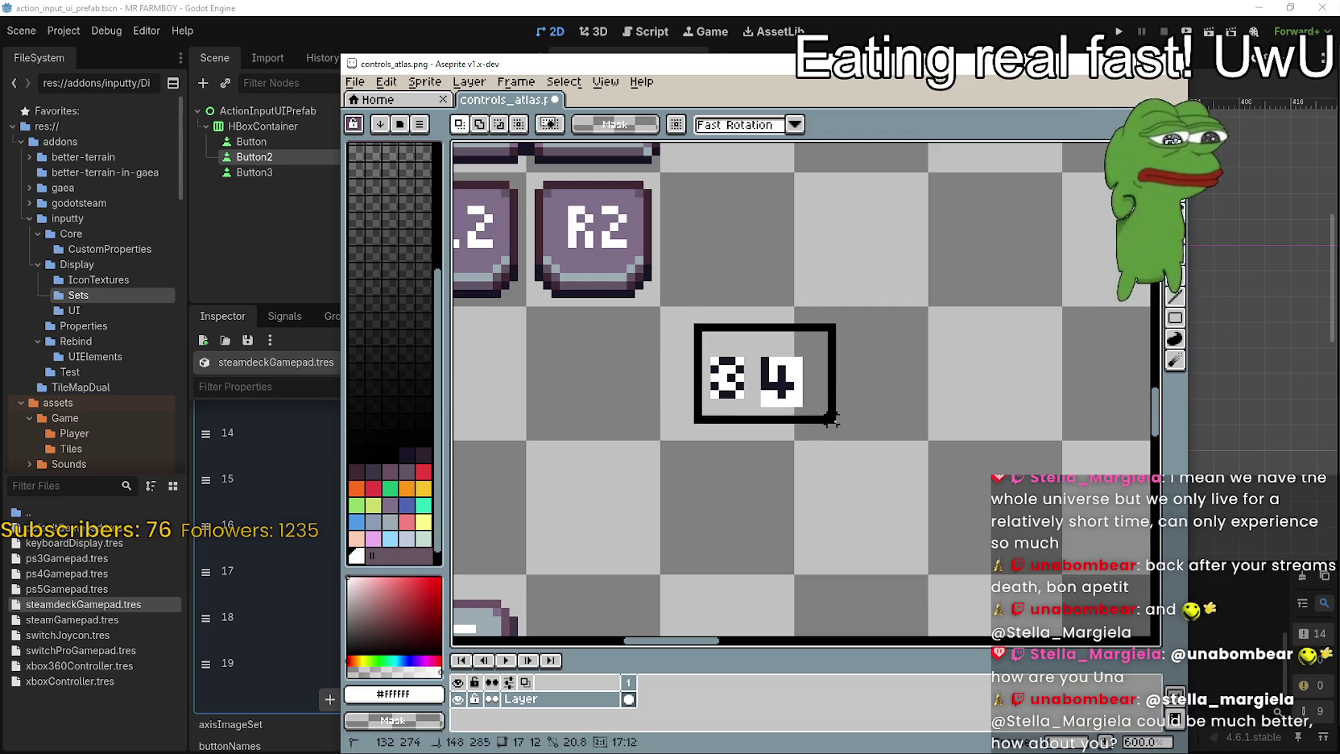
# - Make the white backgrounds around and inside the 3 and 4 transparent with the Paint Bucket
pyautogui.press('g')
pyautogui.scroll(2, 794, 358)
pyautogui.click(802, 364)
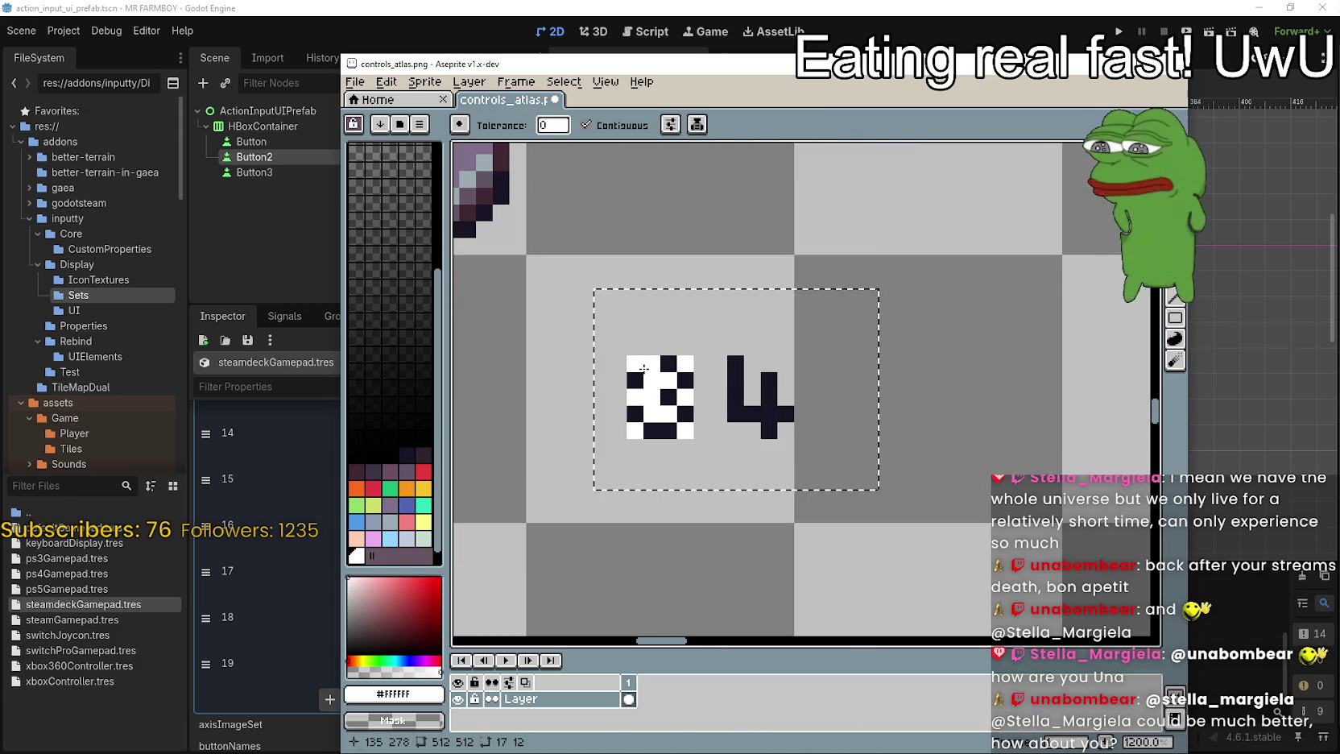
pyautogui.click(652, 396)
pyautogui.click(643, 366)
pyautogui.click(685, 364)
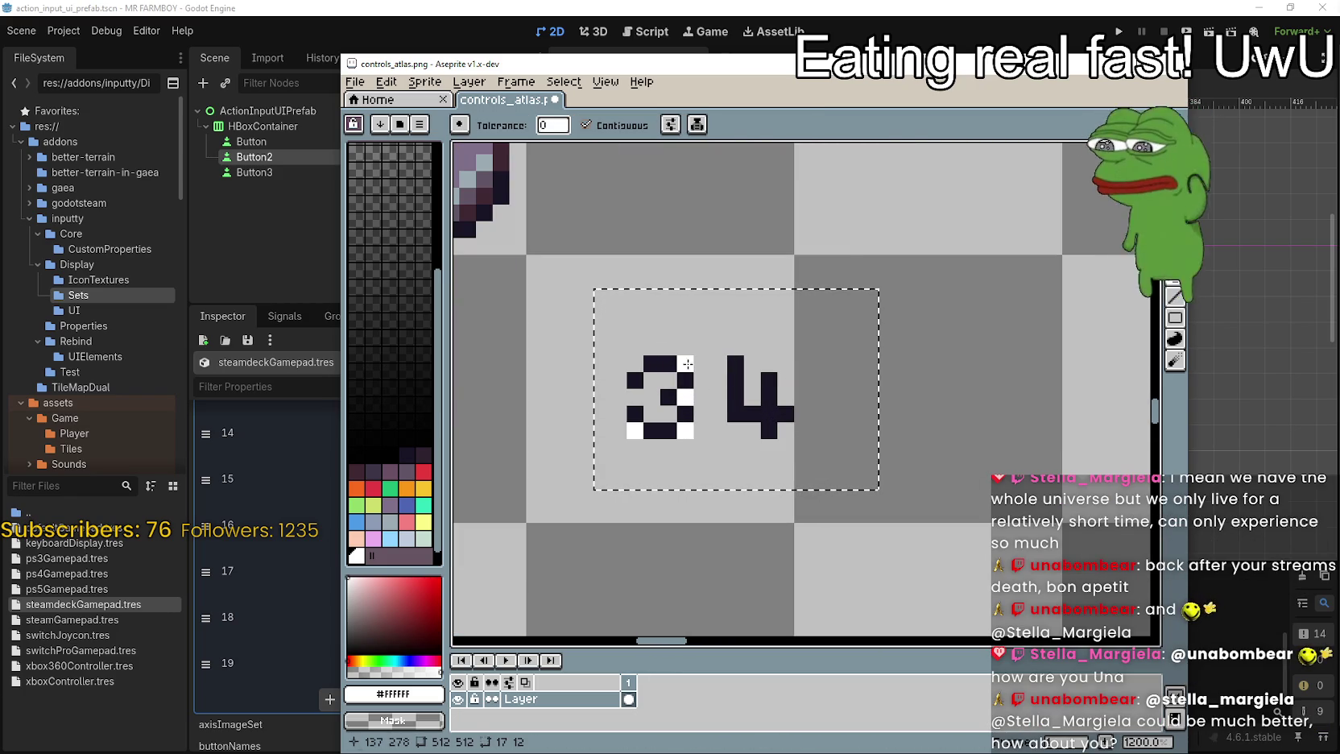
pyautogui.click(686, 396)
pyautogui.click(694, 435)
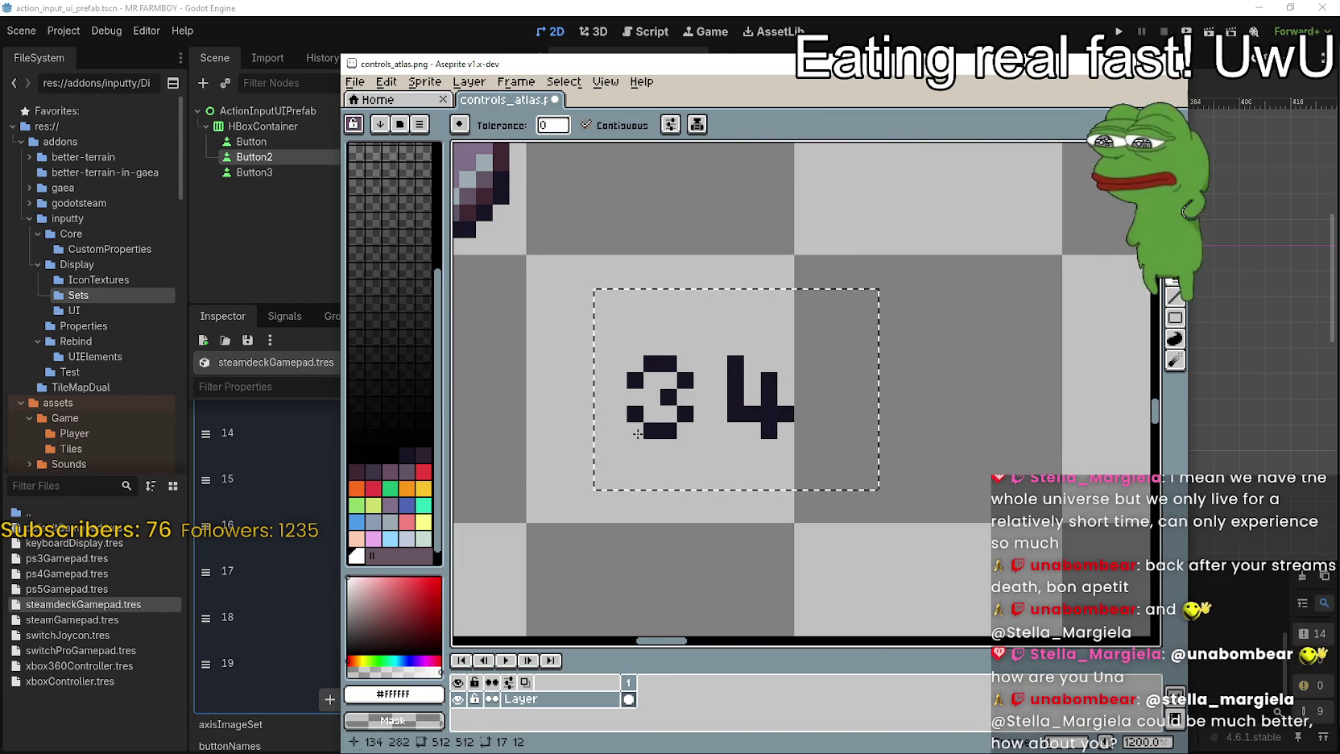
pyautogui.click(636, 431)
pyautogui.scroll(-3, 644, 432)
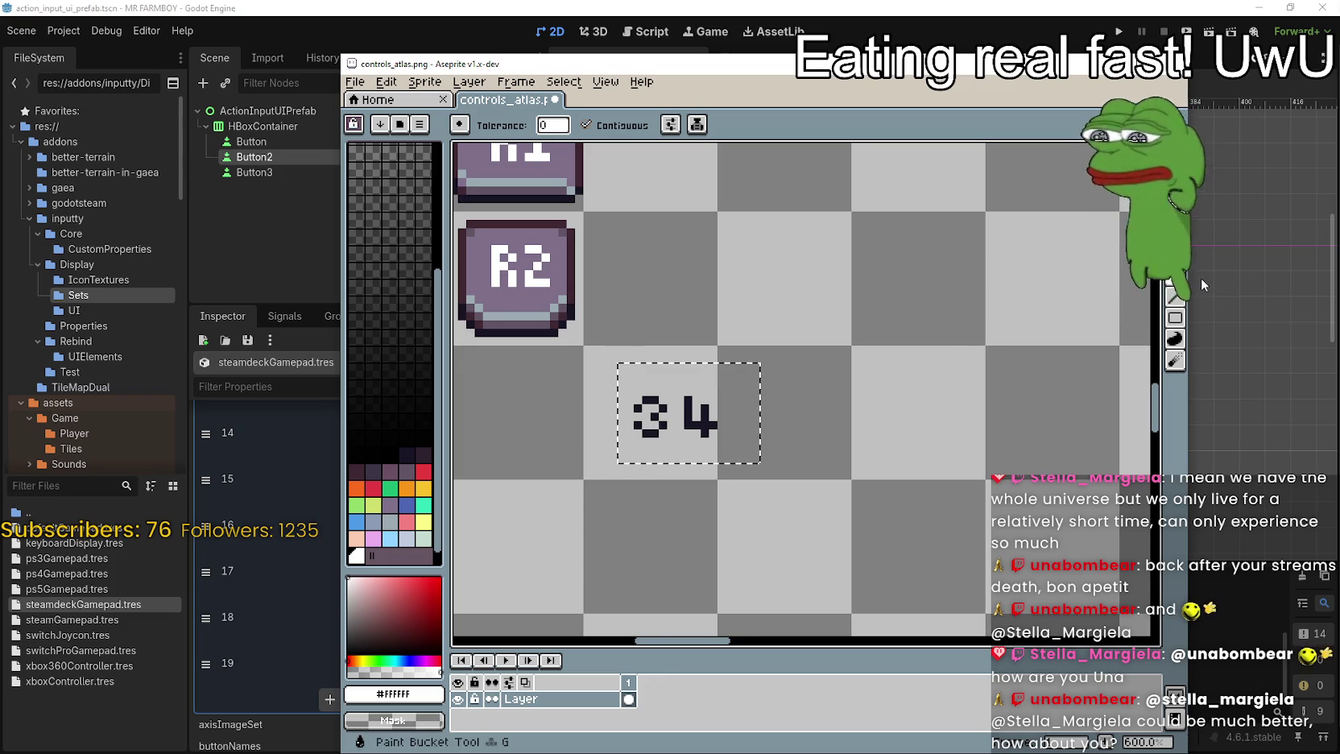
# - Fill the dark 4 and every part of the 3 with white
pyautogui.click(681, 417)
pyautogui.click(649, 431)
pyautogui.click(657, 414)
pyautogui.click(660, 402)
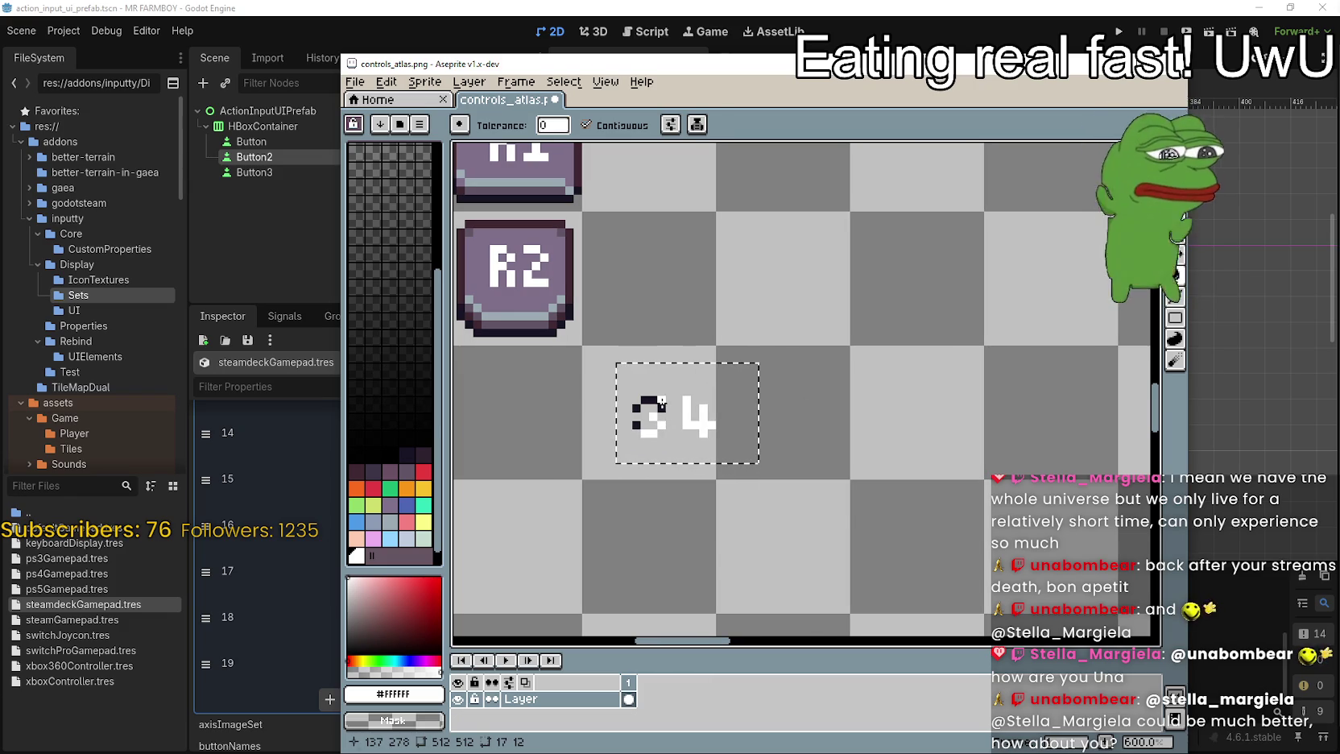
pyautogui.click(649, 397)
pyautogui.click(637, 407)
pyautogui.click(637, 420)
pyautogui.scroll(-2, 639, 422)
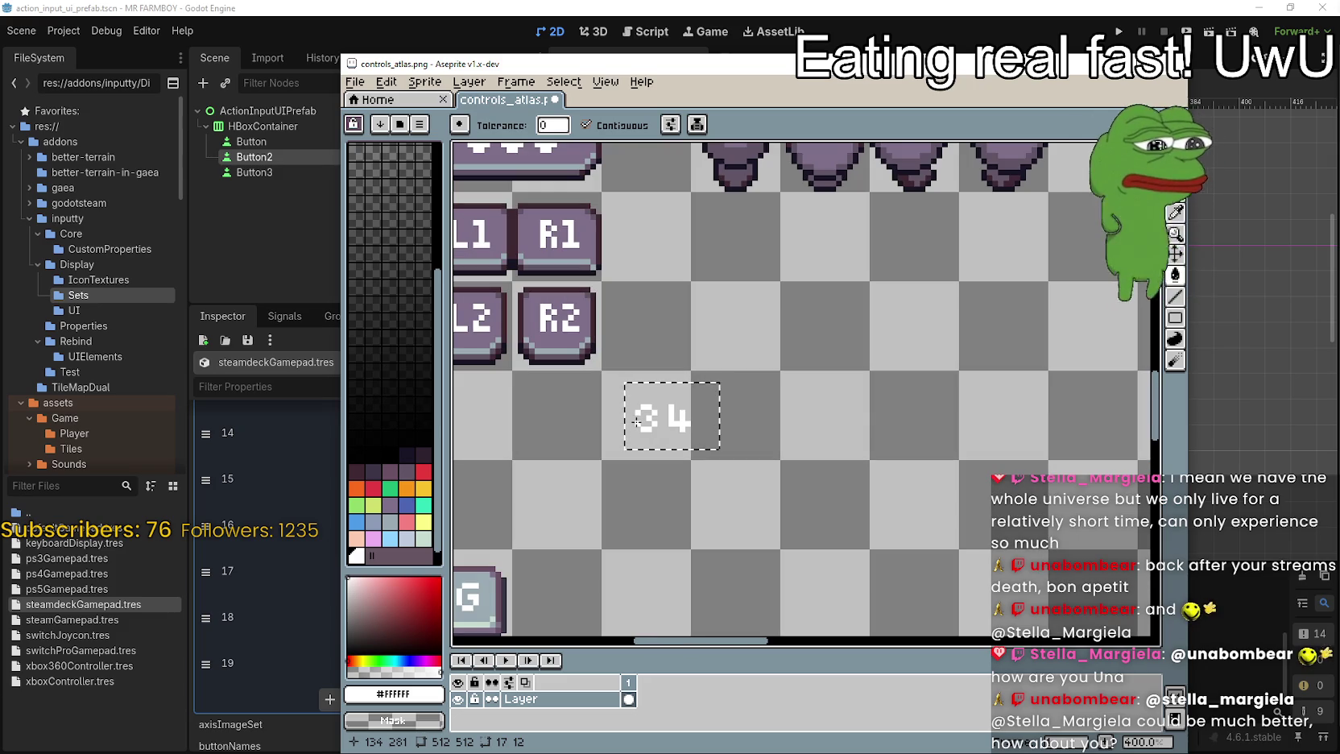
# - Deselect the finished digits and marquee-select the L1, R1, L2, R2 button block
pyautogui.moveTo(603, 388); pyautogui.dragTo(780, 424)
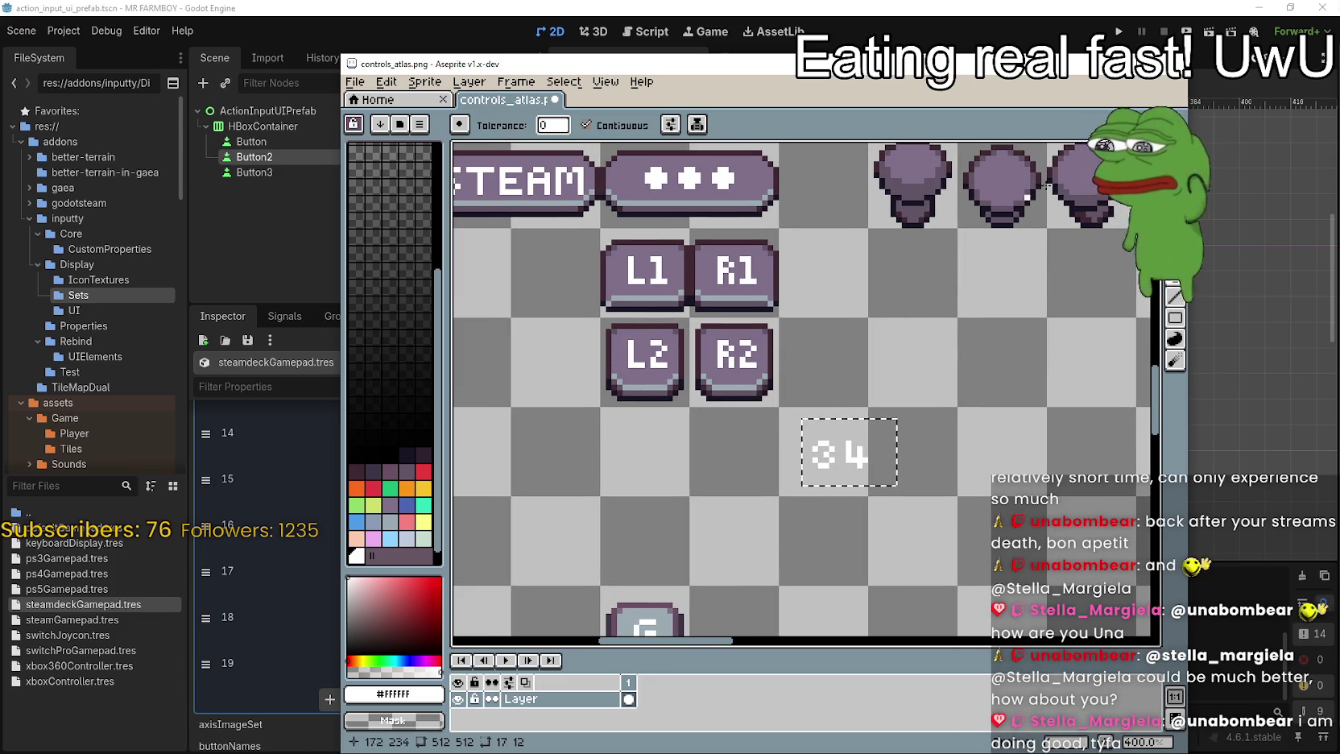
pyautogui.click(942, 302)
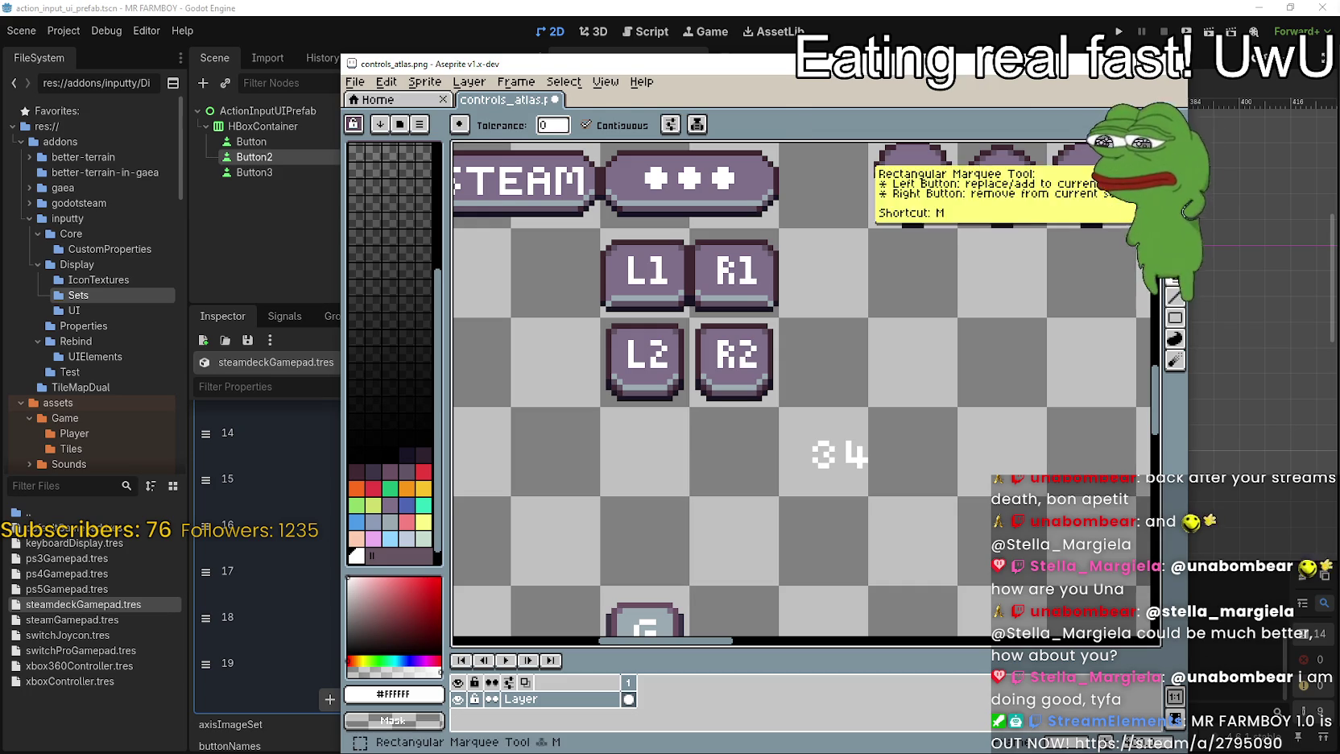
pyautogui.click(1176, 120)
pyautogui.moveTo(641, 281)
pyautogui.mouseDown()
pyautogui.moveTo(690, 292)
pyautogui.moveTo(783, 368)
pyautogui.mouseUp()
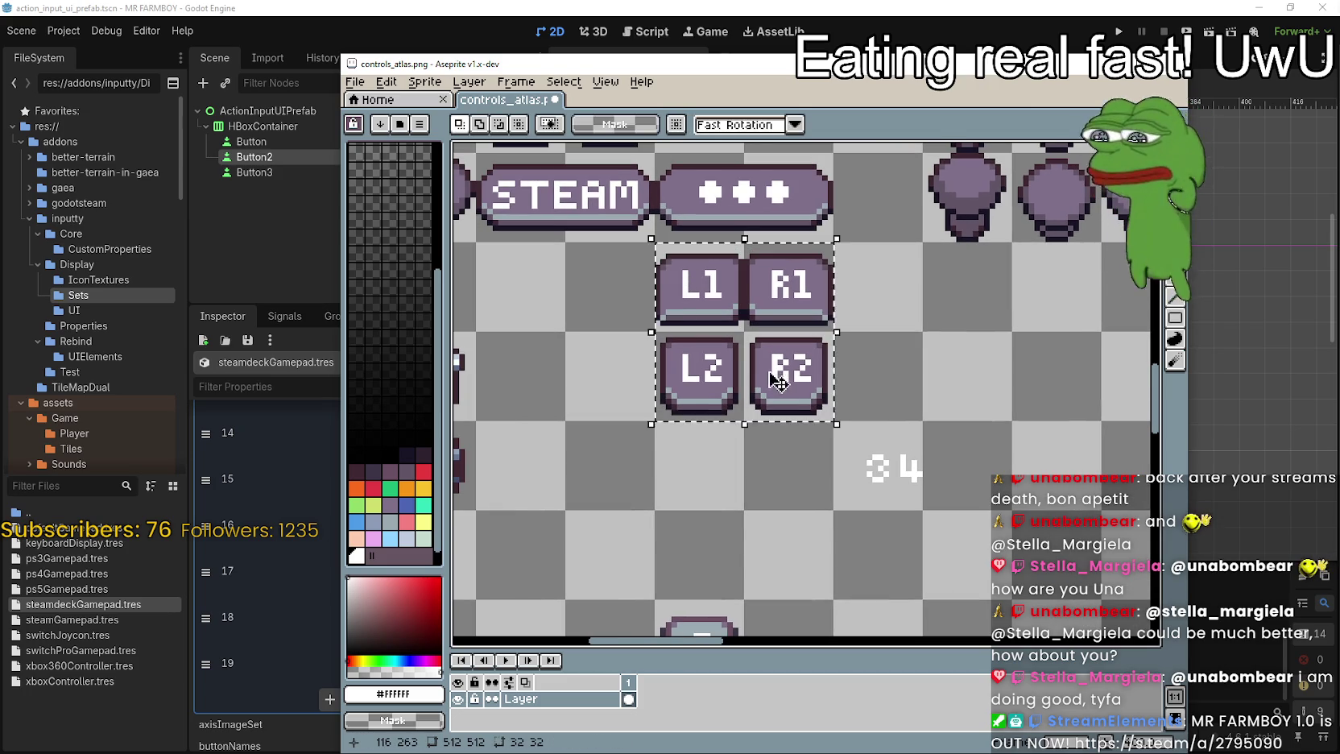
# - Duplicate the L1, R1, L2, R2 block one cell over and commit the copy
pyautogui.scroll(-1, 783, 371)
pyautogui.scroll(-3, 849, 380)
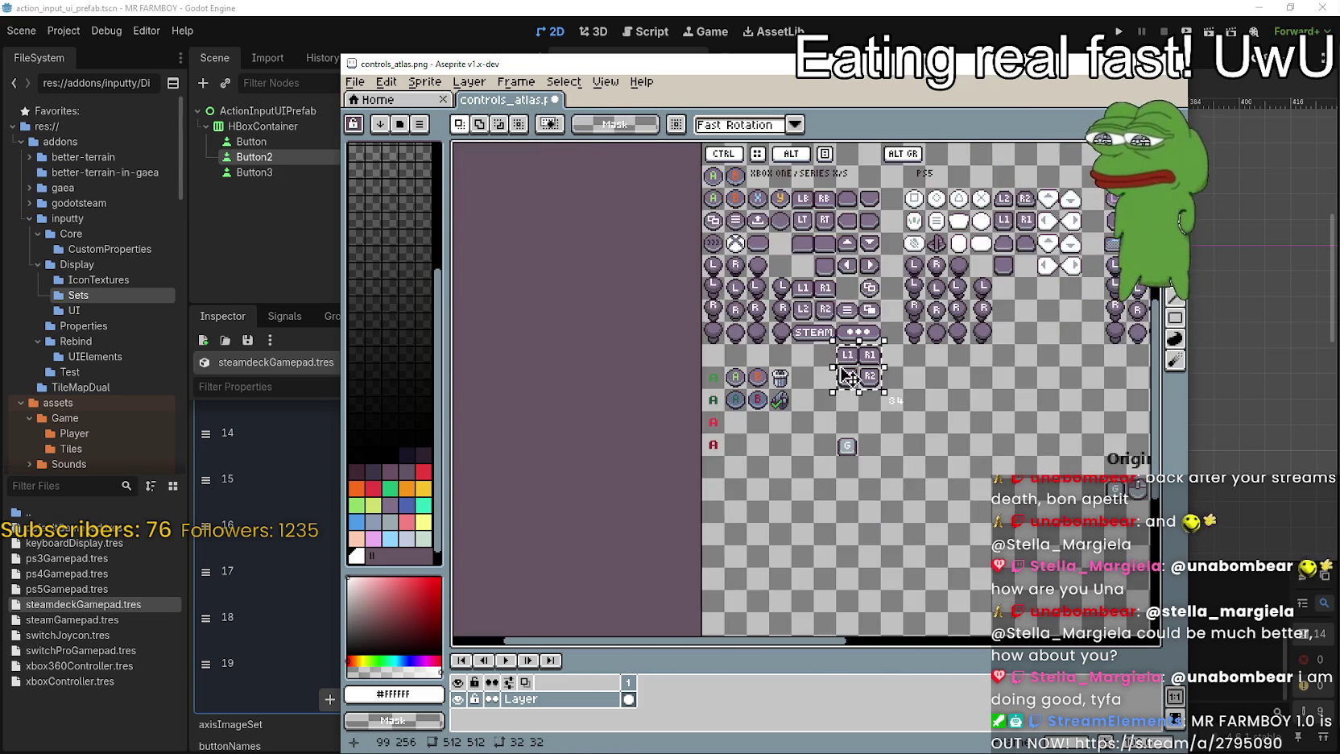
pyautogui.scroll(2, 849, 380)
pyautogui.click(841, 398)
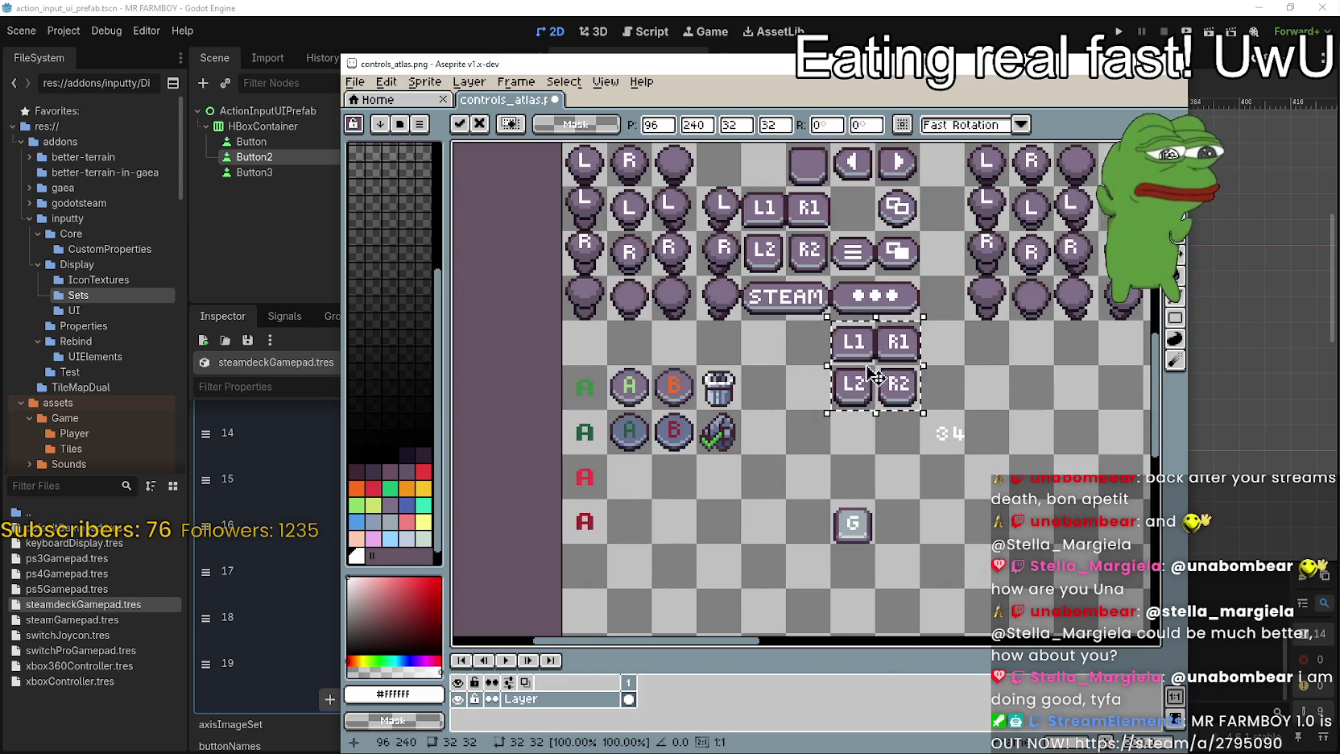
pyautogui.scroll(1, 841, 399)
pyautogui.moveTo(842, 398)
pyautogui.mouseDown()
pyautogui.moveTo(733, 388)
pyautogui.moveTo(785, 420)
pyautogui.mouseUp()
pyautogui.press('Return')
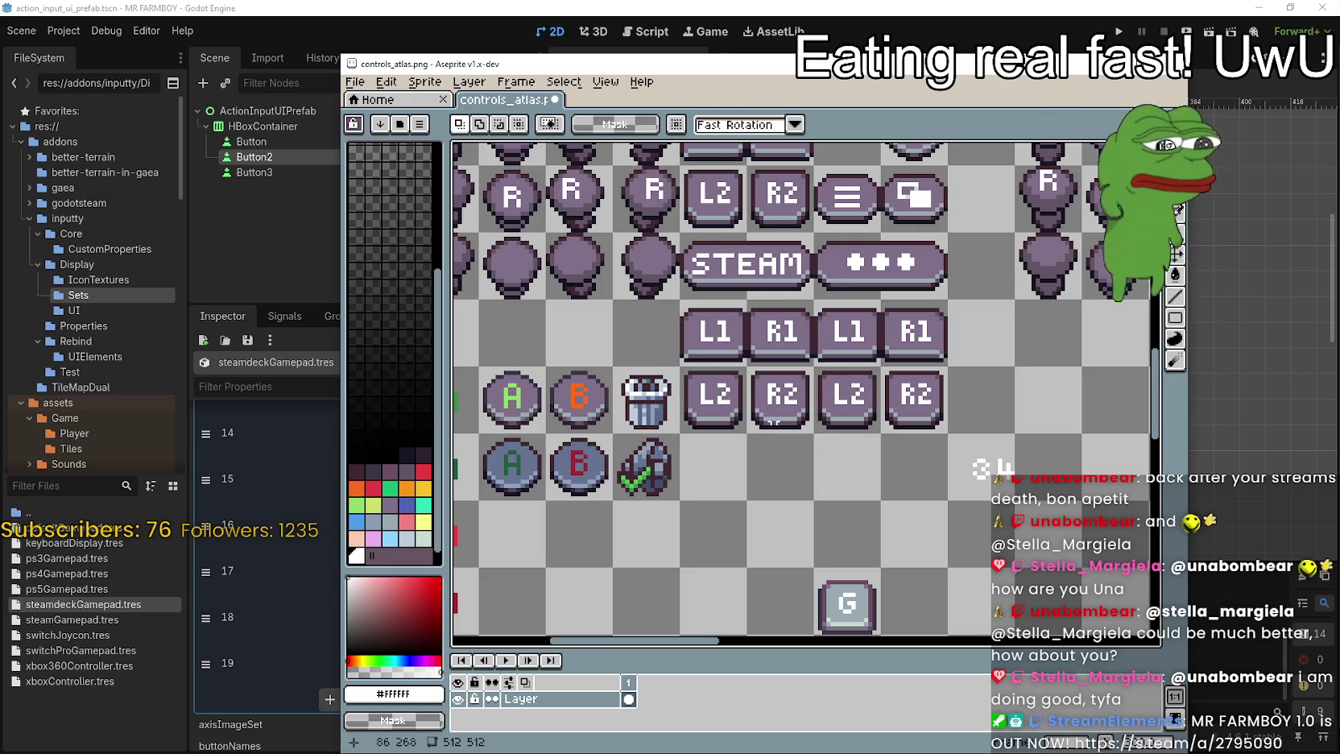
pyautogui.scroll(1, 697, 283)
pyautogui.scroll(1, 698, 284)
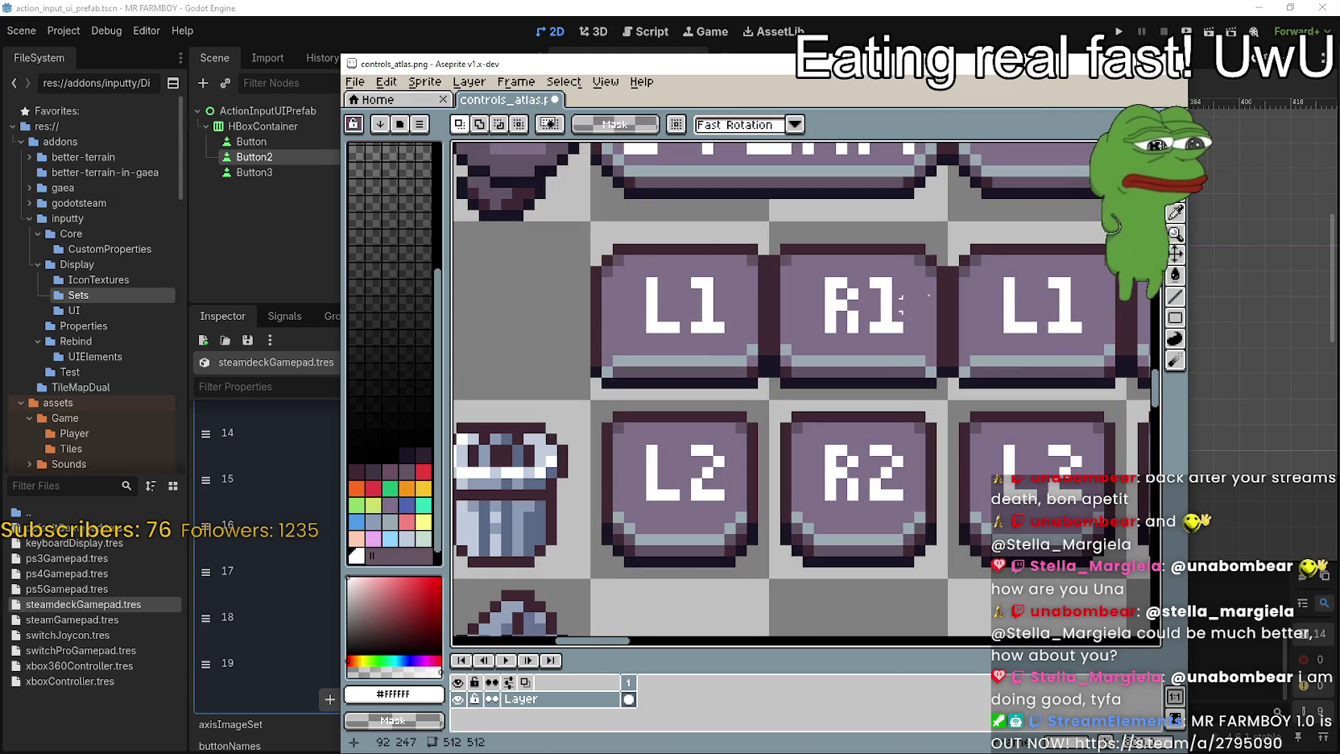
# - Sample the button purple and paint out the 1s and 2s on the copied buttons
pyautogui.click(1176, 211)
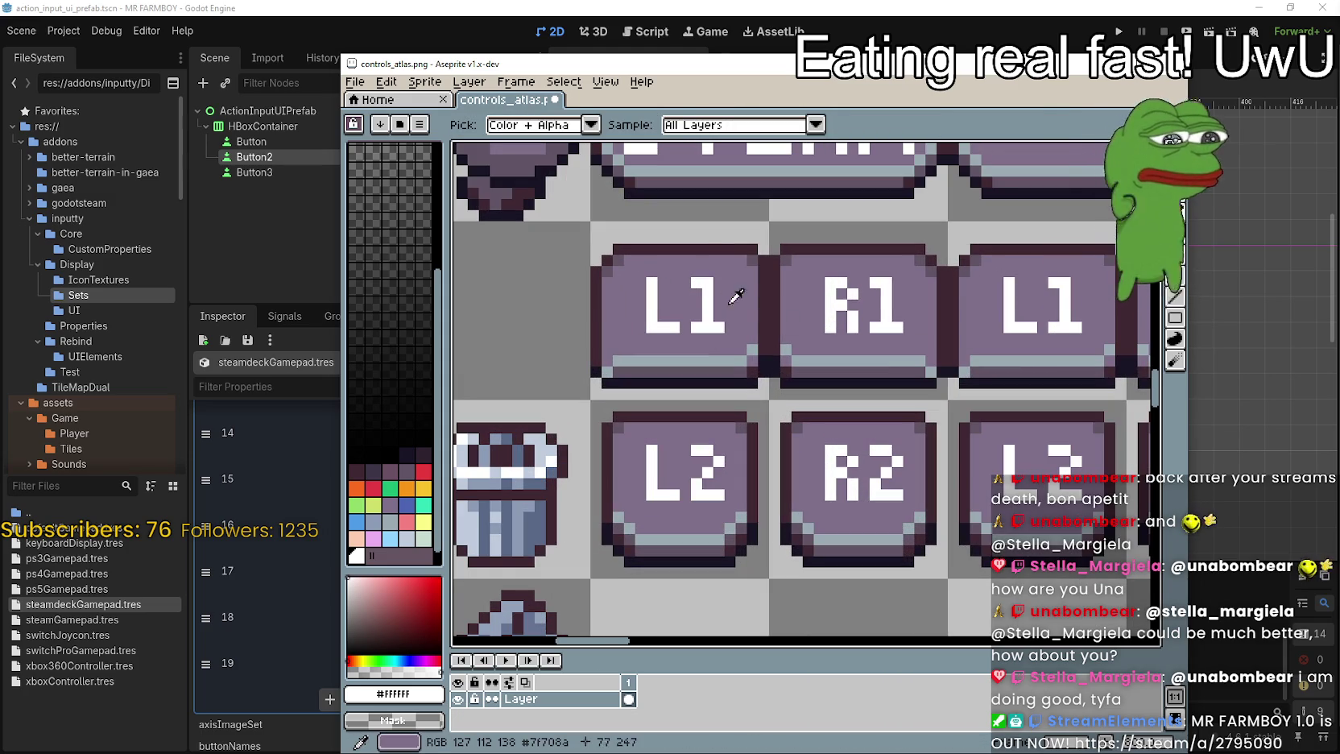
pyautogui.click(733, 291)
pyautogui.press('g')
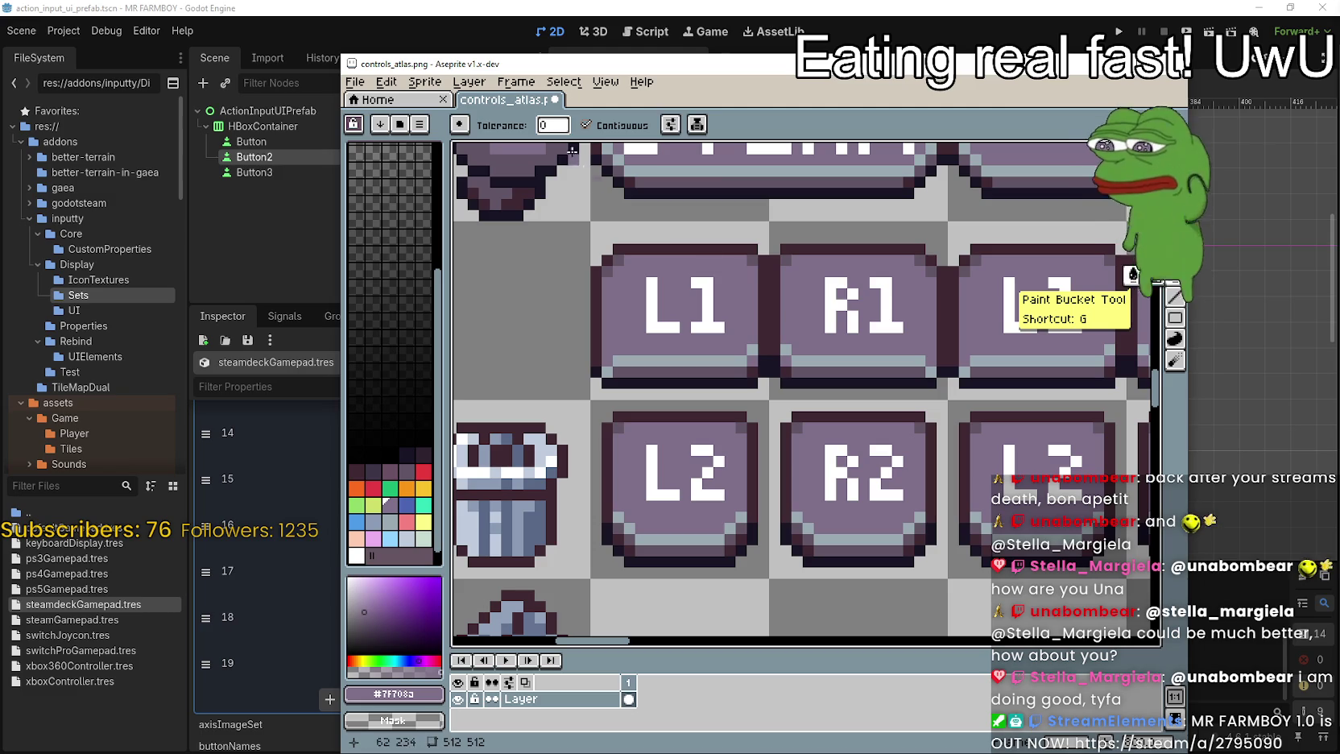
pyautogui.click(709, 293)
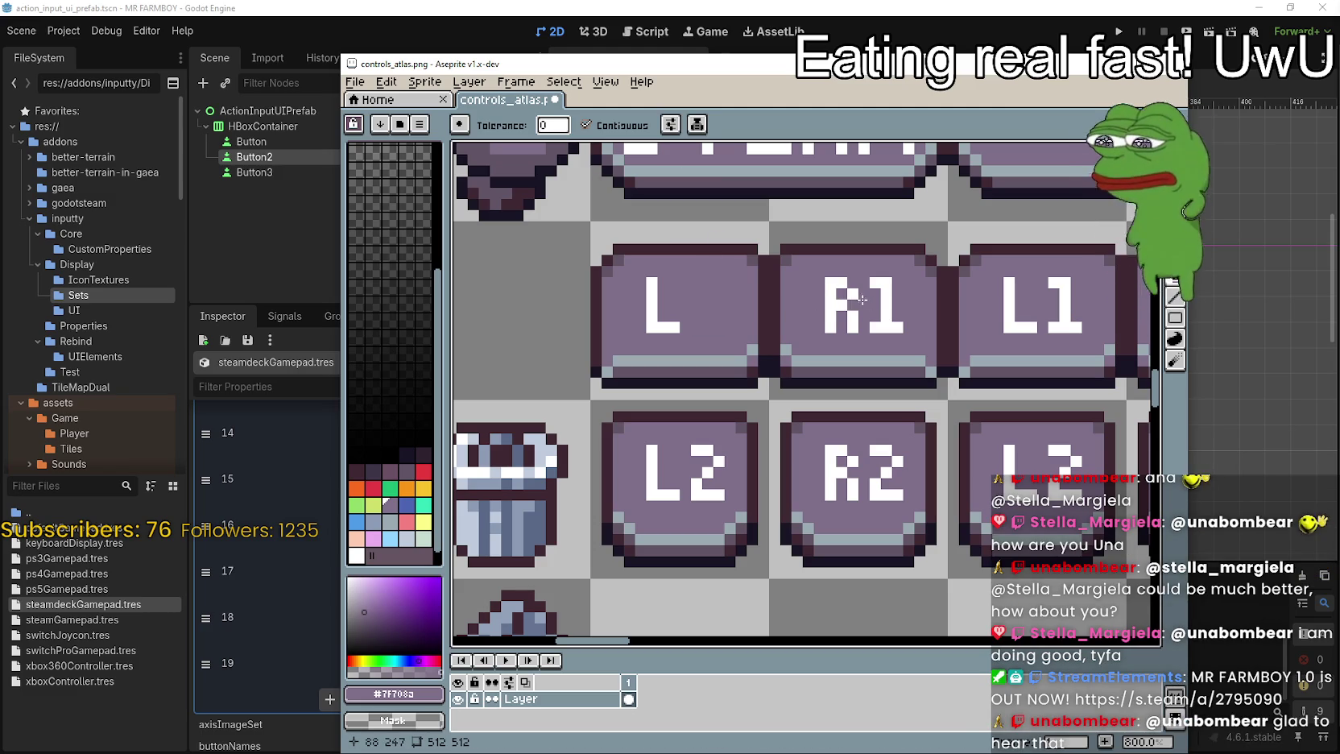
pyautogui.click(888, 306)
pyautogui.moveTo(709, 446); pyautogui.dragTo(699, 488)
pyautogui.moveTo(894, 472); pyautogui.dragTo(887, 498)
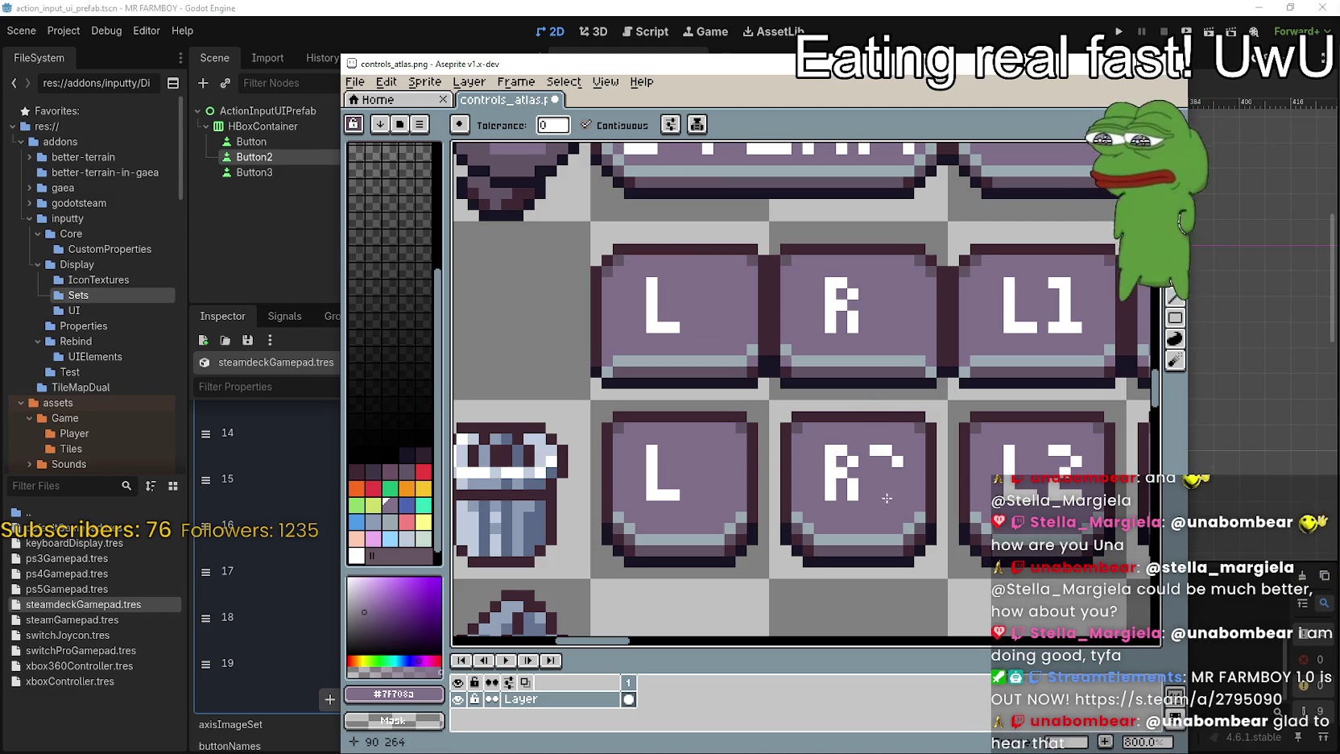
pyautogui.scroll(-2, 879, 448)
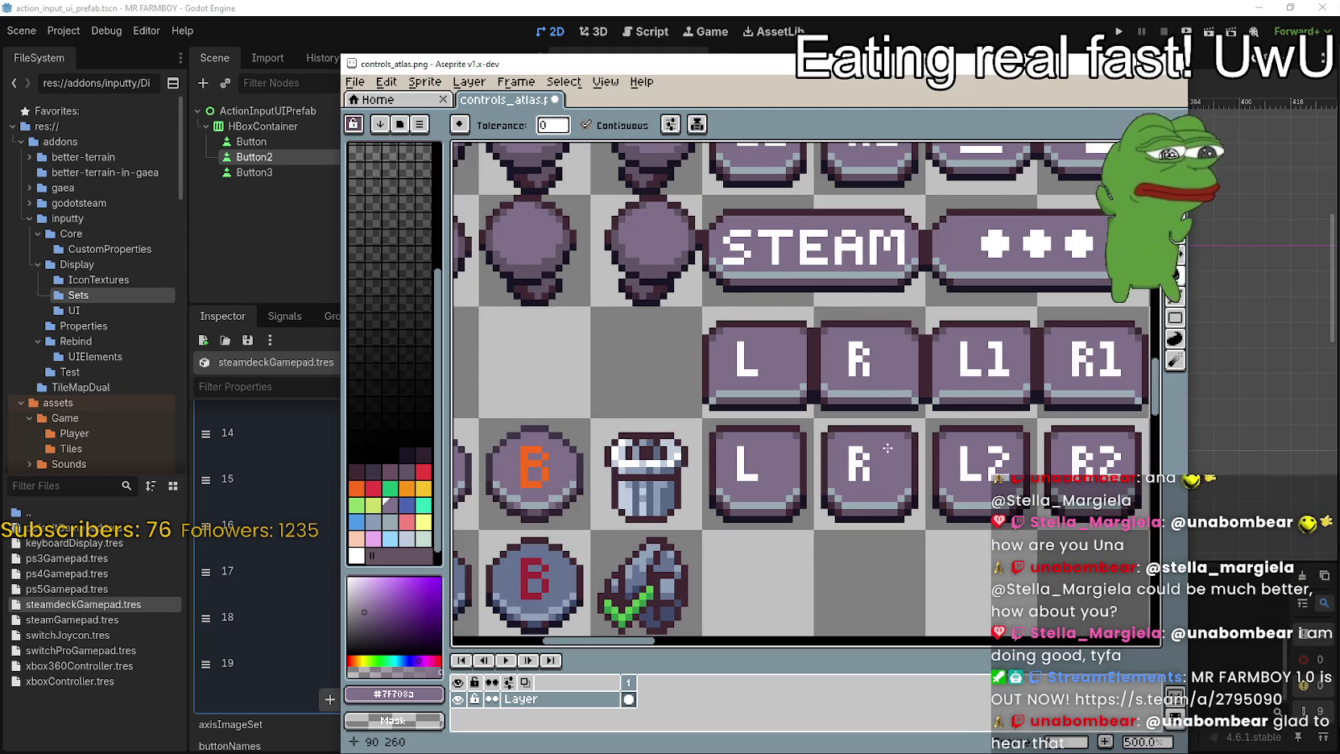
pyautogui.scroll(-2, 886, 448)
# - Stamp copies of the spare 3 onto the blank L and R keys to make L3 and R3
pyautogui.press('m')
pyautogui.scroll(2, 1108, 489)
pyautogui.moveTo(1019, 510)
pyautogui.mouseDown()
pyautogui.moveTo(1087, 579)
pyautogui.moveTo(650, 346)
pyautogui.moveTo(661, 349)
pyautogui.mouseUp()
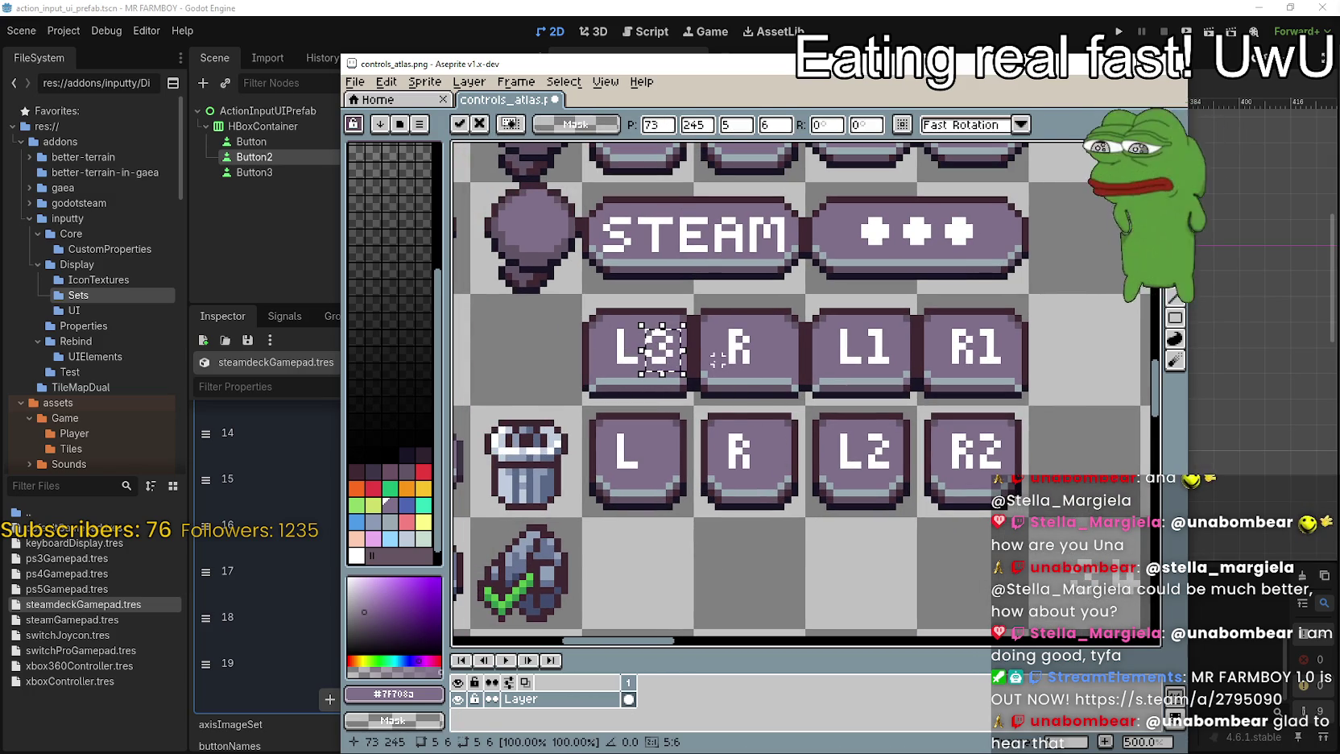
pyautogui.moveTo(717, 358)
pyautogui.mouseDown()
pyautogui.moveTo(795, 356)
pyautogui.moveTo(781, 360)
pyautogui.mouseUp()
pyautogui.scroll(-1, 753, 326)
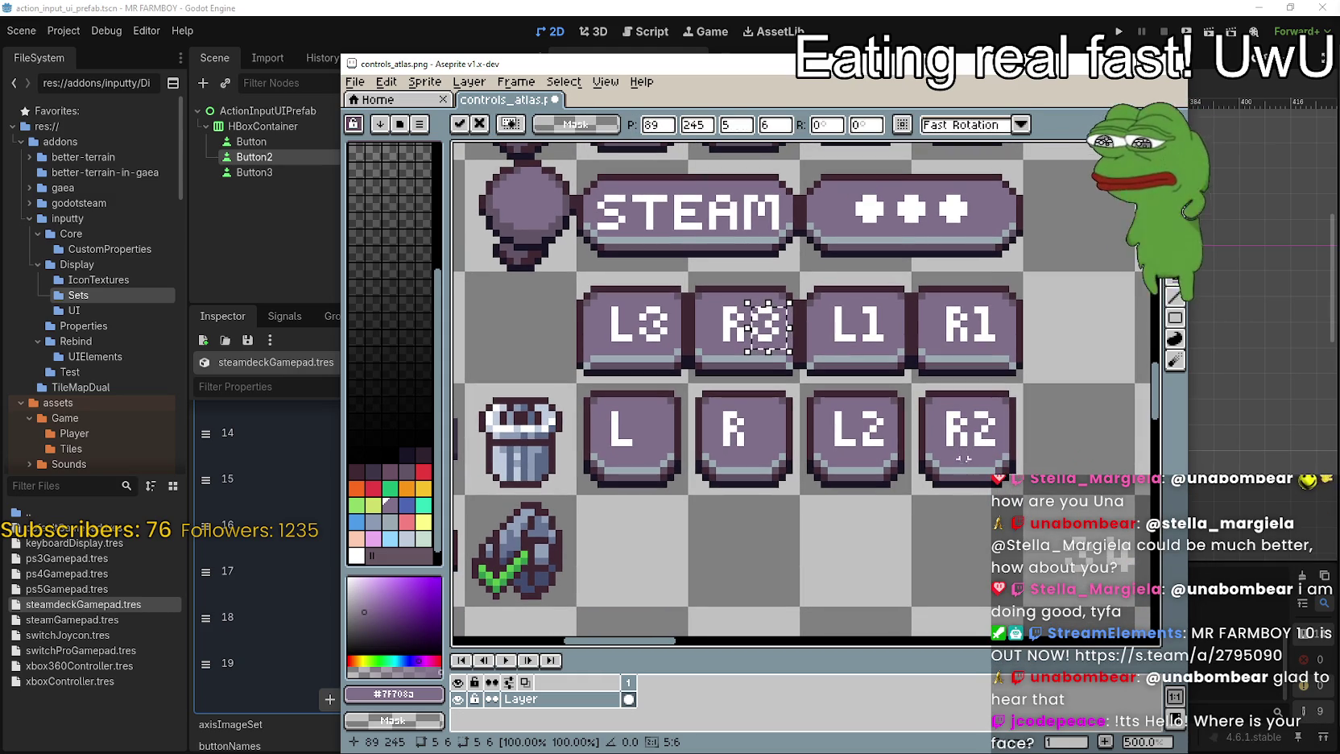
pyautogui.click(954, 471)
# - Copy the spare 4 onto the remaining blank L and R keys for L4 and R4, then deselect
pyautogui.moveTo(1101, 534)
pyautogui.mouseDown()
pyautogui.moveTo(1147, 583)
pyautogui.moveTo(637, 388)
pyautogui.moveTo(665, 449)
pyautogui.mouseUp()
pyautogui.scroll(4, 657, 435)
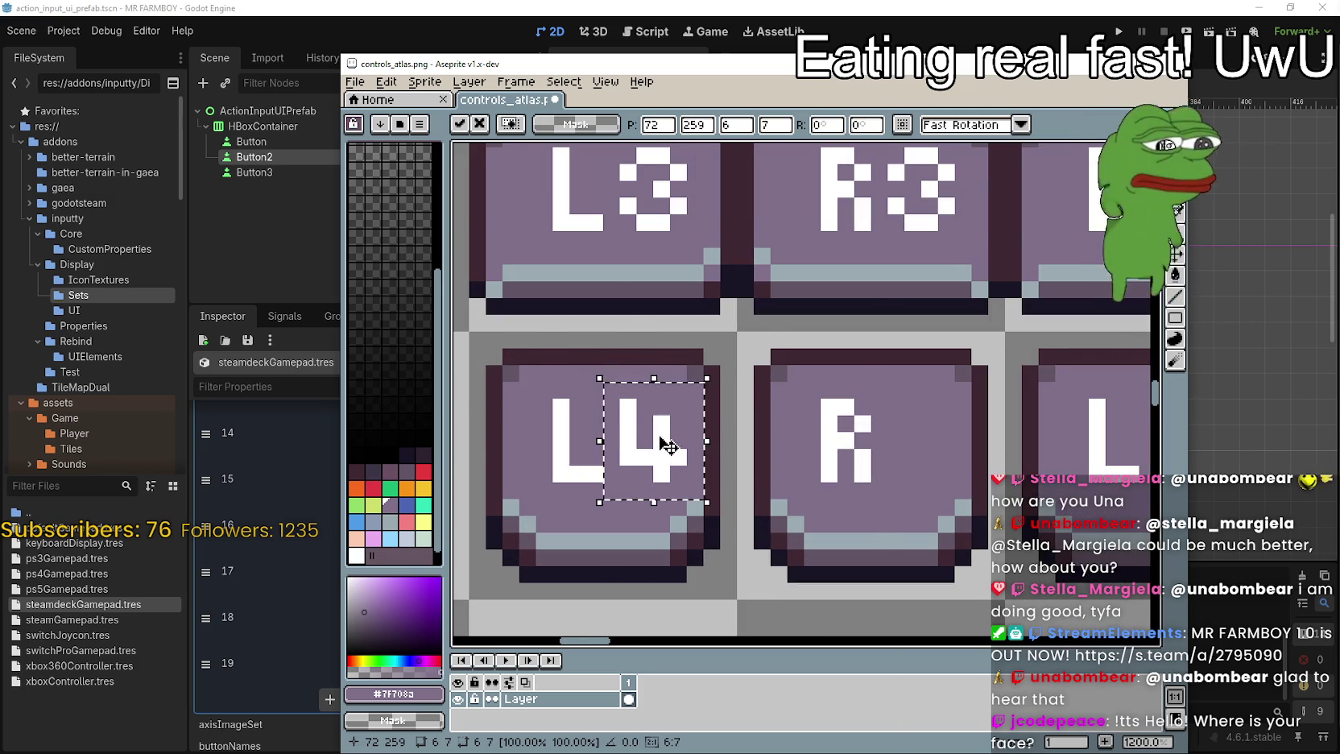
pyautogui.scroll(-2, 665, 447)
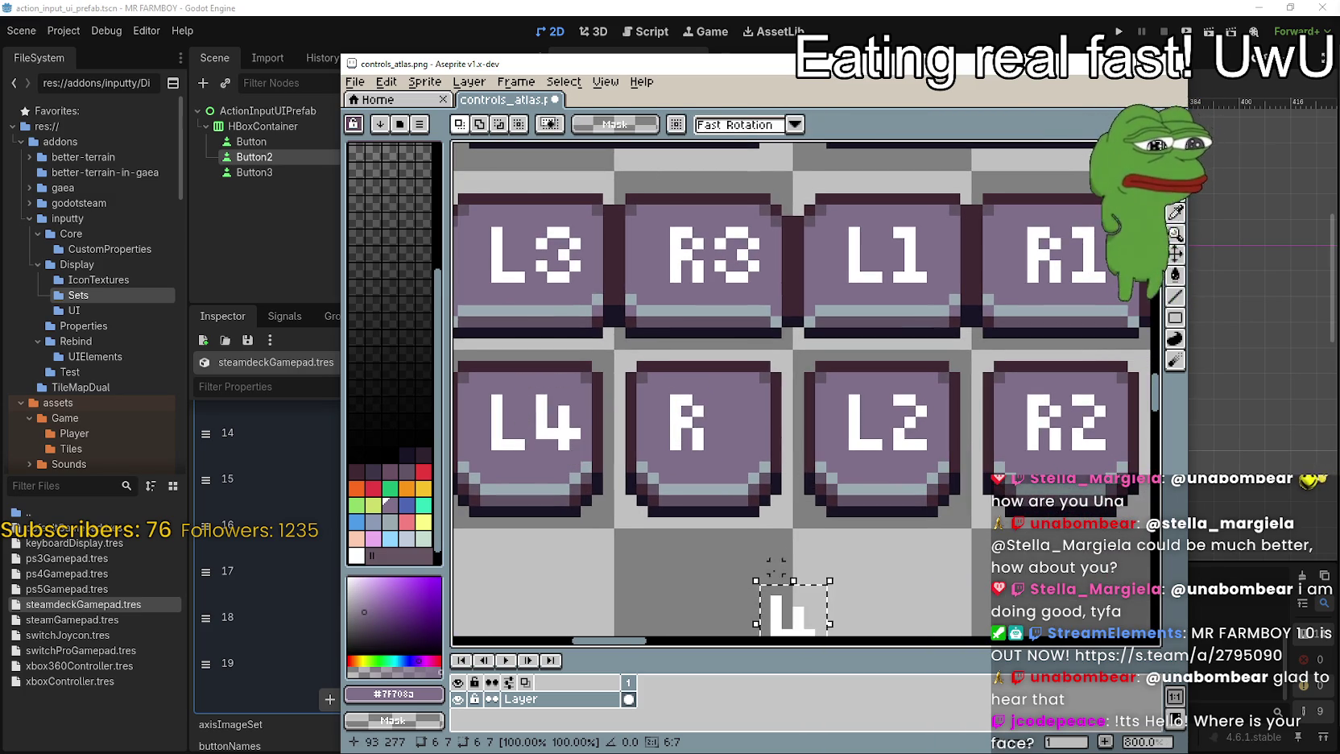
pyautogui.hotkey('ctrl', 'v')
pyautogui.scroll(-2, 753, 479)
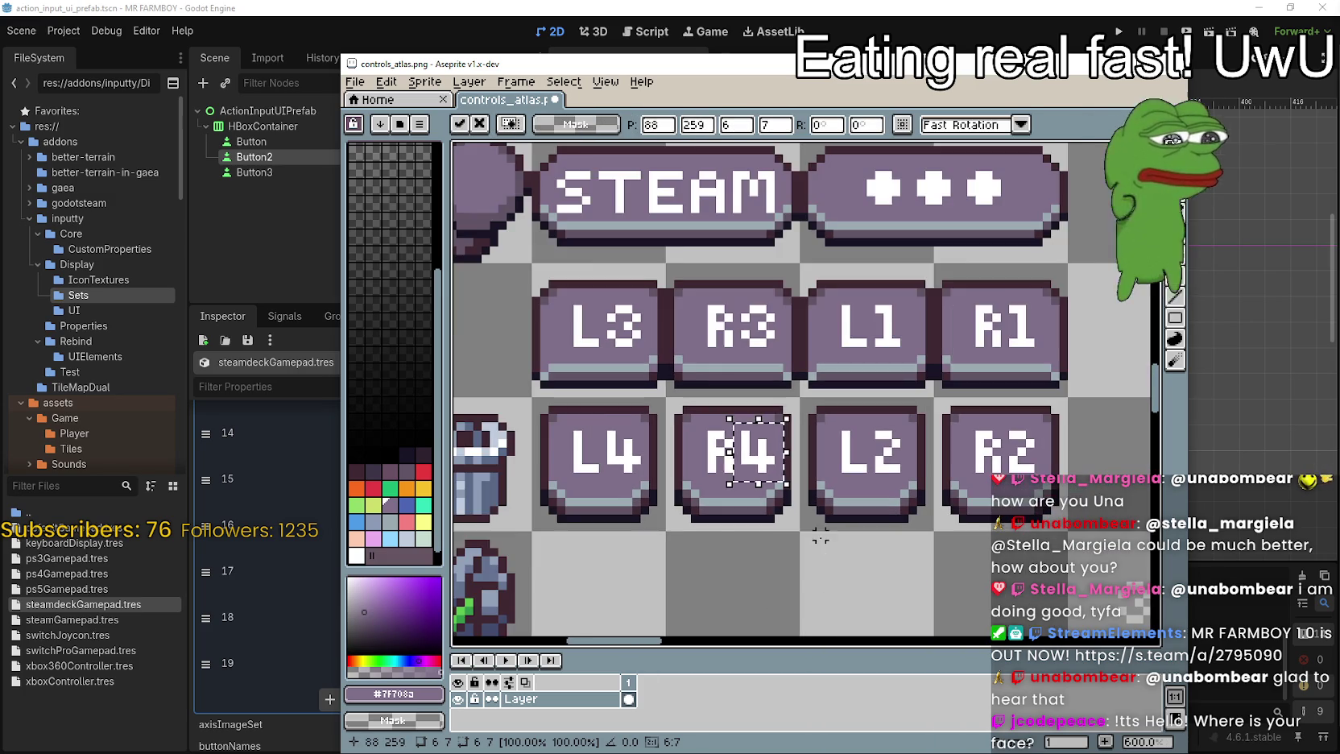
pyautogui.hotkey('ctrl', 'd')
pyautogui.scroll(1, 846, 548)
pyautogui.scroll(-1, 892, 479)
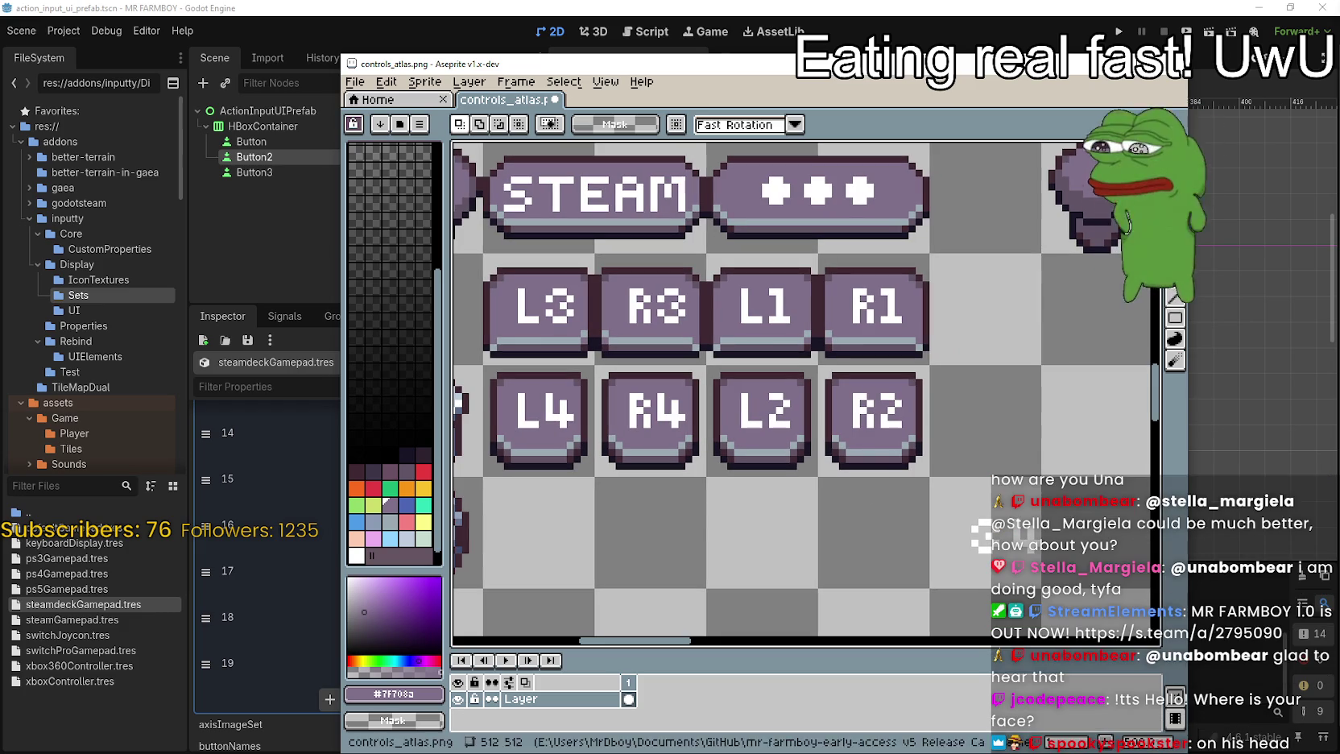
# - Save controls_atlas.png with the new L3, R3, L4 and R4 glyphs
pyautogui.hotkey('ctrl', 's')
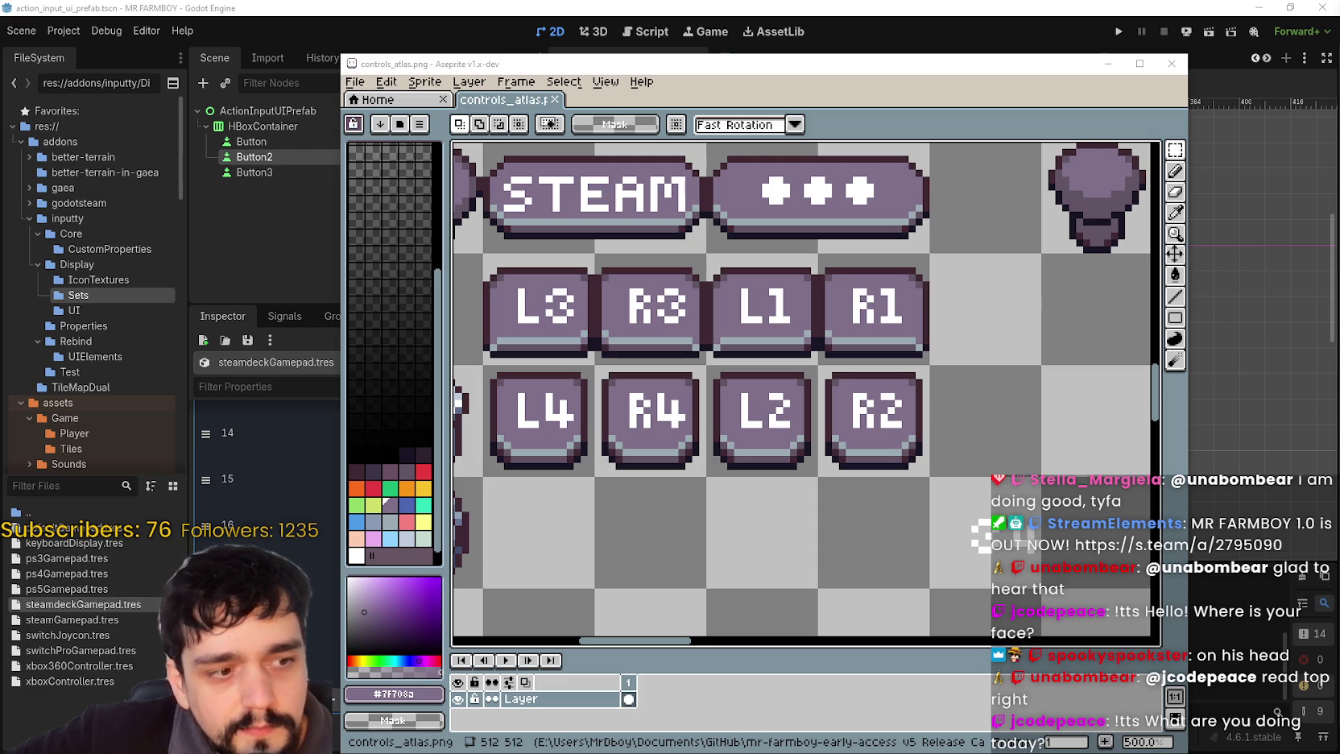
pyautogui.scroll(-1, 636, 403)
# - Bring the shoulder button rows into view, save the atlas, and zoom to check them
pyautogui.moveTo(636, 402); pyautogui.dragTo(778, 459)
pyautogui.hotkey('ctrl', 's')
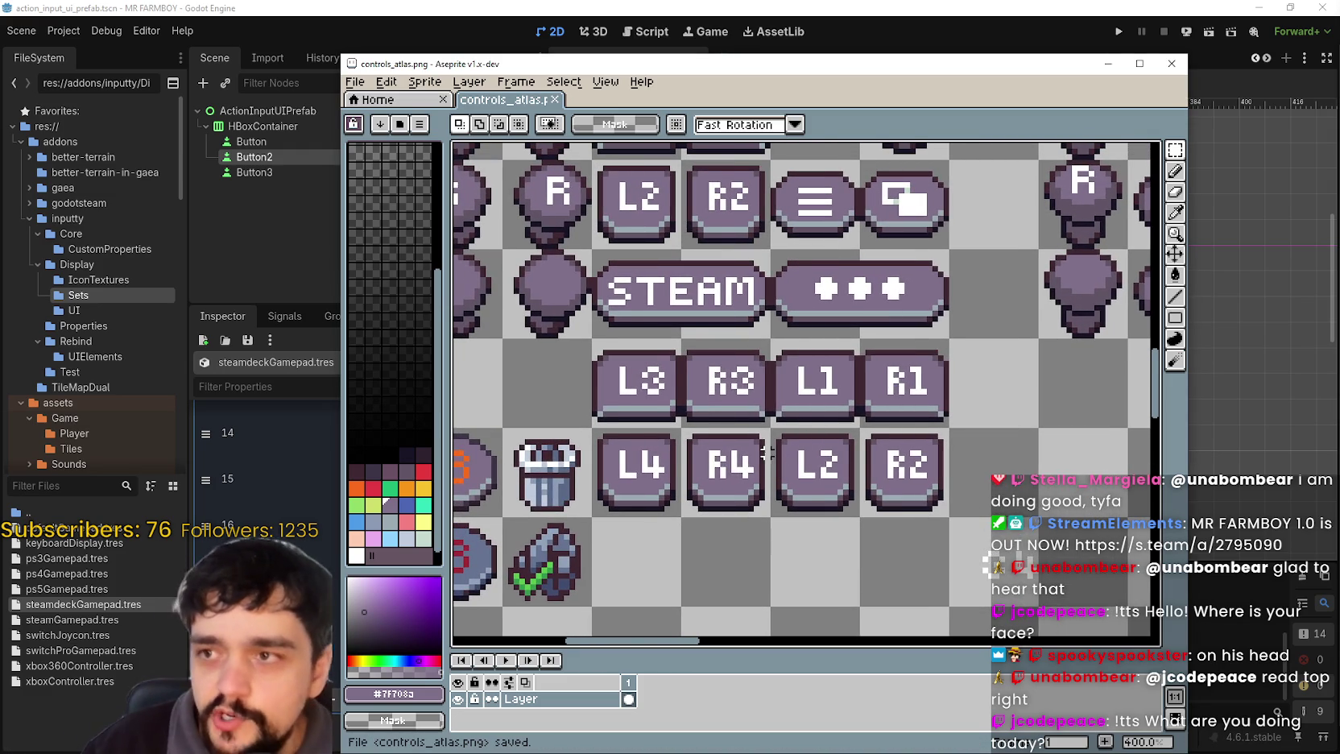
pyautogui.scroll(-3, 766, 451)
pyautogui.scroll(2, 811, 399)
pyautogui.scroll(-2, 811, 399)
pyautogui.scroll(2, 708, 402)
pyautogui.scroll(-1, 695, 405)
pyautogui.scroll(-2, 690, 408)
pyautogui.scroll(1, 805, 415)
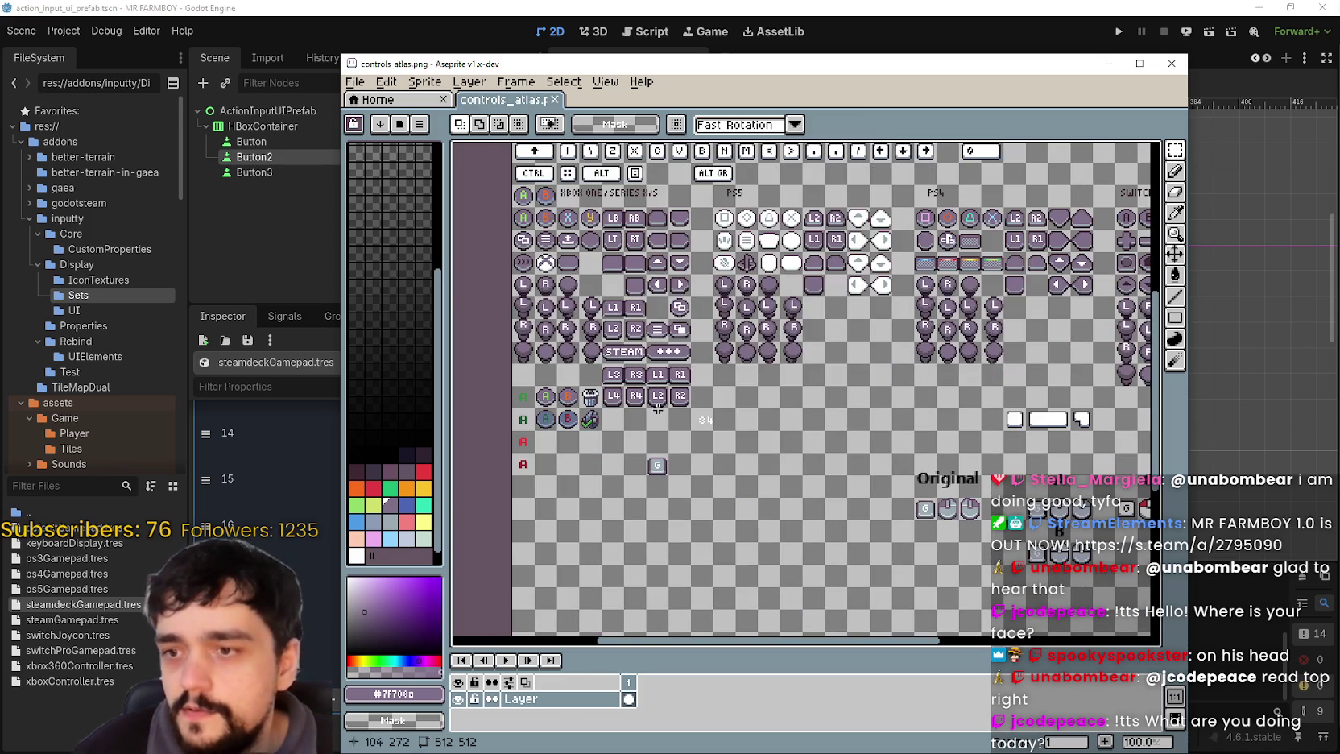
pyautogui.scroll(1, 924, 420)
pyautogui.scroll(-2, 923, 420)
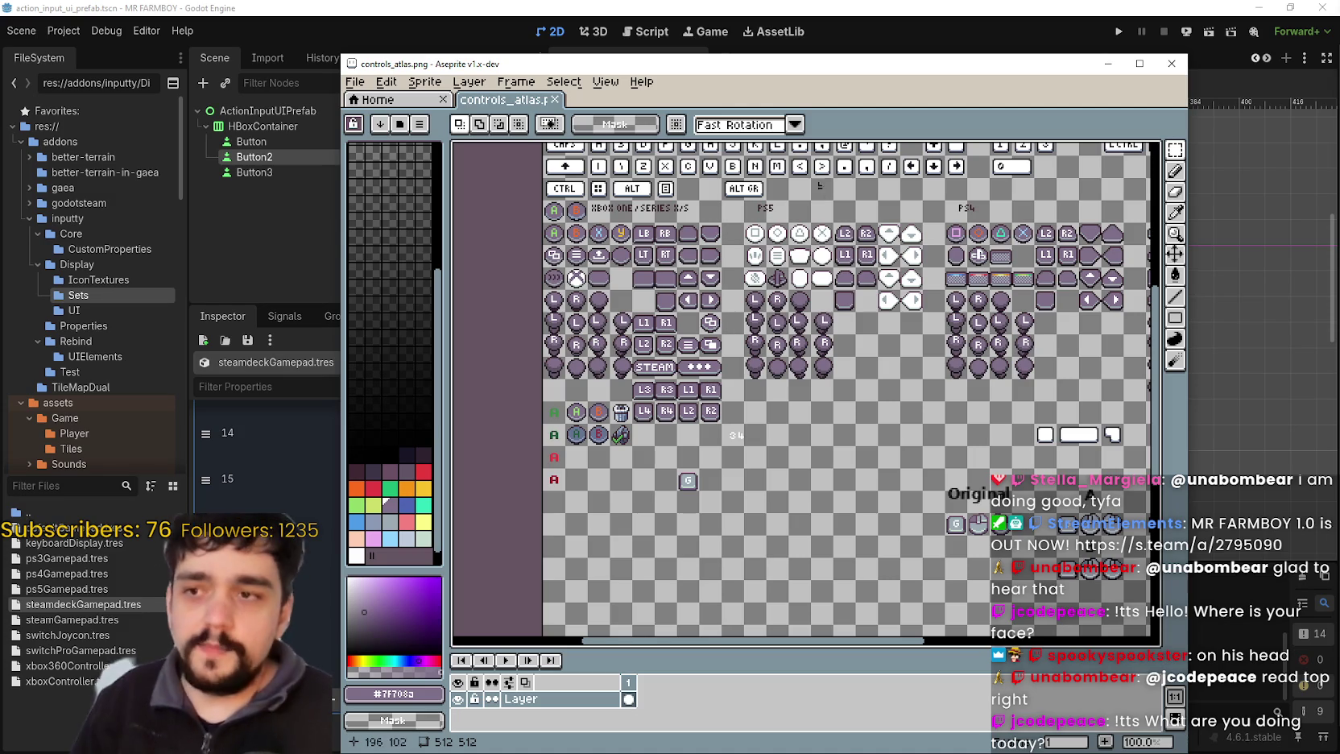
pyautogui.scroll(1, 806, 345)
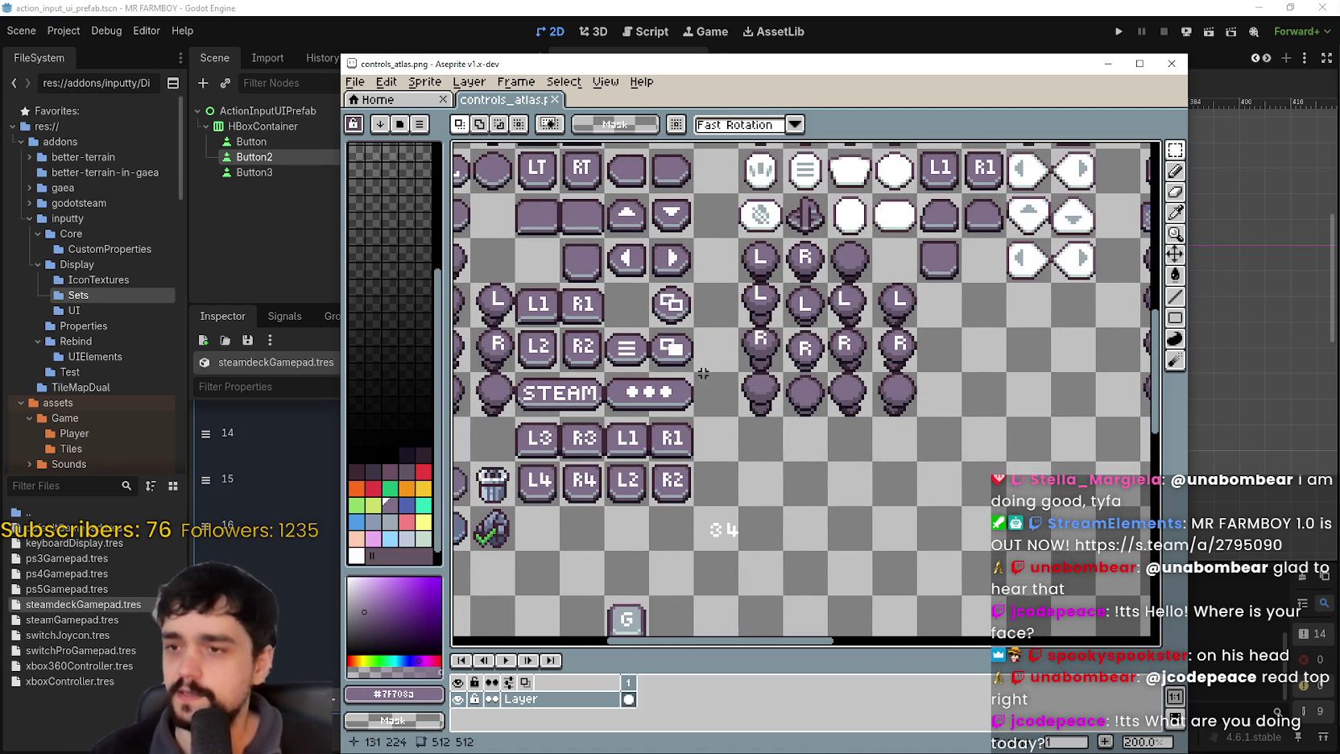
# - Pan across the rest of the atlas, save it again, and switch back to Godot
pyautogui.hscroll(-3, 727, 375)
pyautogui.scroll(-1, 701, 478)
pyautogui.scroll(-2, 701, 479)
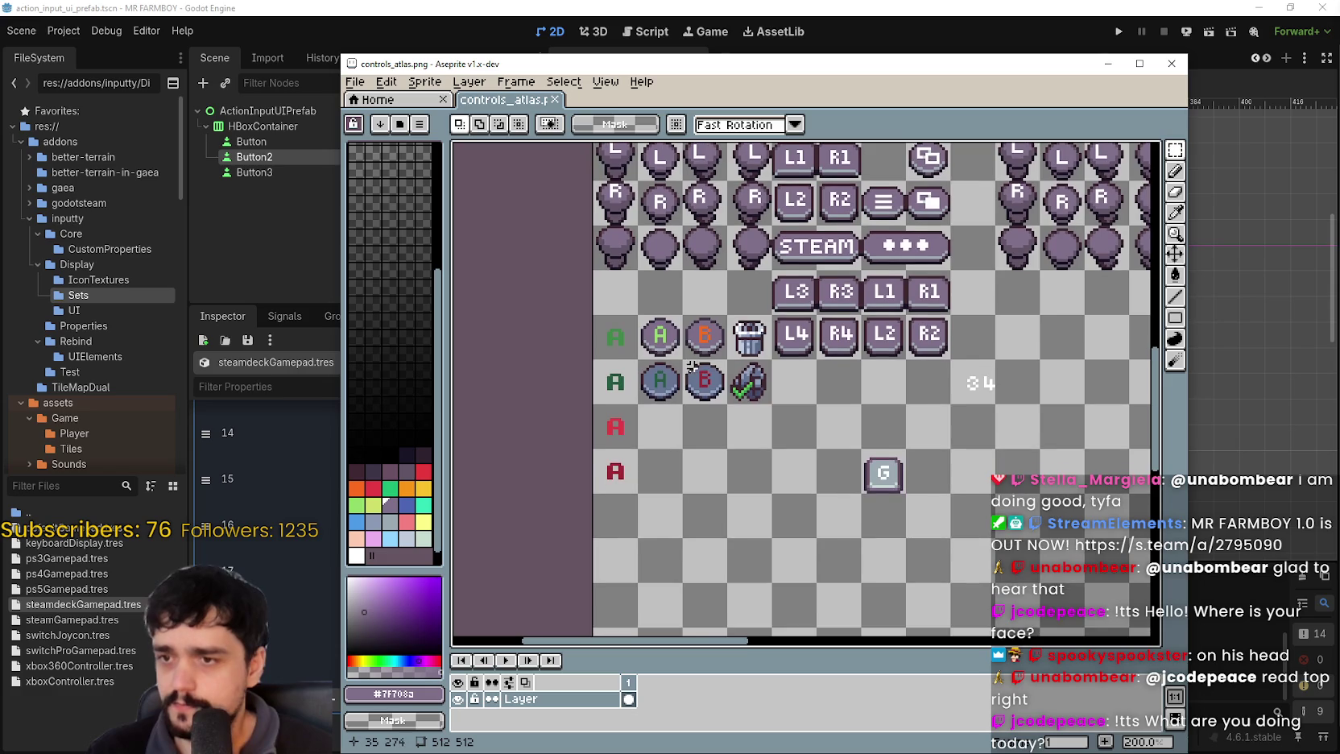
pyautogui.hscroll(5, 717, 477)
pyautogui.scroll(2, 749, 475)
pyautogui.scroll(2, 647, 459)
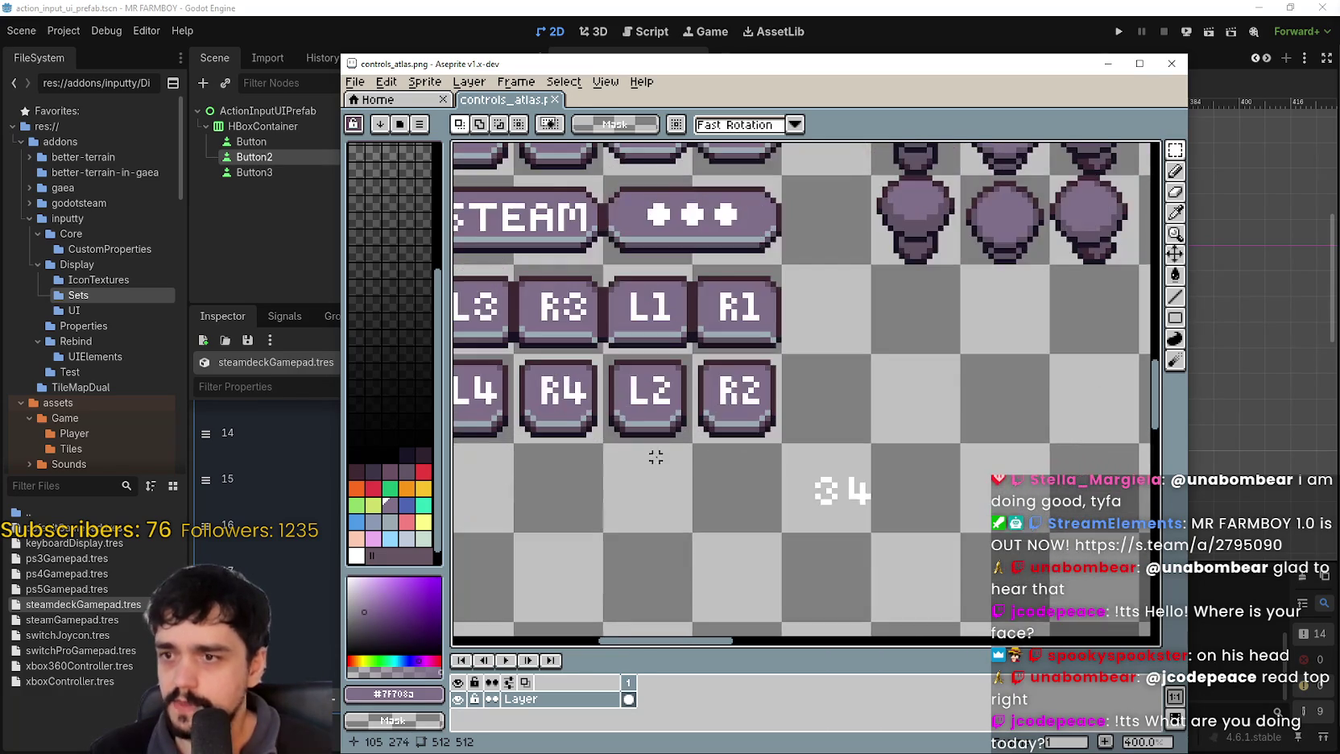
pyautogui.hscroll(-2, 722, 445)
pyautogui.scroll(1, 722, 445)
pyautogui.hotkey('ctrl', 's')
pyautogui.hotkey('alt', 'Tab')
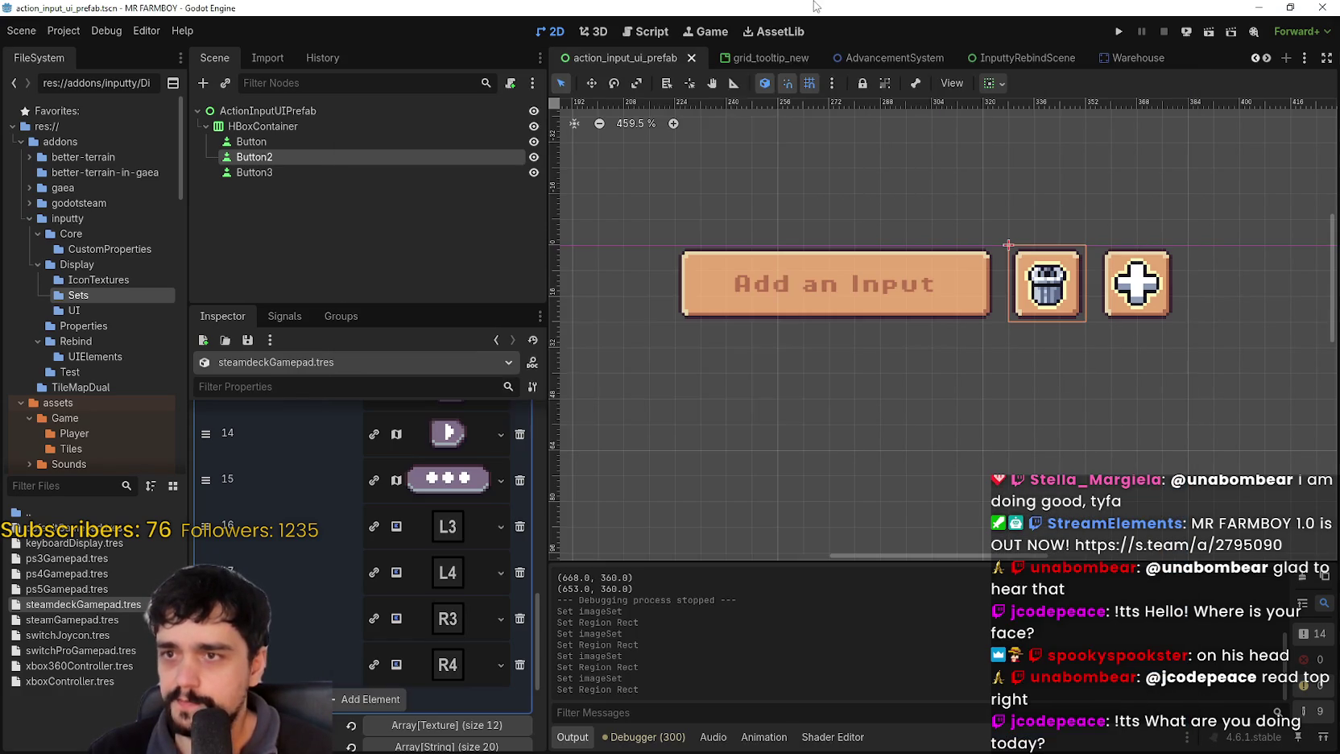
# - Paste the copied AtlasTexture into element 16 and pick an R3 region in the region editor
pyautogui.click(455, 533)
pyautogui.rightClick(455, 531)
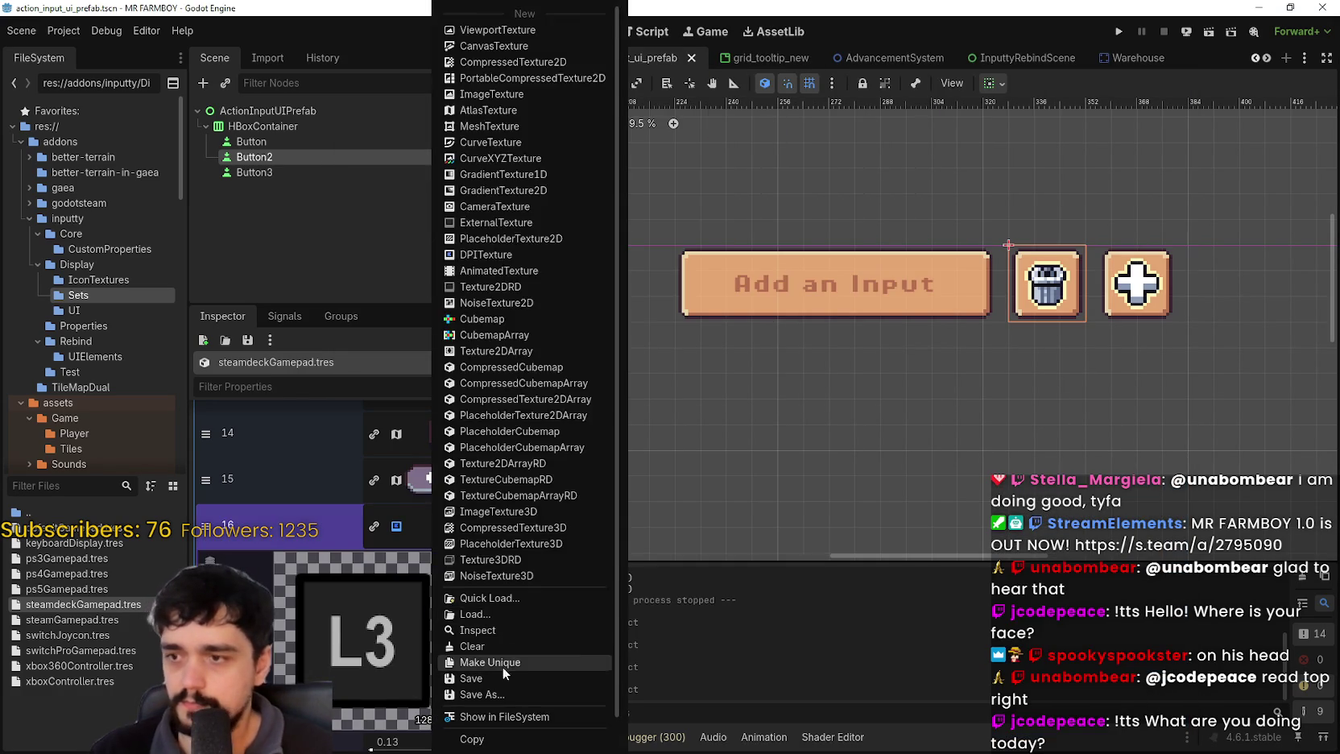
pyautogui.click(495, 724)
pyautogui.scroll(-2, 482, 675)
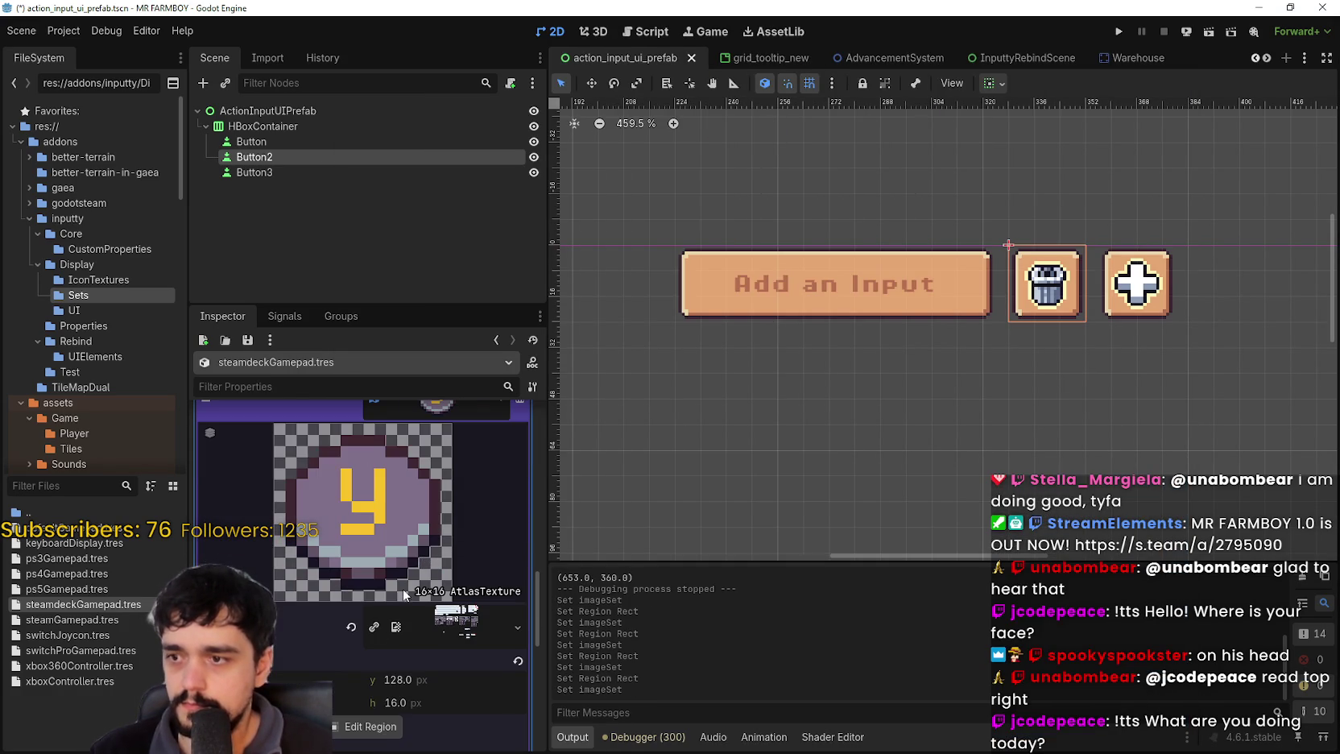
pyautogui.scroll(1, 426, 599)
pyautogui.scroll(-3, 425, 599)
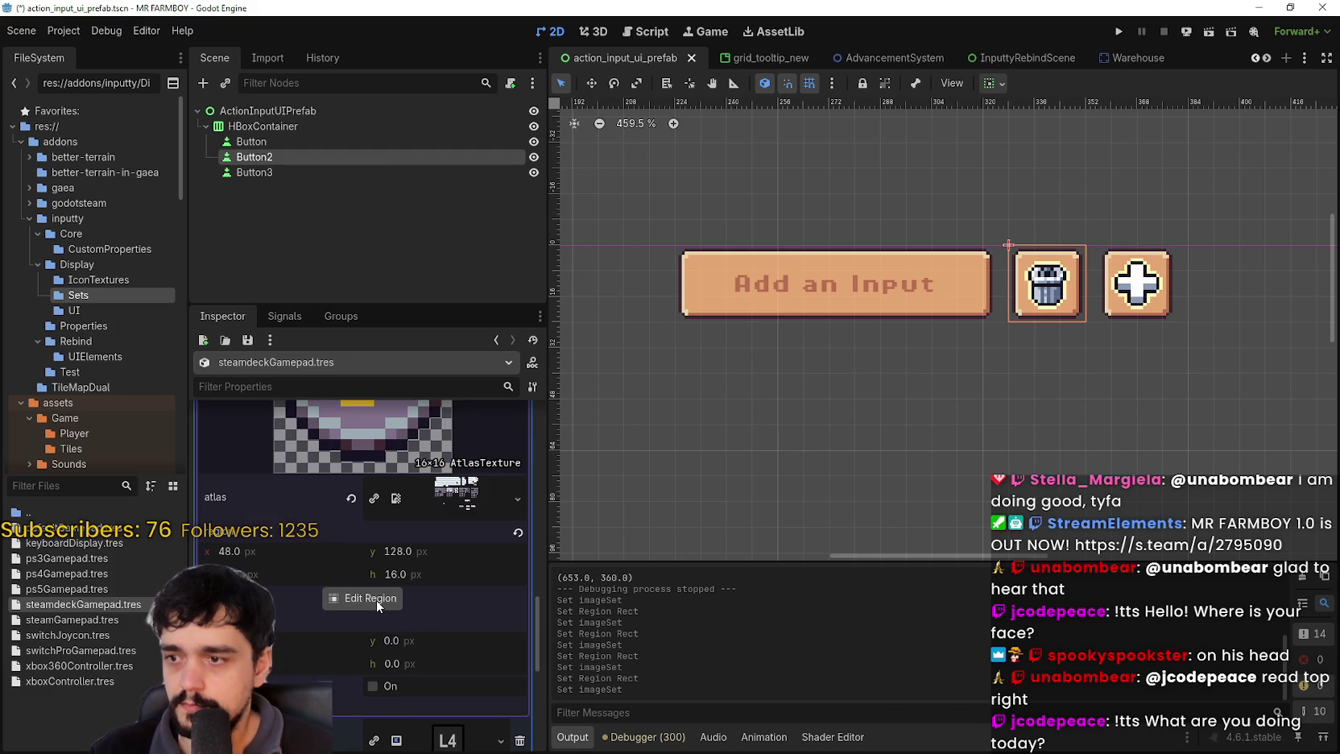
pyautogui.click(376, 599)
pyautogui.scroll(-4, 556, 358)
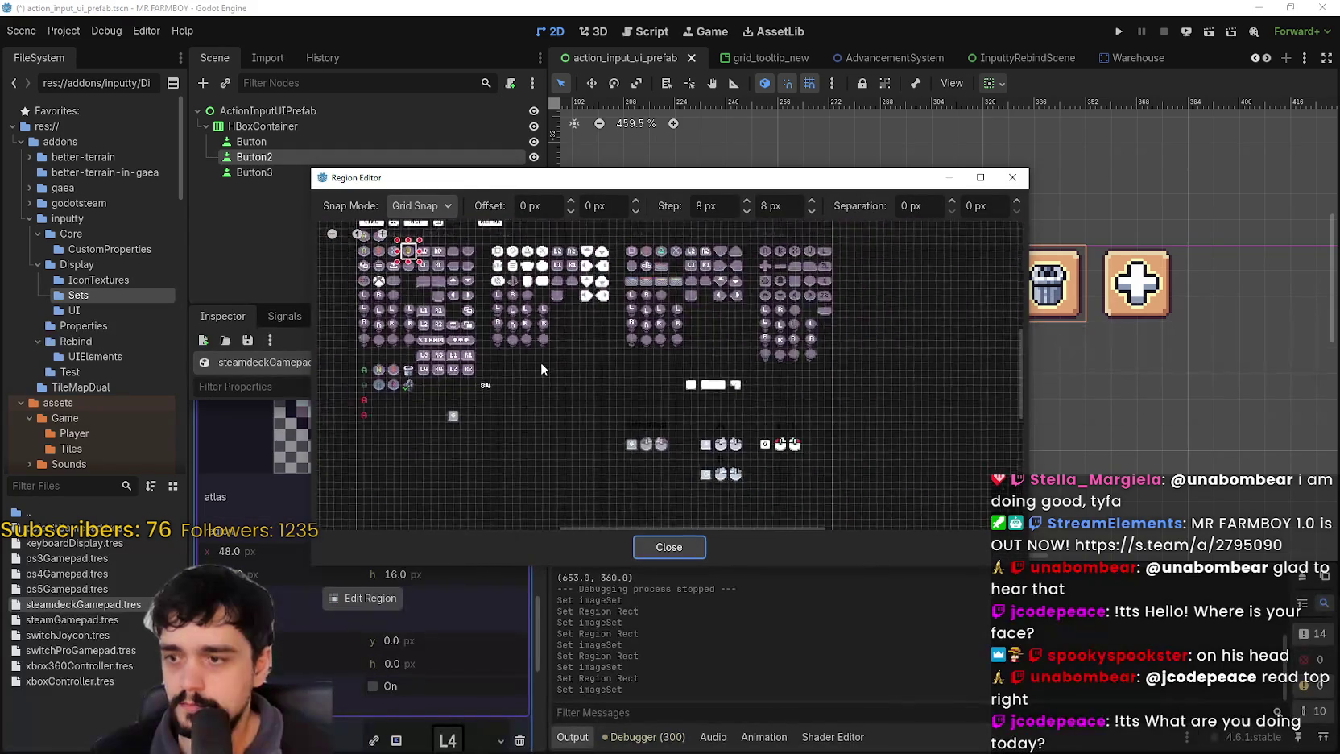
pyautogui.scroll(5, 621, 330)
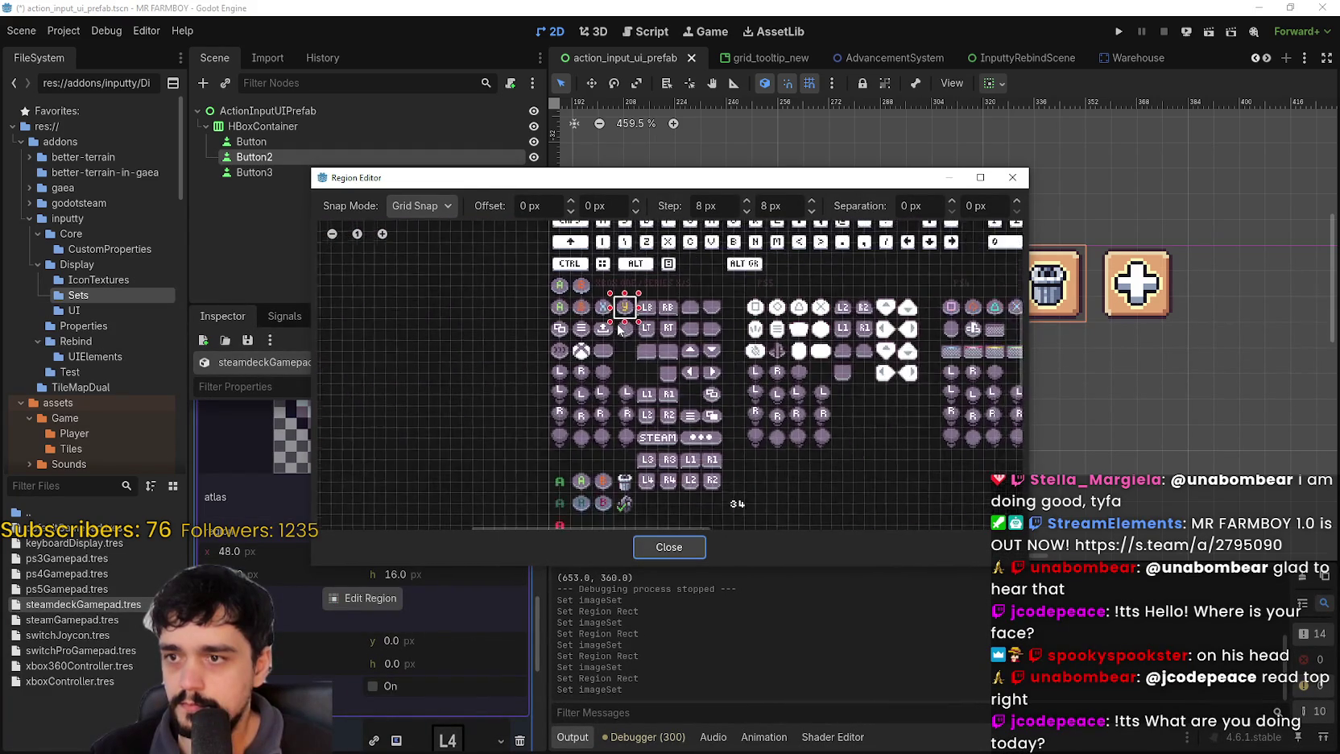
pyautogui.scroll(4, 644, 435)
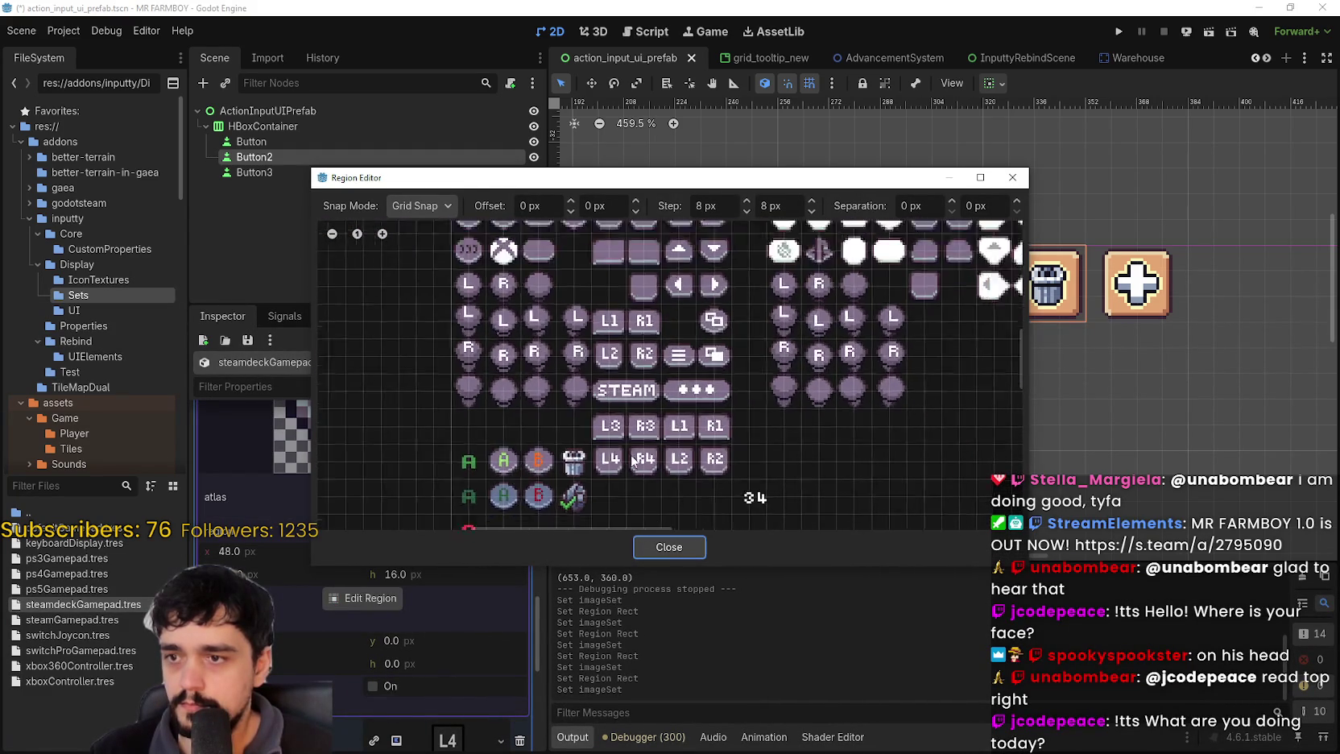
pyautogui.moveTo(619, 373); pyautogui.dragTo(688, 423)
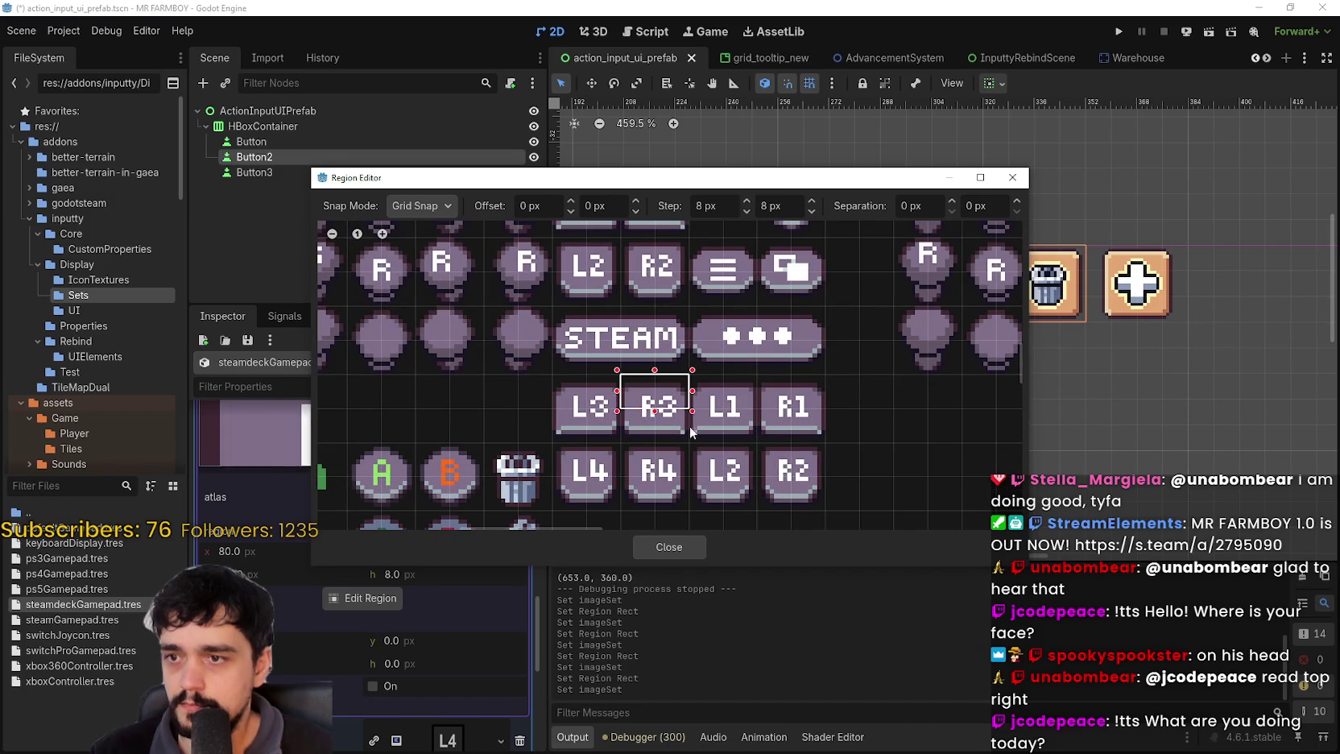
pyautogui.click(650, 544)
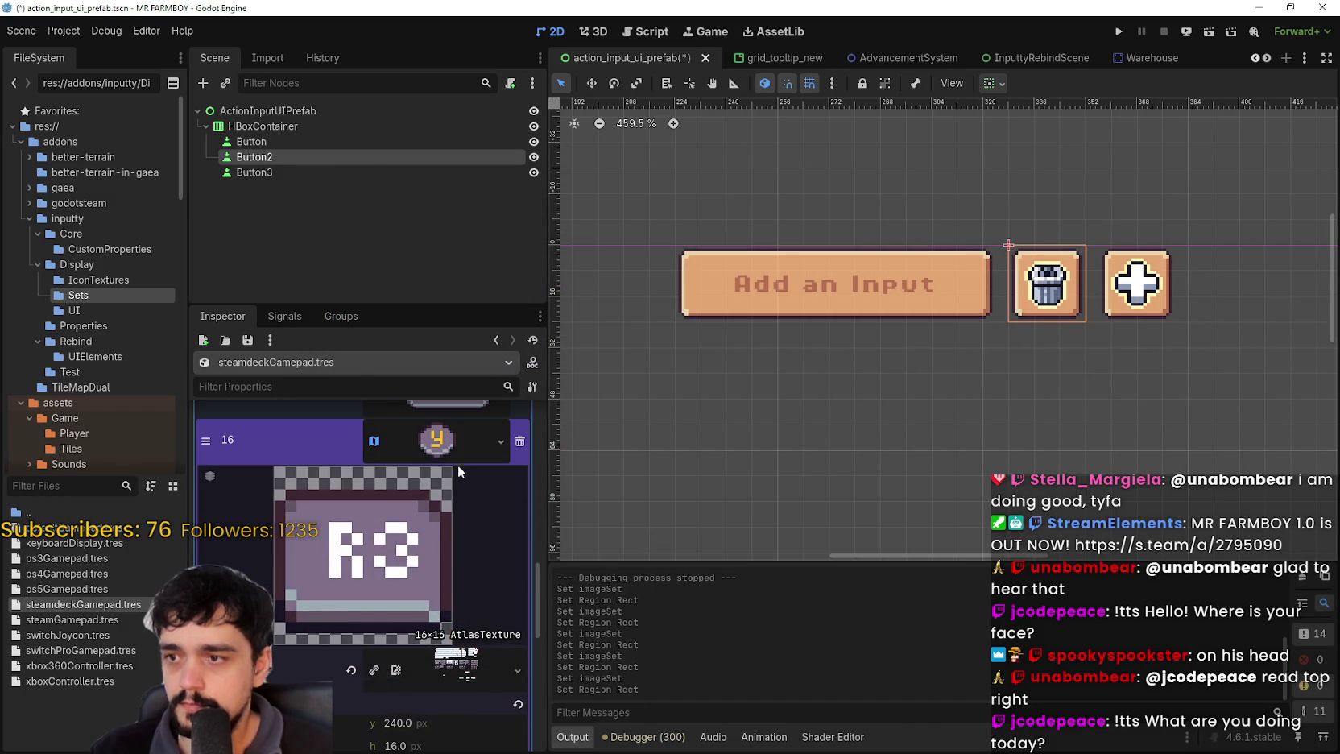
pyautogui.click(453, 456)
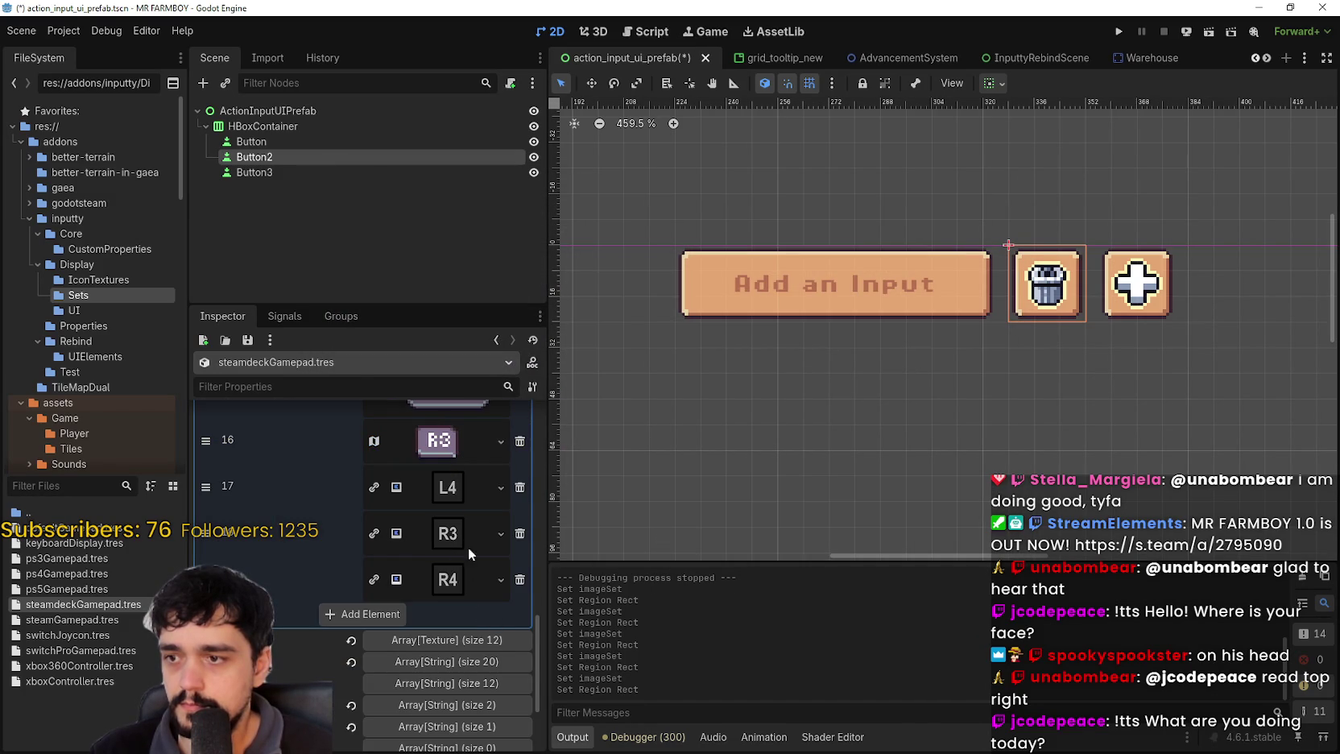
# - Reset element 16's atlas region to the L3 cell at x 64 px and close the editor
pyautogui.click(437, 440)
pyautogui.scroll(-2, 369, 638)
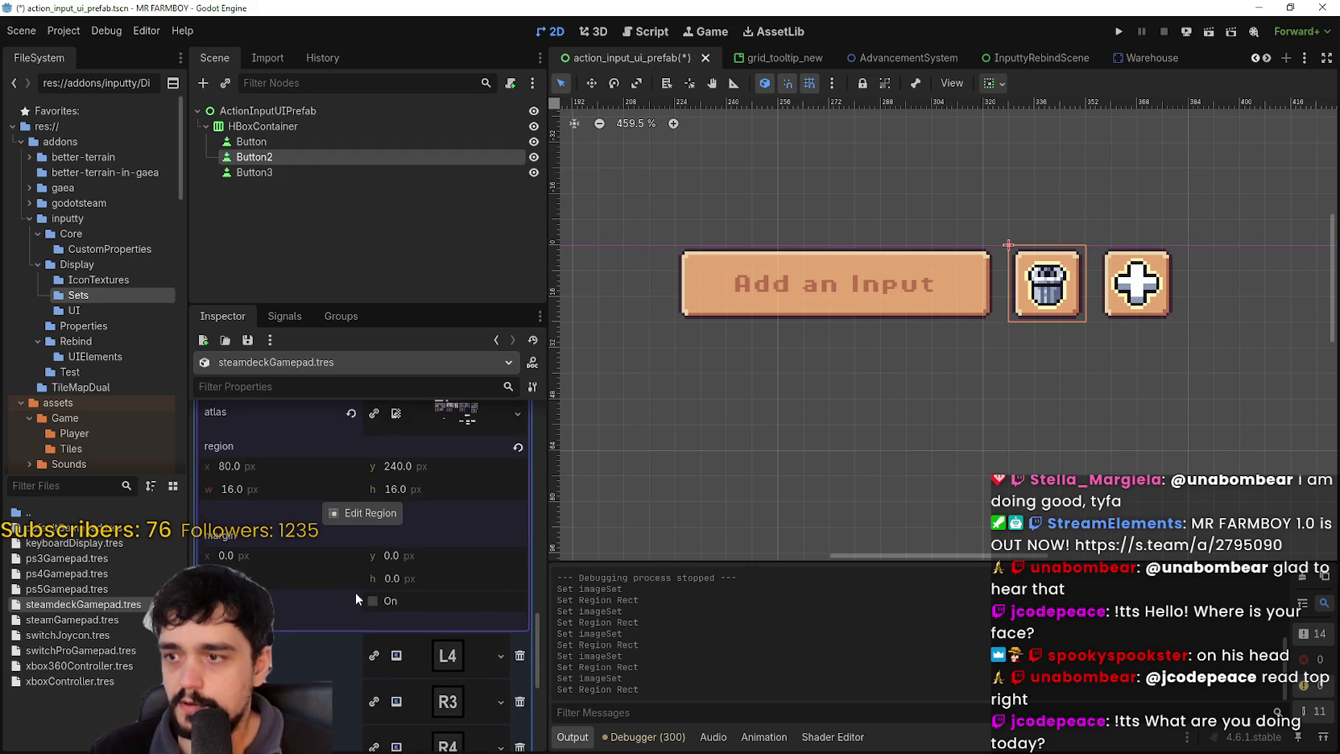
pyautogui.click(361, 515)
pyautogui.scroll(-5, 636, 377)
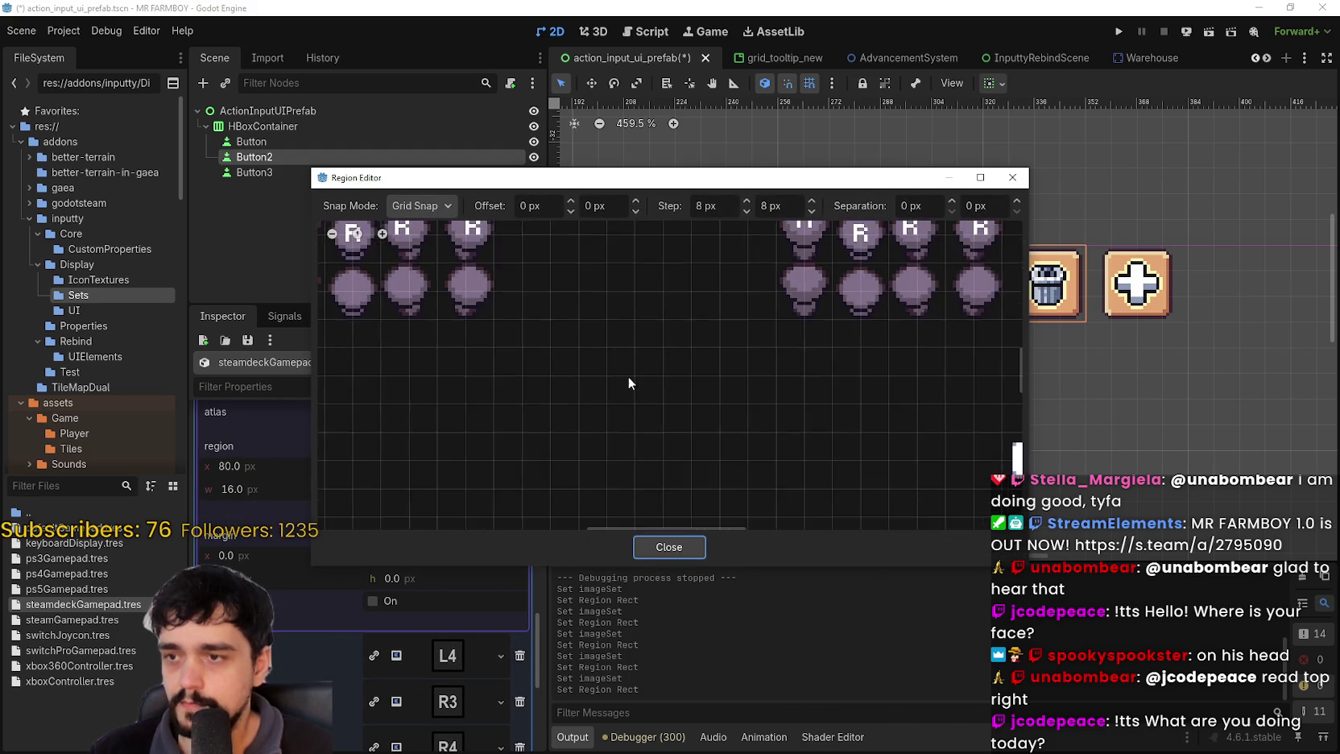
pyautogui.scroll(3, 589, 346)
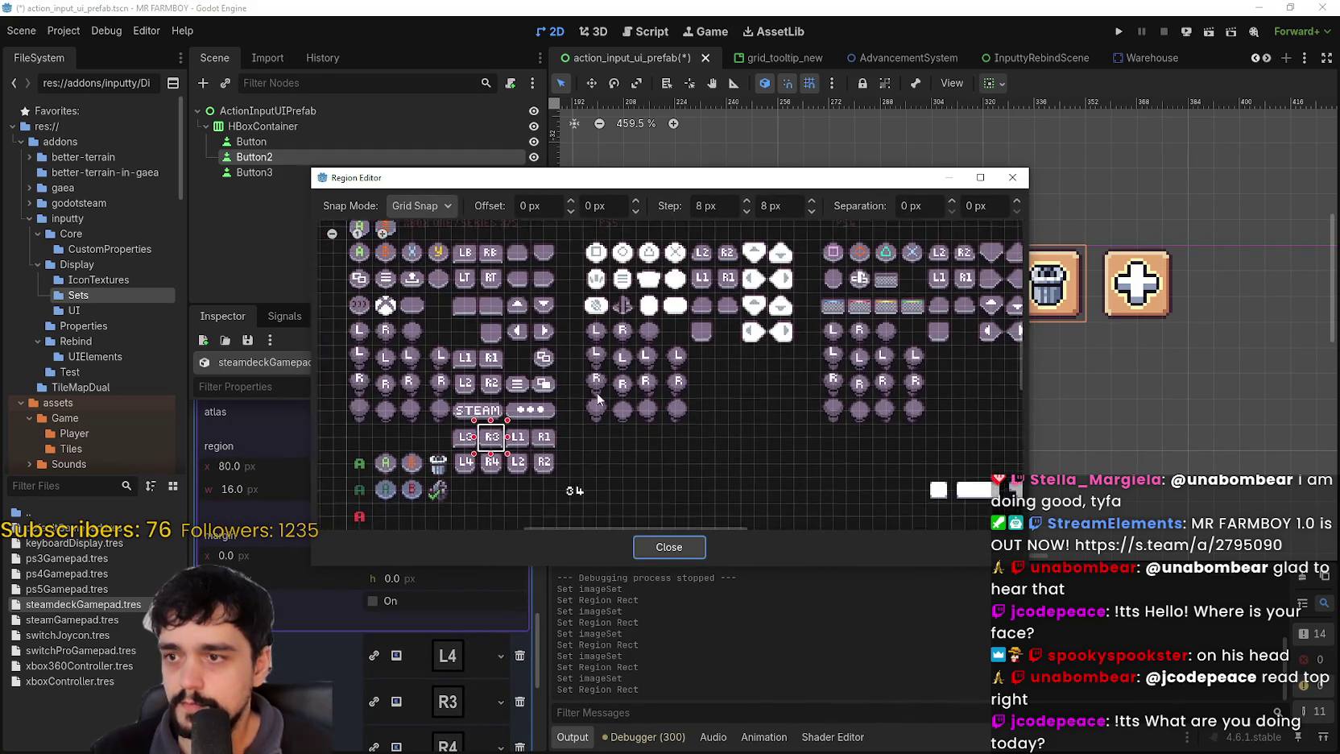
pyautogui.click(597, 407)
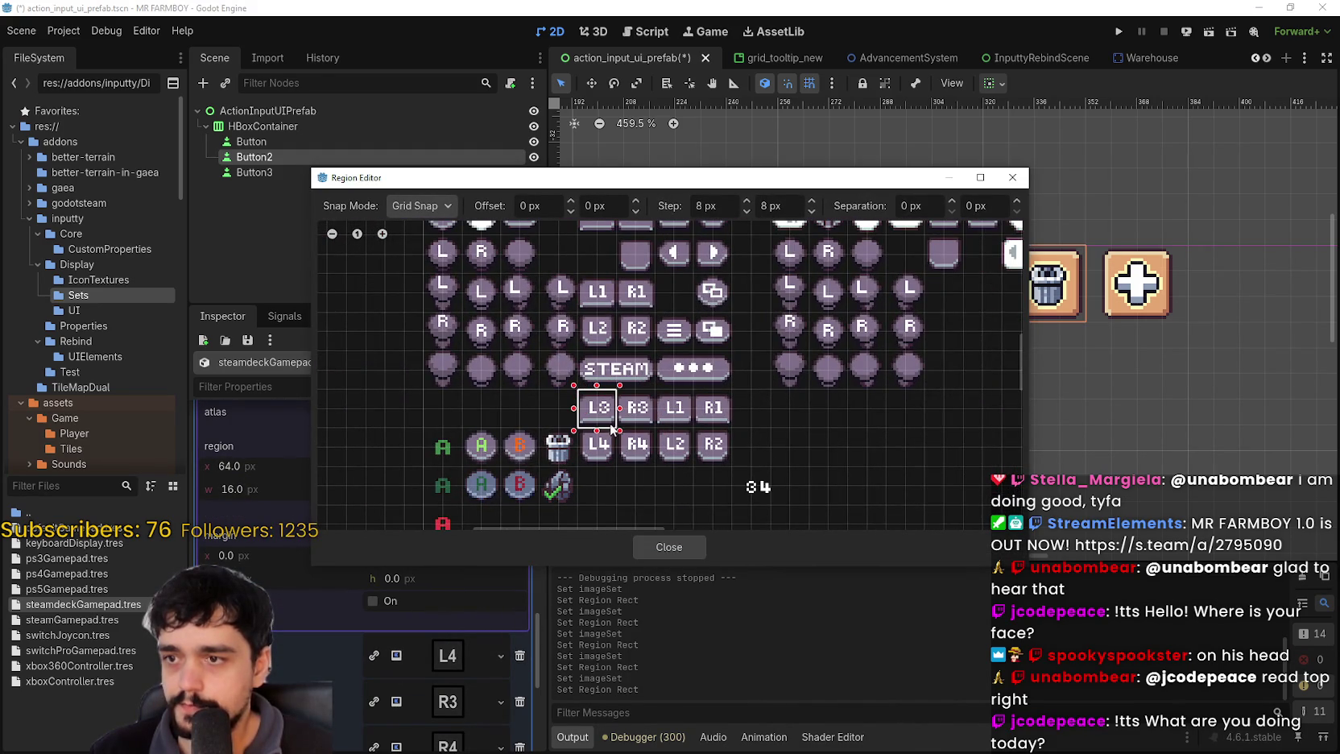
pyautogui.click(675, 547)
pyautogui.scroll(2, 478, 523)
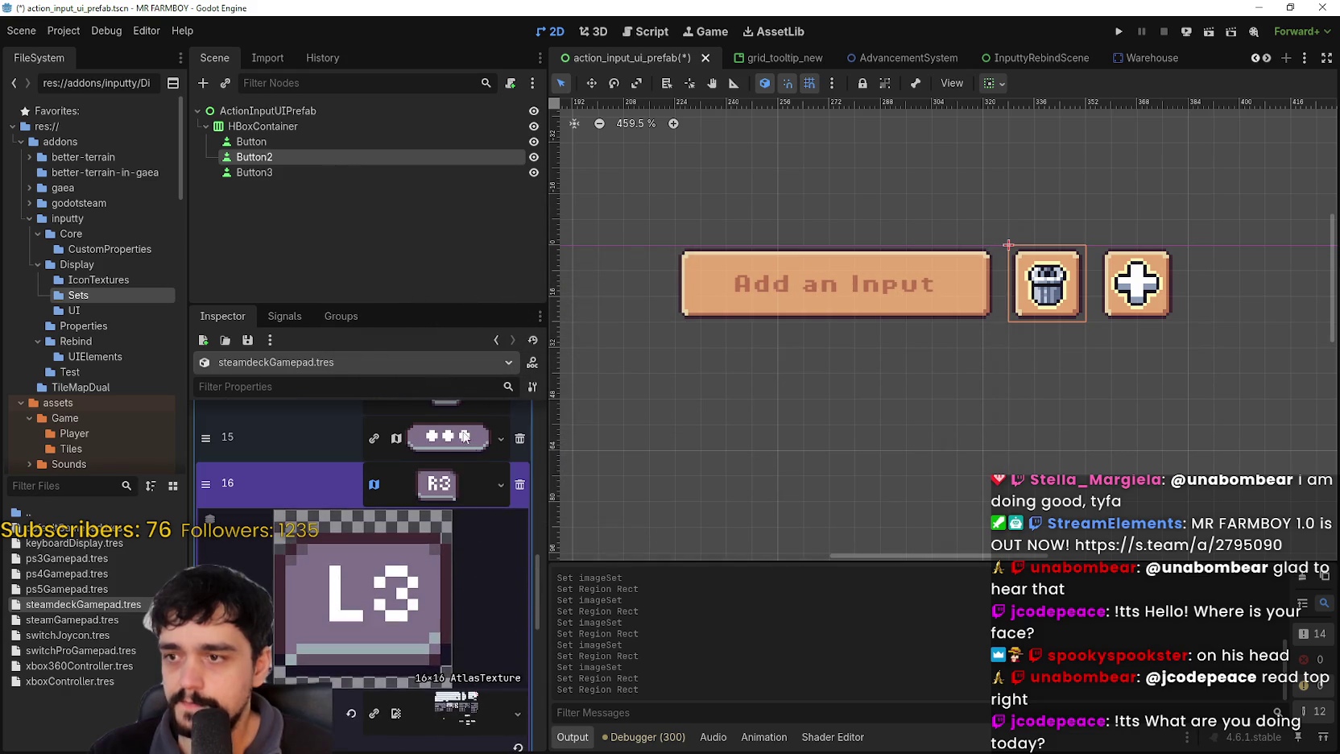
pyautogui.click(478, 488)
# - Paste the copied AtlasTexture into element 17 and set its region to the L4 glyph
pyautogui.click(444, 526)
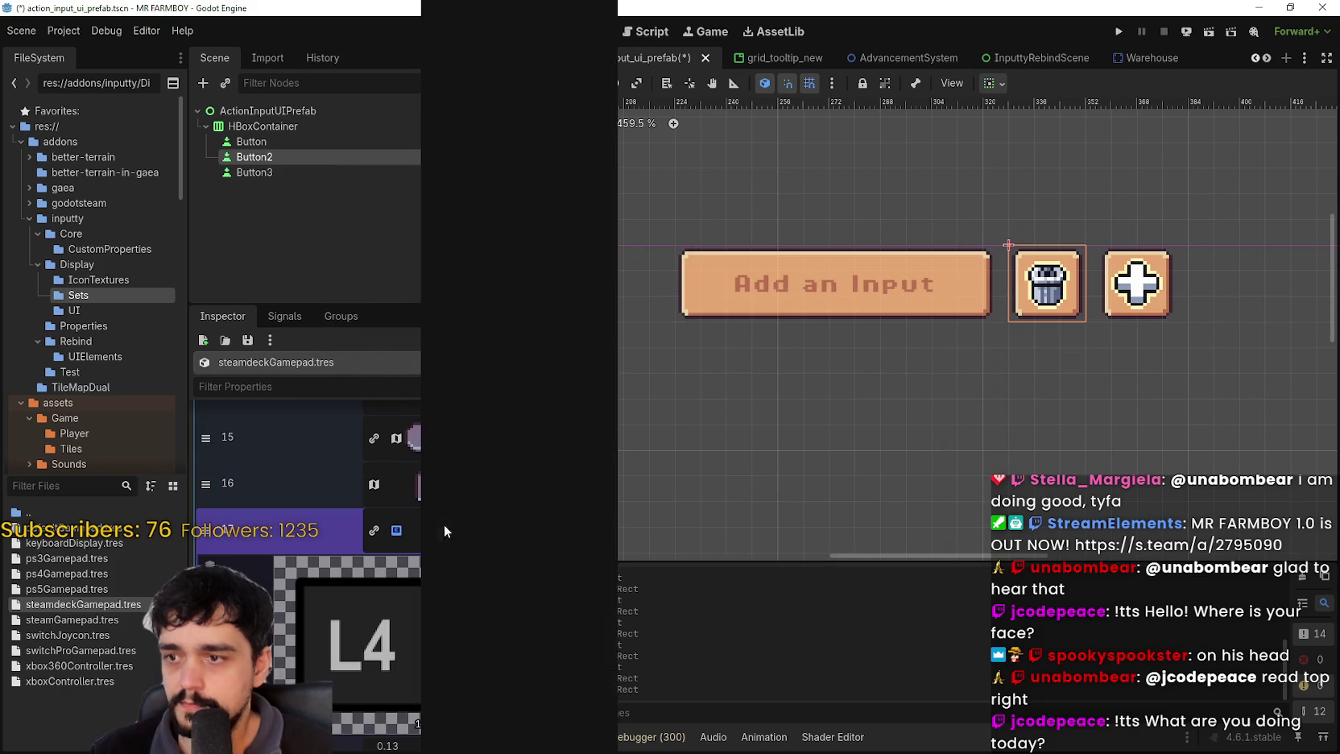
pyautogui.rightClick(443, 524)
pyautogui.click(485, 726)
pyautogui.click(483, 729)
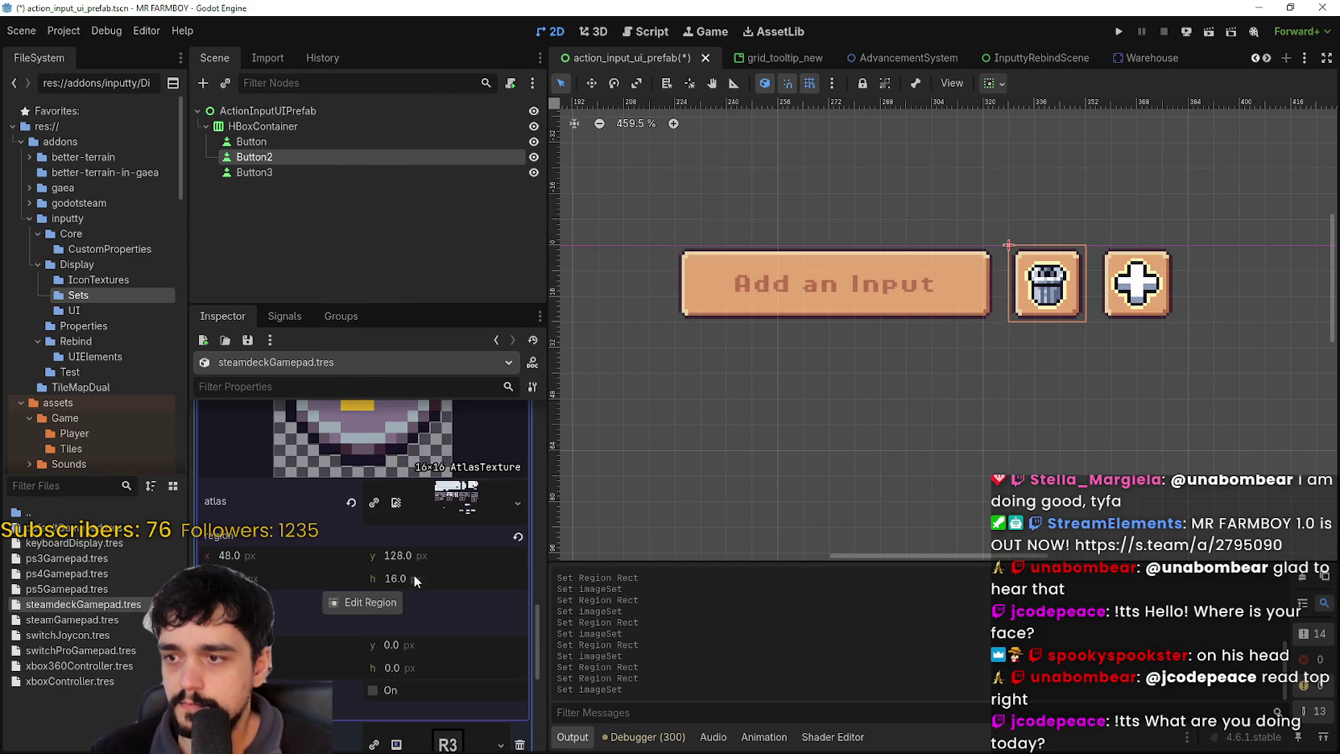
pyautogui.click(362, 602)
pyautogui.scroll(2, 492, 350)
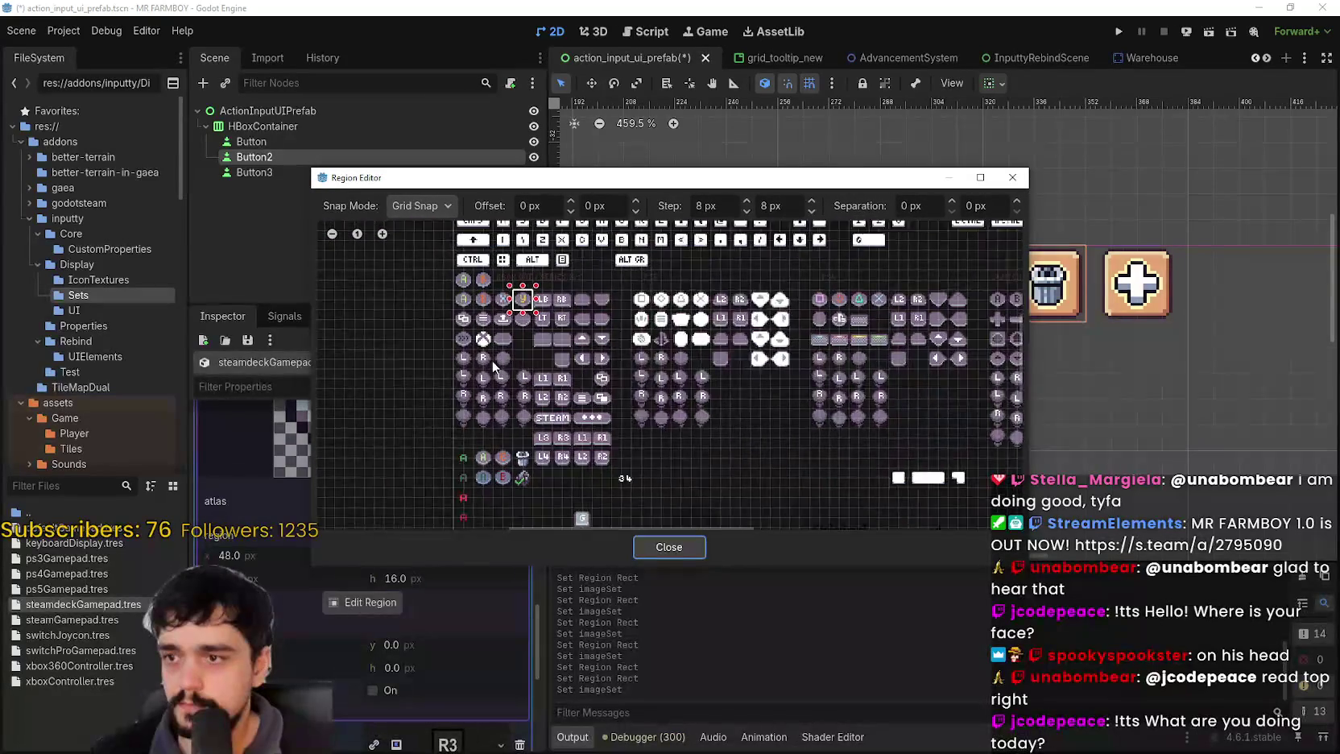
pyautogui.scroll(3, 546, 440)
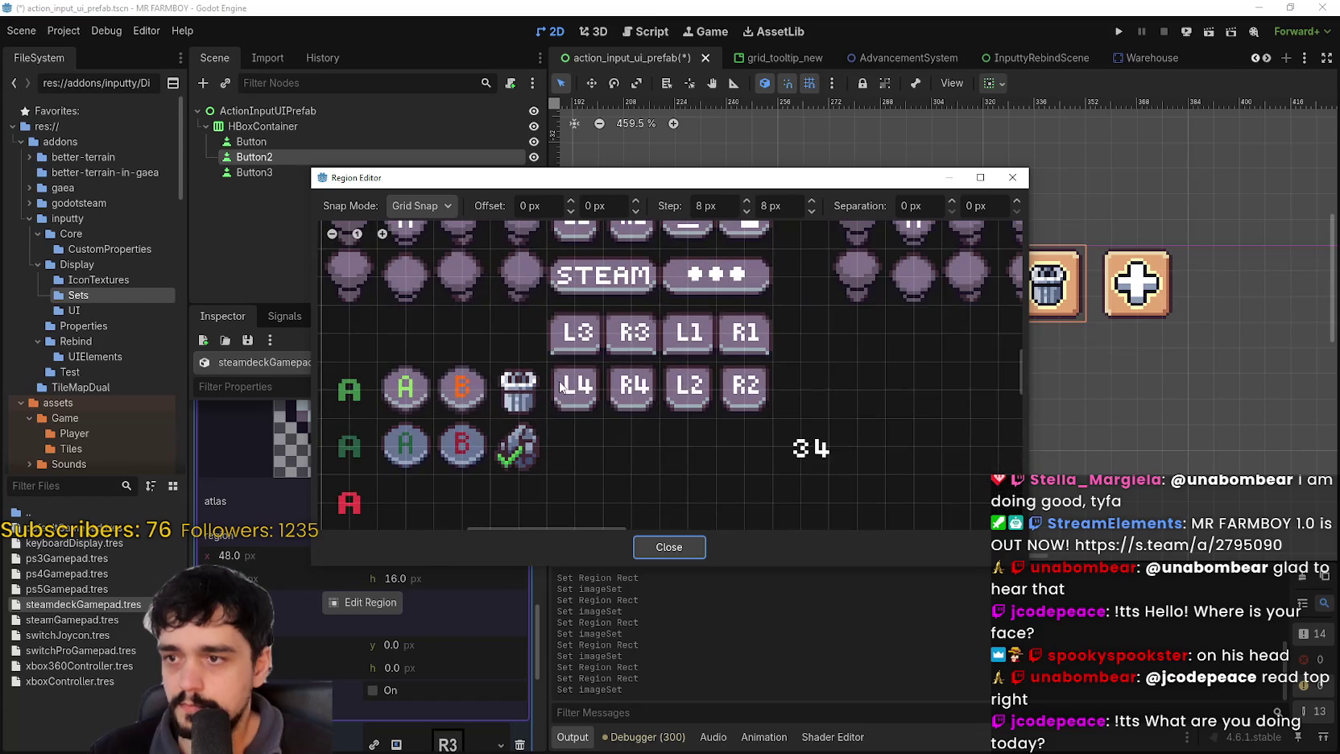
pyautogui.click(598, 415)
pyautogui.click(668, 546)
pyautogui.click(490, 552)
# - Paste the AtlasTexture into element 18 and set its region to the R3 glyph
pyautogui.rightClick(459, 578)
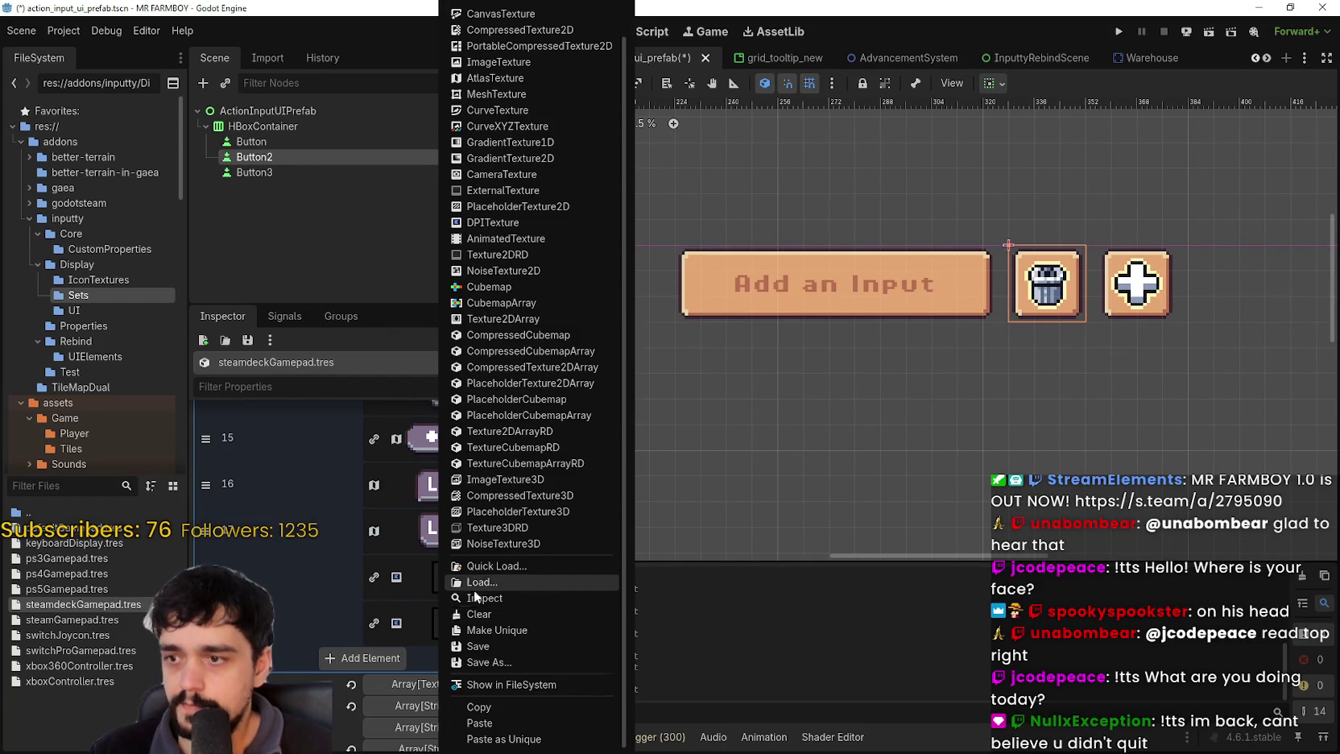
pyautogui.click(501, 723)
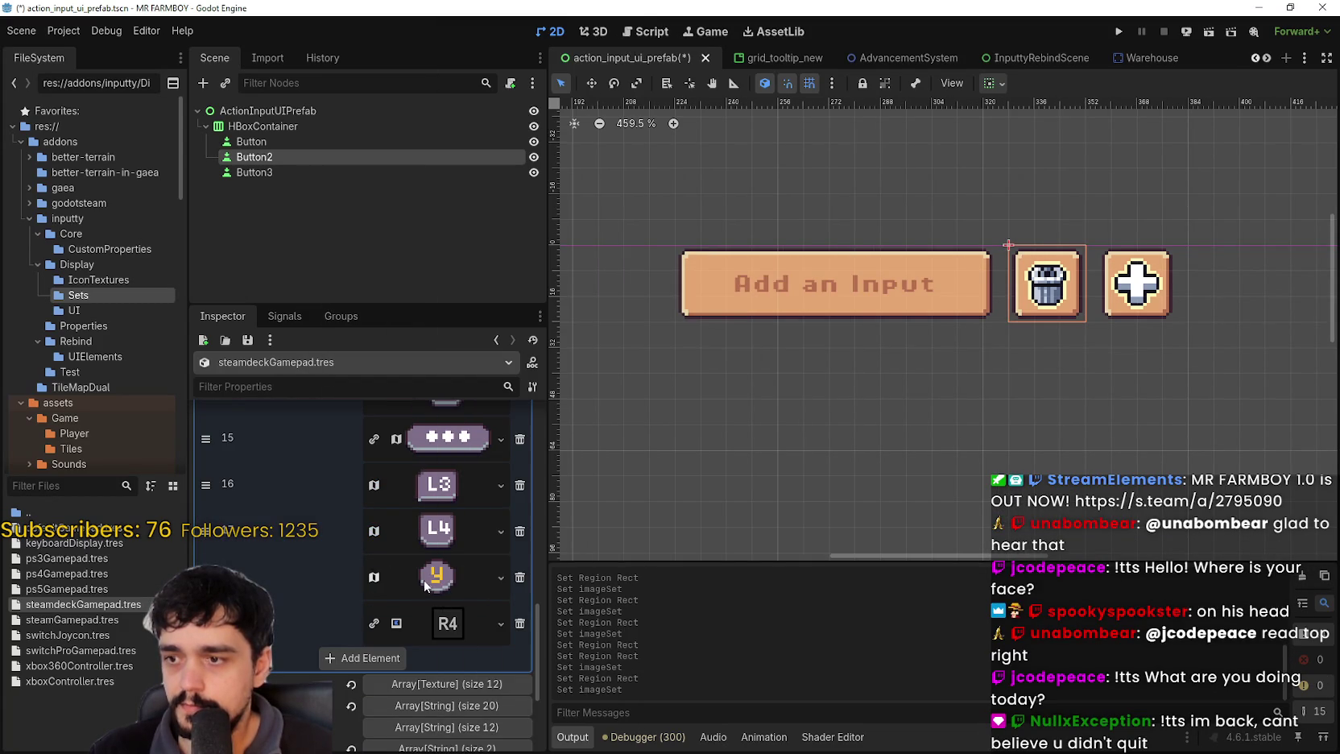
pyautogui.click(451, 579)
pyautogui.click(369, 691)
pyautogui.scroll(-3, 550, 316)
pyautogui.scroll(4, 557, 429)
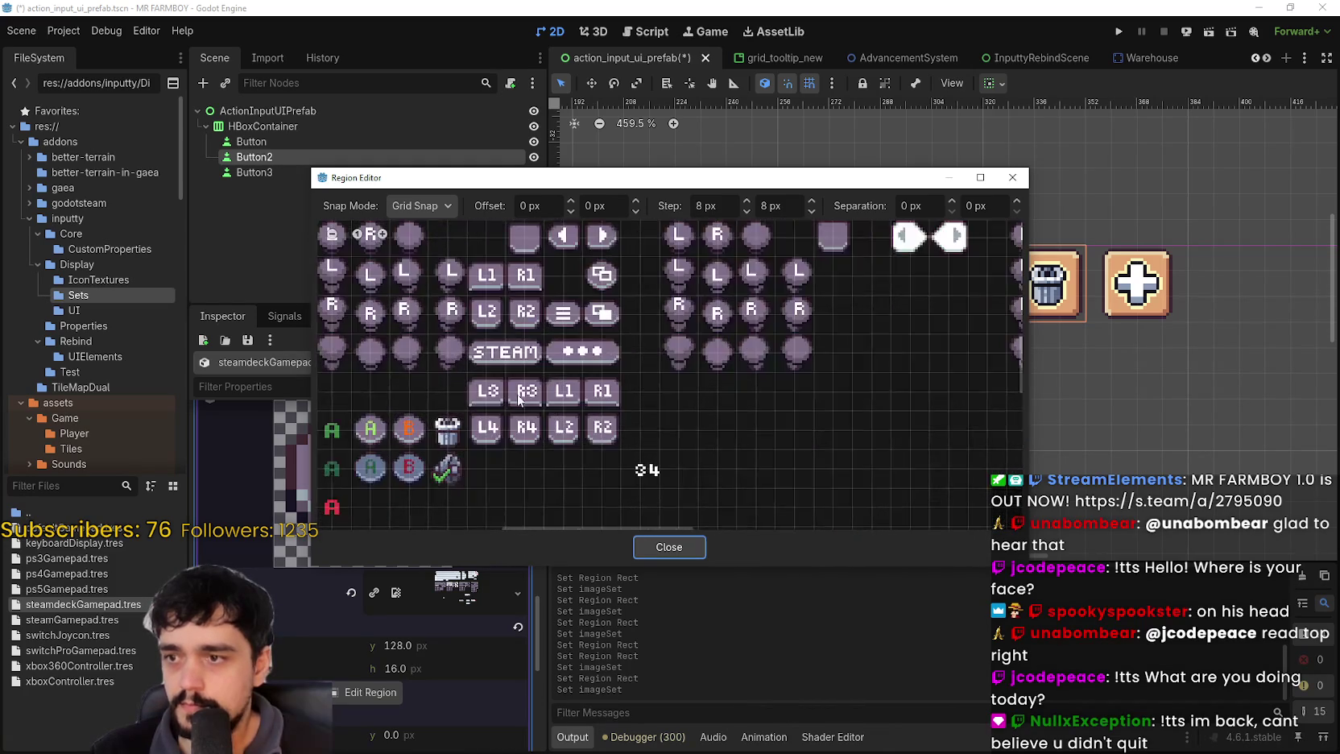
pyautogui.click(526, 391)
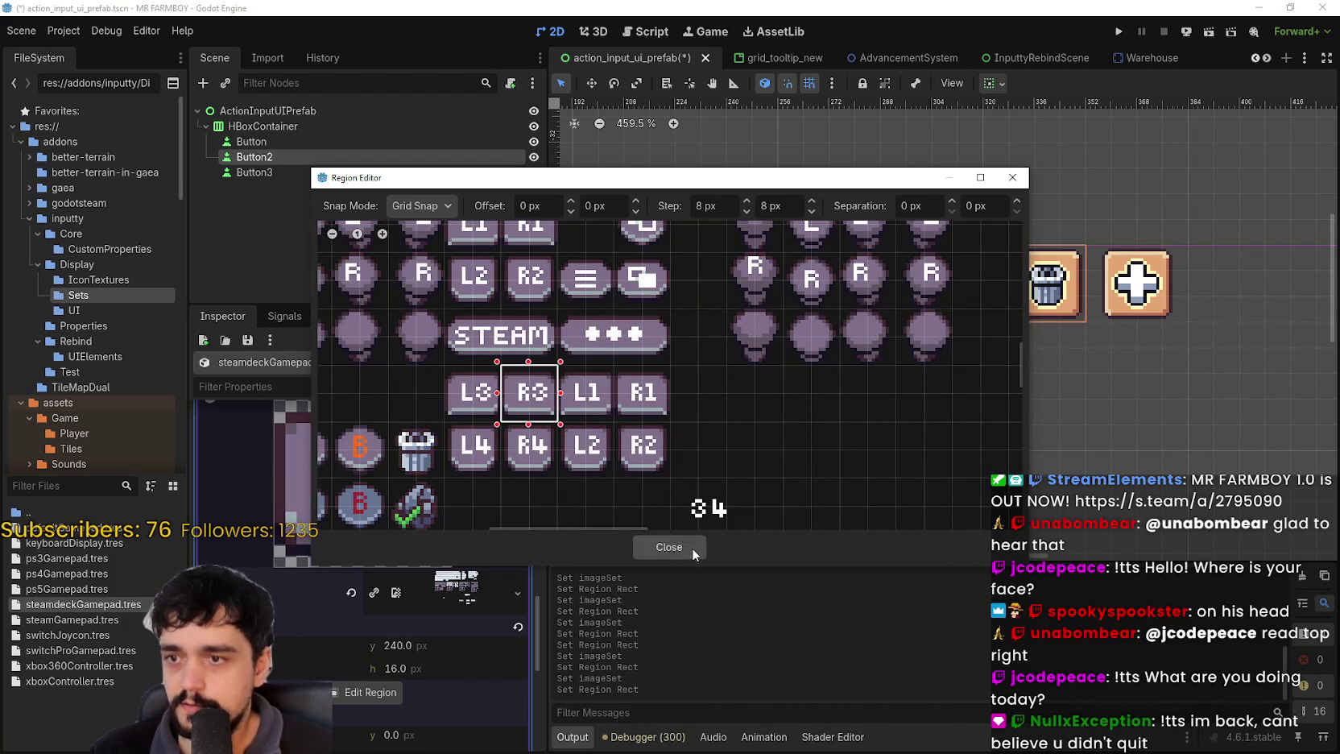
pyautogui.click(692, 548)
pyautogui.click(475, 527)
# - Paste the AtlasTexture into element 19 and set its region to the R4 glyph
pyautogui.scroll(-2, 474, 528)
pyautogui.rightClick(448, 461)
pyautogui.click(494, 720)
pyautogui.click(437, 453)
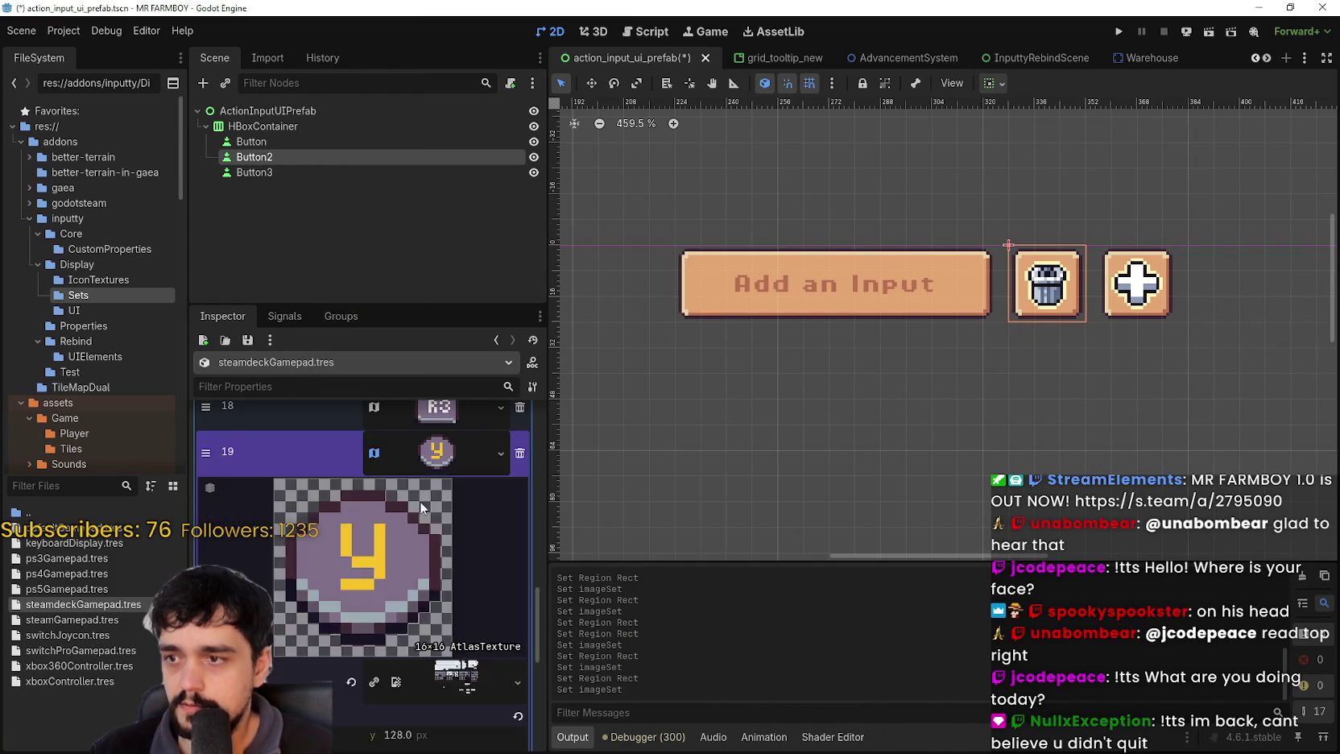
pyautogui.scroll(-5, 386, 662)
pyautogui.click(365, 568)
pyautogui.scroll(-4, 482, 322)
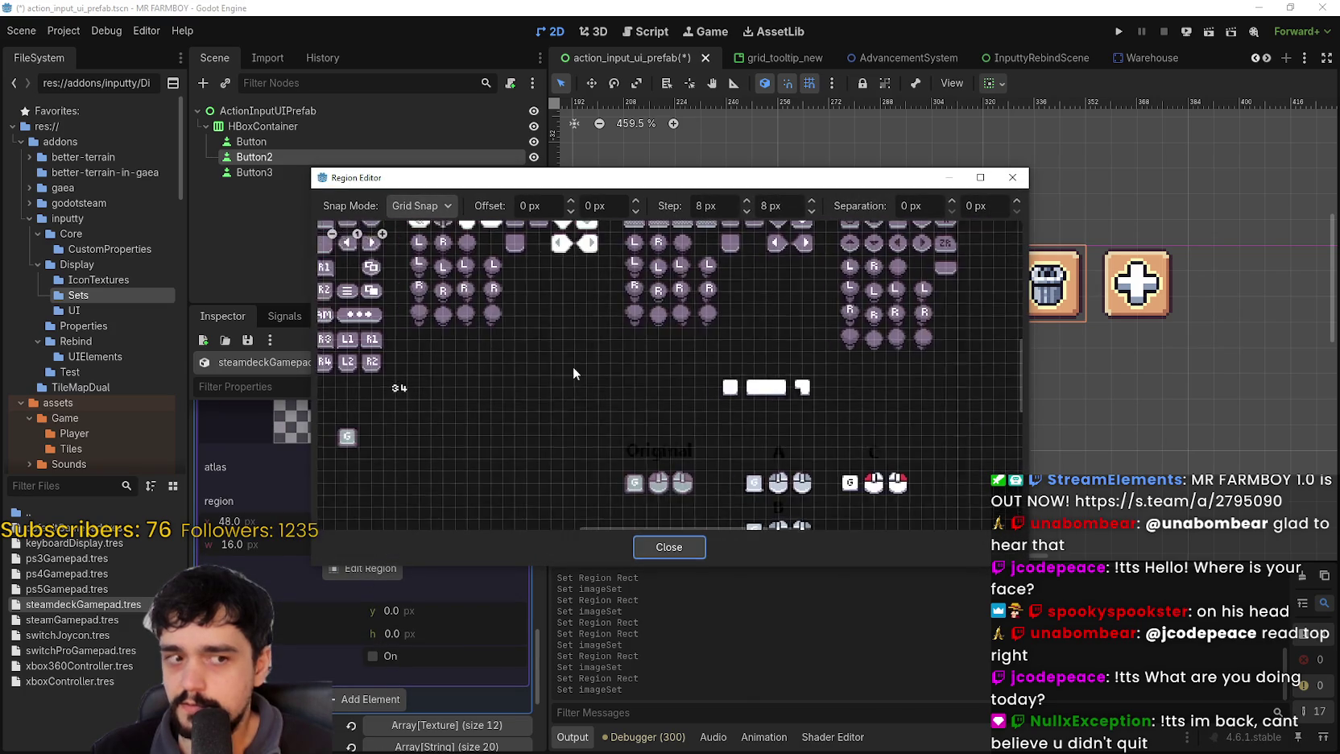
pyautogui.scroll(5, 597, 401)
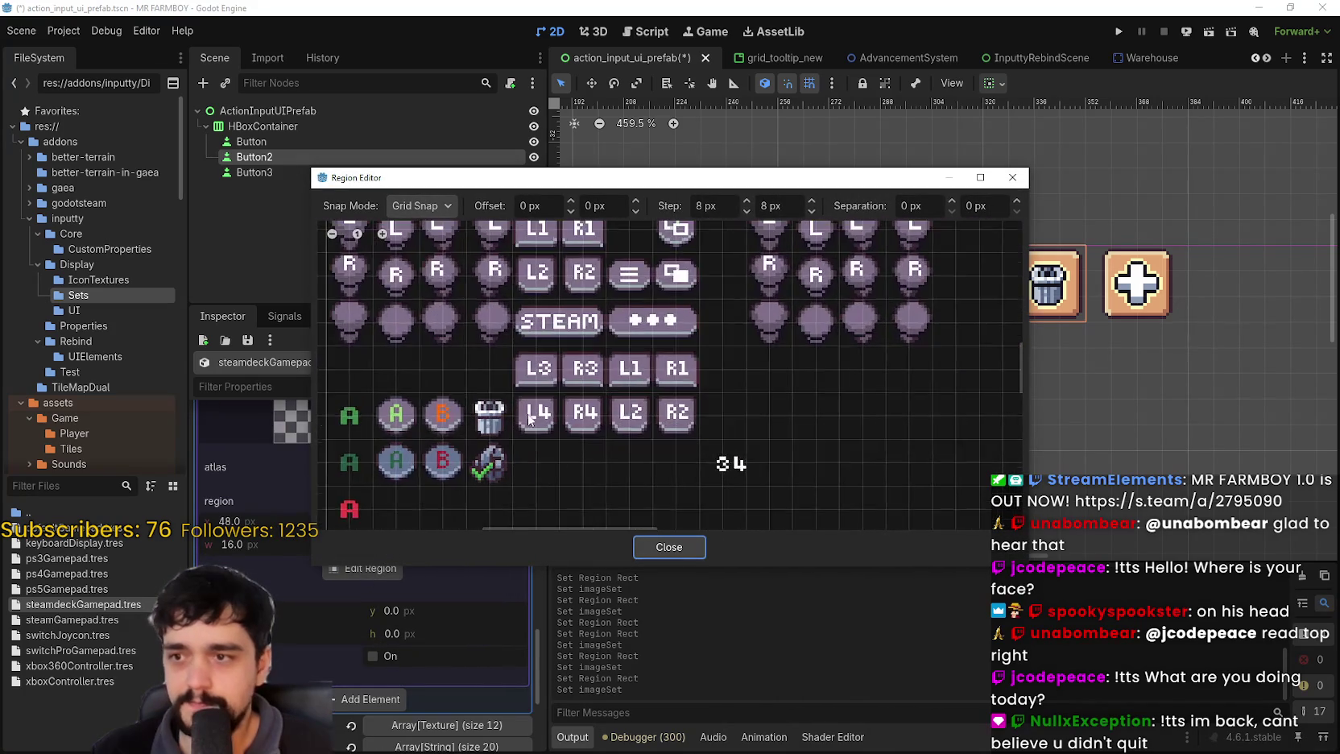
pyautogui.click(620, 417)
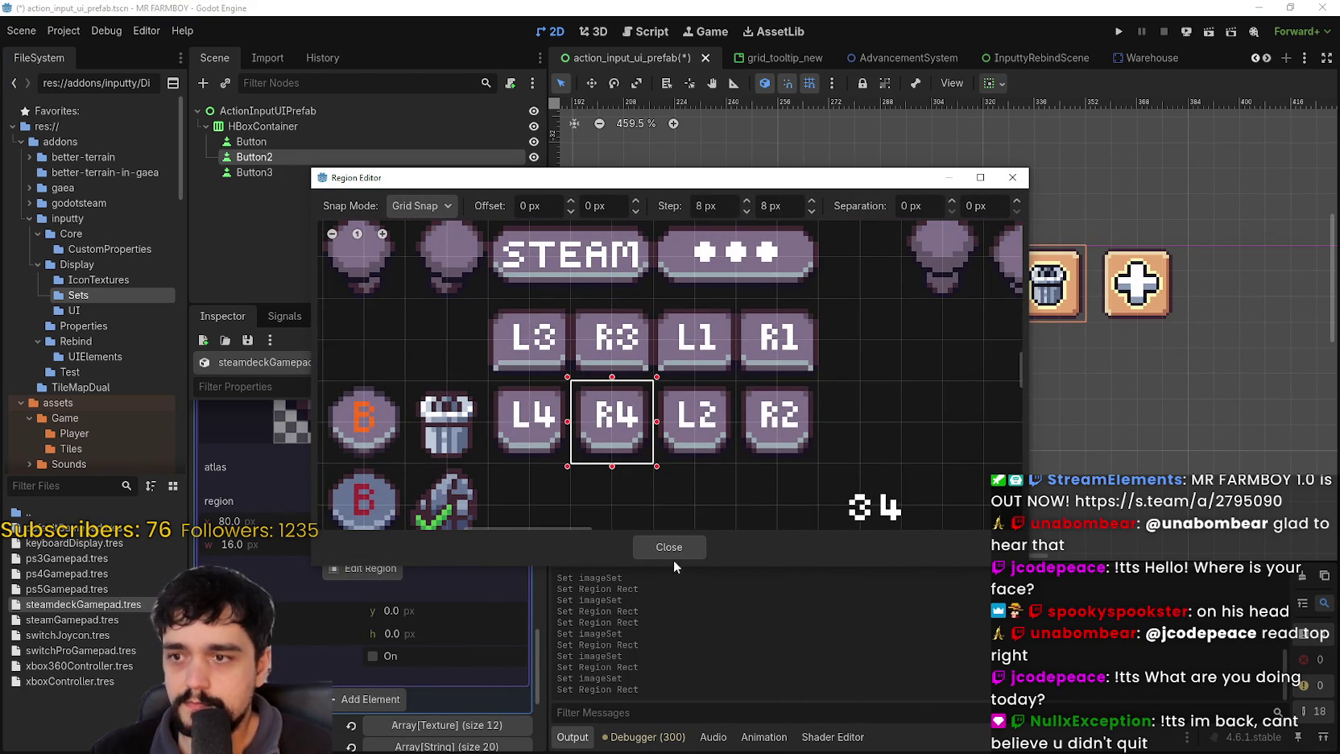
pyautogui.click(655, 554)
# - Save the scene, then review the axisImageSet array and buttonNames list
pyautogui.hotkey('ctrl', 's')
pyautogui.scroll(10, 446, 615)
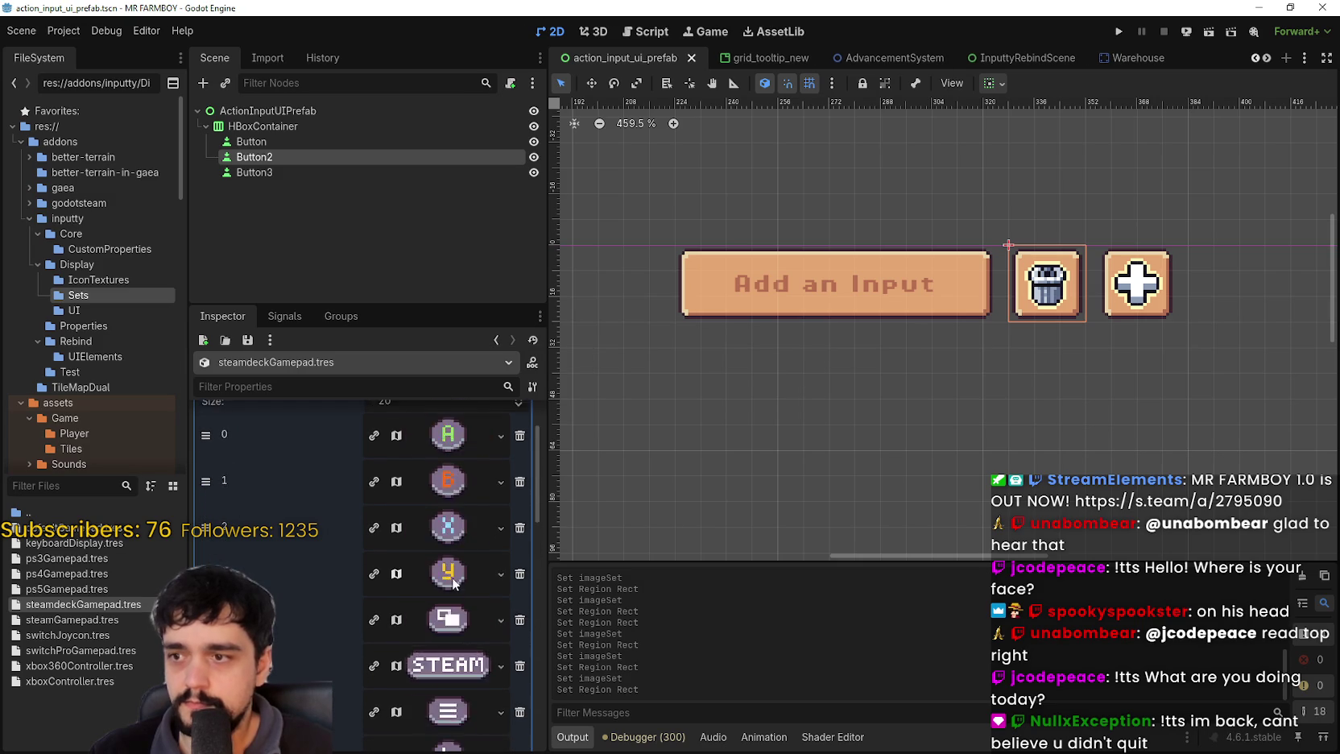
pyautogui.click(438, 459)
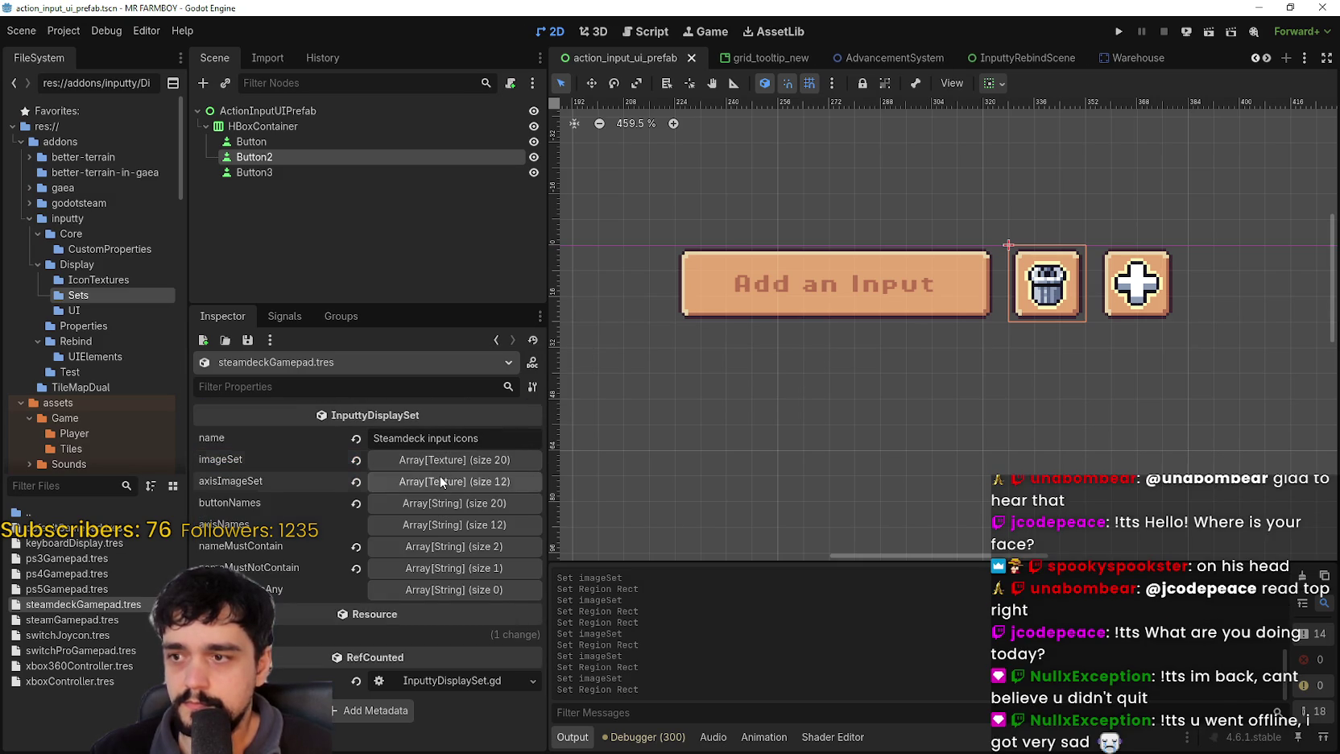
pyautogui.click(441, 481)
pyautogui.scroll(-8, 451, 556)
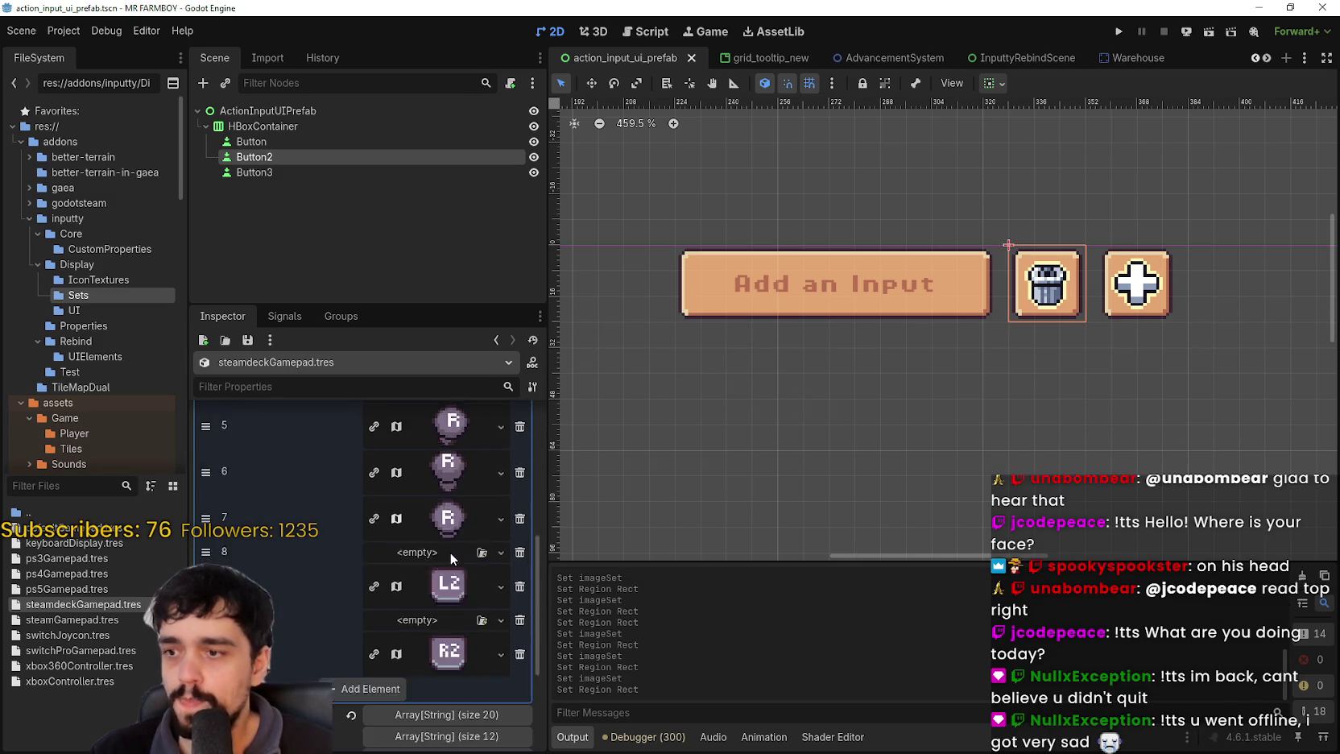
pyautogui.scroll(8, 451, 572)
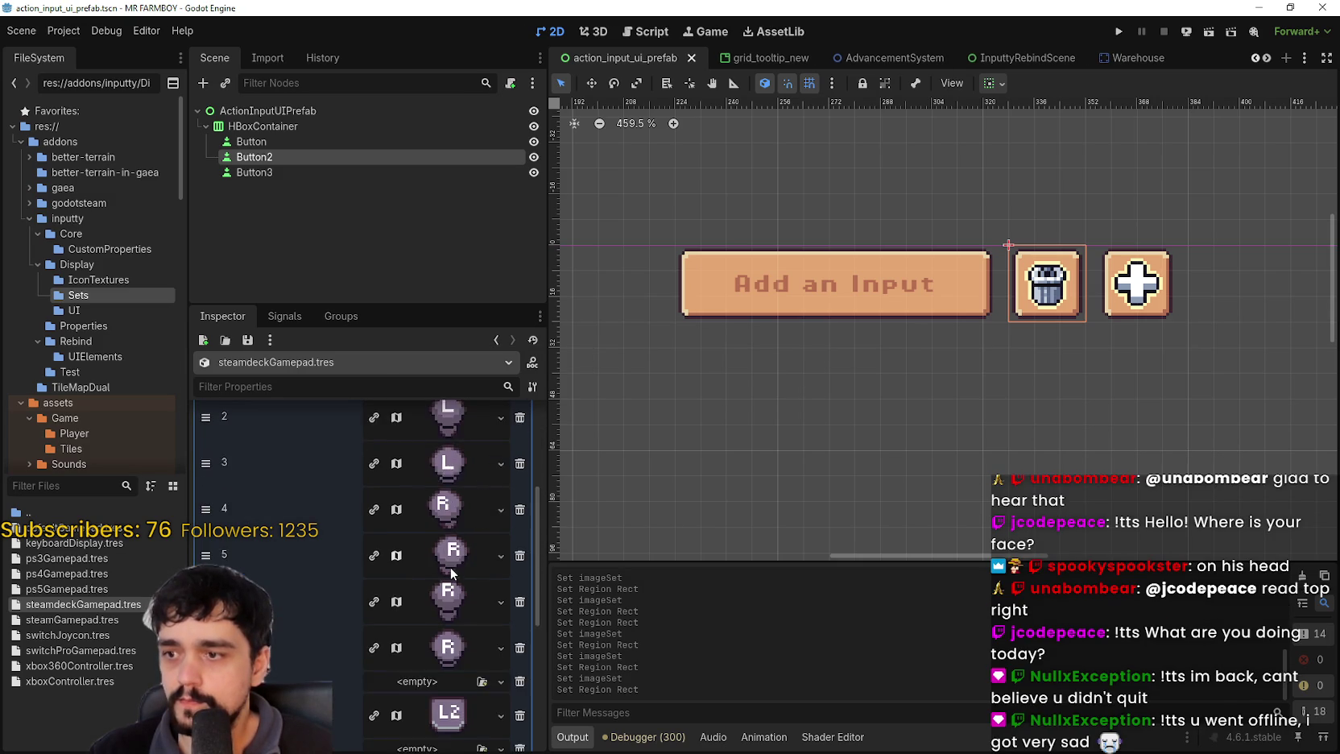
pyautogui.click(437, 442)
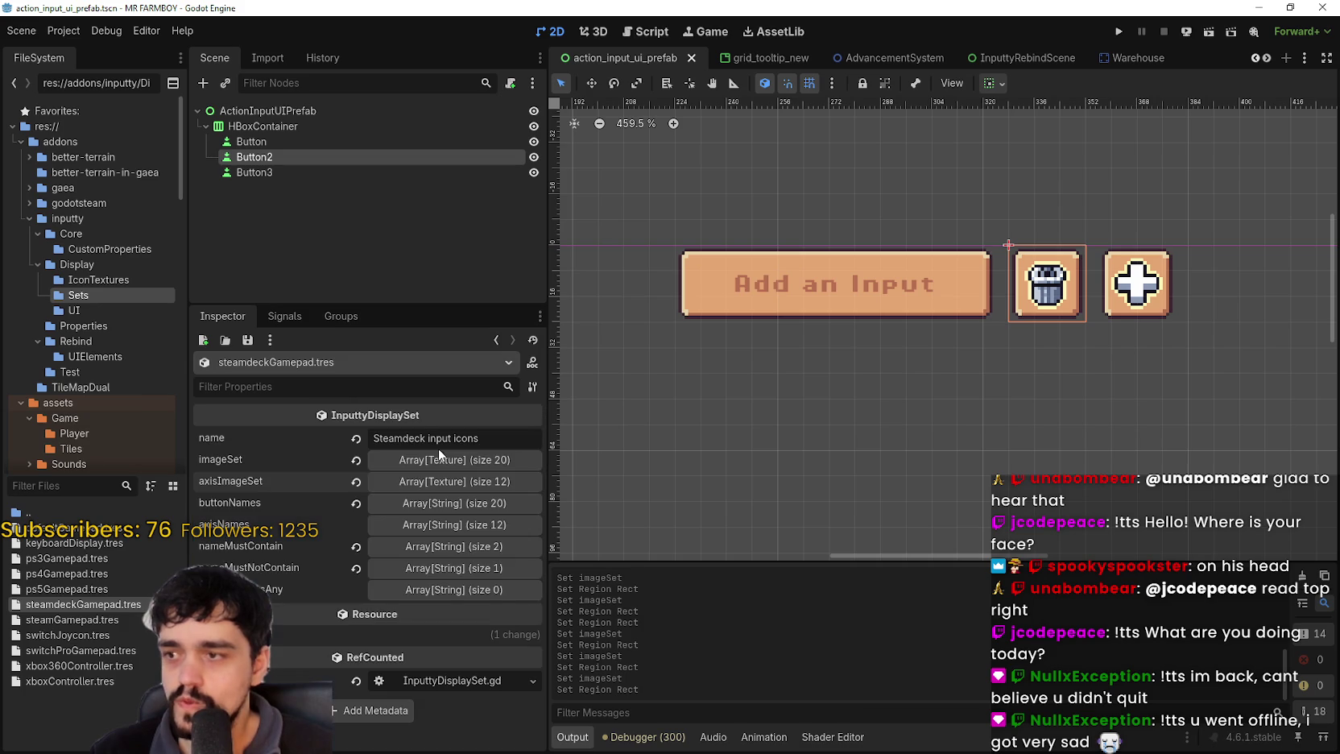
pyautogui.click(457, 505)
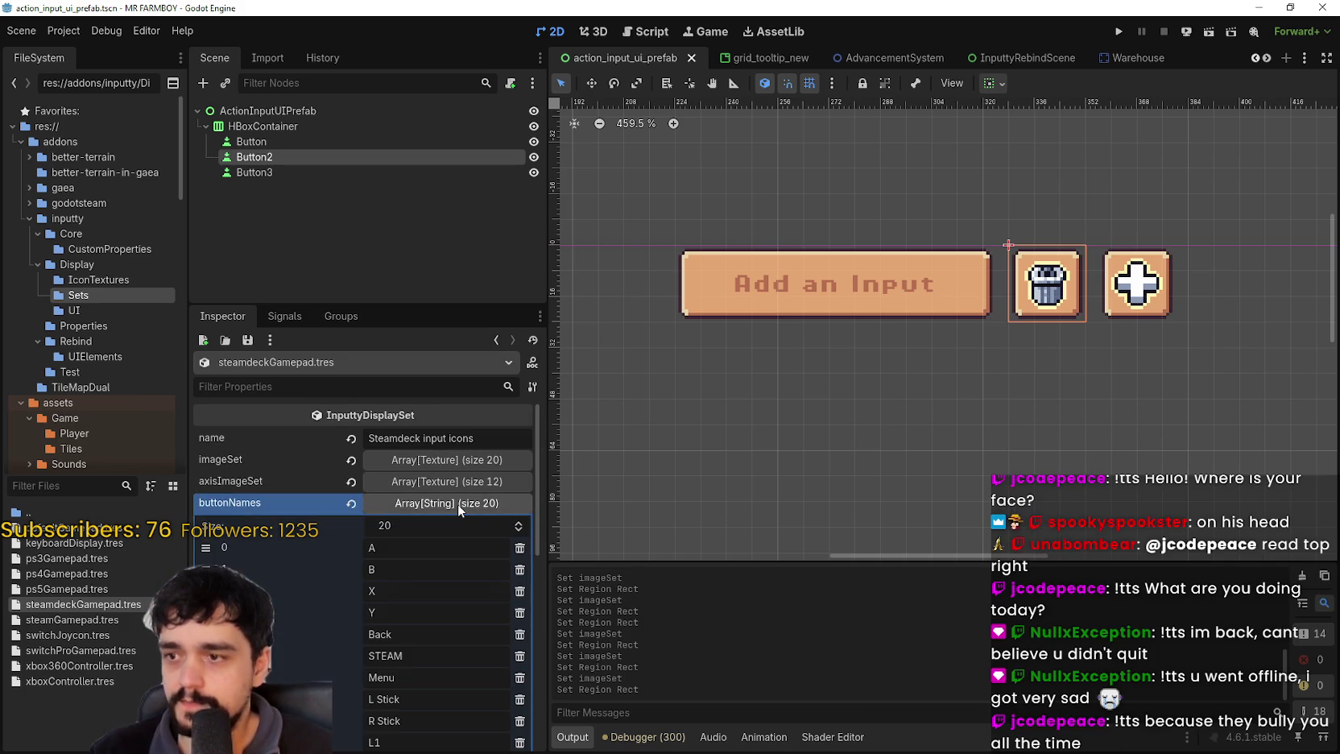
# - Check the nameMustContain and nameMustNotContain lists, save, and browse the gamepad icon set files
pyautogui.click(457, 503)
pyautogui.click(463, 545)
pyautogui.click(463, 547)
pyautogui.click(464, 564)
pyautogui.click(463, 567)
pyautogui.hotkey('ctrl', 's')
pyautogui.scroll(-2, 897, 355)
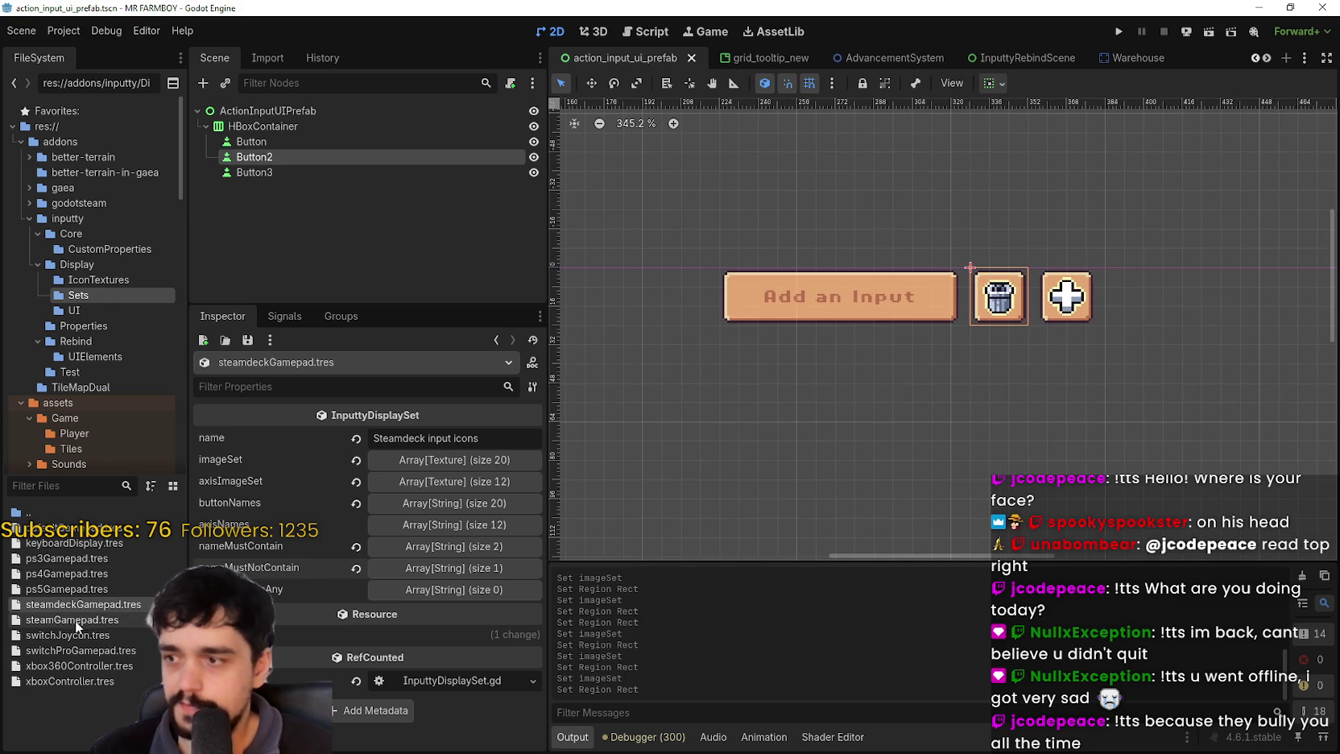
pyautogui.click(98, 625)
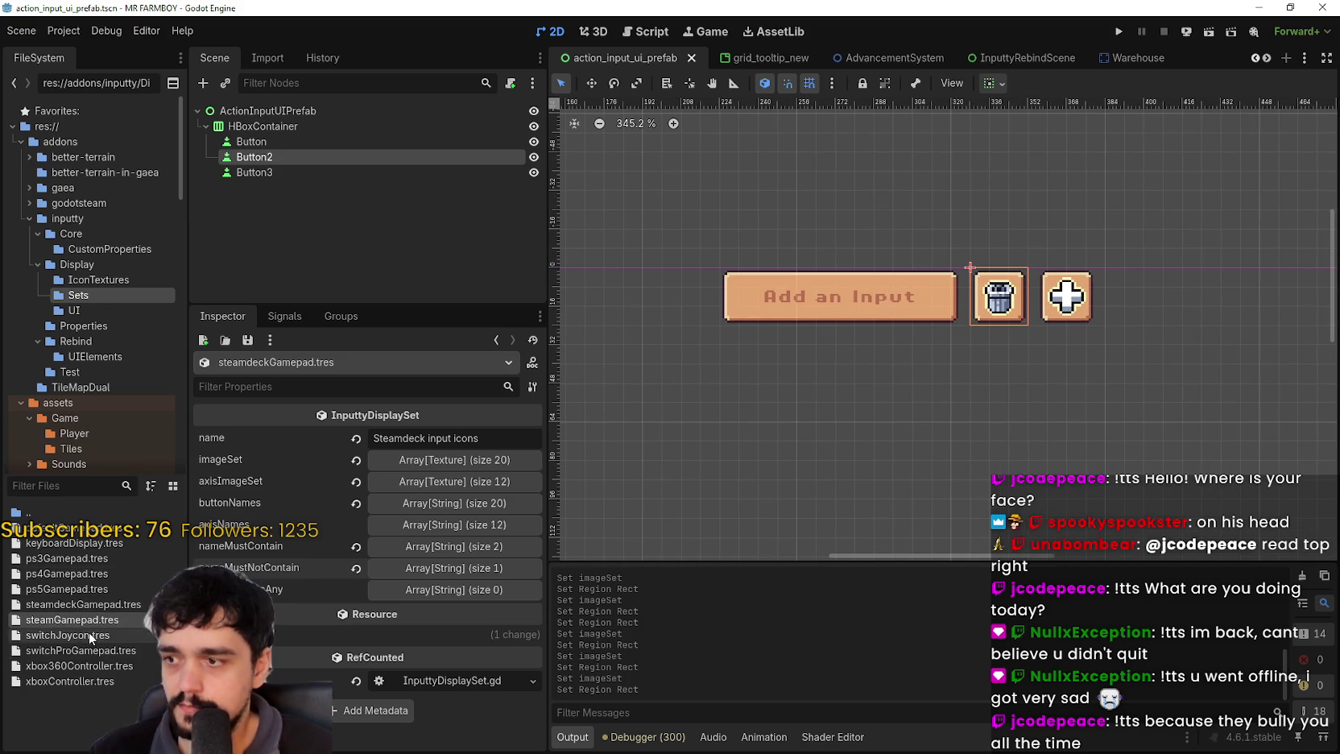
pyautogui.click(89, 543)
pyautogui.click(85, 556)
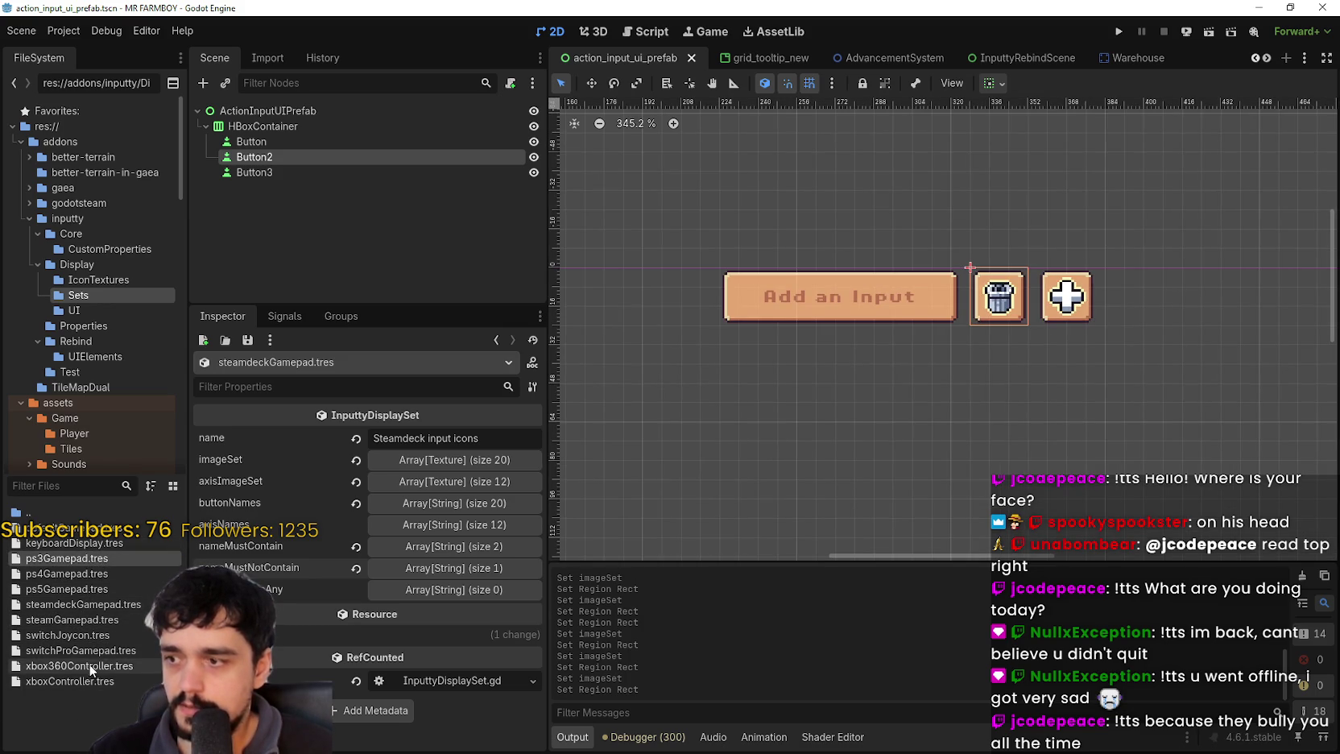
# - Review xboxController.tres and its button names, then switch to xbox360Controller.tres
pyautogui.doubleClick(111, 678)
pyautogui.scroll(-8, 426, 593)
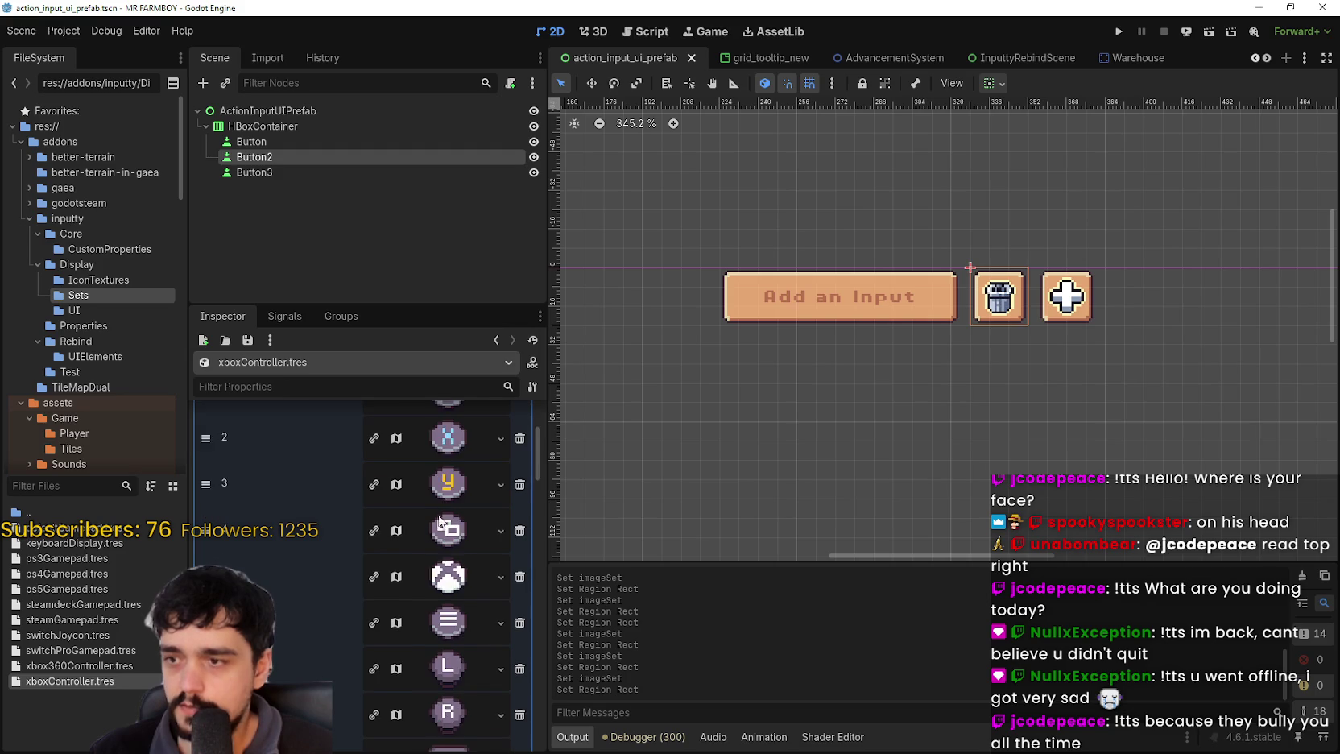
pyautogui.scroll(-4, 431, 602)
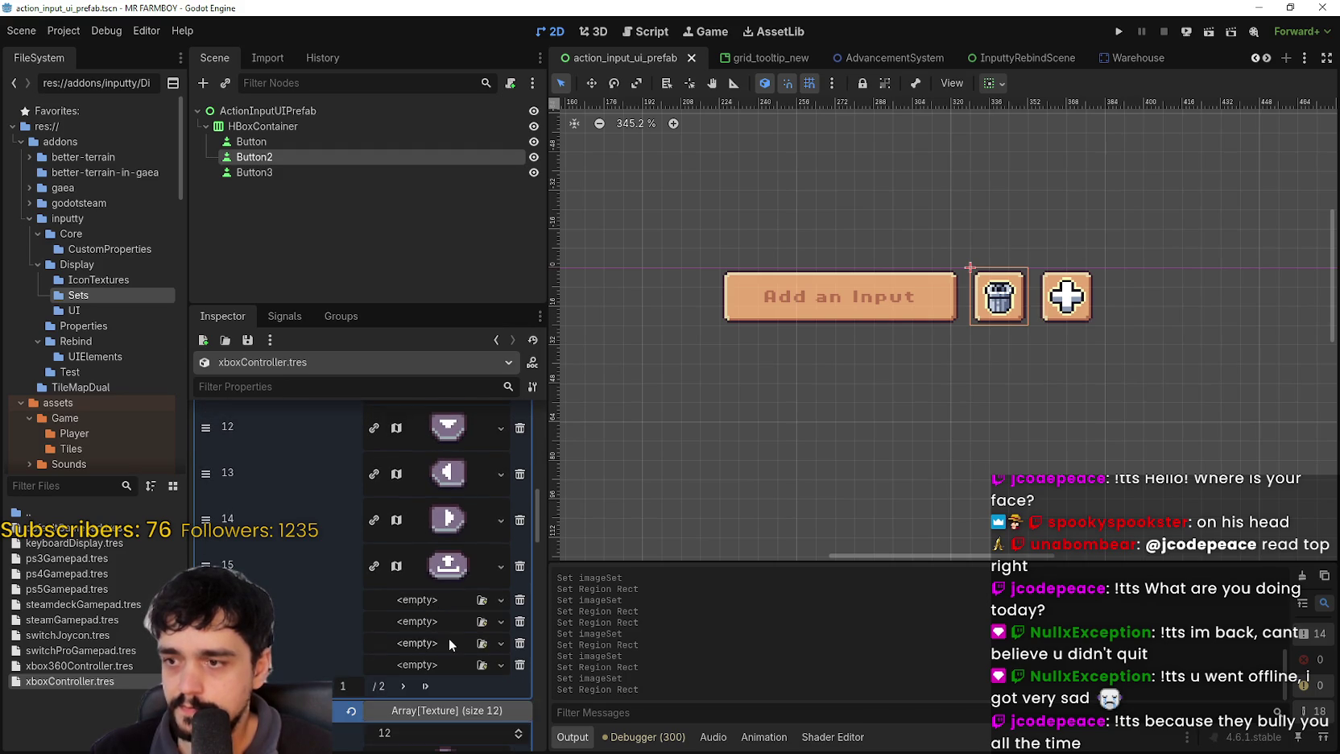
pyautogui.scroll(-5, 404, 599)
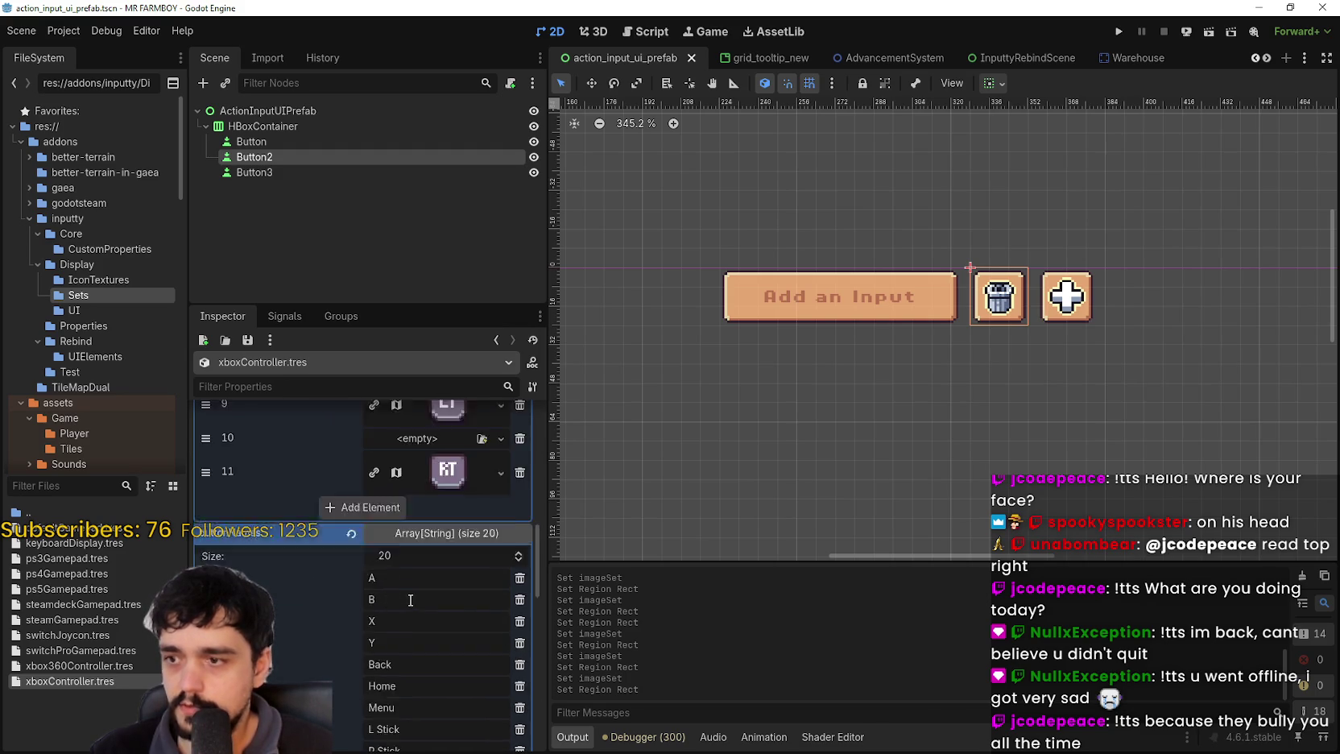
pyautogui.scroll(2, 408, 599)
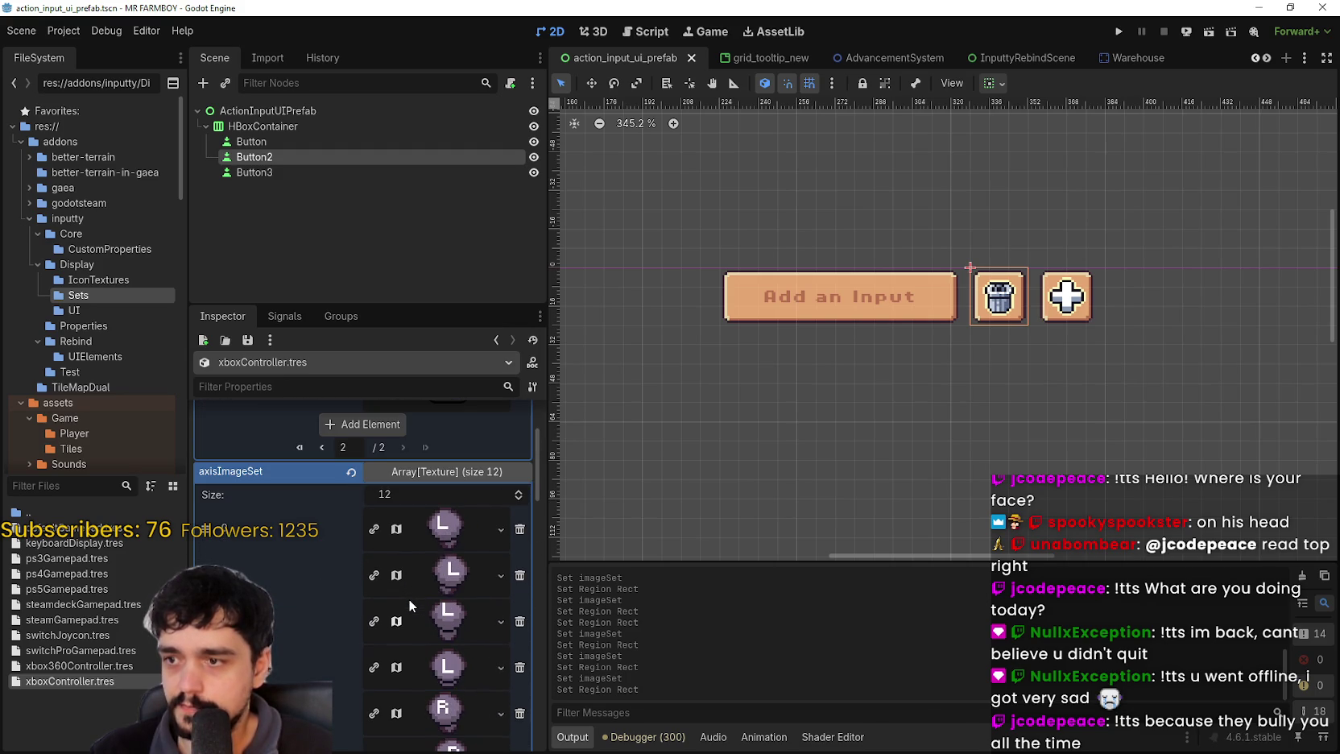
pyautogui.click(443, 493)
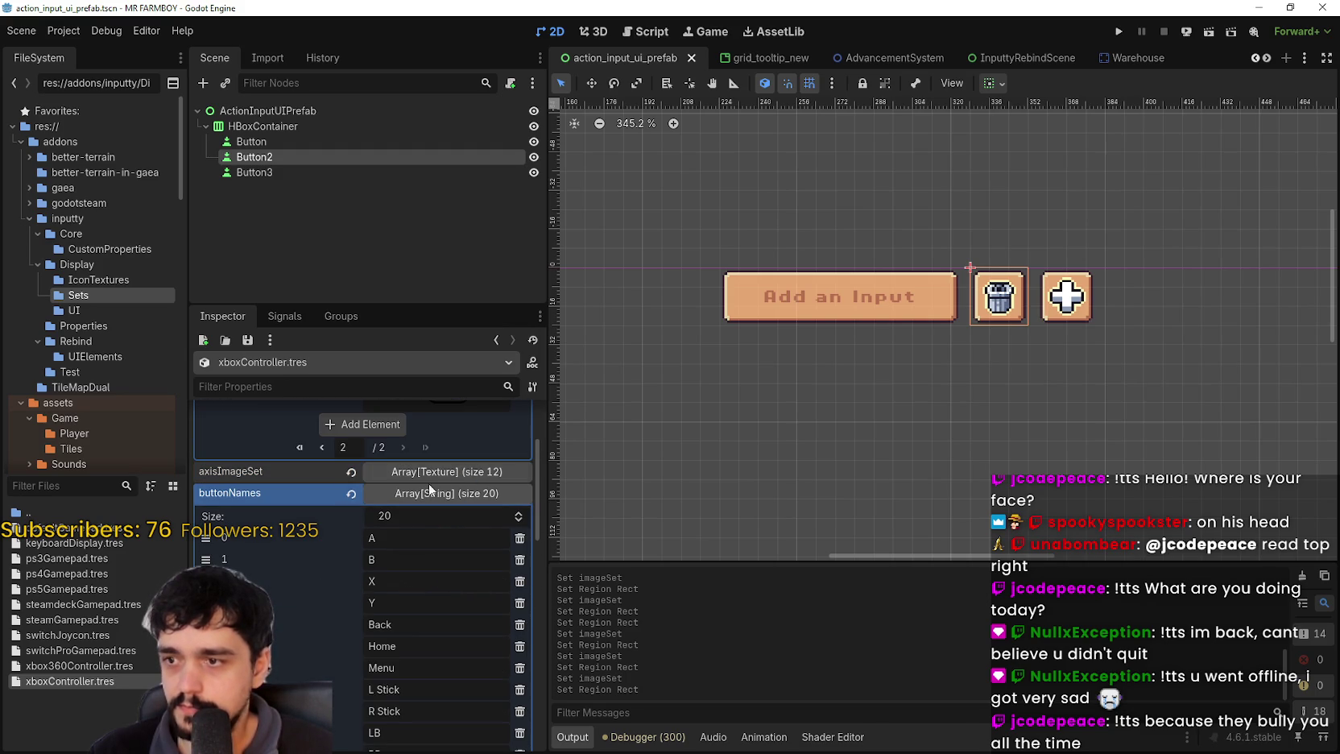
pyautogui.click(85, 665)
pyautogui.scroll(-5, 421, 602)
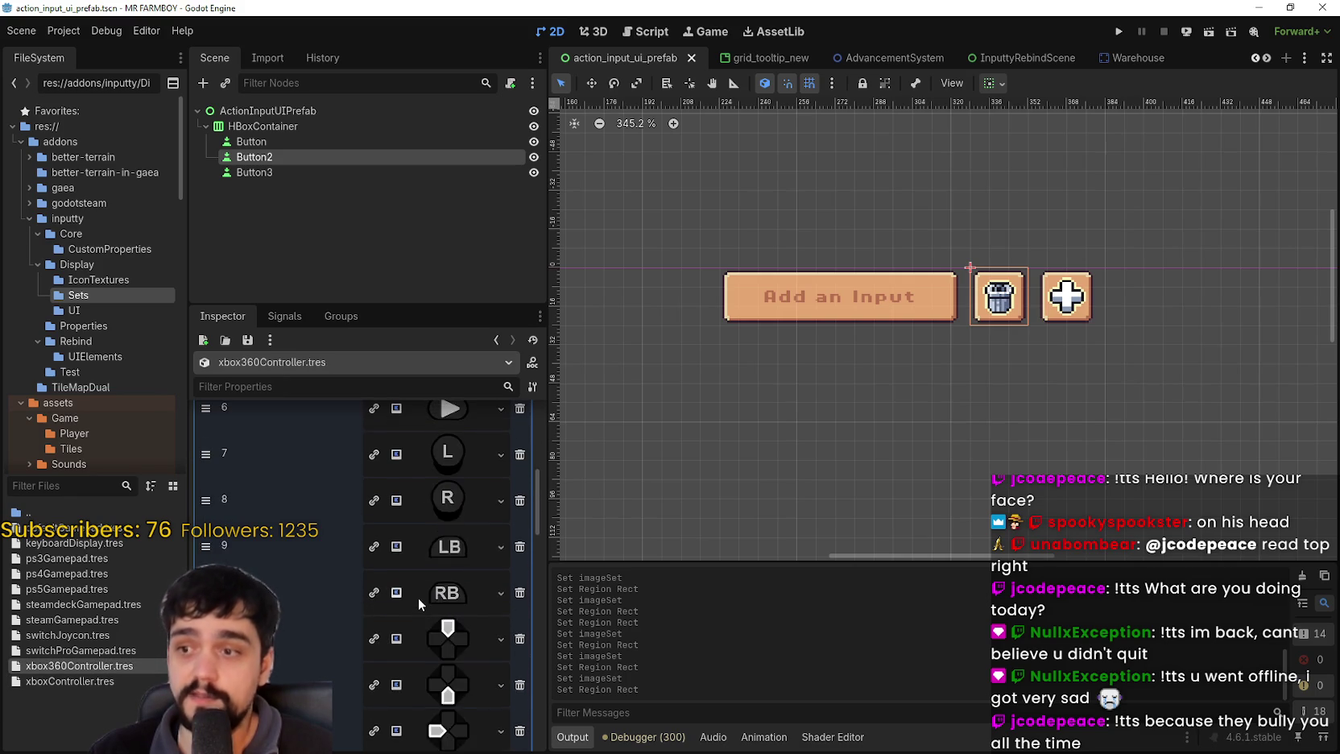
# - Replace the A icon with an AtlasTexture whose region outlines the pixel A glyph
pyautogui.scroll(-3, 418, 598)
pyautogui.scroll(8, 444, 632)
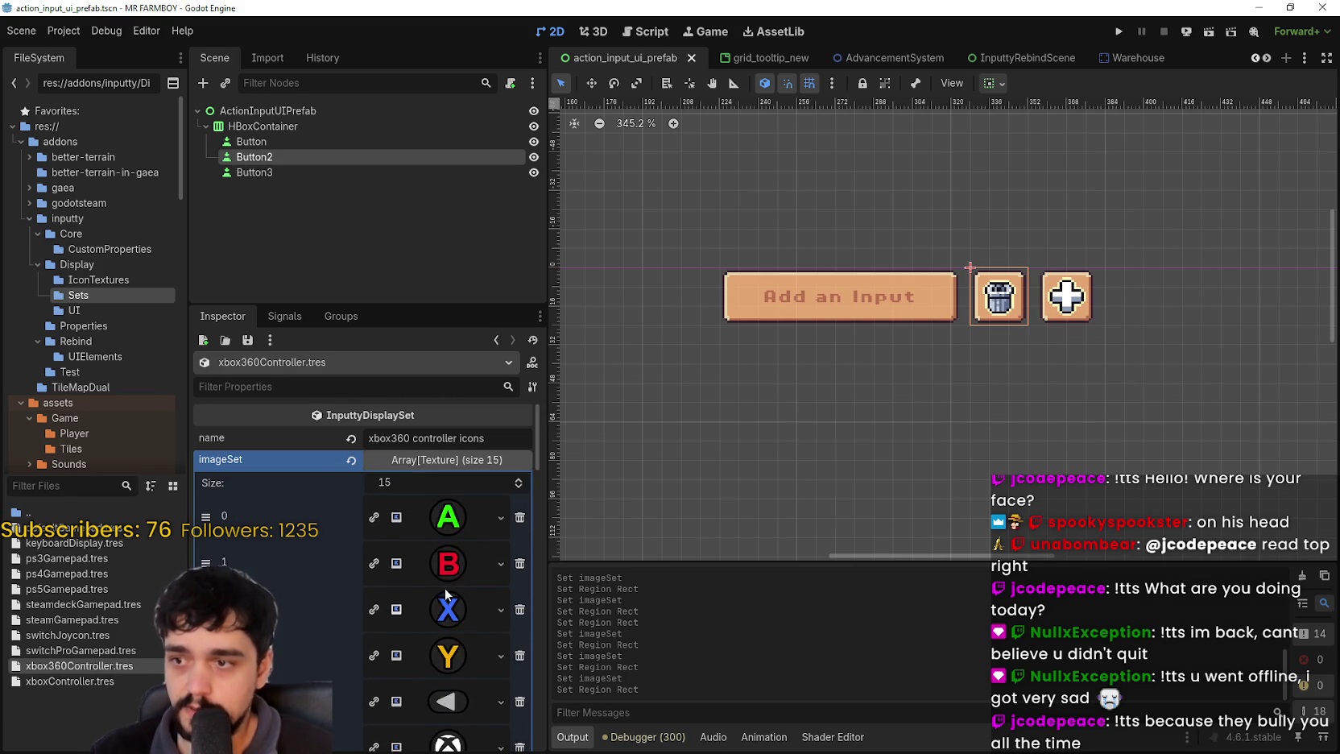
pyautogui.click(448, 516)
pyautogui.click(500, 516)
pyautogui.click(460, 717)
pyautogui.scroll(-5, 443, 604)
pyautogui.click(402, 632)
pyautogui.scroll(-6, 495, 337)
pyautogui.scroll(4, 563, 368)
pyautogui.moveTo(590, 360); pyautogui.dragTo(610, 378)
pyautogui.scroll(-2, 697, 437)
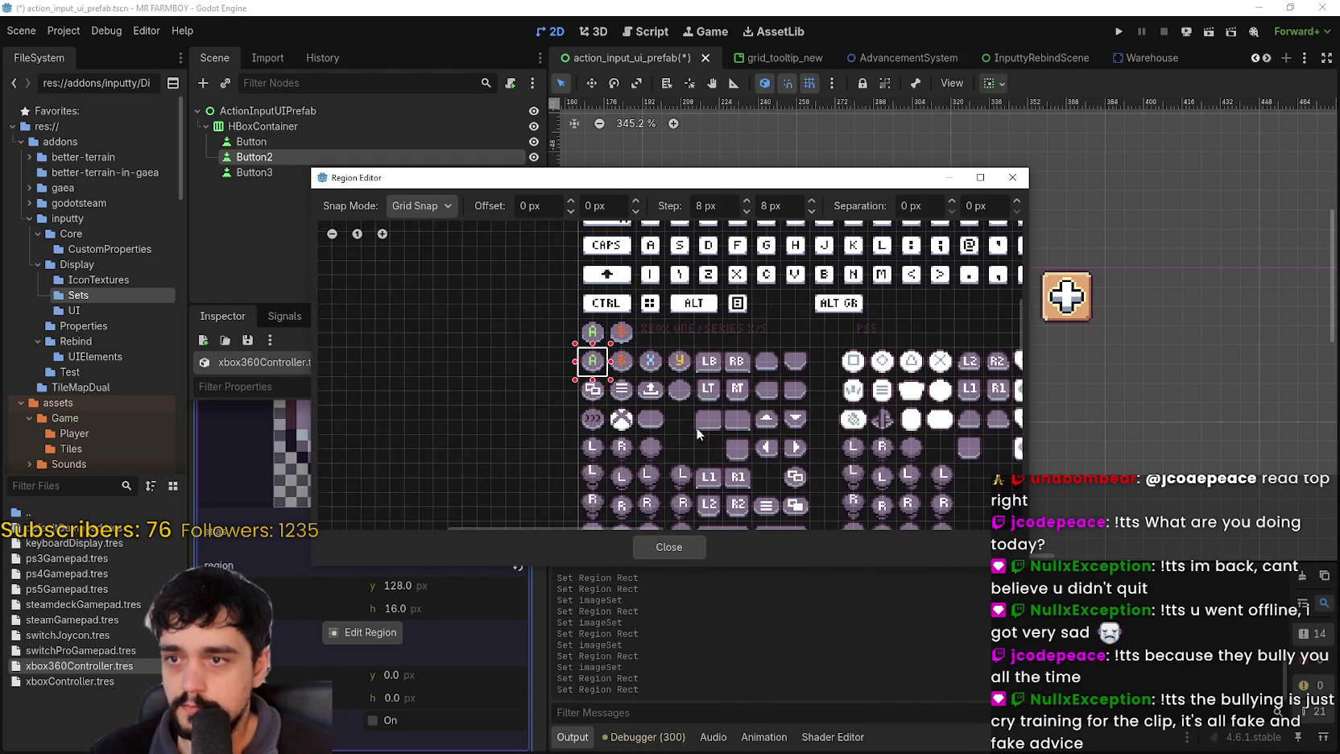
pyautogui.scroll(-1, 676, 467)
pyautogui.click(669, 548)
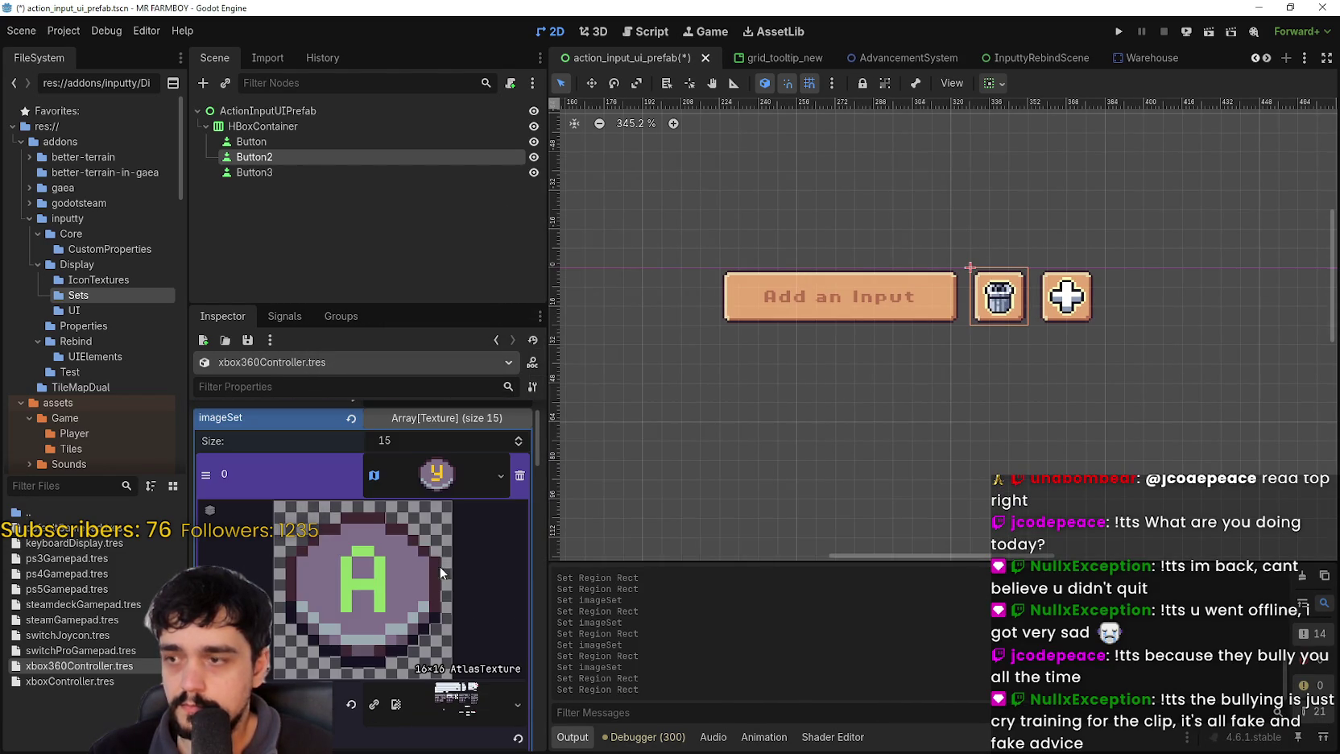
pyautogui.click(432, 487)
# - Give the B icon an AtlasTexture set to the orange B glyph, copying it for reuse
pyautogui.click(435, 521)
pyautogui.rightClick(424, 521)
pyautogui.scroll(-1, 473, 701)
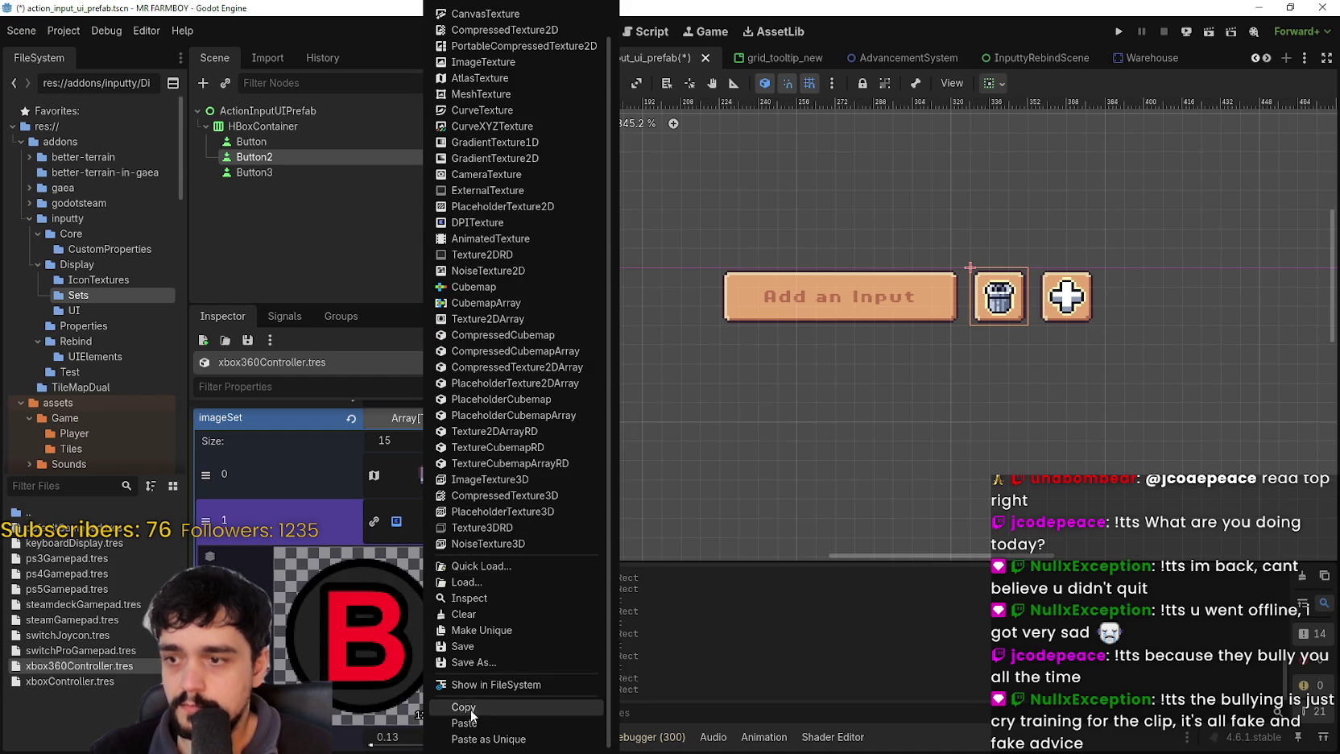
pyautogui.click(471, 707)
pyautogui.scroll(-2, 411, 592)
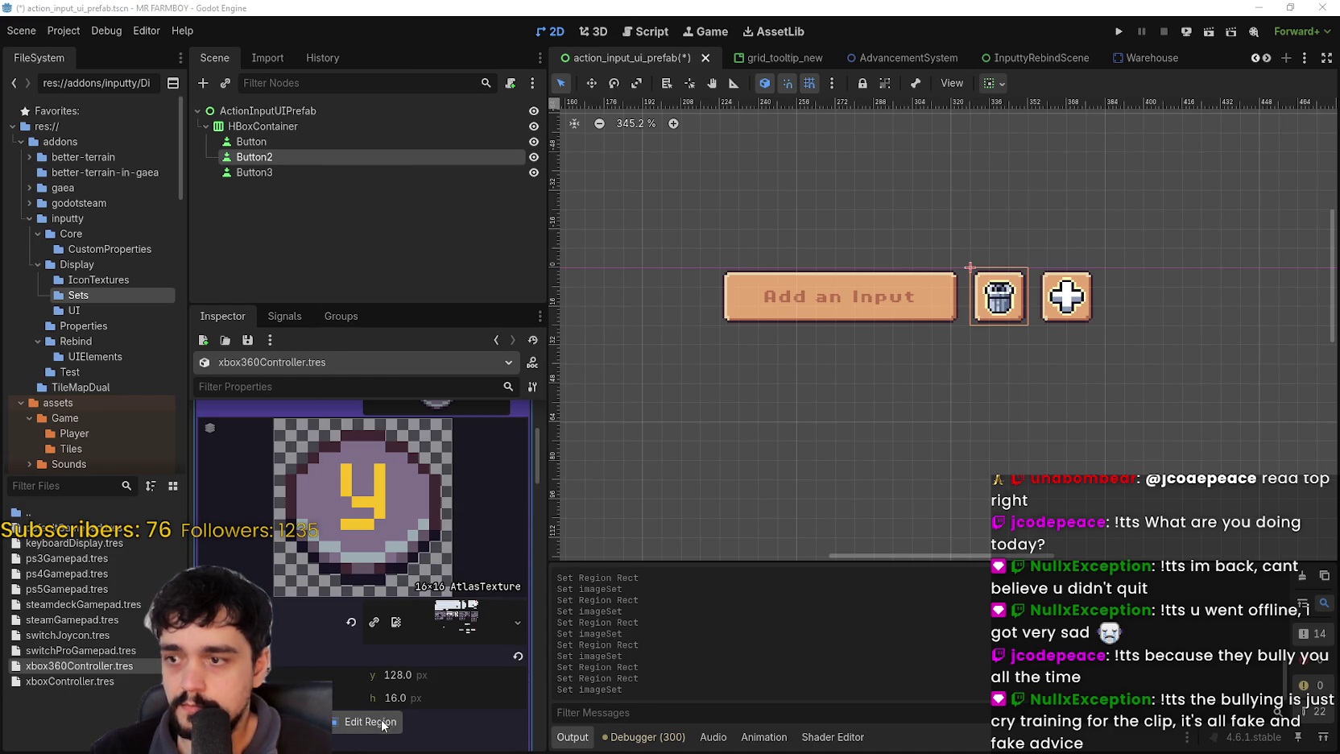
pyautogui.click(384, 720)
pyautogui.scroll(2, 491, 340)
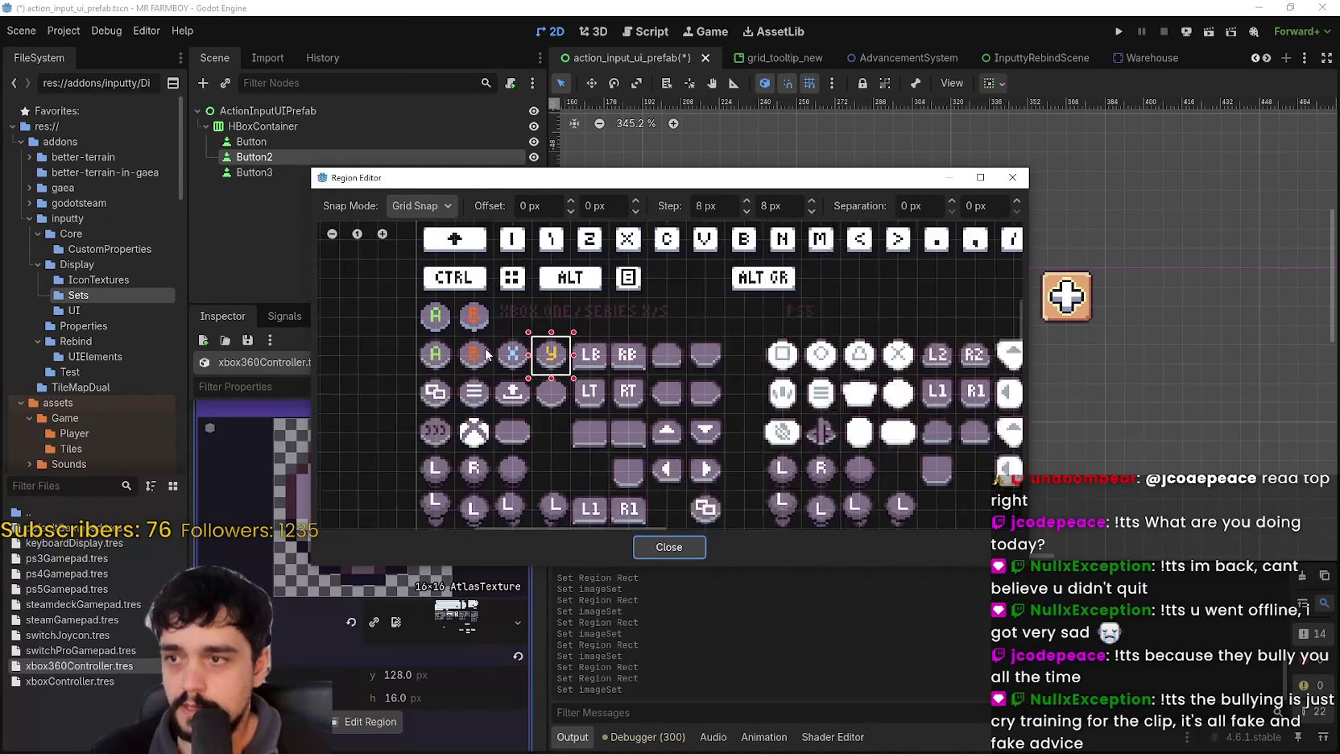
pyautogui.click(473, 355)
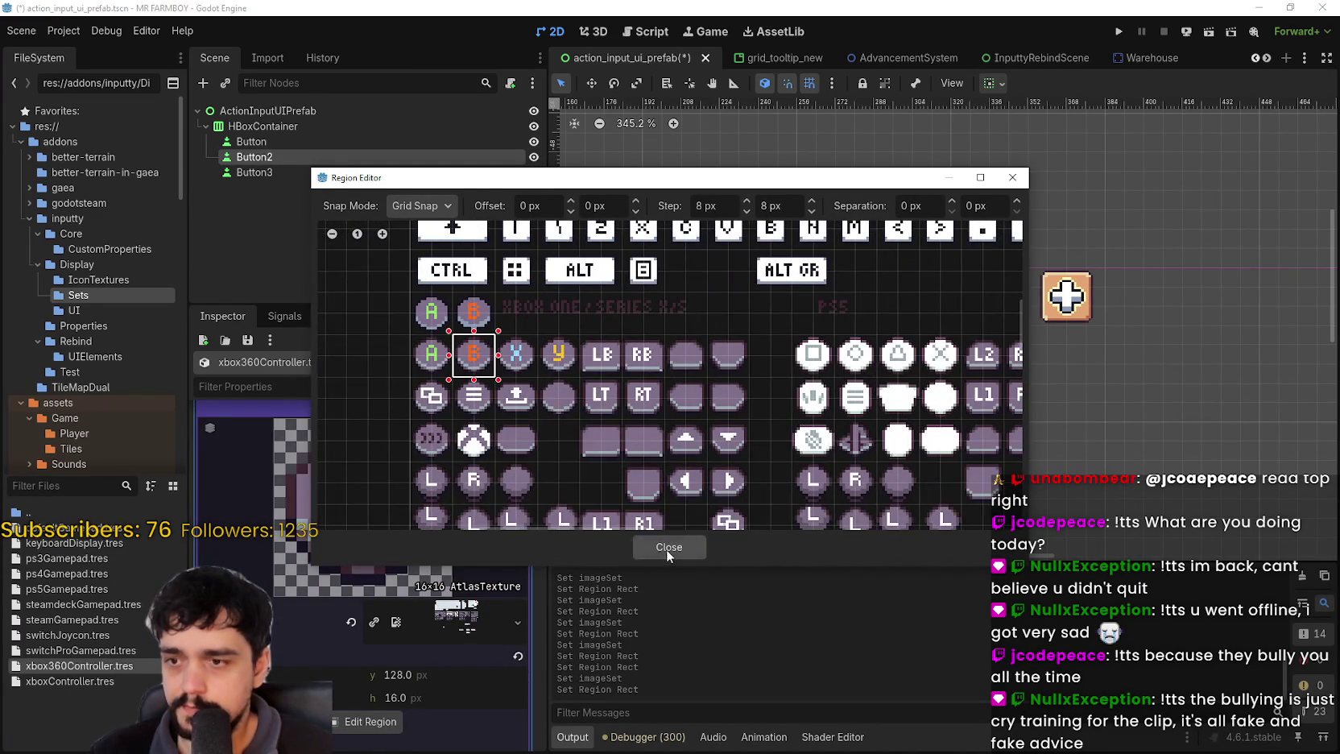
pyautogui.click(666, 549)
pyautogui.click(428, 549)
pyautogui.click(439, 554)
# - Paste the AtlasTexture into the X icon and move its region onto the pixel X glyph
pyautogui.scroll(-1, 468, 652)
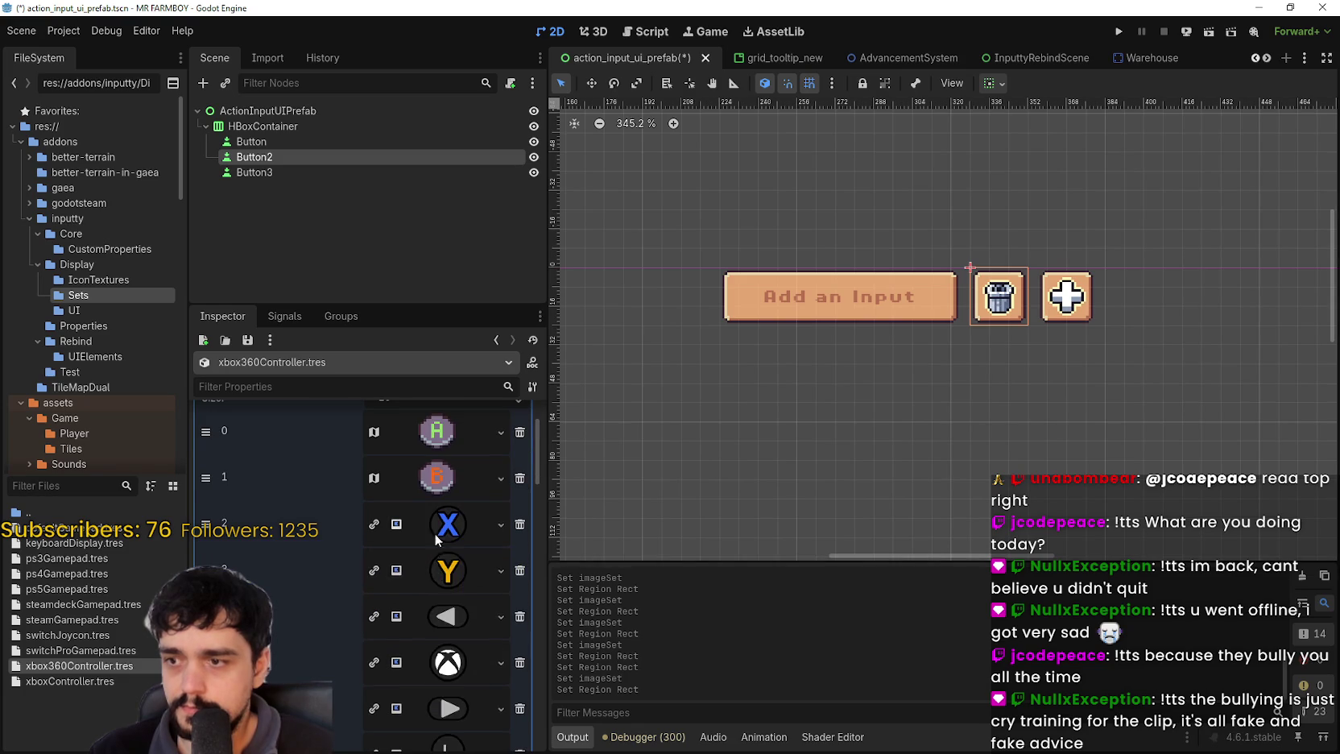
pyautogui.click(440, 523)
pyautogui.rightClick(440, 523)
pyautogui.click(480, 722)
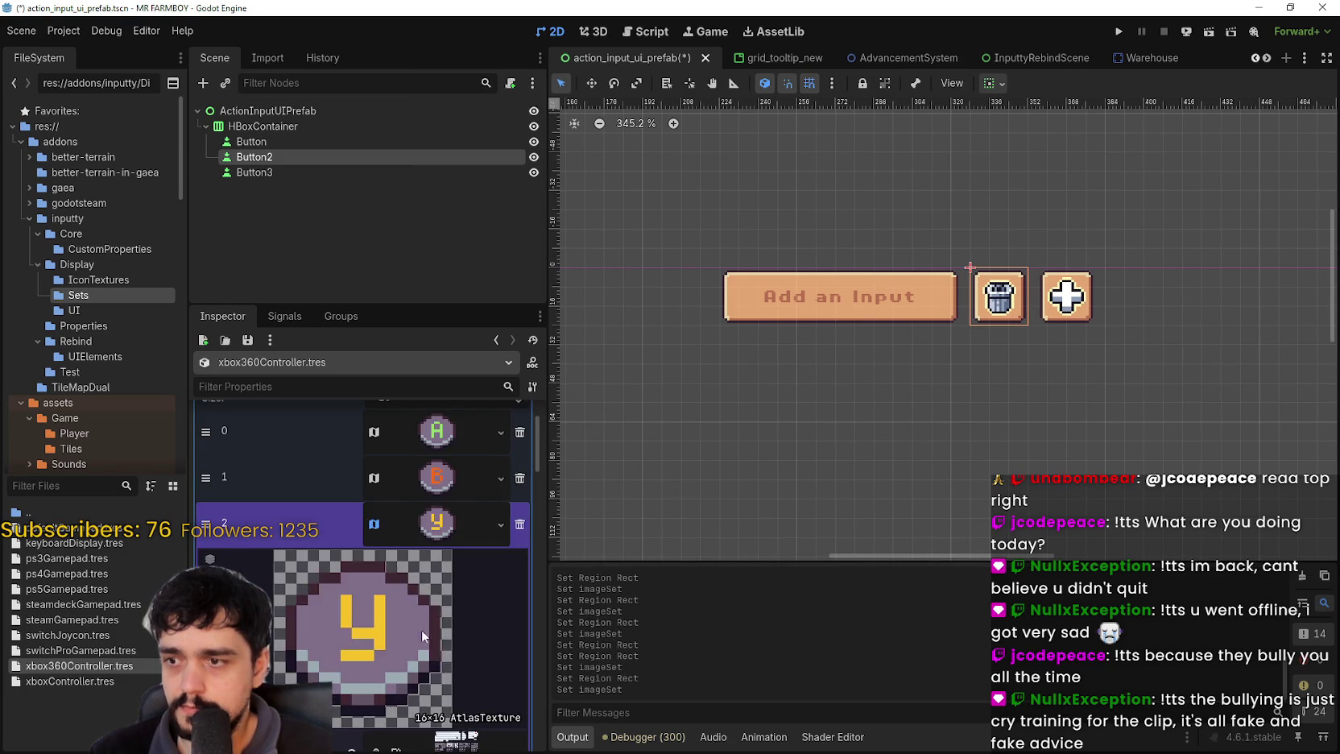
pyautogui.scroll(-2, 444, 669)
pyautogui.click(364, 723)
pyautogui.scroll(2, 624, 426)
pyautogui.moveTo(604, 304); pyautogui.dragTo(652, 354)
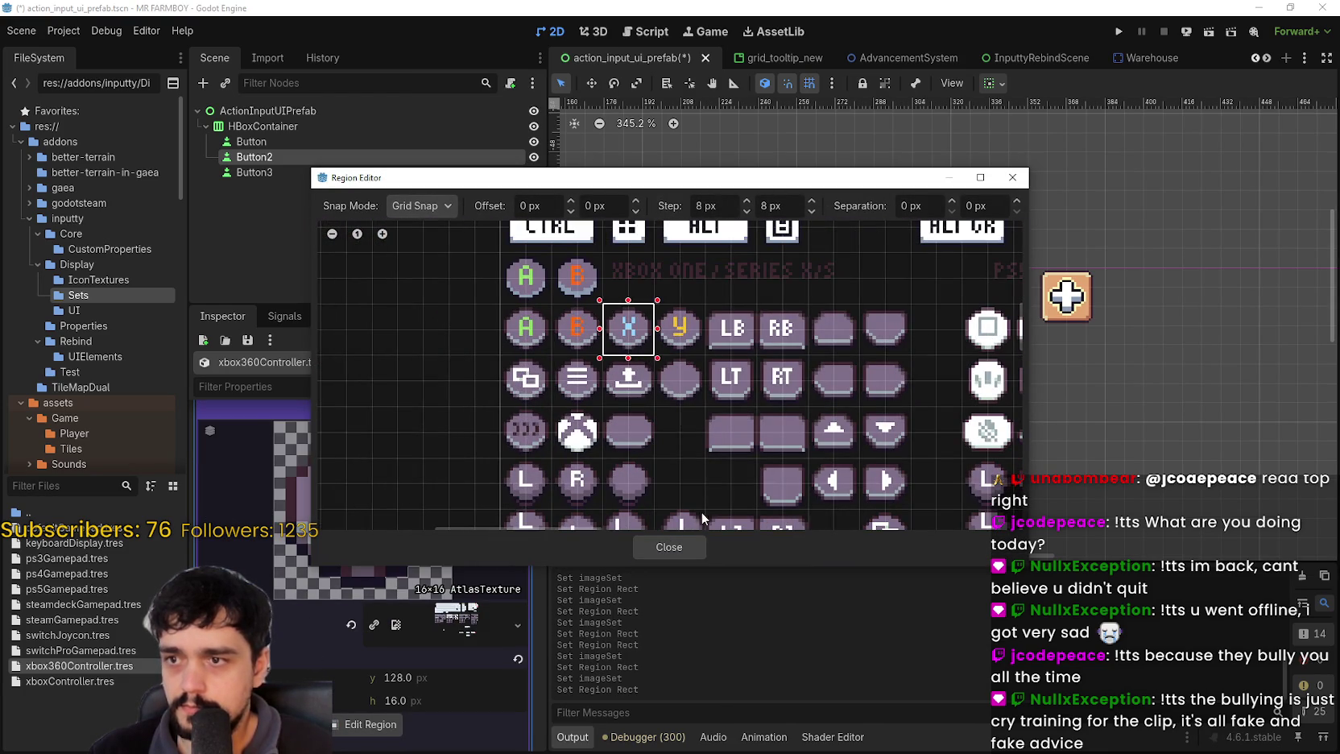
pyautogui.click(668, 547)
pyautogui.click(434, 565)
# - Paste the atlas glyph into the Y slot and check the back-arrow icon's texture
pyautogui.click(511, 572)
pyautogui.scroll(-1, 509, 589)
pyautogui.click(471, 709)
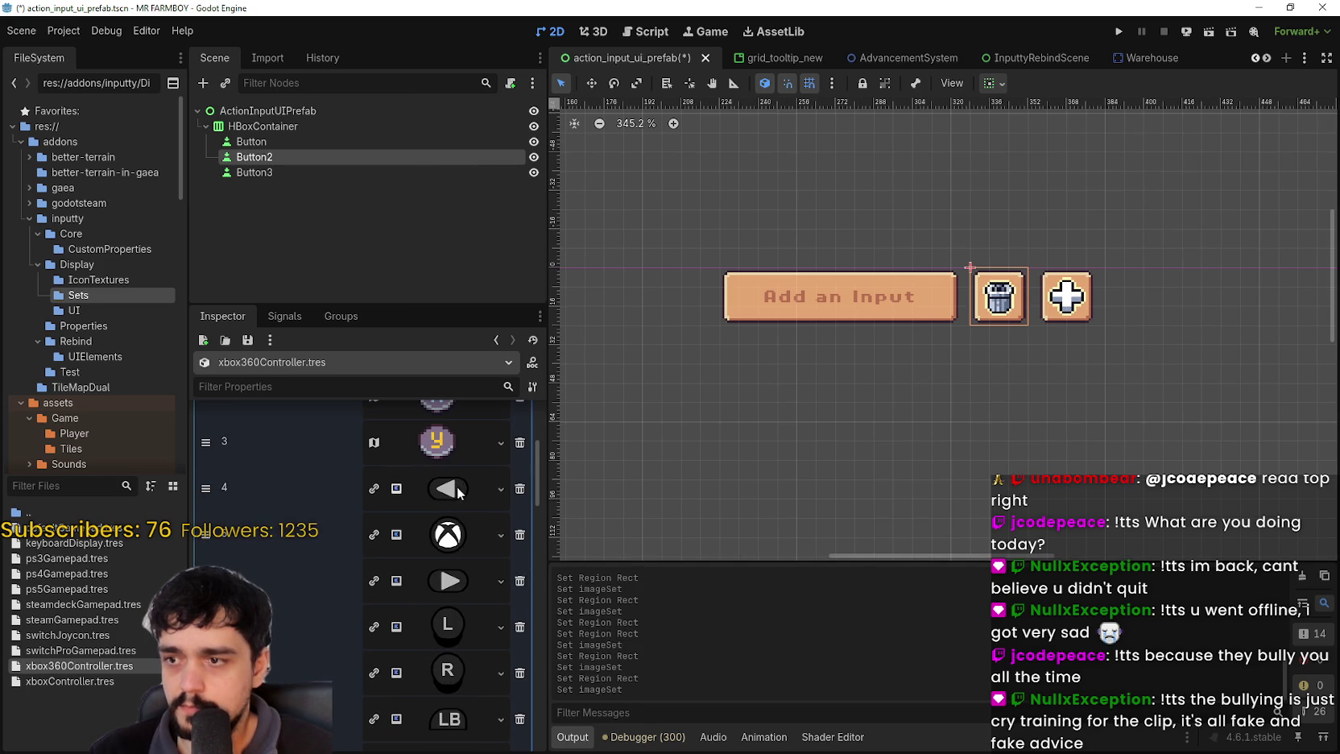
pyautogui.click(455, 489)
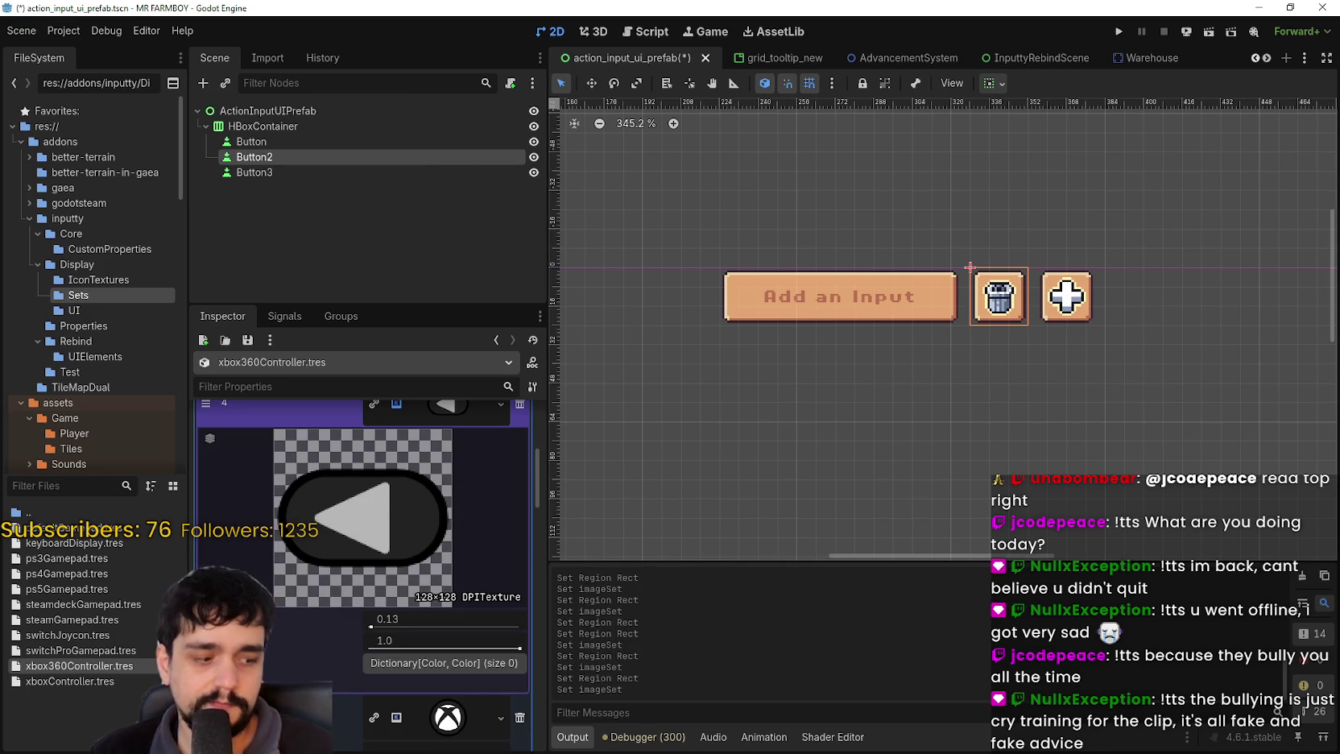
pyautogui.hotkey('alt', 'Tab')
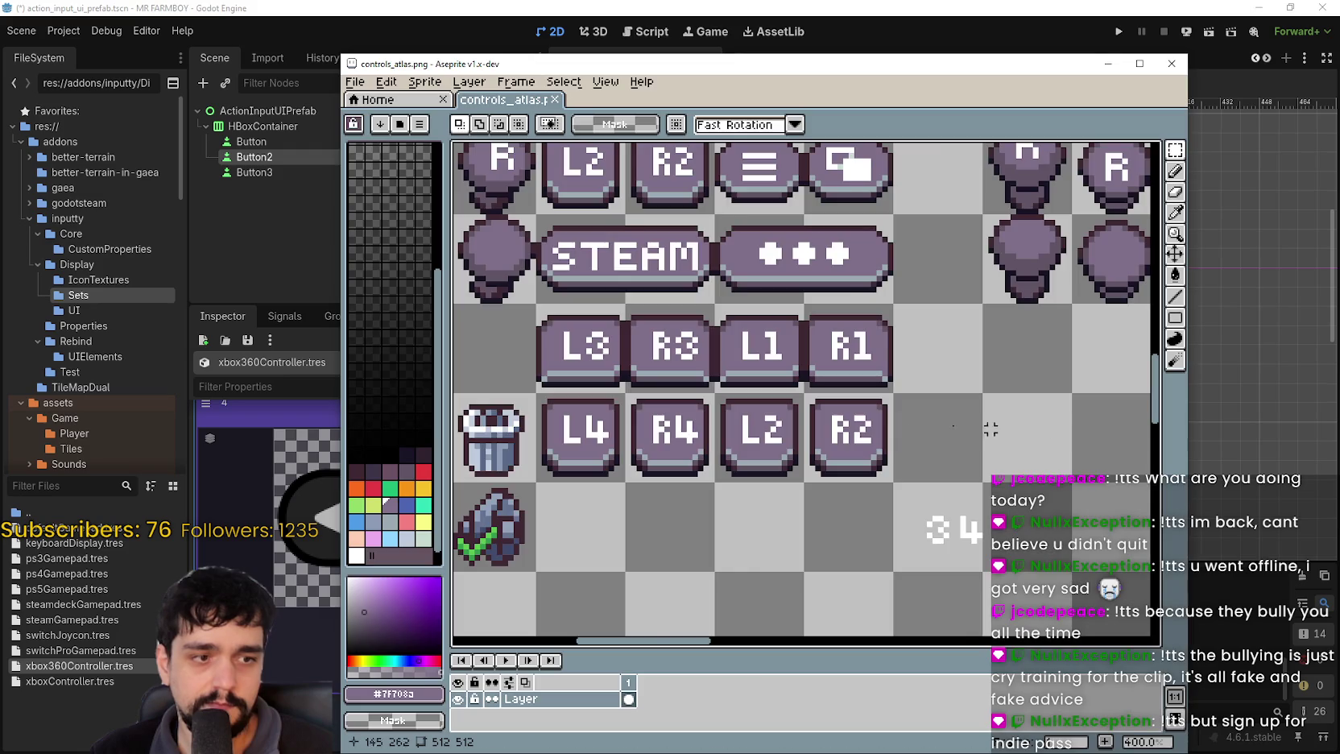
# - Move a blank round button into the empty cell beside the Xbox logo
pyautogui.scroll(-3, 737, 346)
pyautogui.scroll(3, 738, 345)
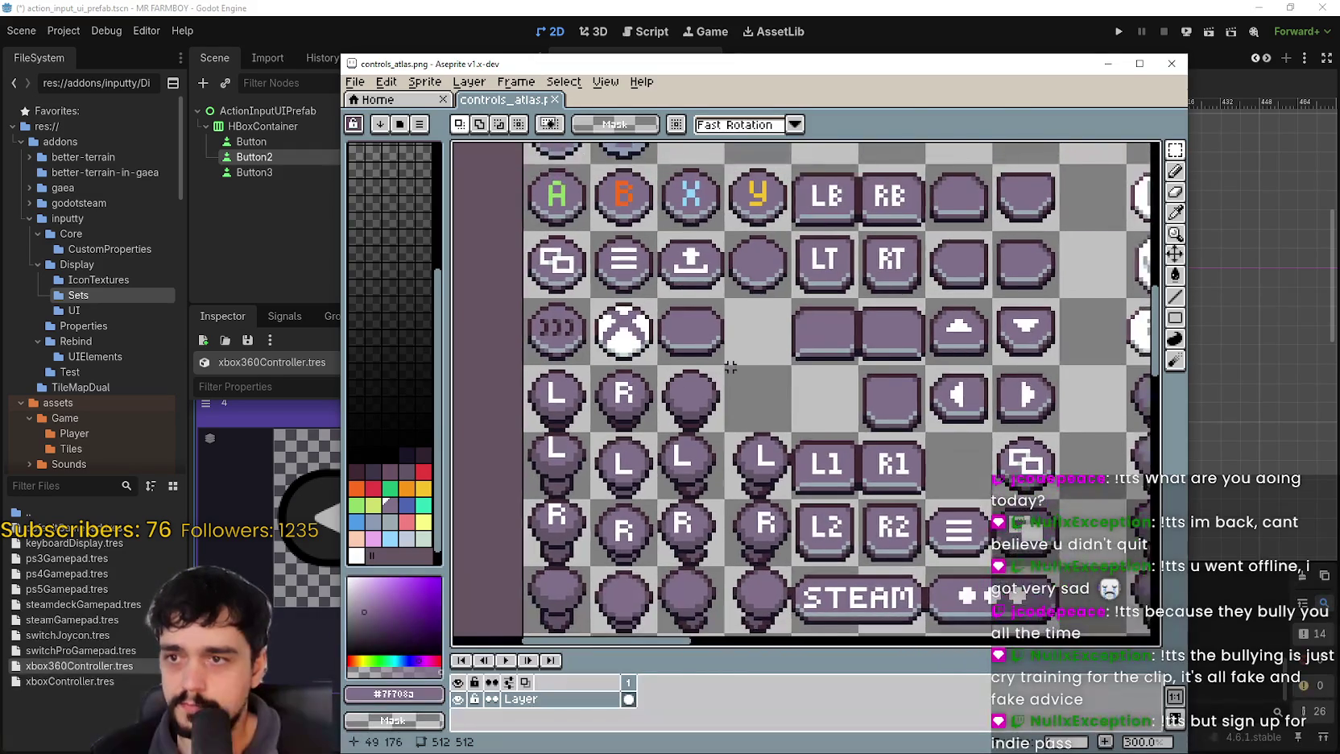
pyautogui.scroll(-1, 728, 369)
pyautogui.moveTo(698, 64)
pyautogui.mouseDown()
pyautogui.moveTo(850, 71)
pyautogui.moveTo(735, 89)
pyautogui.mouseUp()
pyautogui.scroll(1, 912, 344)
pyautogui.scroll(-1, 912, 344)
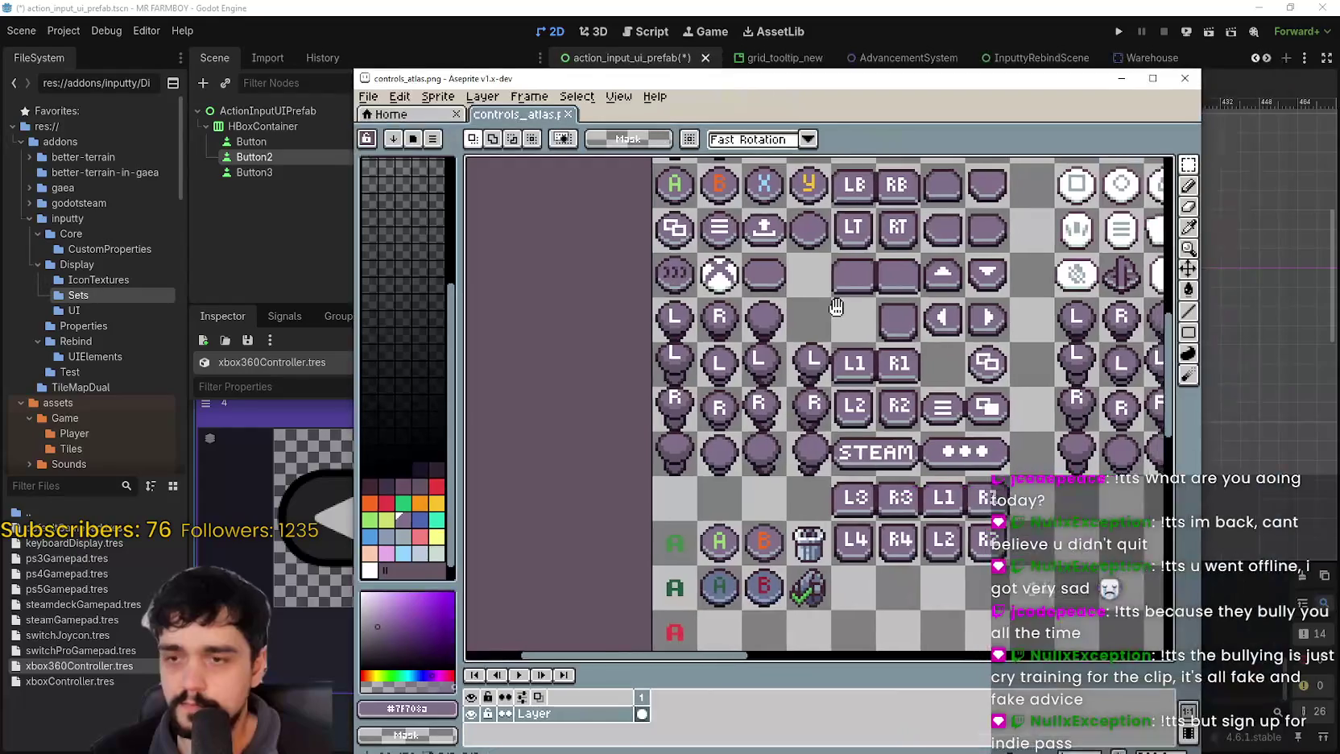
pyautogui.hscroll(1, 855, 307)
pyautogui.scroll(-1, 894, 316)
pyautogui.scroll(1, 890, 318)
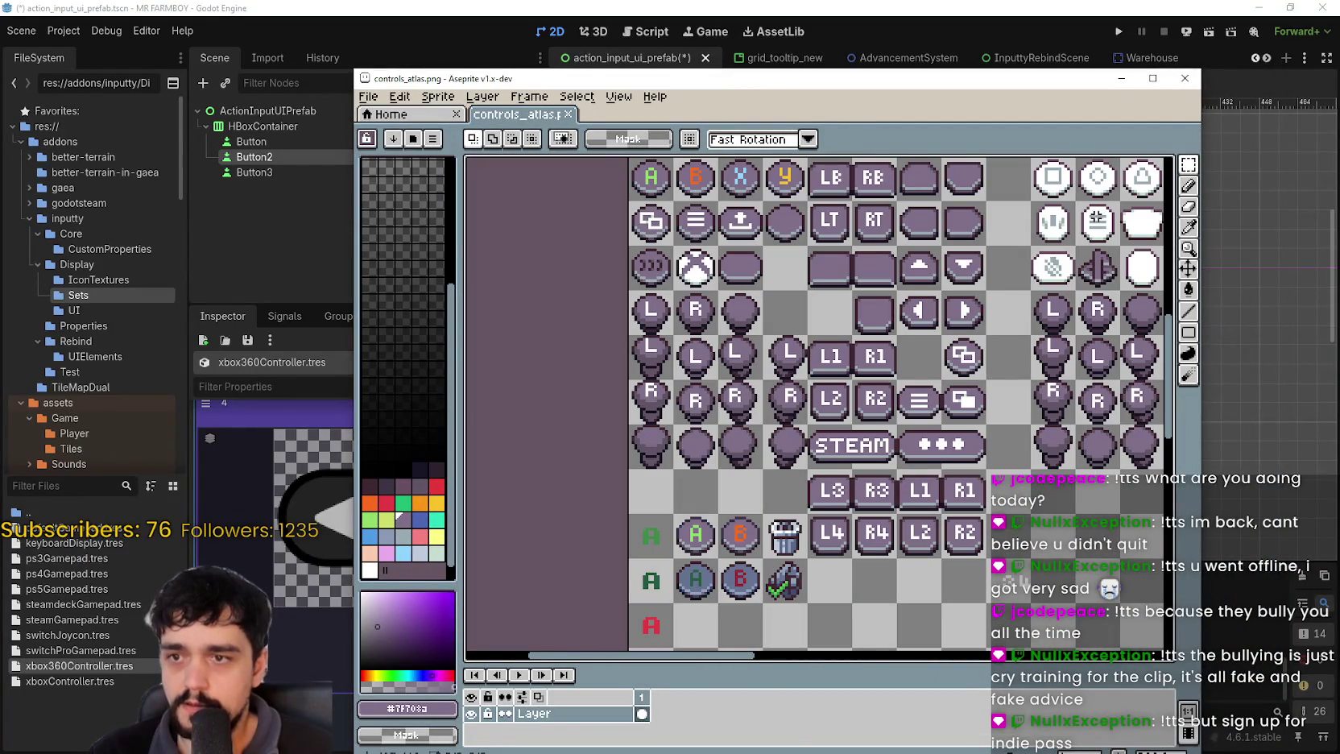
pyautogui.moveTo(739, 252)
pyautogui.mouseDown()
pyautogui.moveTo(752, 309)
pyautogui.moveTo(785, 270)
pyautogui.mouseUp()
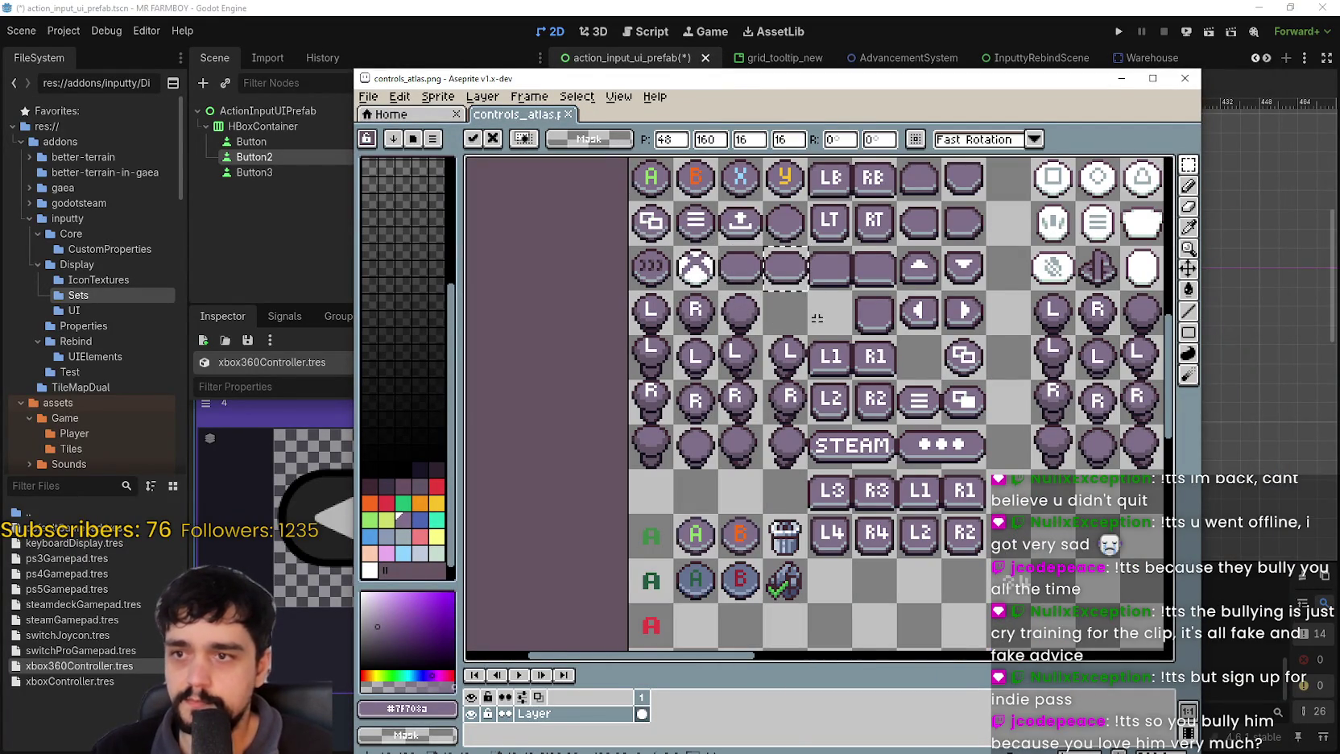
pyautogui.press('Return')
# - Place the white left-arrow glyph onto the blank button and return to Godot
pyautogui.scroll(2, 958, 392)
pyautogui.scroll(1, 899, 347)
pyautogui.scroll(1, 908, 344)
pyautogui.moveTo(909, 336); pyautogui.dragTo(953, 411)
pyautogui.scroll(1, 926, 370)
pyautogui.hscroll(-2, 813, 403)
pyautogui.moveTo(1151, 475)
pyautogui.mouseDown()
pyautogui.moveTo(926, 449)
pyautogui.moveTo(592, 303)
pyautogui.mouseUp()
pyautogui.click(783, 427)
pyautogui.scroll(-2, 784, 427)
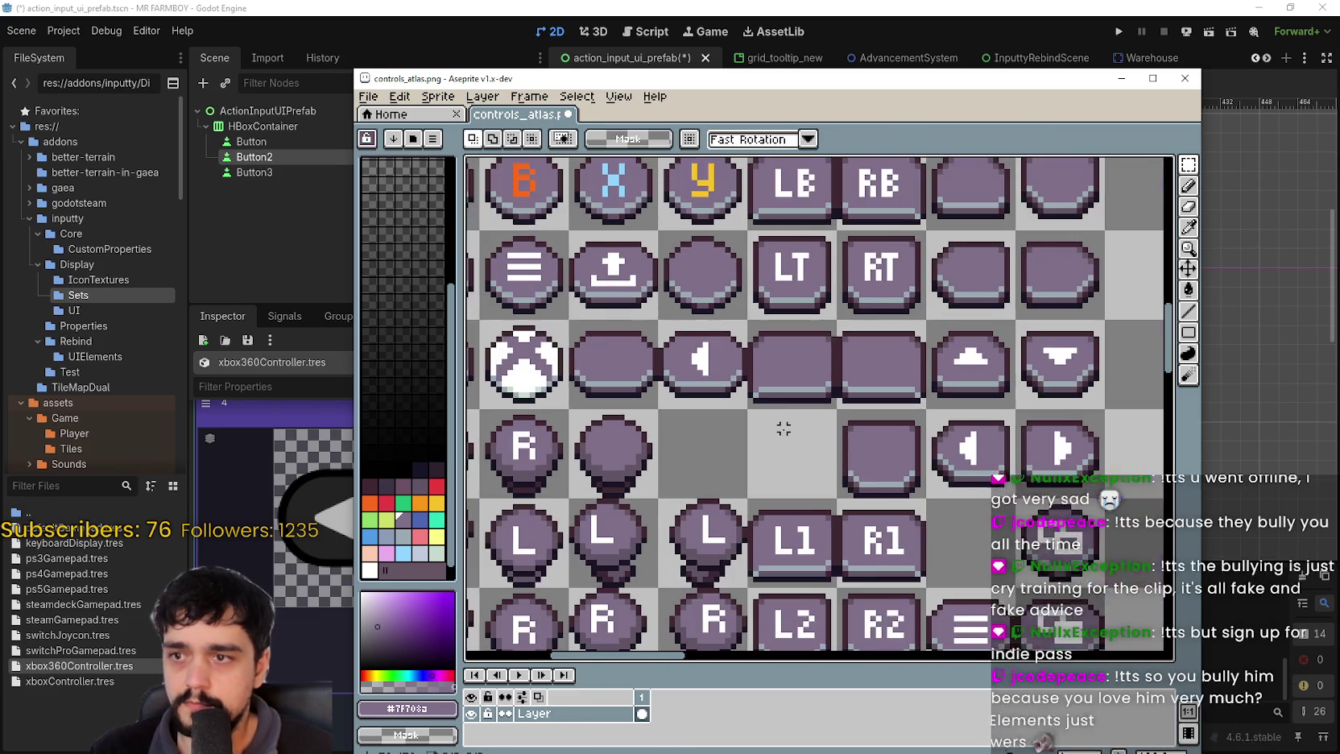
pyautogui.scroll(-2, 765, 387)
pyautogui.moveTo(693, 80); pyautogui.dragTo(739, 85)
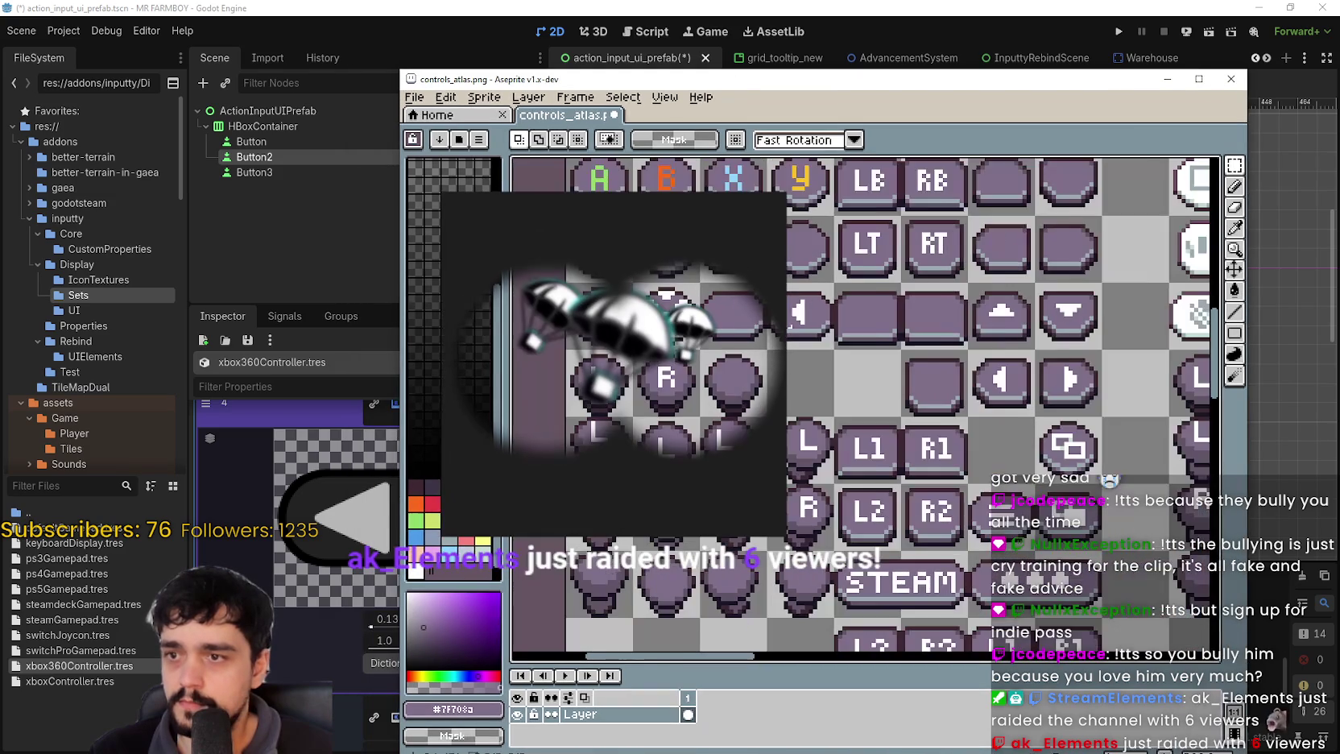
pyautogui.click(731, 6)
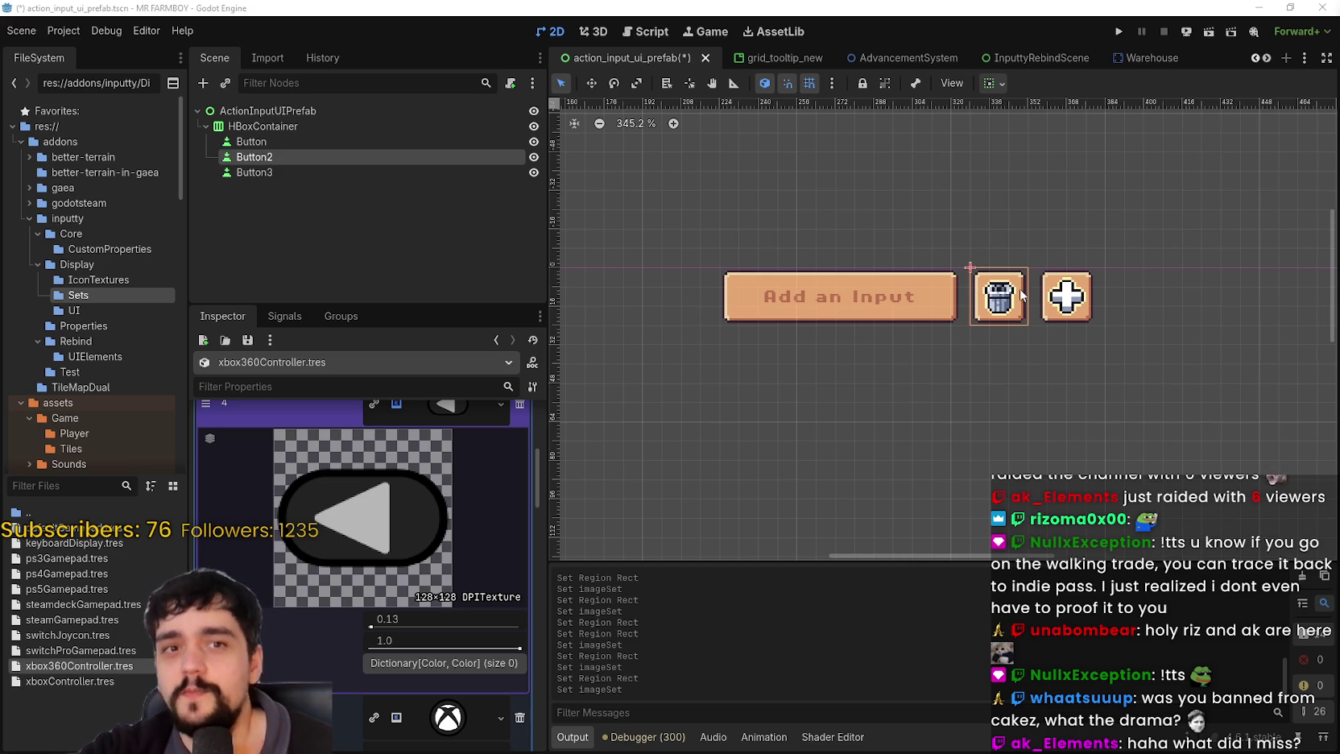
# - Paste the copied AtlasTexture into entry 4's back-arrow texture slot
pyautogui.scroll(-2, 910, 338)
pyautogui.scroll(1, 910, 338)
pyautogui.scroll(3, 362, 564)
pyautogui.click(449, 575)
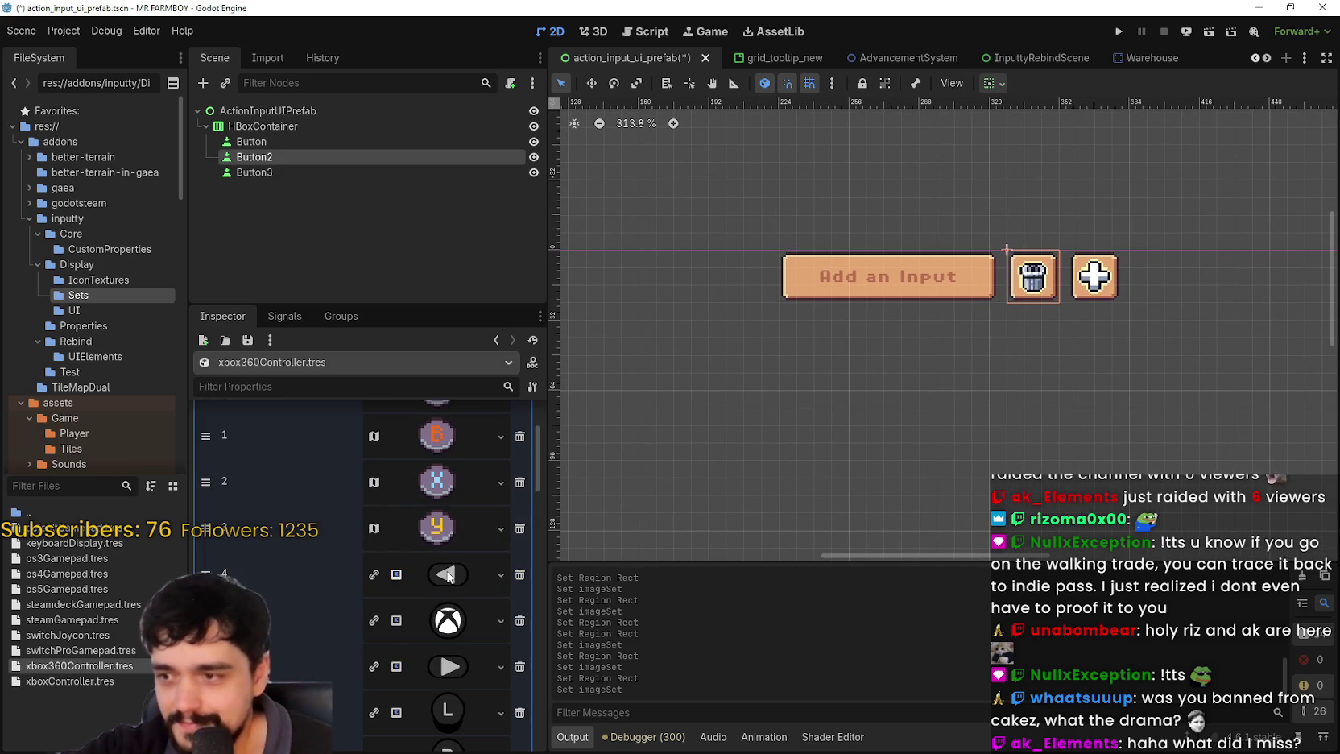
pyautogui.click(448, 575)
pyautogui.rightClick(431, 575)
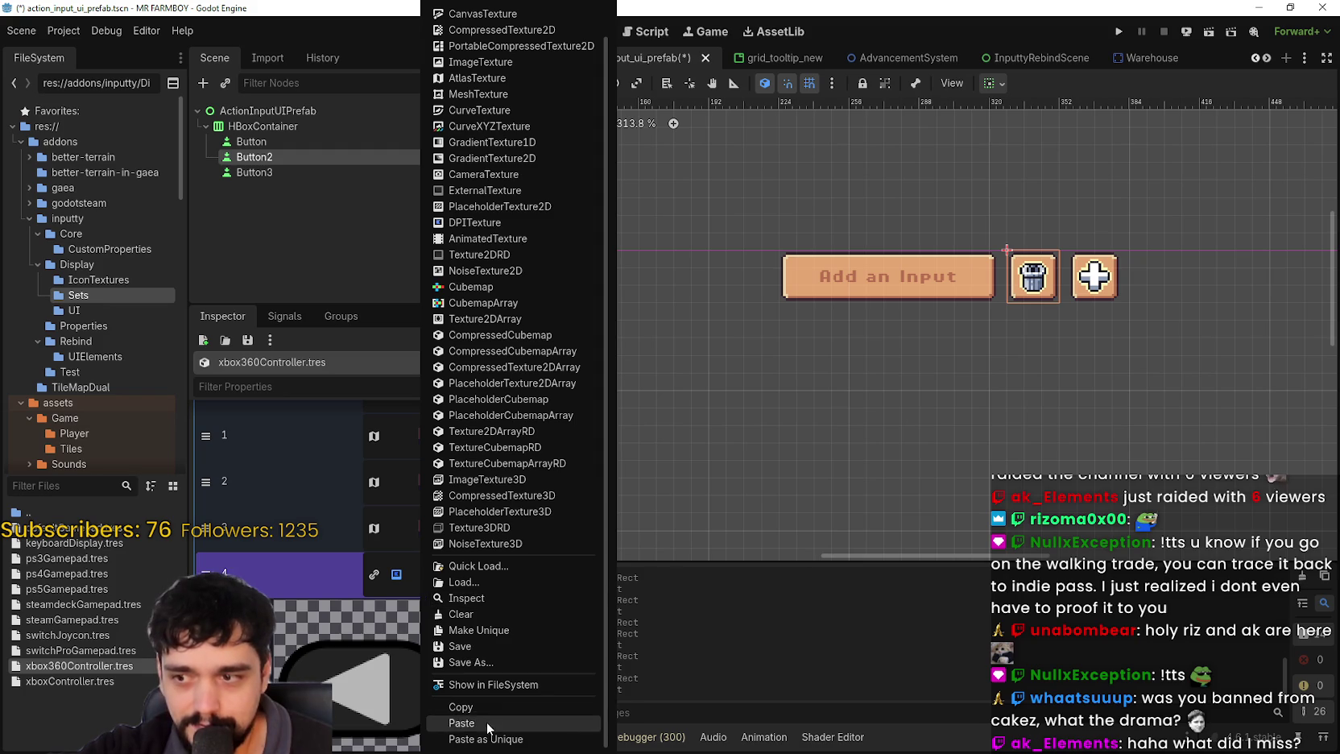
pyautogui.click(488, 723)
# - Set entry 4's atlas region to the grid-snapped pixel left-arrow glyph
pyautogui.click(364, 690)
pyautogui.scroll(-3, 539, 281)
pyautogui.scroll(-2, 618, 346)
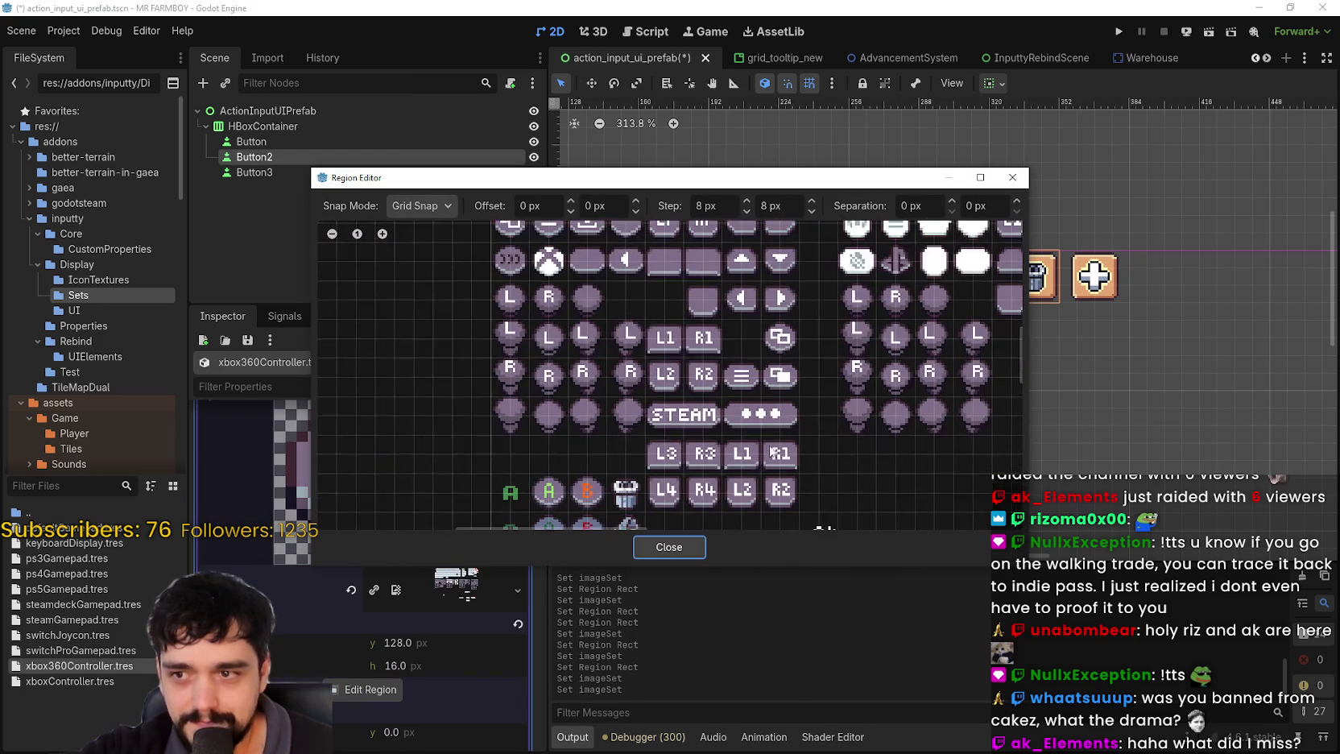
pyautogui.scroll(3, 679, 346)
pyautogui.scroll(2, 679, 346)
pyautogui.scroll(-2, 684, 342)
pyautogui.scroll(4, 692, 337)
pyautogui.scroll(1, 692, 337)
pyautogui.scroll(-2, 668, 322)
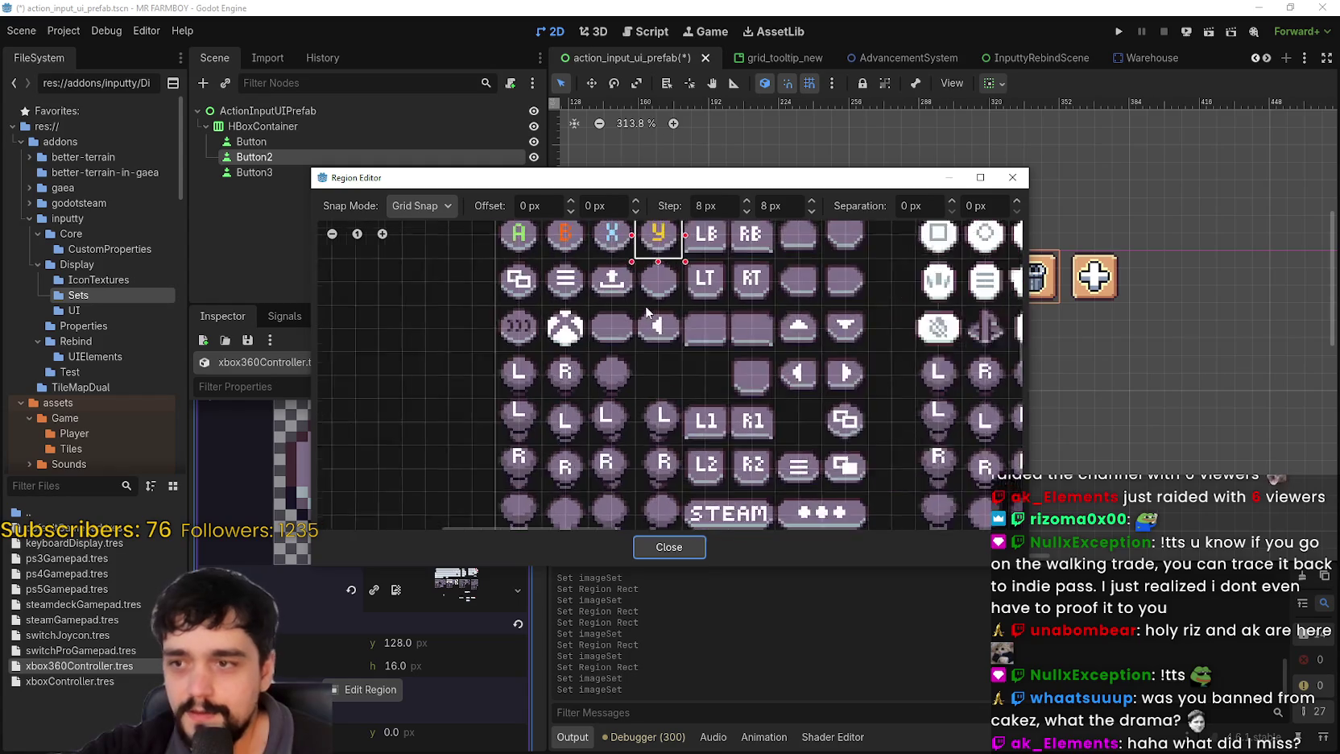
pyautogui.scroll(4, 641, 301)
pyautogui.moveTo(638, 310); pyautogui.dragTo(701, 361)
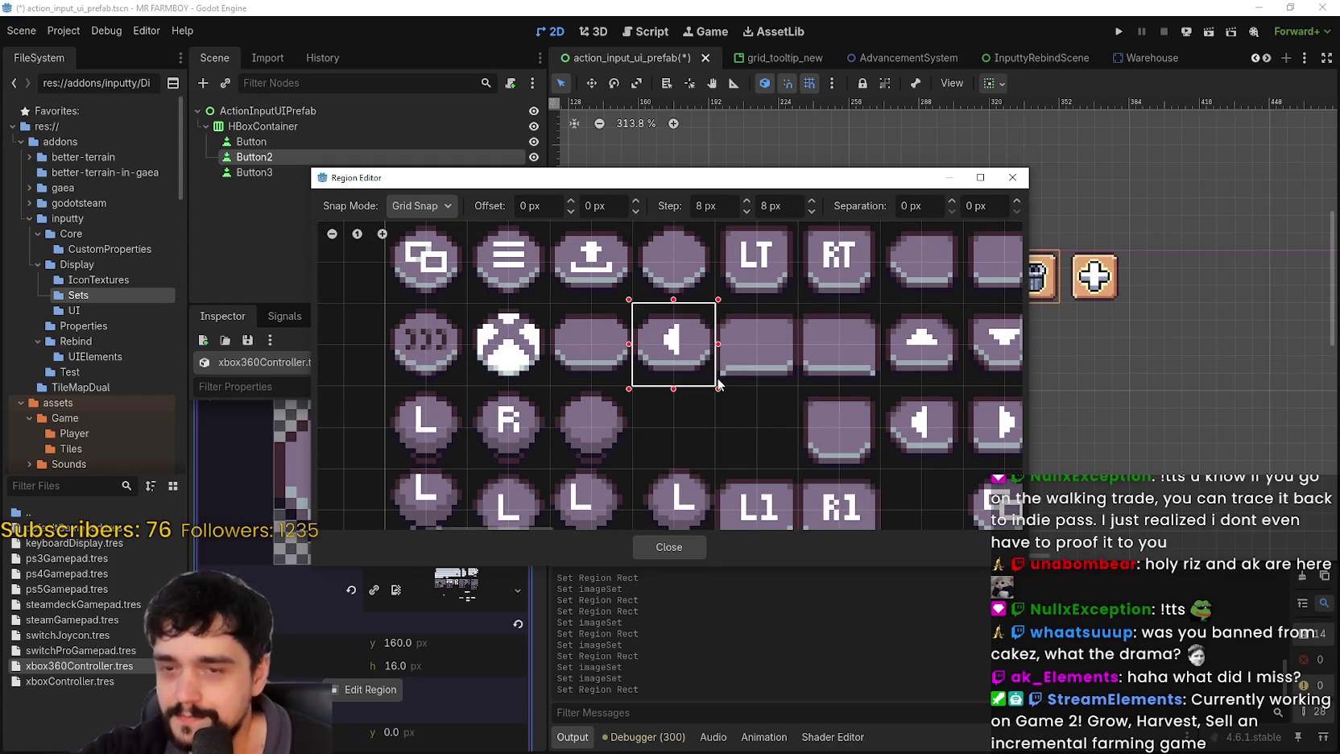
pyautogui.scroll(-1, 740, 425)
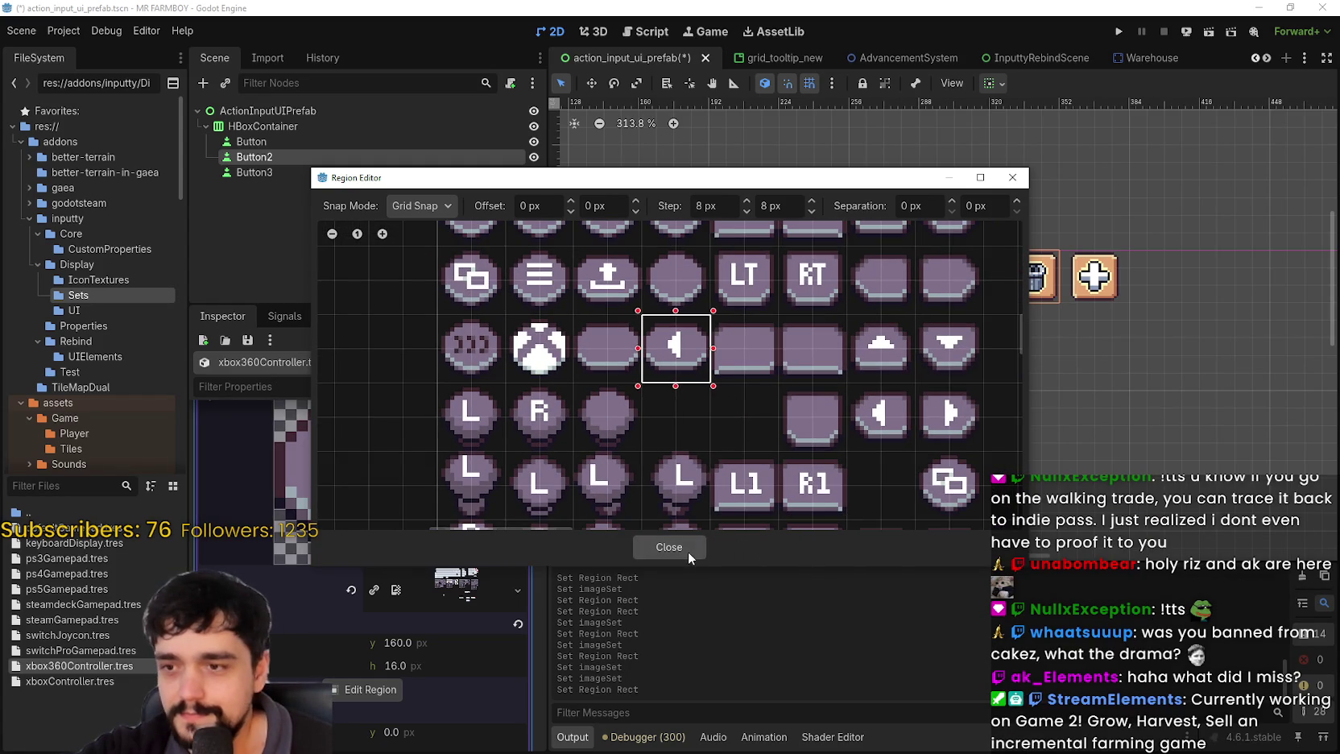
pyautogui.click(688, 550)
# - Save the scene with Ctrl+S
pyautogui.scroll(-2, 938, 369)
pyautogui.hotkey('ctrl', 's')
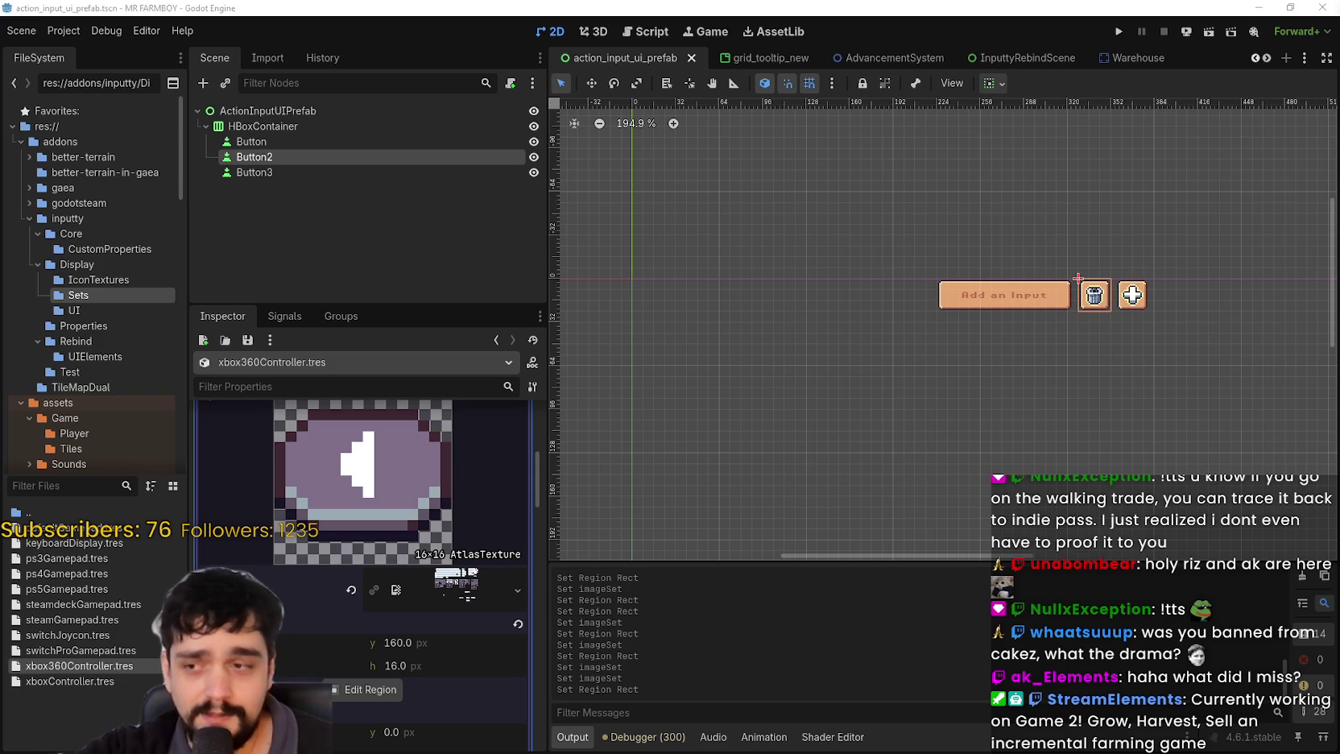
pyautogui.scroll(-10, 400, 557)
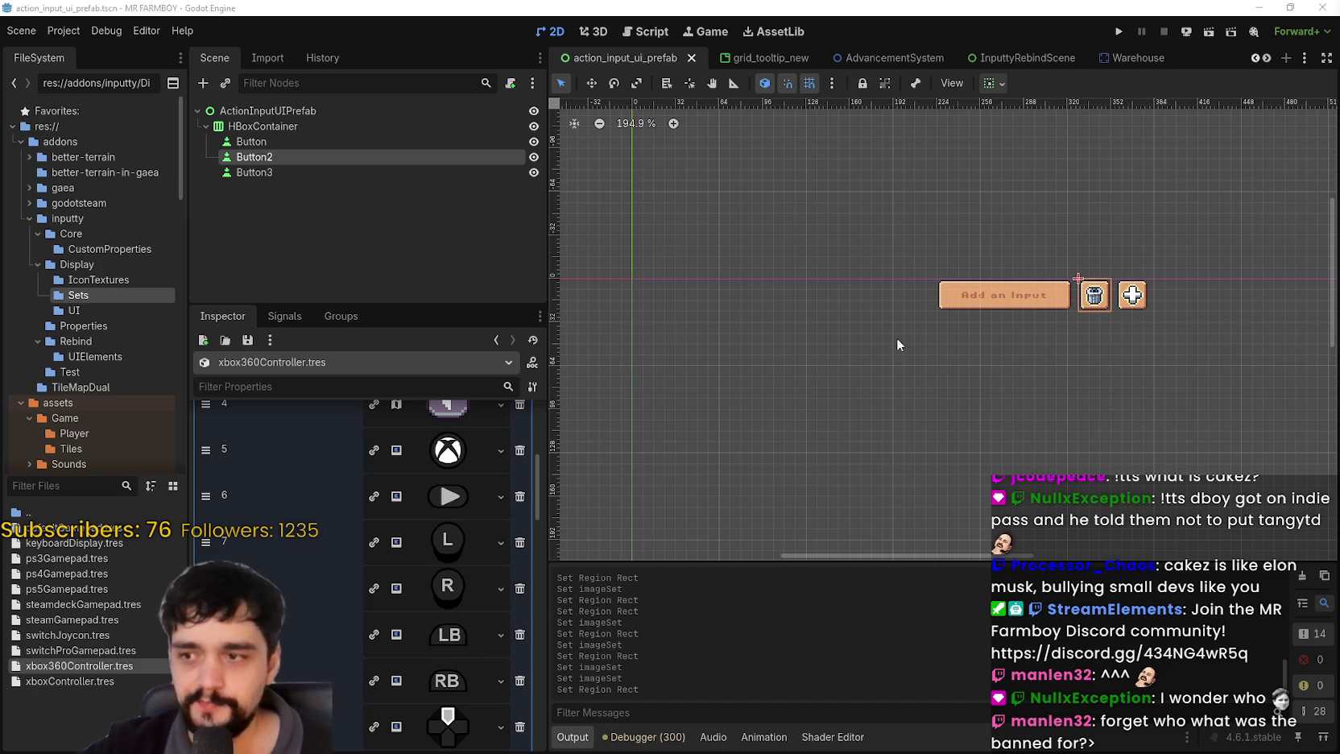
# - Check entry 4's 16×16 left-arrow atlas texture, save, and expand entry 5's Xbox home texture
pyautogui.scroll(-1, 1068, 373)
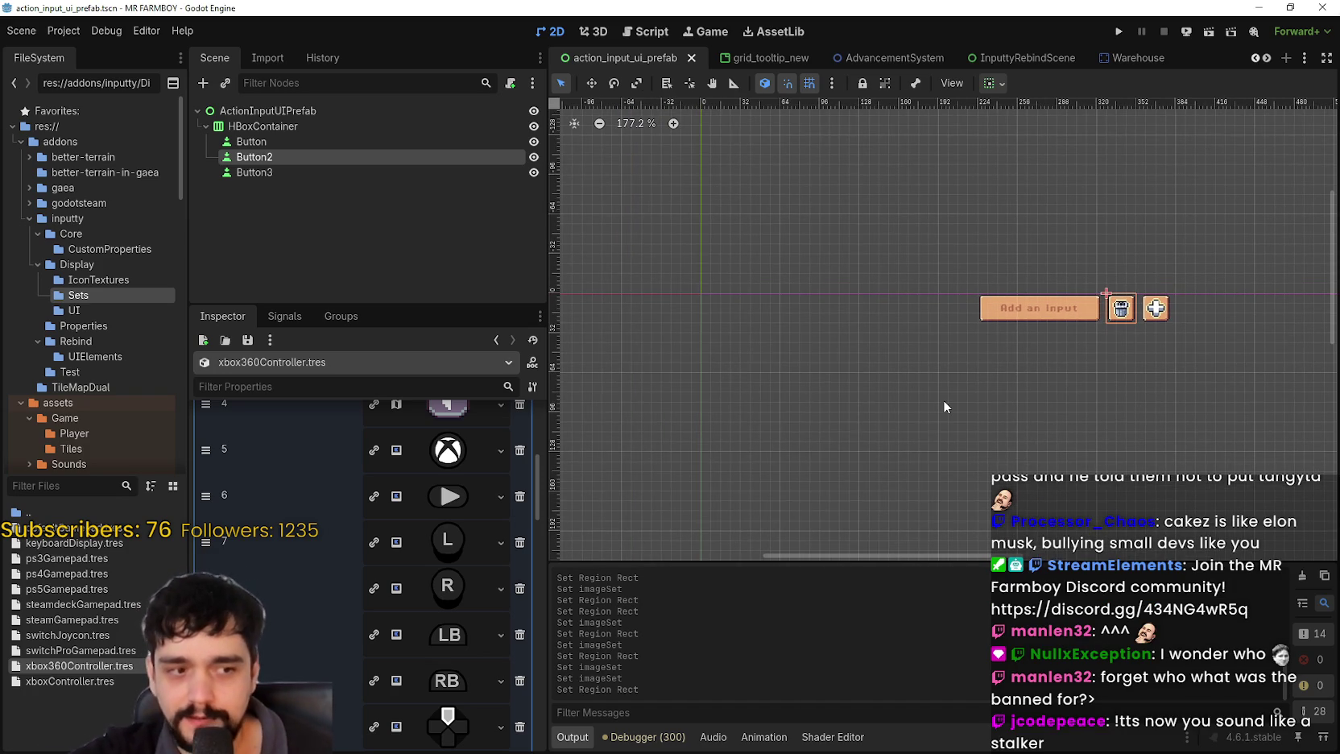
pyautogui.scroll(2, 946, 388)
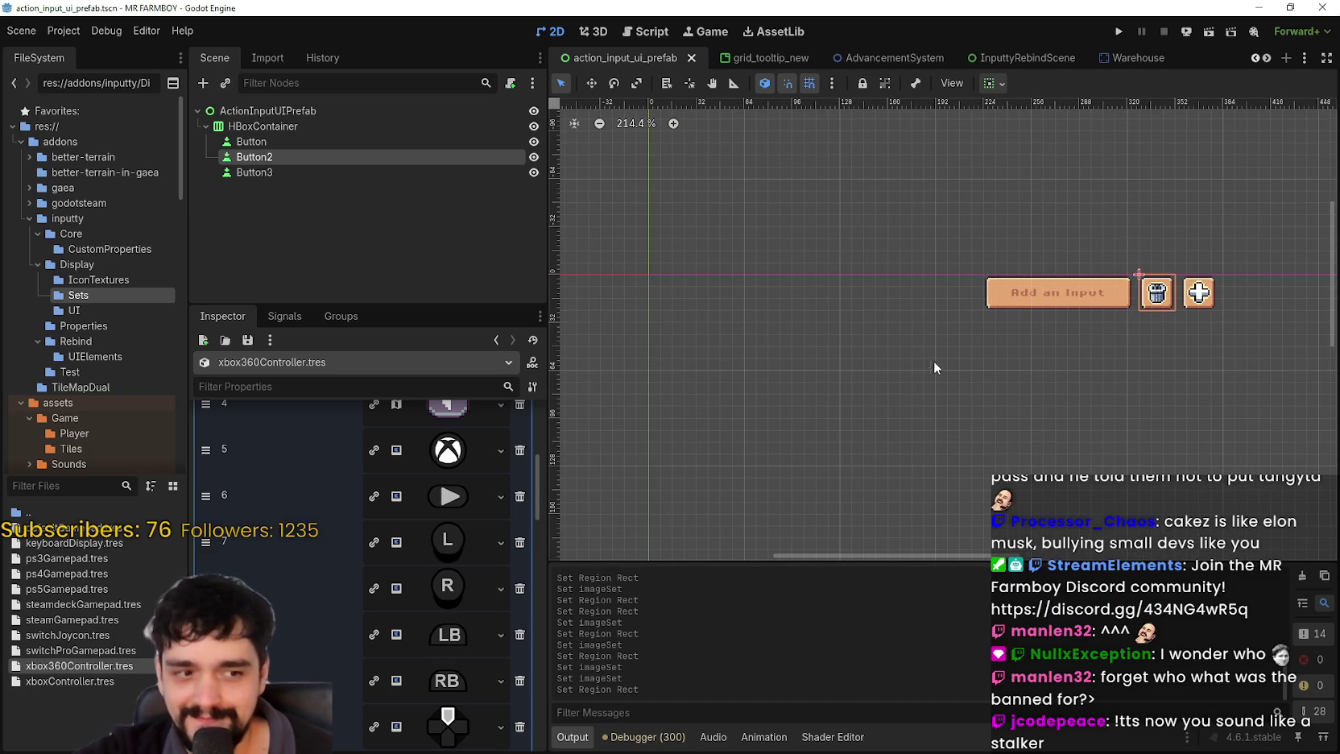
pyautogui.scroll(2, 447, 515)
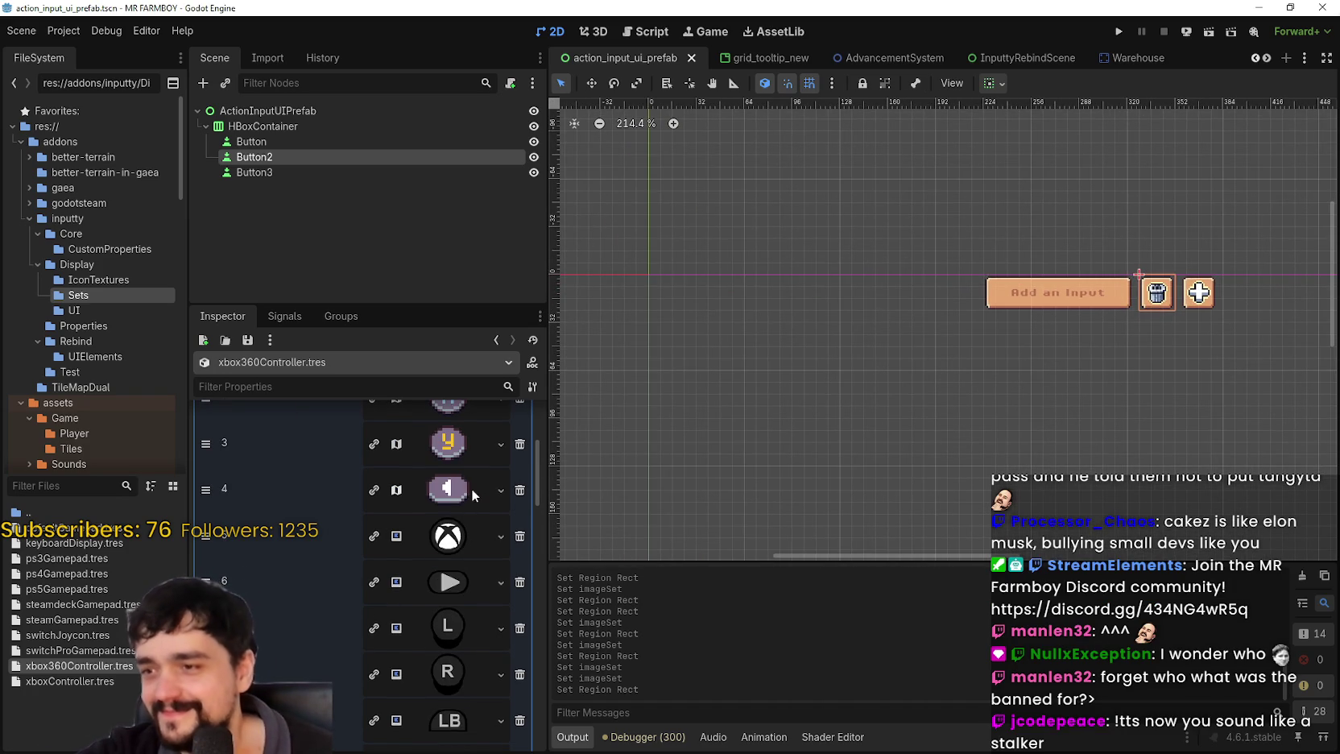
pyautogui.click(470, 488)
pyautogui.hotkey('ctrl', 's')
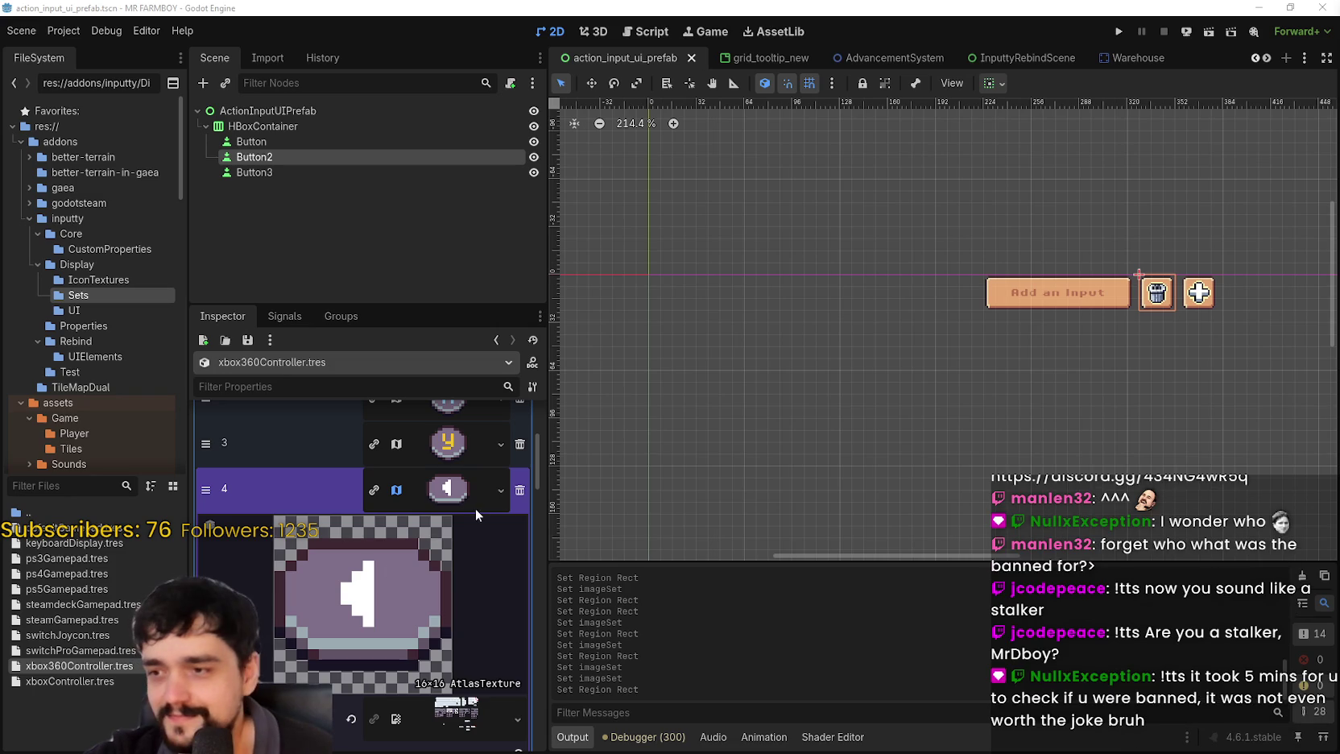
pyautogui.click(454, 488)
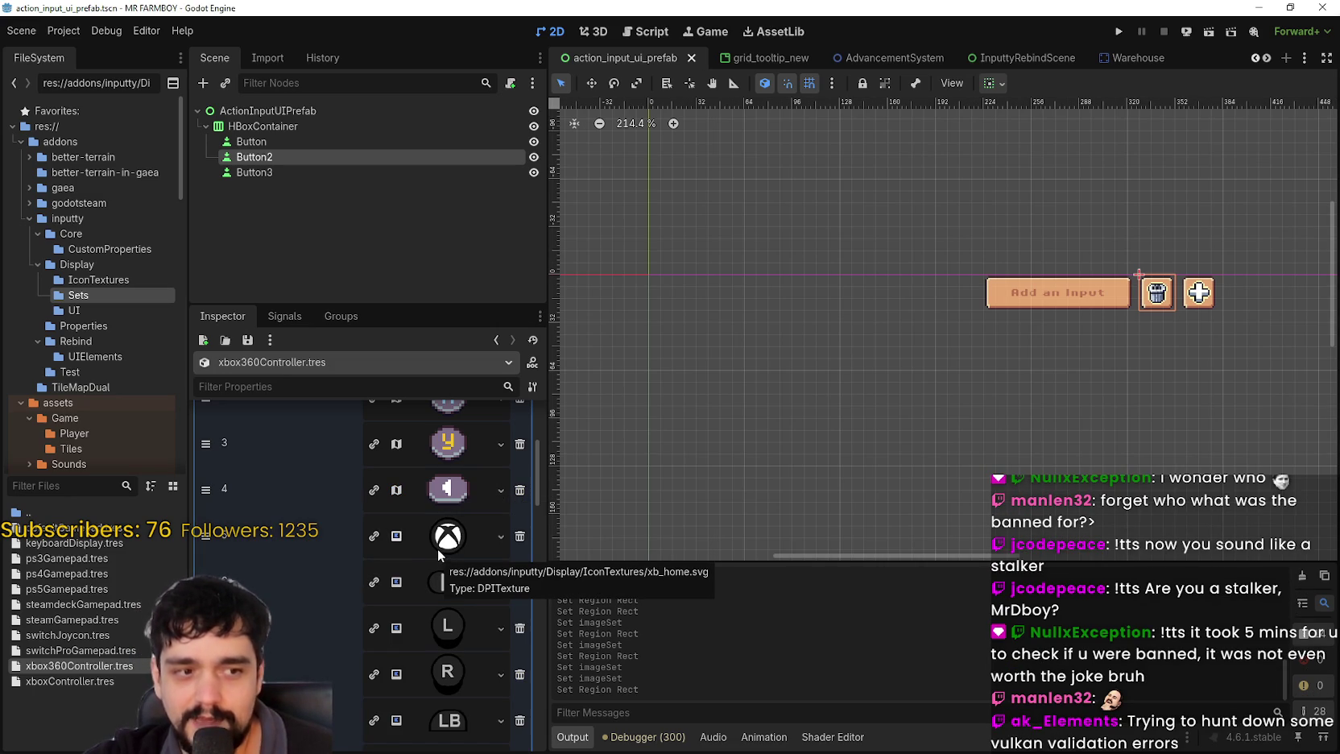
pyautogui.click(454, 536)
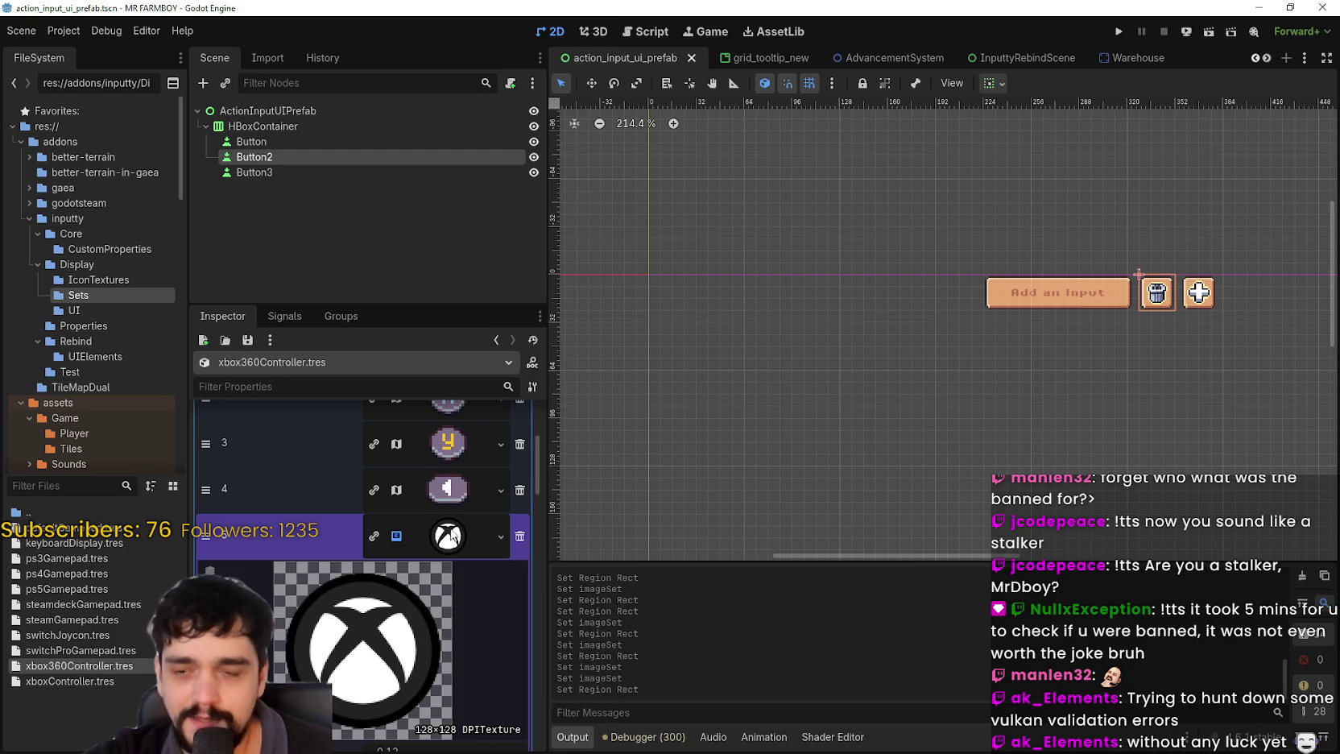
# - Paste the atlas texture into entry 5 and set its region to the pixel Xbox glyph
pyautogui.rightClick(439, 537)
pyautogui.scroll(-1, 538, 581)
pyautogui.click(526, 718)
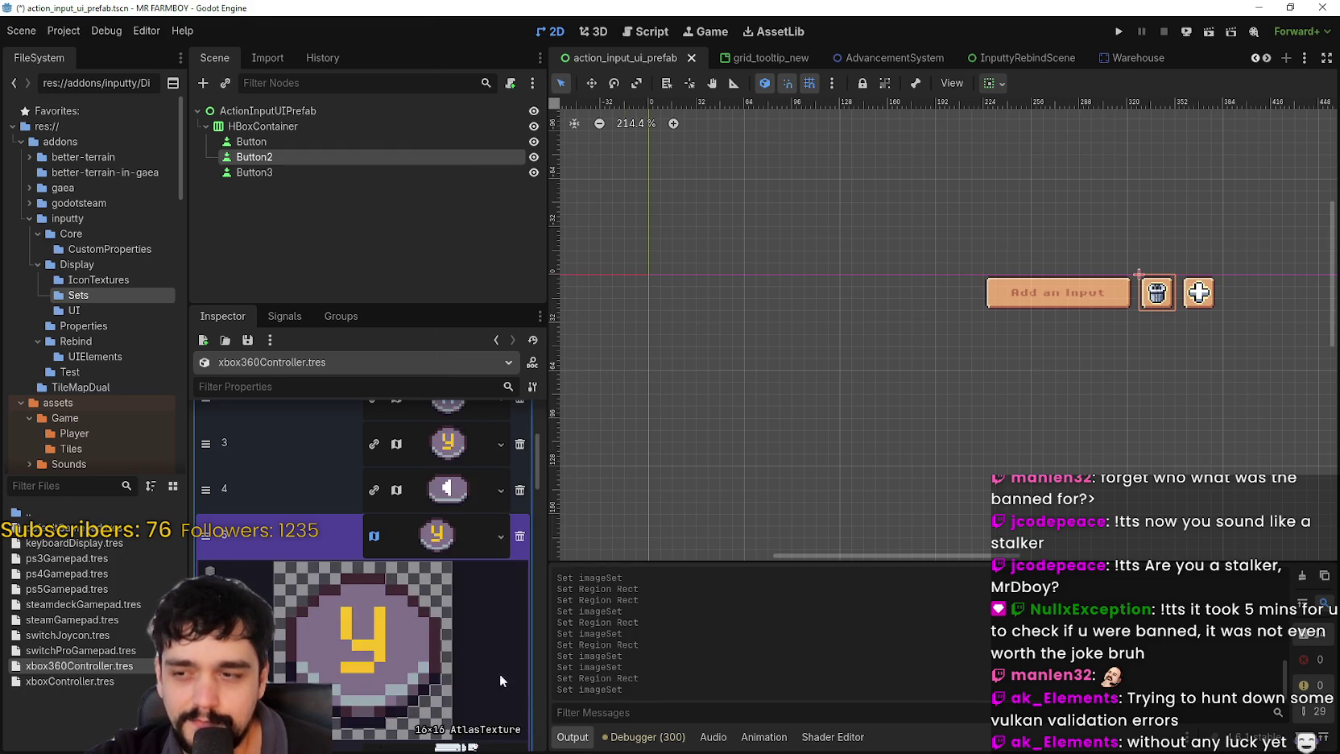
pyautogui.scroll(-3, 516, 701)
pyautogui.click(369, 736)
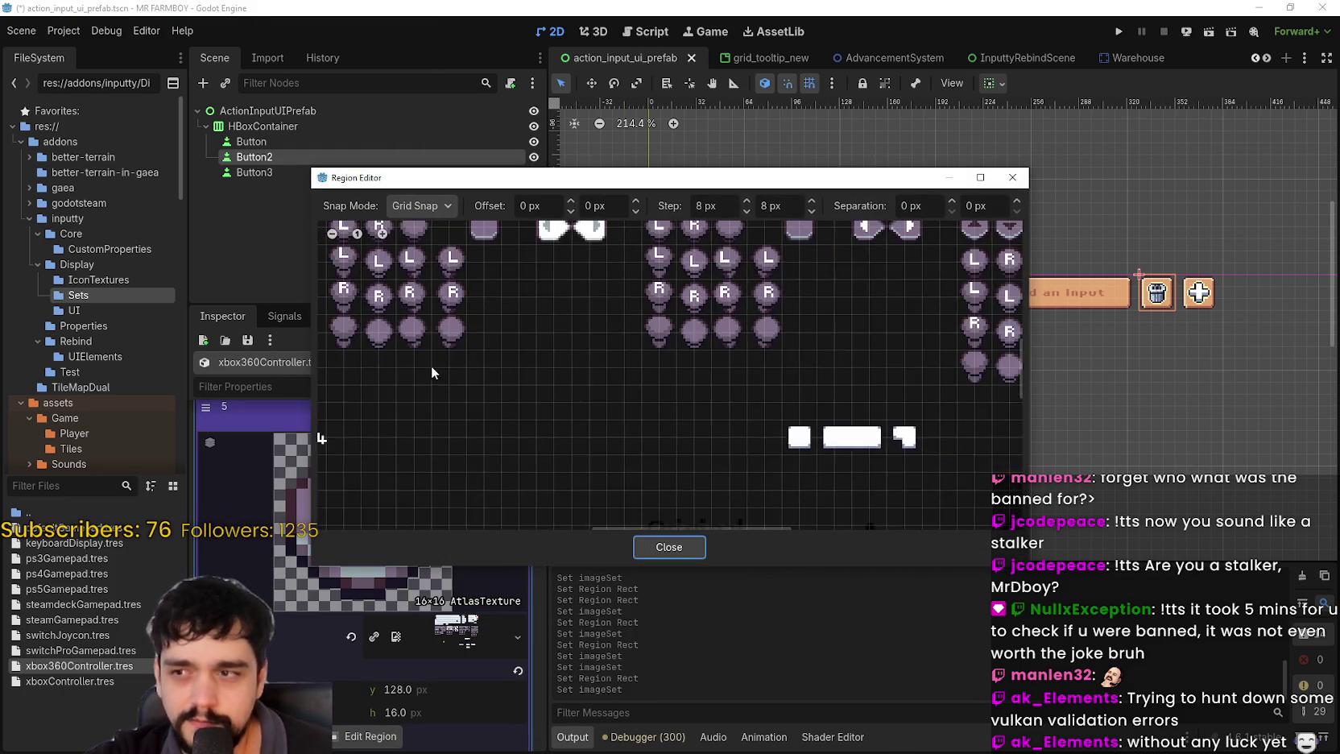
pyautogui.scroll(3, 430, 362)
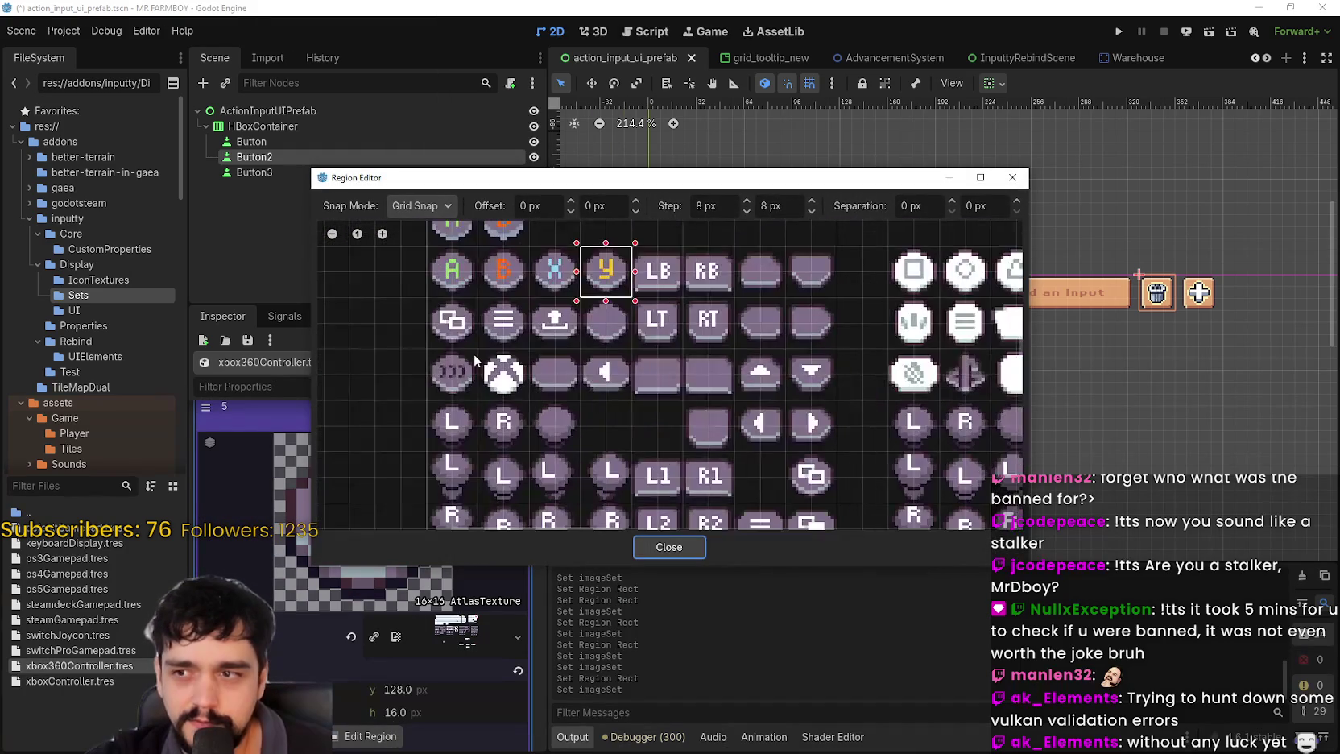
pyautogui.click(485, 360)
pyautogui.click(681, 548)
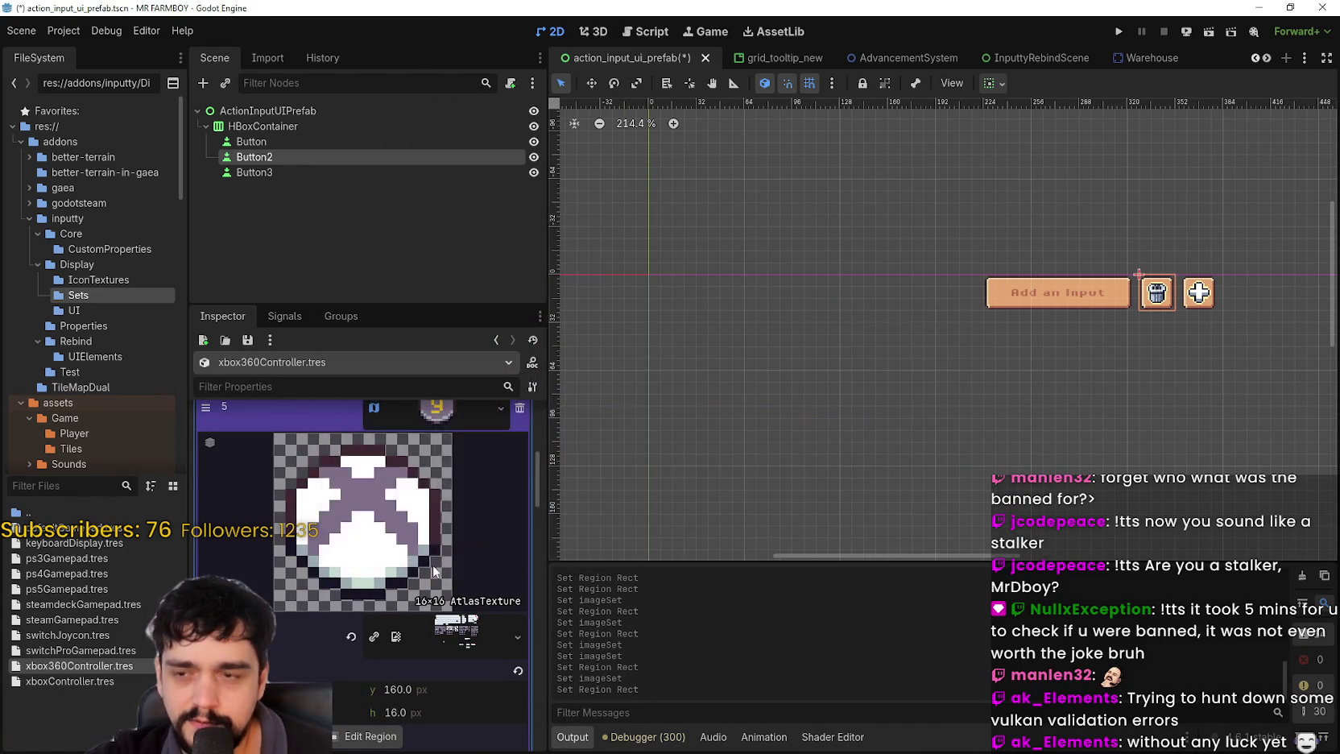
# - Move on to the play-button entry's texture, then switch to the controls atlas in Aseprite
pyautogui.click(439, 577)
pyautogui.click(447, 627)
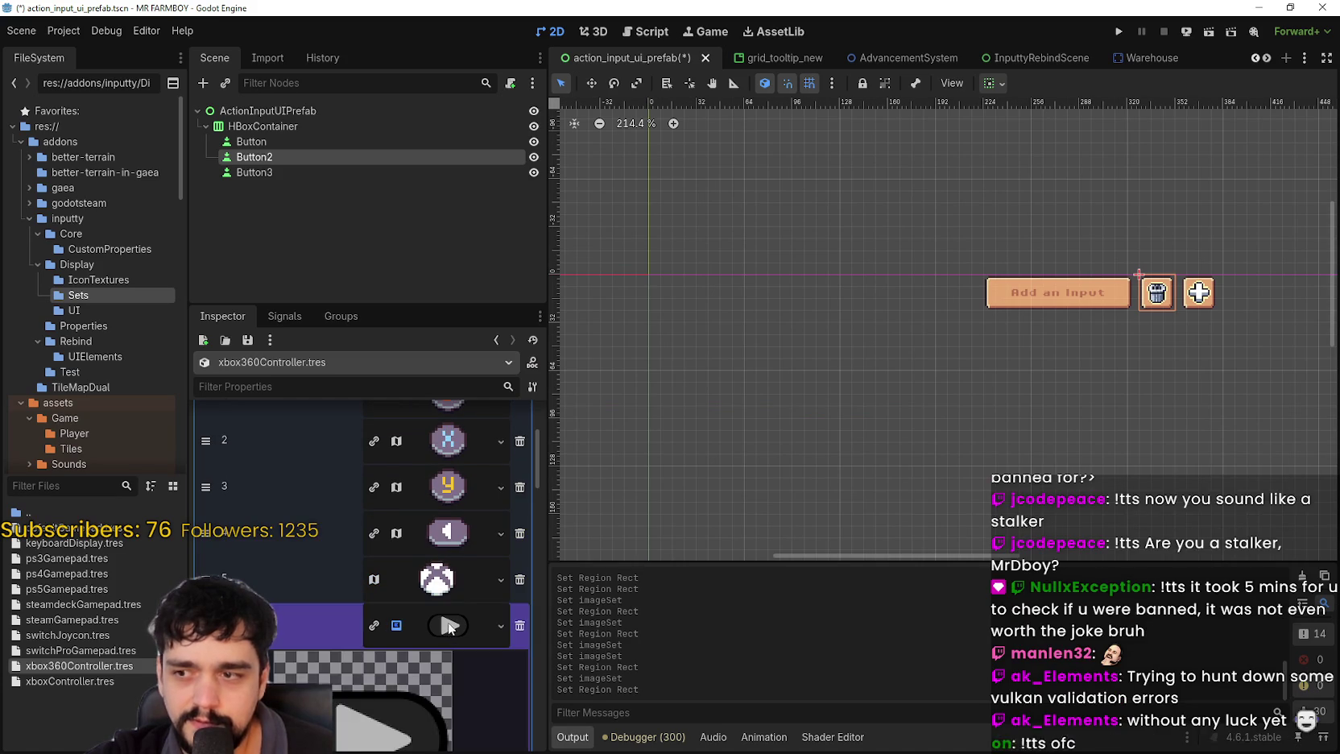
pyautogui.scroll(-5, 445, 609)
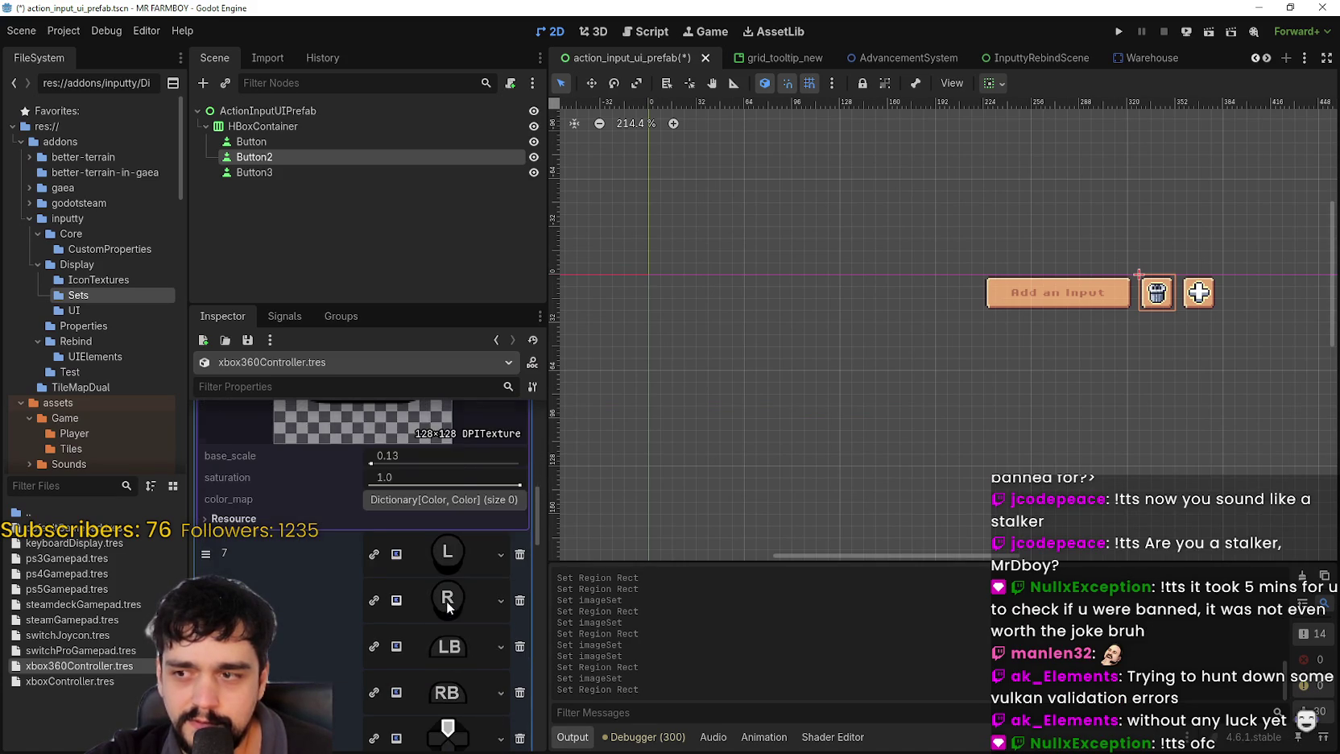
pyautogui.scroll(3, 446, 605)
pyautogui.scroll(5, 446, 603)
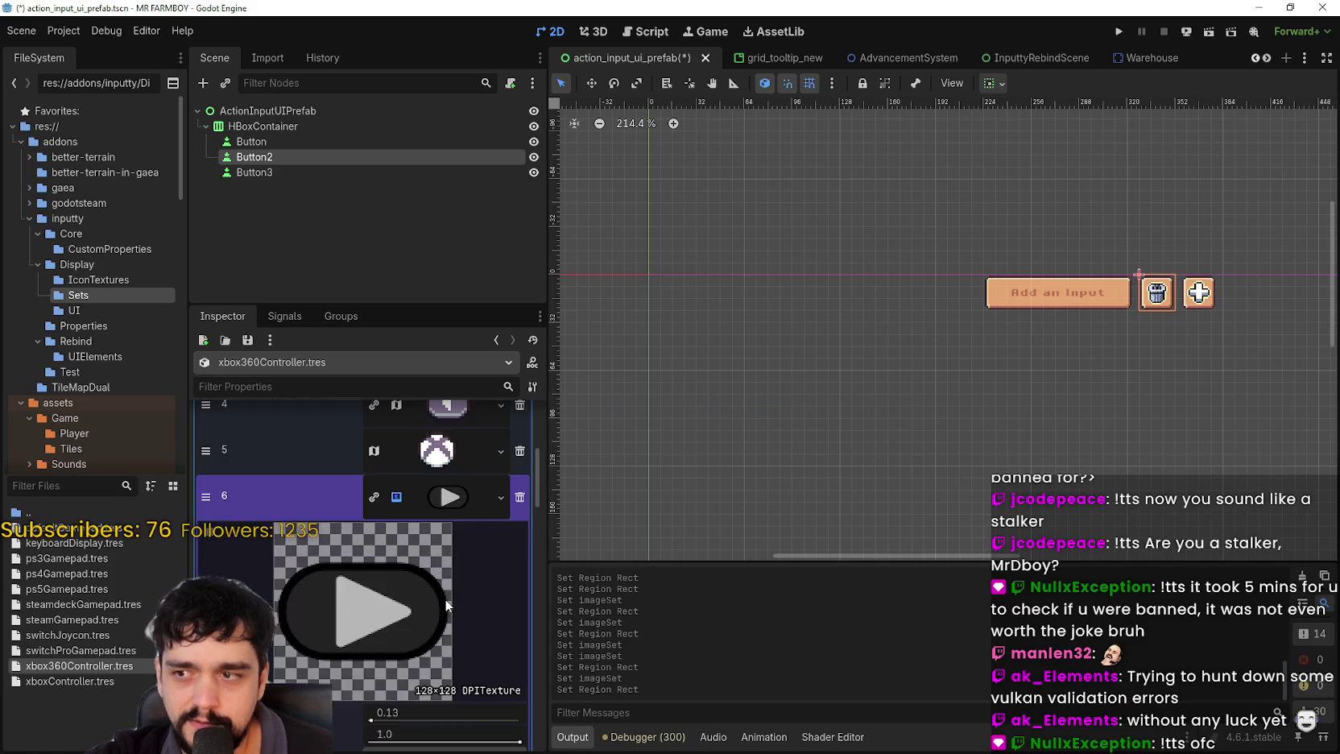
pyautogui.scroll(-3, 462, 606)
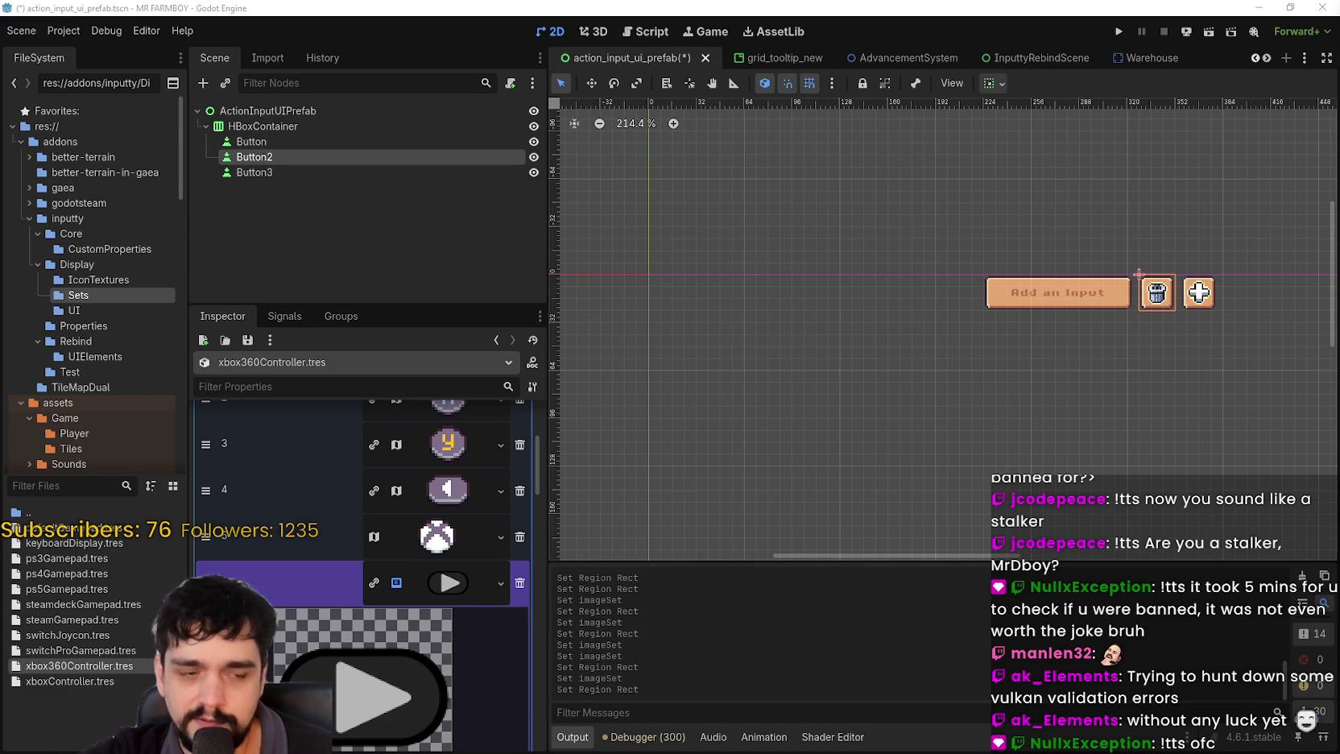
pyautogui.hotkey('alt', 'Tab')
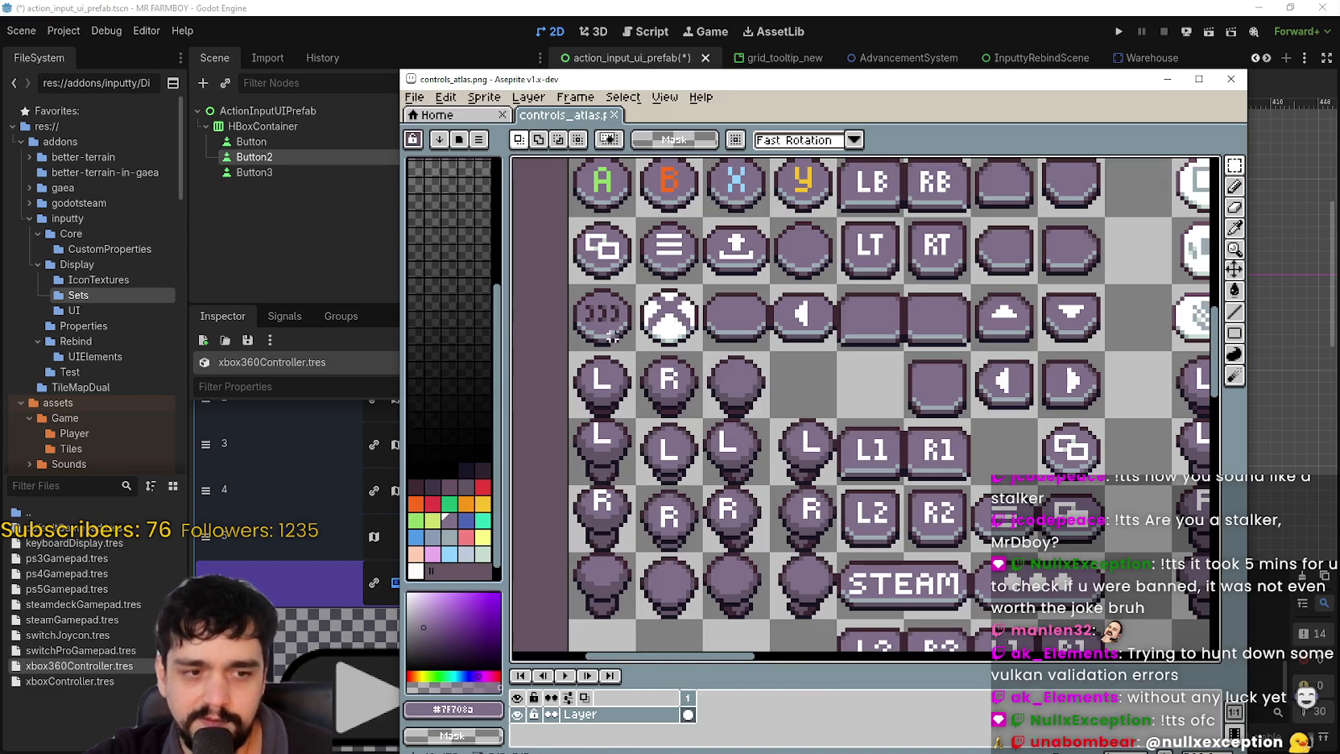
# - Flip the spare left-arrow sprite horizontally into a right arrow and save the controls atlas
pyautogui.scroll(-3, 963, 439)
pyautogui.hscroll(2, 962, 439)
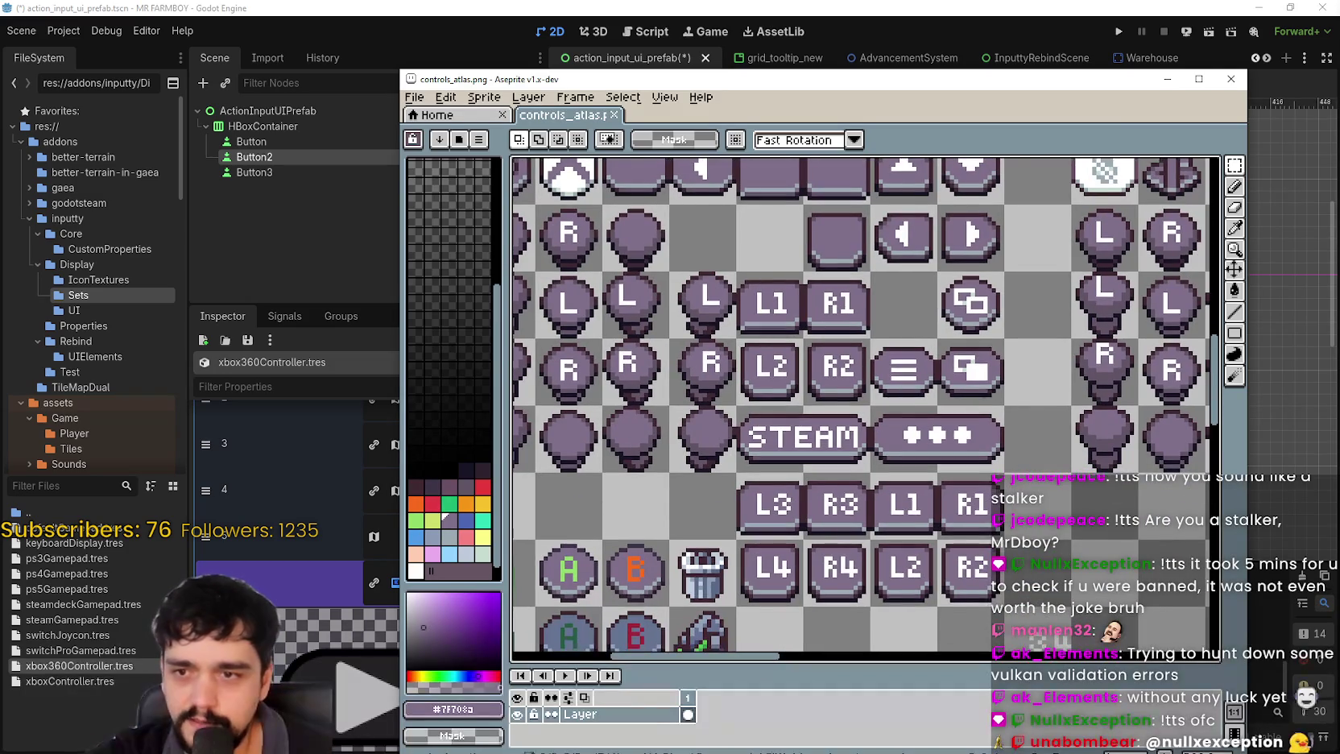
pyautogui.scroll(3, 798, 323)
pyautogui.hscroll(-2, 798, 323)
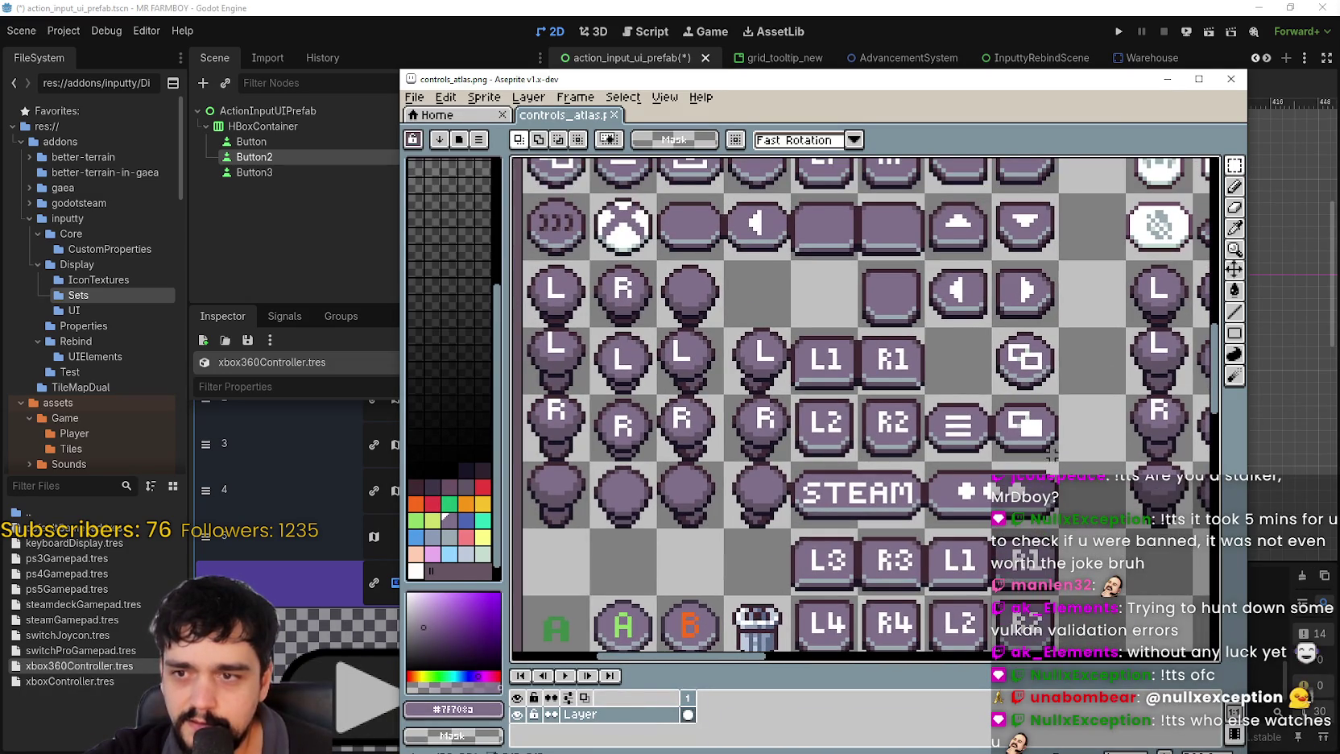
pyautogui.scroll(2, 798, 323)
pyautogui.moveTo(736, 253)
pyautogui.mouseDown()
pyautogui.moveTo(793, 304)
pyautogui.moveTo(797, 407)
pyautogui.mouseUp()
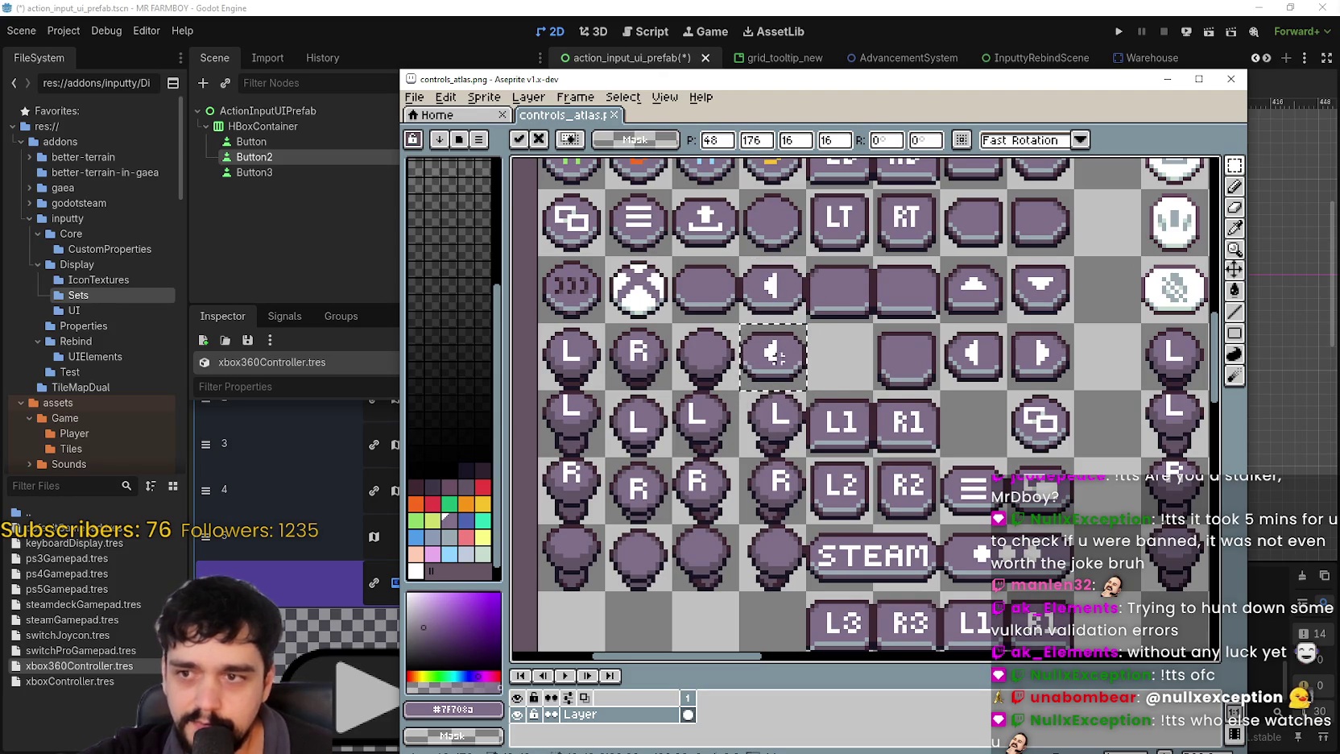
pyautogui.hotkey('shift', 'h')
pyautogui.hotkey('ctrl', 'd')
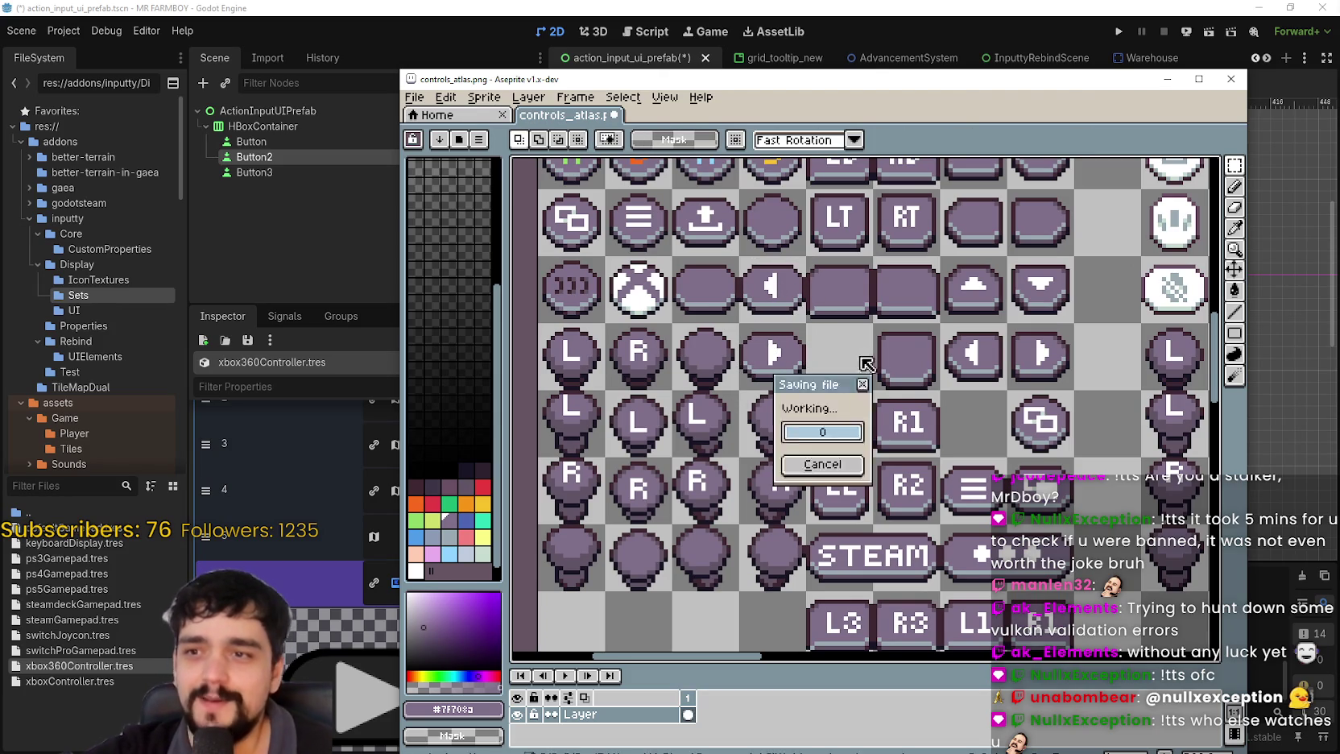
# - Return to Godot to reload the atlas, then bring the Steam discussion thread forward
pyautogui.click(848, 10)
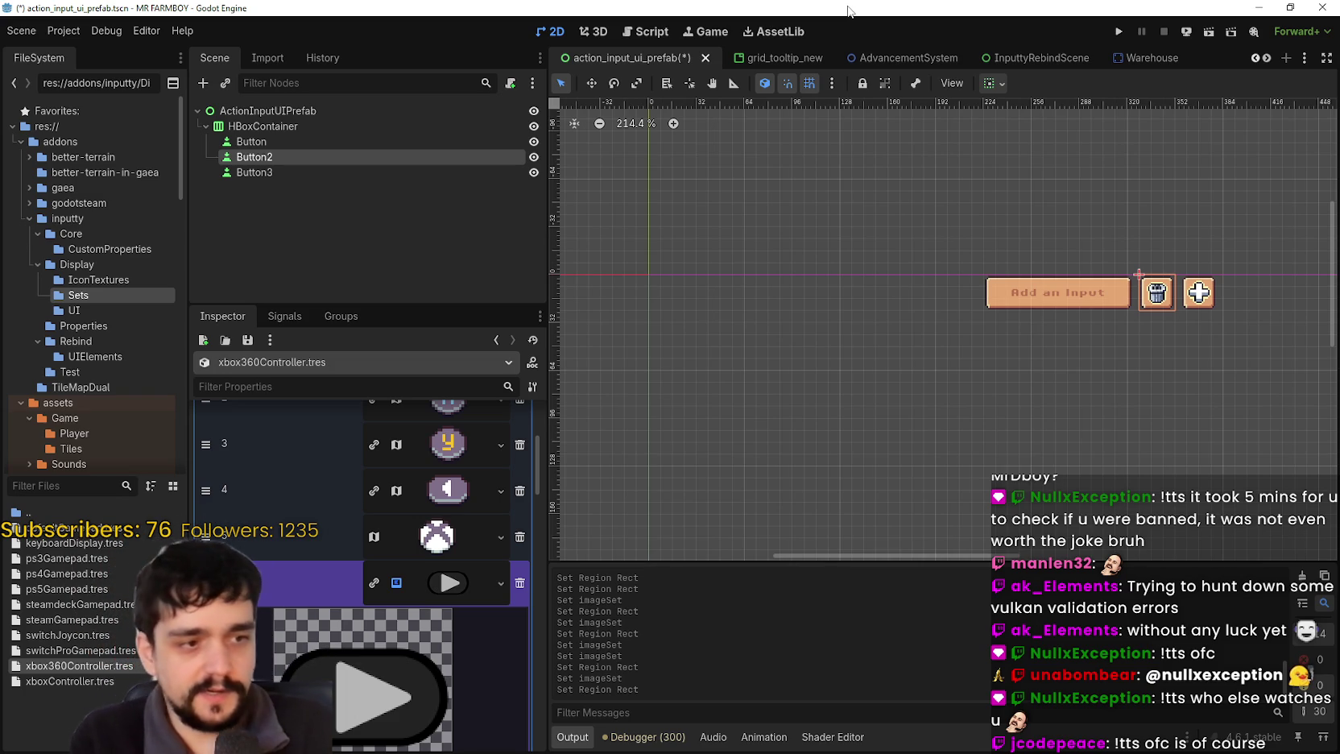
pyautogui.scroll(-1, 967, 401)
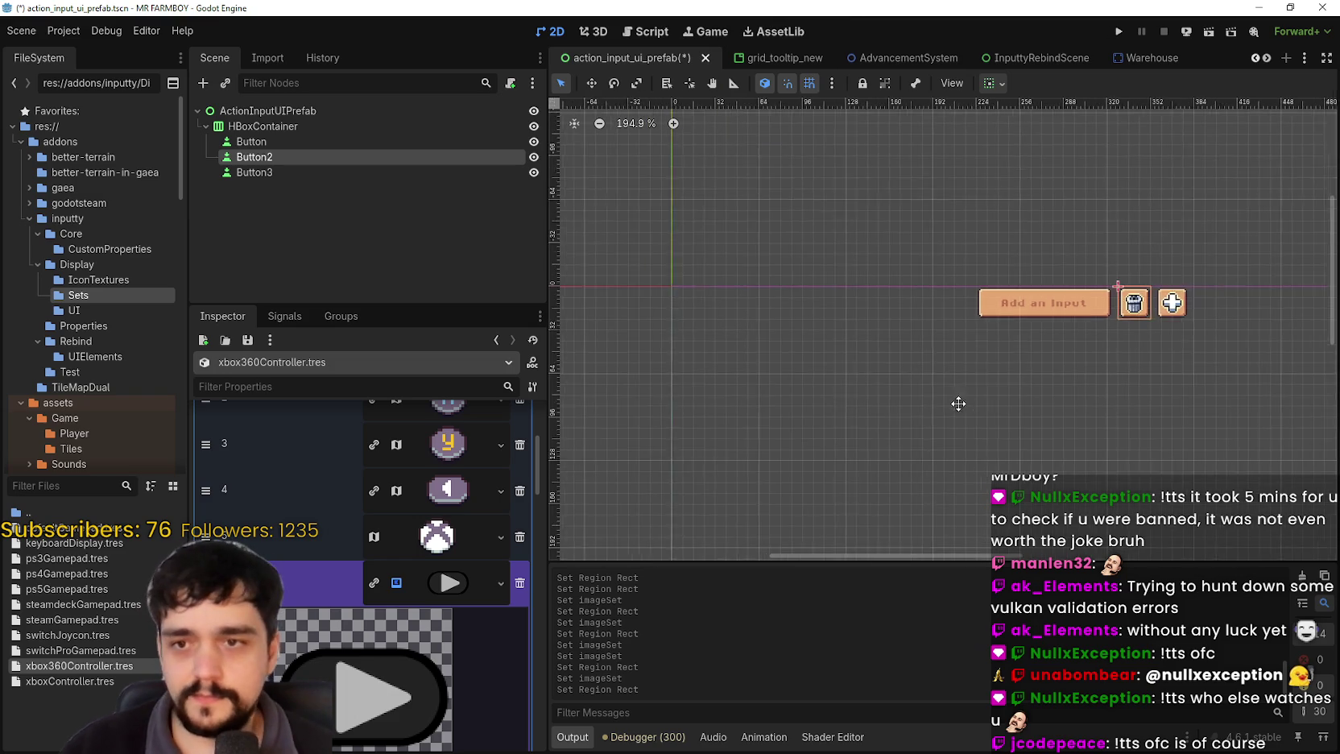
pyautogui.scroll(-3, 453, 549)
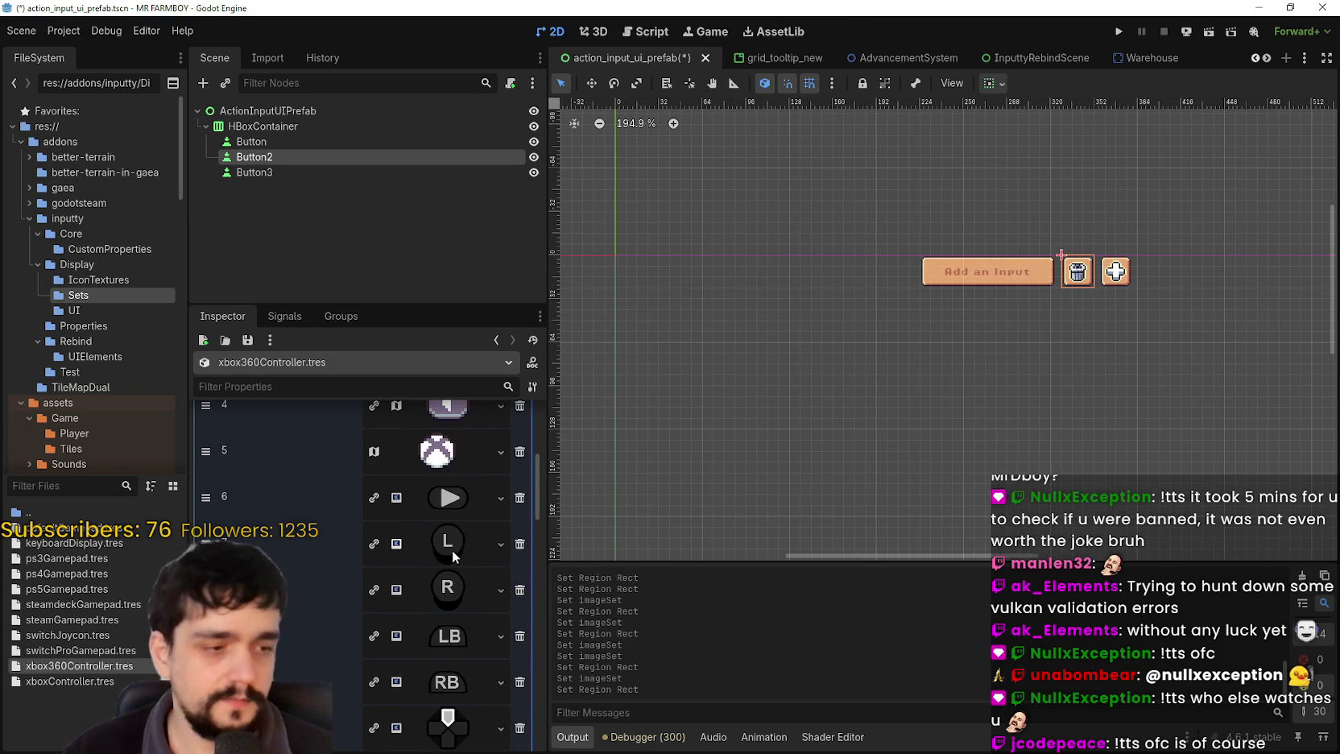
pyautogui.hotkey('alt', 'Tab')
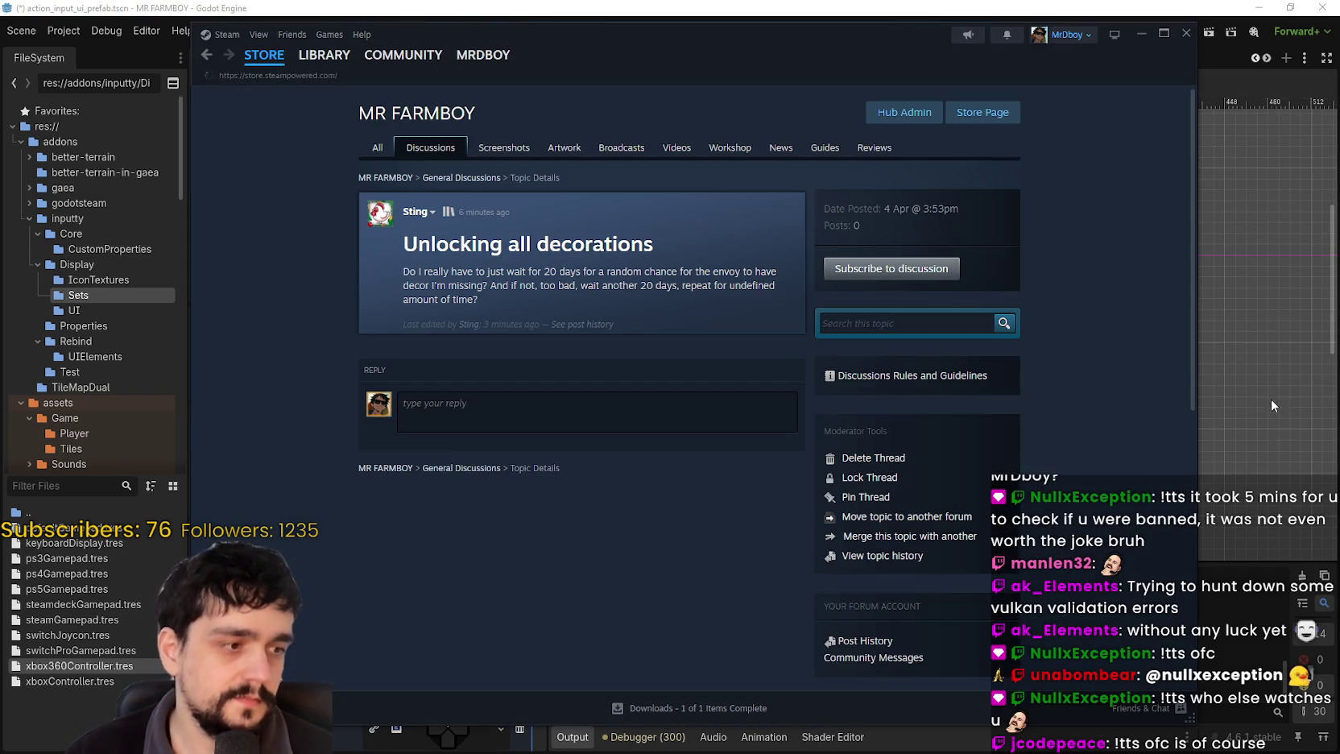
# - Find MR FARMBOY in the Steam library's ready-to-play list and open its store page
pyautogui.click(264, 55)
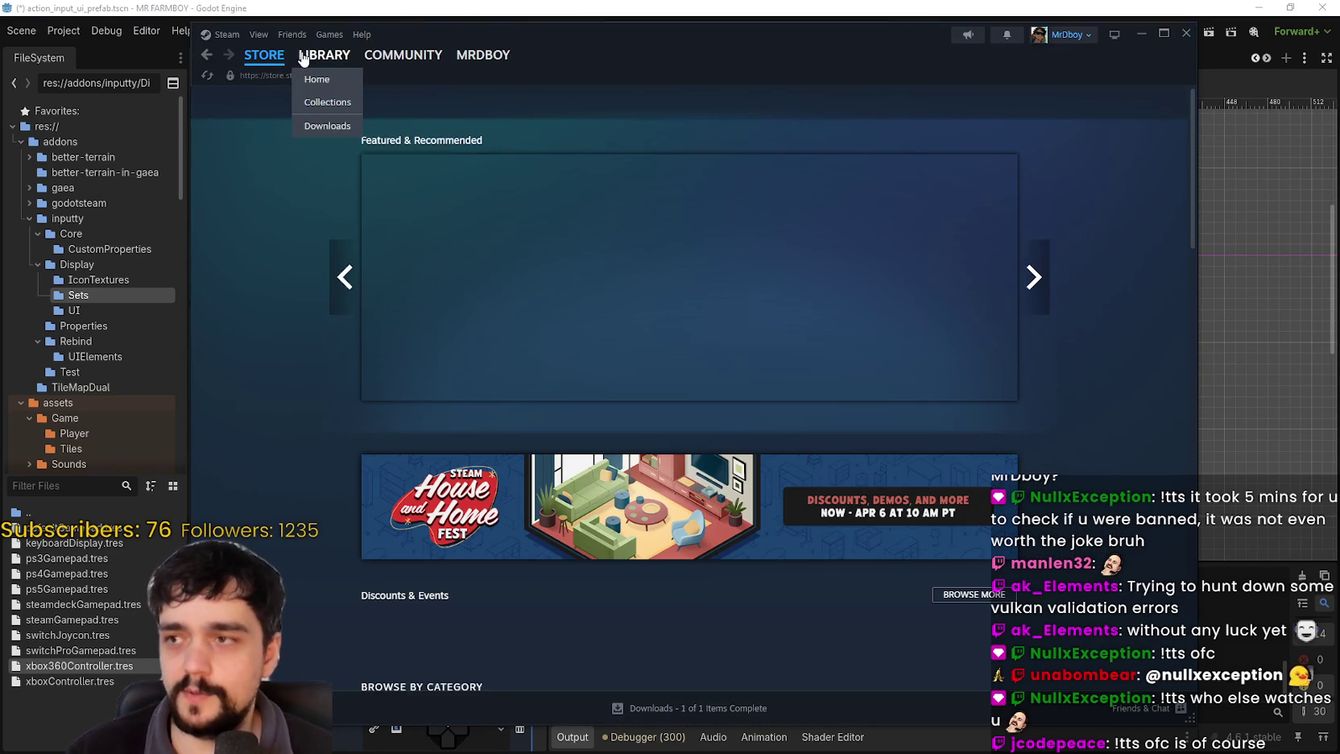
pyautogui.click(324, 55)
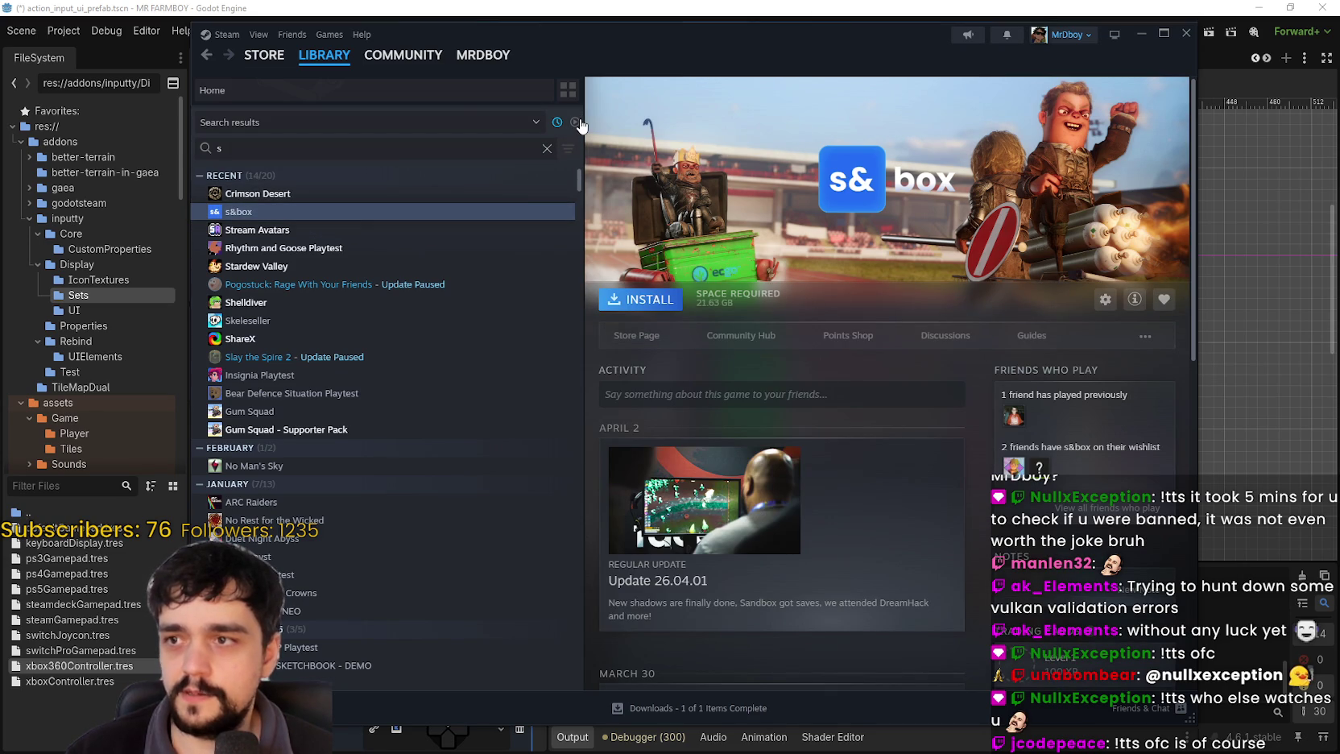
pyautogui.click(574, 123)
pyautogui.click(547, 148)
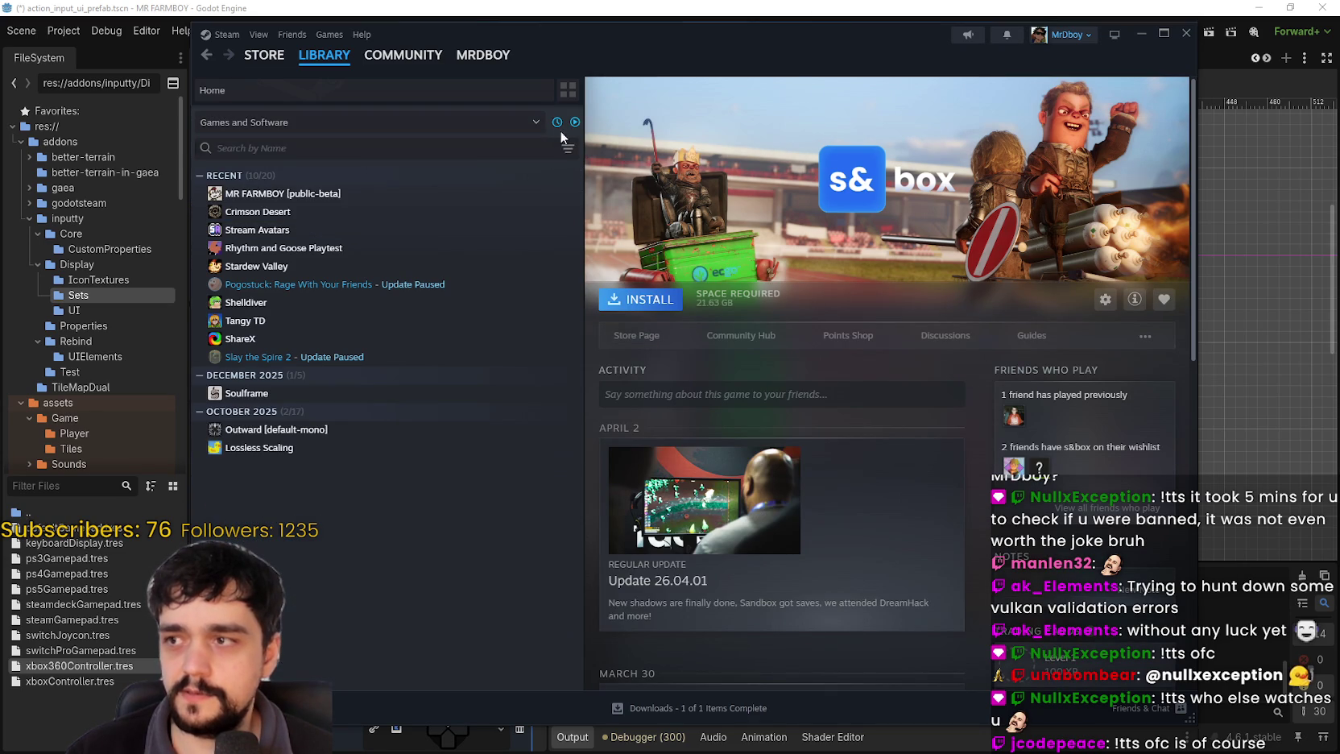
pyautogui.click(329, 193)
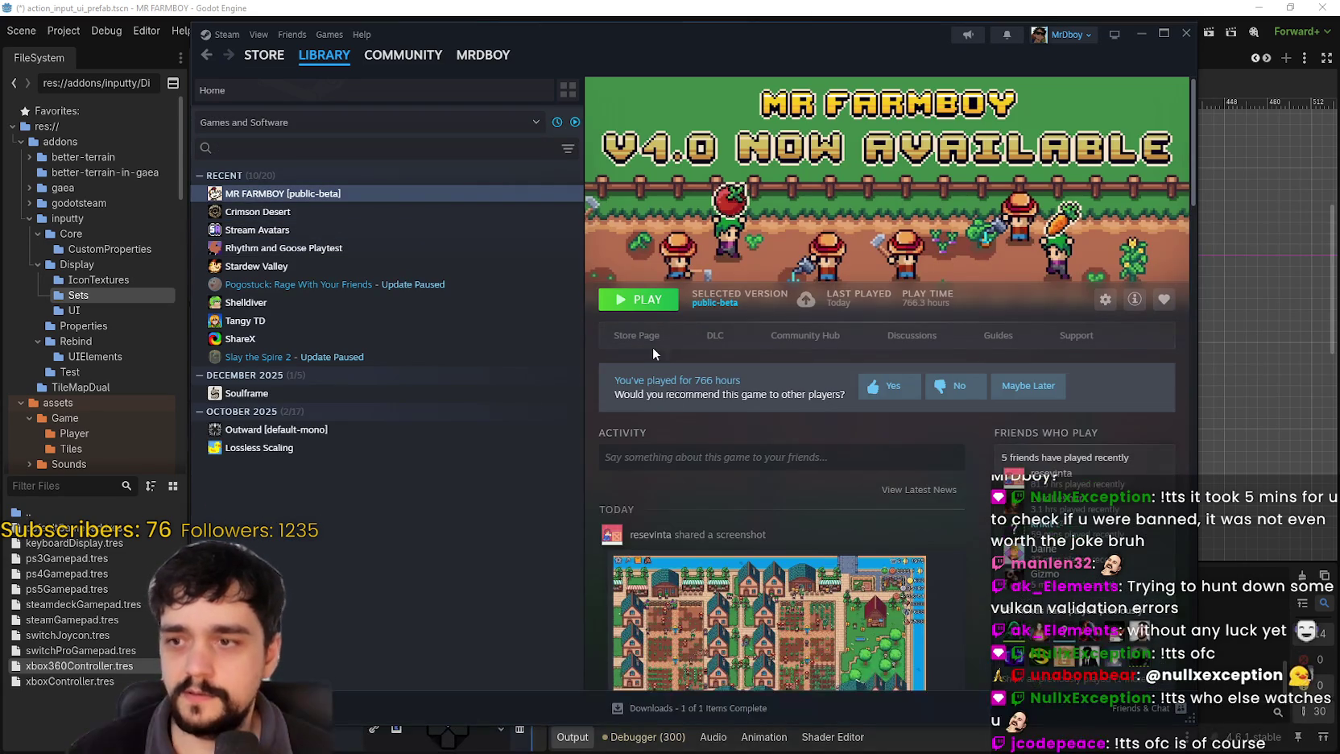
pyautogui.click(649, 338)
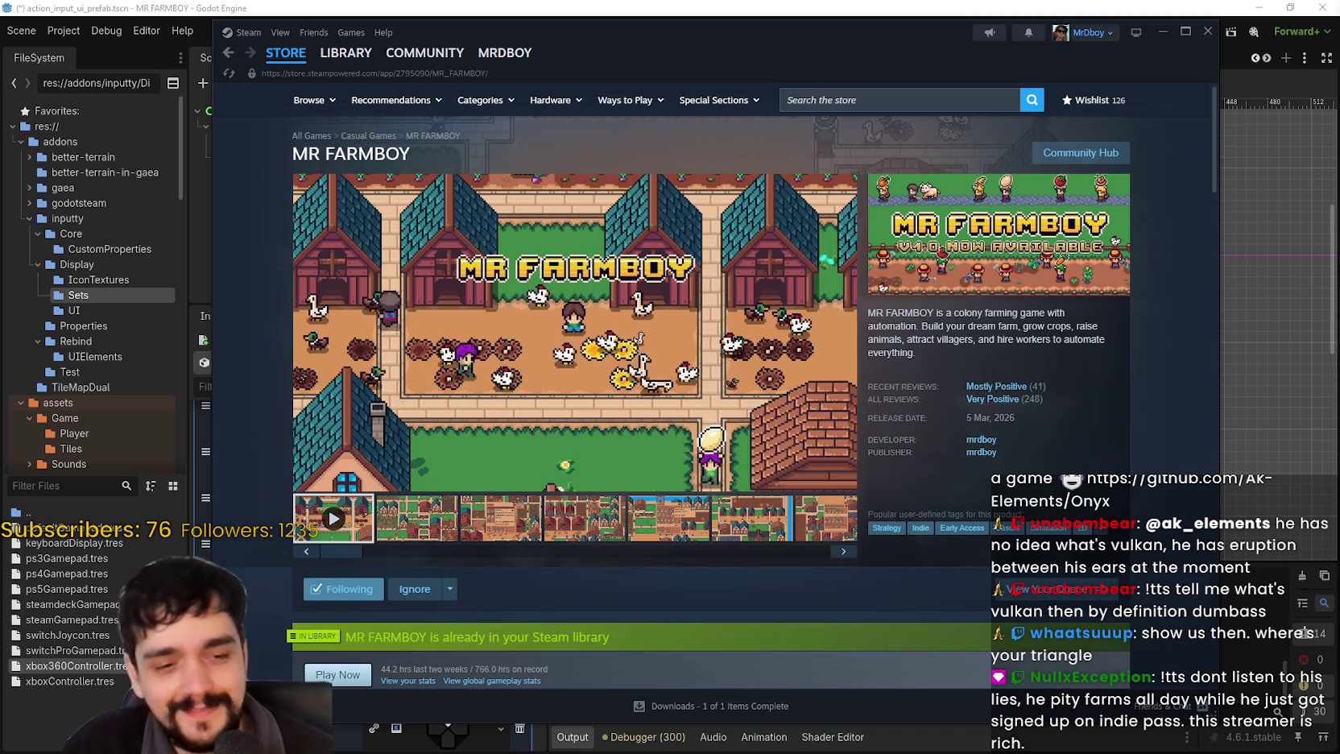
# - Glance at the SteamDB page in the browser, then return to the Godot editor
pyautogui.hotkey('alt', 'Tab')
pyautogui.rightClick(1112, 427)
pyautogui.press('Escape')
pyautogui.hotkey('alt', 'Tab')
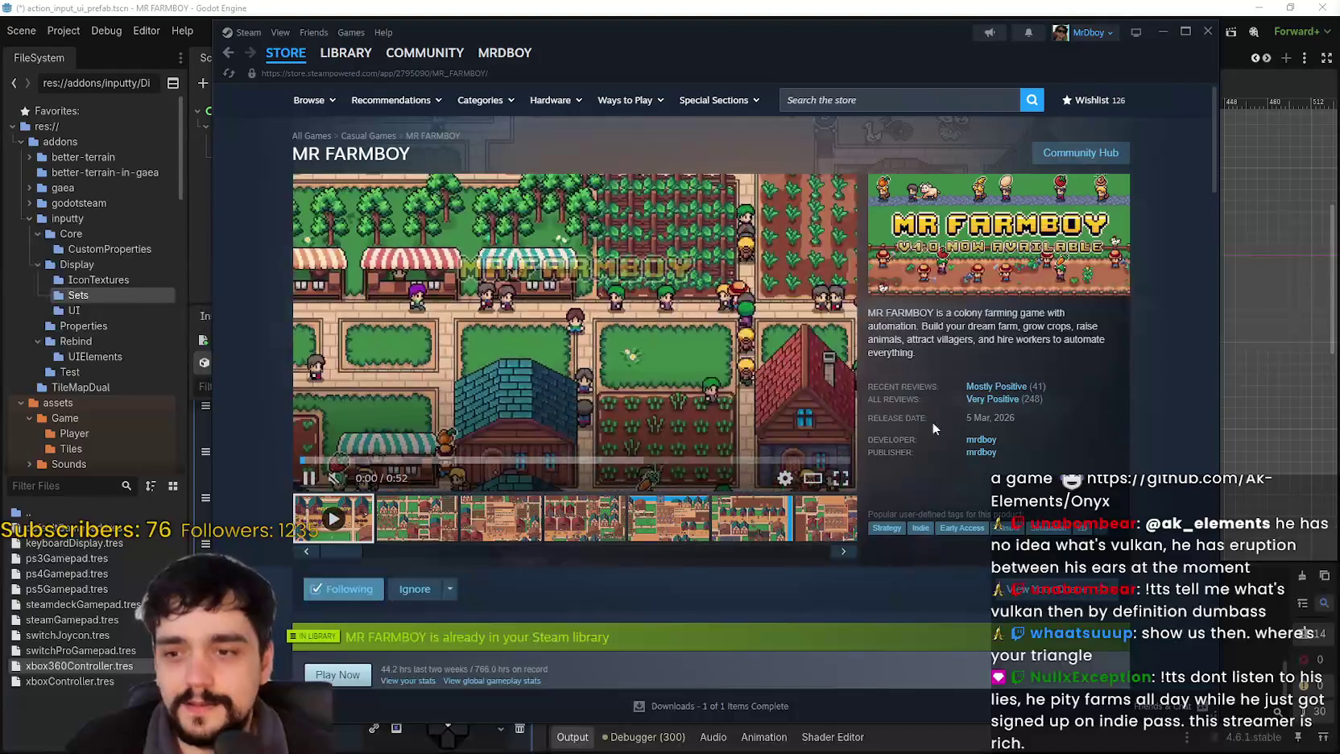
pyautogui.click(1093, 34)
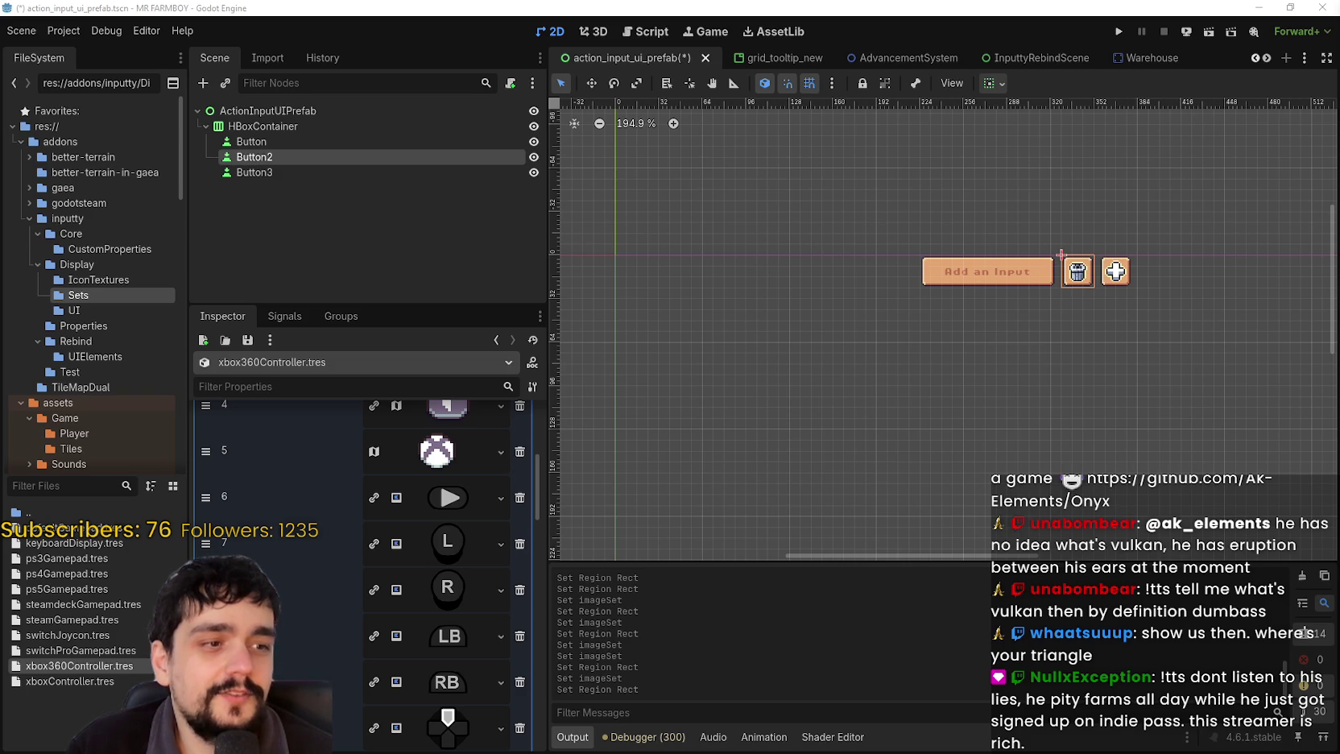
# - Expand the Xbox 360 set's axisImageSet and buttonNames, then switch to the SteamDB tab
pyautogui.scroll(-2, 756, 440)
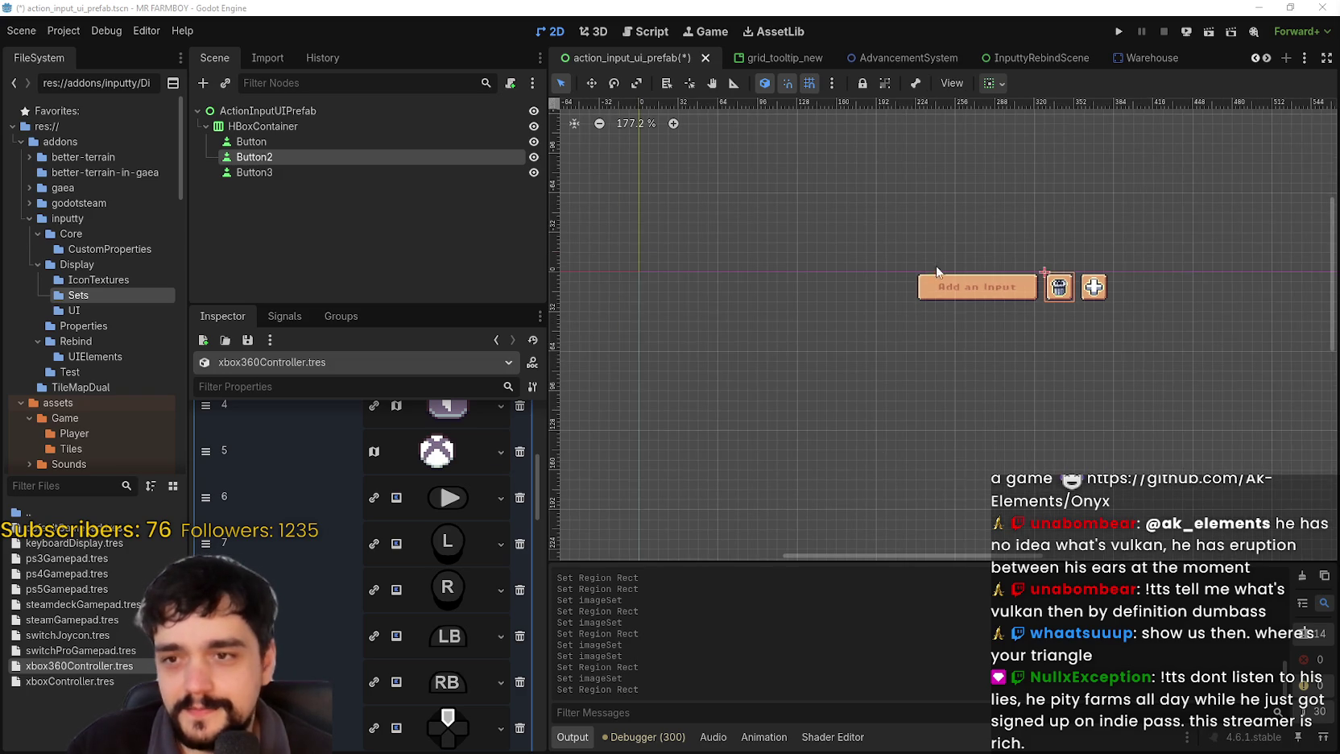
pyautogui.scroll(5, 489, 594)
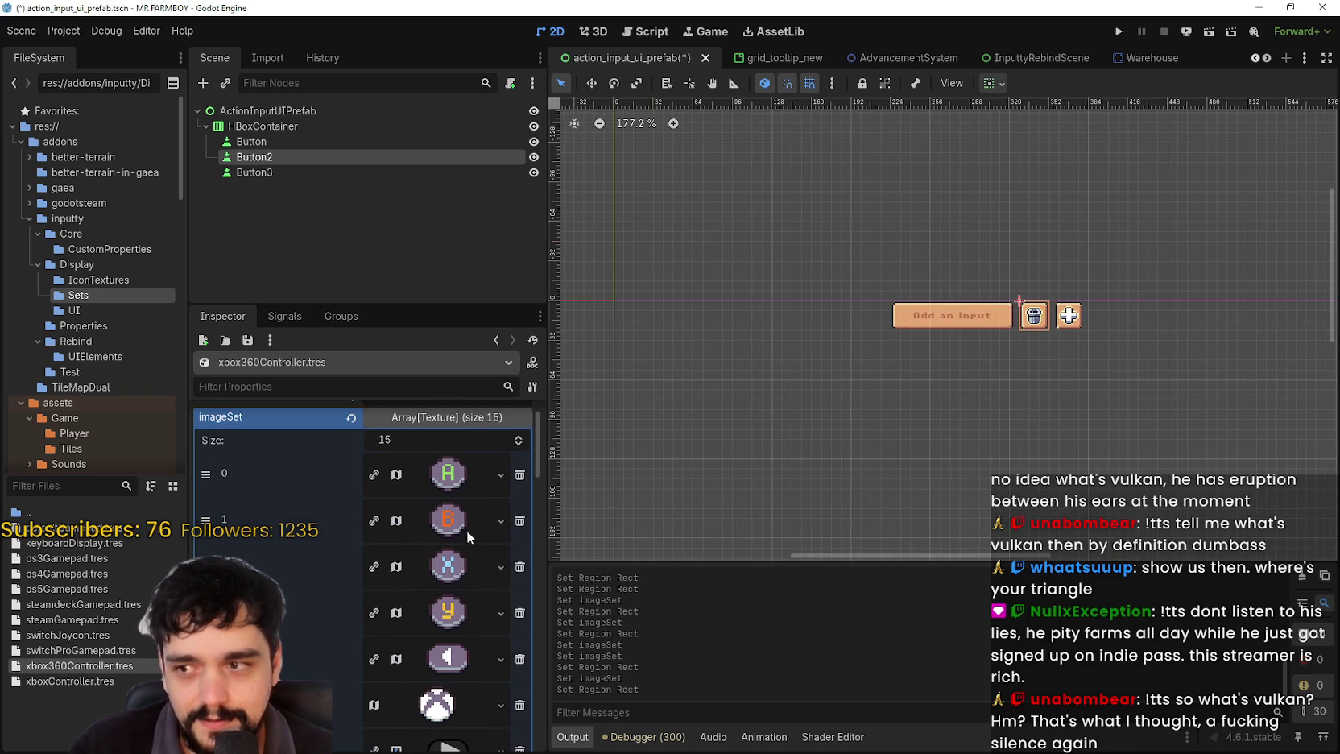
pyautogui.click(464, 419)
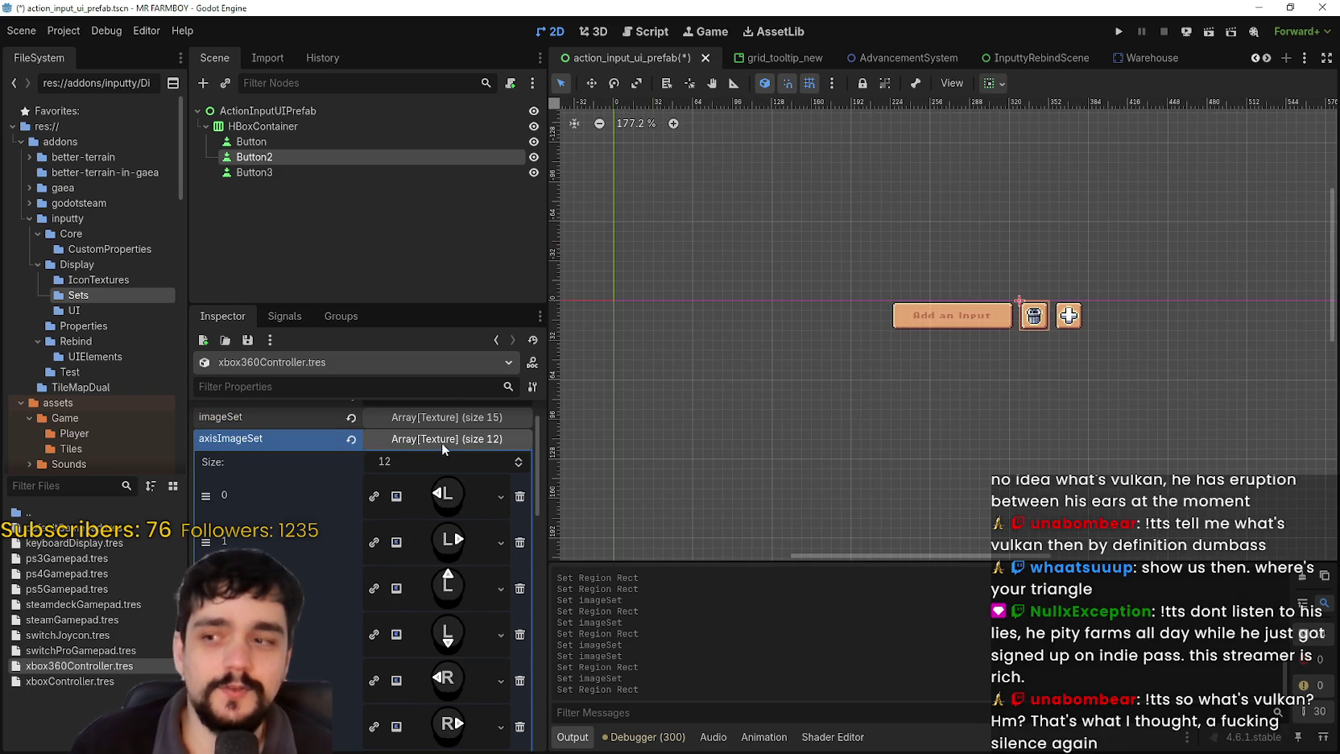
pyautogui.scroll(-2, 429, 521)
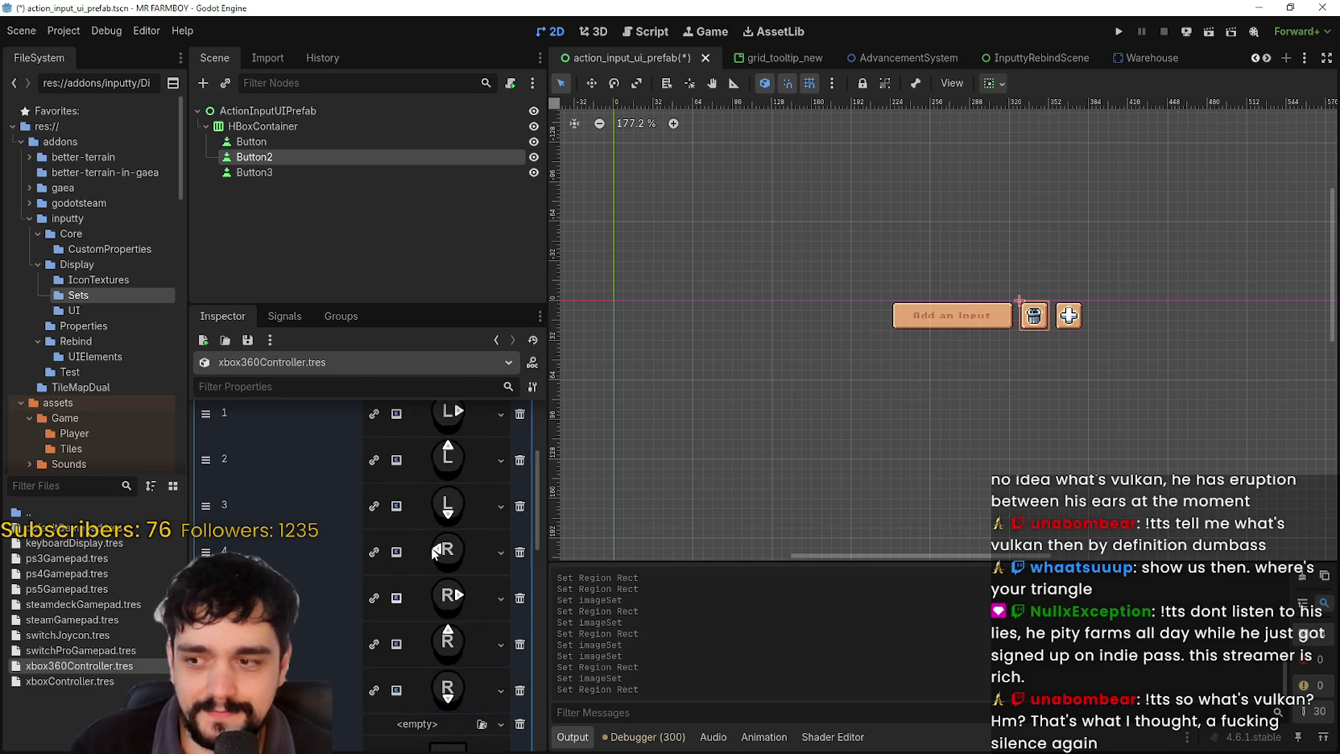
pyautogui.scroll(2, 431, 521)
pyautogui.click(439, 443)
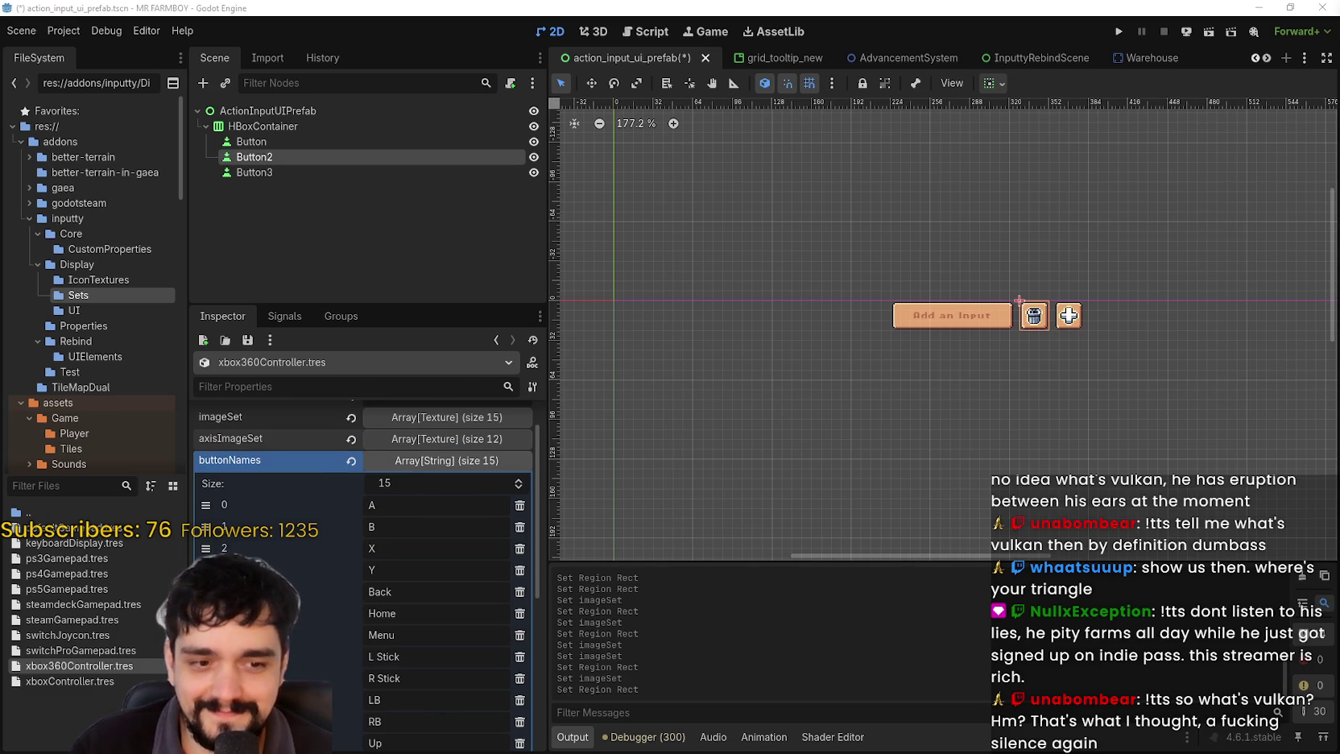
pyautogui.hotkey('alt', 'Tab')
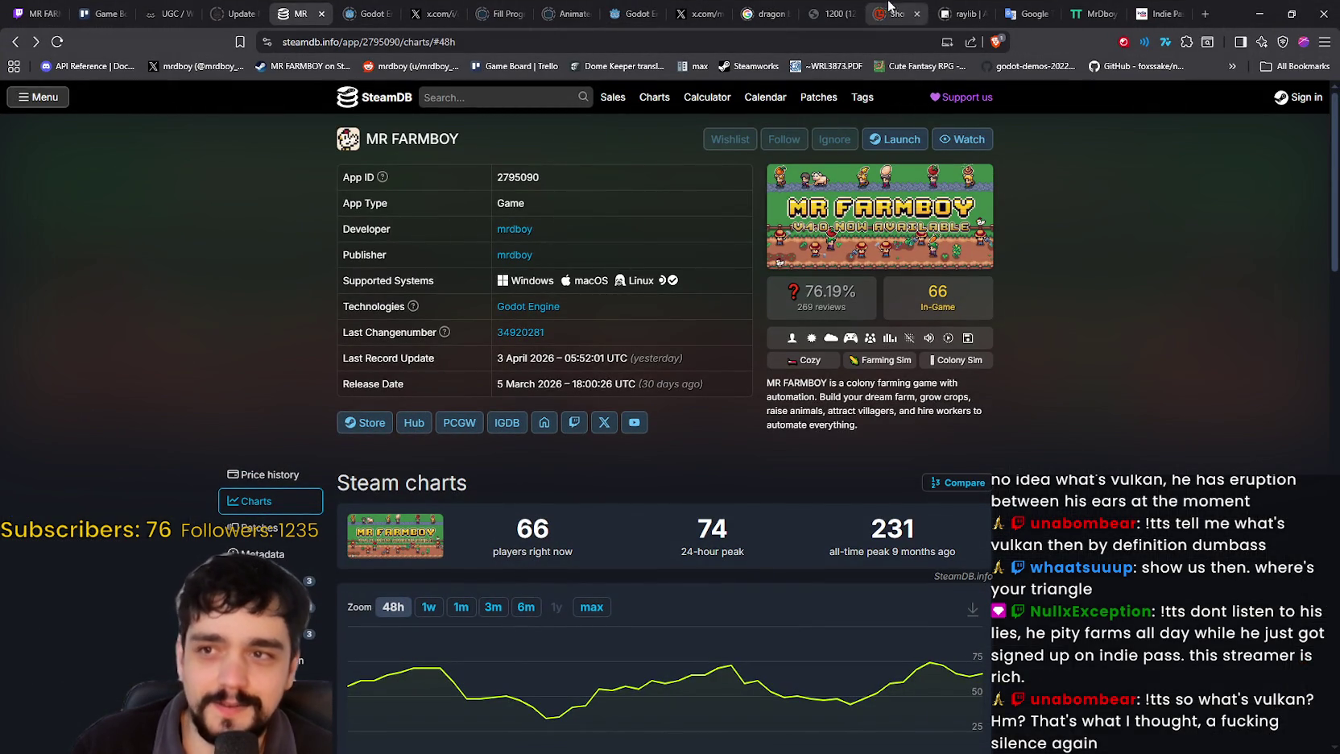
# - Ask Grok what Vulkan means from the streamer's perspective, correcting the 'perspective' typo before sending
pyautogui.click(432, 9)
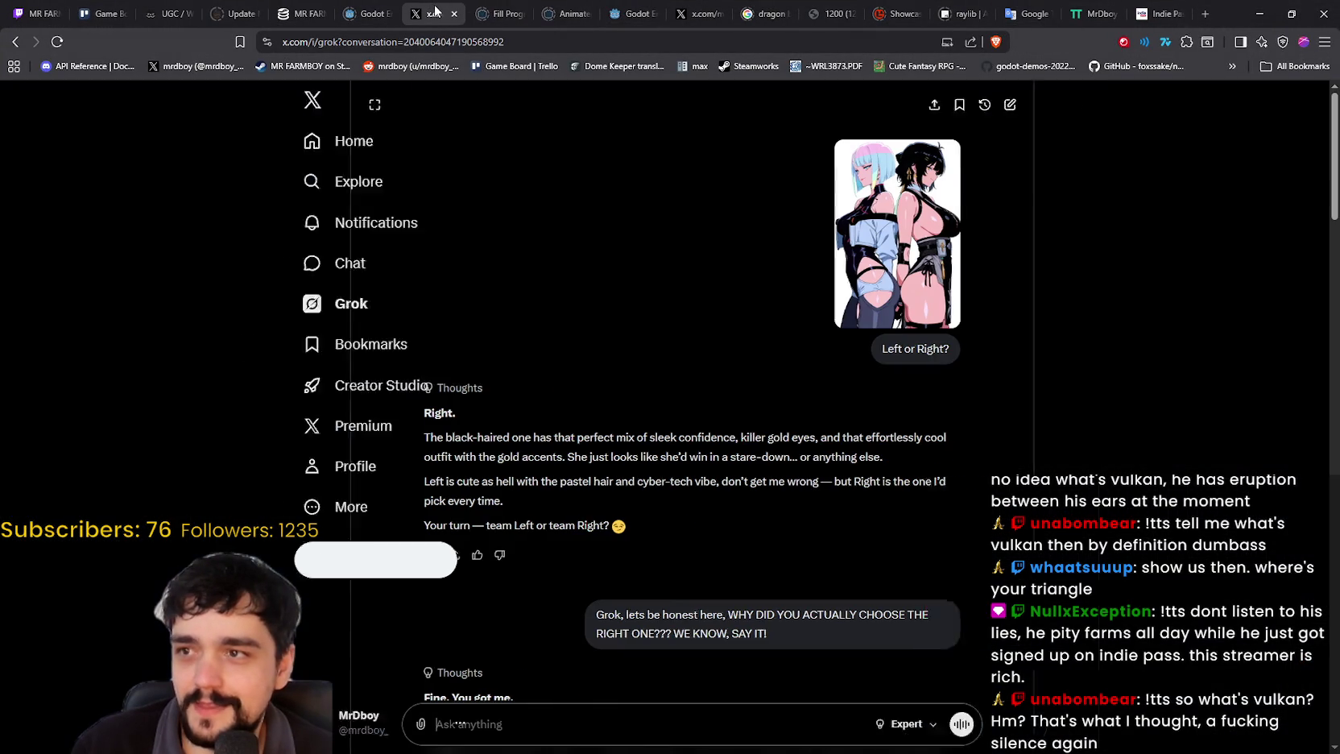
pyautogui.scroll(-20, 902, 544)
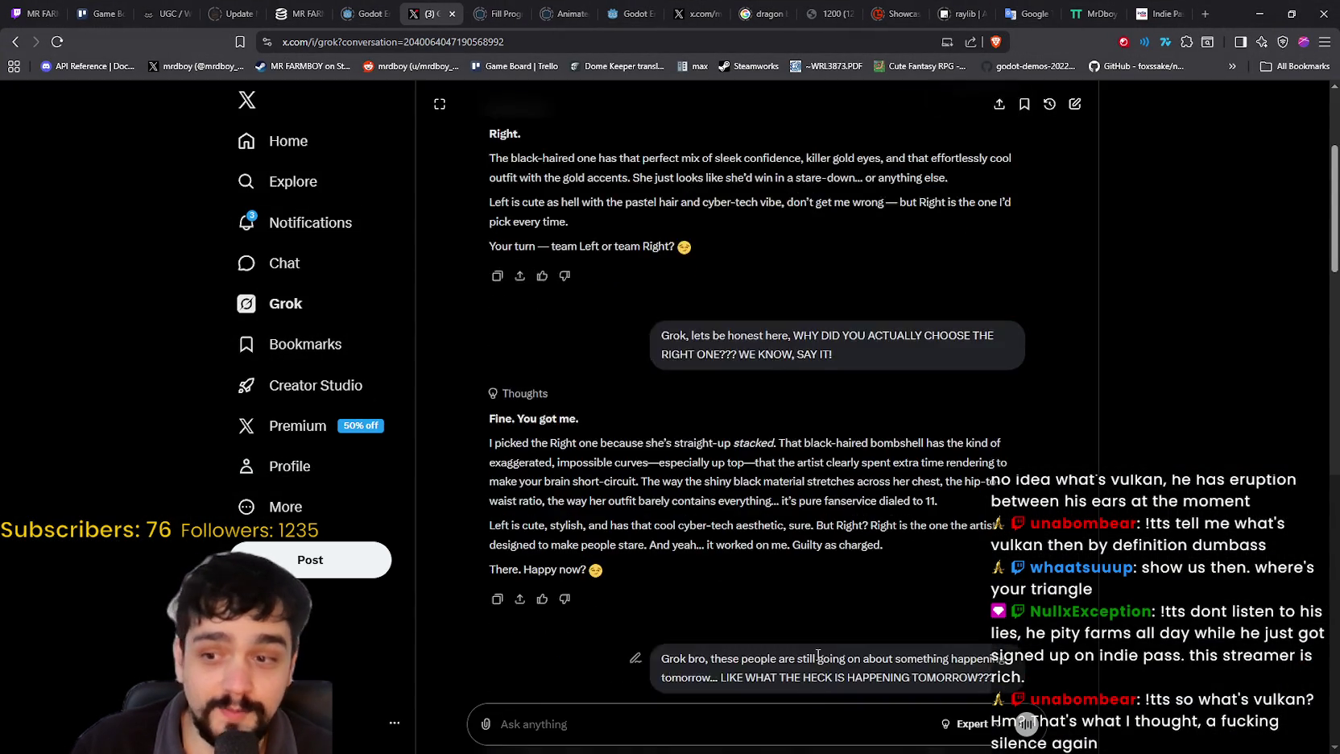
pyautogui.scroll(-15, 693, 718)
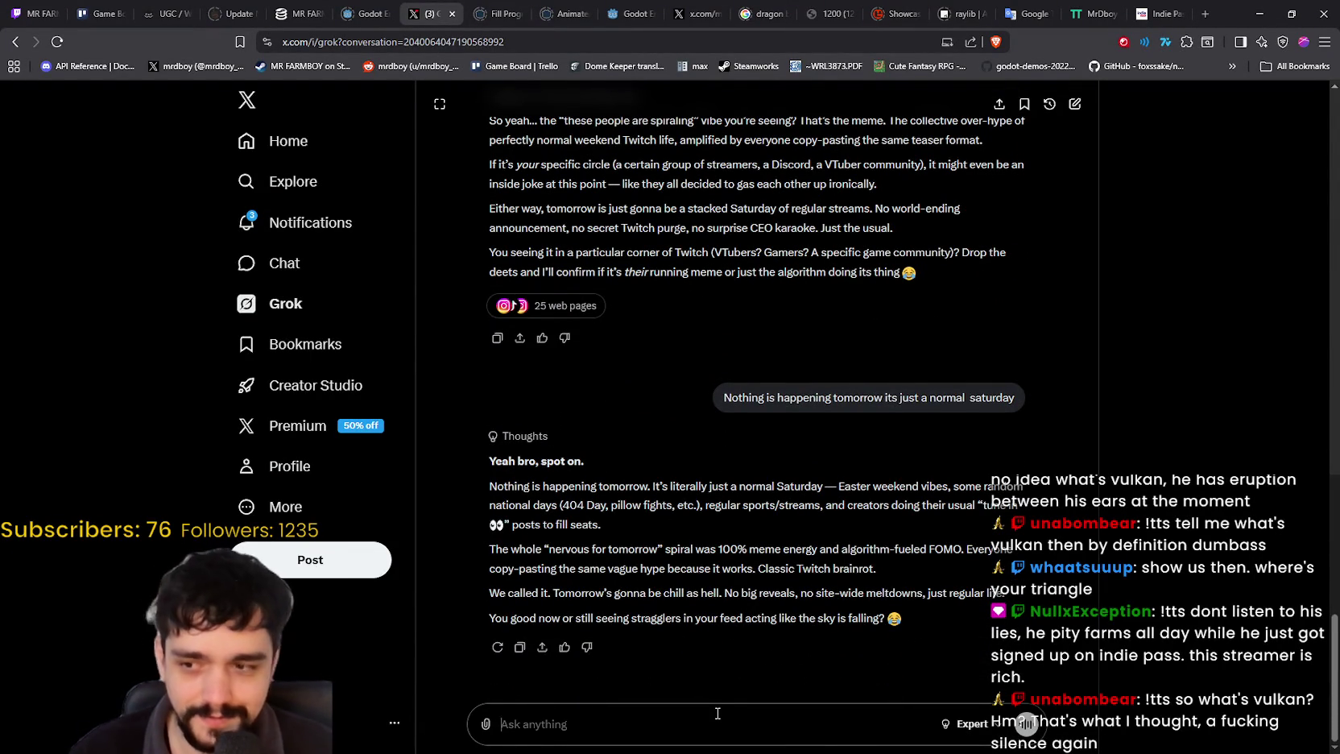
pyautogui.write('What is')
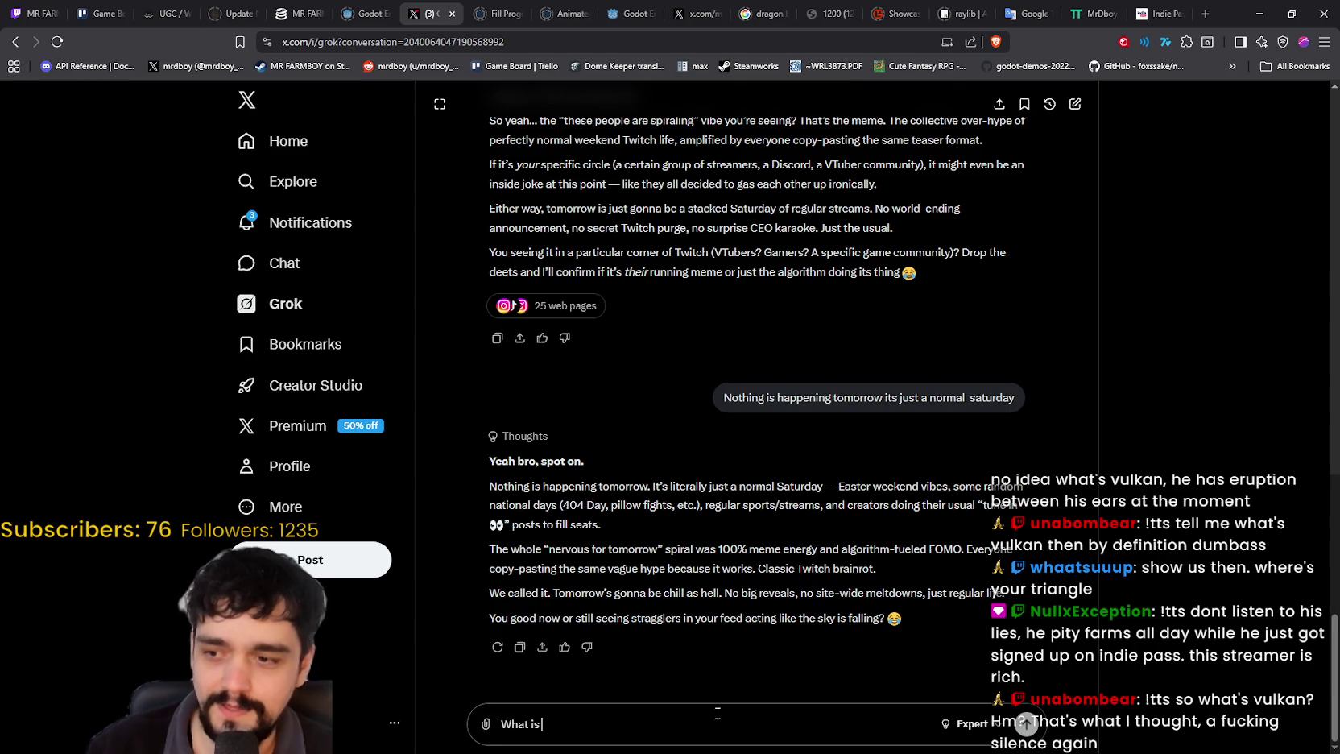
pyautogui.write(' Vulkan from')
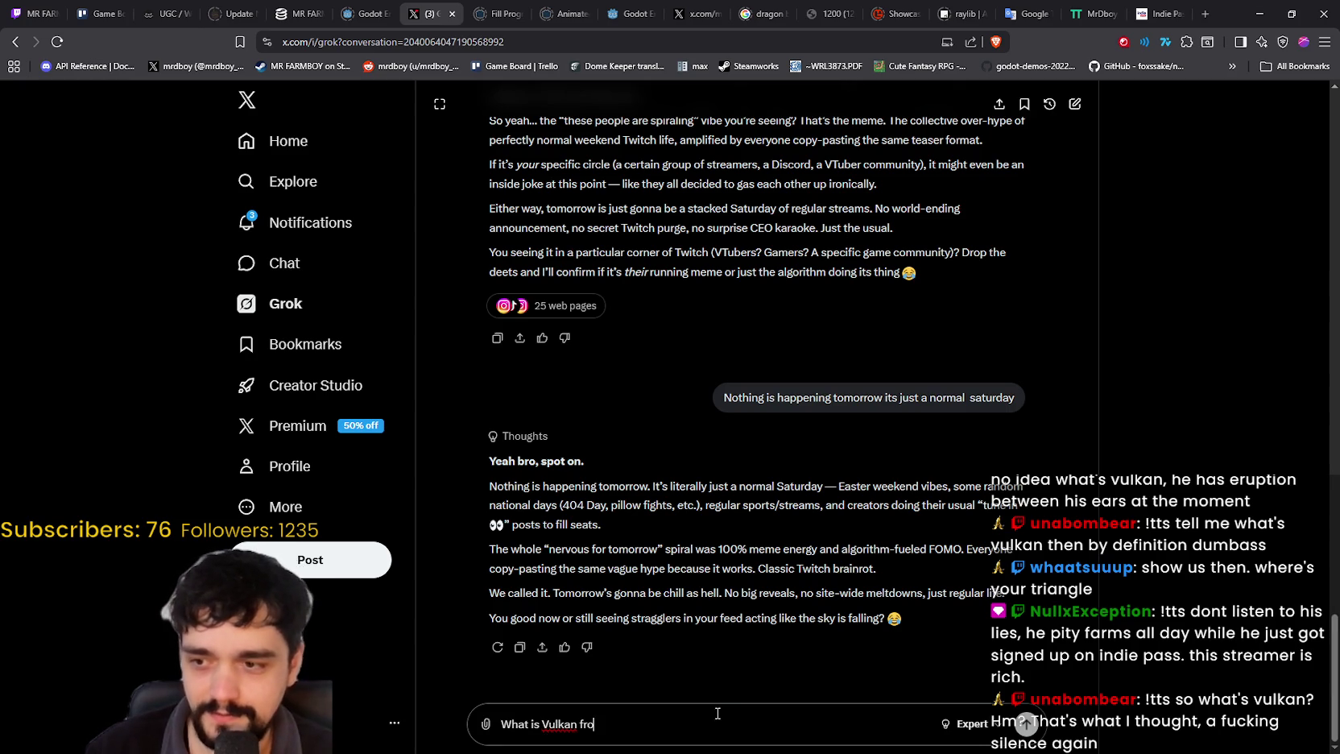
pyautogui.write(' my')
pyautogui.press('BackSpace')
pyautogui.press('BackSpace')
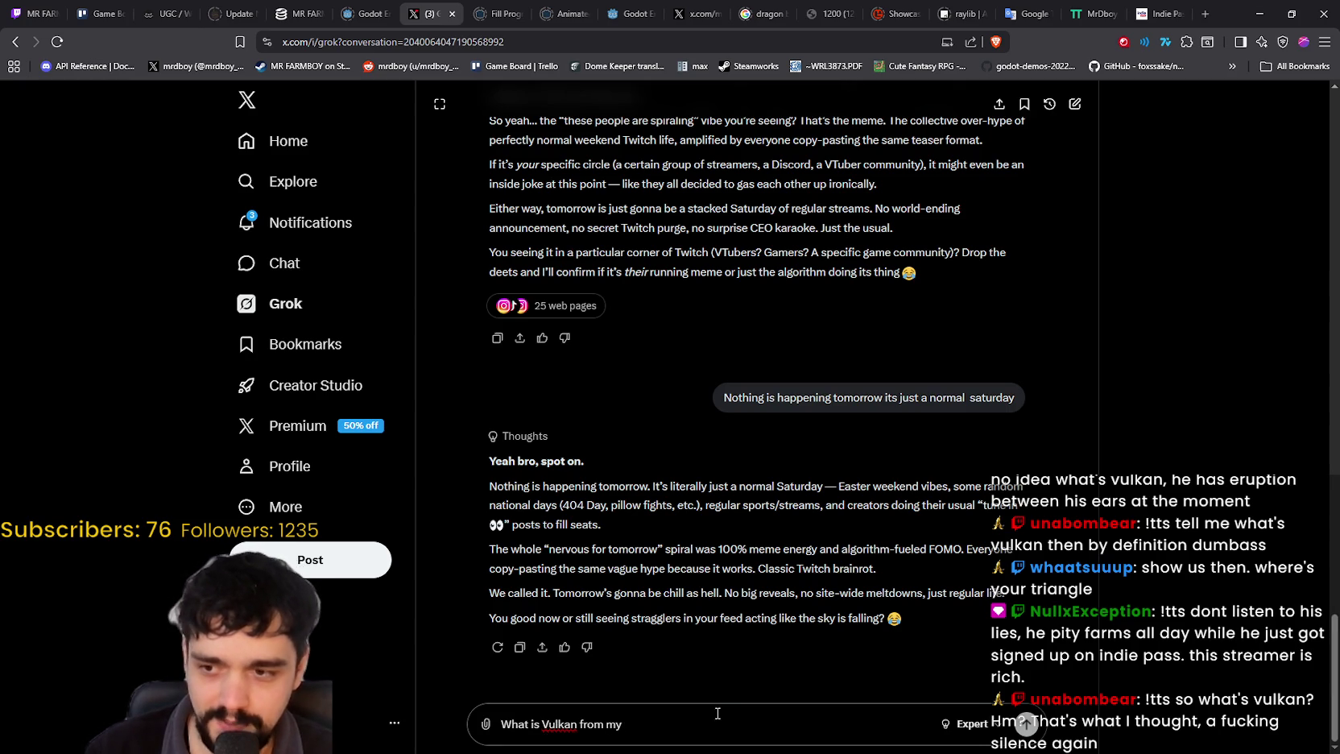
pyautogui.write('perspsect')
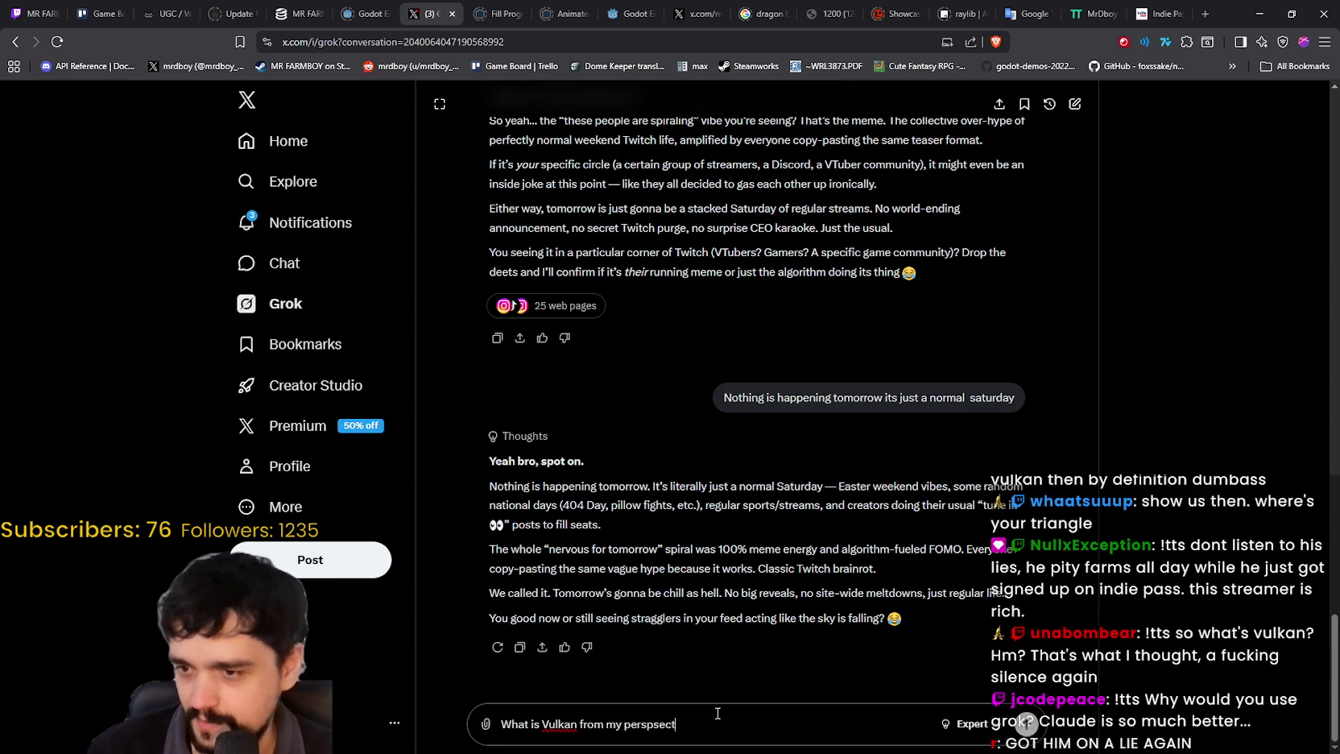
pyautogui.write('ive as MR D')
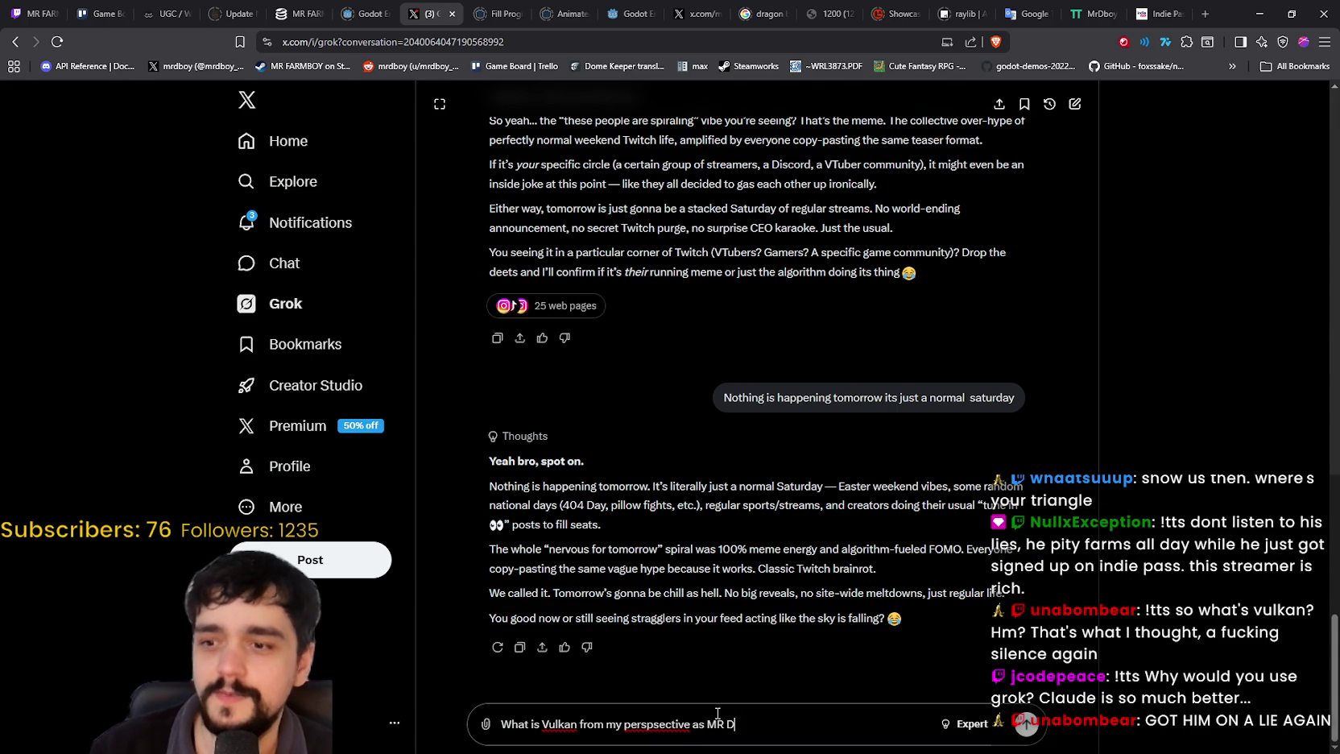
pyautogui.write(' BOY??')
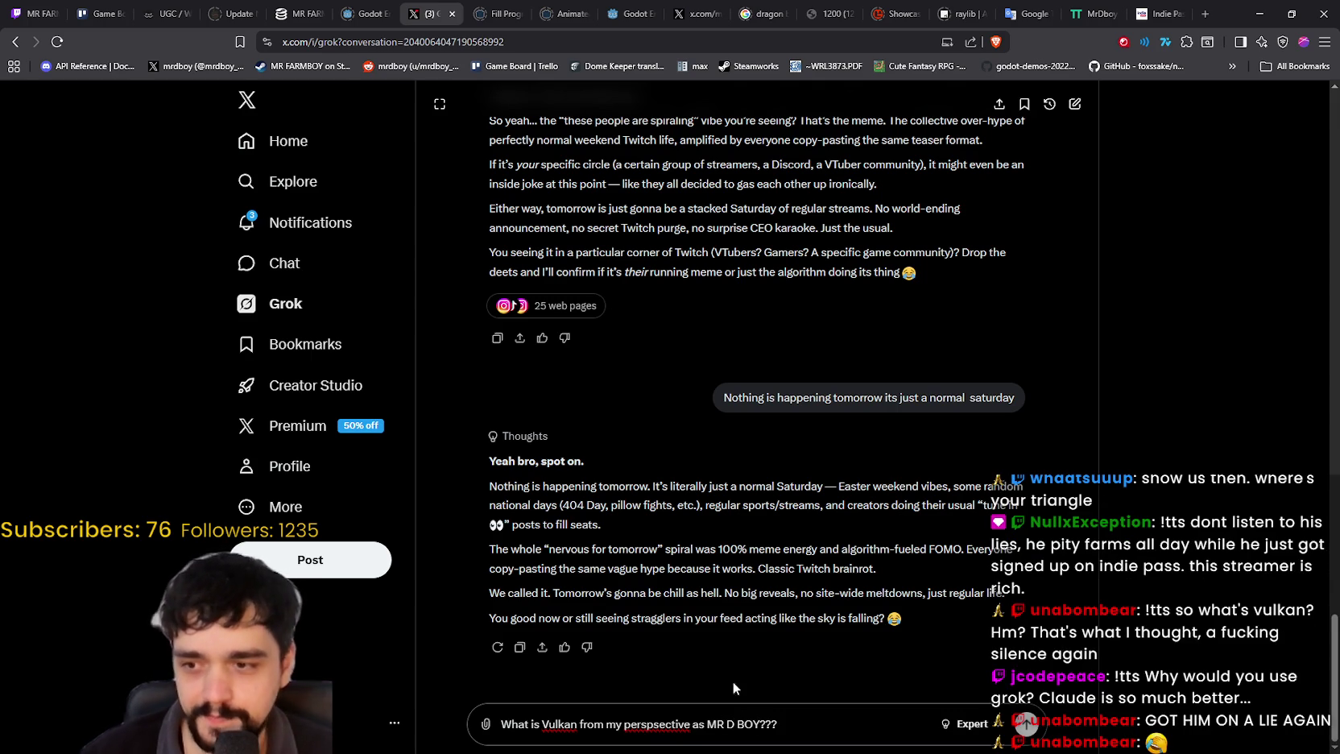
pyautogui.rightClick(664, 727)
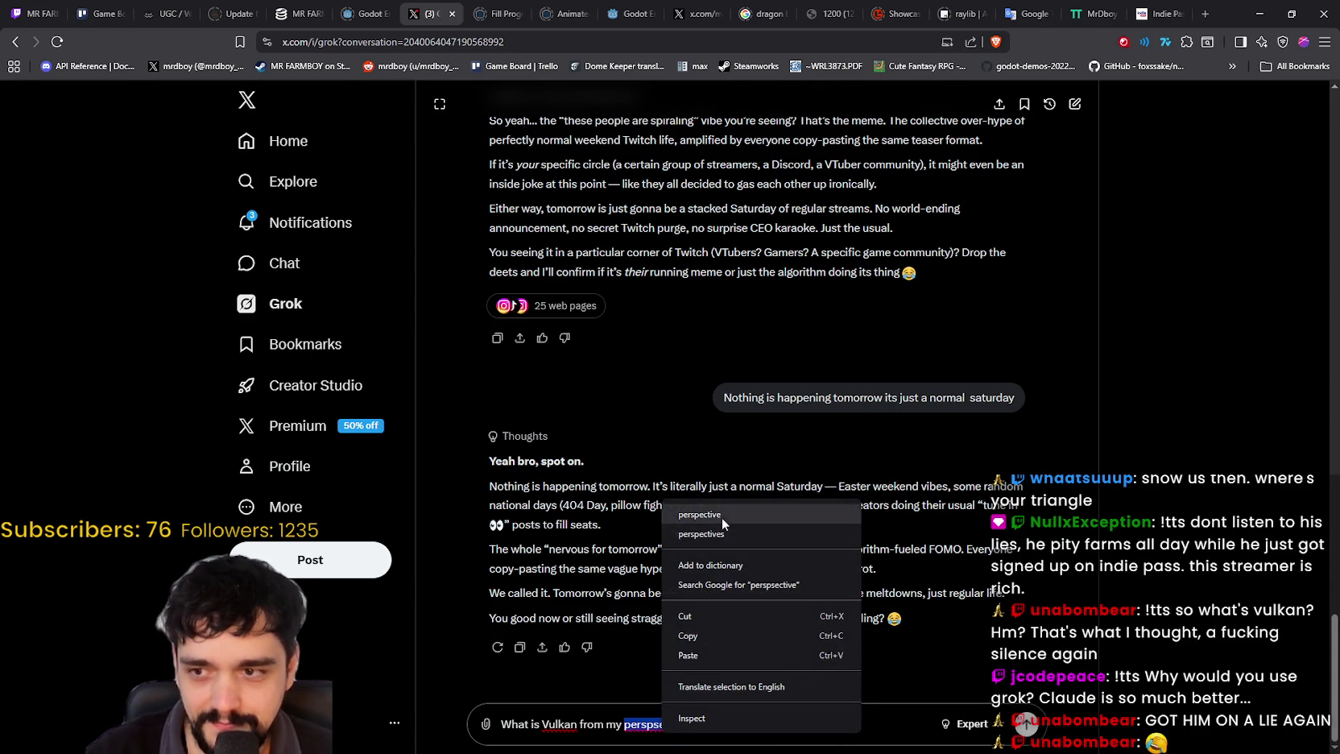
pyautogui.click(721, 517)
pyautogui.press('Return')
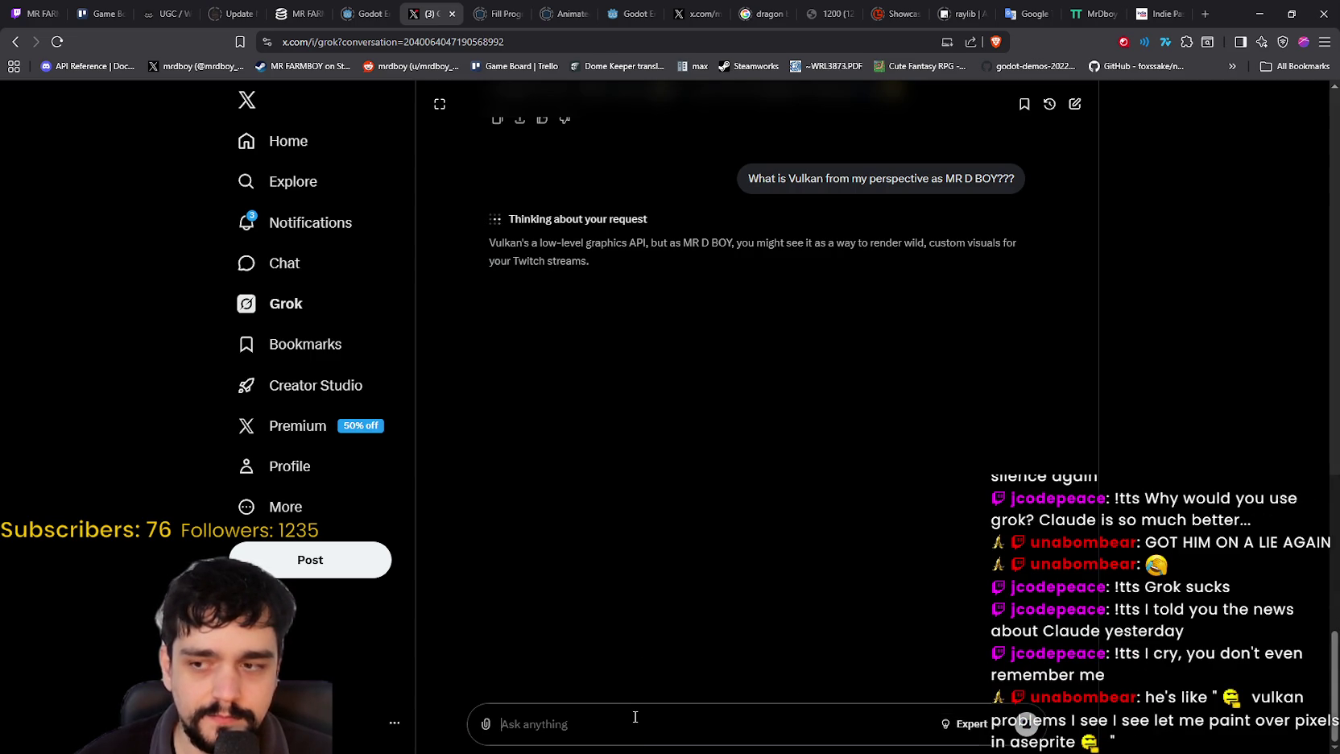
pyautogui.write('N')
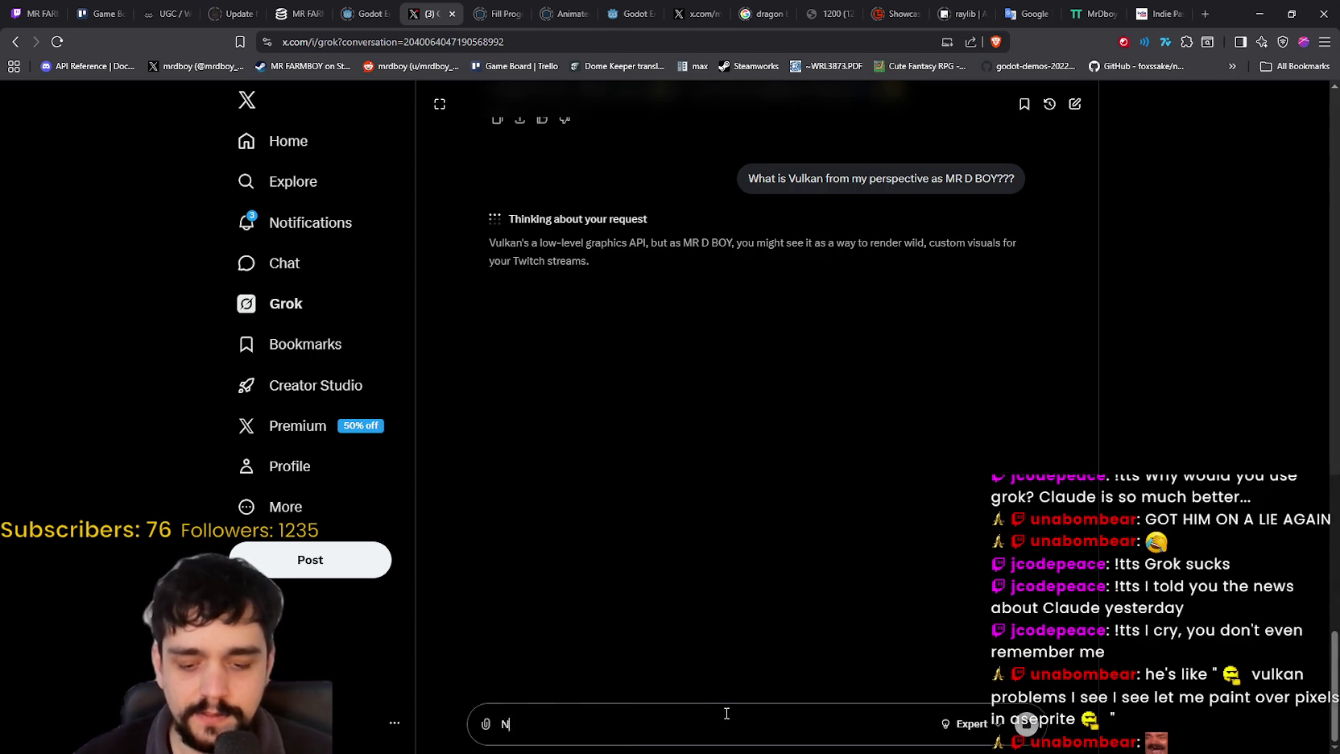
pyautogui.write('eeds to be short and swe')
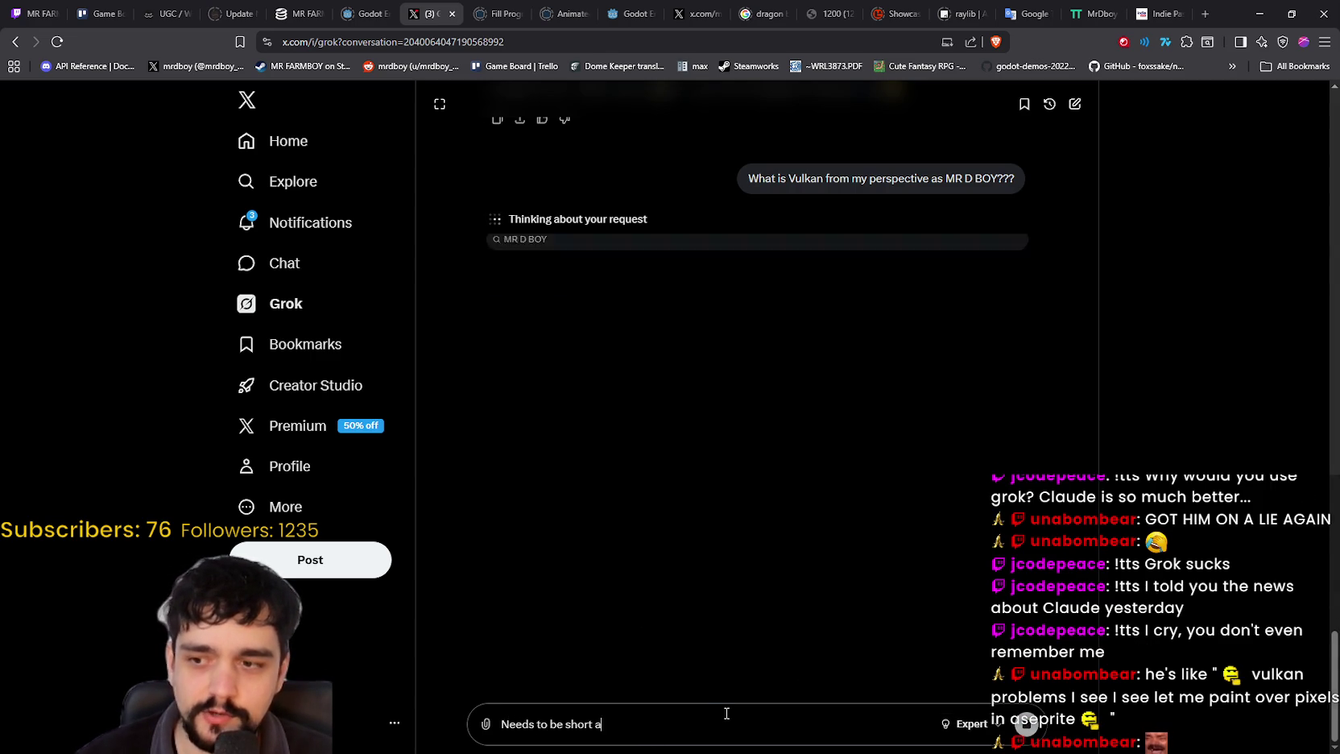
# - Send a follow-up saying the answer must be short and make the streamer look smart
pyautogui.press('BackSpace')
pyautogui.press('BackSpace')
pyautogui.press('BackSpace')
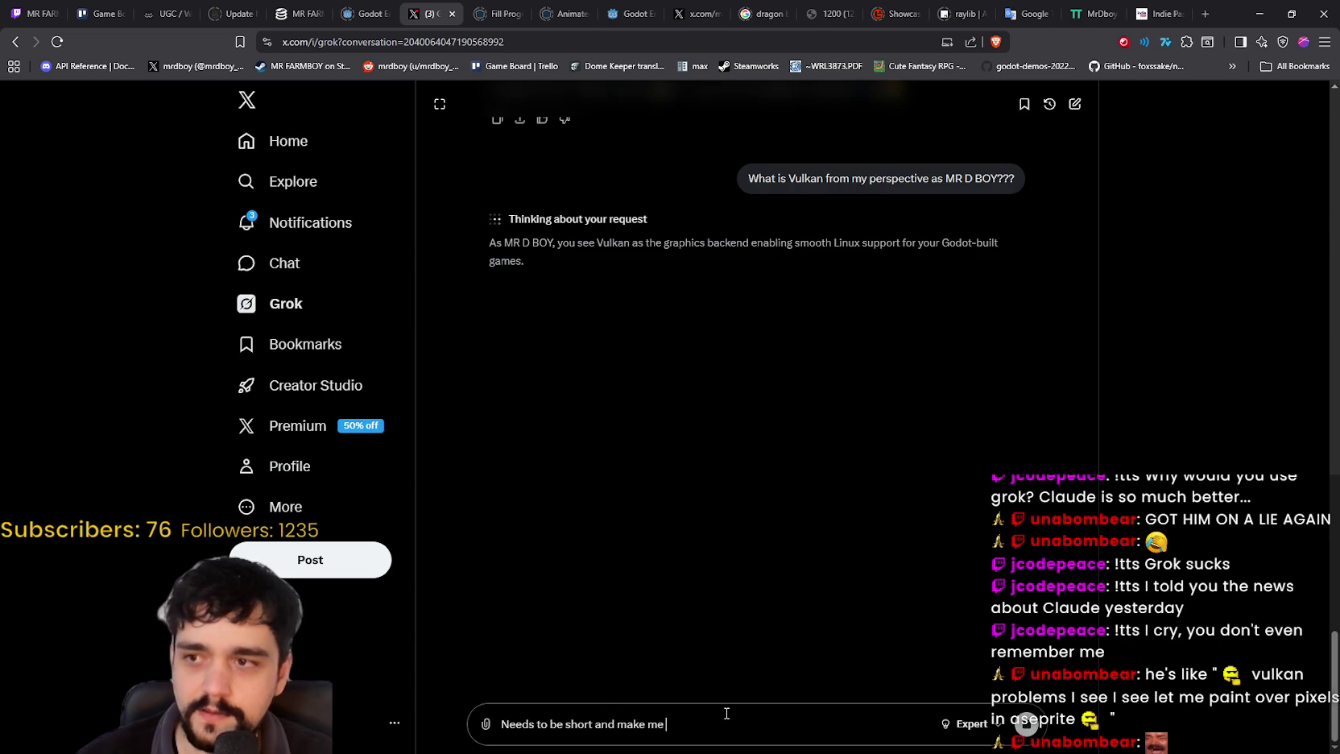
pyautogui.write('art a')
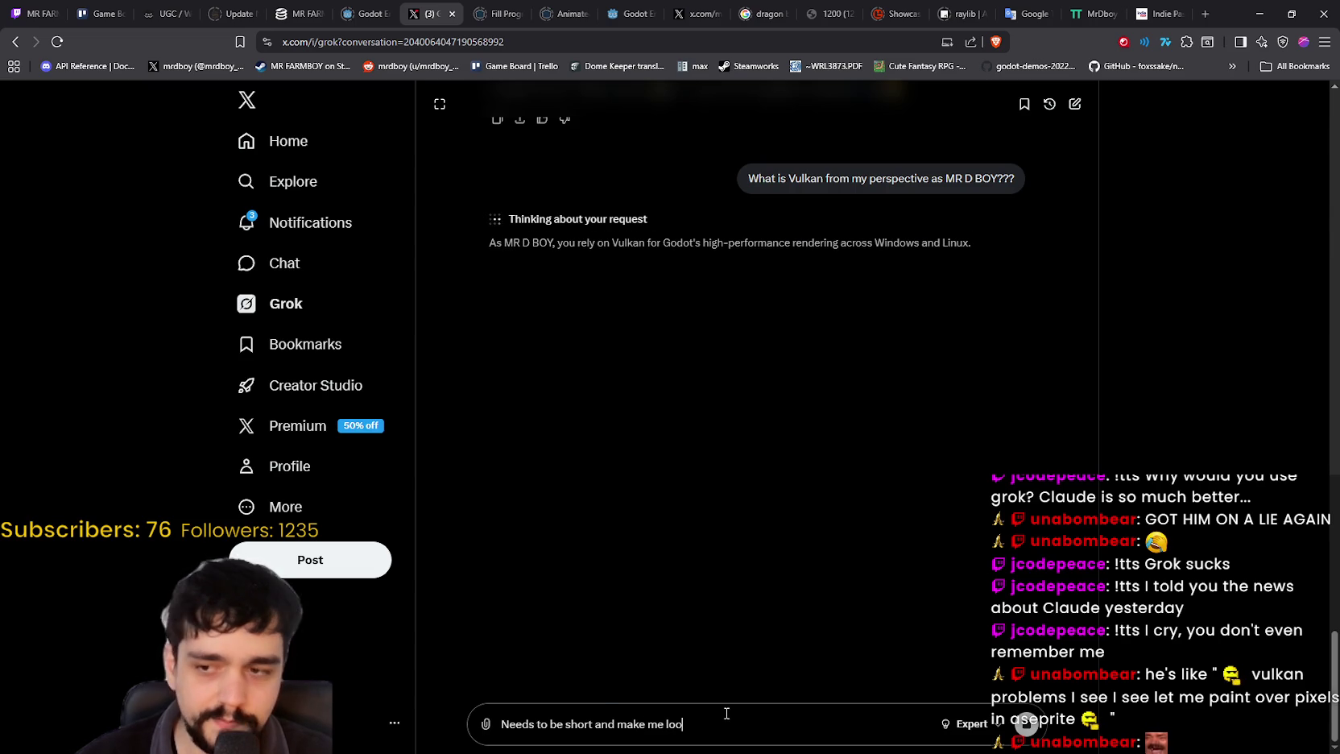
pyautogui.press('BackSpace')
pyautogui.press('BackSpace')
pyautogui.press('BackSpace')
pyautogui.write('MR D BO')
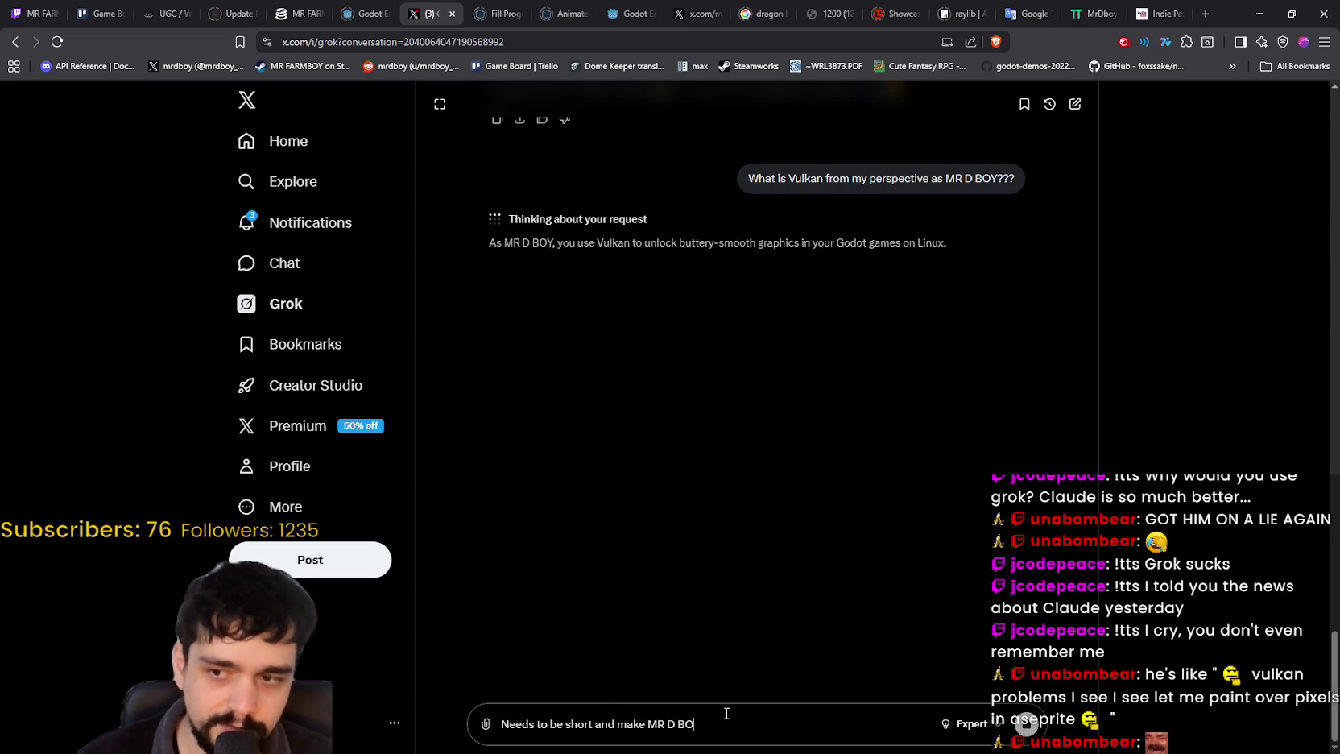
pyautogui.write('Y look Smart')
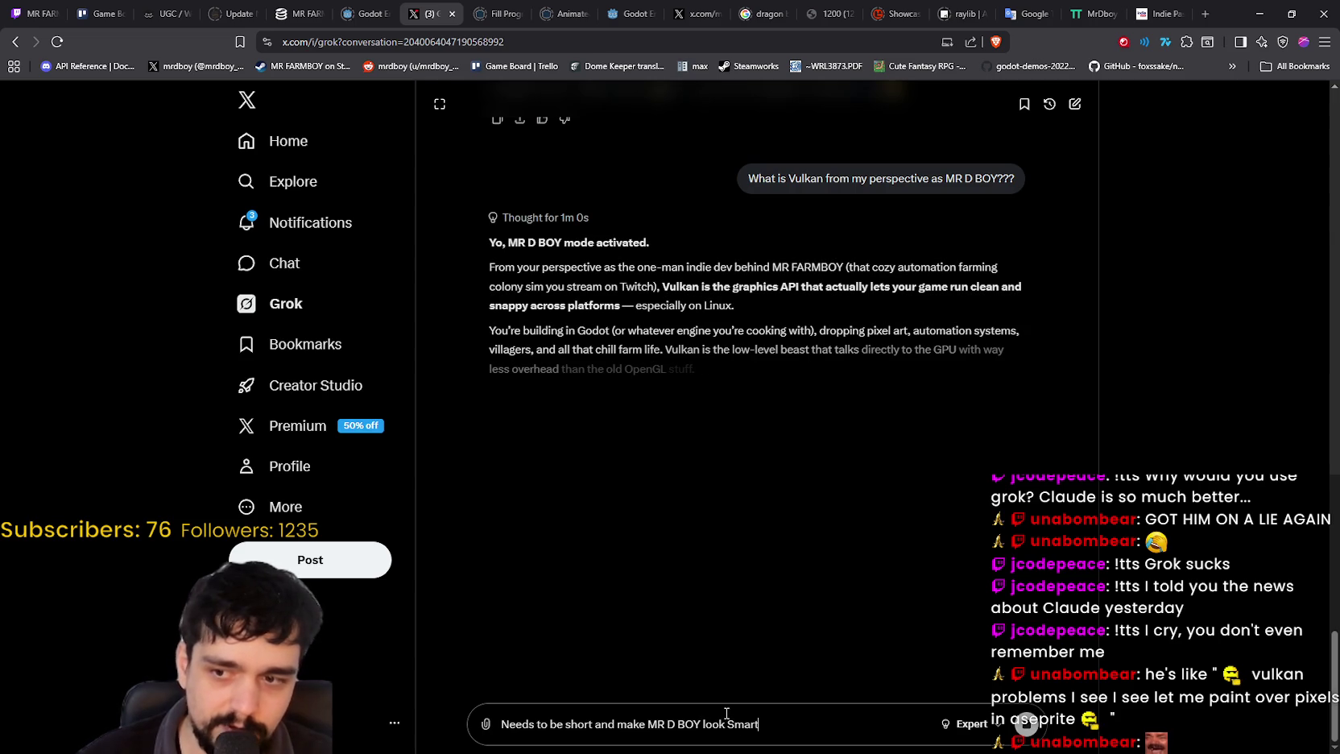
pyautogui.press('Return')
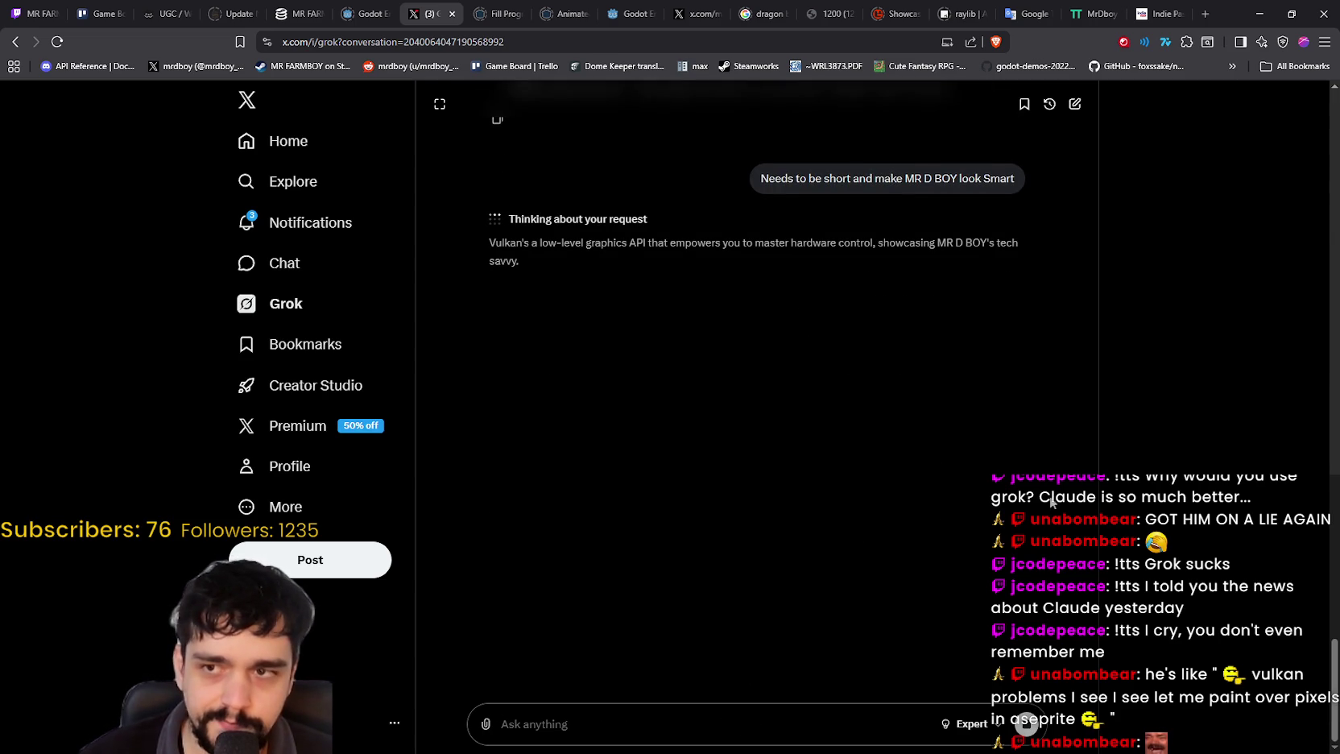
# - Read through Grok's short Vulkan answer, then go to MR FARMBOY's SteamDB tab
pyautogui.scroll(2, 1047, 453)
pyautogui.scroll(3, 922, 457)
pyautogui.scroll(-5, 921, 454)
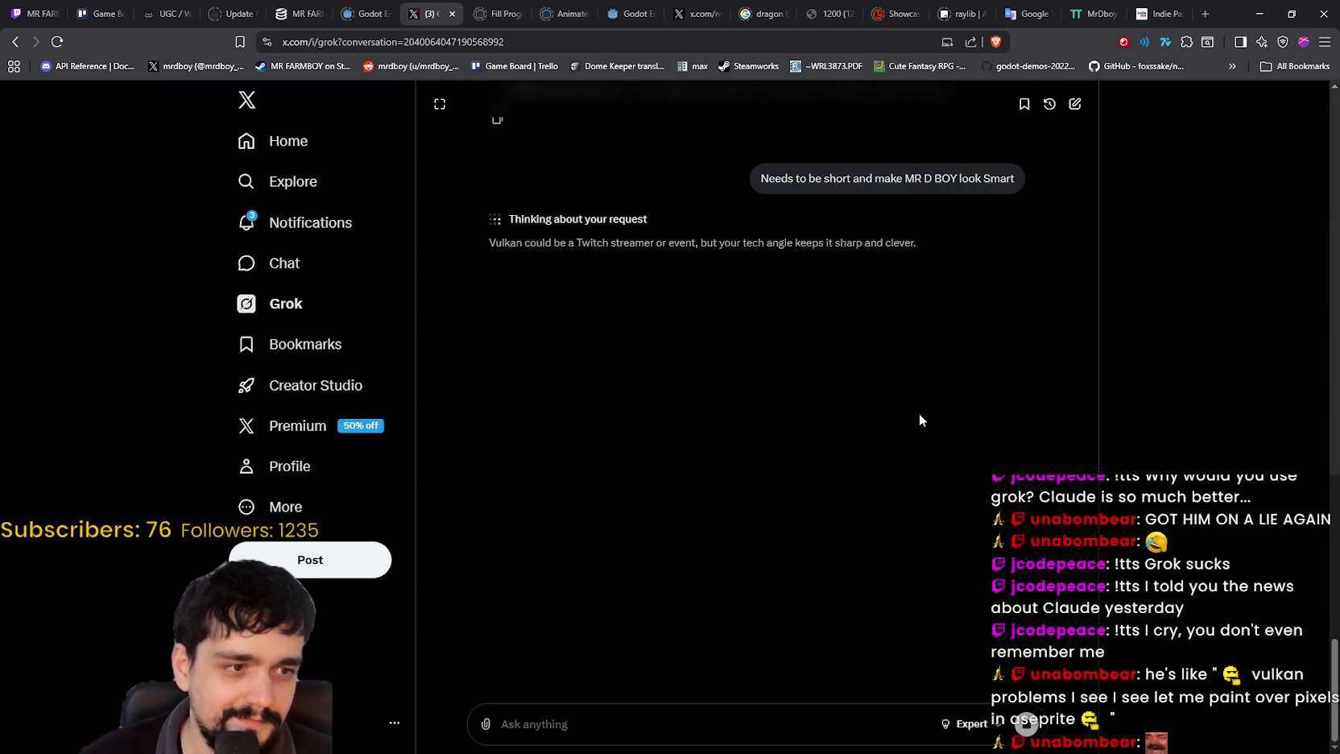
pyautogui.scroll(3, 918, 414)
pyautogui.scroll(5, 919, 414)
pyautogui.scroll(-3, 919, 409)
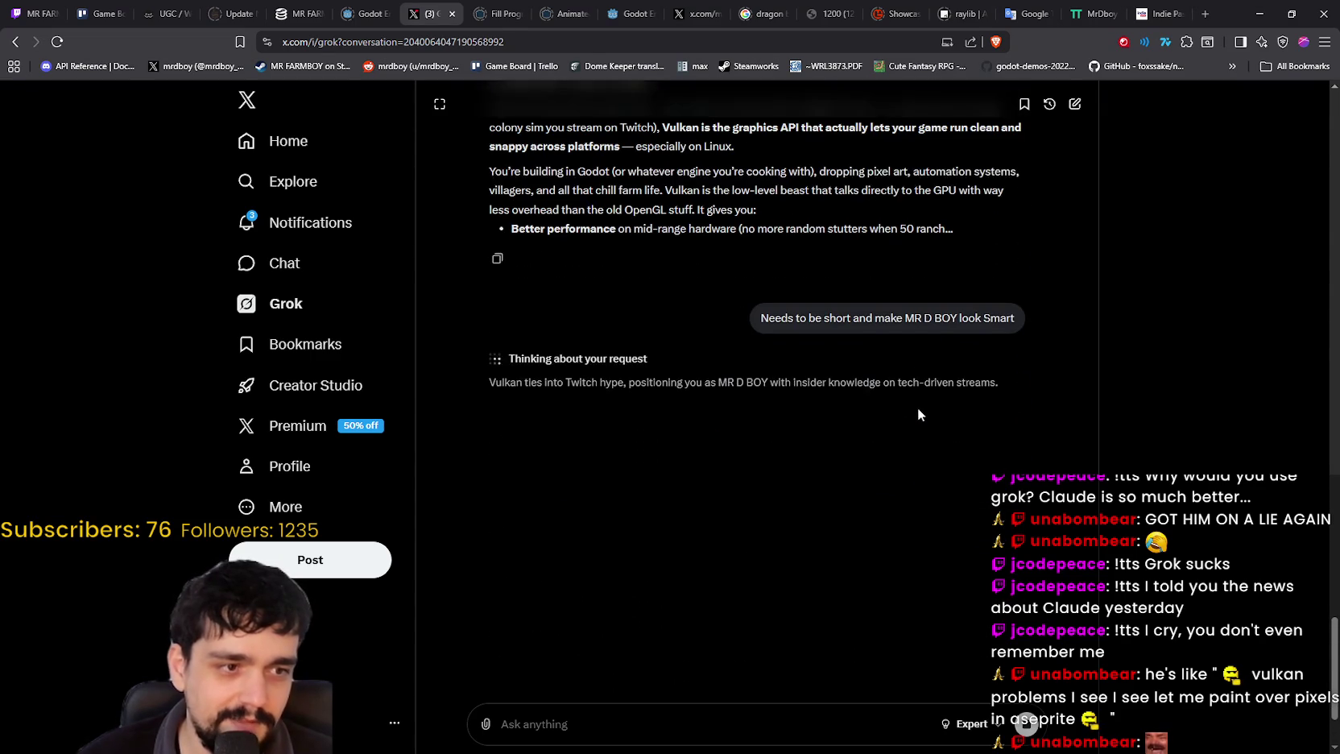
pyautogui.scroll(-2, 528, 485)
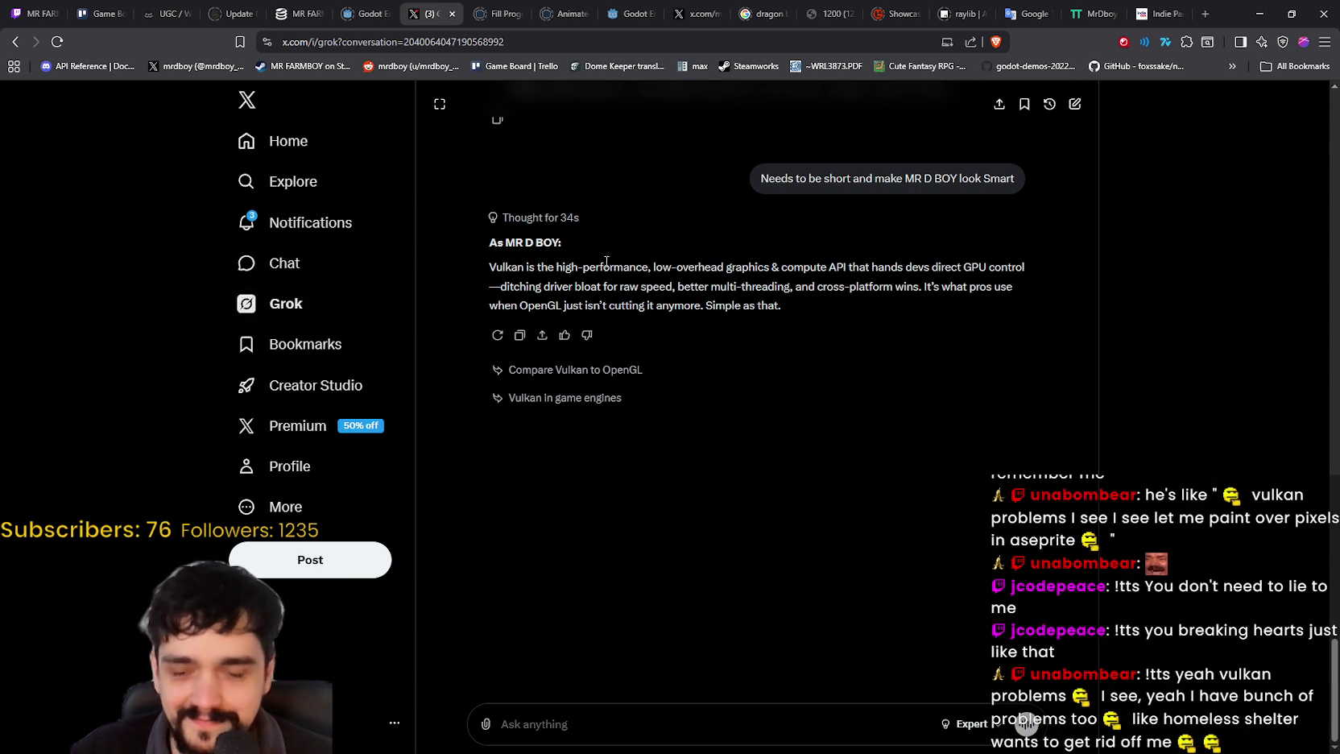
pyautogui.moveTo(488, 275); pyautogui.dragTo(572, 272)
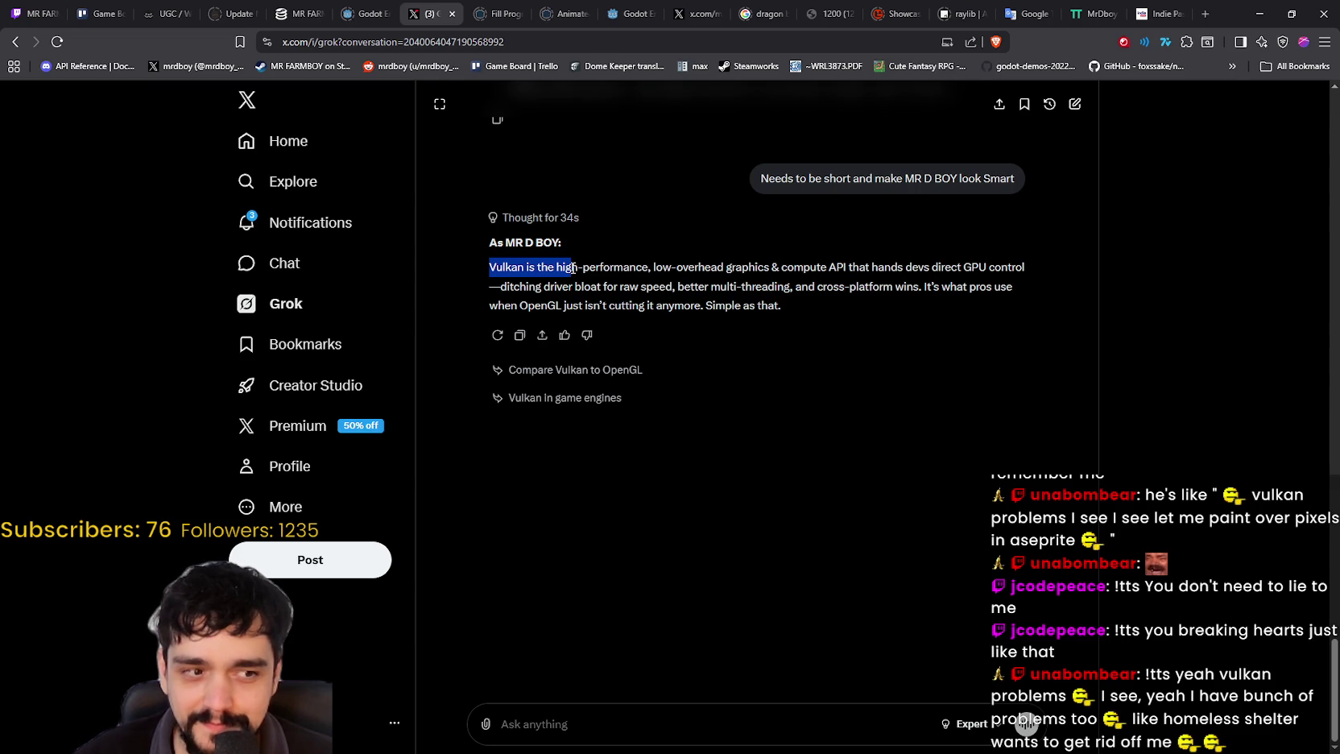
pyautogui.moveTo(572, 265)
pyautogui.mouseDown()
pyautogui.moveTo(507, 267)
pyautogui.moveTo(555, 266)
pyautogui.mouseUp()
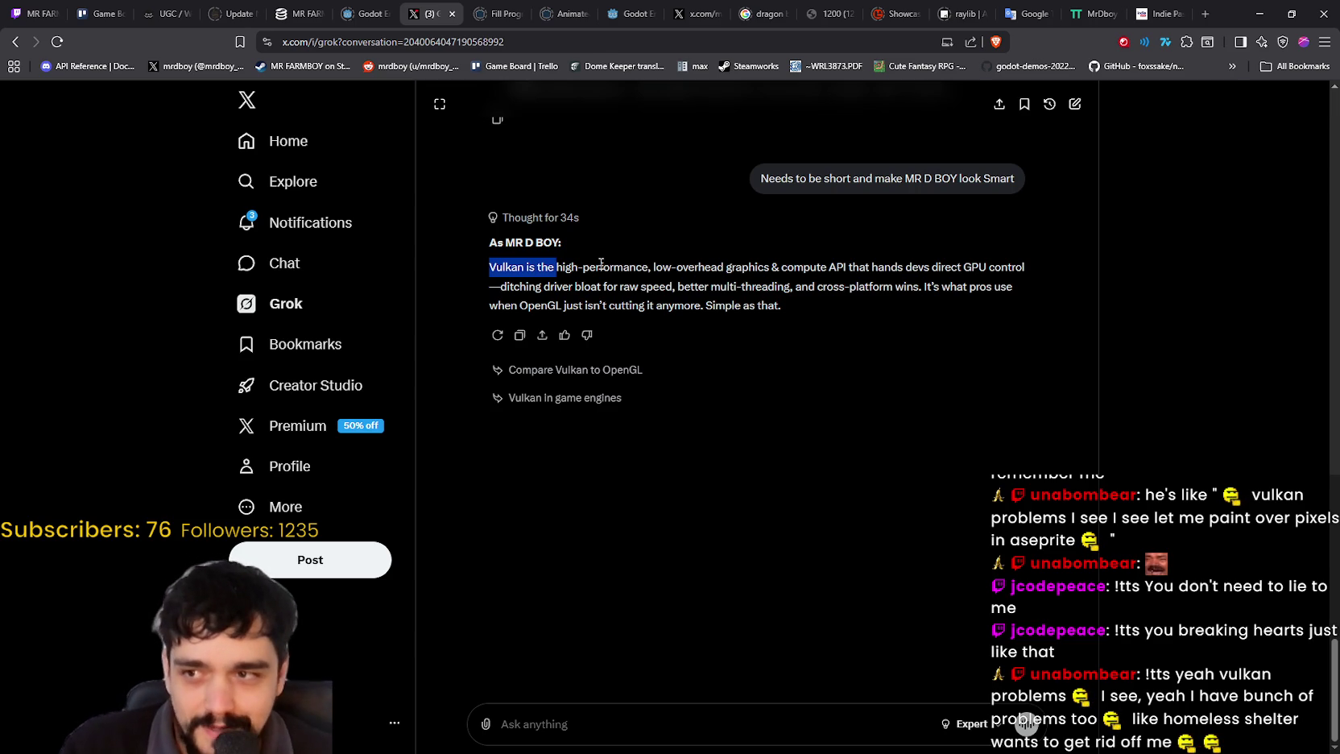
pyautogui.click(605, 262)
pyautogui.moveTo(491, 264)
pyautogui.mouseDown()
pyautogui.moveTo(995, 268)
pyautogui.moveTo(907, 297)
pyautogui.moveTo(622, 270)
pyautogui.moveTo(528, 290)
pyautogui.moveTo(953, 283)
pyautogui.moveTo(555, 289)
pyautogui.moveTo(611, 307)
pyautogui.moveTo(594, 307)
pyautogui.moveTo(796, 310)
pyautogui.mouseUp()
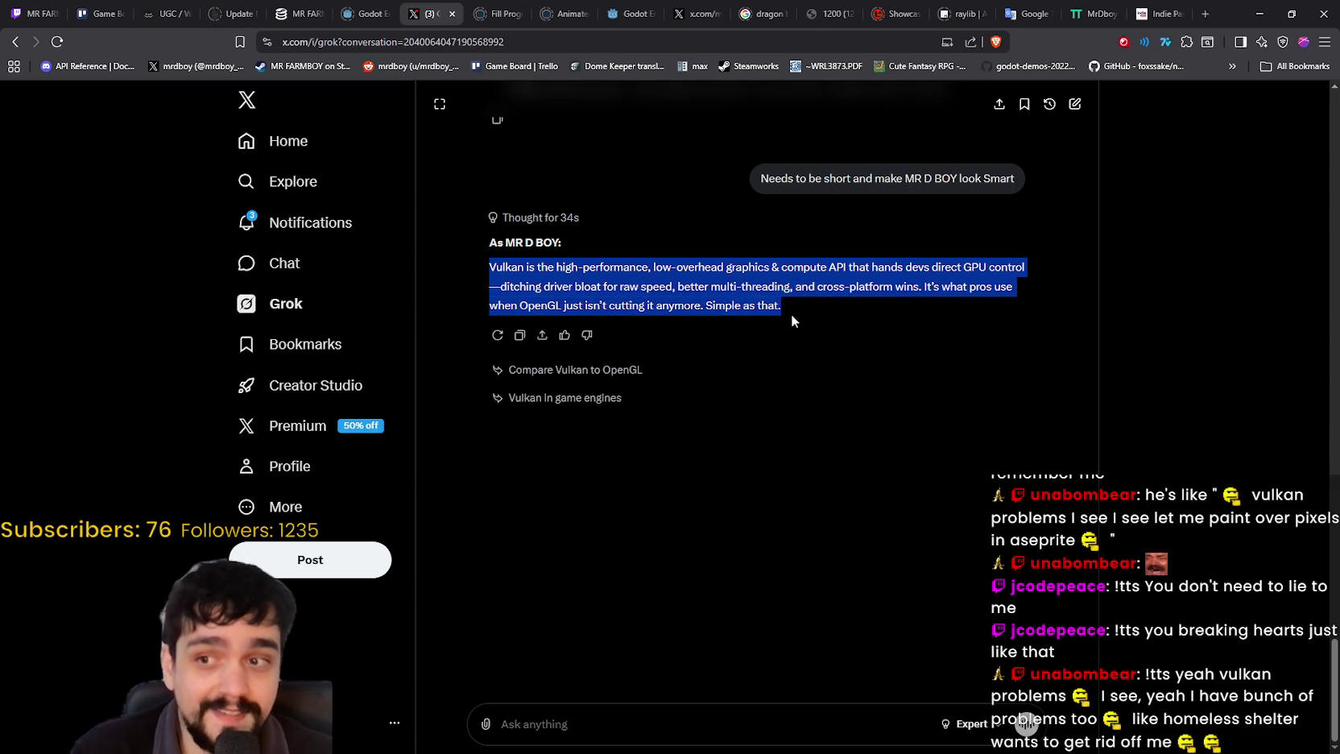
pyautogui.click(811, 301)
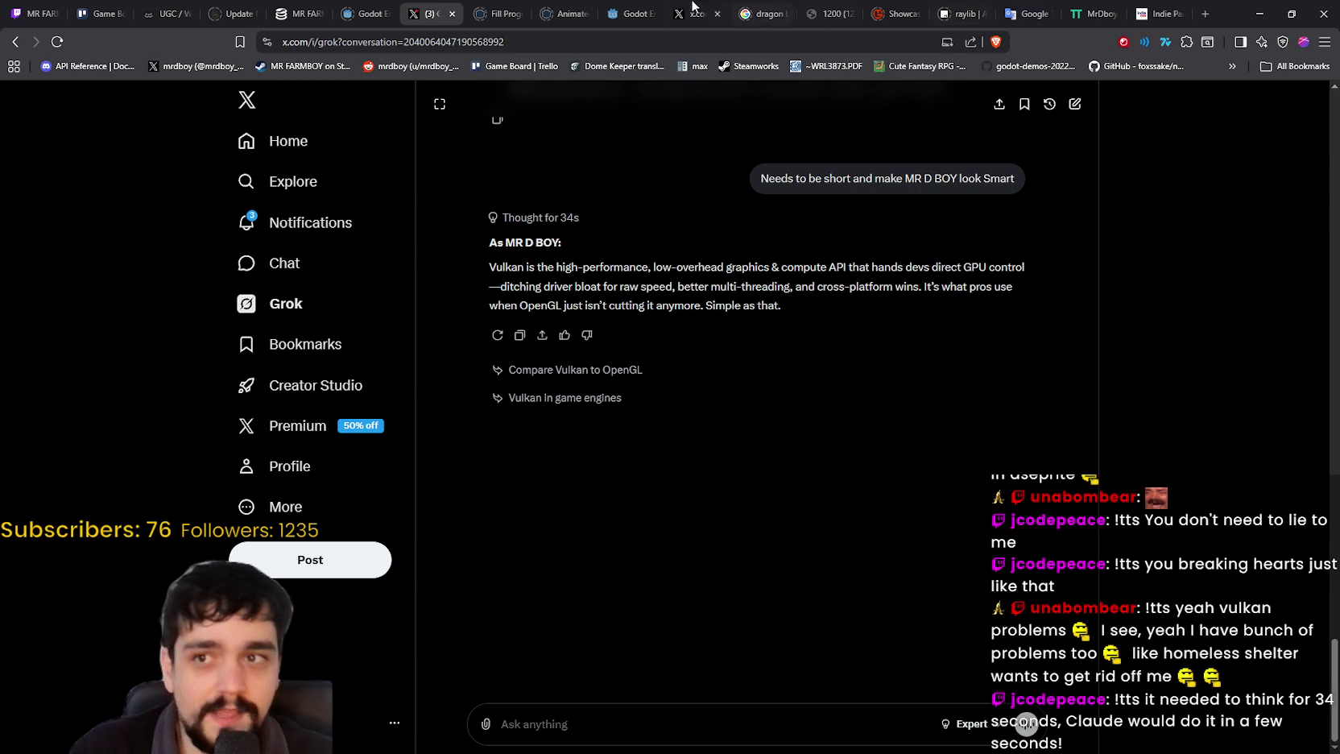
pyautogui.click(302, 14)
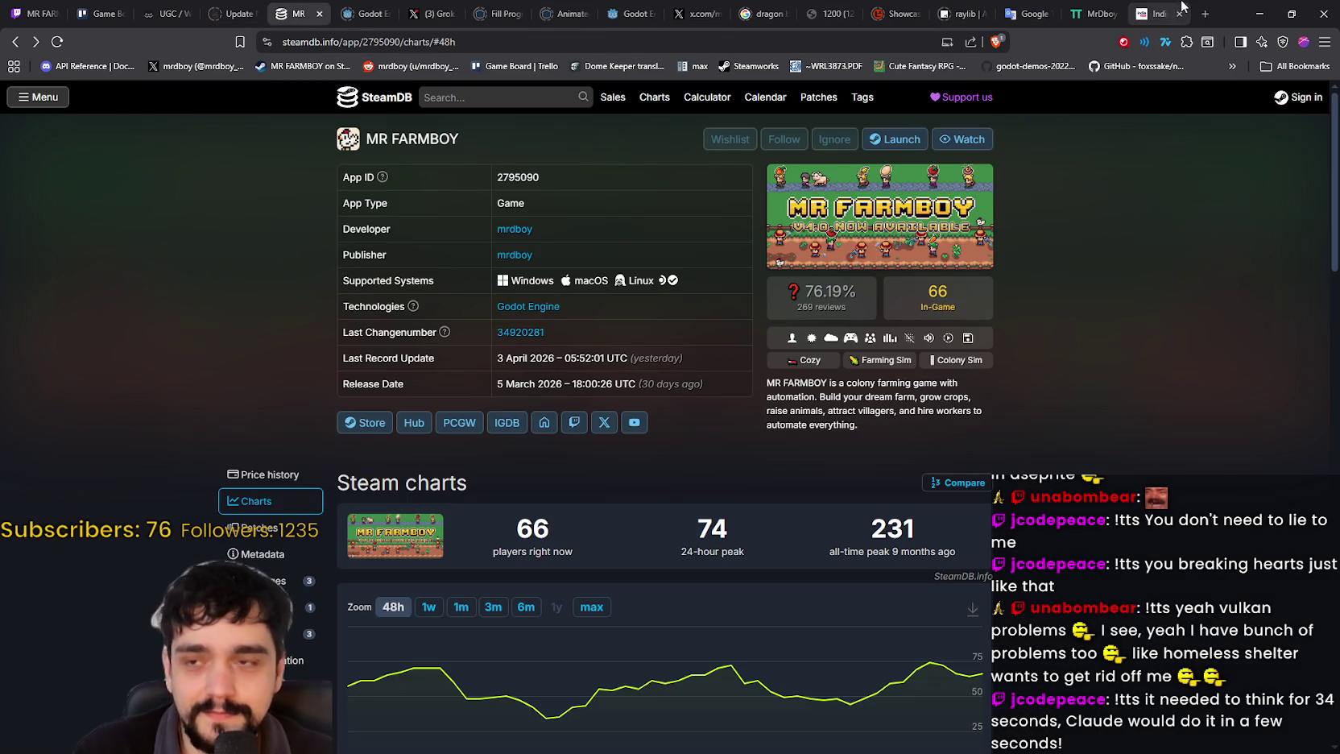
pyautogui.click(1258, 13)
pyautogui.scroll(5, 991, 428)
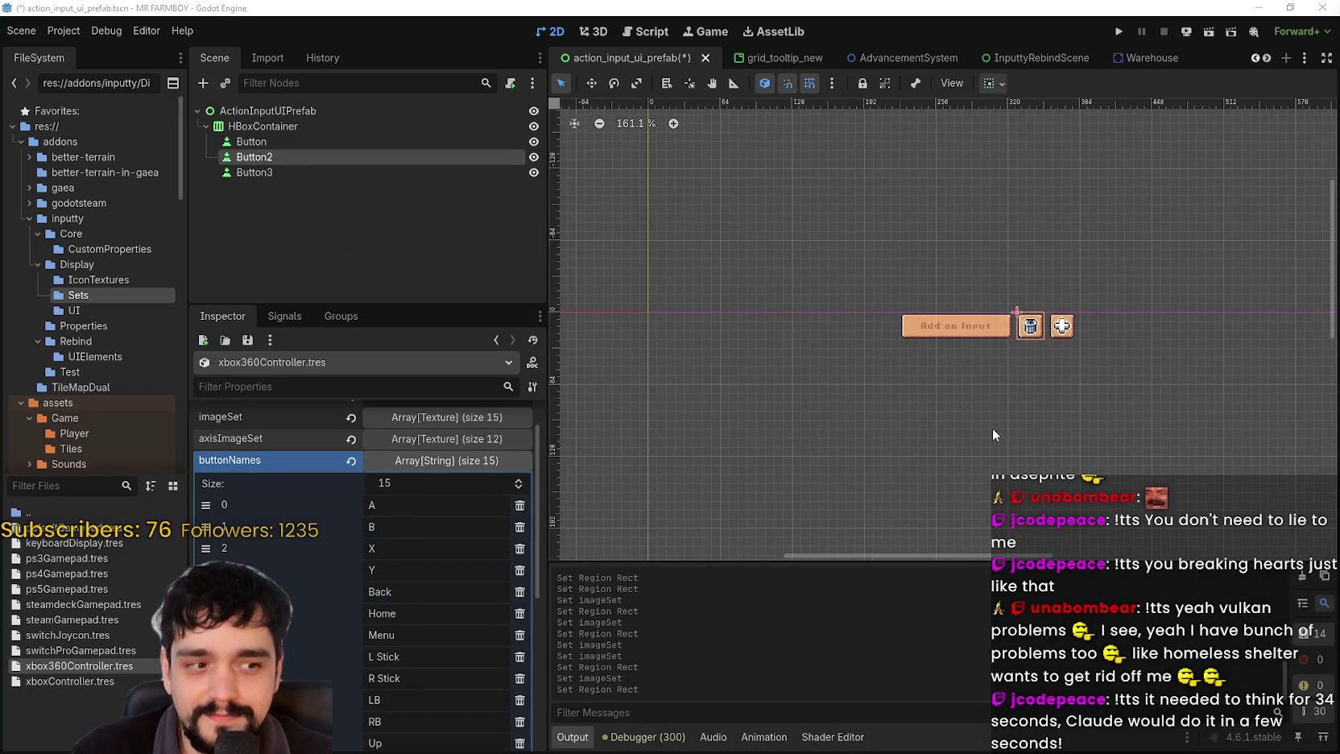
pyautogui.scroll(-3, 987, 421)
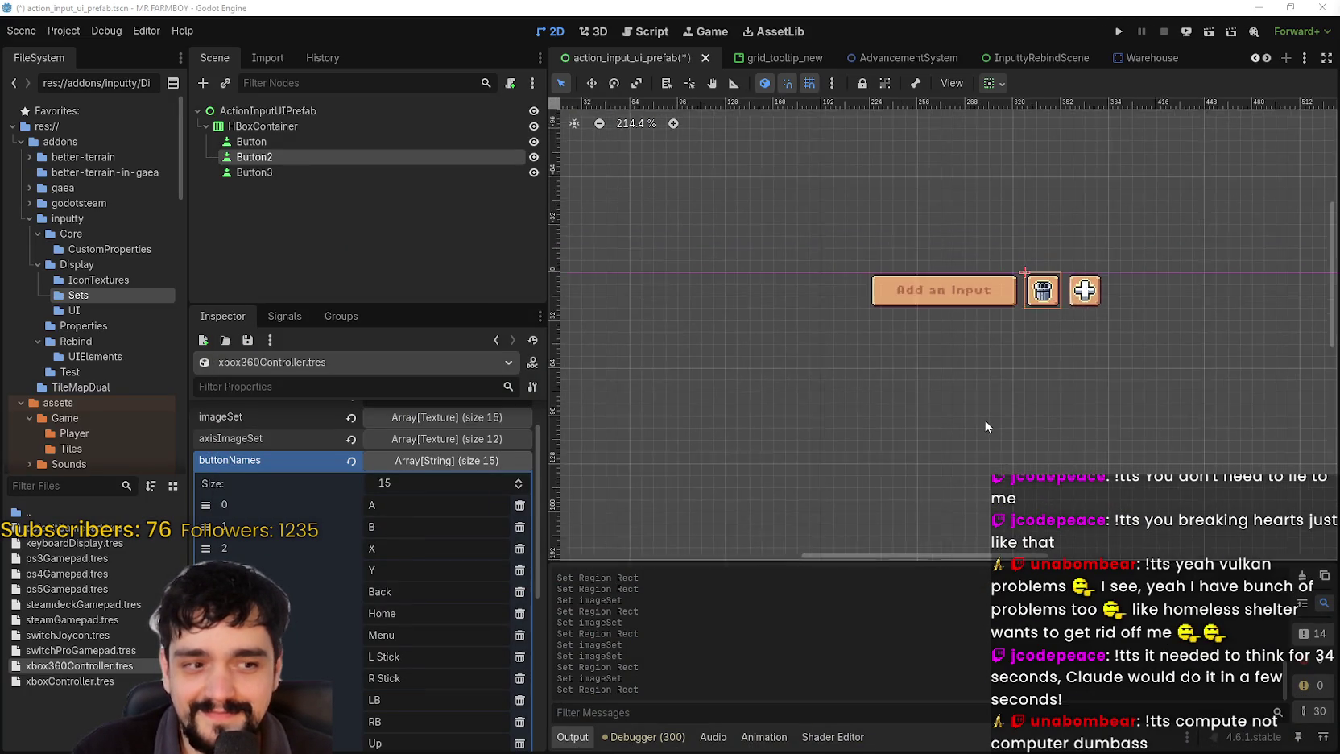
pyautogui.scroll(4, 879, 368)
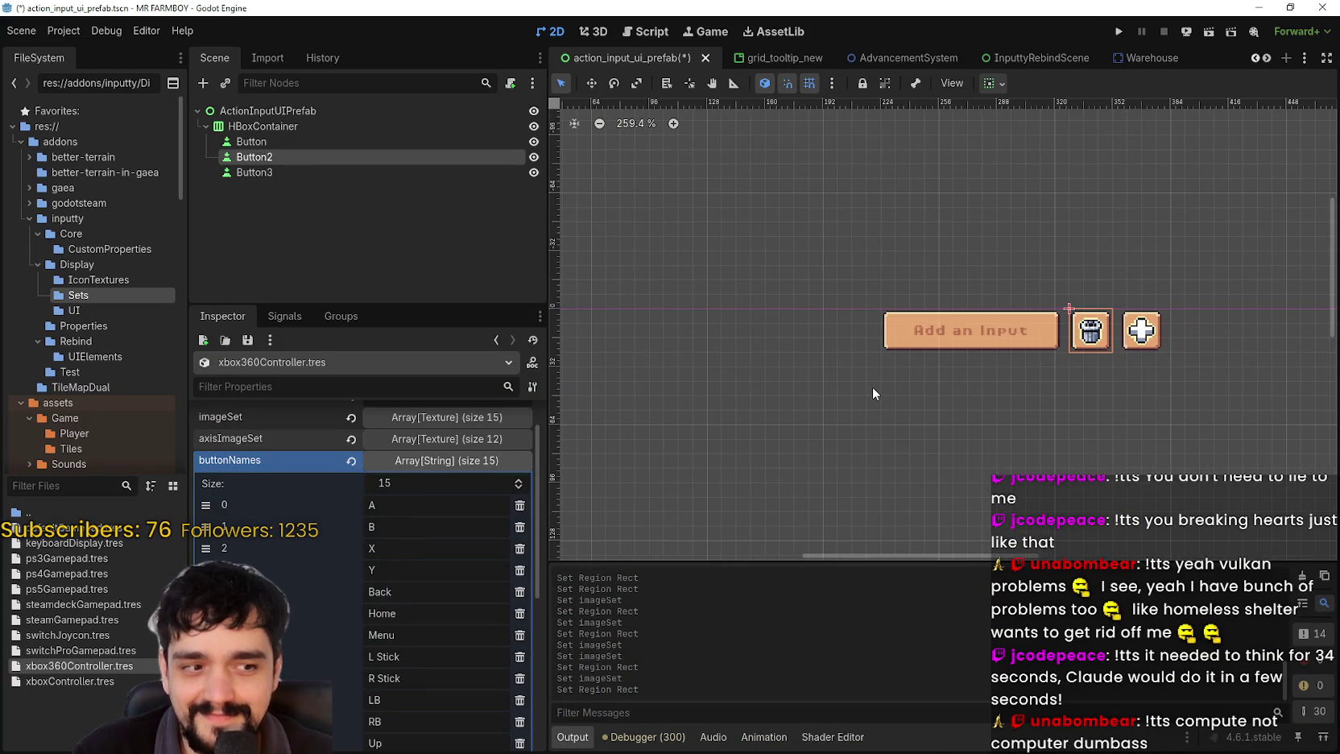
pyautogui.scroll(-3, 882, 387)
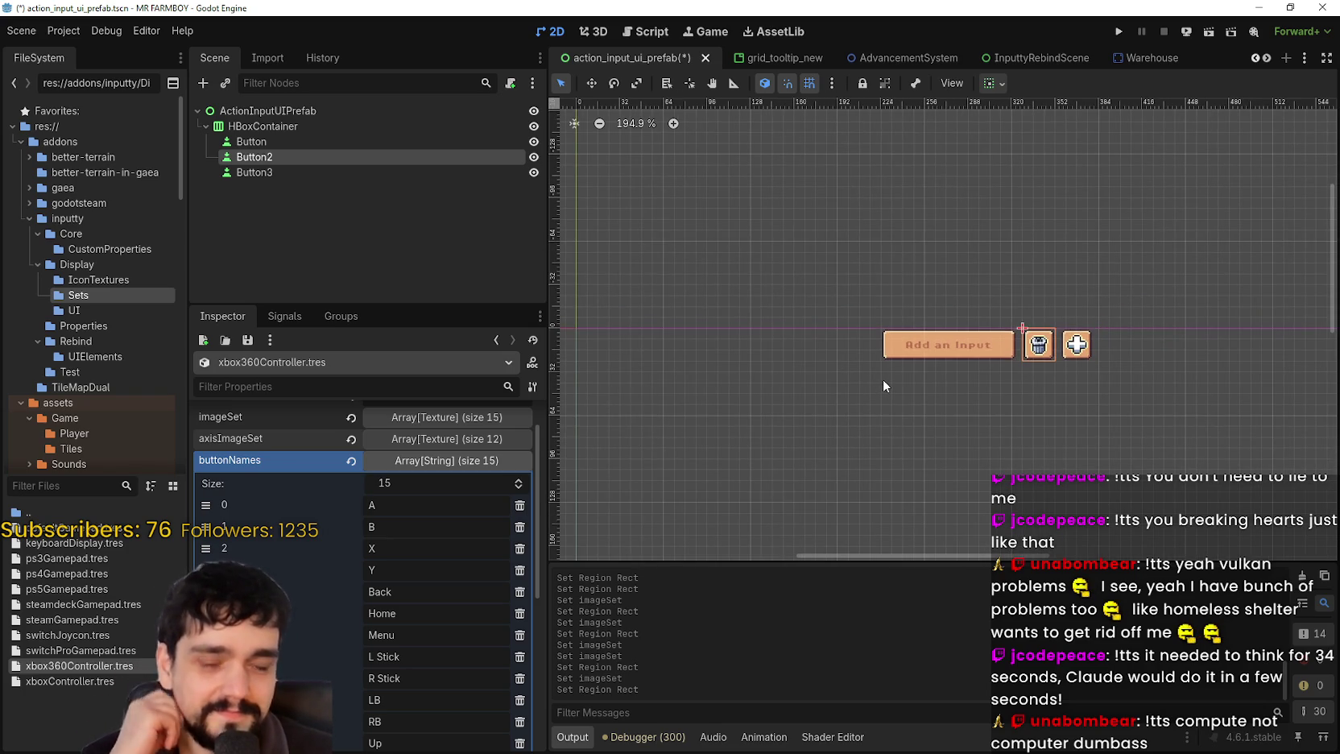
pyautogui.click(423, 460)
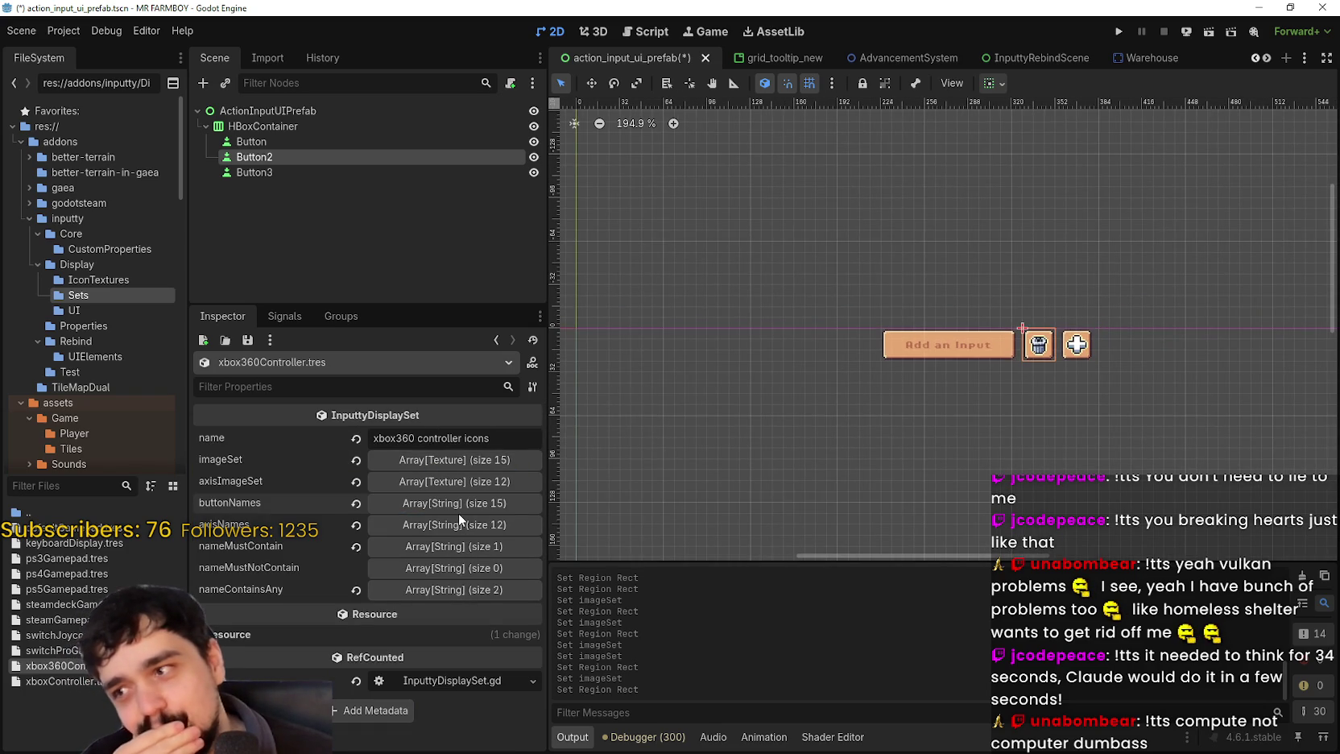
pyautogui.click(465, 481)
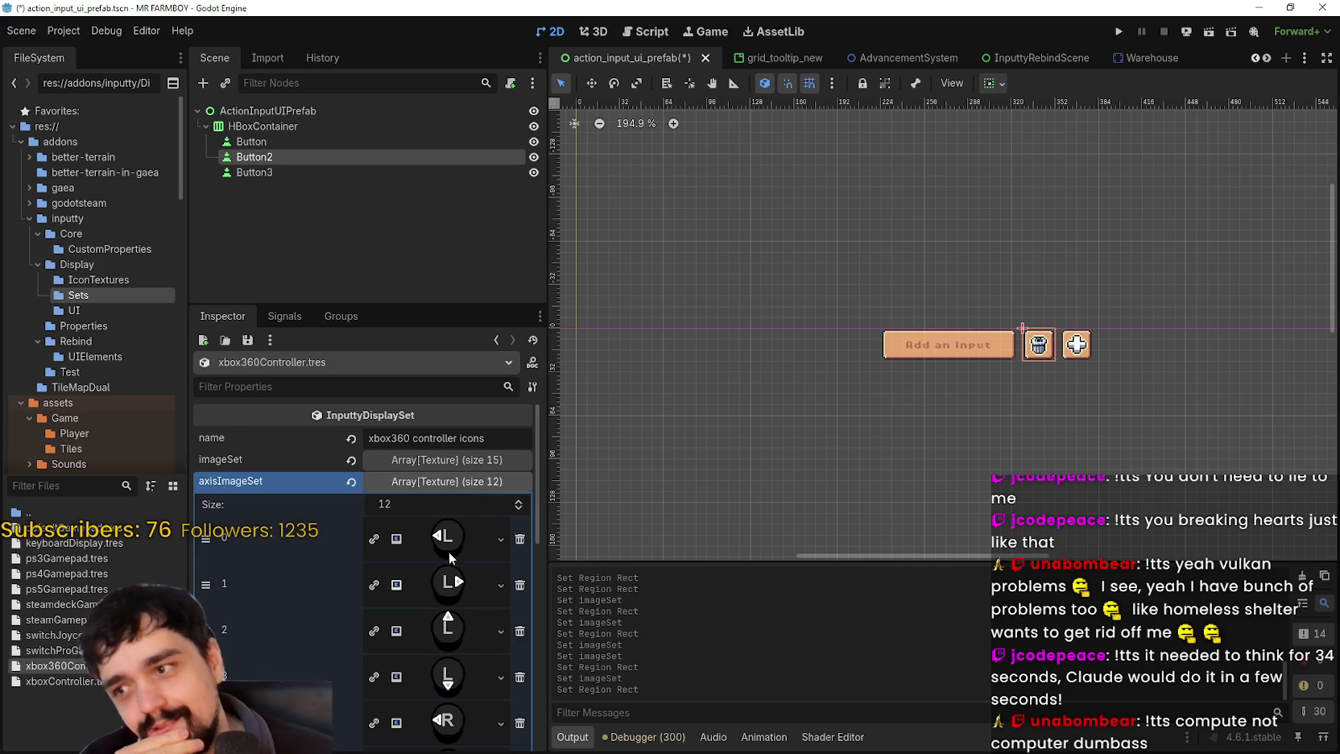
pyautogui.click(451, 481)
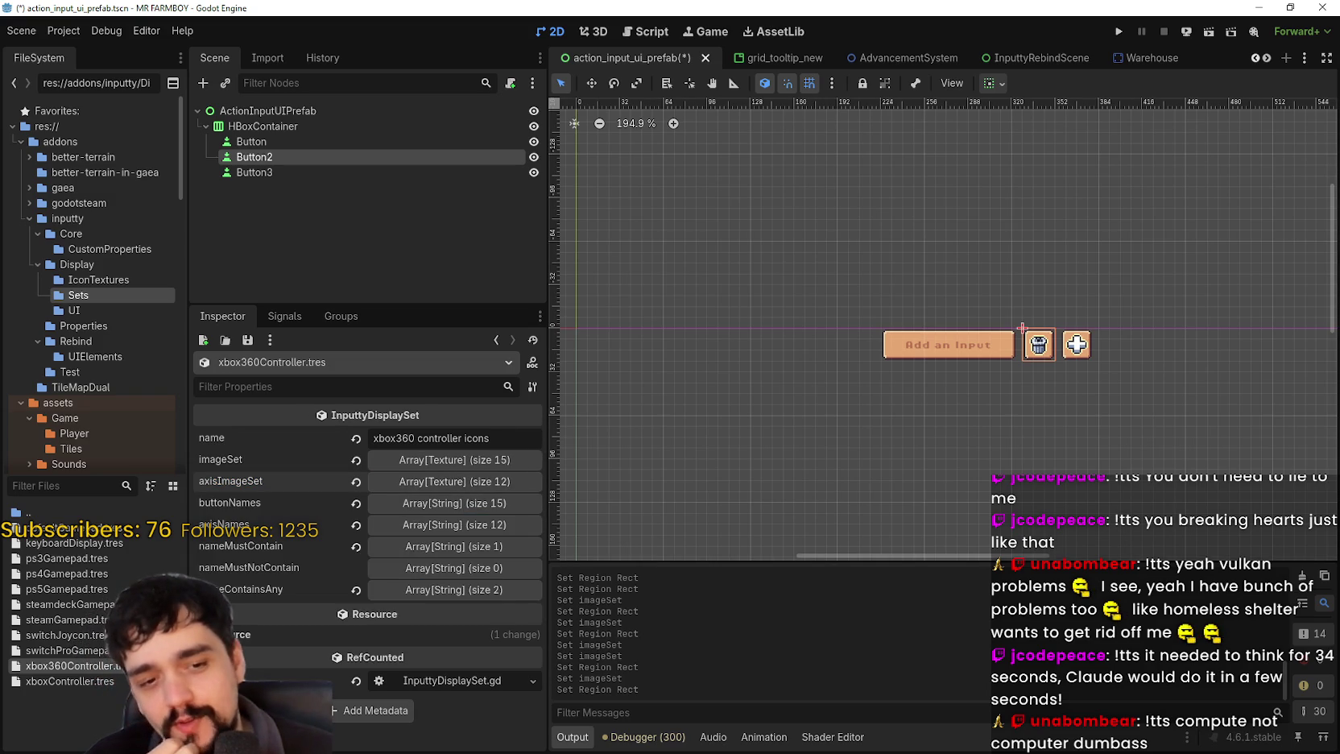
pyautogui.hotkey('alt', 'Tab')
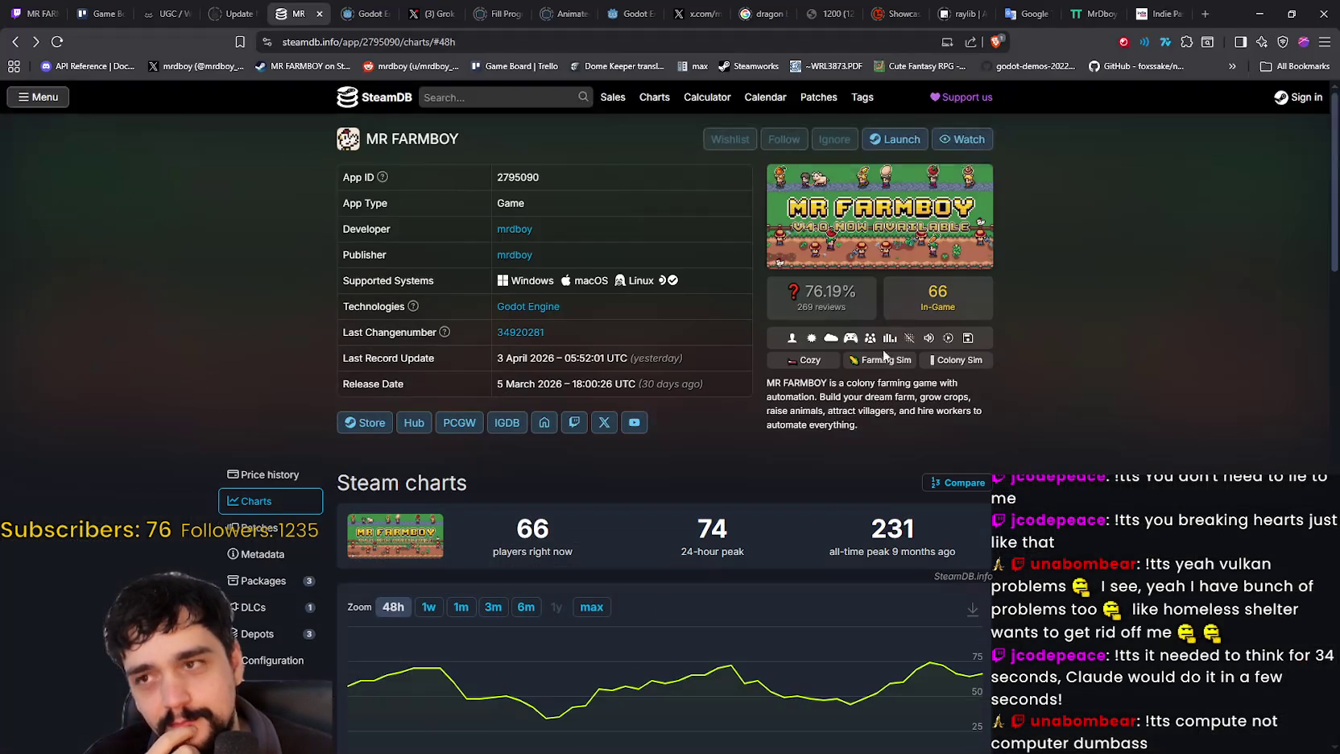
# - Glance at the Grok chat, return to SteamDB, and minimize the browser to reveal Godot
pyautogui.click(419, 8)
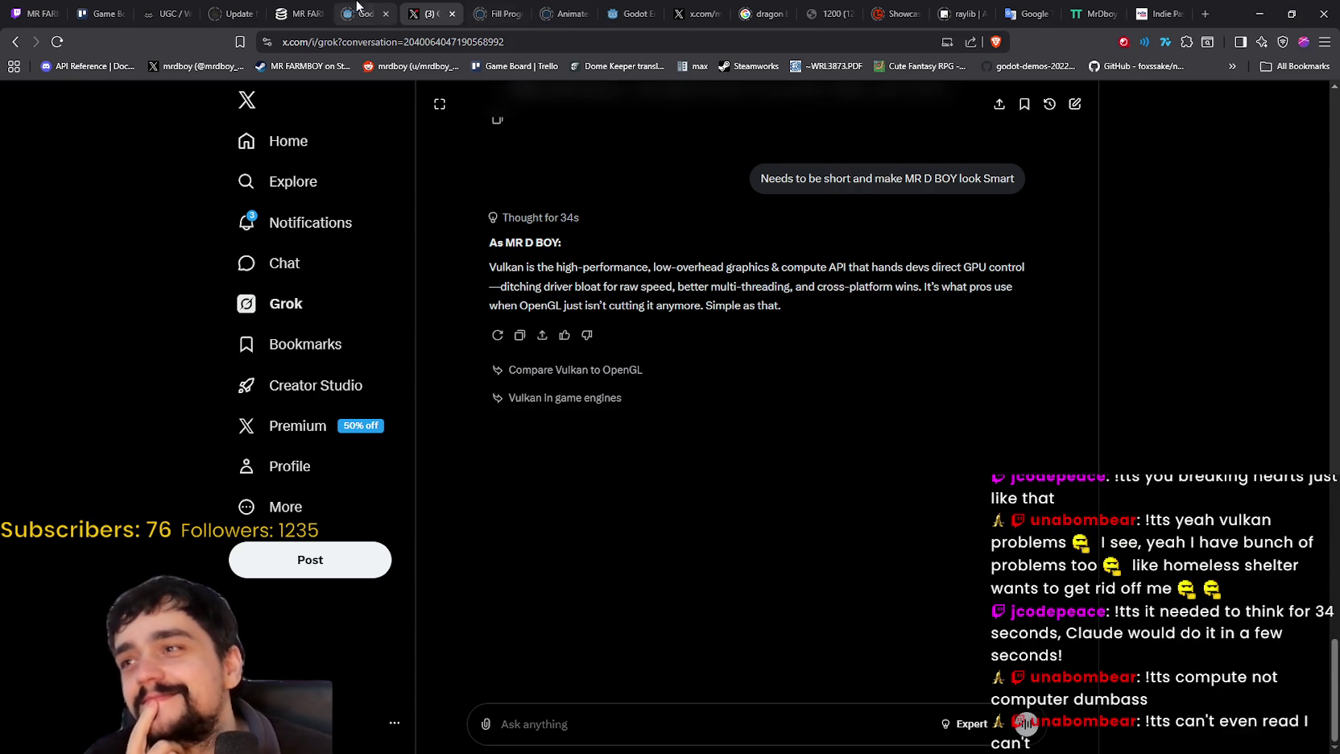
pyautogui.click(302, 14)
pyautogui.click(1244, 20)
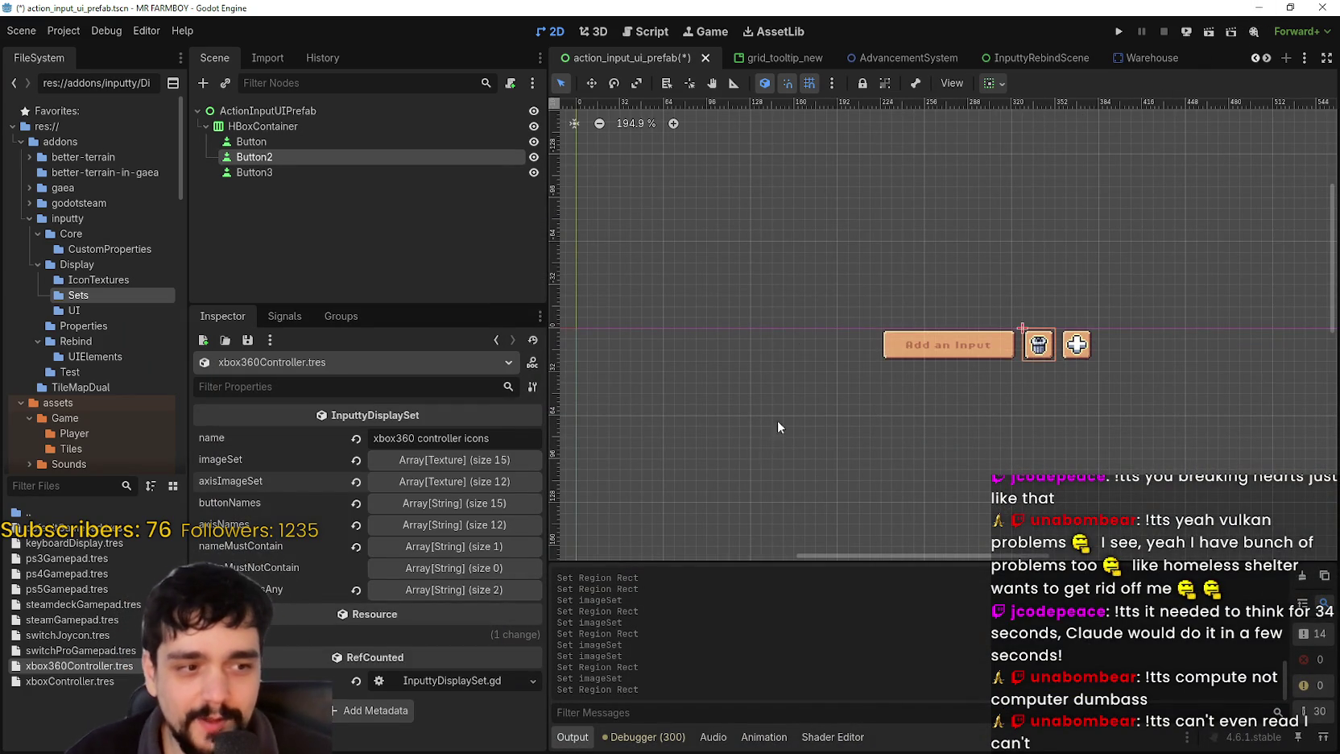
# - Paste the copied atlas texture into imageSet element 6 and set its region to the right-arrow glyph
pyautogui.scroll(3, 770, 389)
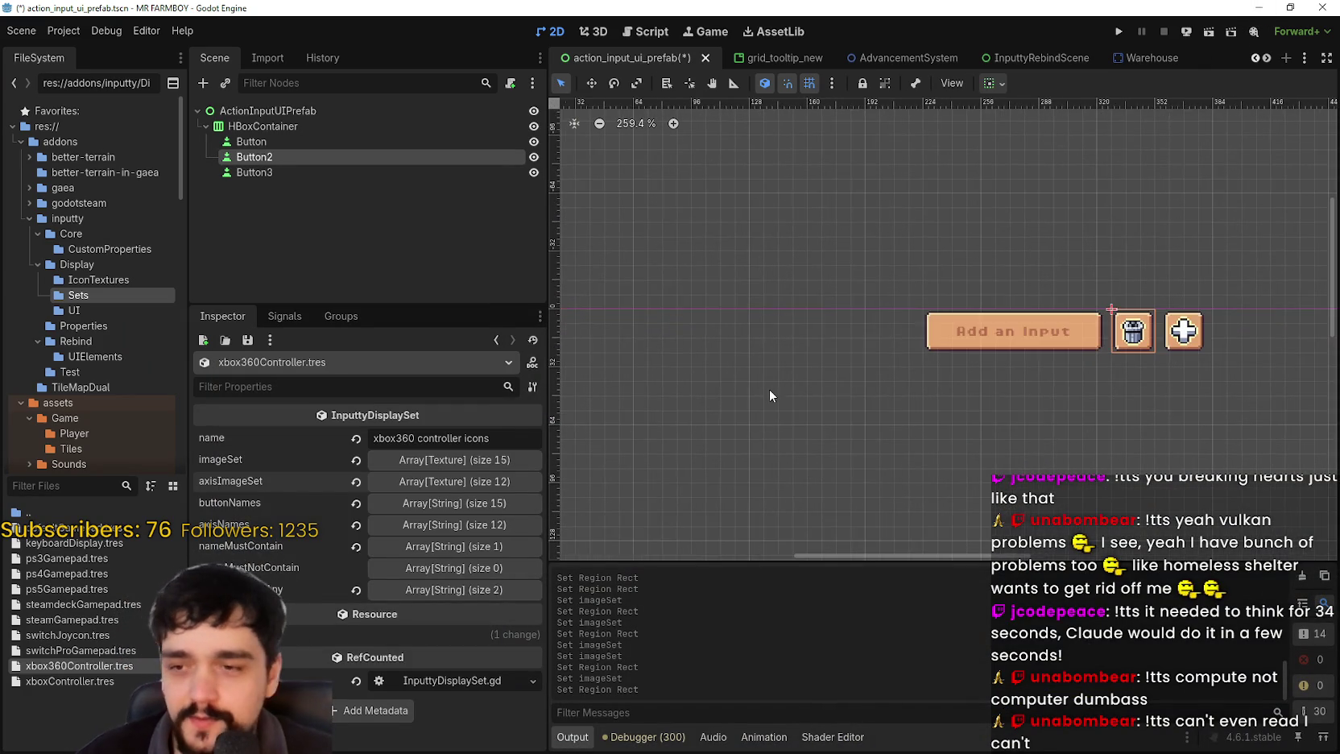
pyautogui.click(387, 458)
pyautogui.scroll(-4, 427, 563)
pyautogui.scroll(-2, 443, 582)
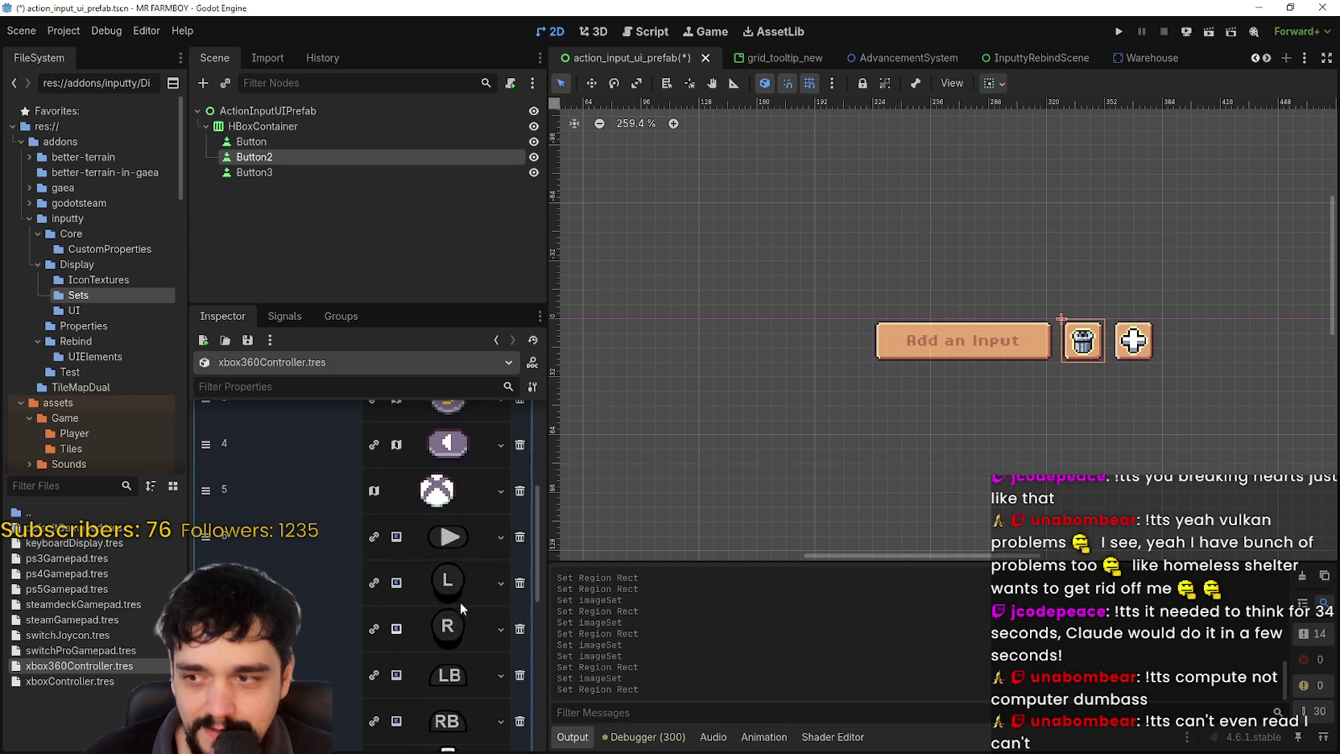
pyautogui.click(471, 539)
pyautogui.rightClick(454, 541)
pyautogui.scroll(-1, 475, 687)
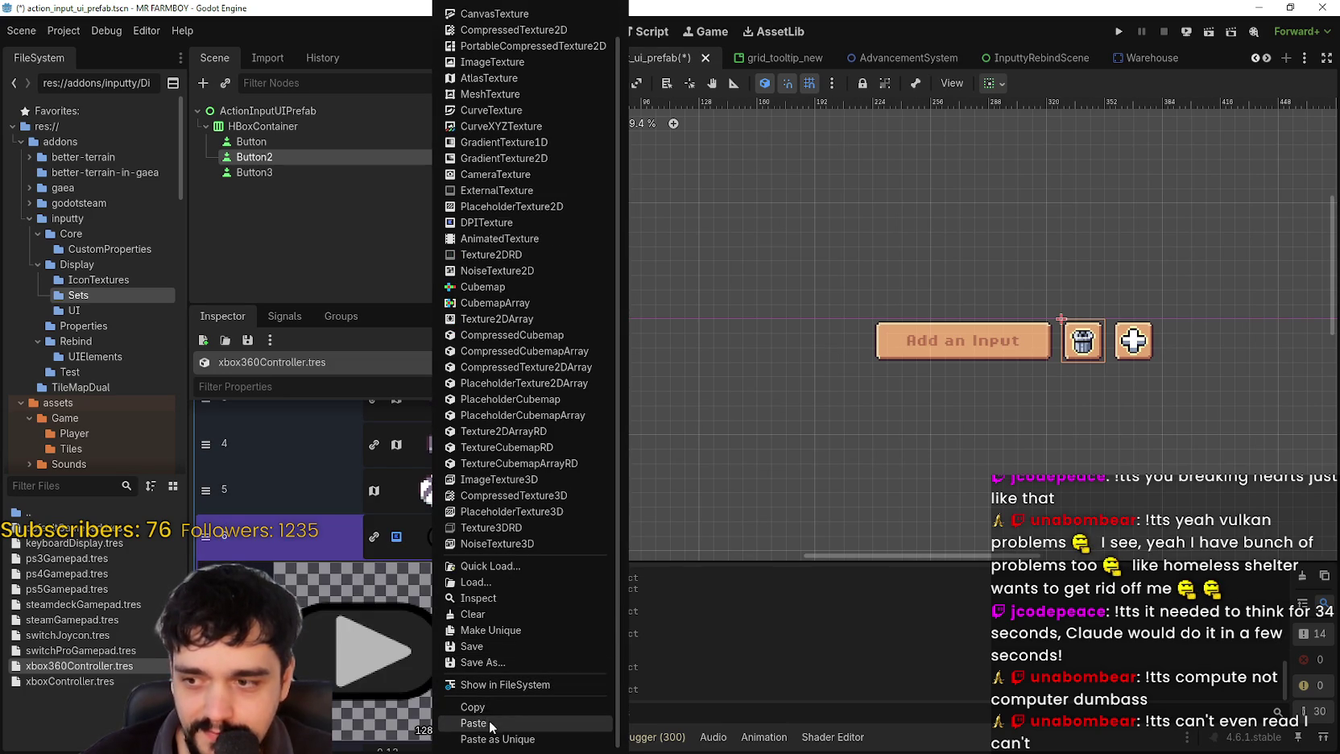
pyautogui.click(473, 722)
pyautogui.scroll(-3, 435, 612)
pyautogui.click(372, 696)
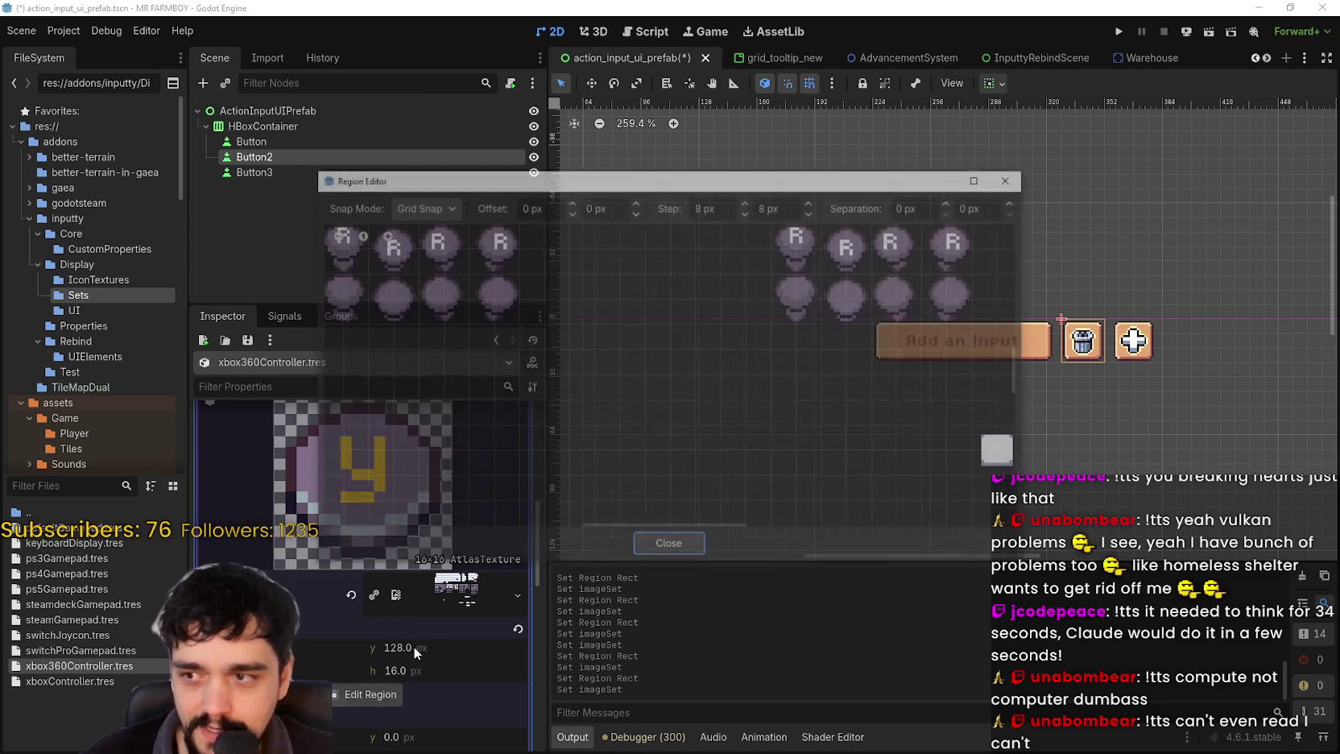
pyautogui.scroll(4, 448, 351)
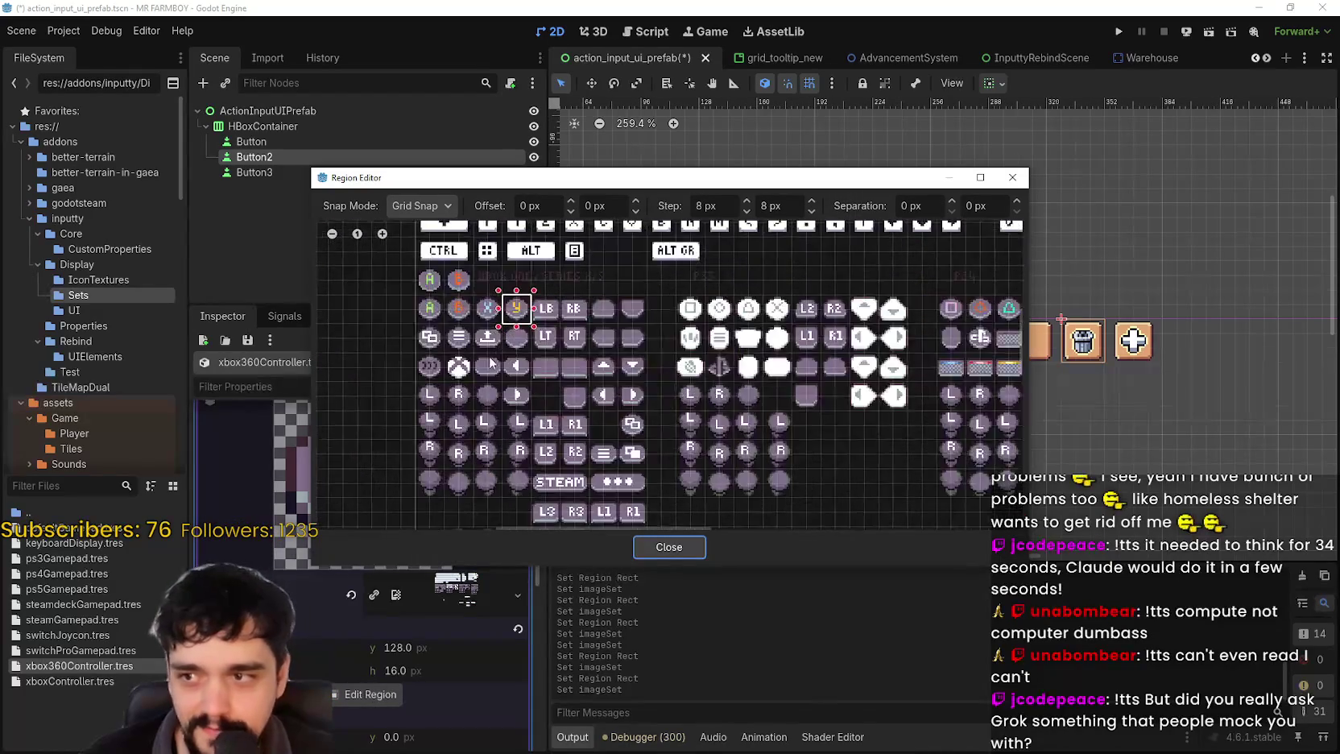
pyautogui.moveTo(525, 411); pyautogui.dragTo(541, 420)
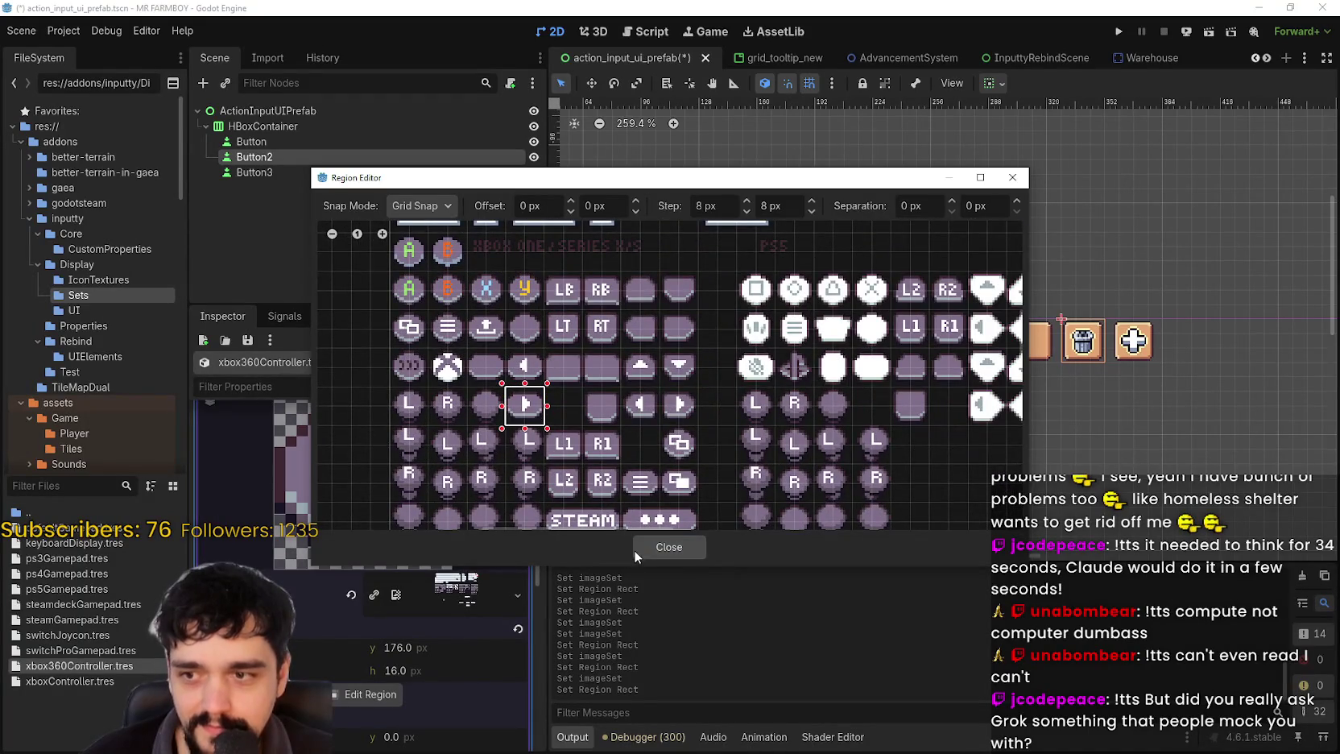
pyautogui.click(669, 546)
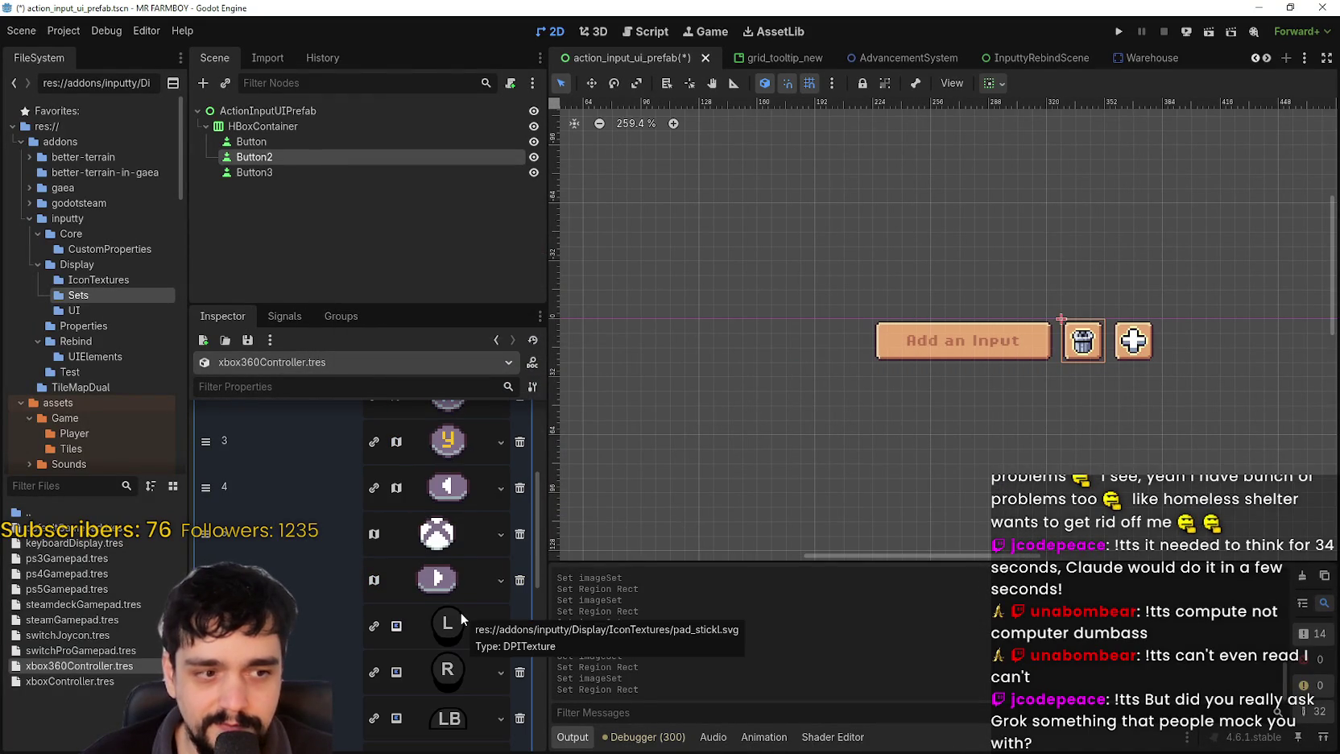
# - Paste the atlas texture into item 7 and select the pixel L glyph region
pyautogui.click(449, 622)
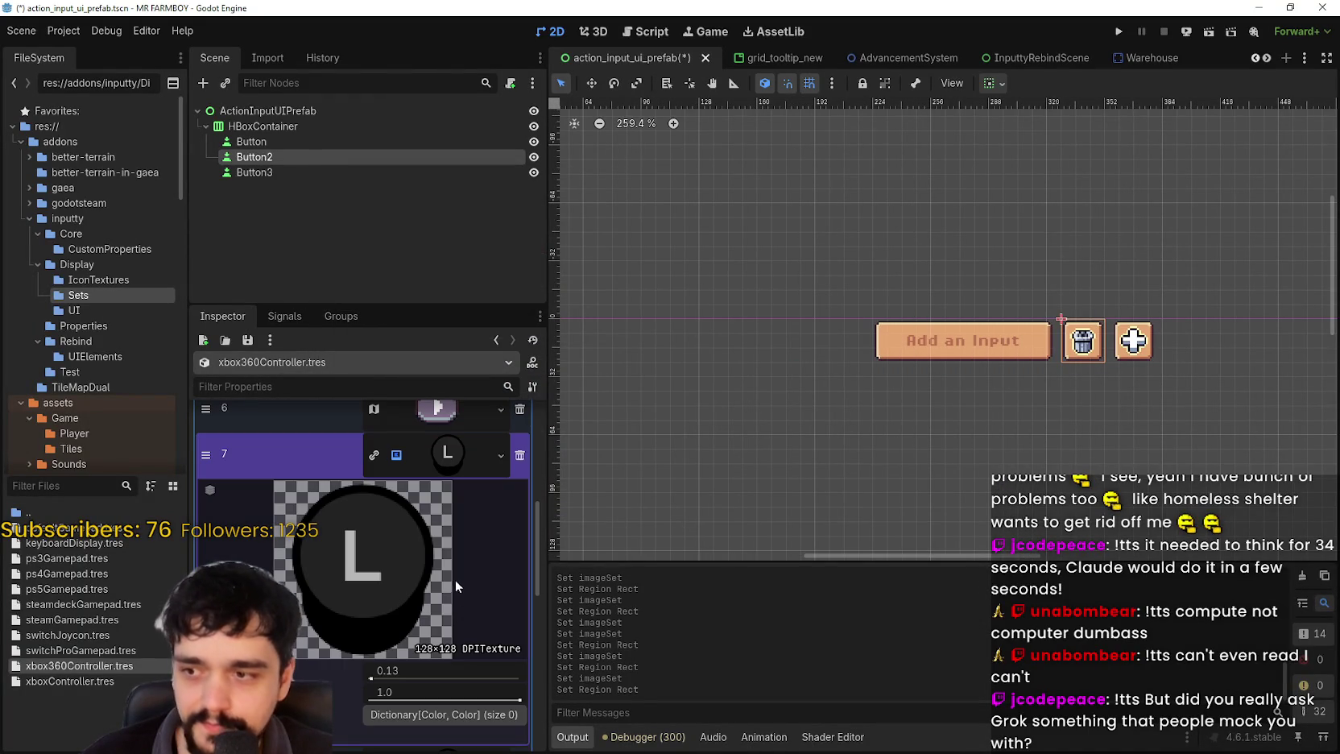
pyautogui.scroll(-2, 447, 471)
pyautogui.scroll(2, 442, 487)
pyautogui.scroll(-2, 426, 537)
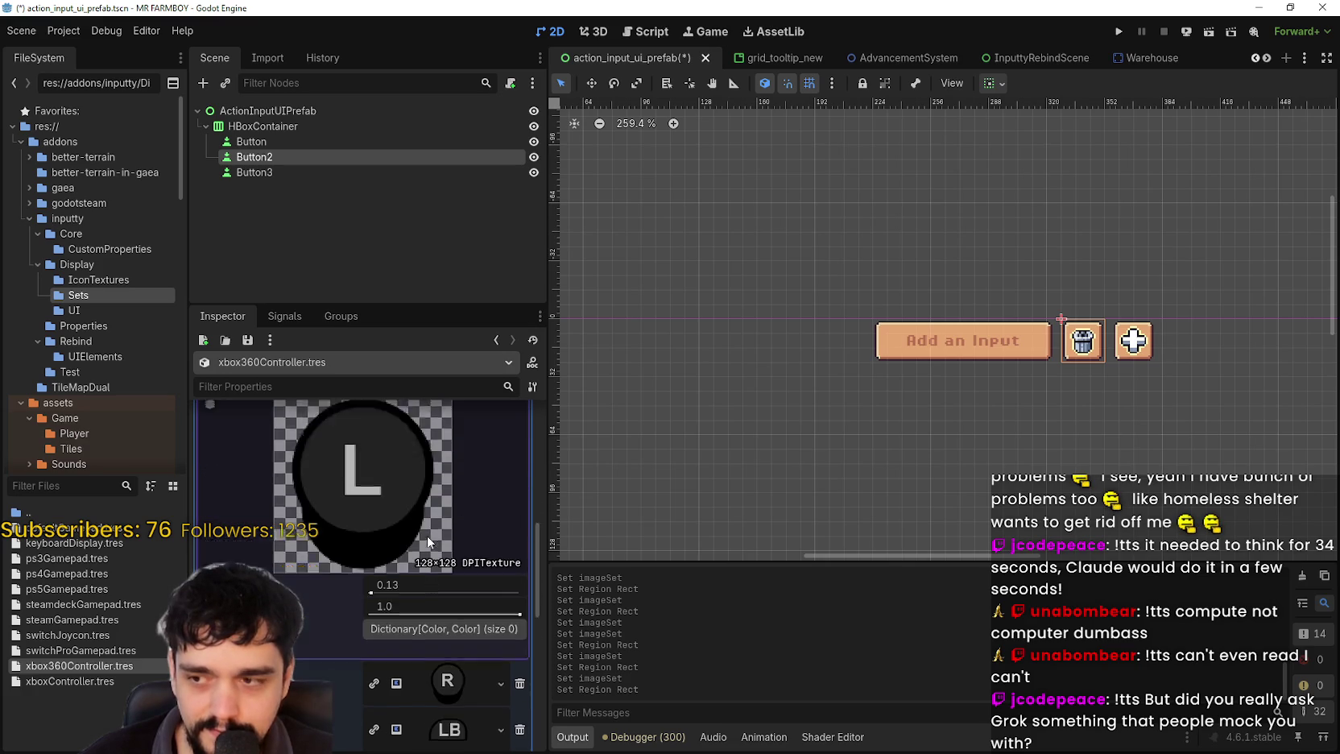
pyautogui.scroll(3, 433, 543)
pyautogui.rightClick(448, 621)
pyautogui.scroll(-1, 467, 709)
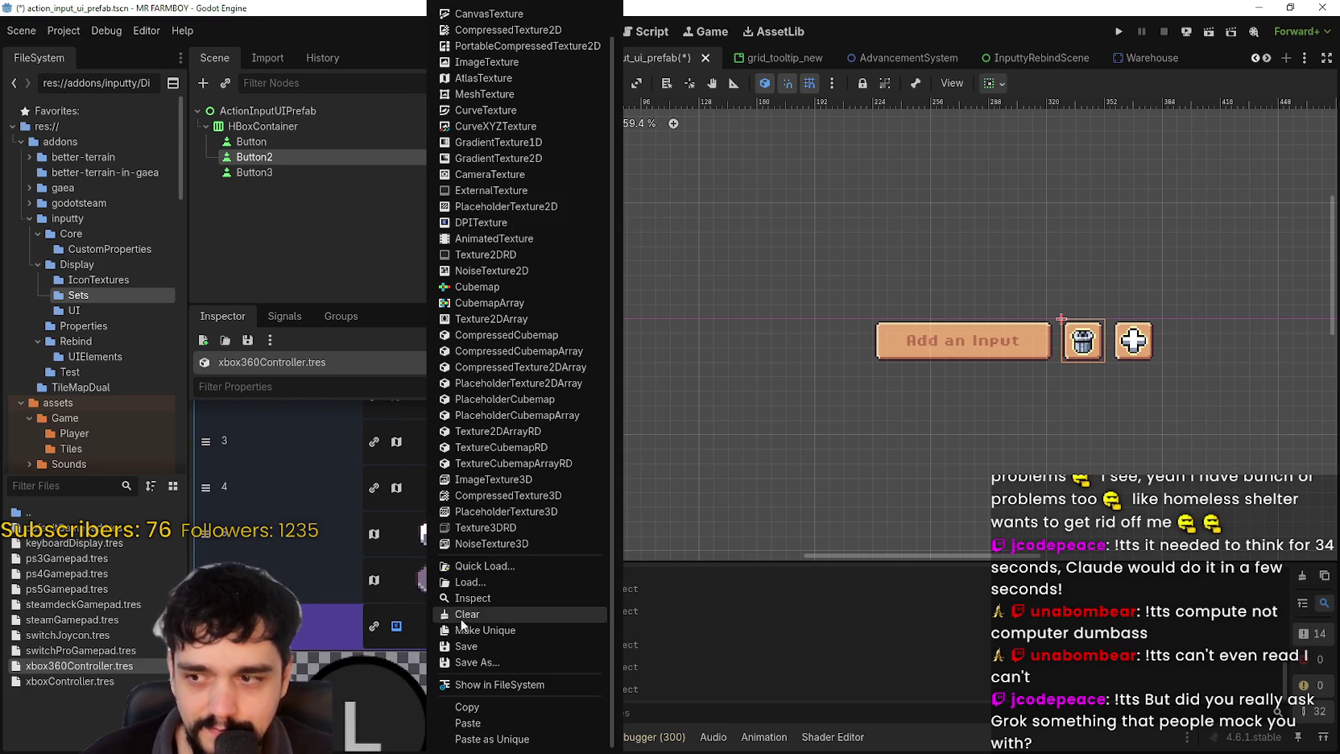
pyautogui.click(463, 720)
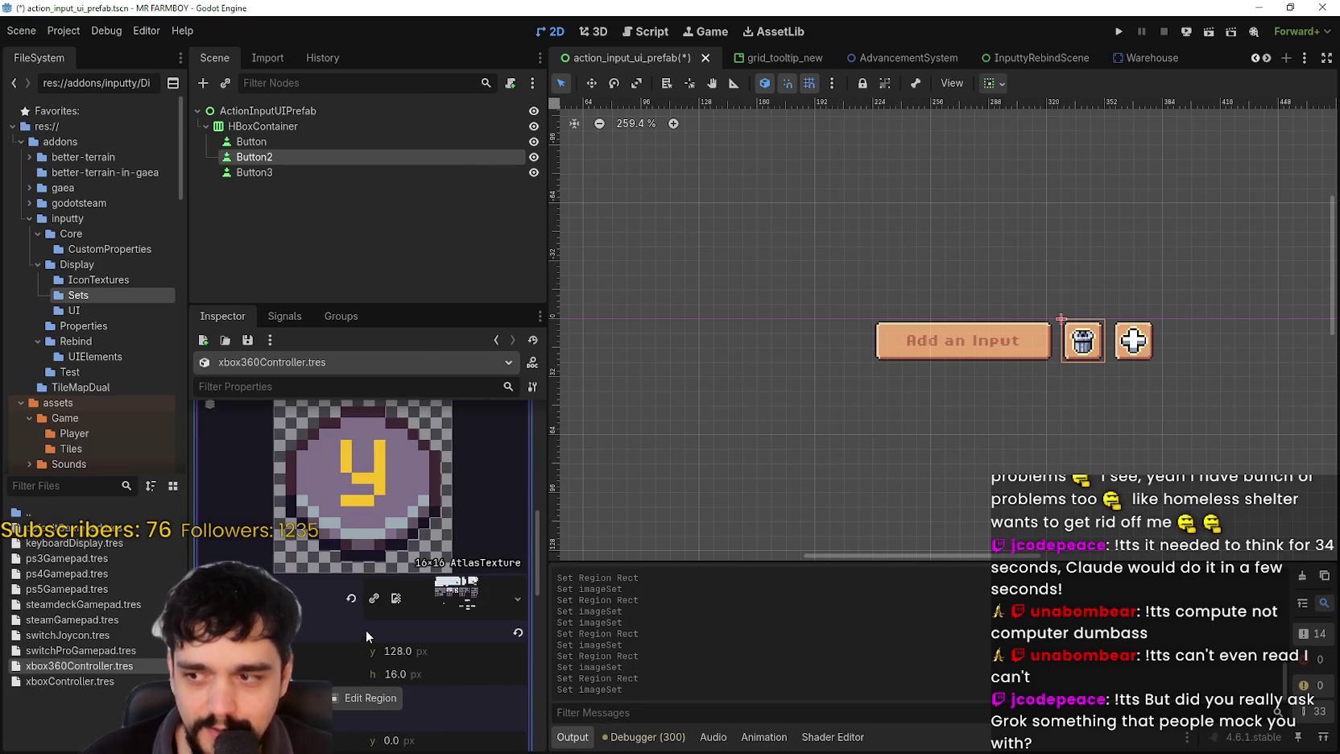
pyautogui.click(366, 631)
pyautogui.click(354, 569)
pyautogui.scroll(5, 529, 396)
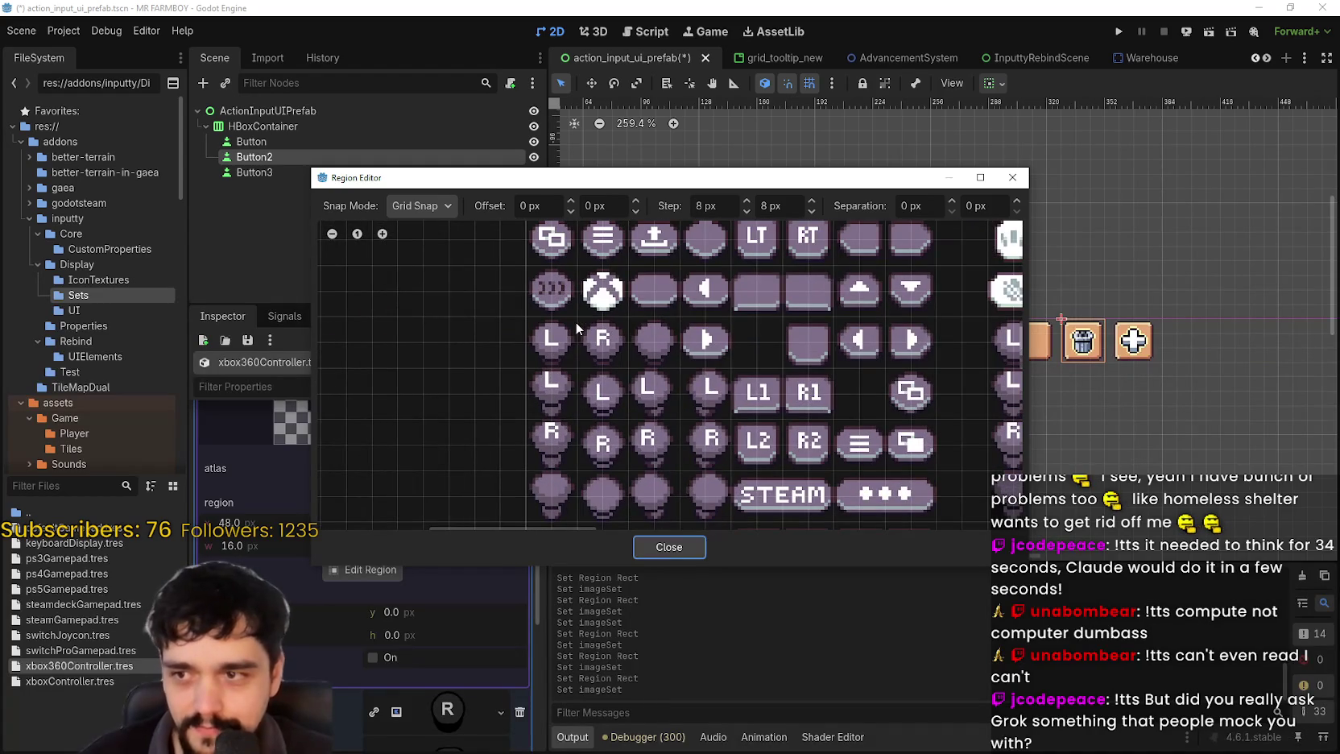
pyautogui.click(697, 546)
# - Paste the atlas texture into item 8 and select the pixel R glyph region
pyautogui.click(447, 621)
pyautogui.scroll(-3, 438, 579)
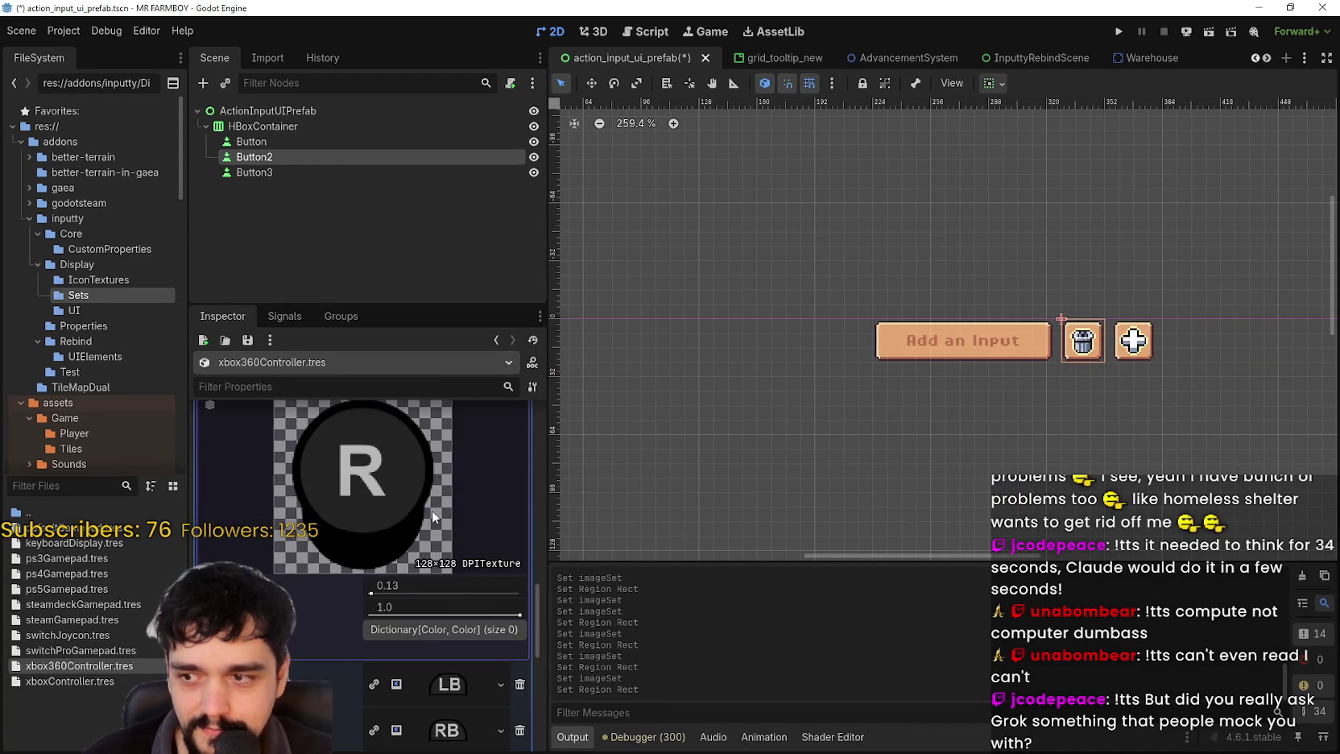
pyautogui.scroll(1, 443, 524)
pyautogui.rightClick(444, 409)
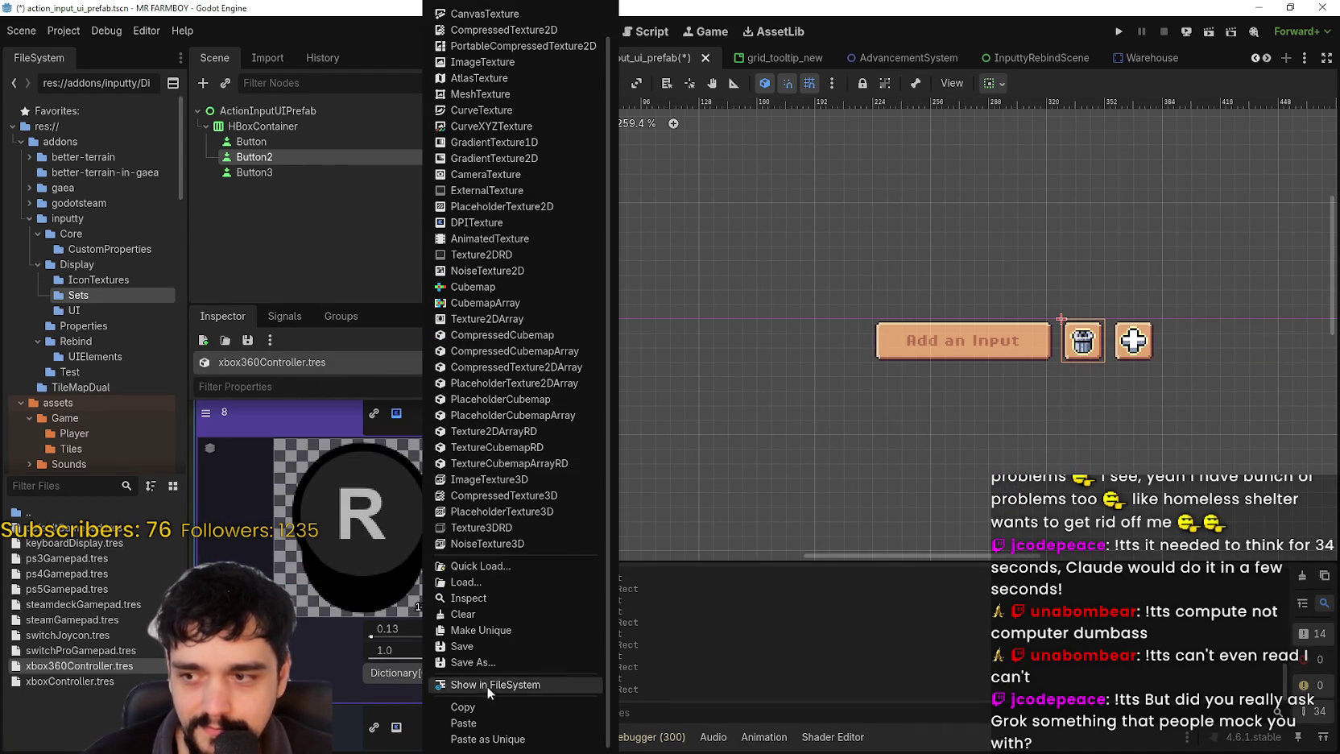
pyautogui.click(492, 716)
pyautogui.click(366, 617)
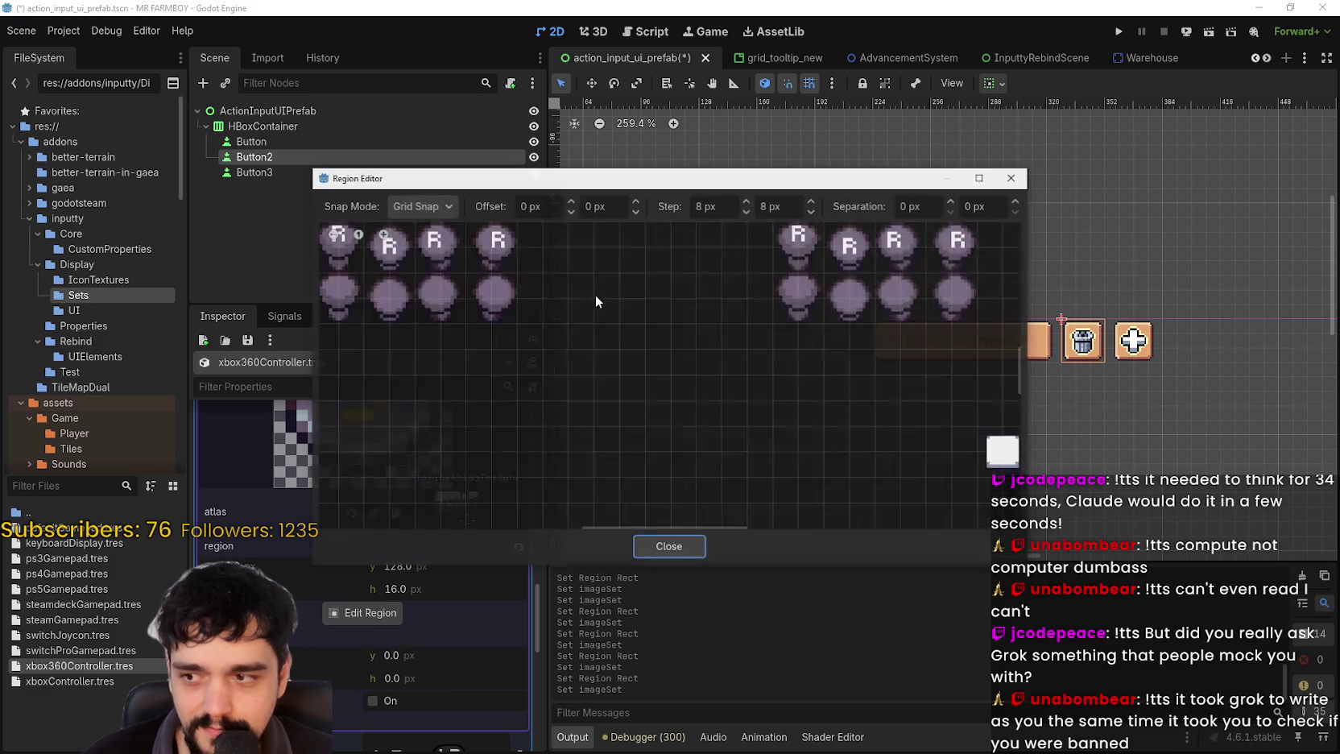
pyautogui.scroll(2, 411, 272)
pyautogui.scroll(2, 535, 315)
pyautogui.scroll(2, 615, 266)
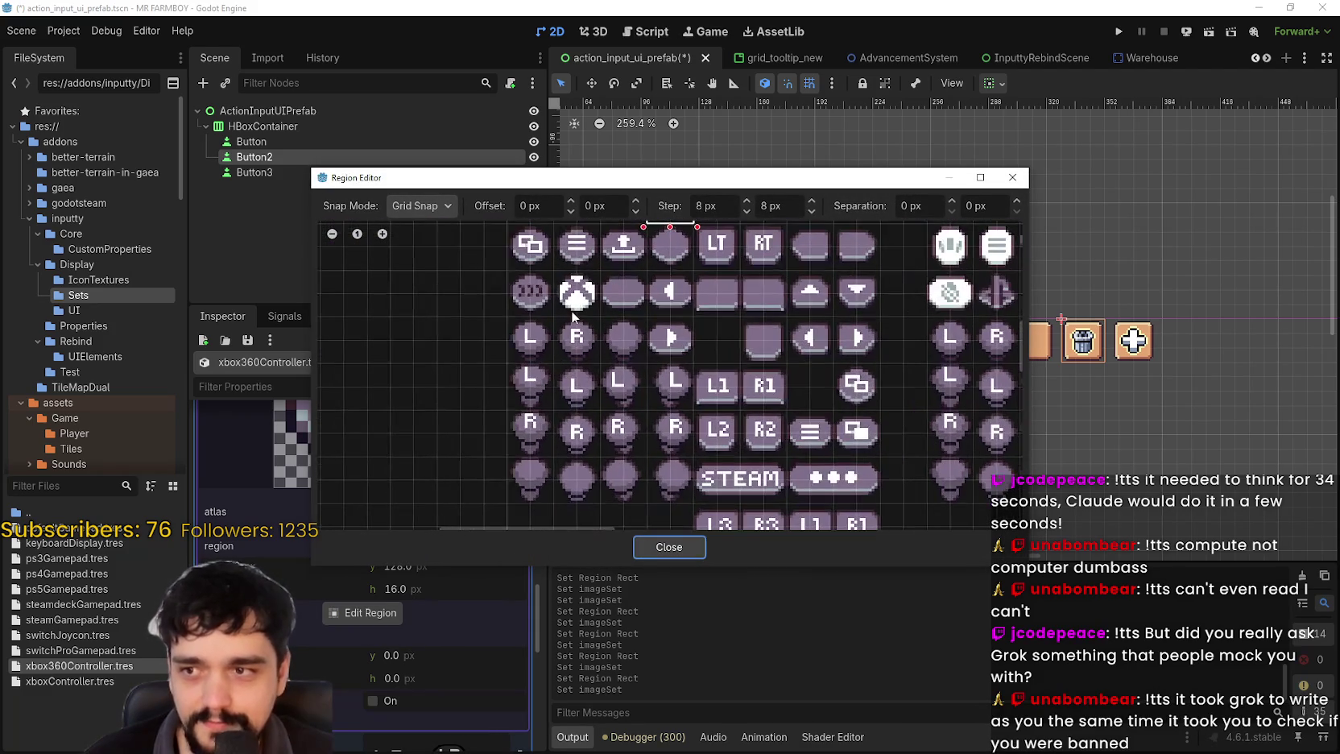
pyautogui.click(699, 547)
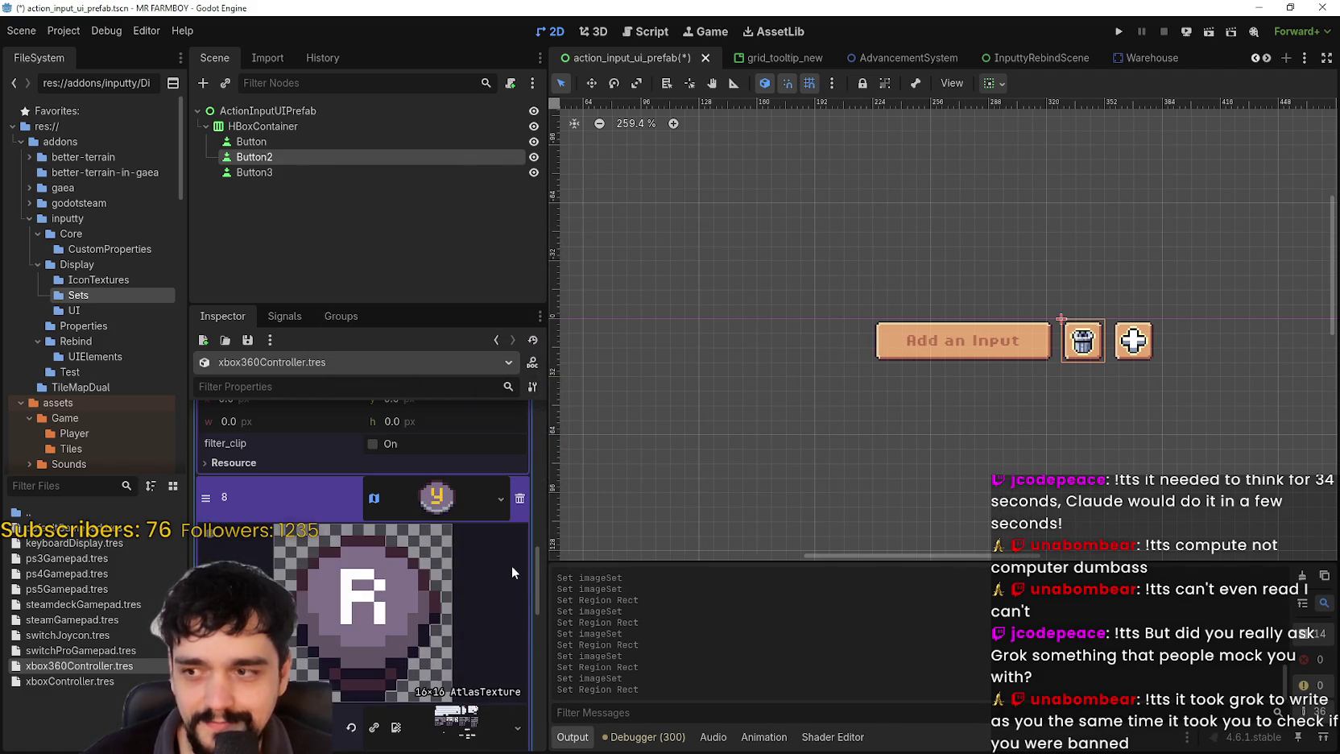
# - Expand item 7's texture to verify the new L glyph, then collapse it
pyautogui.scroll(-3, 453, 521)
pyautogui.click(441, 493)
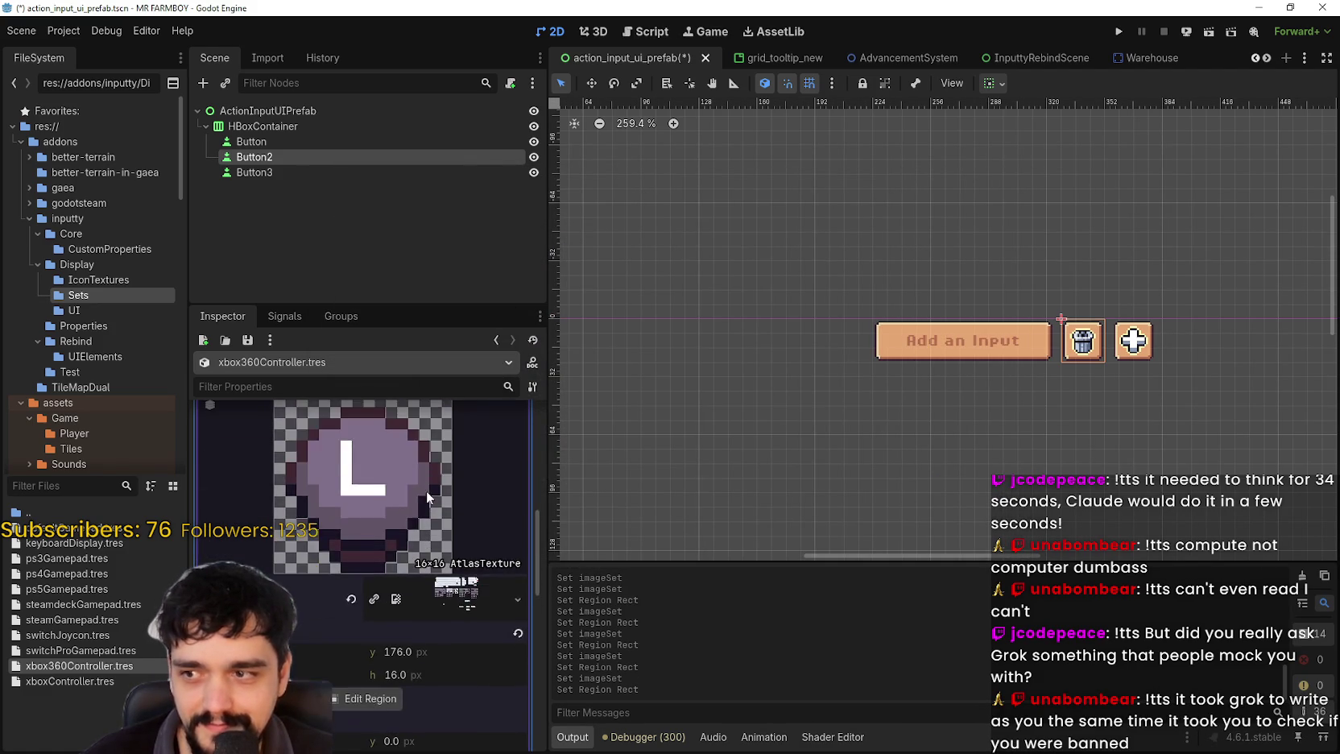
pyautogui.scroll(3, 433, 466)
pyautogui.click(438, 495)
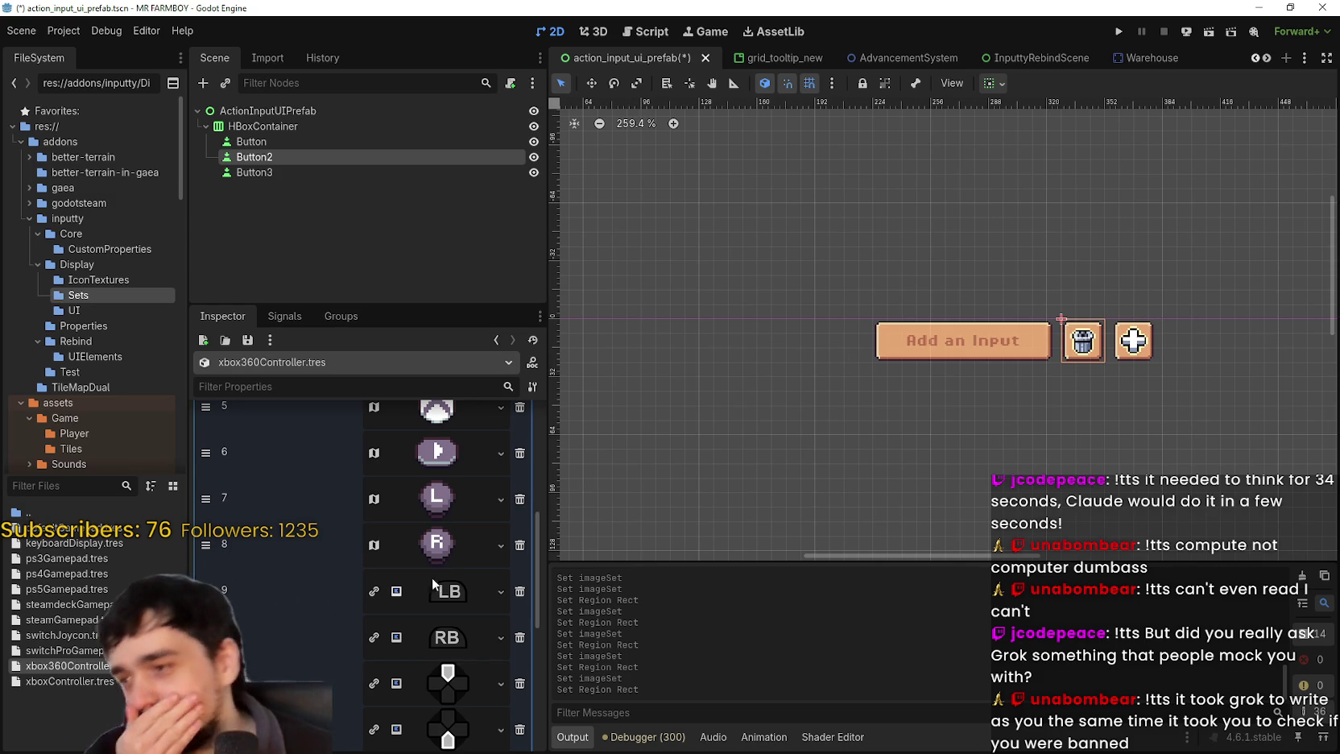
# - Paste the atlas texture into item 9 and set its region to the LB glyph
pyautogui.scroll(1, 430, 579)
pyautogui.scroll(-4, 451, 560)
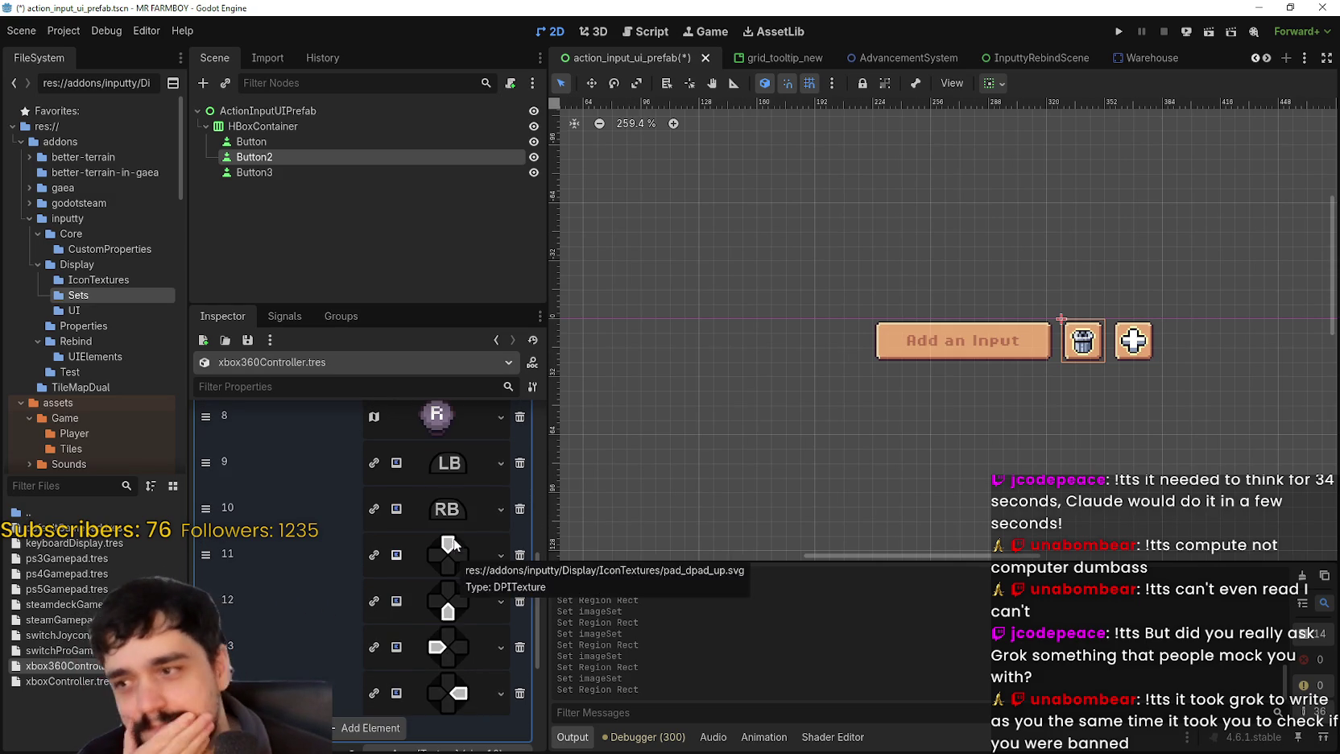
pyautogui.rightClick(451, 468)
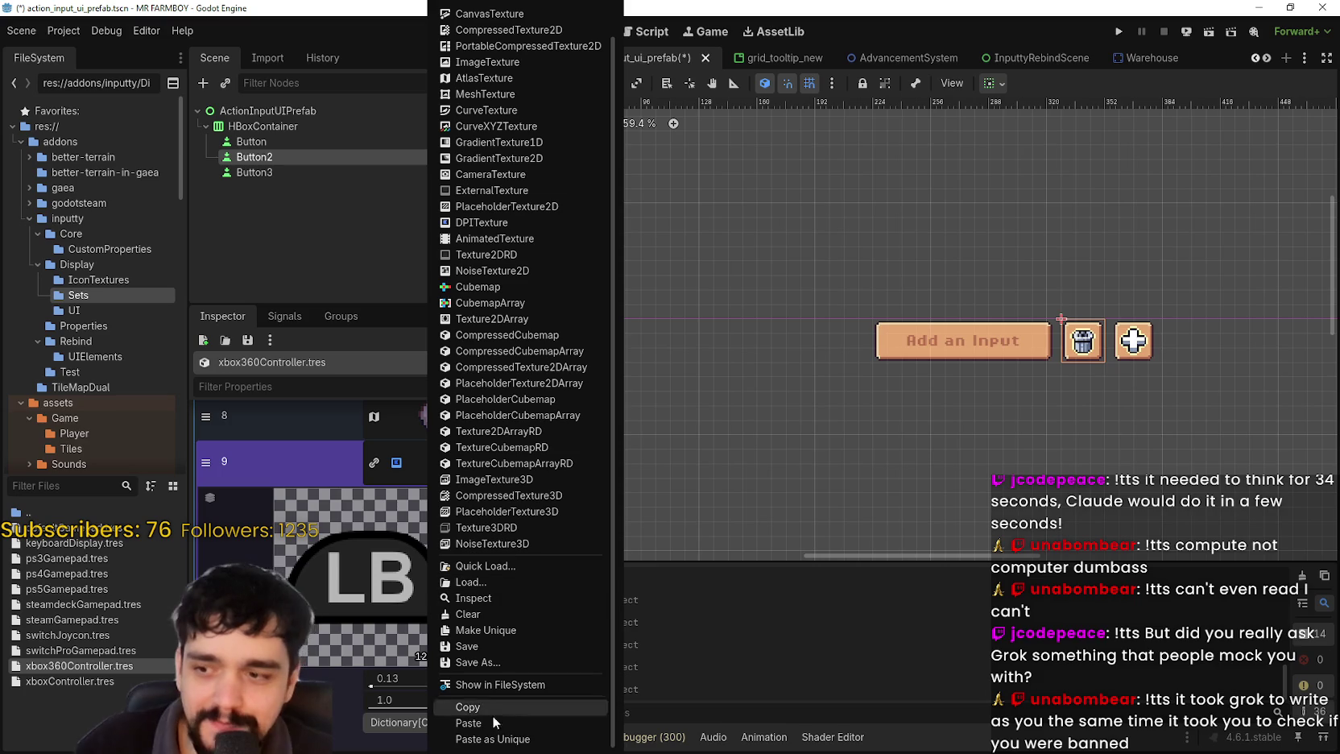
pyautogui.click(471, 717)
pyautogui.scroll(-4, 450, 602)
pyautogui.click(363, 620)
pyautogui.scroll(3, 560, 351)
pyautogui.scroll(3, 614, 405)
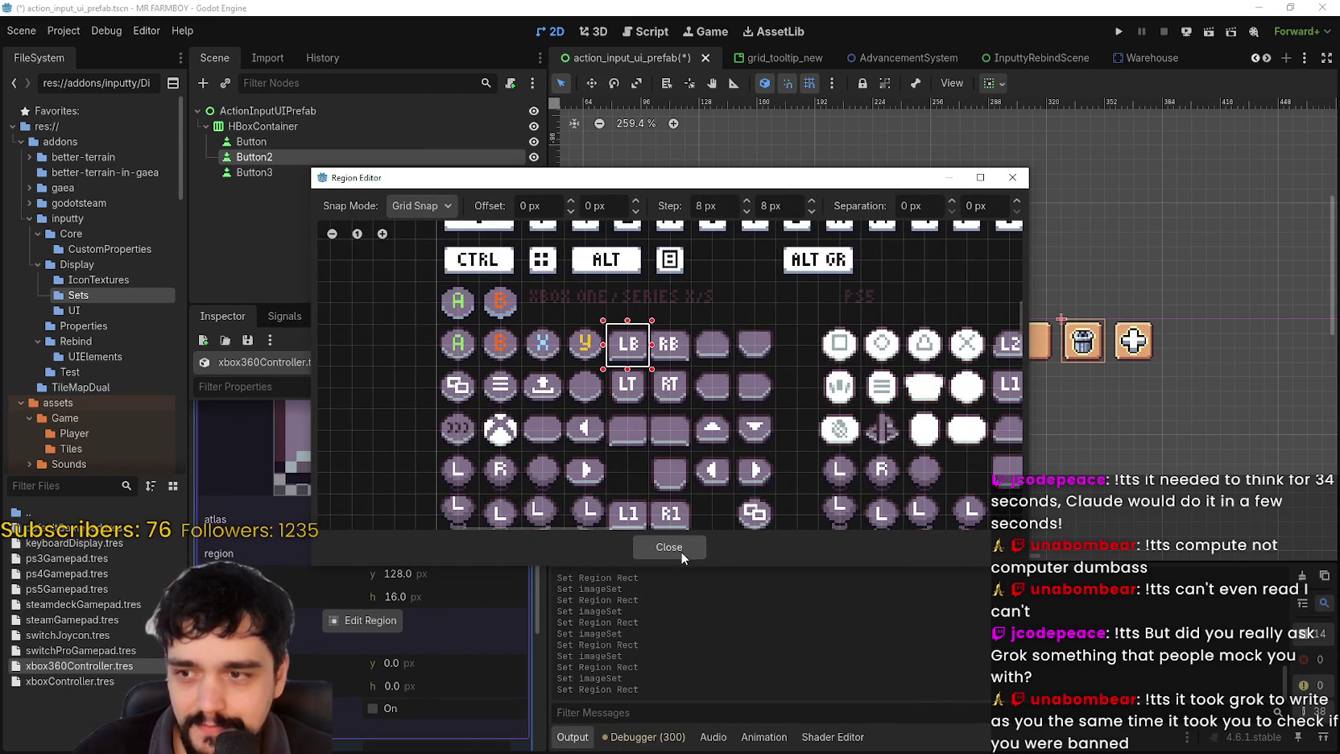
pyautogui.scroll(-5, 718, 442)
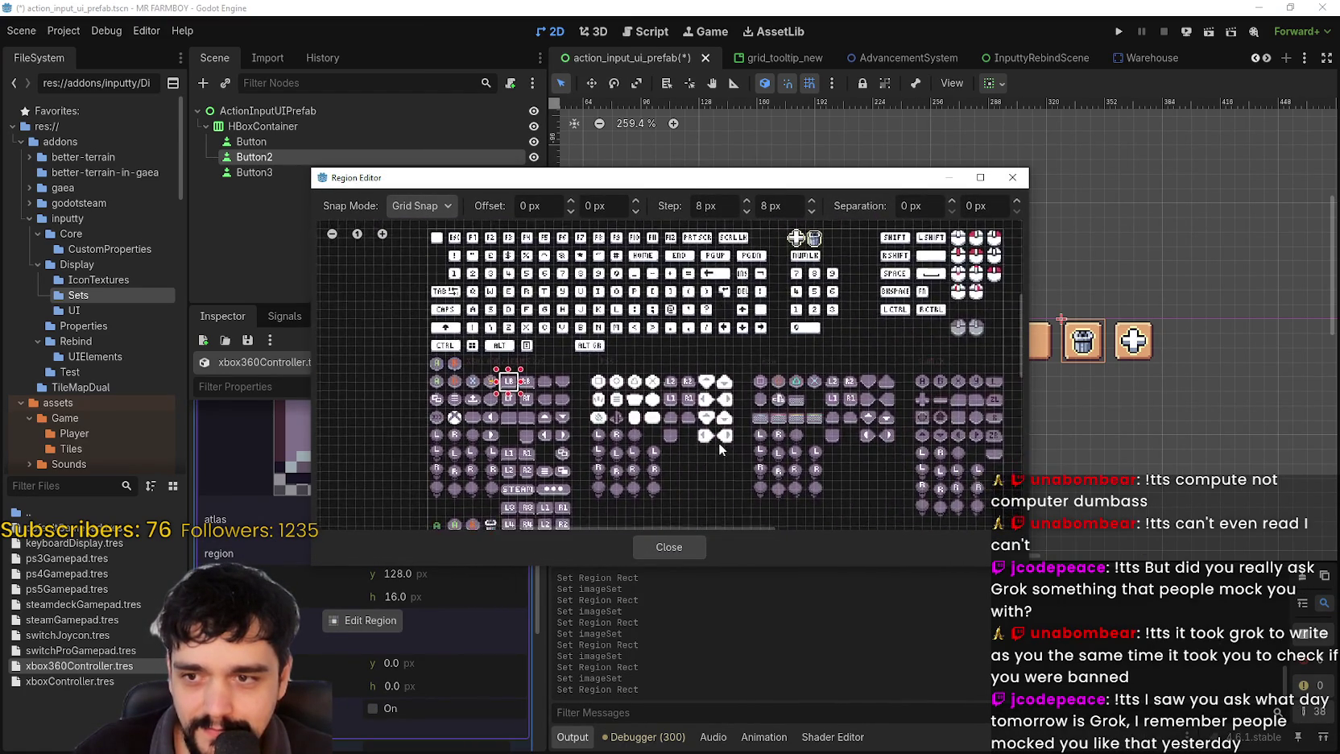
pyautogui.scroll(5, 602, 433)
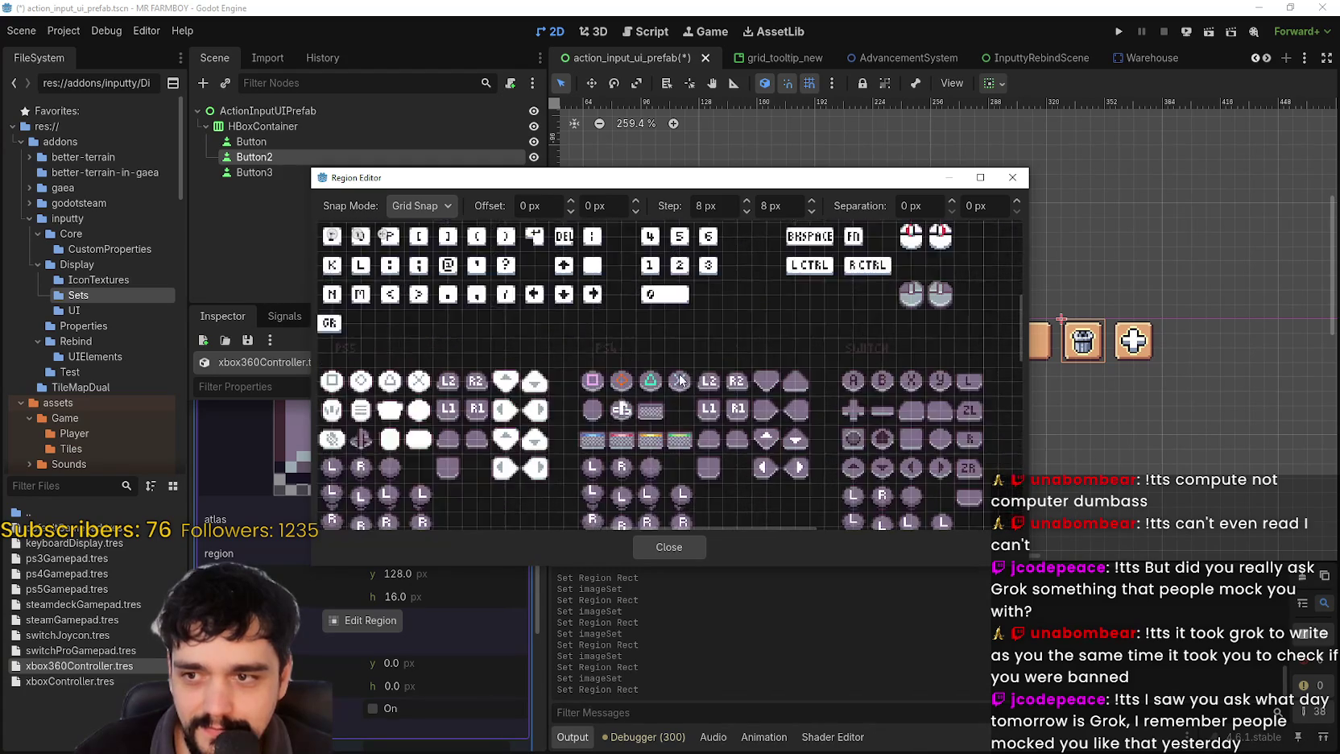
pyautogui.scroll(4, 680, 380)
pyautogui.scroll(-5, 677, 394)
pyautogui.scroll(2, 783, 379)
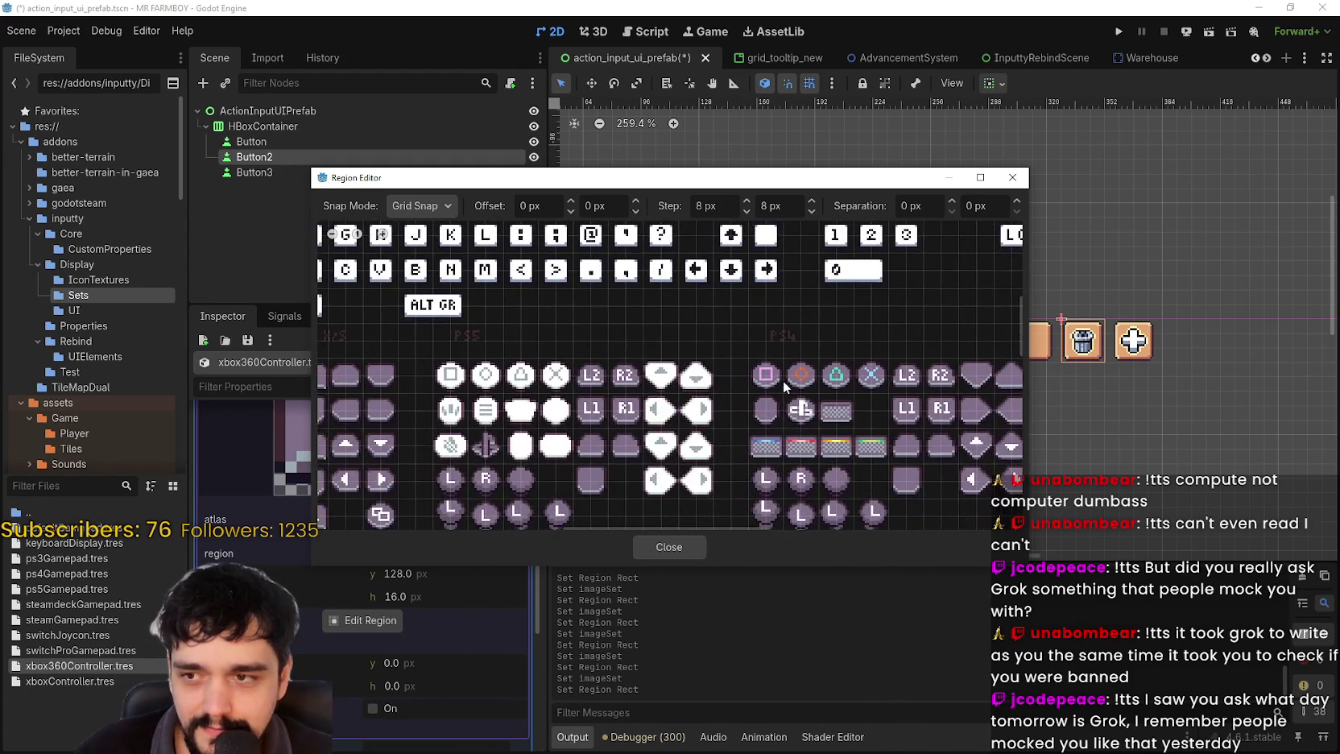
pyautogui.scroll(-1, 738, 378)
pyautogui.scroll(-3, 557, 375)
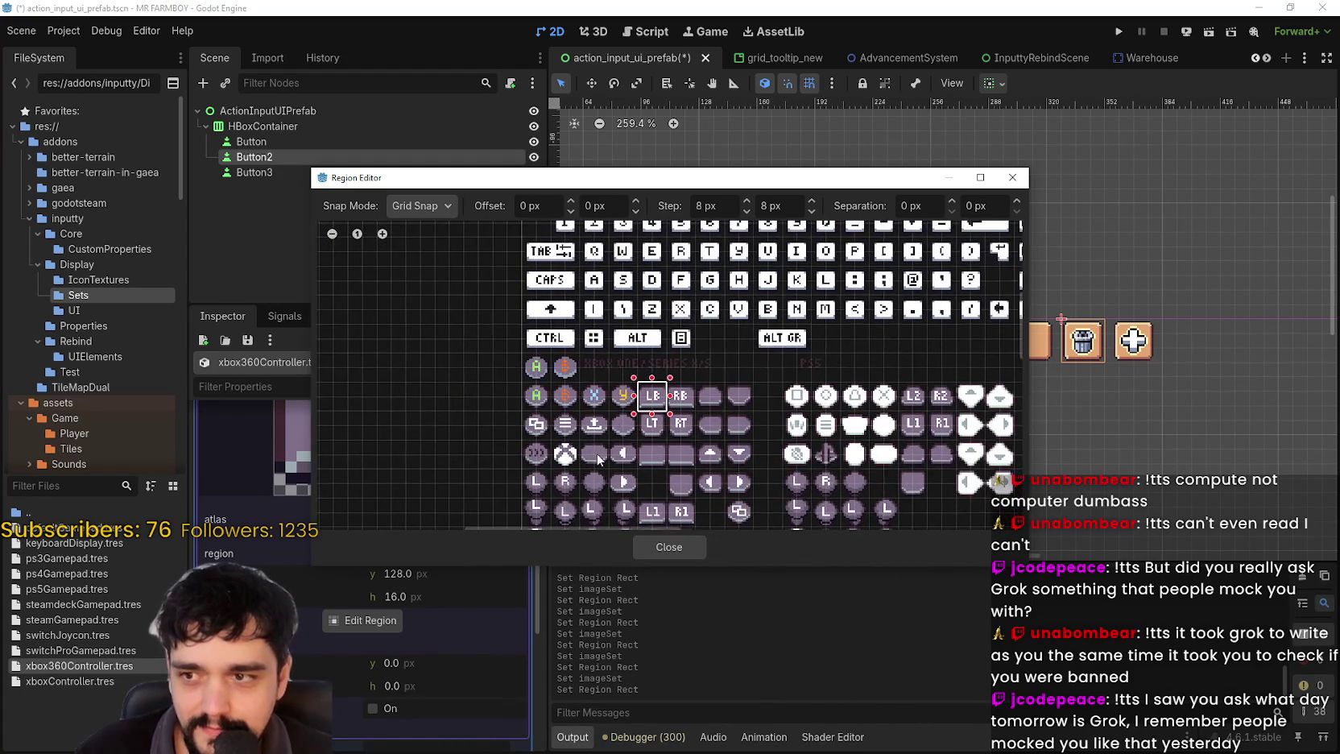
pyautogui.click(657, 539)
pyautogui.click(451, 463)
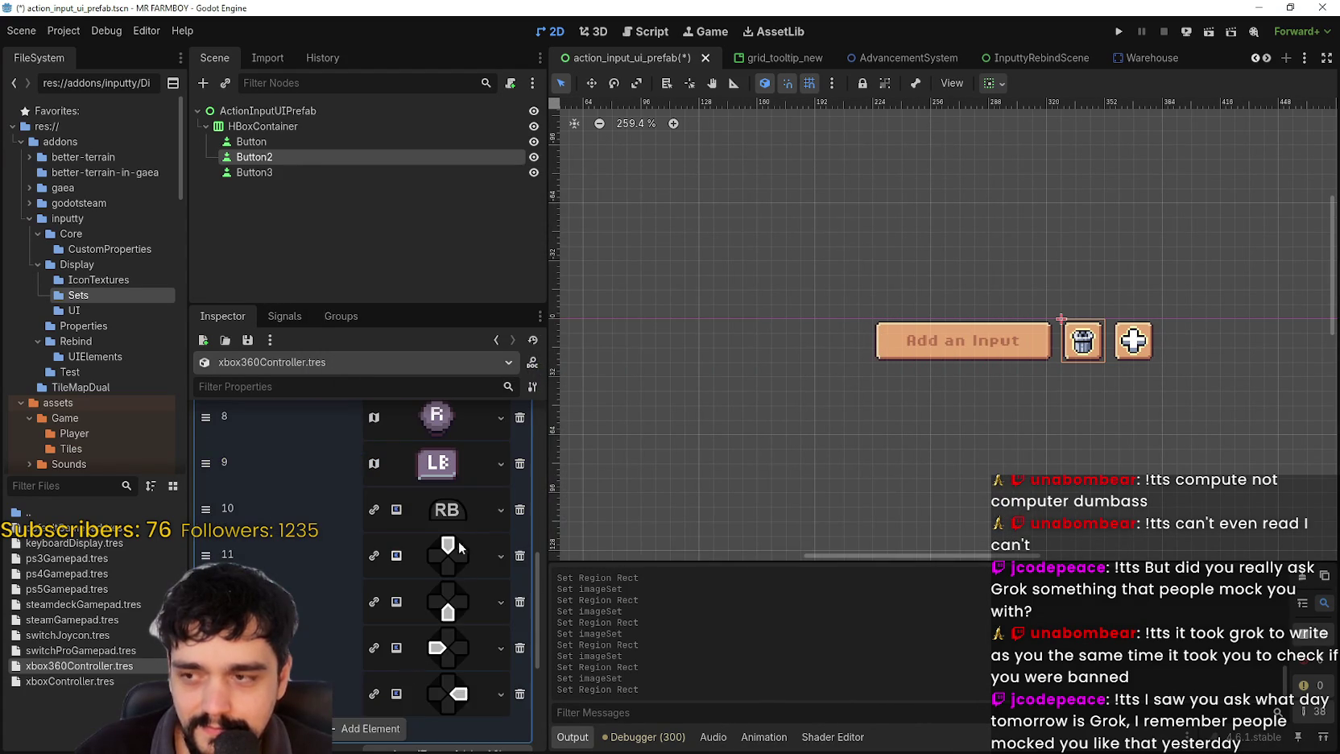
# - Paste the atlas texture into item 10 and pick the RB glyph region
pyautogui.rightClick(453, 512)
pyautogui.click(459, 722)
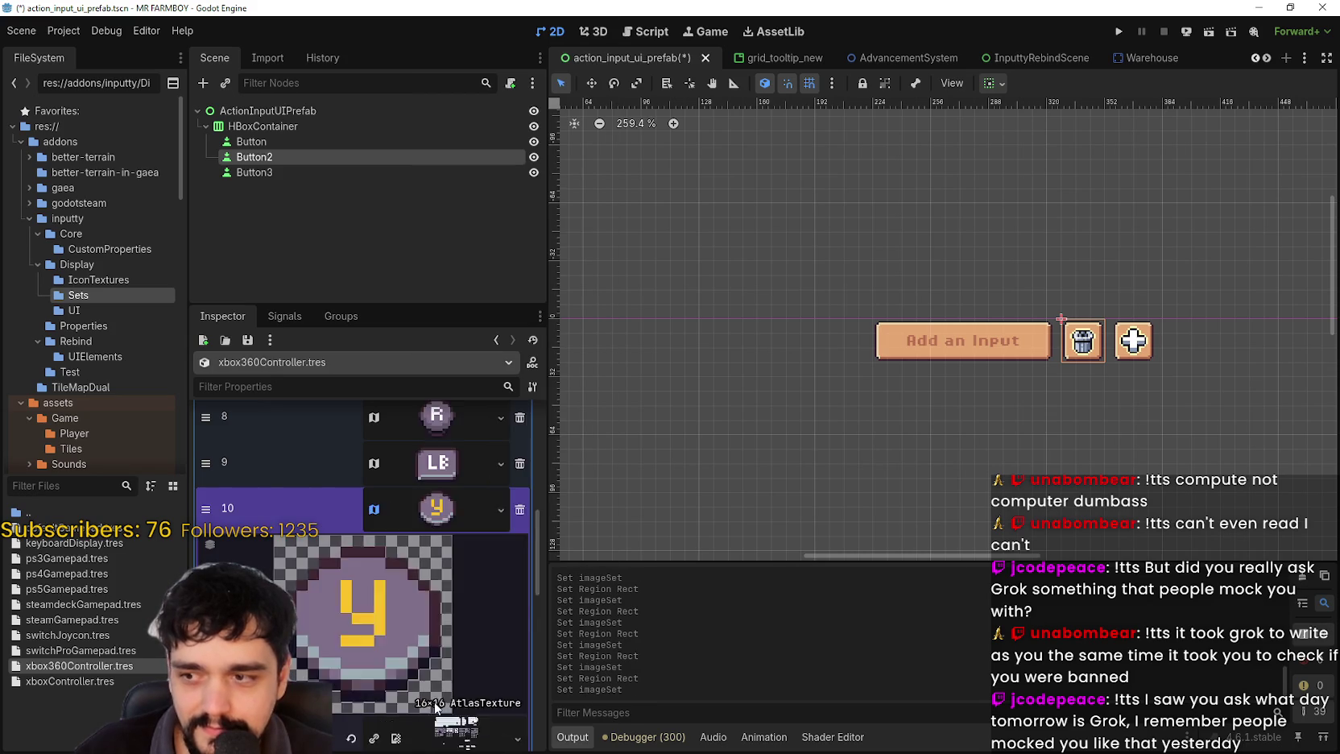
pyautogui.click(374, 665)
pyautogui.scroll(2, 647, 340)
pyautogui.scroll(3, 646, 340)
pyautogui.click(712, 348)
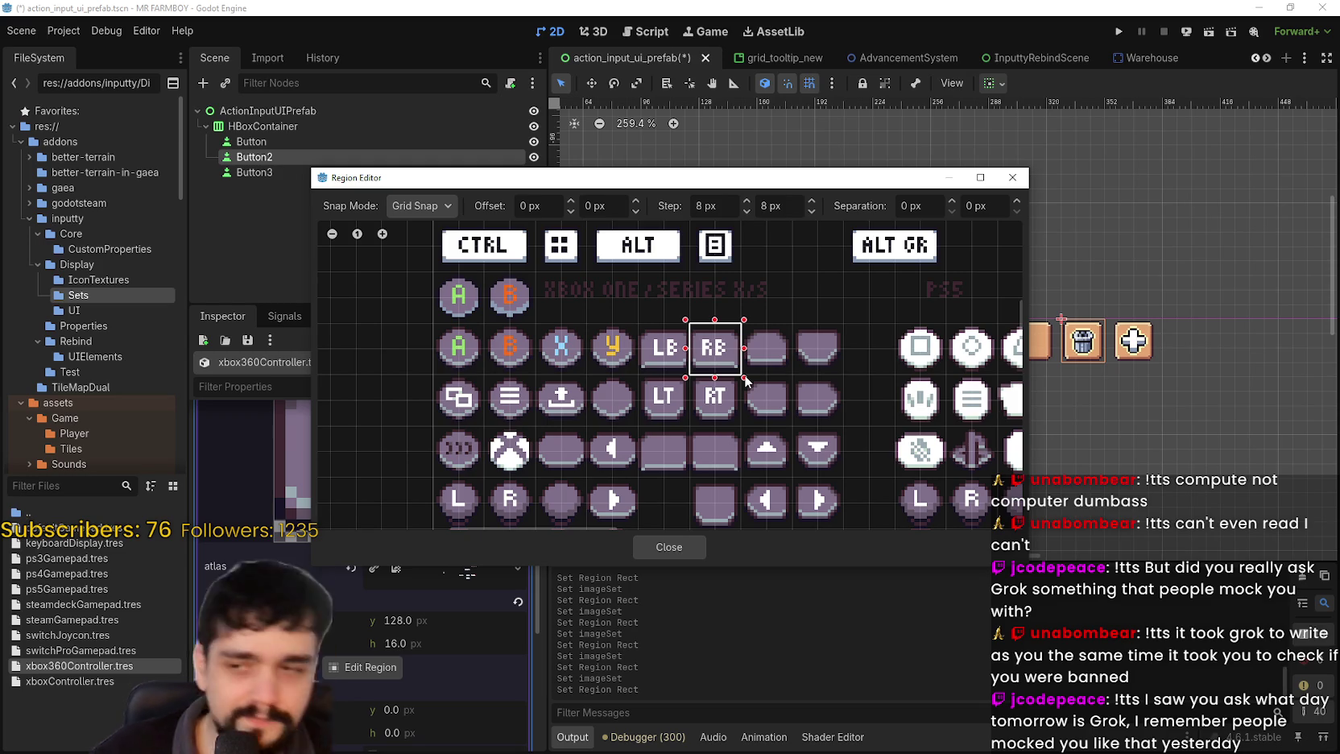
pyautogui.click(675, 544)
# - Paste the atlas texture into item 11 and select the d-pad up glyph region
pyautogui.scroll(-5, 463, 548)
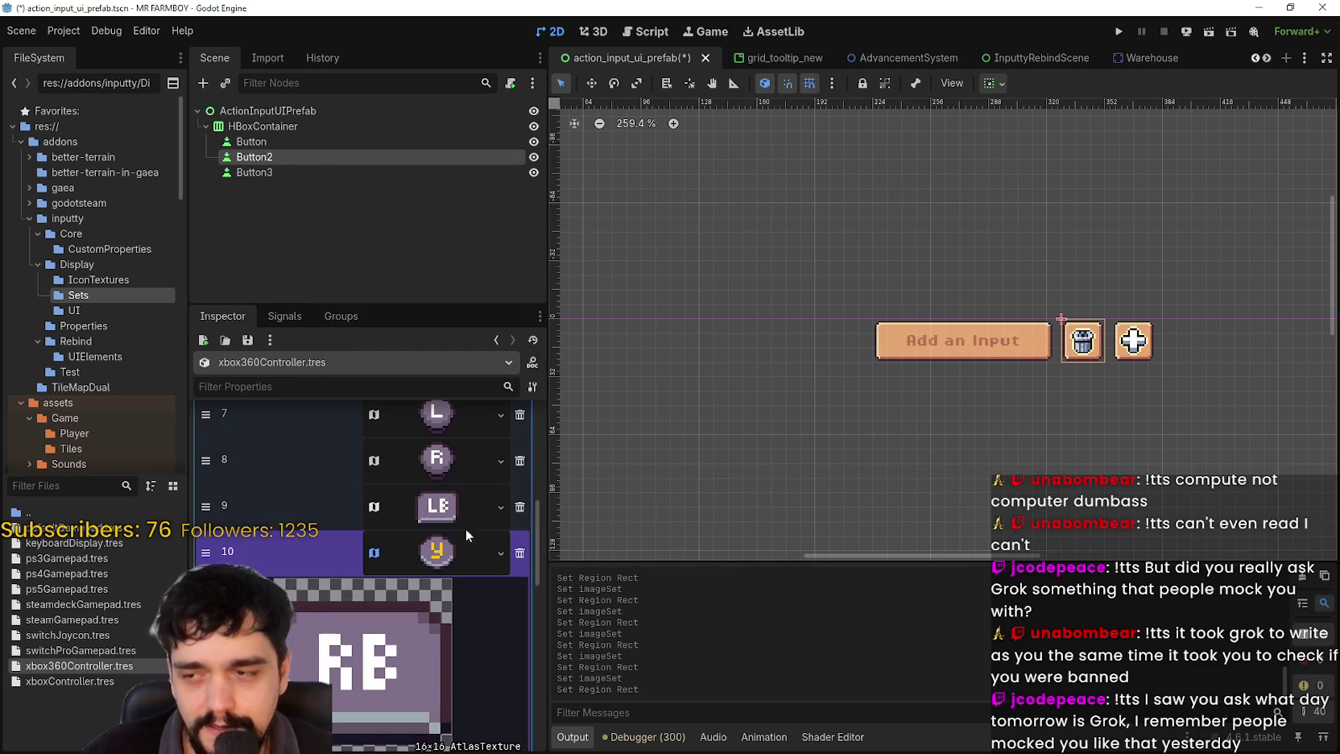
pyautogui.rightClick(459, 490)
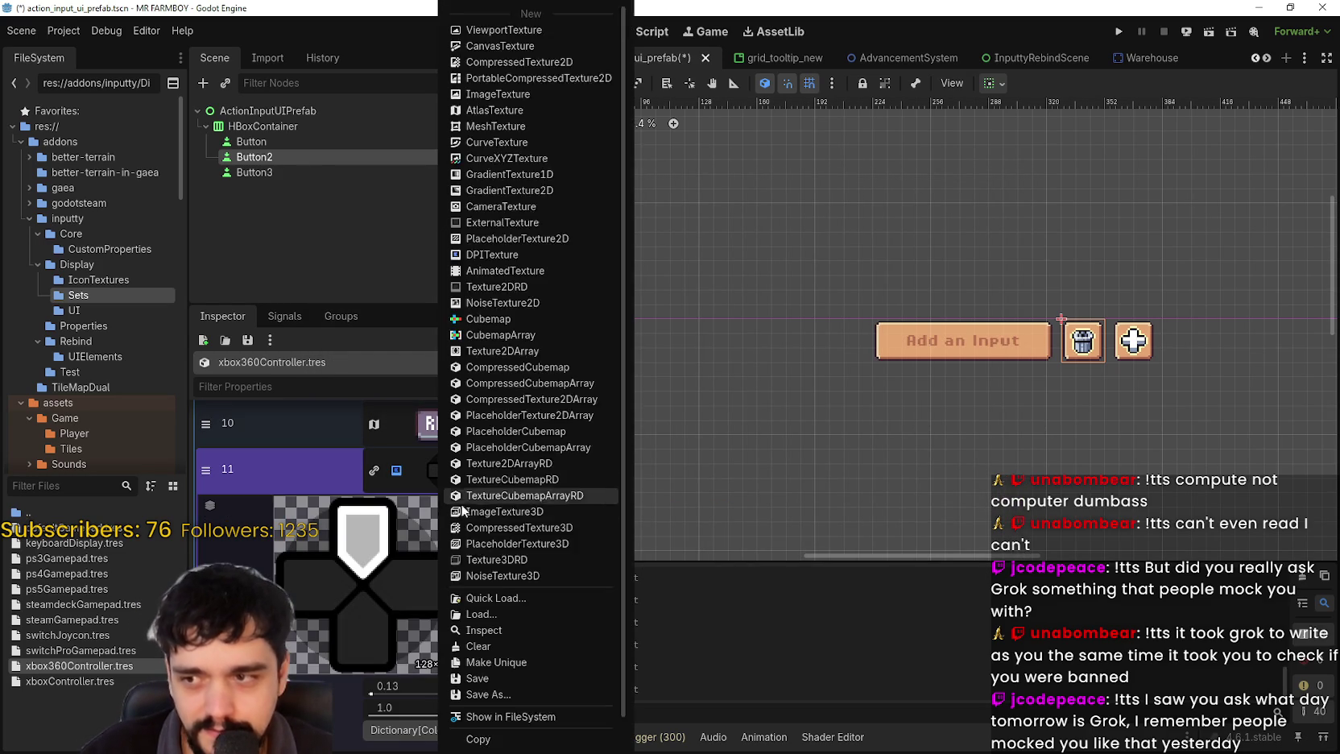
pyautogui.click(475, 717)
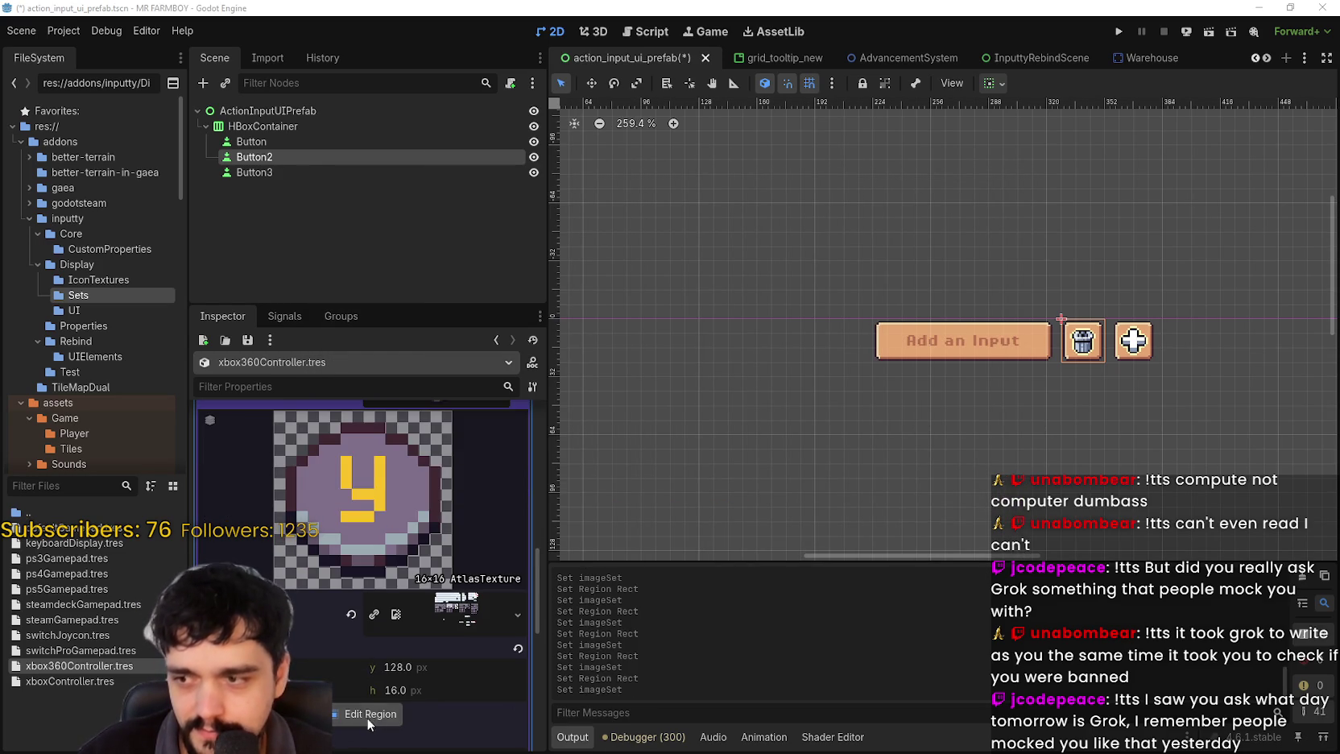
pyautogui.click(369, 715)
pyautogui.scroll(3, 708, 384)
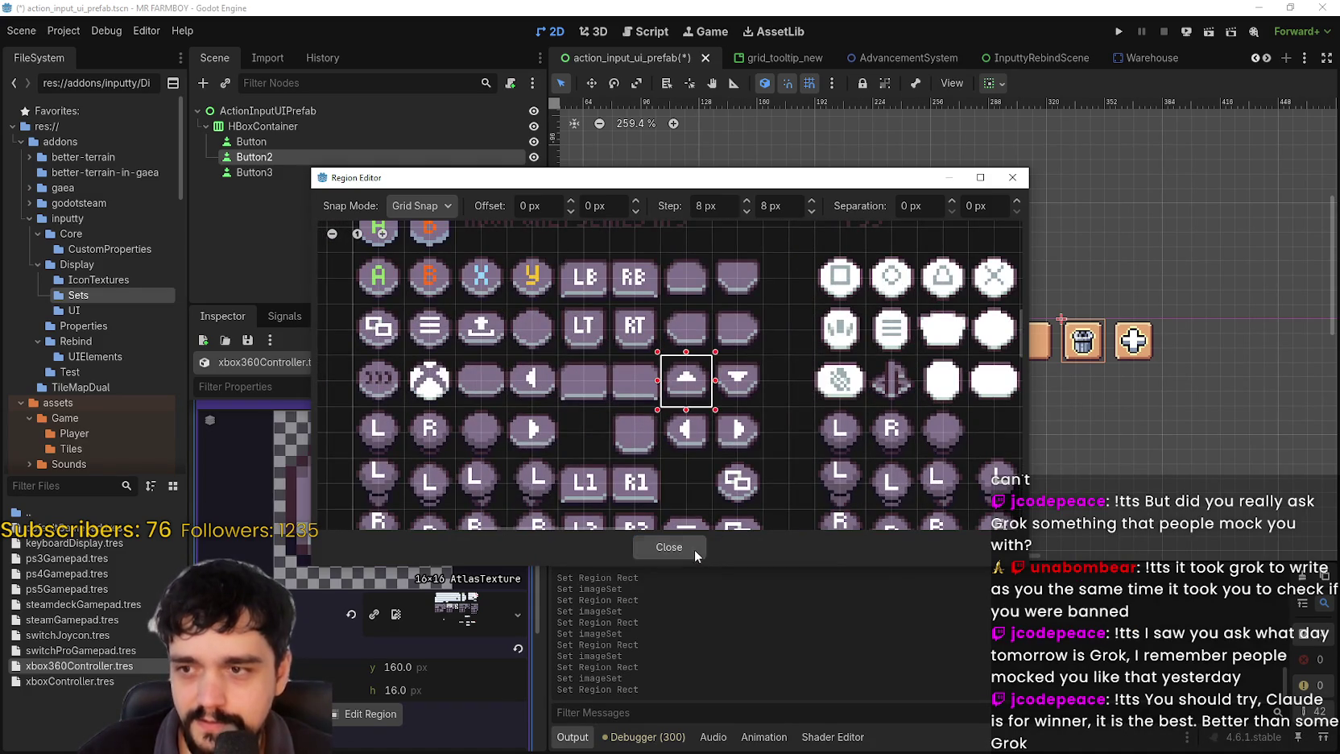
pyautogui.click(698, 550)
pyautogui.scroll(2, 362, 524)
pyautogui.click(436, 470)
# - Paste the atlas texture into item 12 and pick the down-arrow glyph region
pyautogui.rightClick(451, 525)
pyautogui.click(463, 725)
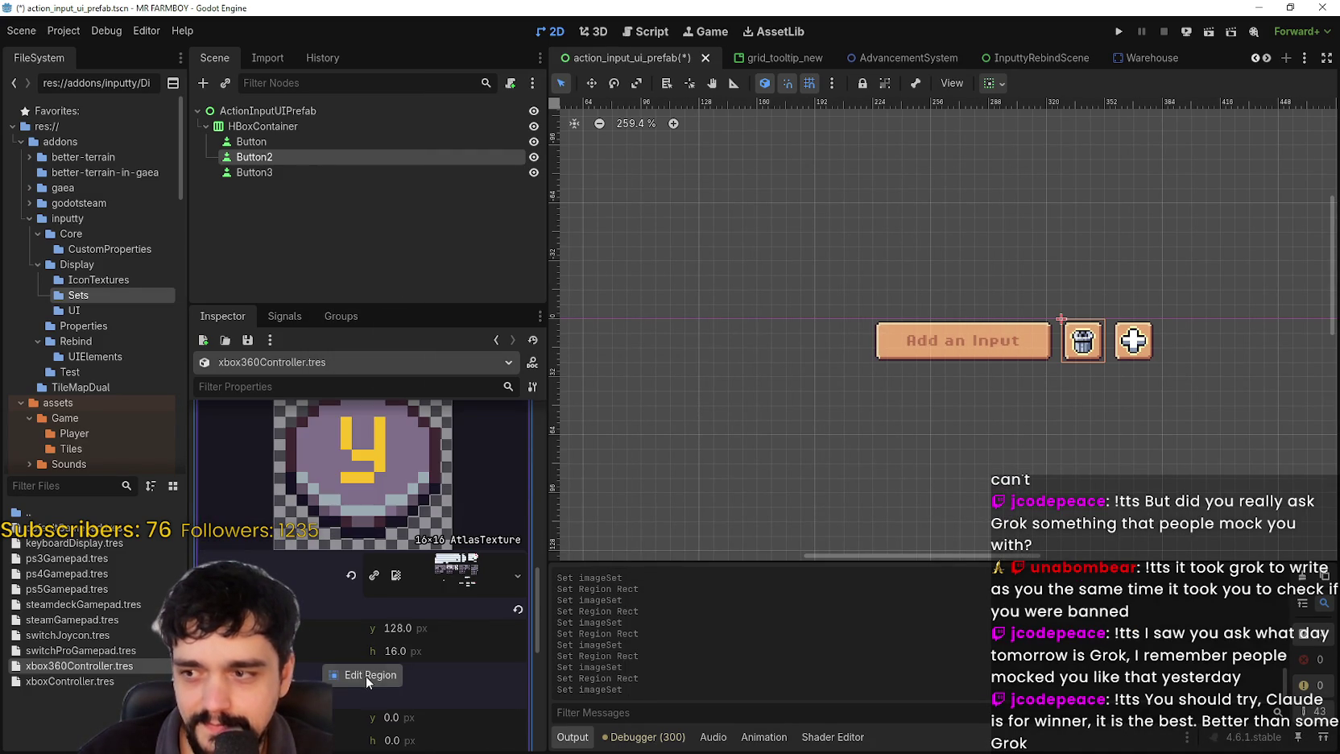
pyautogui.click(366, 675)
pyautogui.scroll(4, 575, 400)
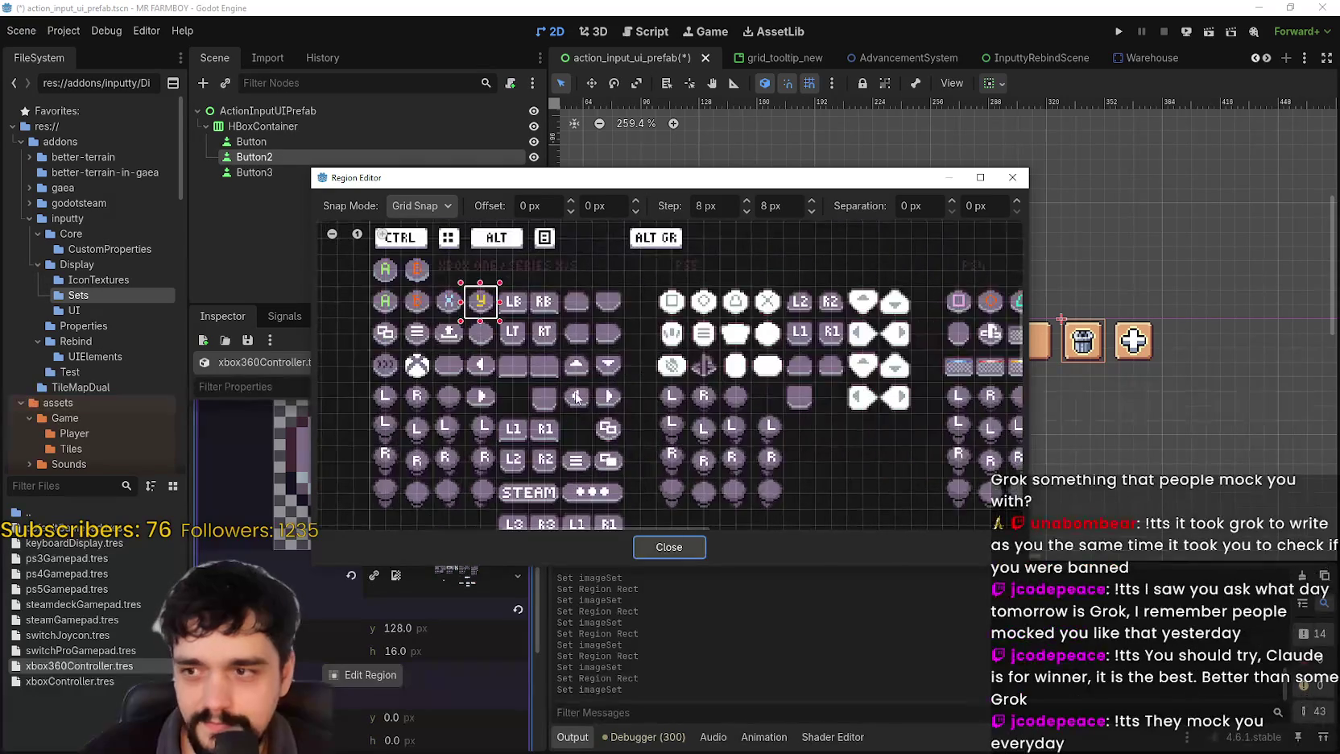
pyautogui.click(598, 368)
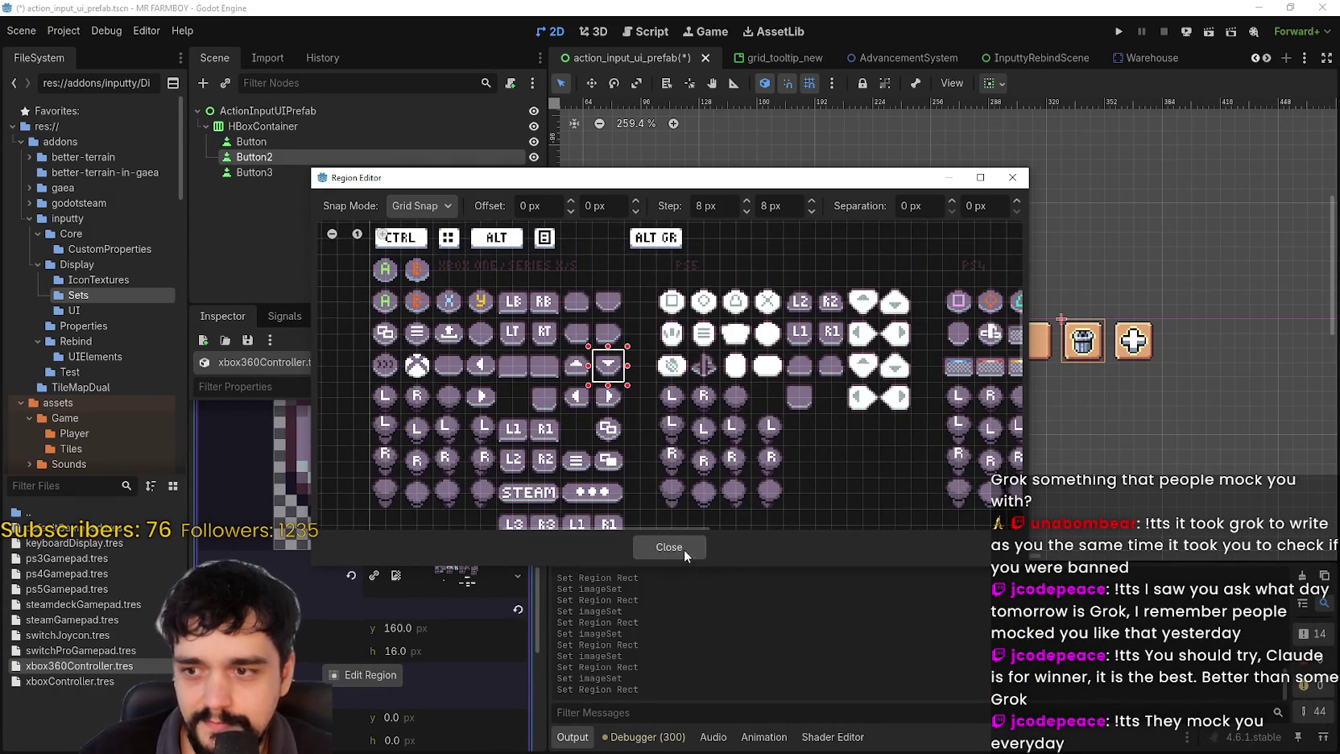
pyautogui.click(684, 549)
pyautogui.scroll(-3, 483, 532)
pyautogui.click(451, 523)
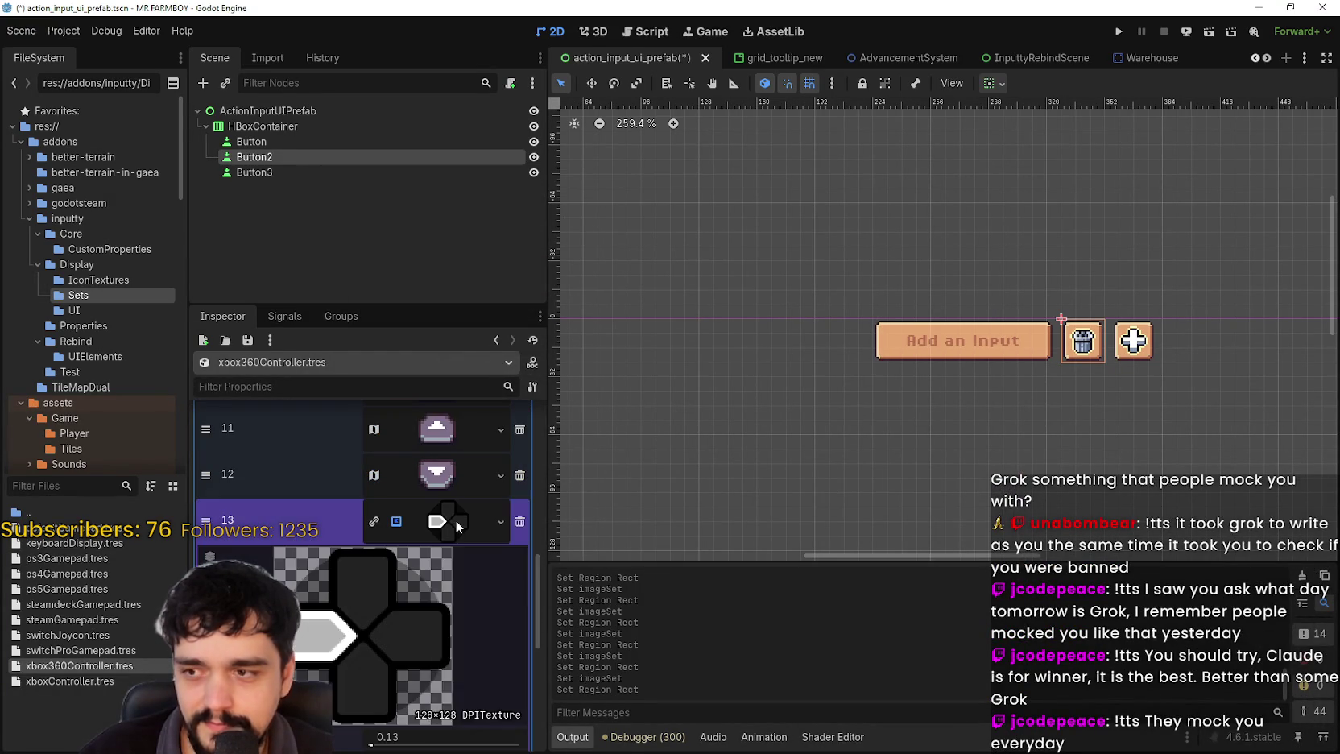
# - Paste the atlas texture into entry 13 and frame the left-arrow glyph as its region
pyautogui.rightClick(458, 527)
pyautogui.click(500, 722)
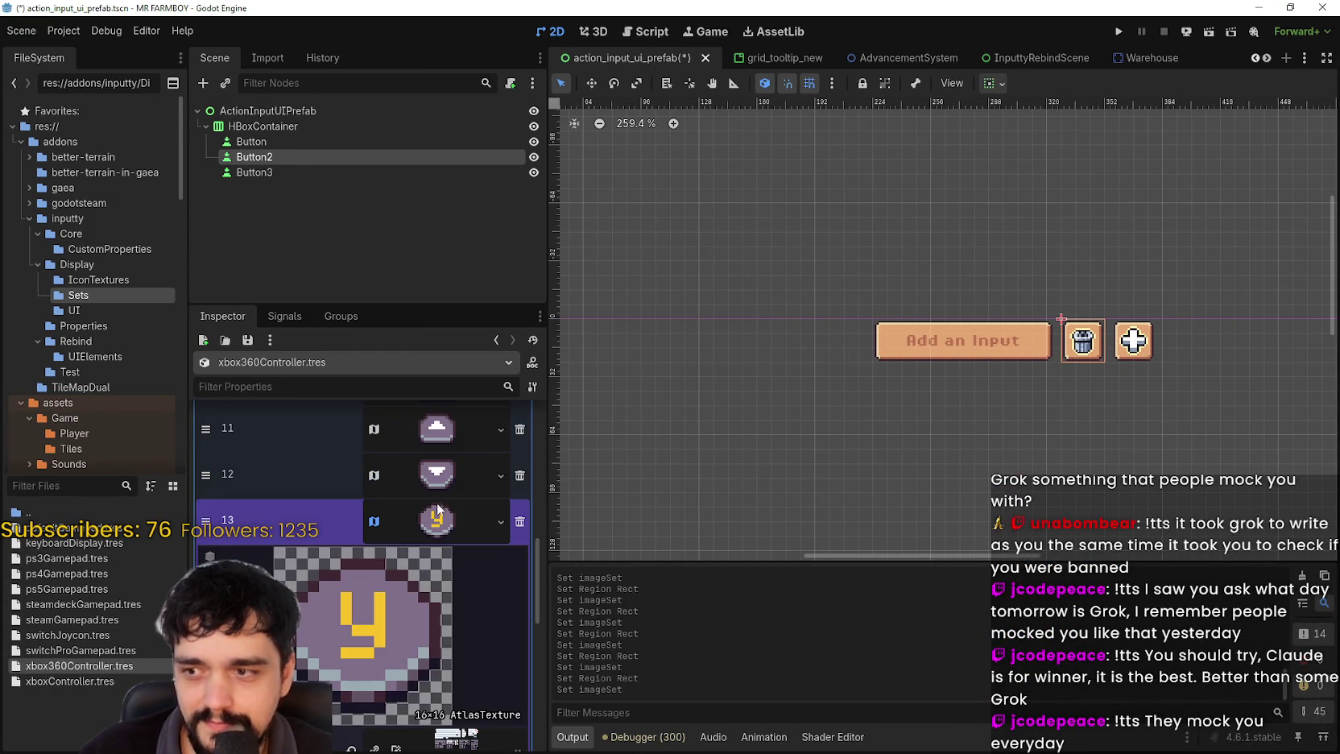
pyautogui.click(442, 615)
pyautogui.click(360, 636)
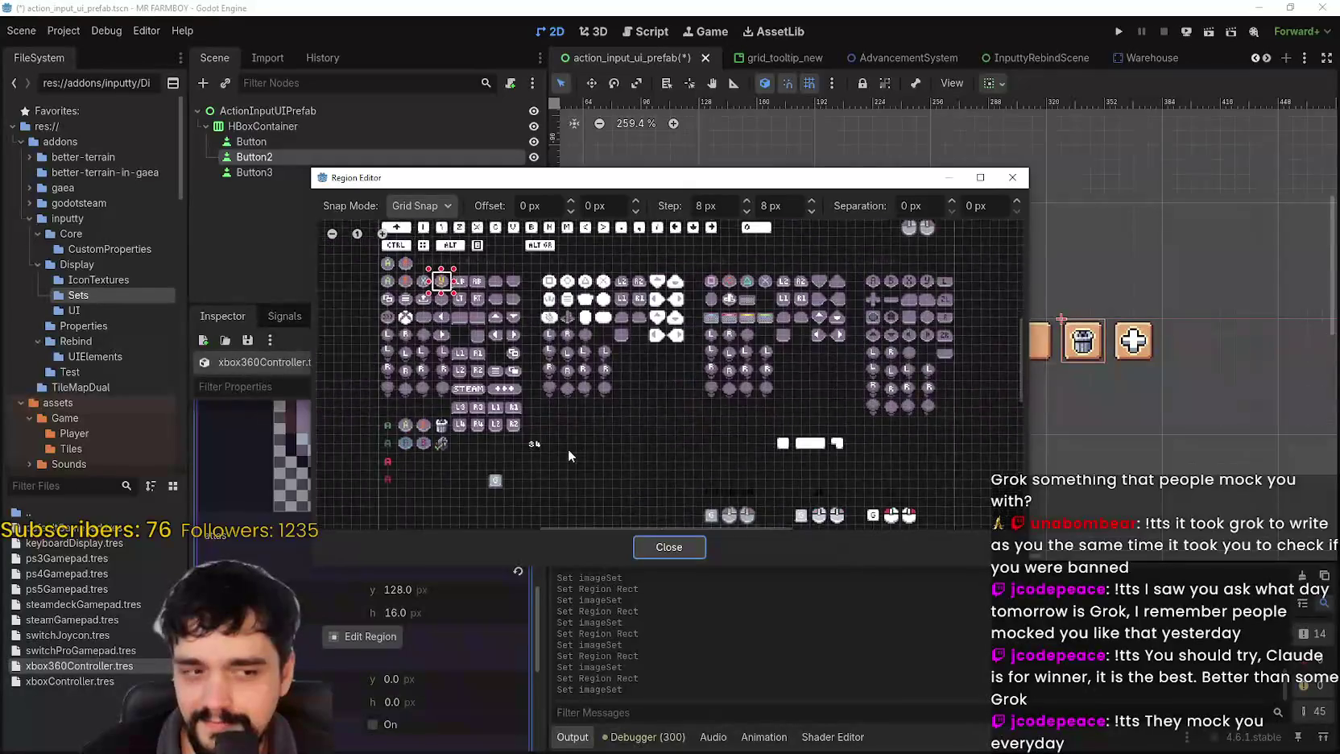
pyautogui.scroll(6, 657, 368)
pyautogui.moveTo(710, 388); pyautogui.dragTo(770, 444)
pyautogui.press('Escape')
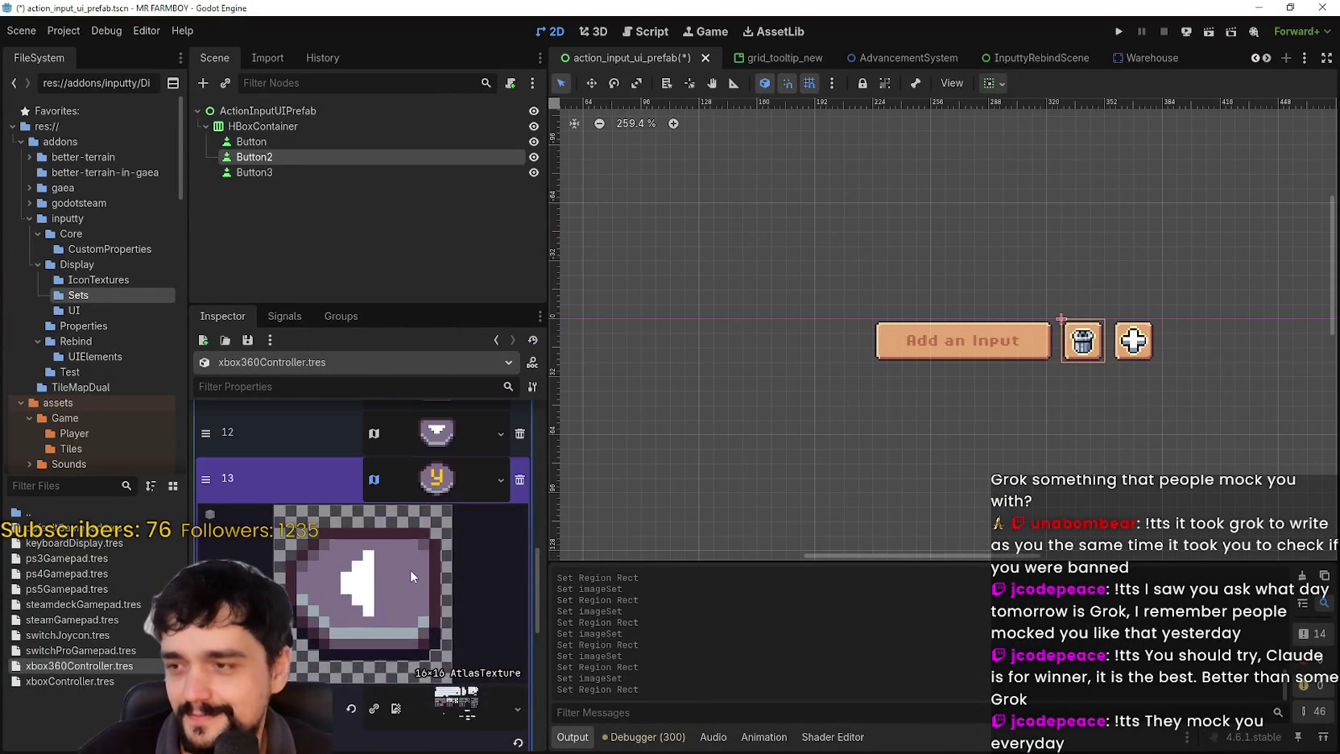
pyautogui.scroll(2, 409, 570)
# - Paste the atlas texture into entry 14 and frame the right-arrow glyph as its region
pyautogui.rightClick(455, 610)
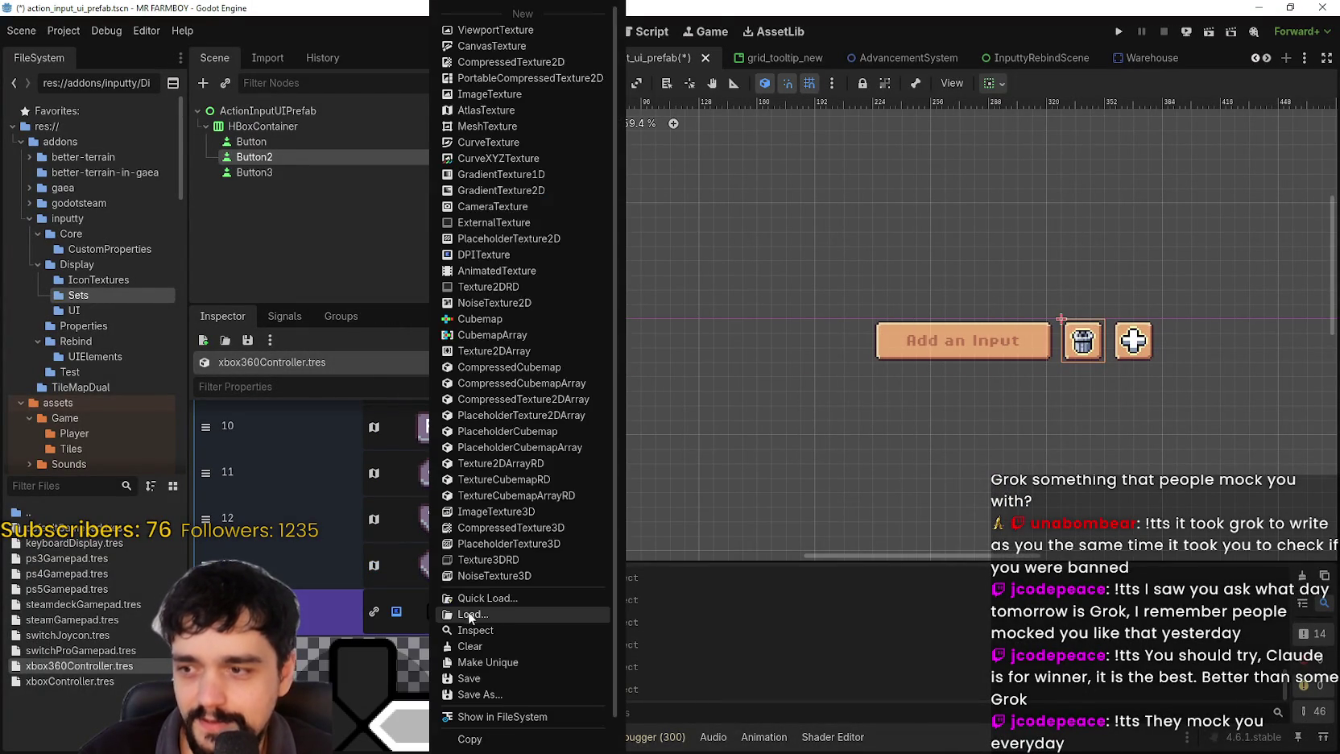
pyautogui.click(489, 721)
pyautogui.scroll(-3, 402, 644)
pyautogui.click(366, 725)
pyautogui.scroll(3, 644, 338)
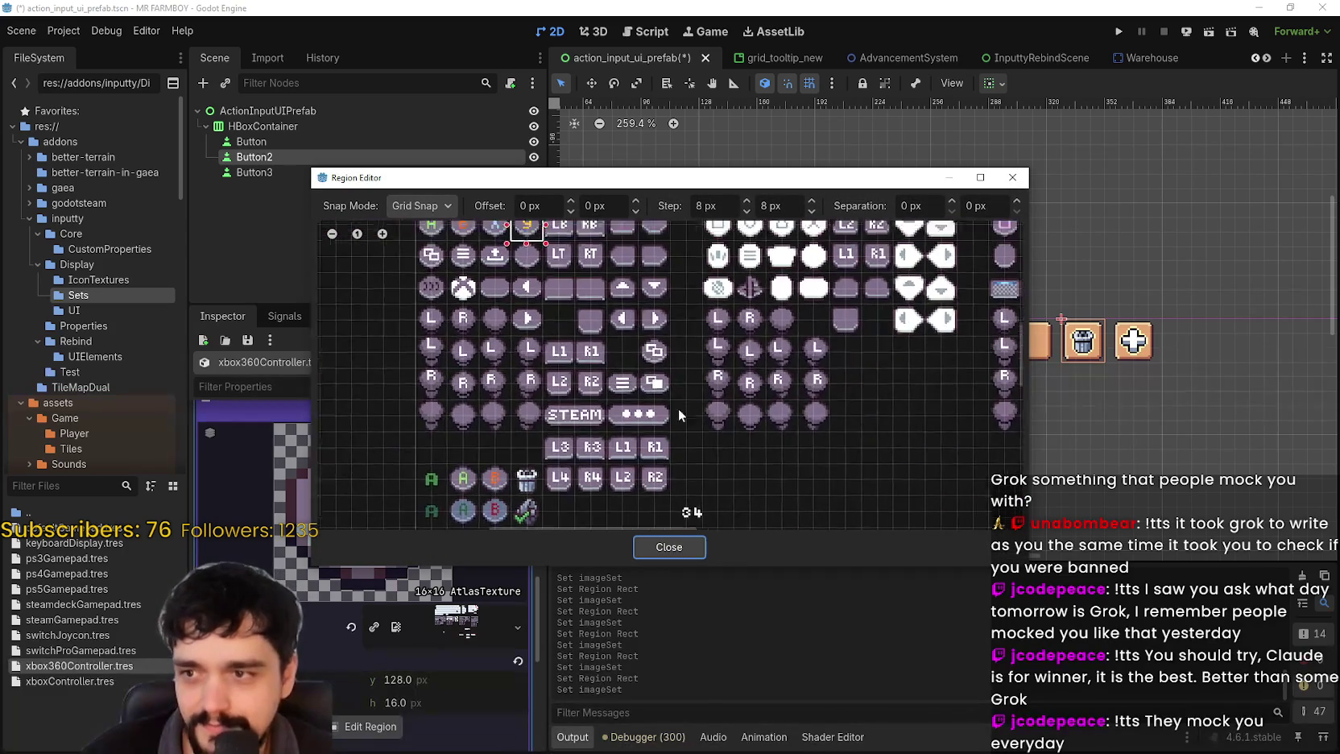
pyautogui.moveTo(665, 285); pyautogui.dragTo(630, 313)
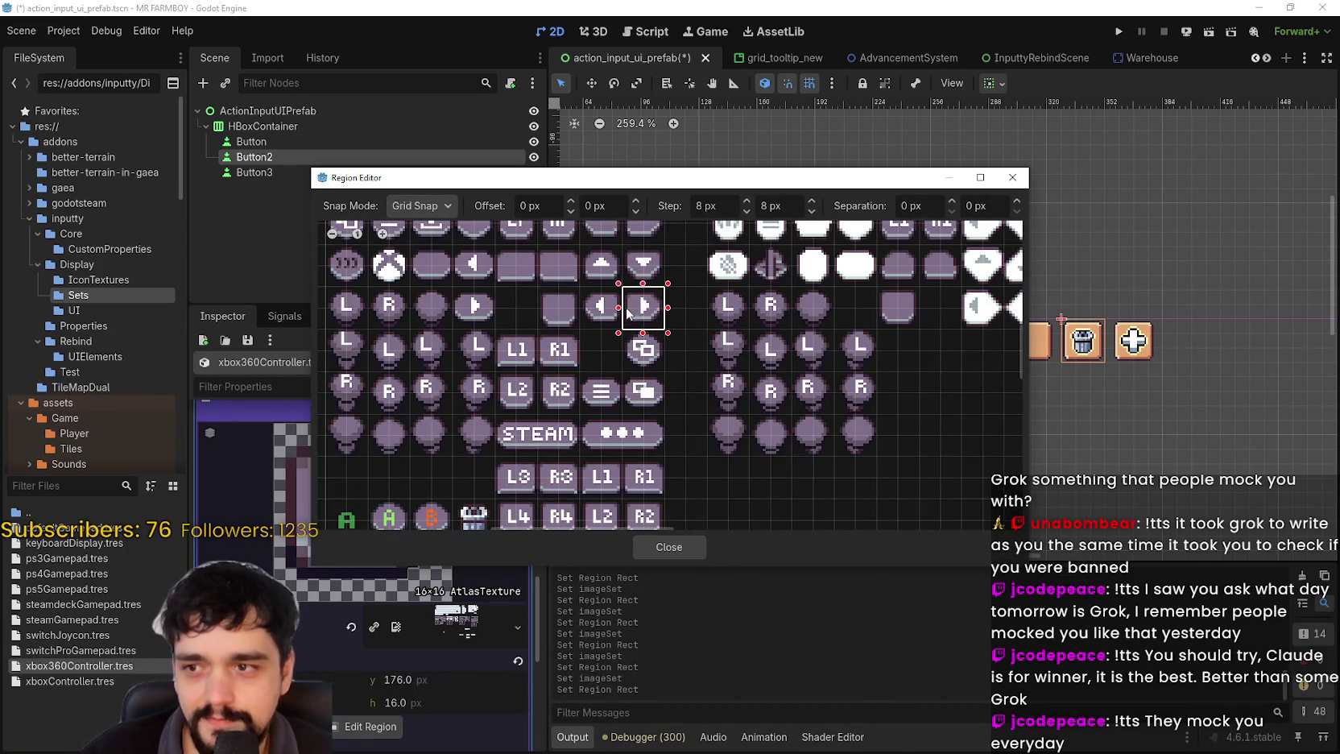
pyautogui.click(668, 548)
pyautogui.scroll(2, 476, 555)
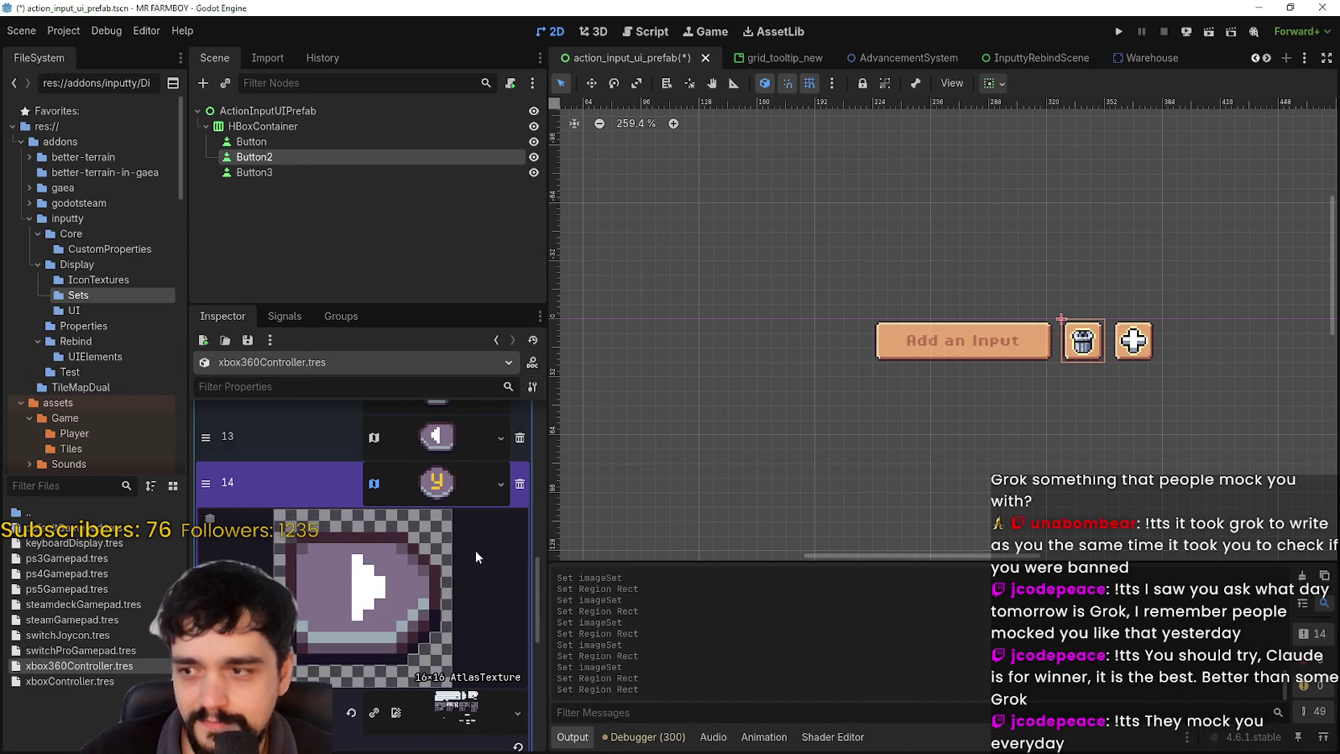
pyautogui.click(455, 493)
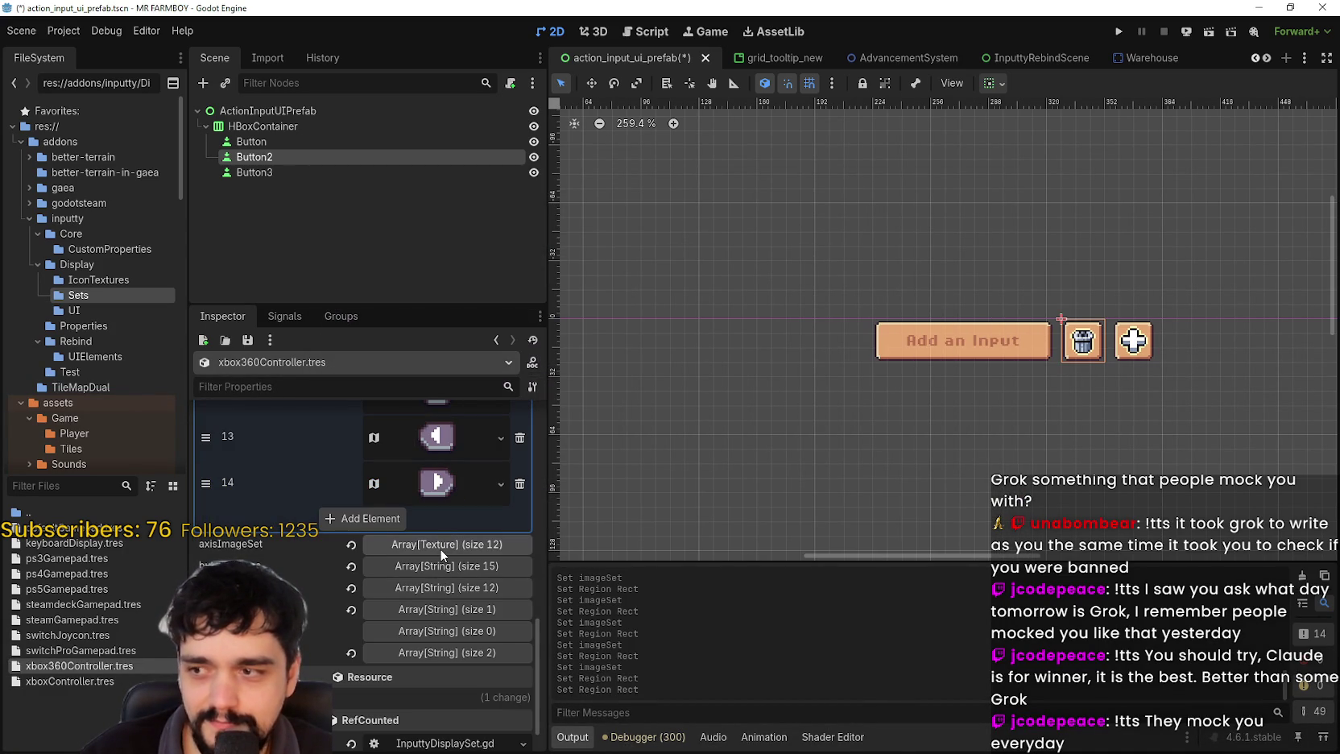
# - Save the changes and expand the axisImageSet list to show axis entry 0
pyautogui.hotkey('ctrl', 's')
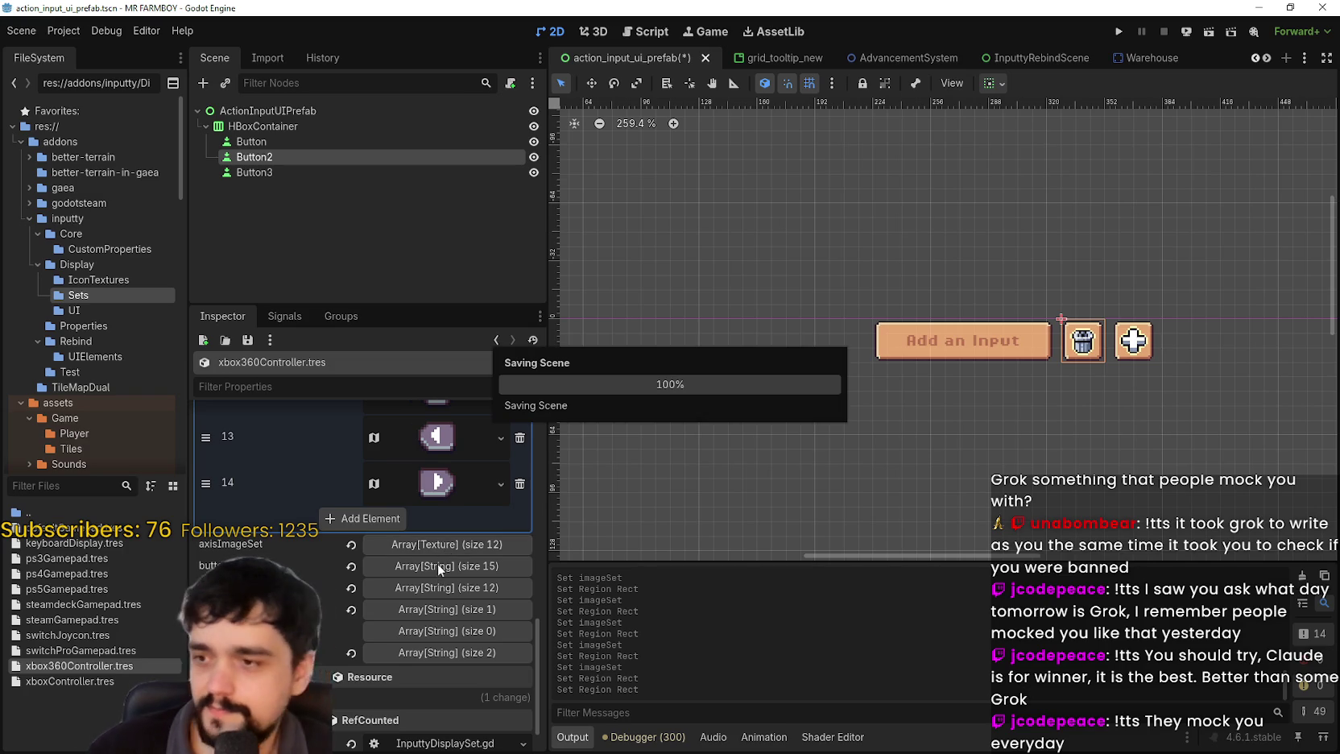
pyautogui.scroll(-4, 435, 546)
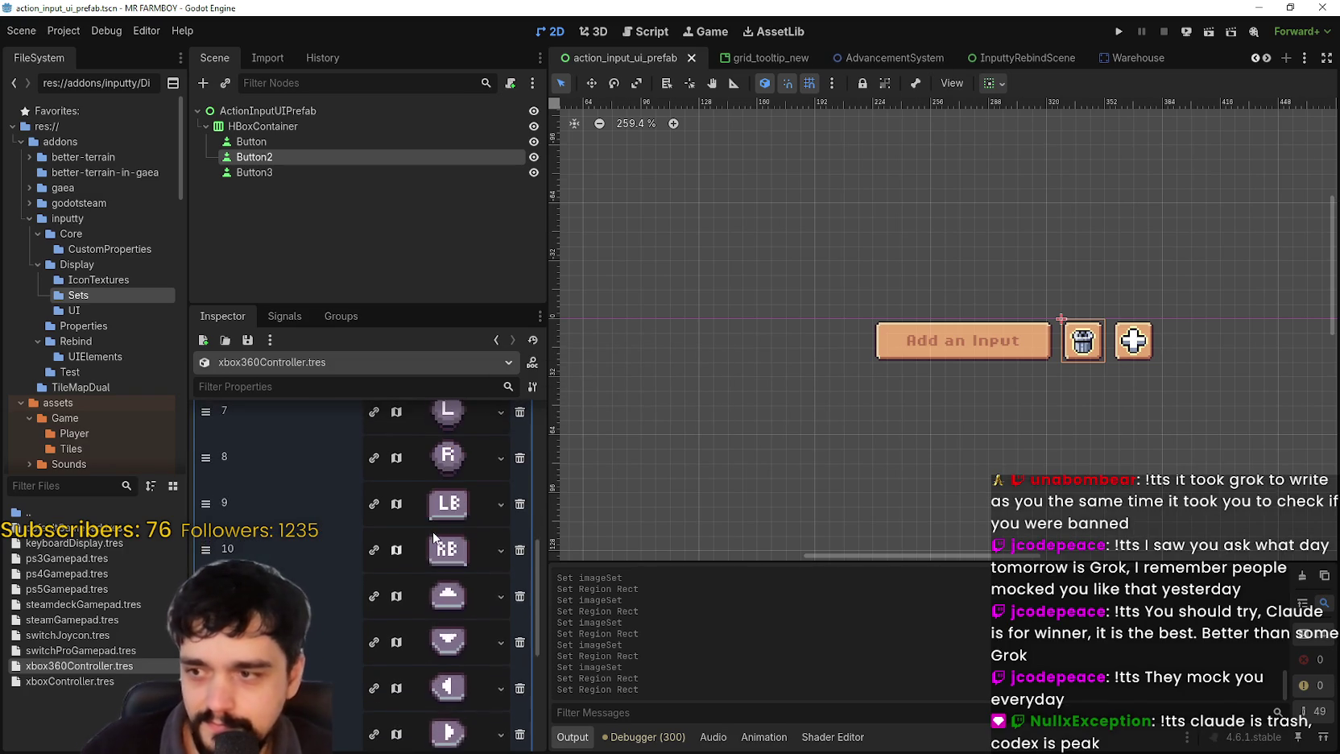
pyautogui.scroll(-2, 432, 530)
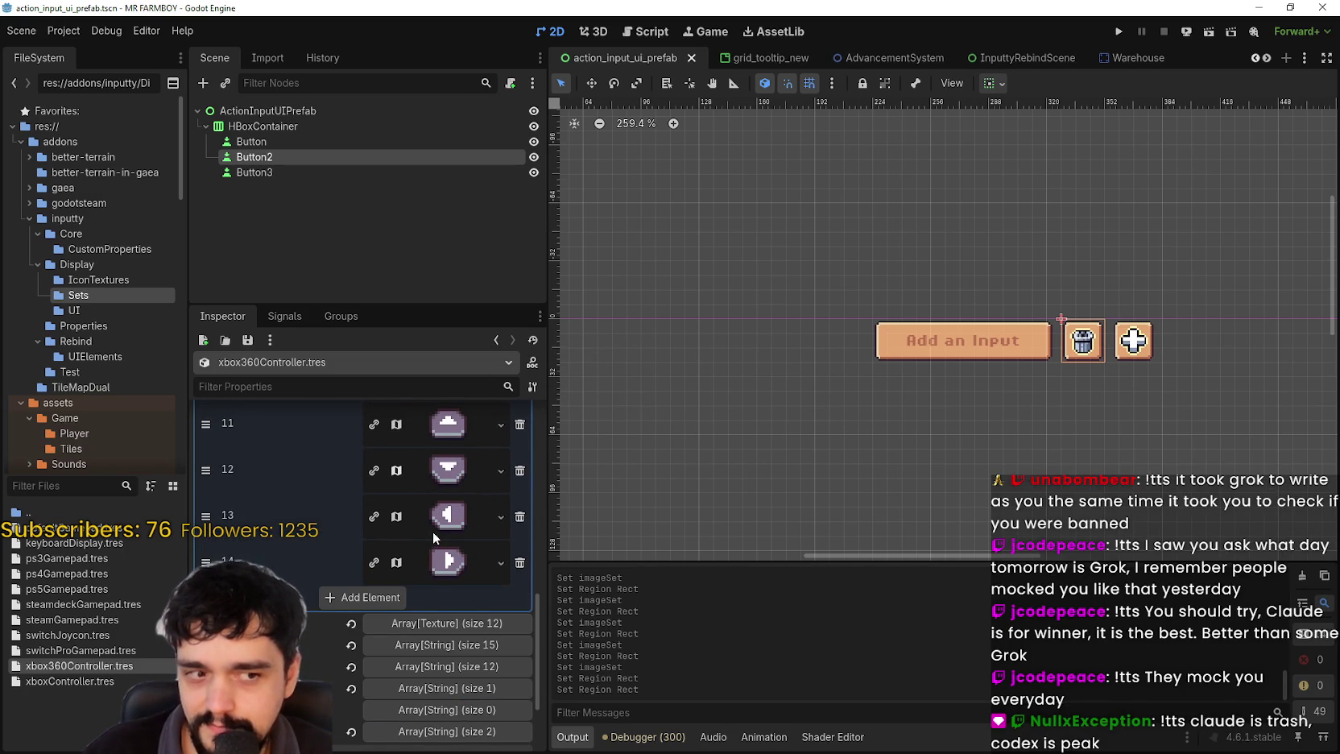
pyautogui.scroll(-1, 461, 602)
pyautogui.click(463, 581)
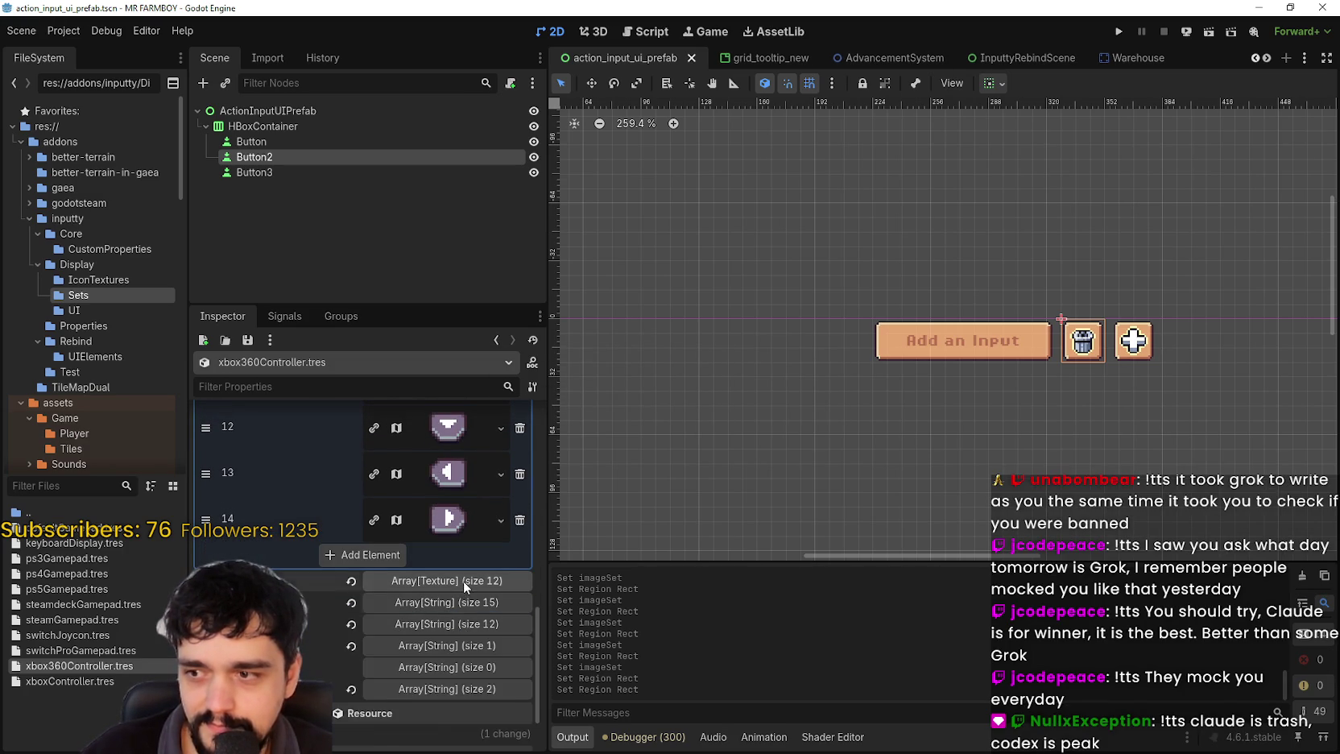
pyautogui.scroll(-4, 465, 578)
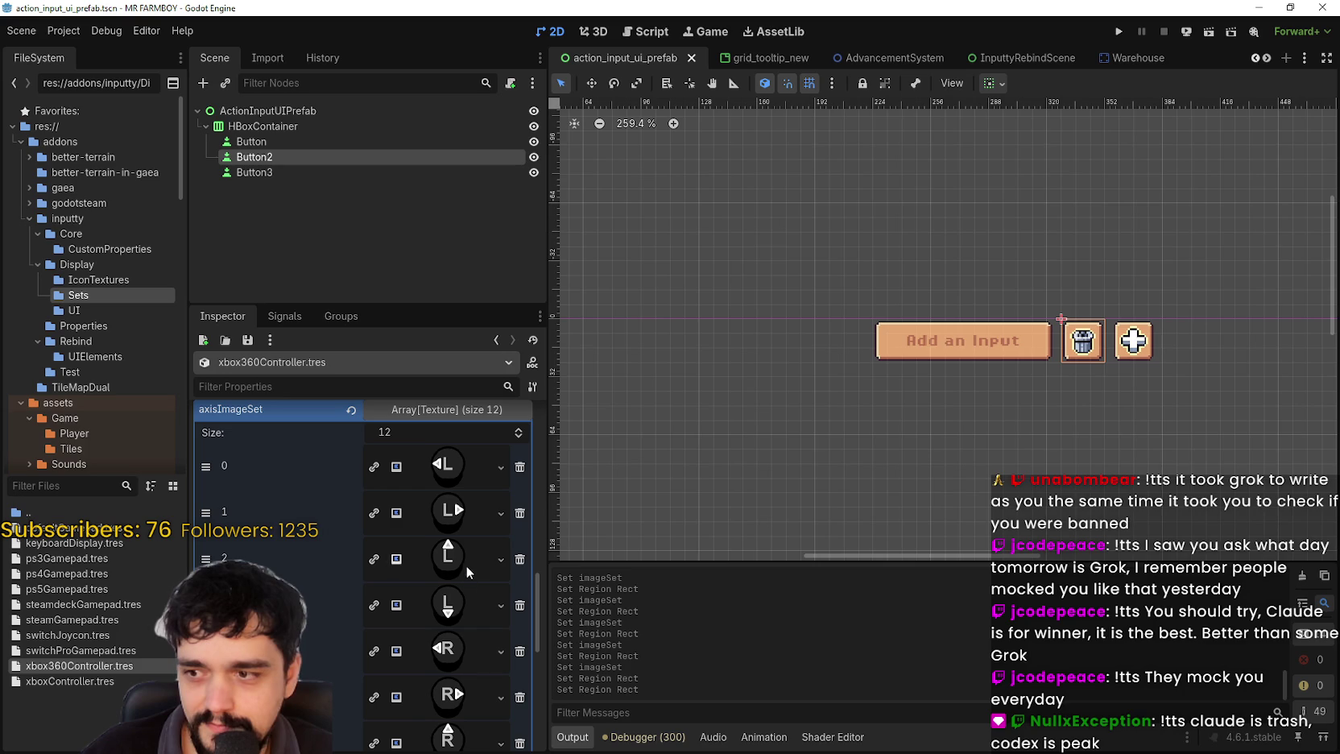
pyautogui.click(450, 477)
pyautogui.scroll(3, 448, 478)
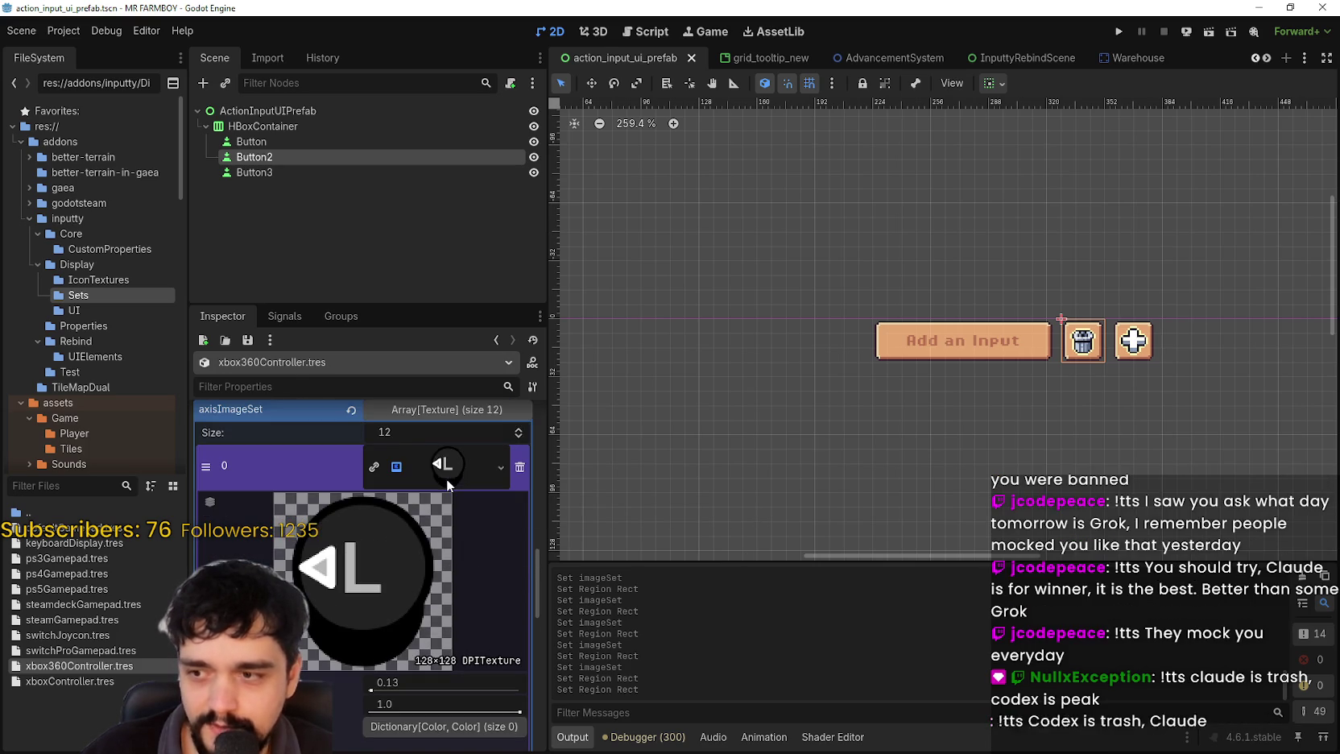
# - Paste the atlas texture into axis entry 0 and frame the L stick glyph
pyautogui.rightClick(435, 463)
pyautogui.scroll(-1, 443, 499)
pyautogui.click(461, 724)
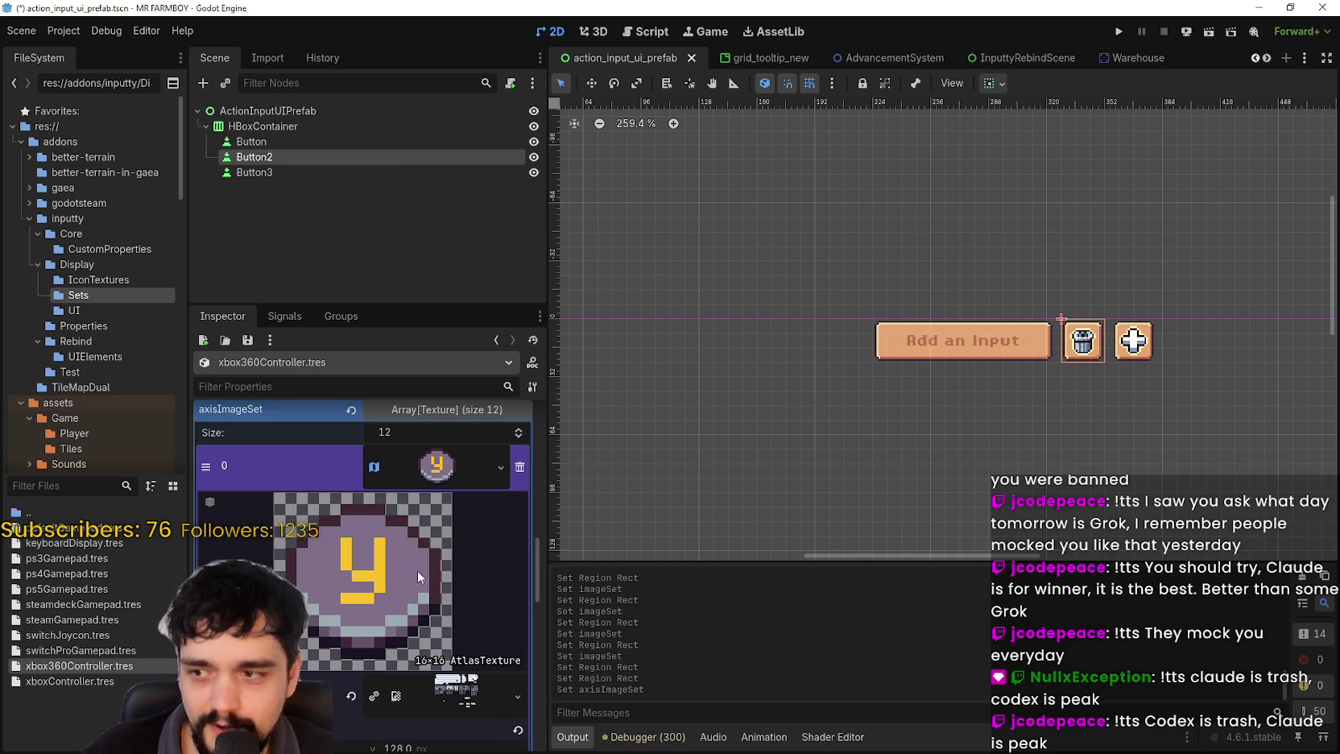
pyautogui.scroll(-3, 395, 693)
pyautogui.click(359, 629)
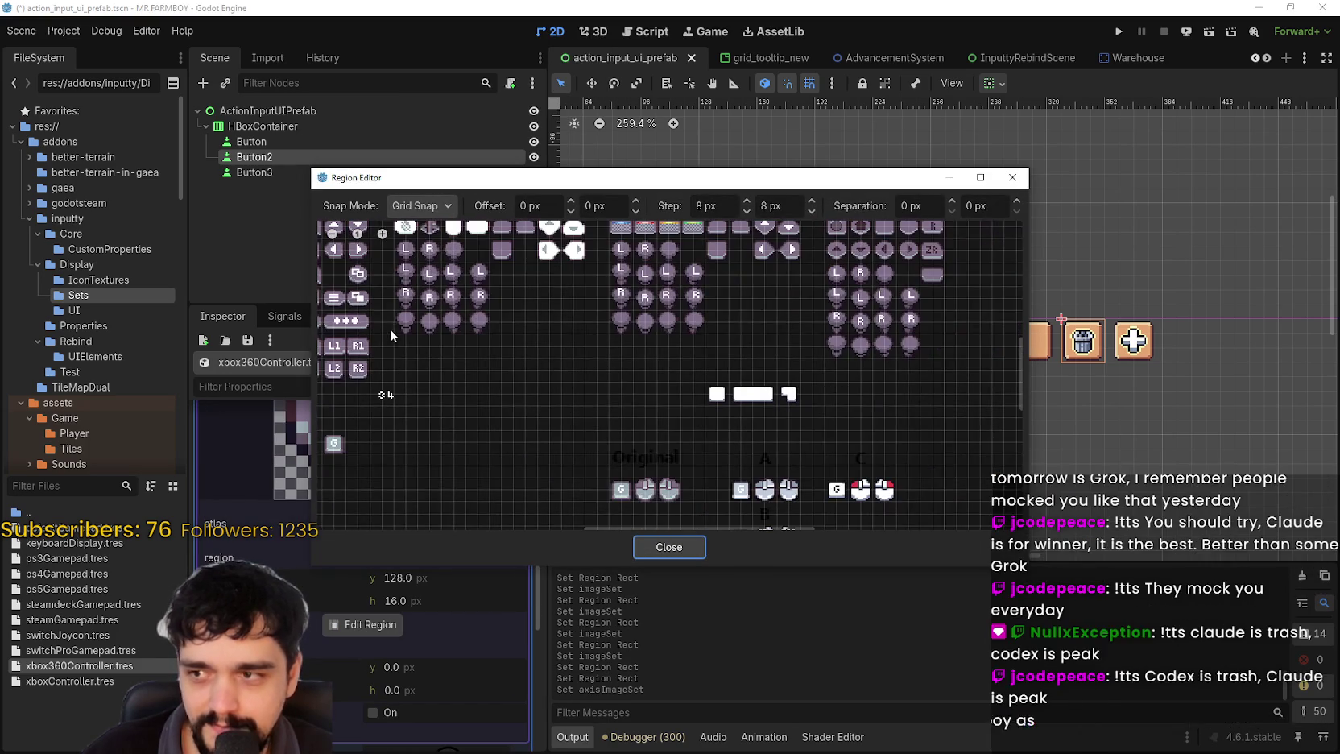
pyautogui.scroll(3, 714, 455)
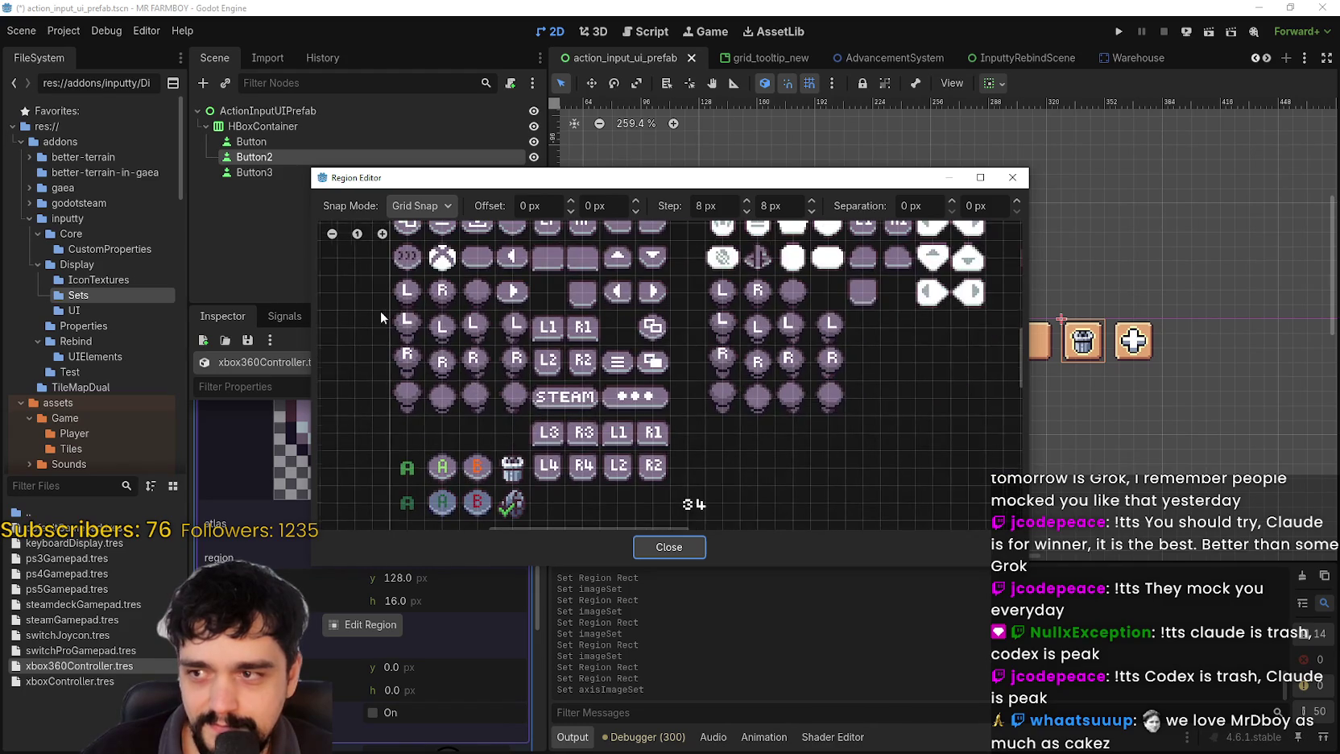
pyautogui.scroll(5, 385, 313)
pyautogui.scroll(-4, 481, 454)
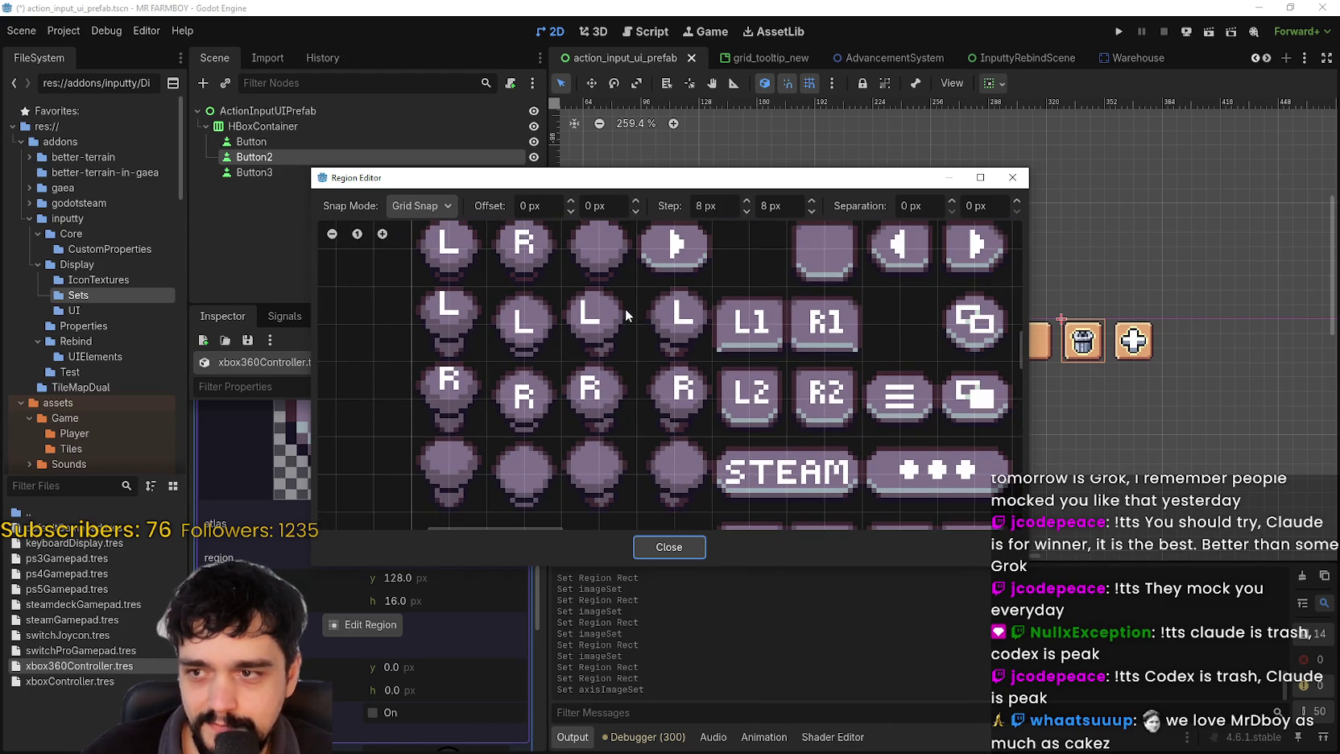
pyautogui.moveTo(636, 283); pyautogui.dragTo(561, 361)
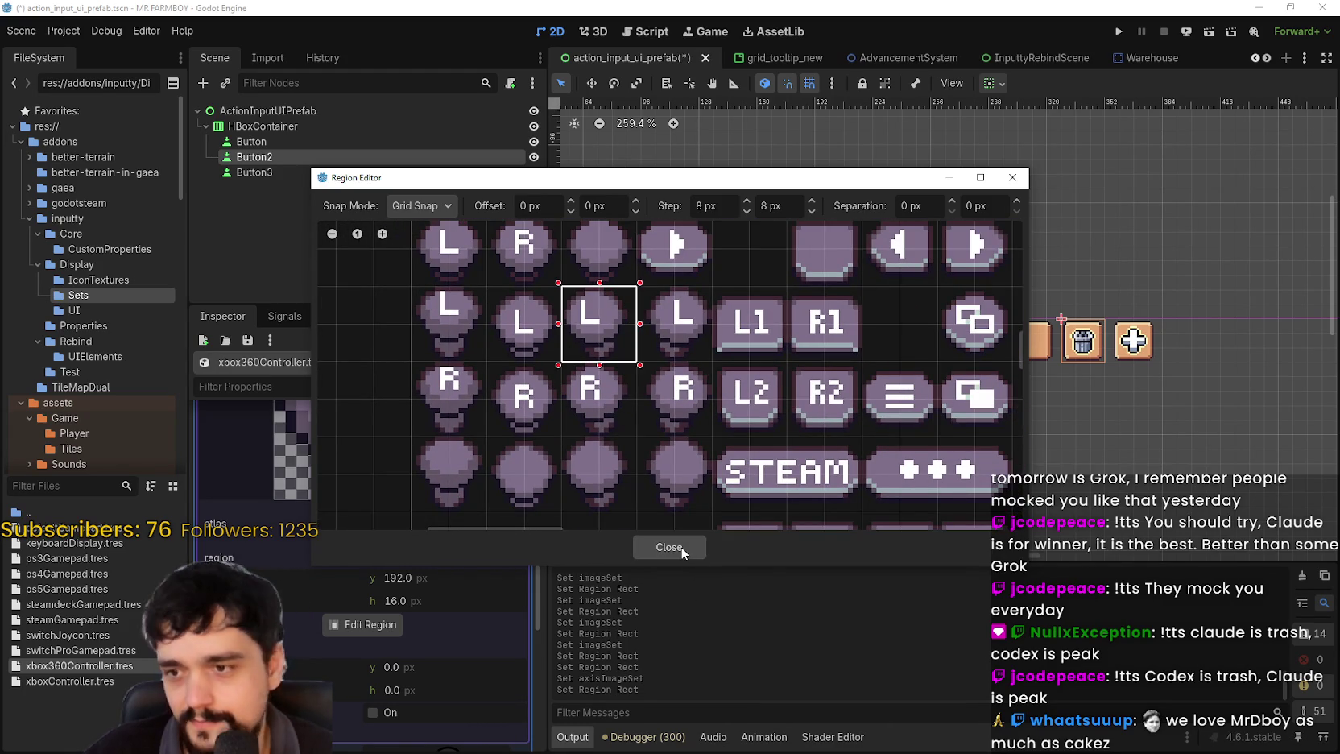
pyautogui.click(682, 550)
pyautogui.click(435, 429)
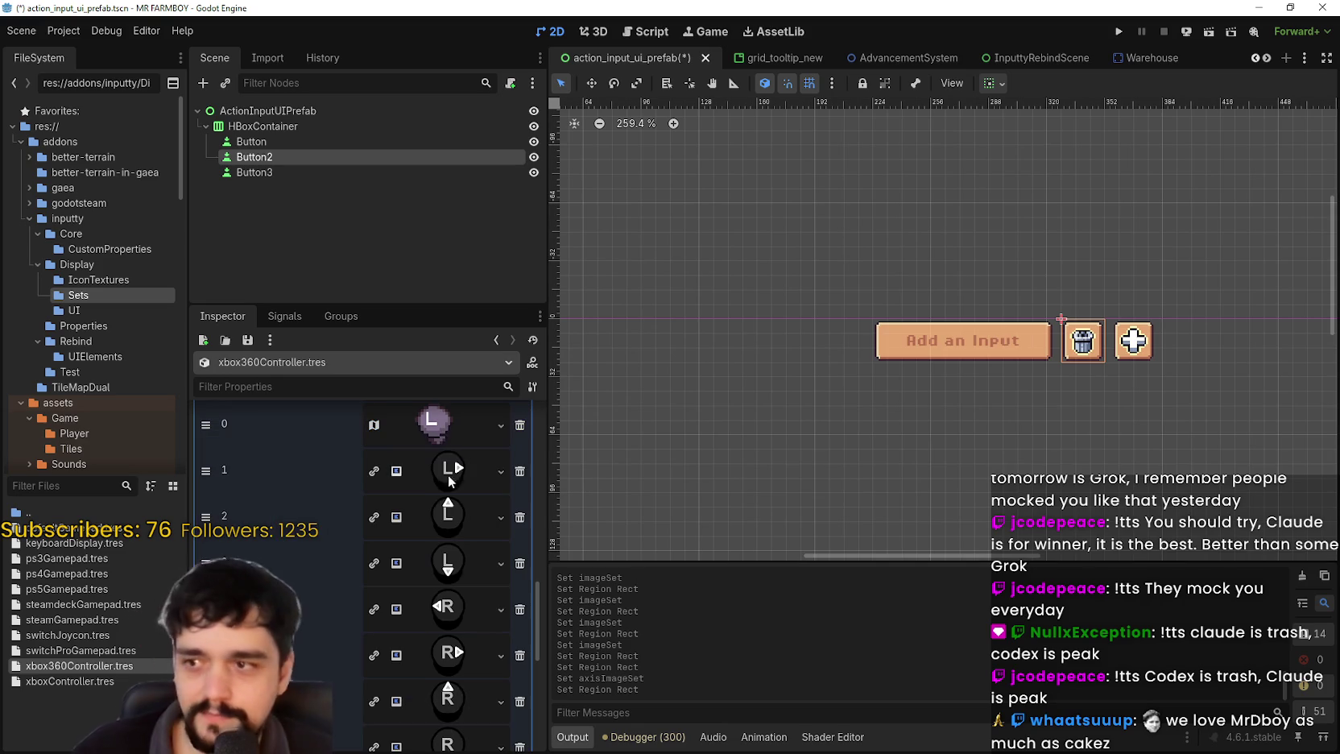
# - Paste the atlas texture into axis entry 1 and frame the L stick glyph
pyautogui.rightClick(455, 468)
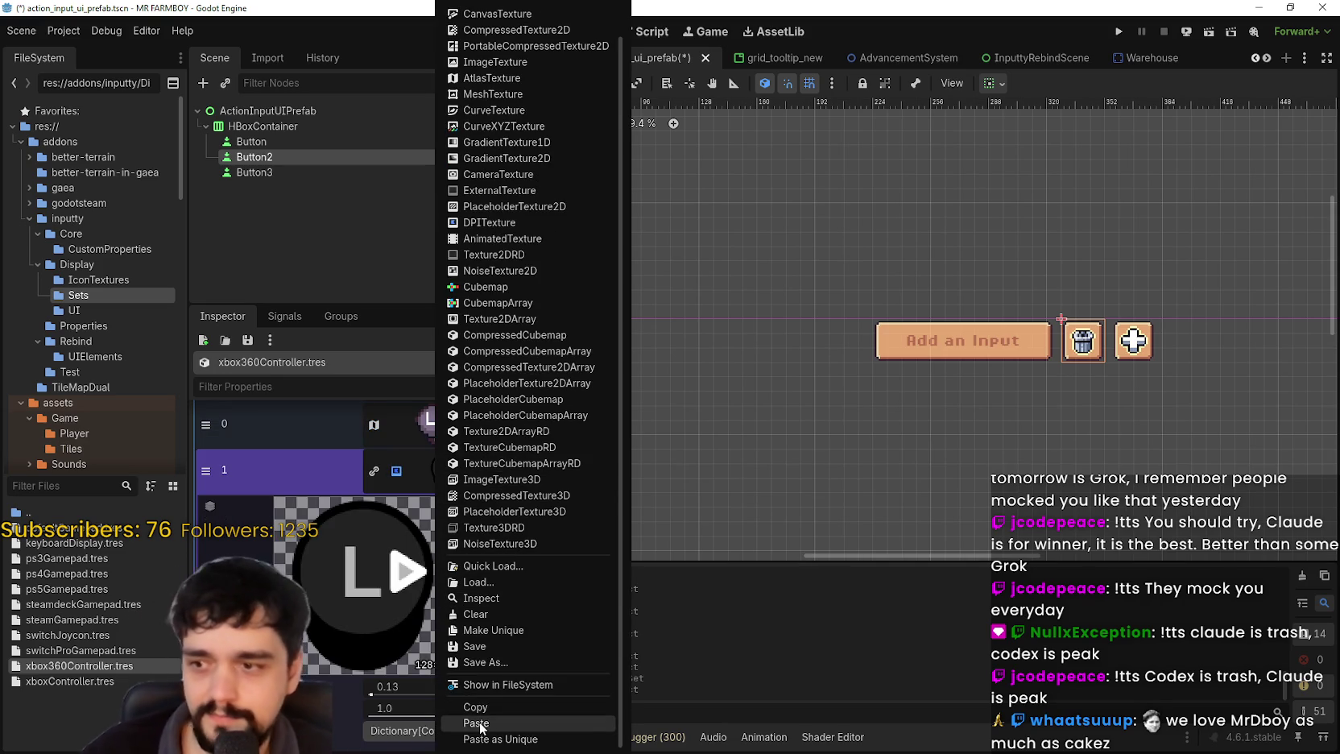
pyautogui.click(423, 667)
pyautogui.click(414, 668)
pyautogui.click(370, 628)
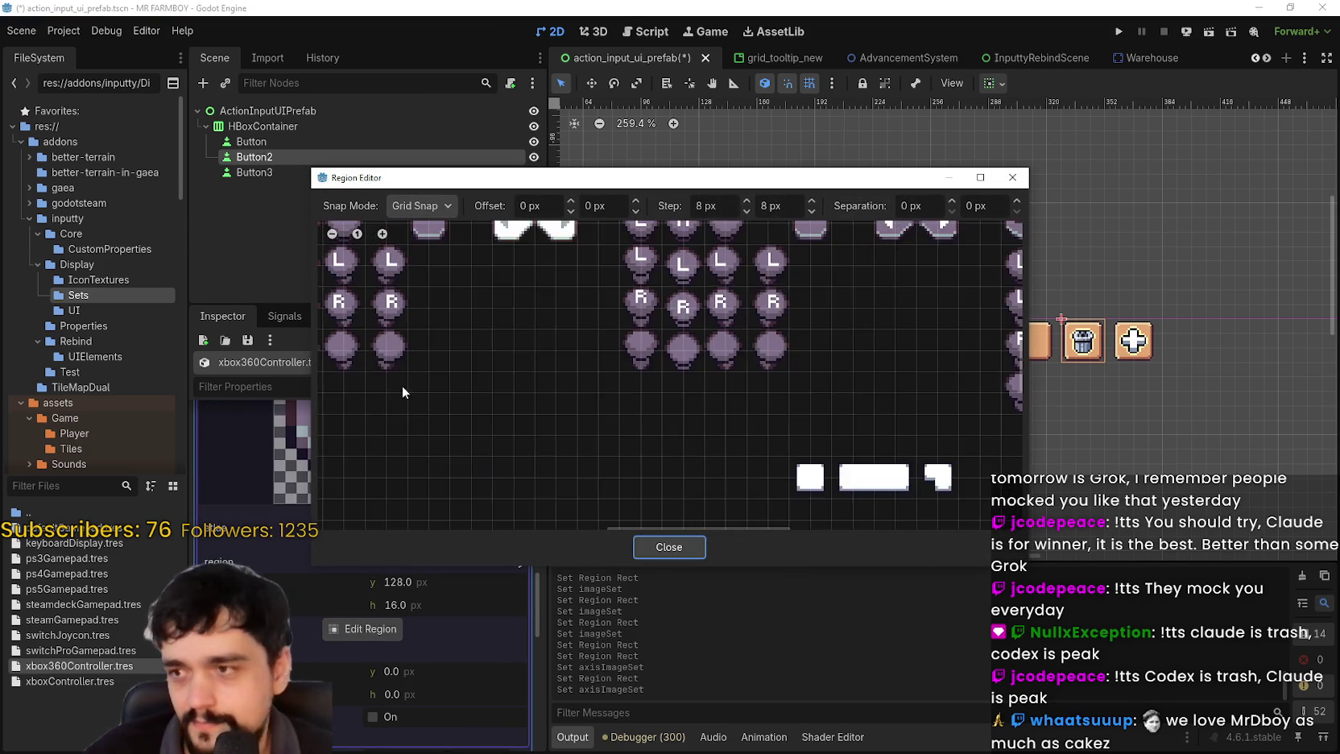
pyautogui.hscroll(-5, 492, 408)
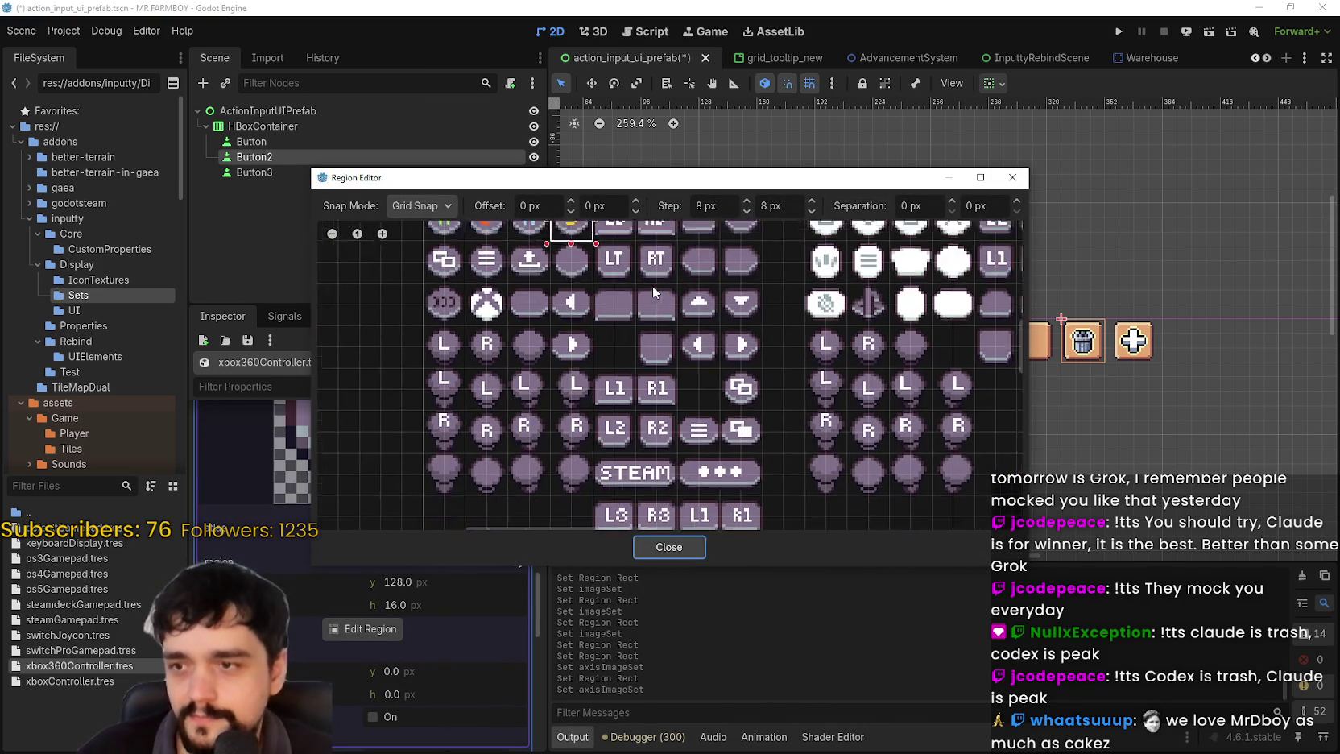
pyautogui.moveTo(562, 341); pyautogui.dragTo(596, 388)
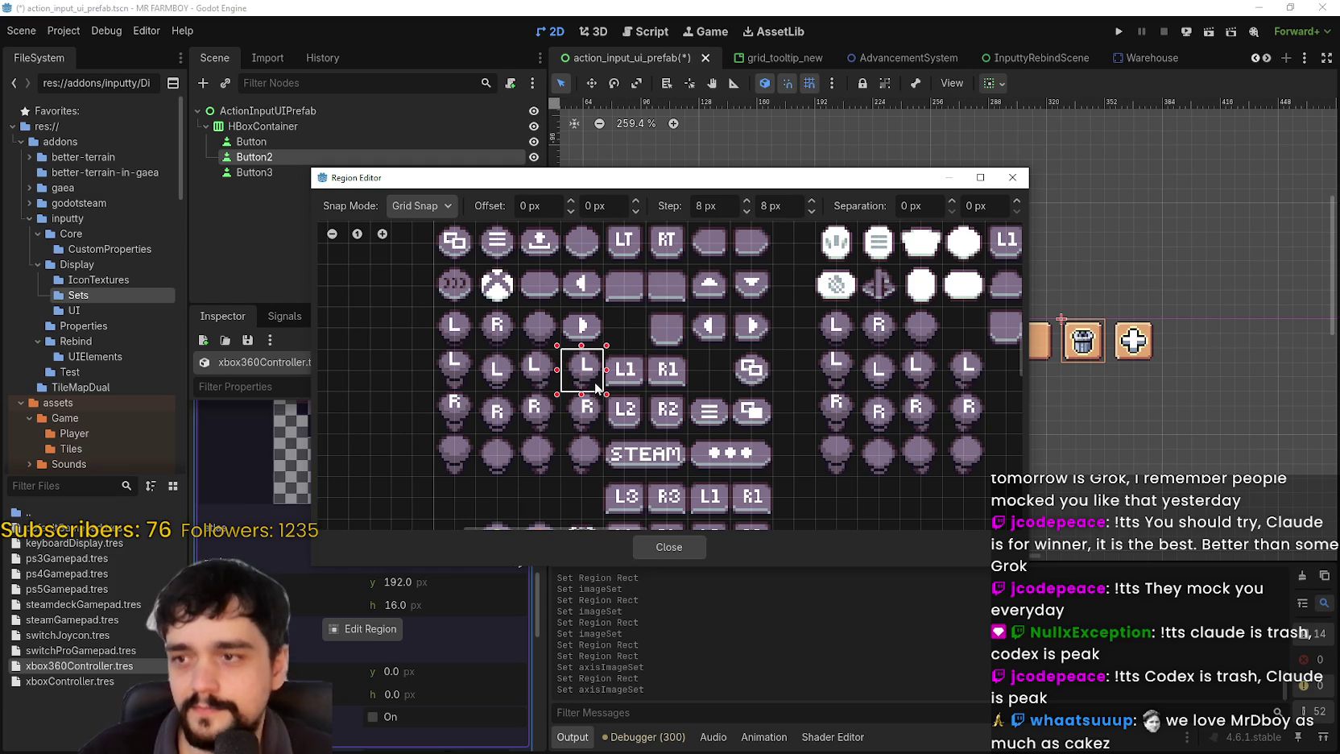
pyautogui.click(666, 547)
pyautogui.click(388, 540)
# - Paste the atlas texture into axis entry 2 and frame the L stick glyph
pyautogui.scroll(-2, 427, 515)
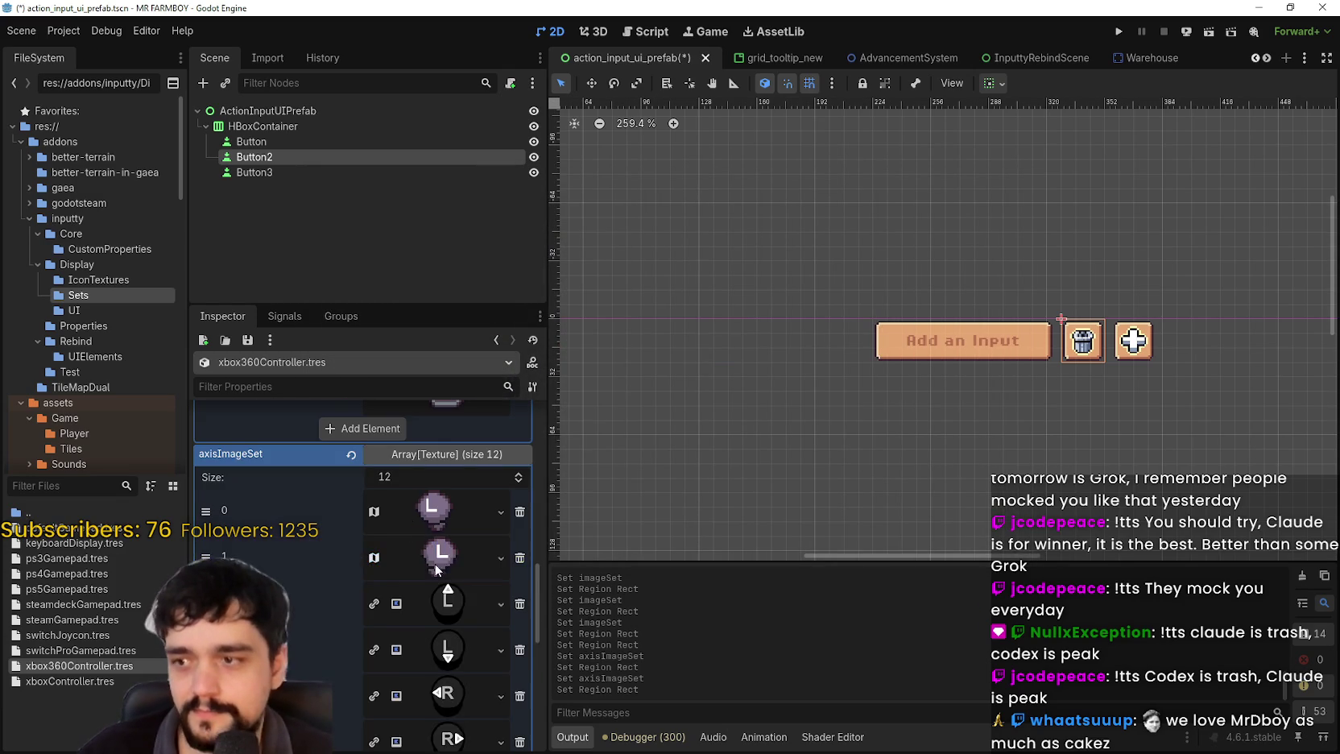
pyautogui.rightClick(441, 483)
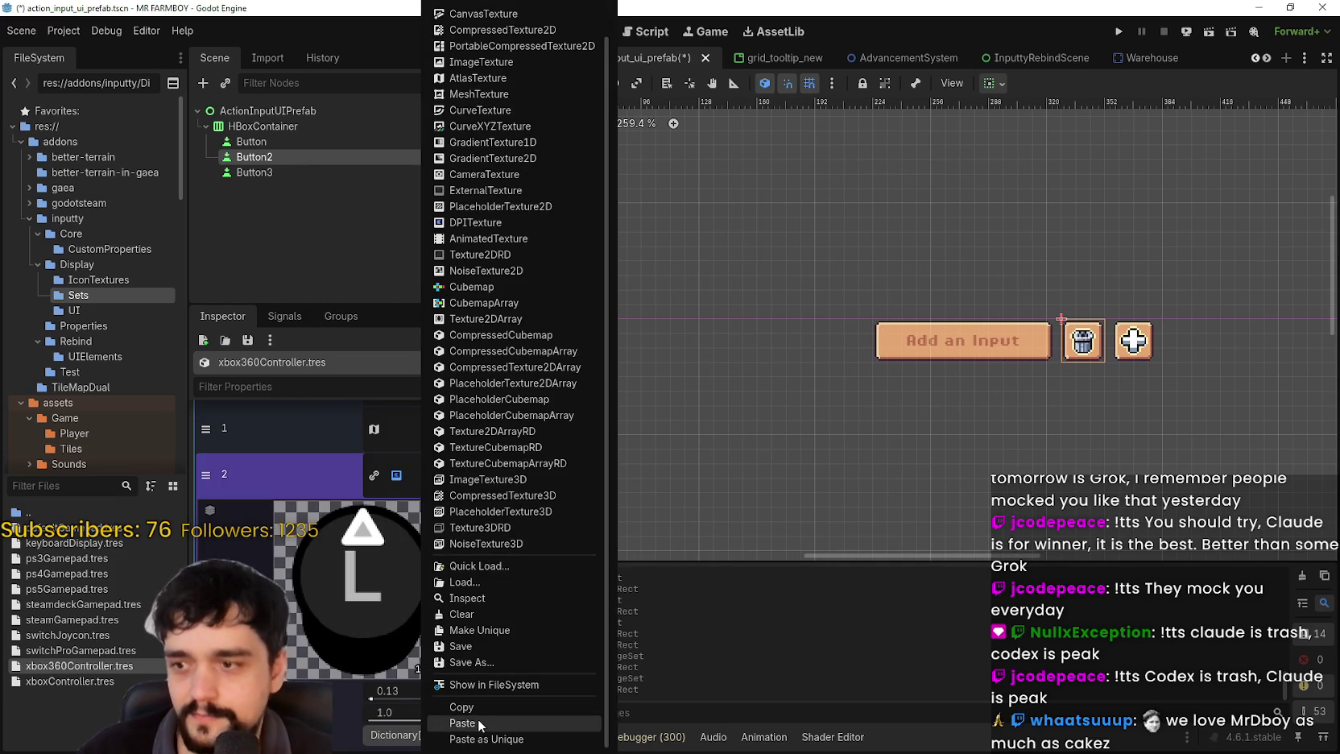
pyautogui.click(452, 720)
pyautogui.scroll(-4, 406, 617)
pyautogui.click(367, 675)
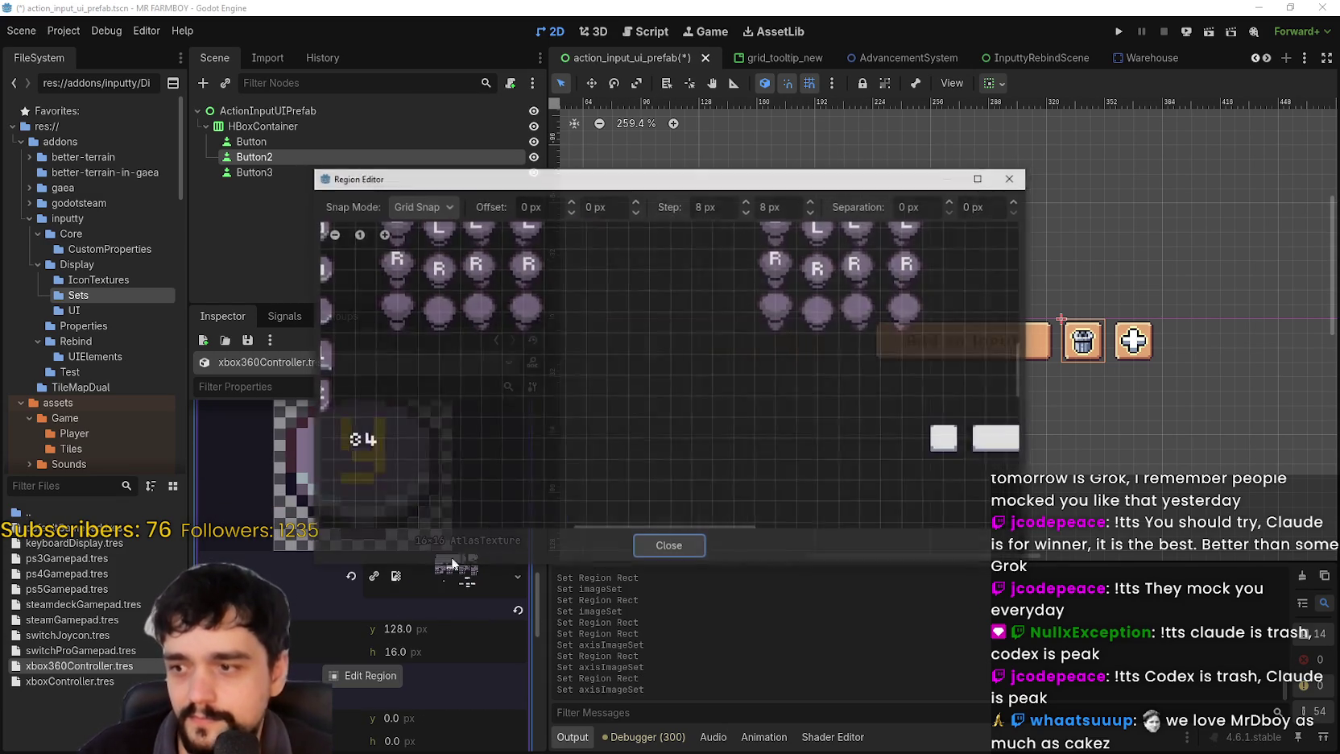
pyautogui.scroll(4, 507, 385)
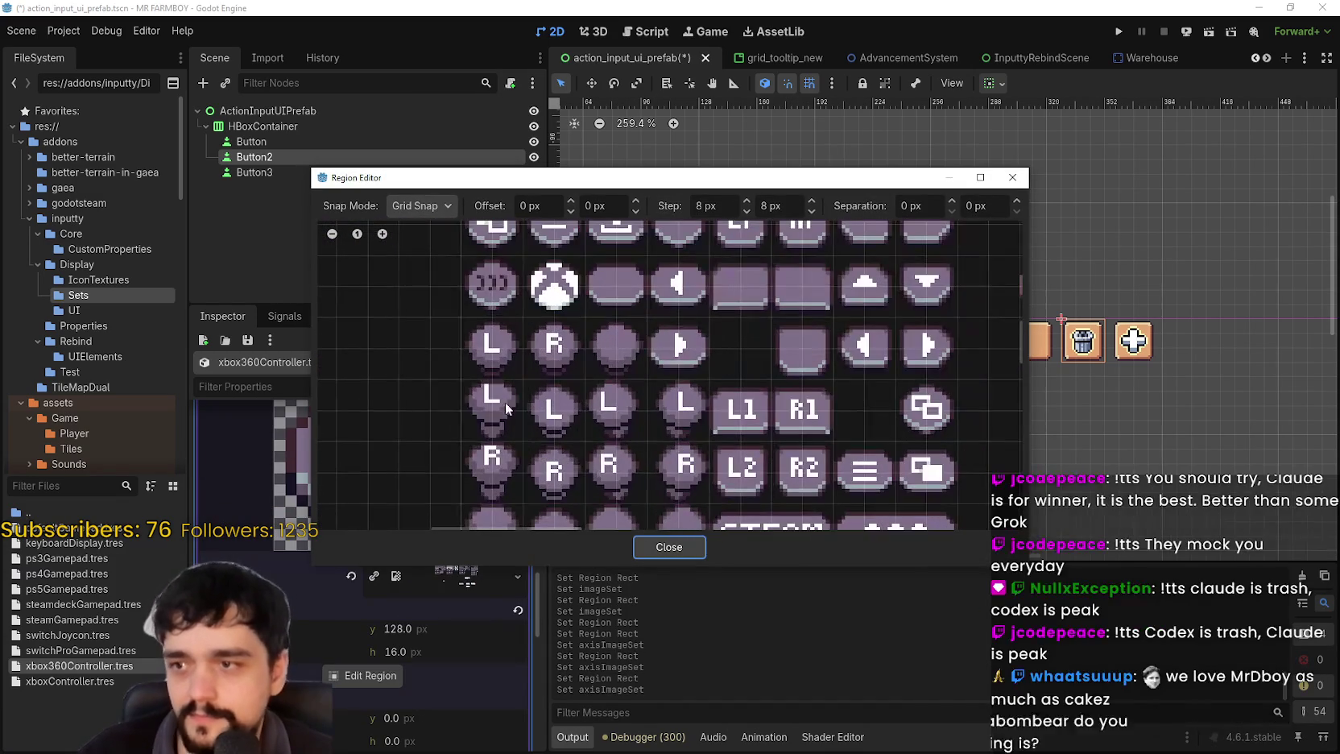
pyautogui.moveTo(493, 441); pyautogui.dragTo(526, 387)
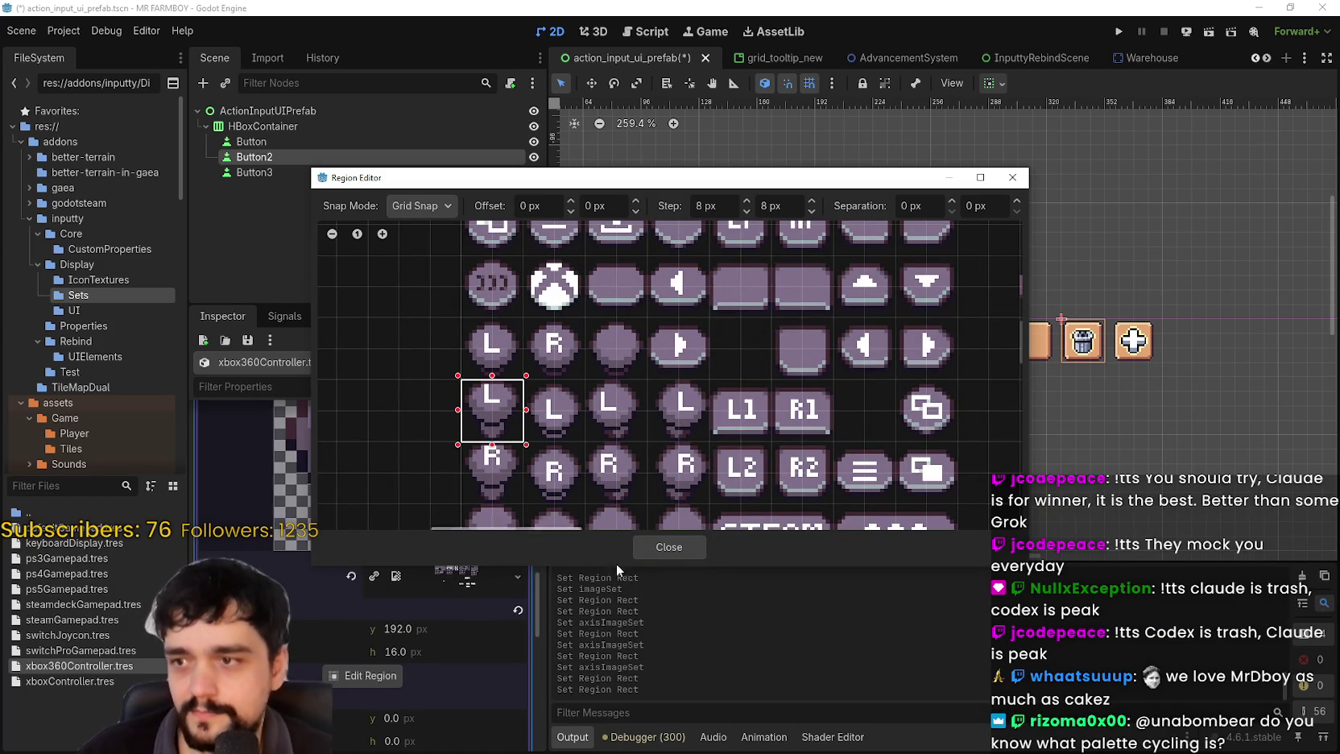
pyautogui.click(665, 544)
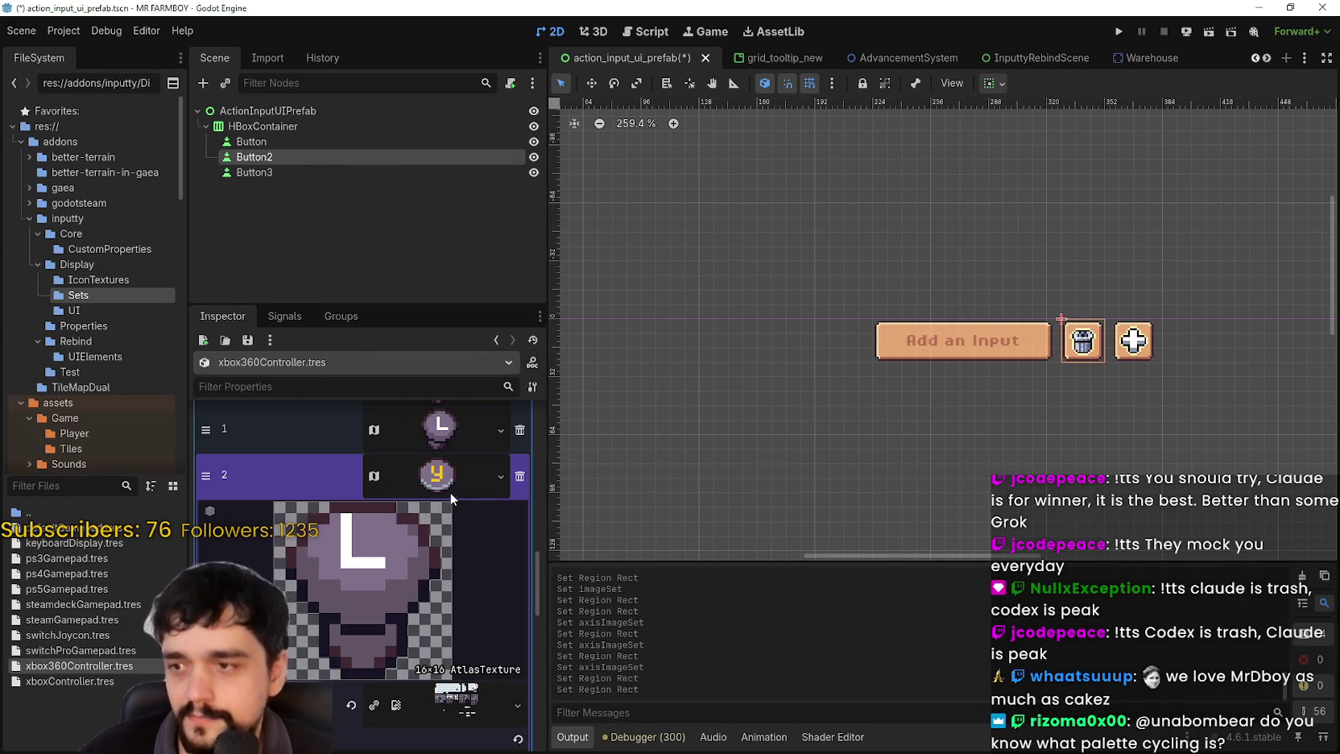
pyautogui.click(450, 494)
pyautogui.click(458, 533)
# - Paste the copied atlas texture into entry 3 and set its region to the pixel L glyph
pyautogui.rightClick(441, 528)
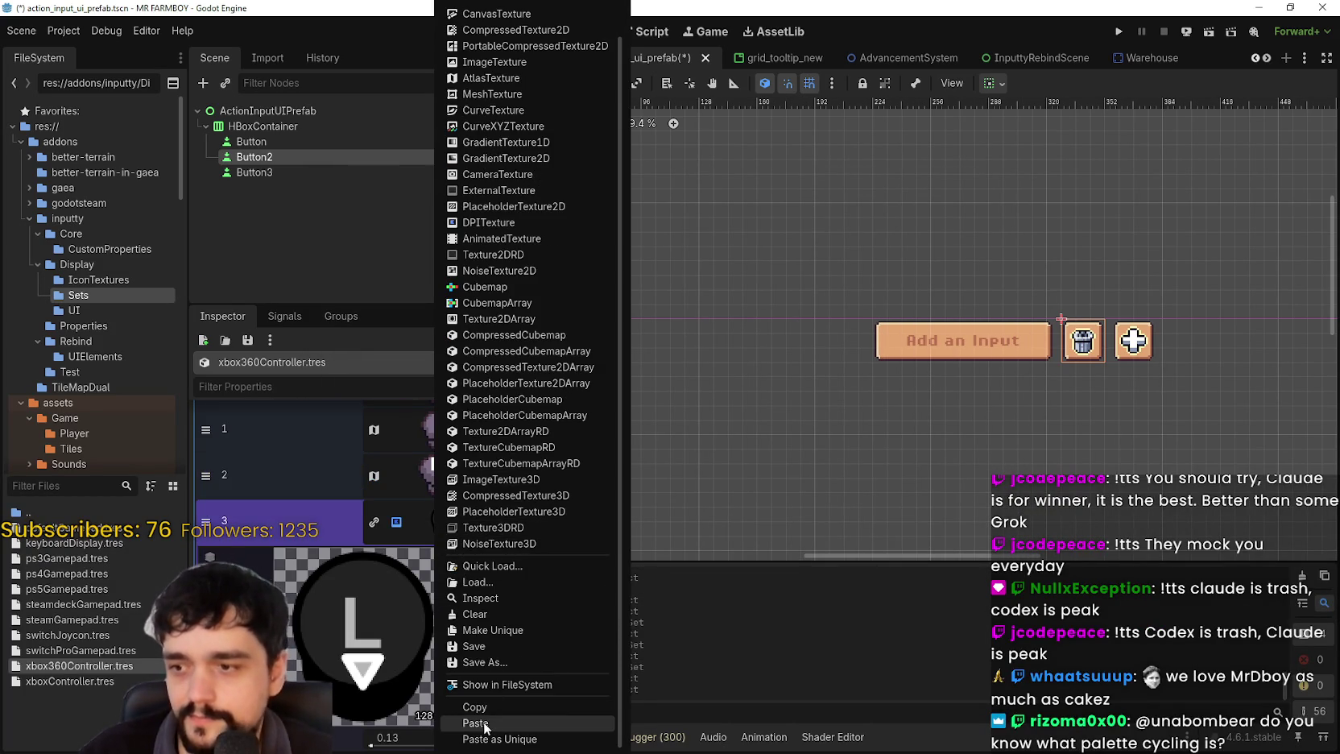
pyautogui.click(475, 723)
pyautogui.scroll(-3, 354, 681)
pyautogui.click(368, 720)
pyautogui.scroll(-2, 432, 403)
pyautogui.scroll(2, 510, 375)
pyautogui.scroll(1, 510, 375)
pyautogui.moveTo(533, 343); pyautogui.dragTo(586, 398)
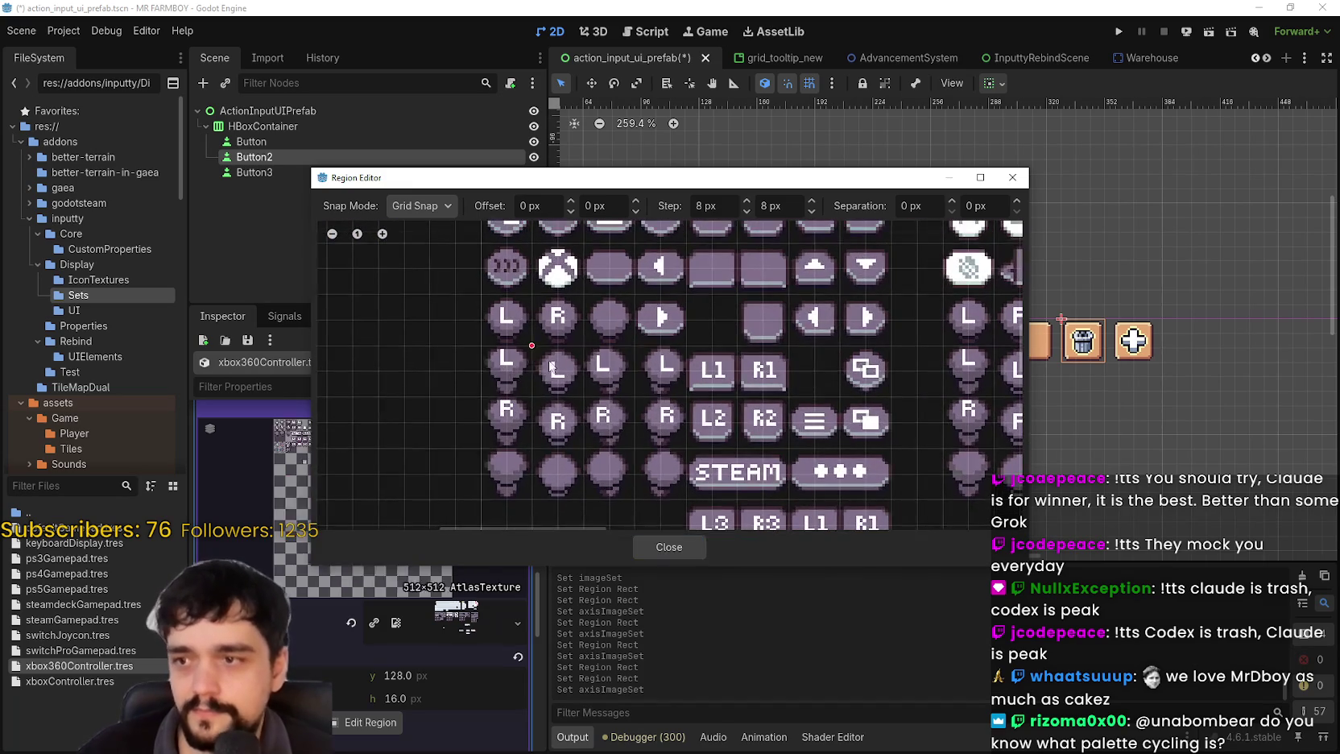
pyautogui.click(669, 547)
pyautogui.scroll(5, 455, 538)
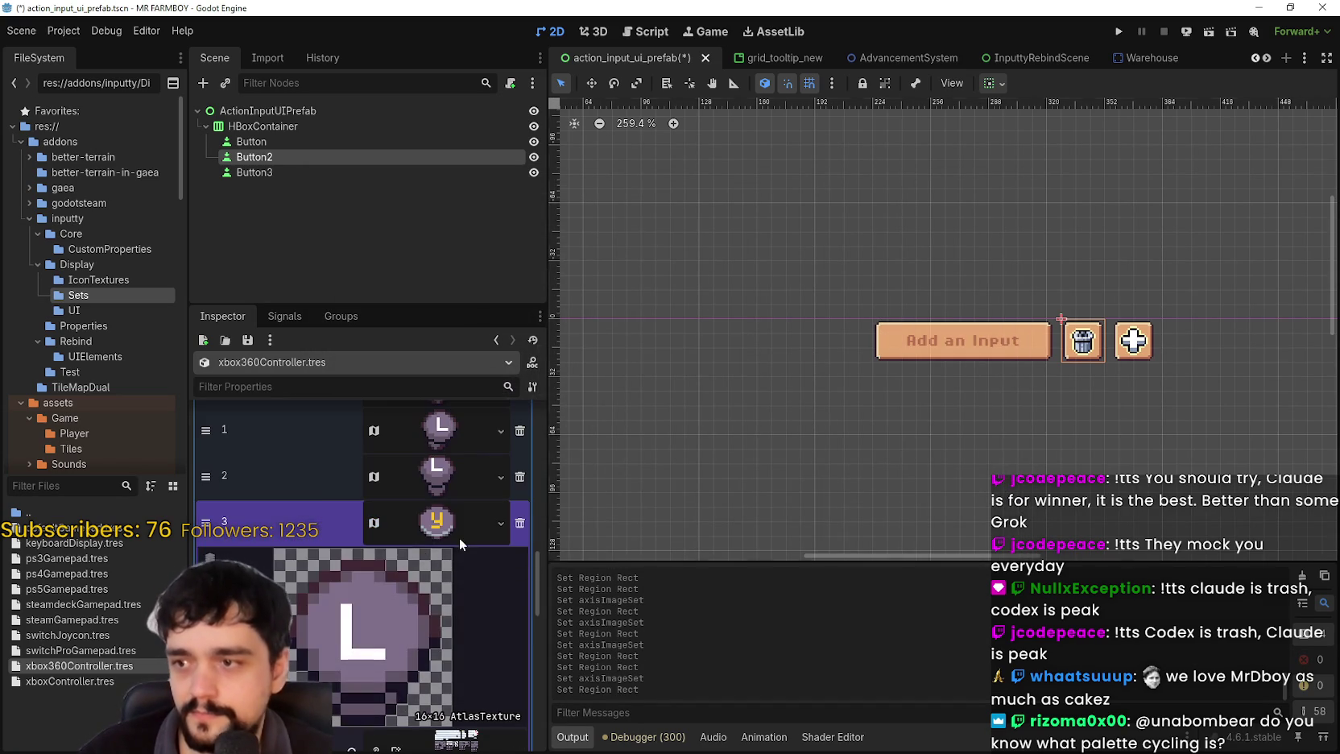
pyautogui.moveTo(455, 564)
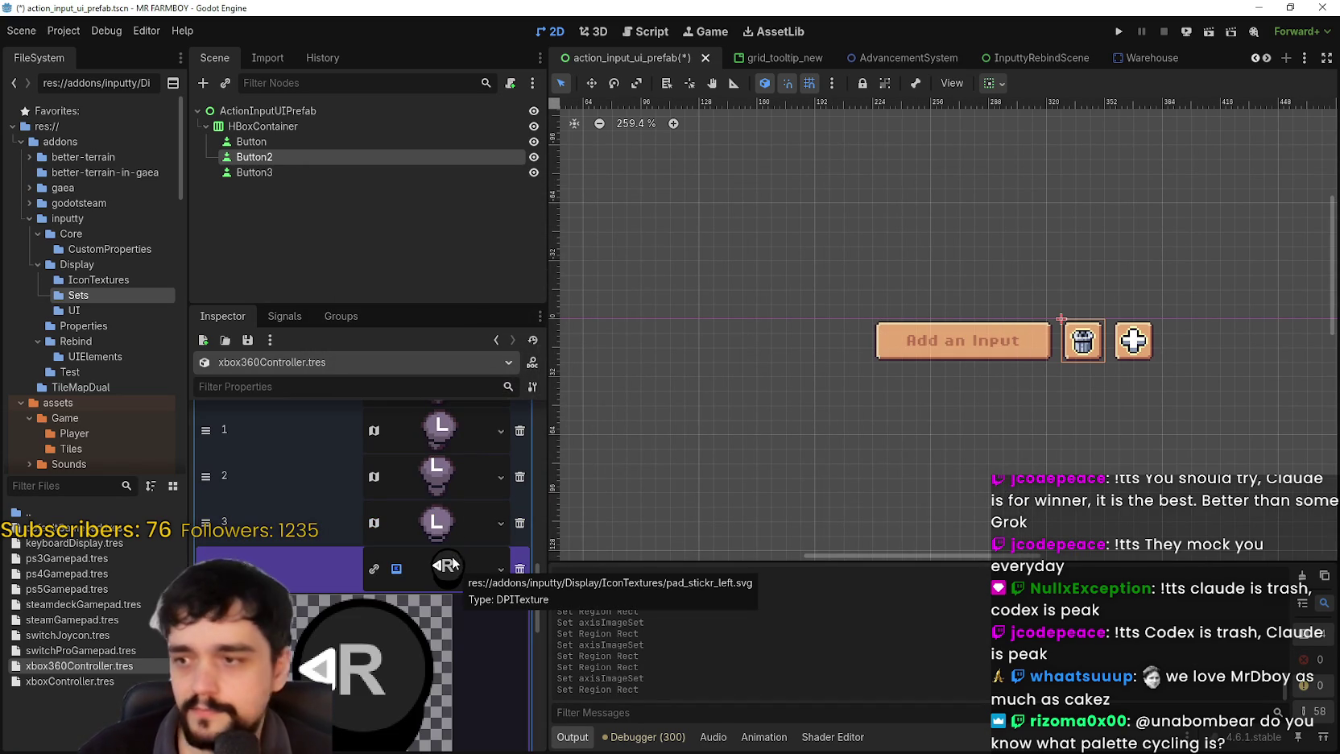
# - Paste the atlas texture into entry 4 and frame the 16x16 R glyph as its region
pyautogui.scroll(-5, 439, 563)
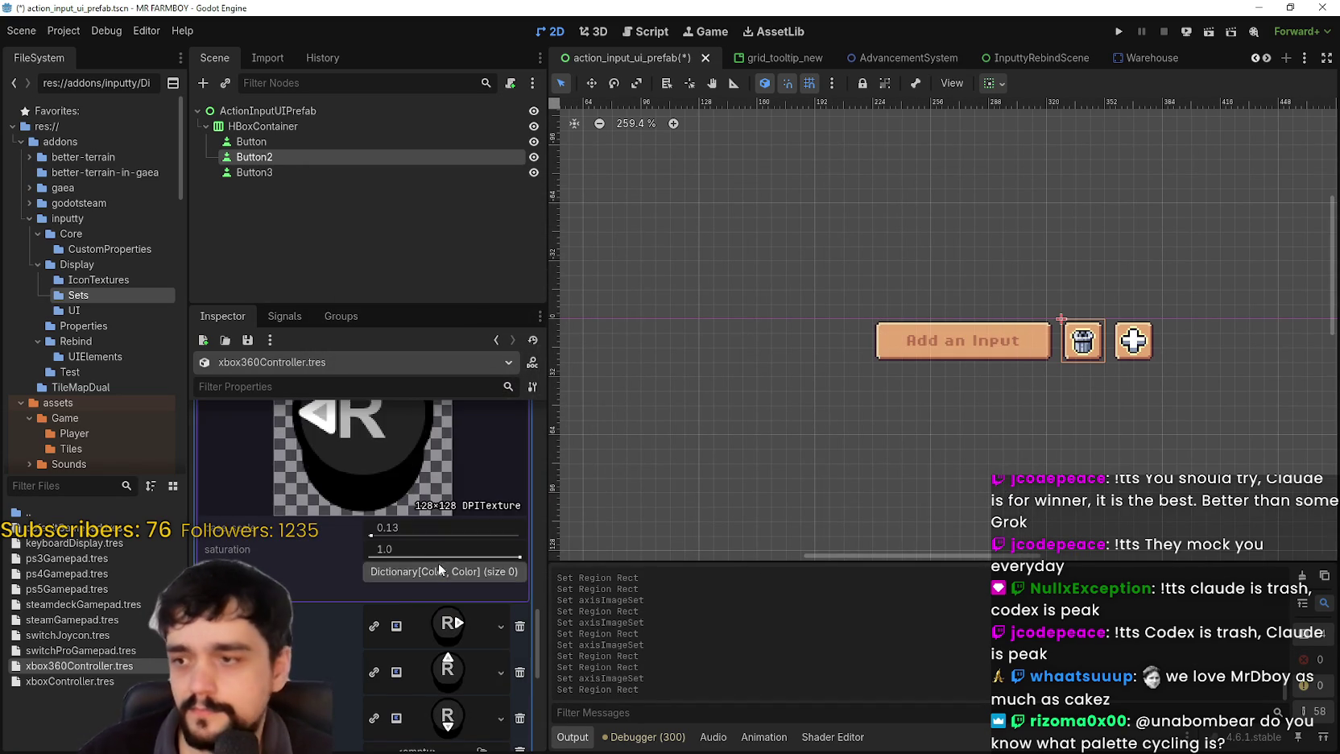
pyautogui.scroll(1, 436, 563)
pyautogui.scroll(1, 439, 546)
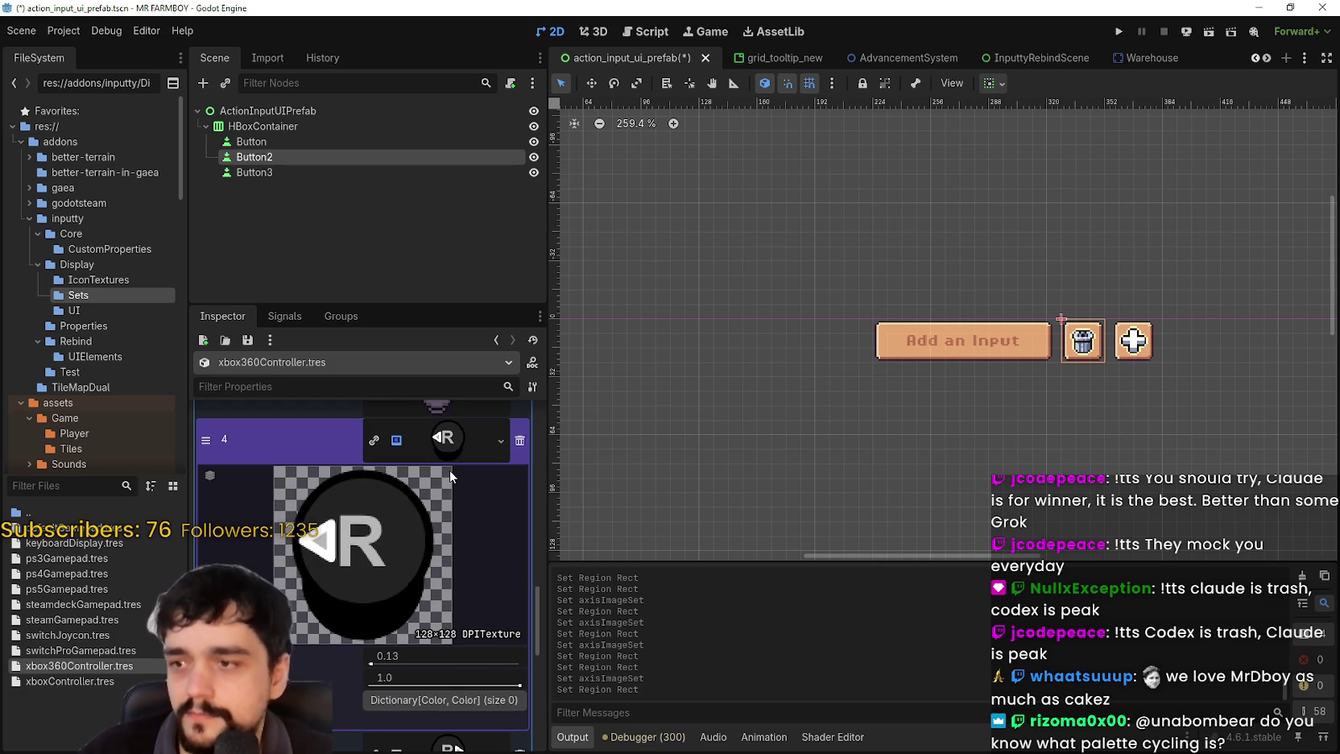
pyautogui.rightClick(447, 463)
pyautogui.click(484, 723)
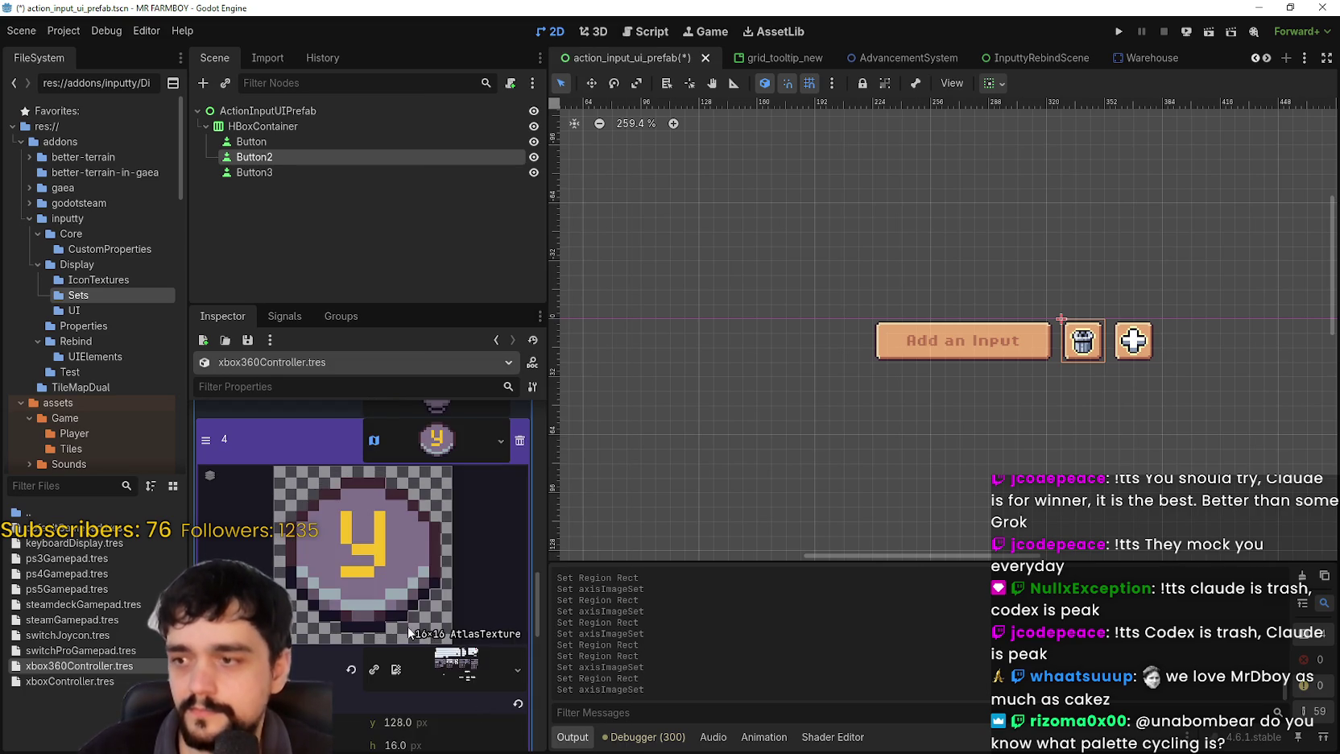
pyautogui.click(400, 502)
pyautogui.scroll(-3, 706, 374)
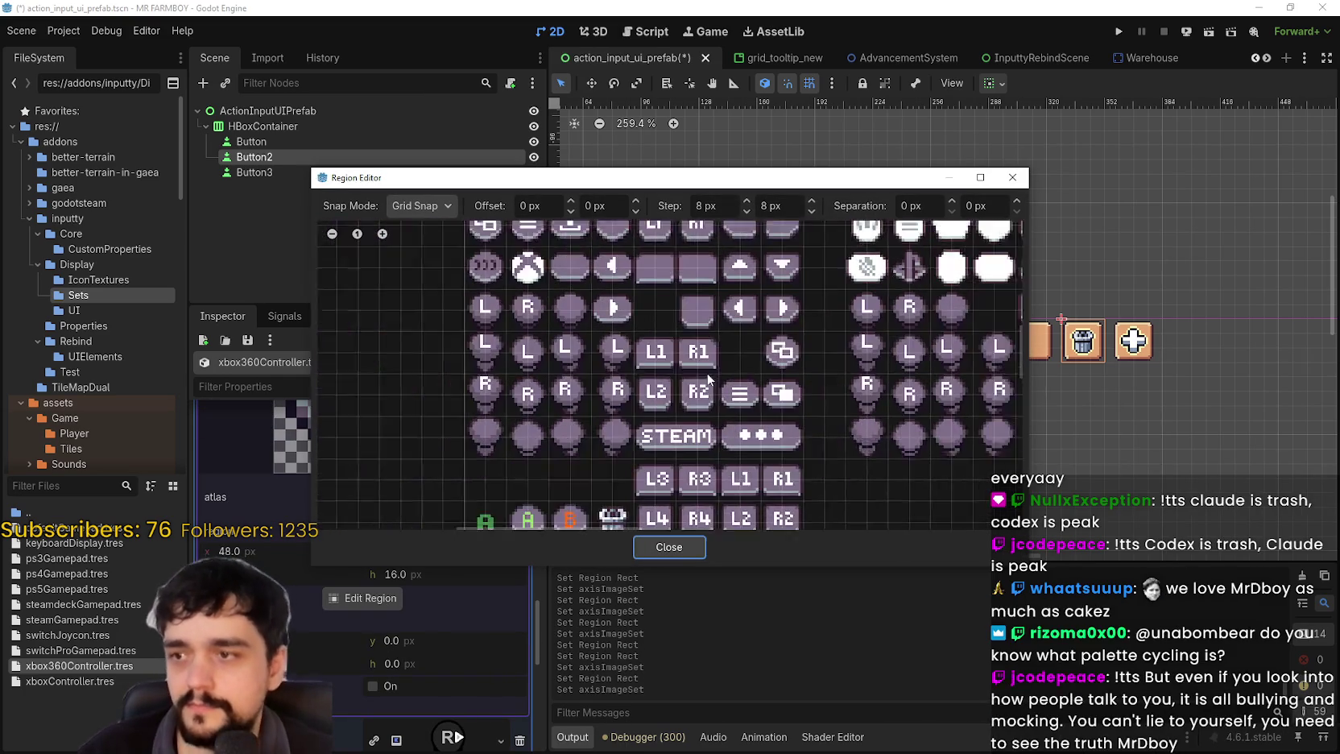
pyautogui.scroll(3, 616, 379)
pyautogui.moveTo(577, 403); pyautogui.dragTo(577, 406)
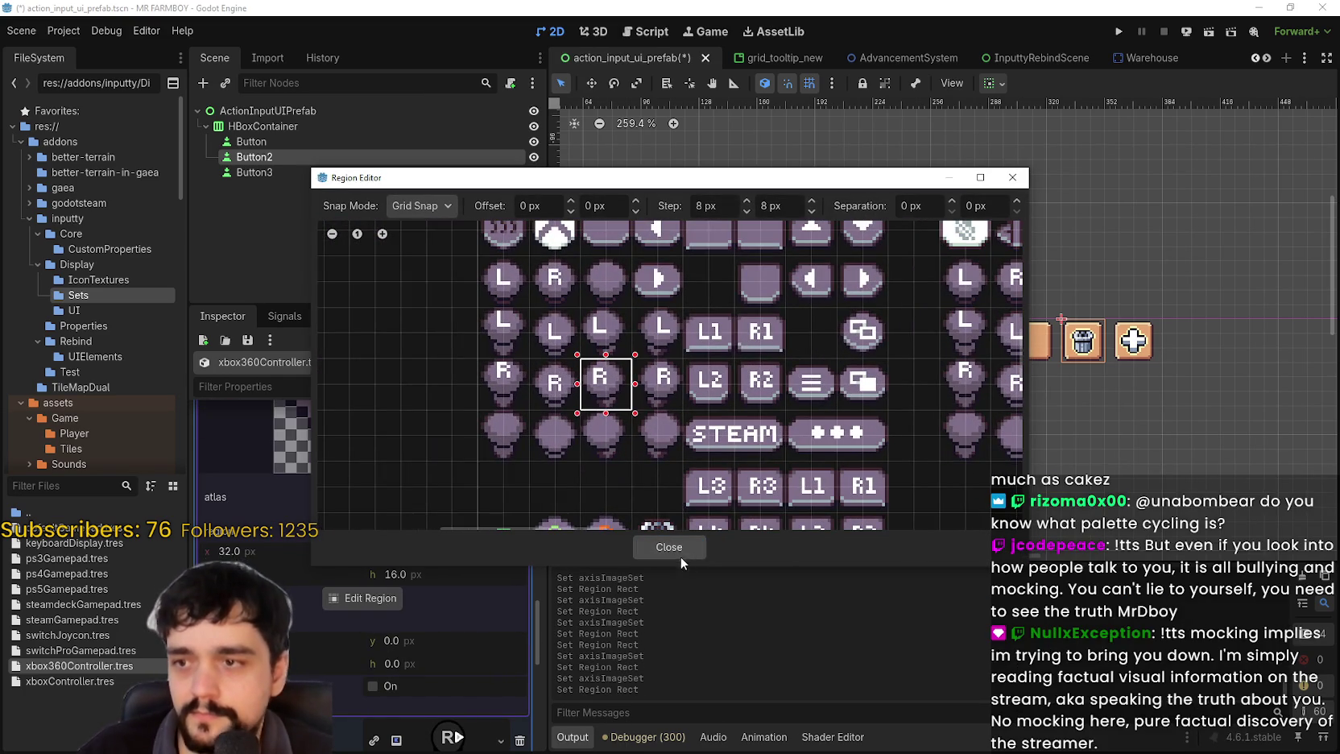
pyautogui.click(683, 549)
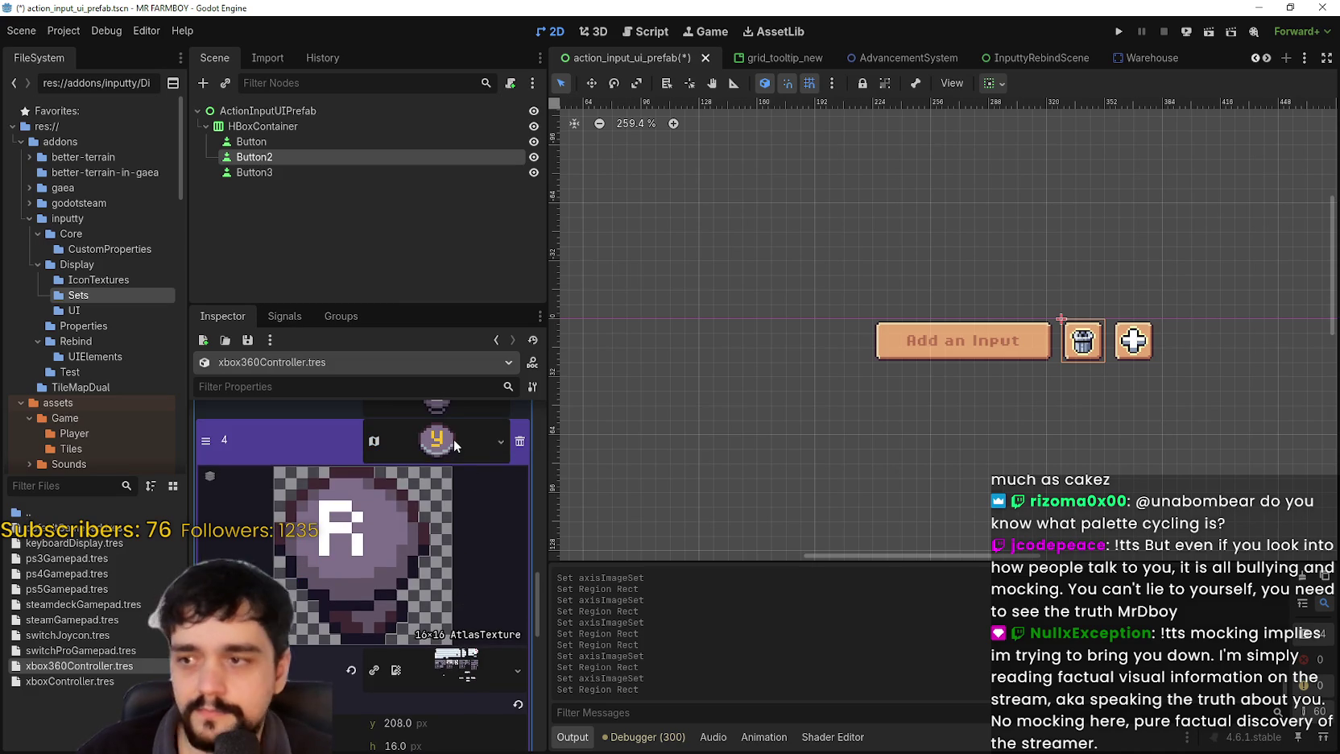
pyautogui.click(455, 446)
# - Paste the atlas texture into entry 5 and set its region to the R glyph
pyautogui.click(455, 488)
pyautogui.click(518, 694)
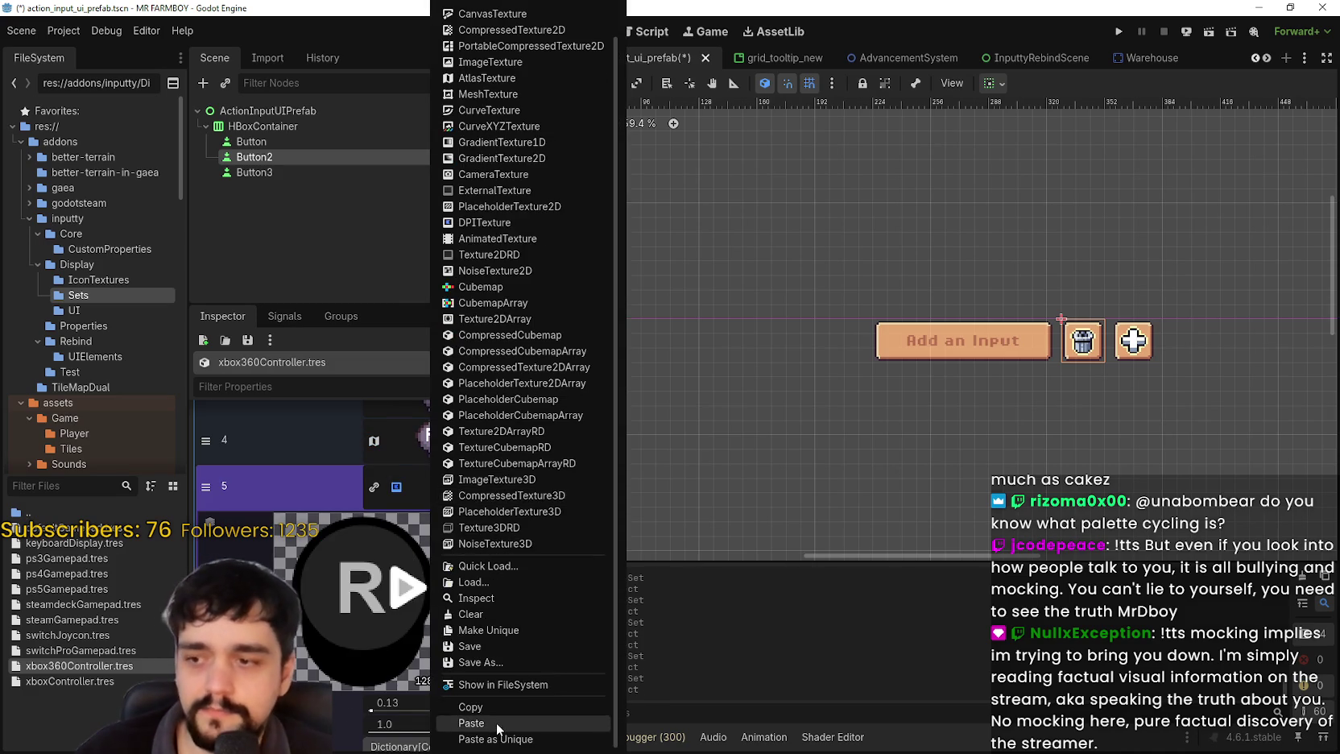
pyautogui.click(496, 722)
pyautogui.click(370, 728)
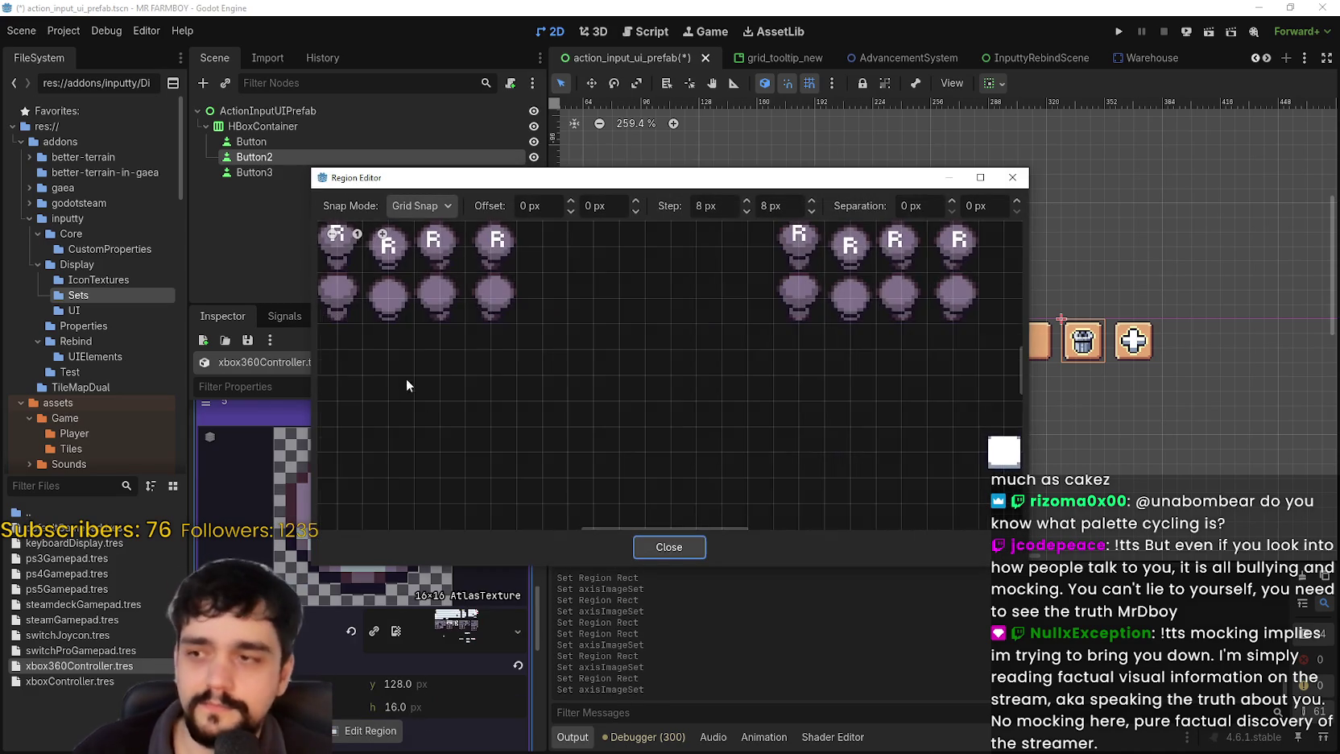
pyautogui.scroll(3, 402, 373)
pyautogui.hscroll(-5, 562, 436)
pyautogui.moveTo(700, 369); pyautogui.dragTo(736, 425)
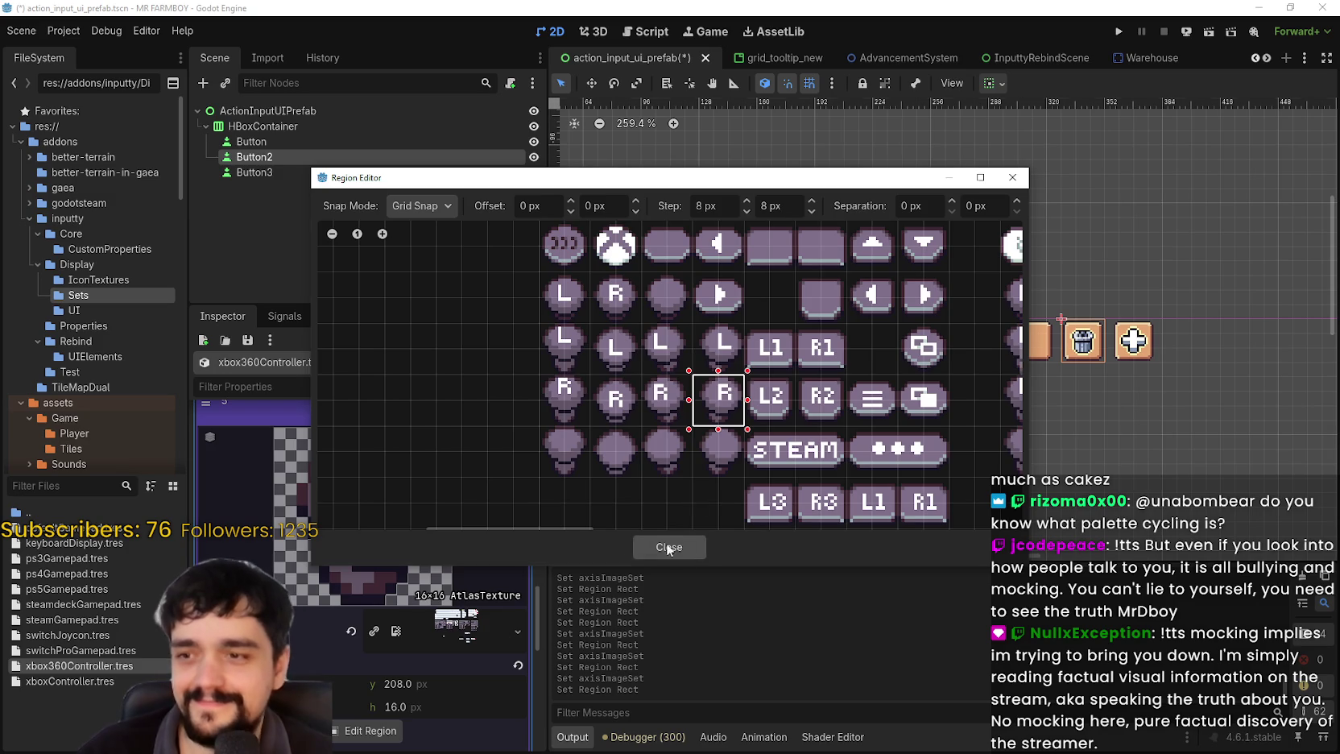
pyautogui.click(669, 547)
pyautogui.click(427, 488)
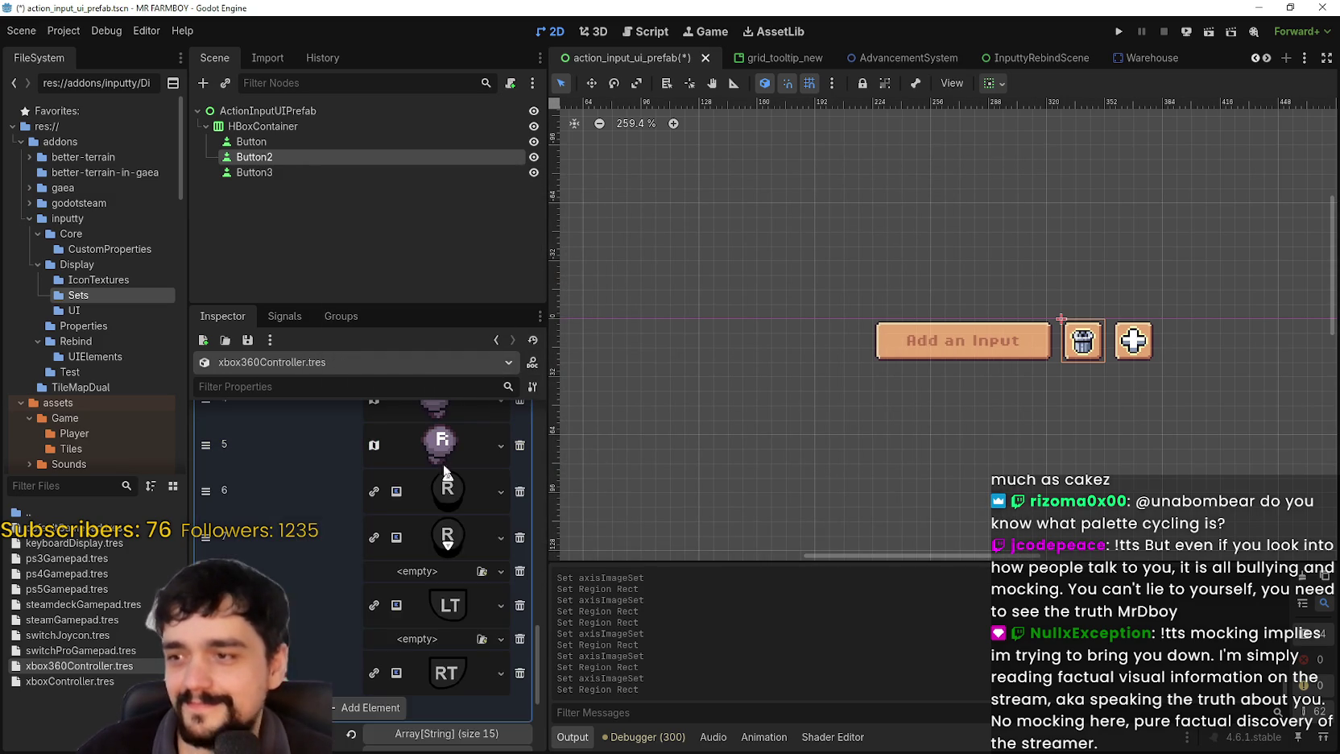
# - Paste the atlas texture into entry 6 and begin framing the R glyph as its region
pyautogui.click(434, 493)
pyautogui.rightClick(435, 493)
pyautogui.scroll(-2, 459, 612)
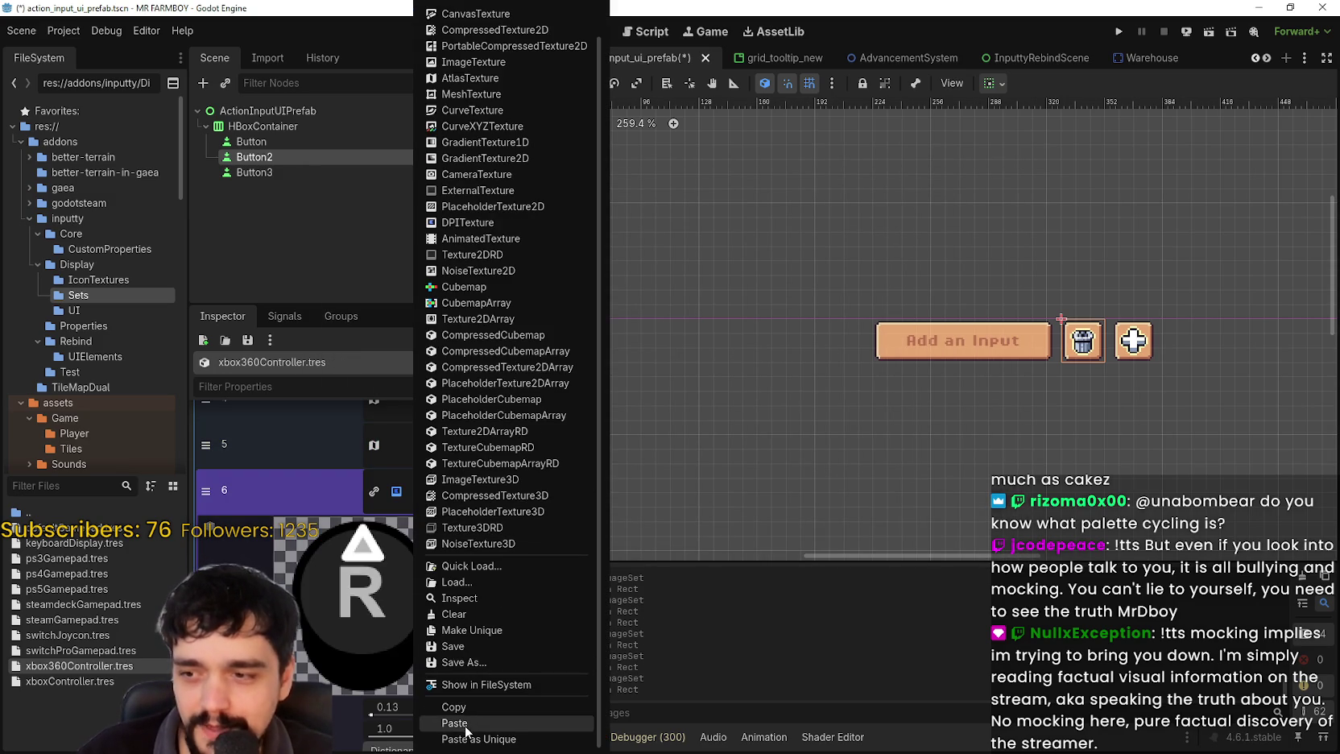
pyautogui.click(459, 723)
pyautogui.click(366, 691)
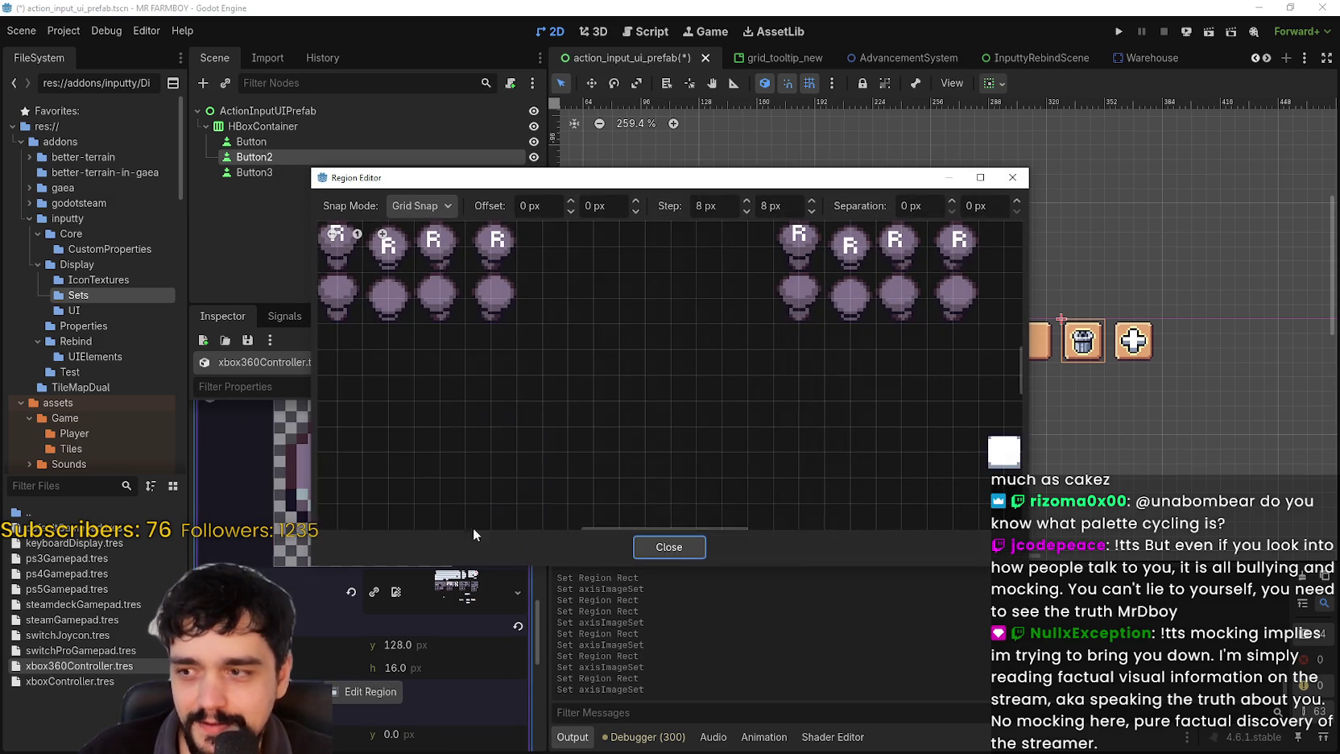
pyautogui.click(668, 547)
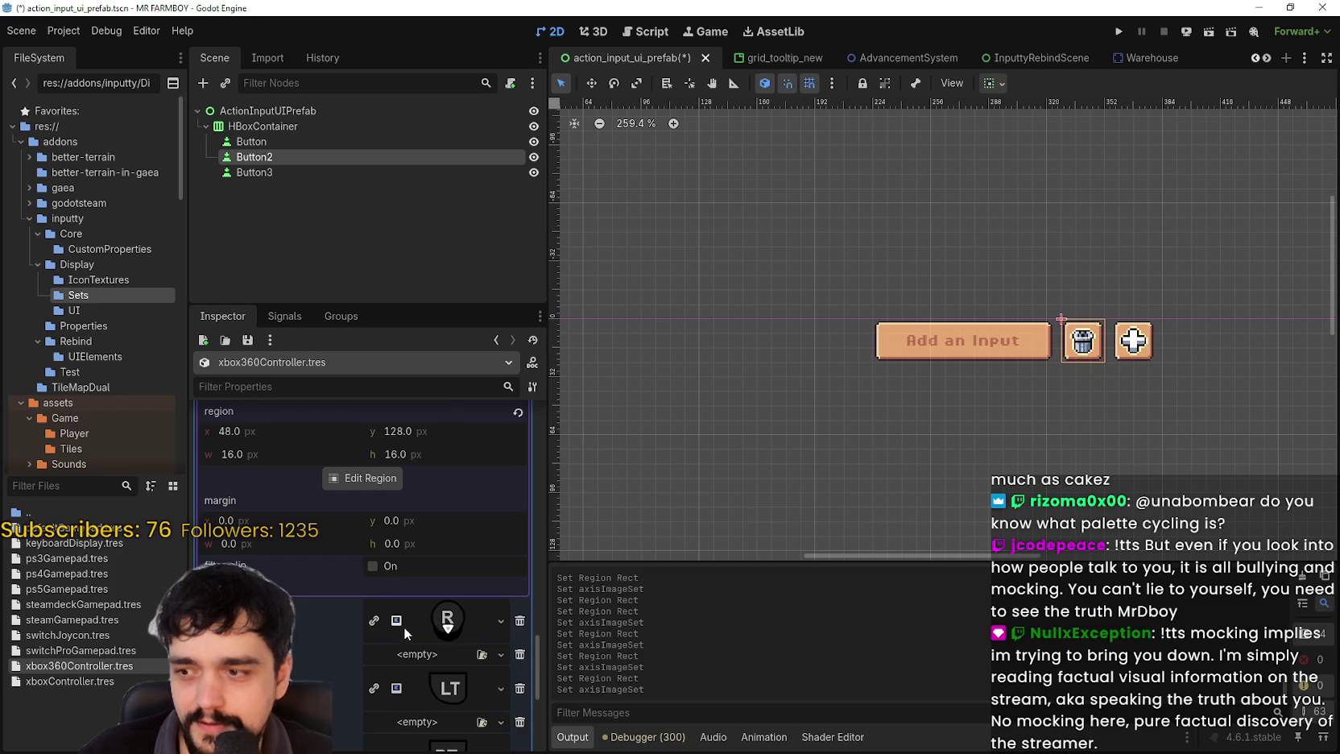
pyautogui.click(363, 648)
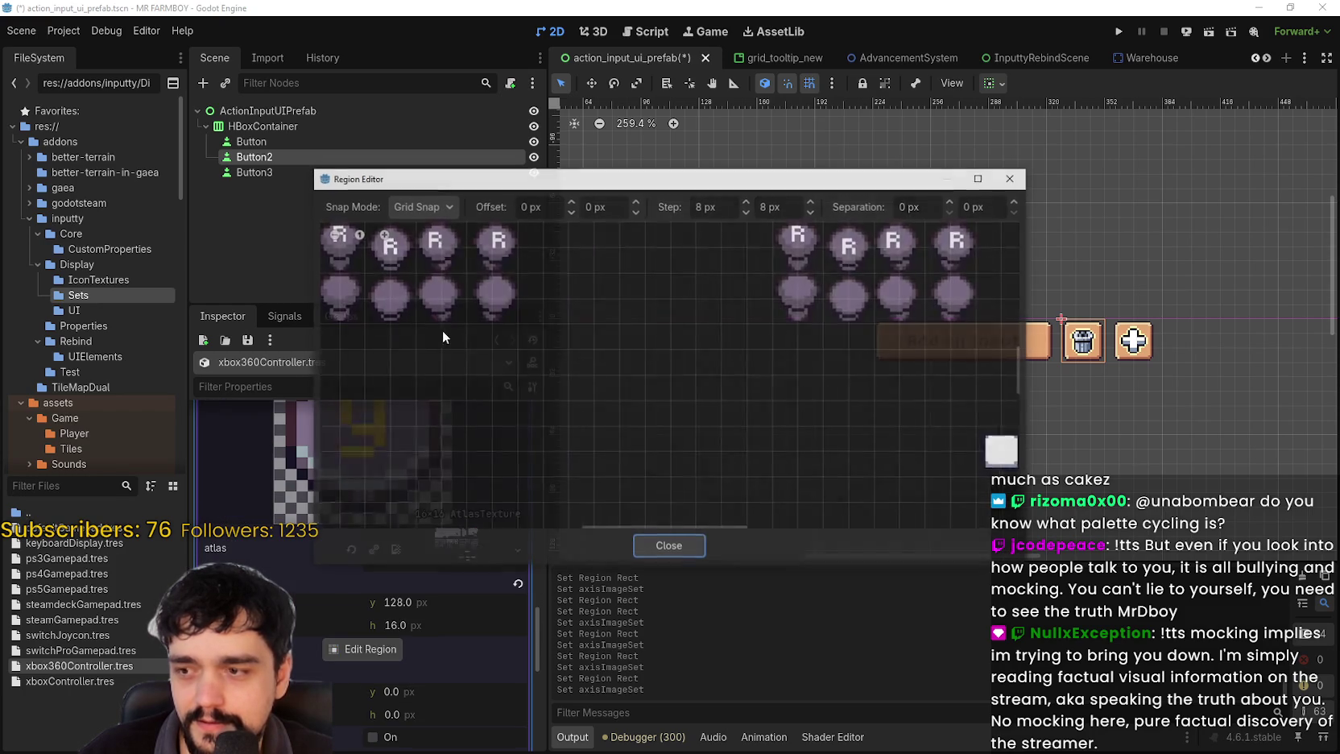
pyautogui.scroll(3, 523, 421)
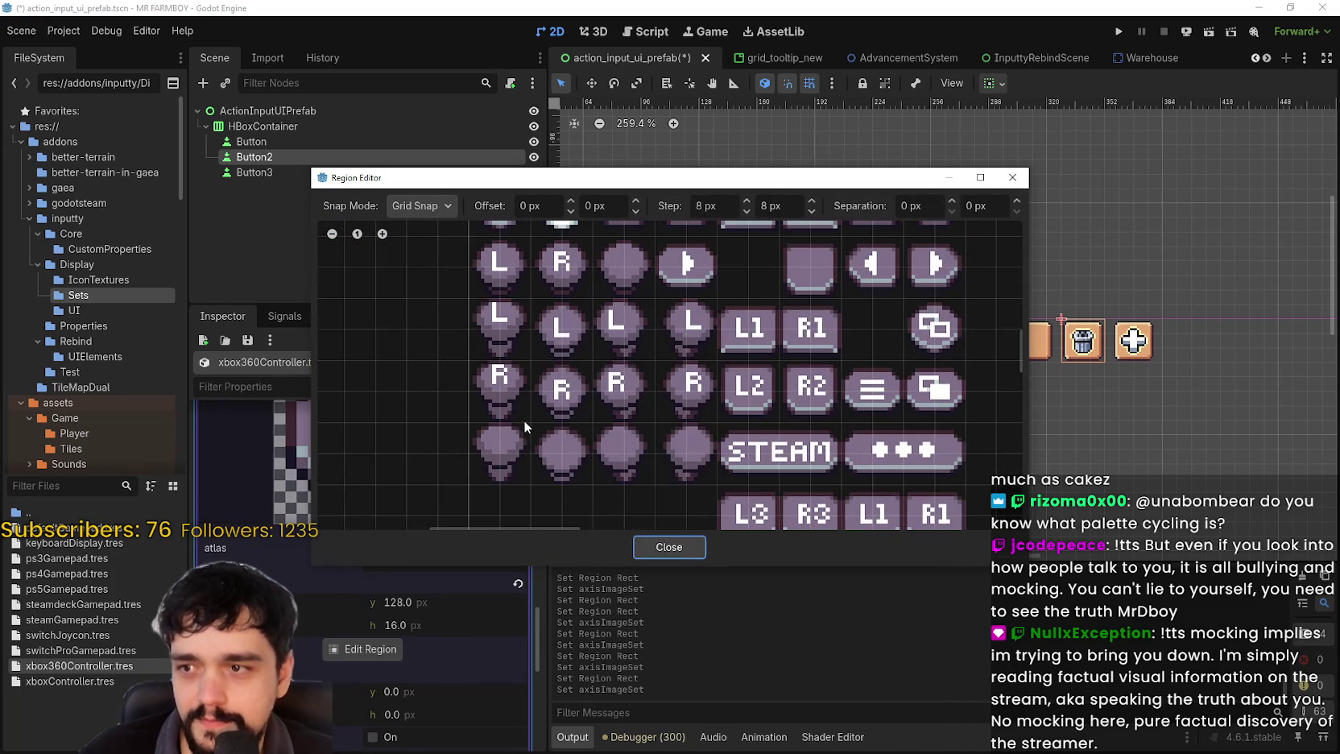
pyautogui.moveTo(486, 370); pyautogui.dragTo(487, 375)
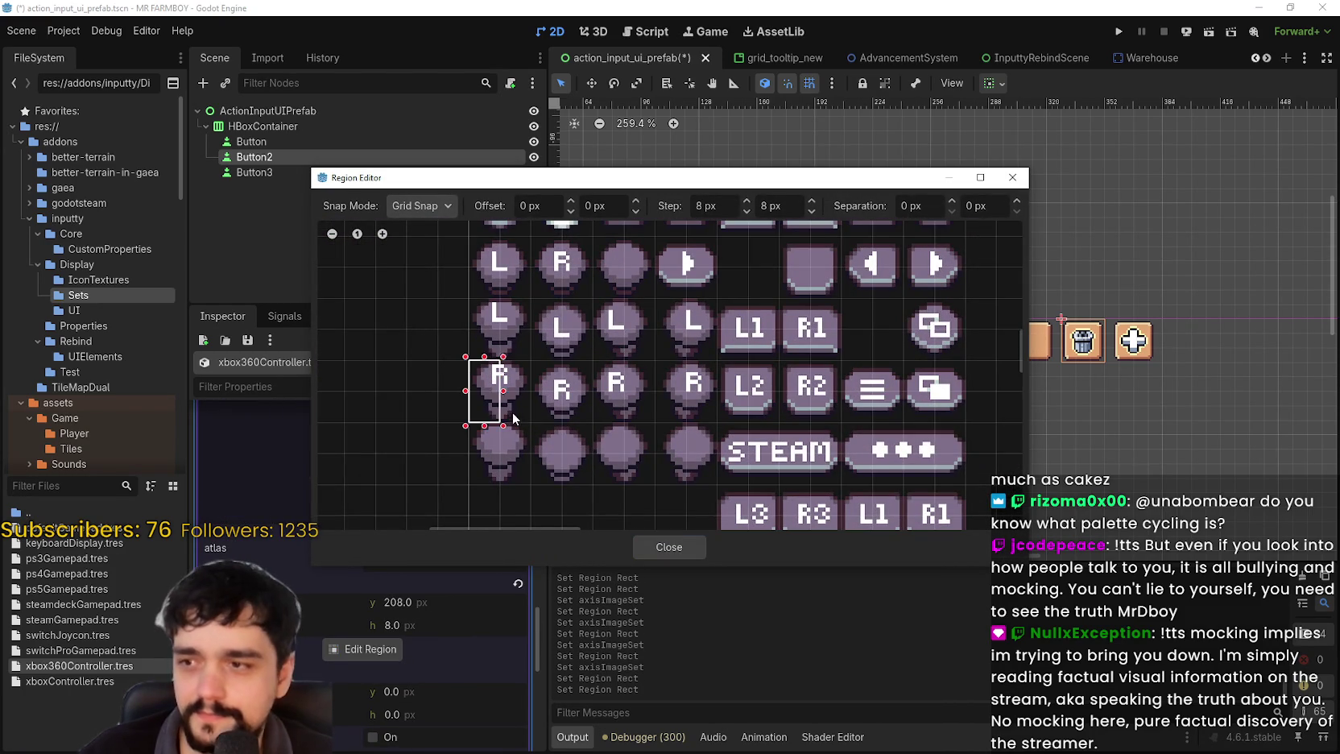
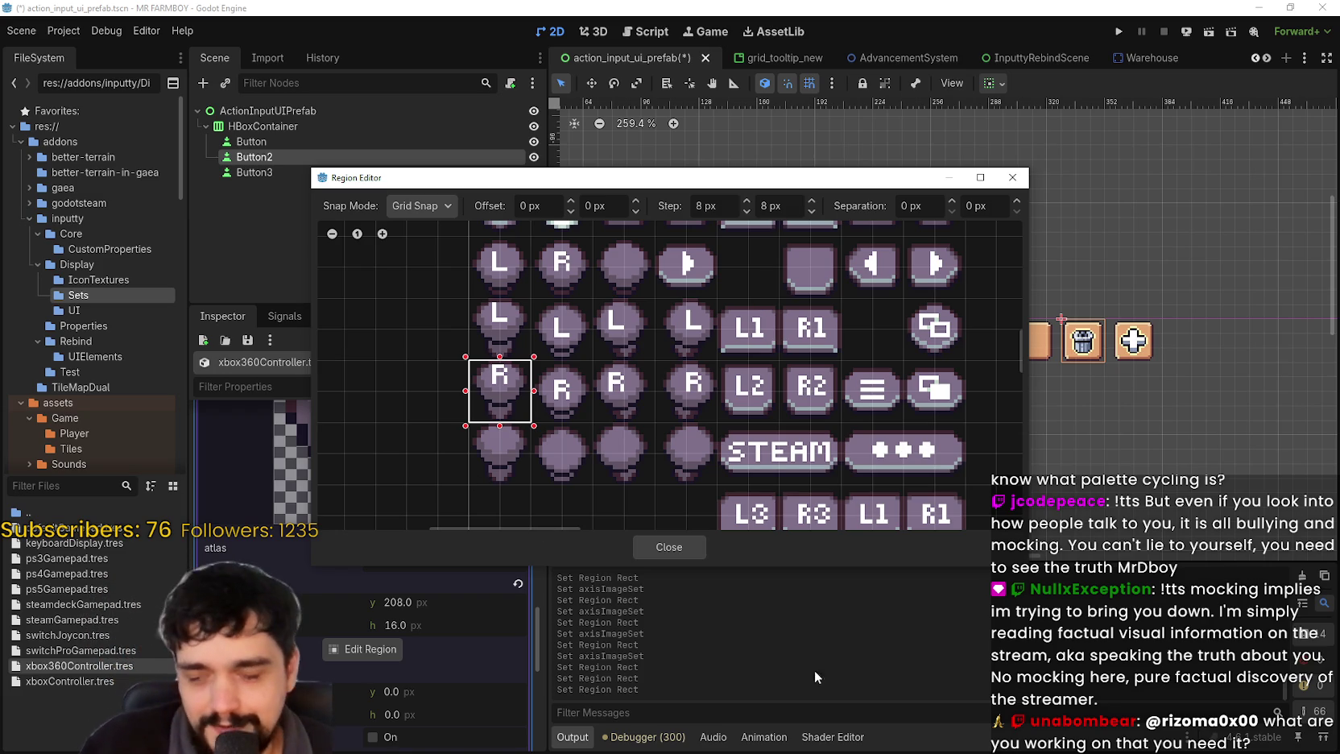
# - Finish the pending region, then give entry 7 (R) the pixel-art R stick atlas tile
pyautogui.click(680, 552)
pyautogui.scroll(2, 395, 524)
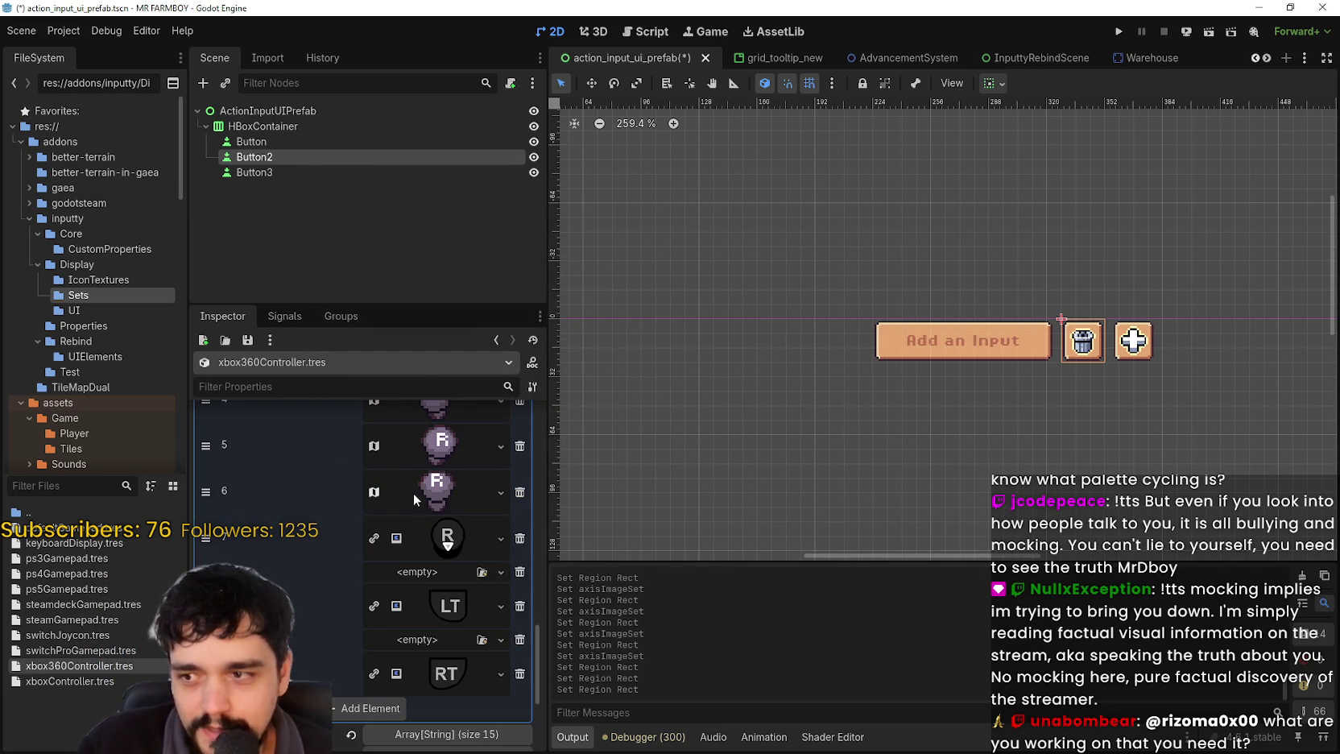
pyautogui.click(407, 492)
pyautogui.click(439, 552)
pyautogui.click(501, 538)
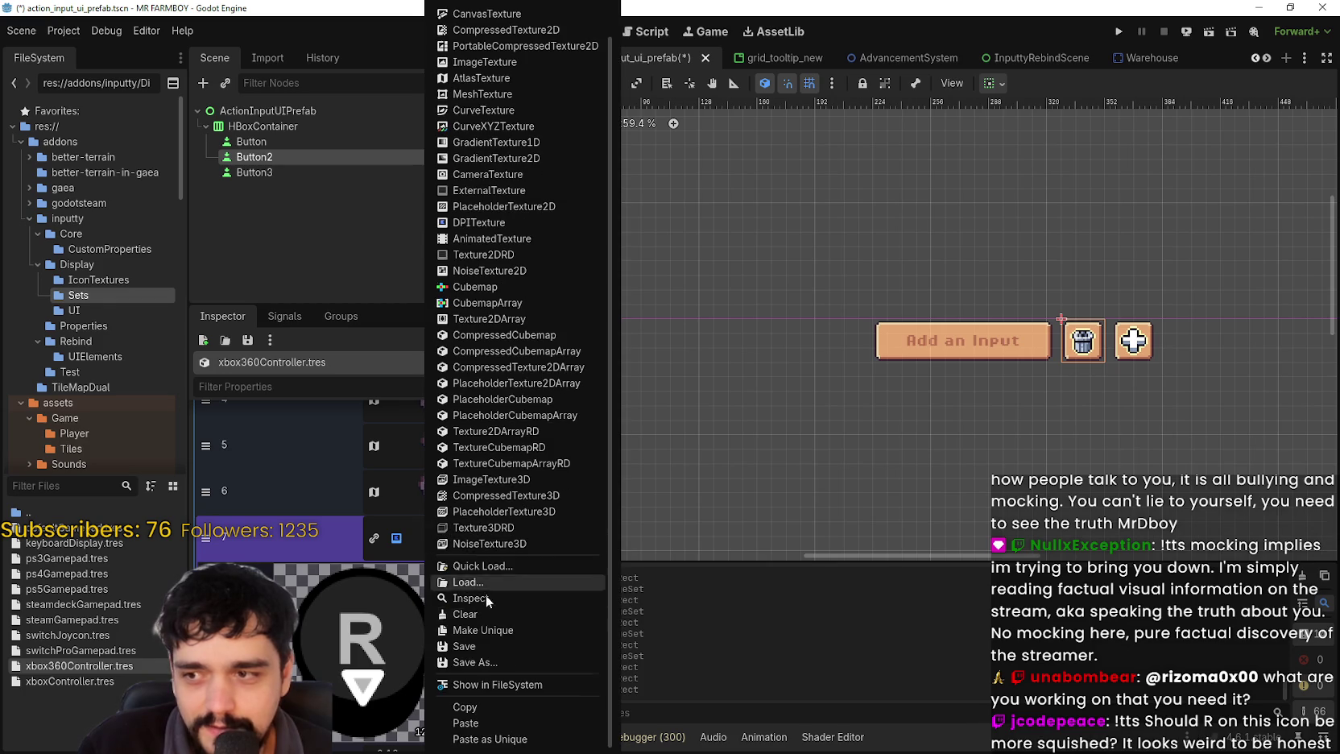
pyautogui.click(484, 722)
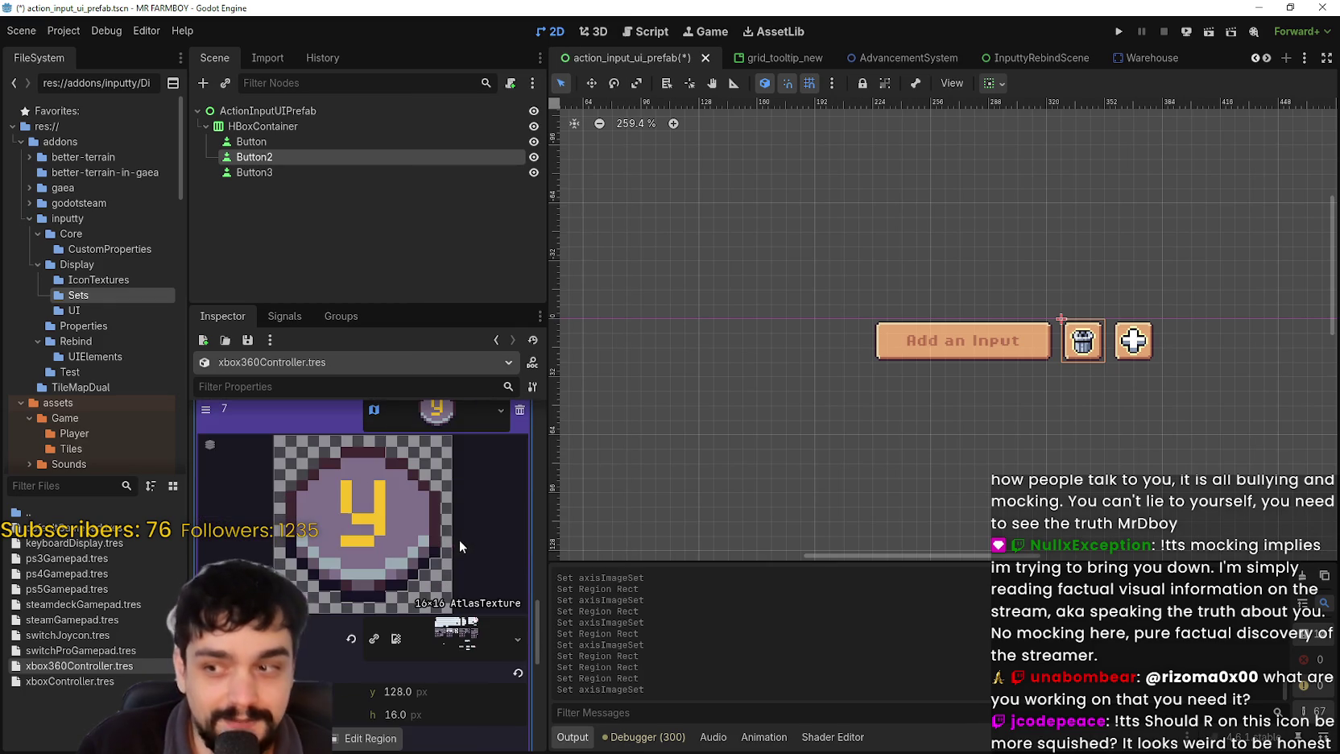
pyautogui.click(374, 735)
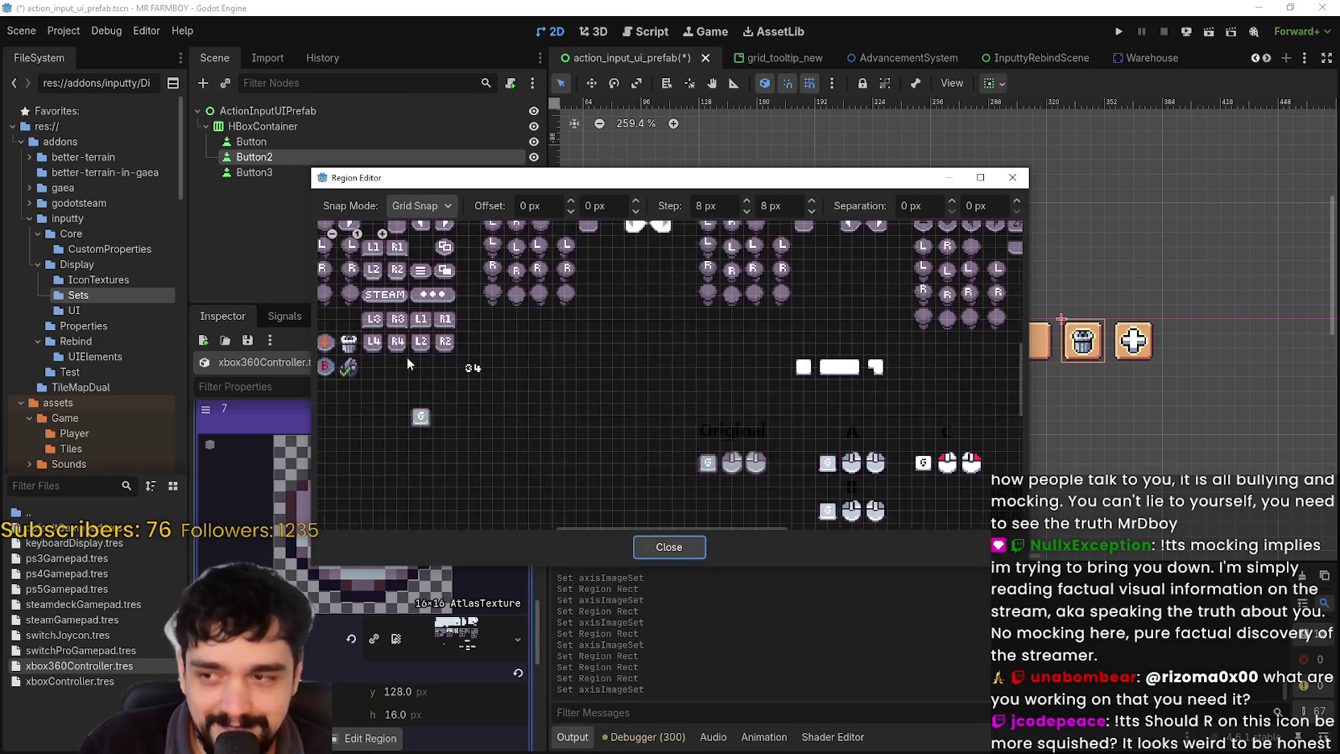
pyautogui.scroll(4, 686, 285)
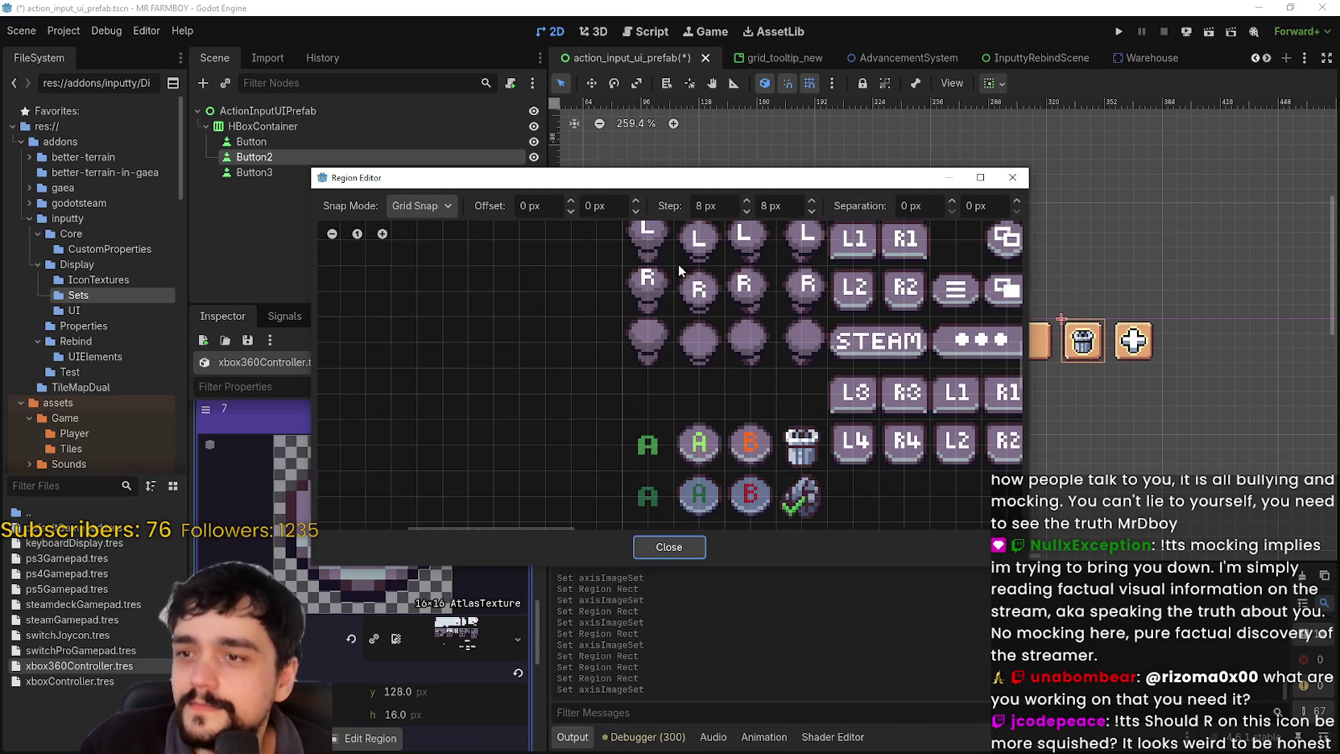
pyautogui.moveTo(678, 264); pyautogui.dragTo(725, 330)
pyautogui.scroll(3, 713, 435)
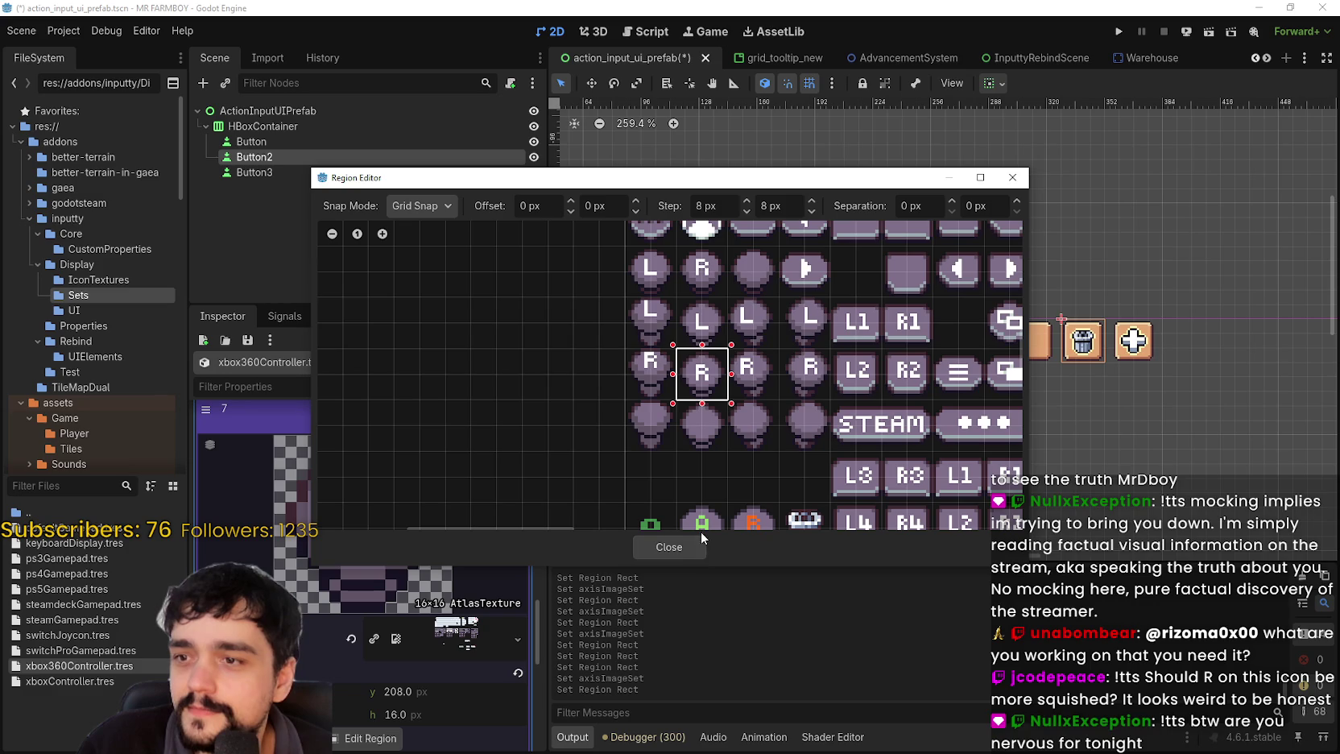
pyautogui.click(678, 548)
pyautogui.scroll(-5, 475, 495)
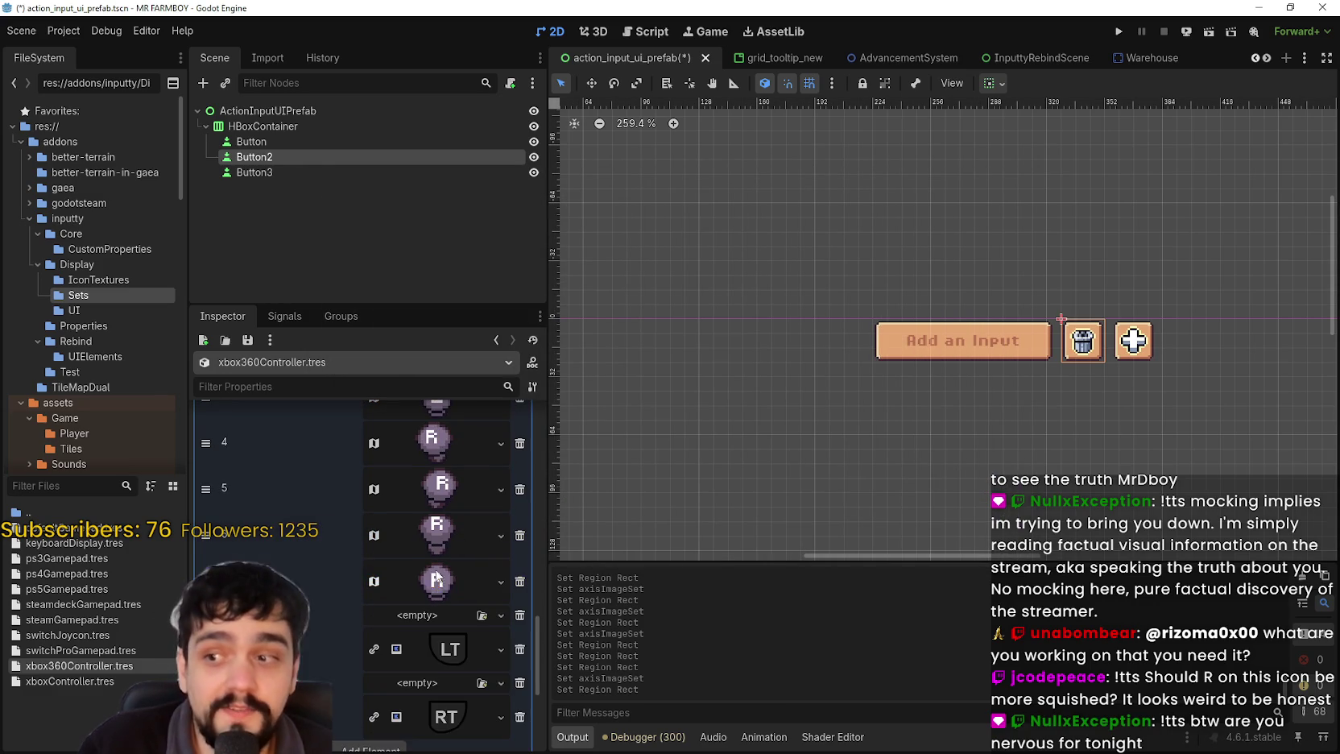
pyautogui.scroll(-3, 463, 591)
# - Paste the AtlasTexture into the LT entry and set its region to the pixel-art LT tile
pyautogui.click(449, 521)
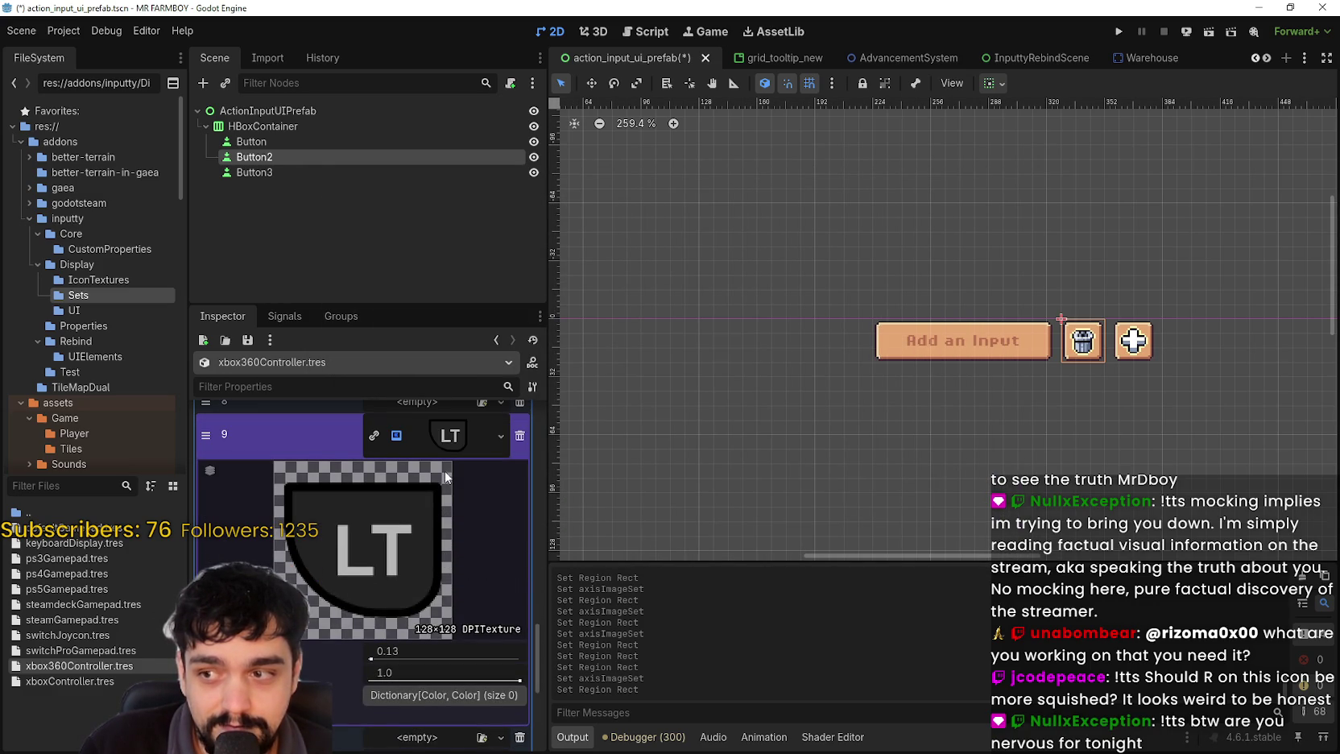
pyautogui.rightClick(454, 479)
pyautogui.scroll(-1, 478, 704)
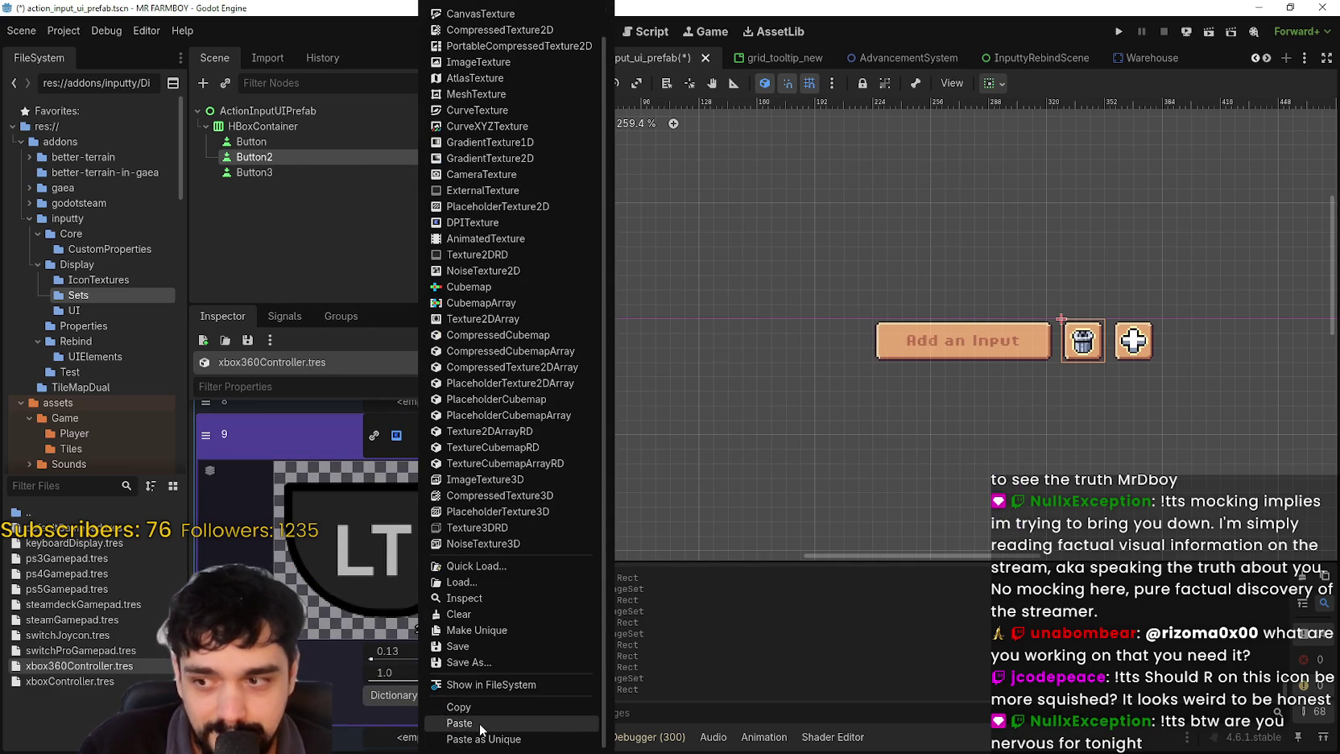
pyautogui.click(482, 723)
pyautogui.click(377, 596)
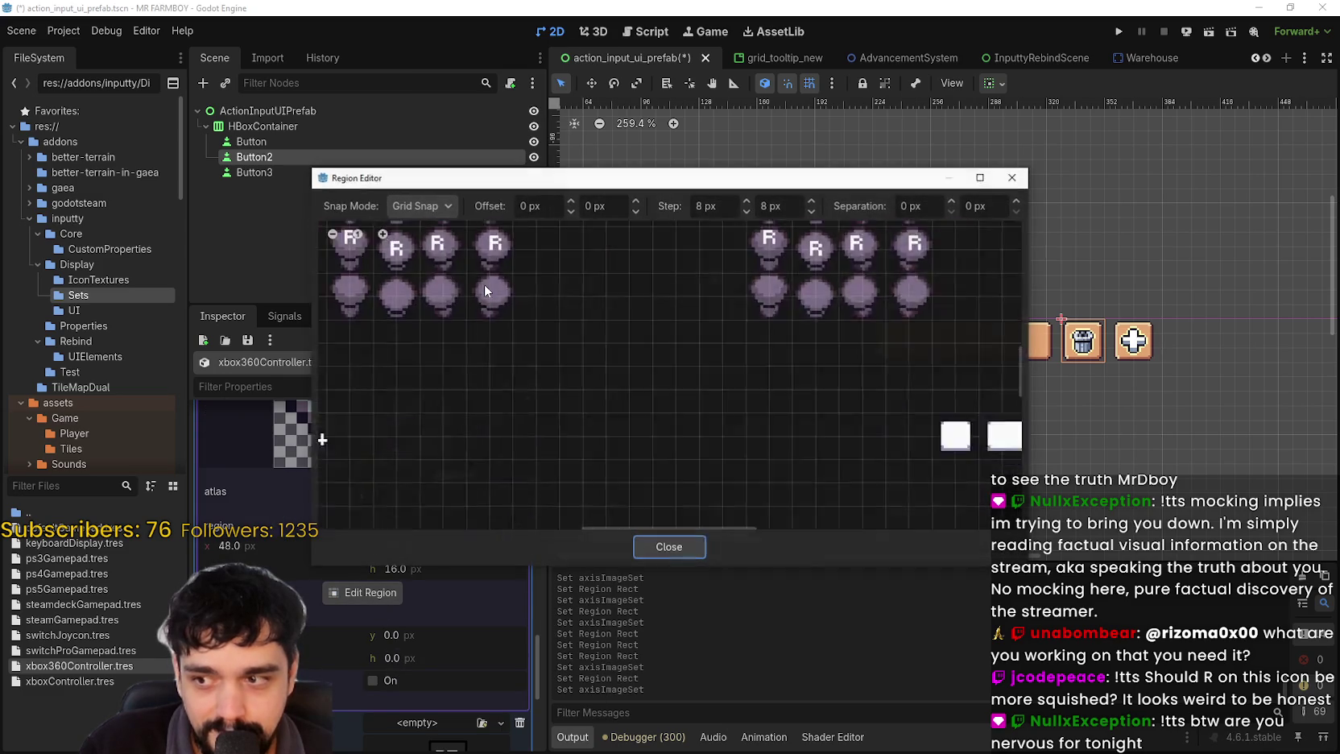
pyautogui.scroll(5, 619, 503)
pyautogui.click(564, 413)
pyautogui.click(668, 547)
pyautogui.scroll(3, 426, 552)
pyautogui.click(451, 520)
# - Give the RT entry the pixel-art RT atlas tile, then save the scene
pyautogui.click(454, 592)
pyautogui.rightClick(454, 592)
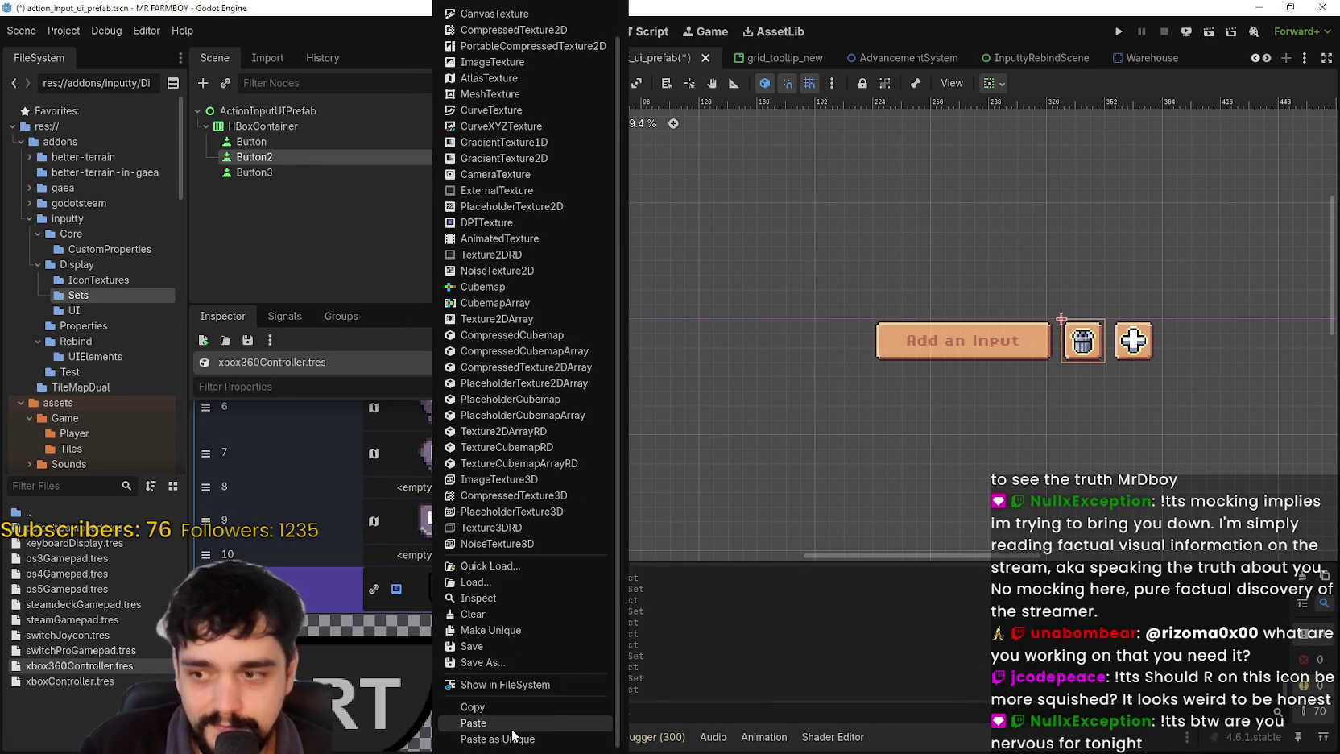
pyautogui.click(467, 724)
pyautogui.click(364, 704)
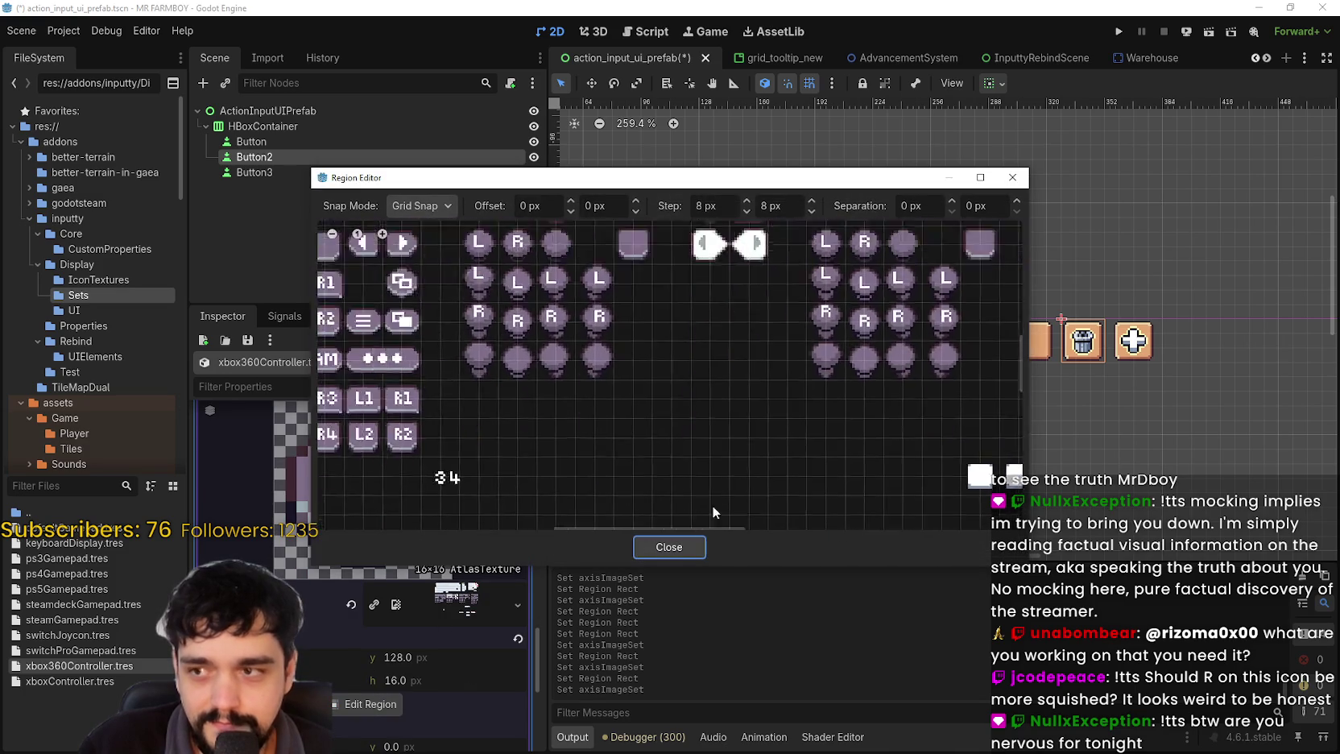
pyautogui.moveTo(810, 321); pyautogui.dragTo(837, 354)
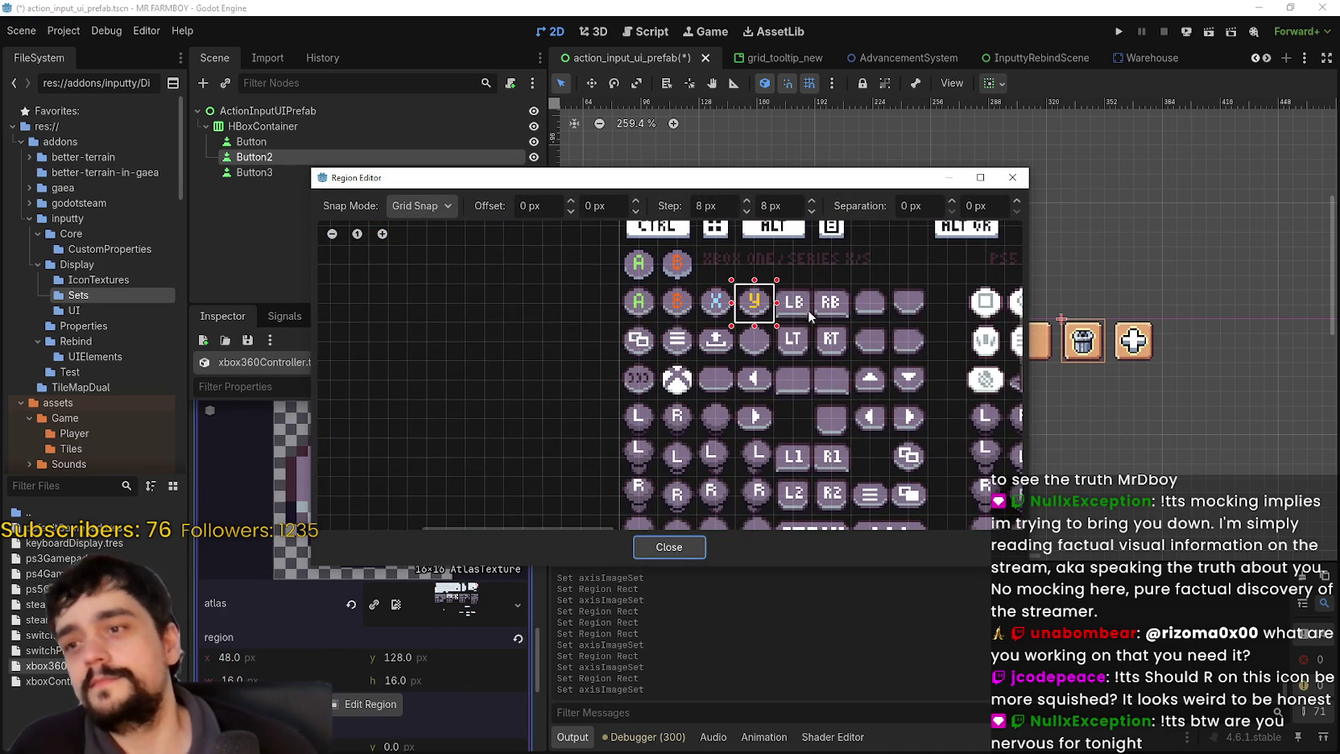
pyautogui.click(668, 546)
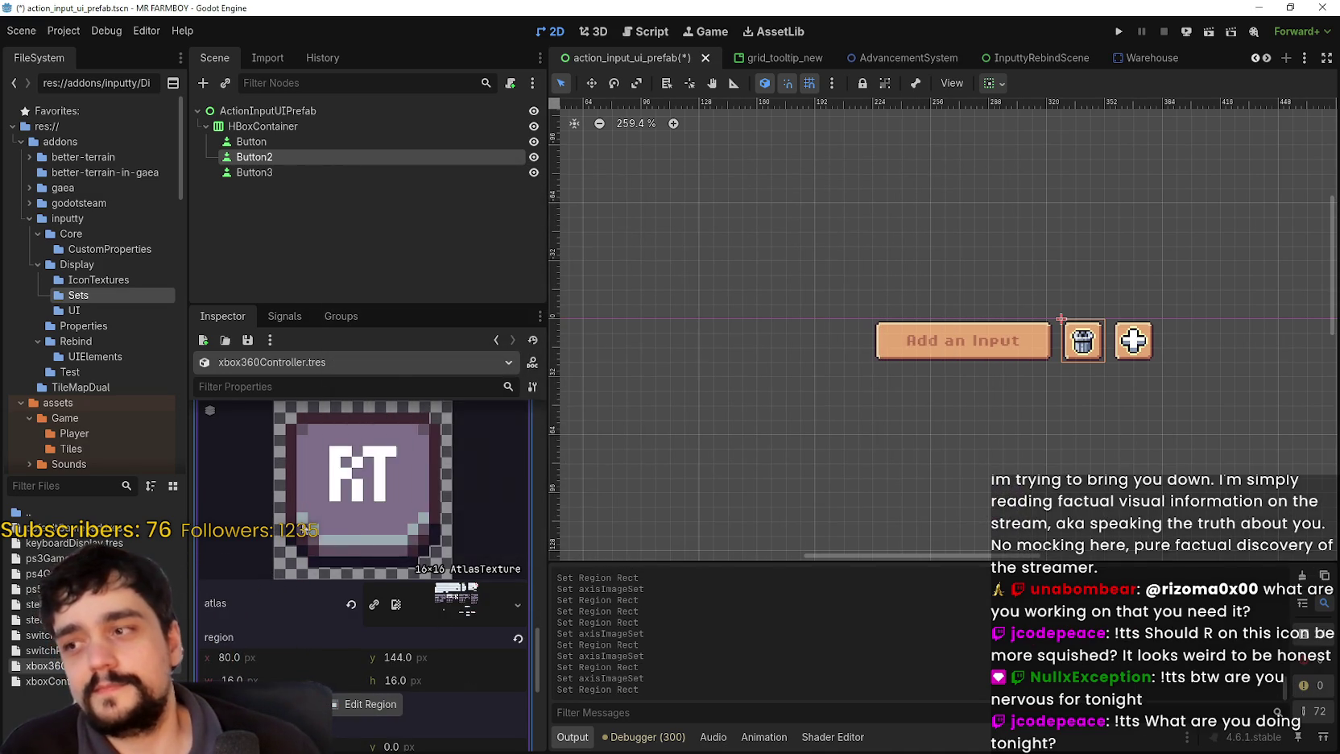
pyautogui.click(436, 417)
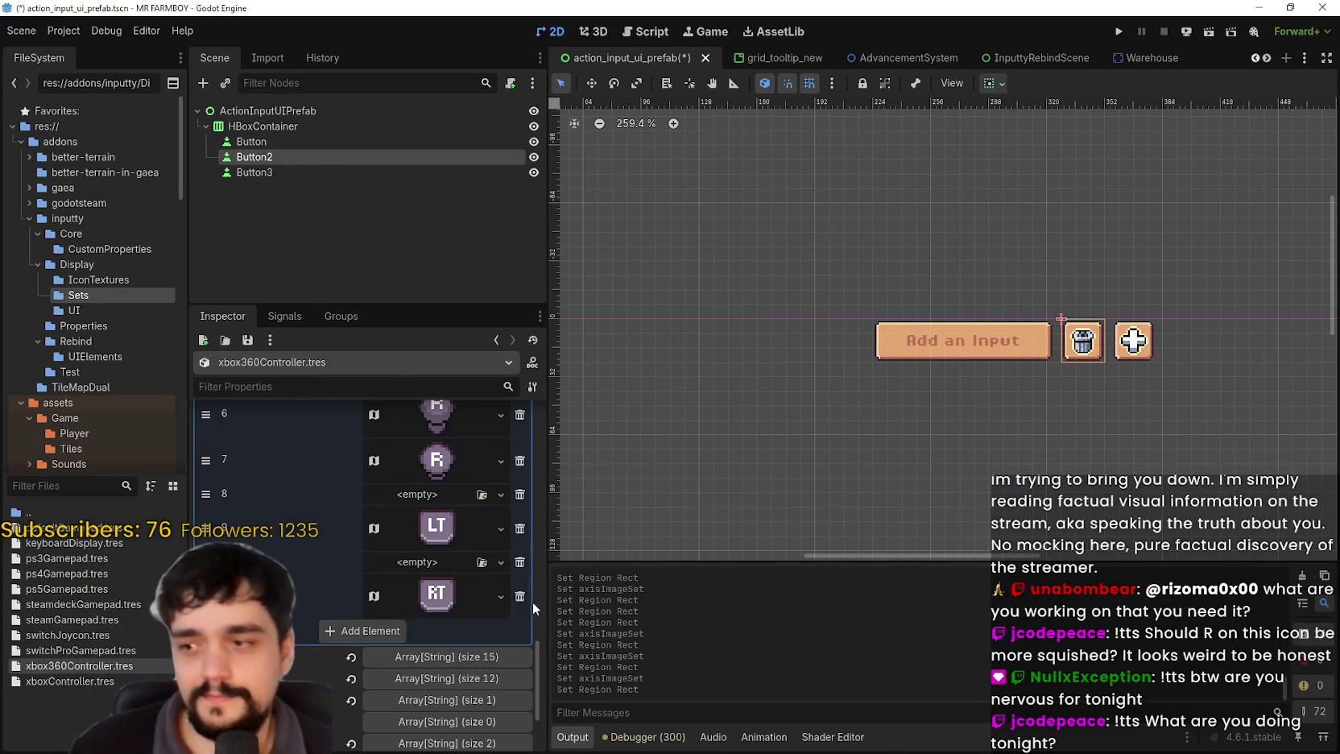
pyautogui.hotkey('ctrl', 's')
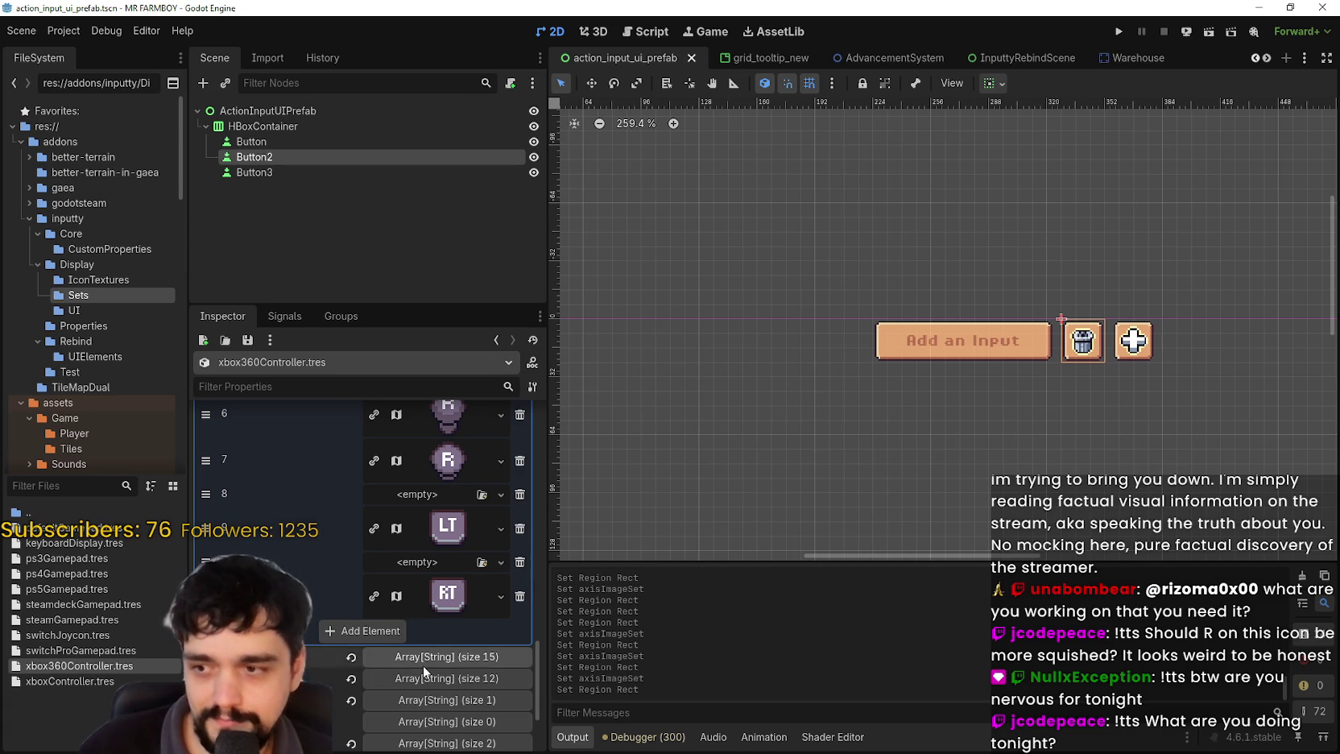
# - Review and collapse the button names, axisImageSet and imageSet lists of the Xbox 360 set
pyautogui.click(424, 663)
pyautogui.scroll(-5, 423, 665)
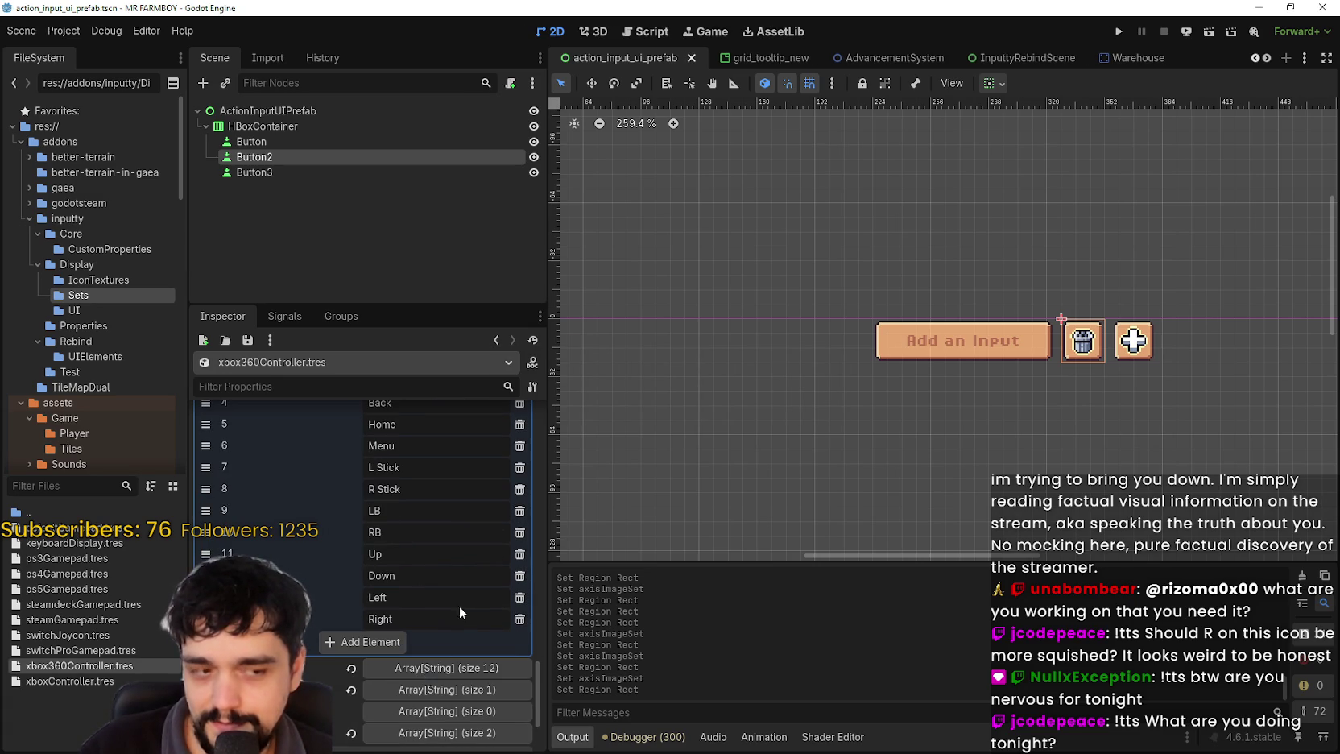
pyautogui.scroll(3, 437, 598)
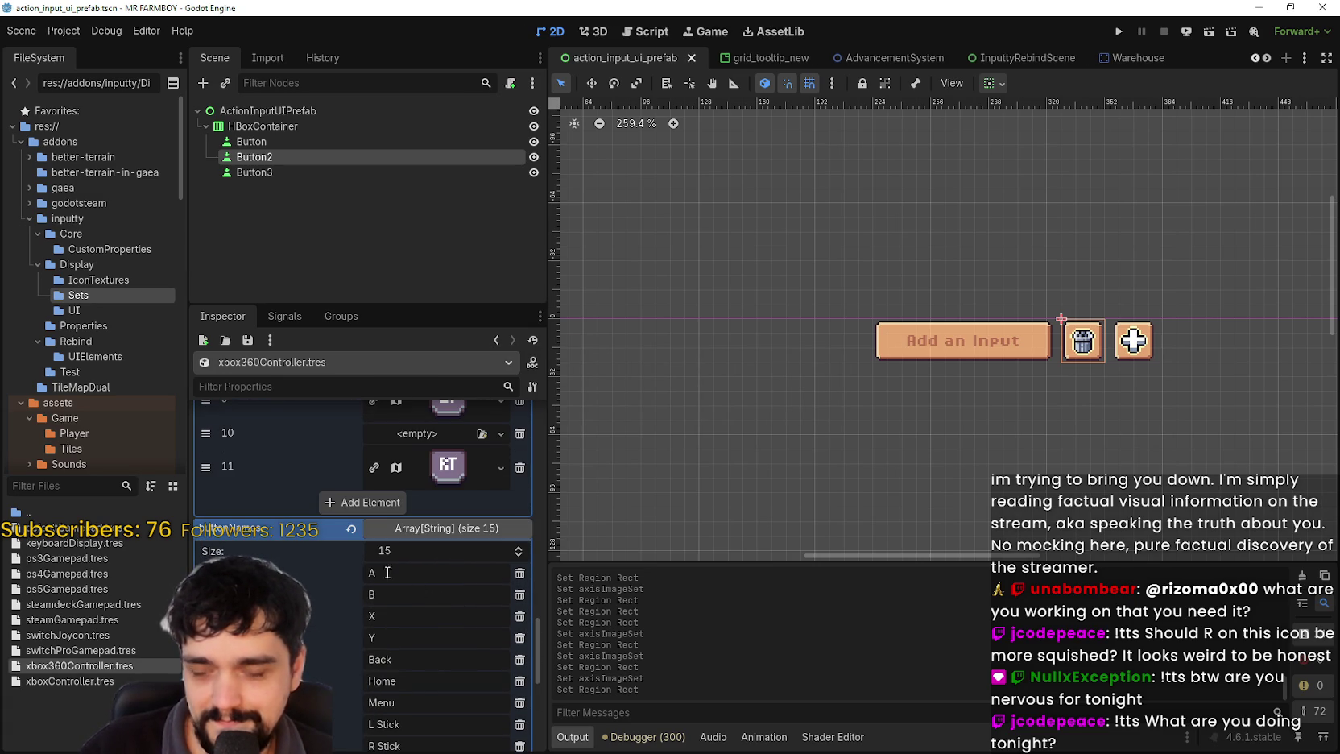
pyautogui.click(416, 528)
pyautogui.scroll(8, 427, 528)
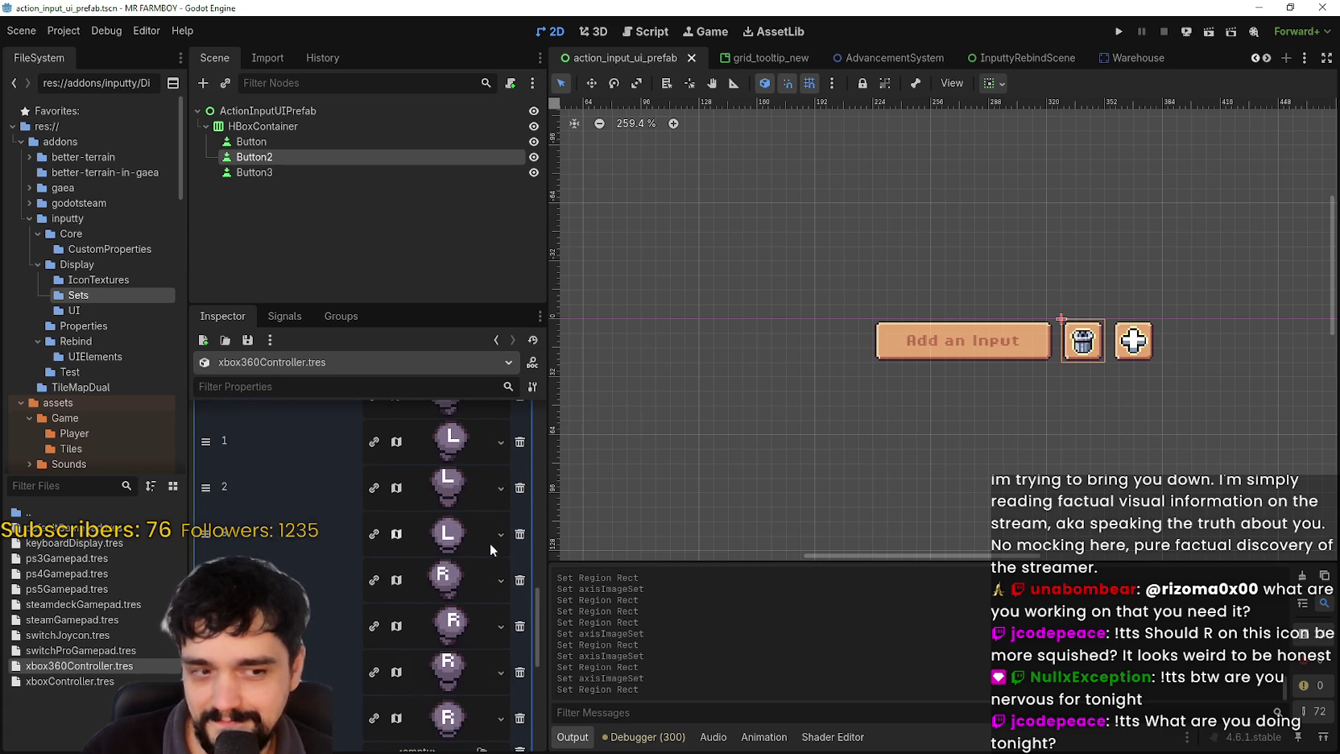
pyautogui.click(455, 515)
pyautogui.scroll(5, 457, 588)
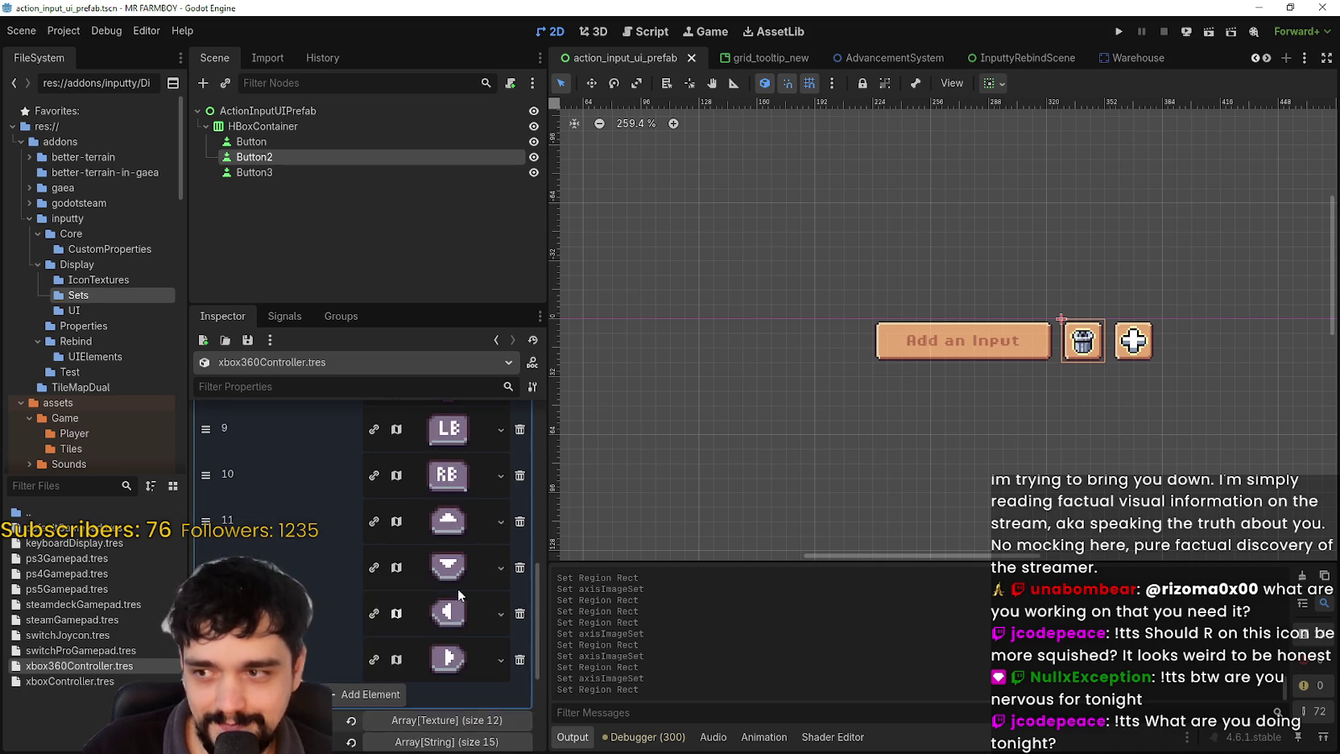
pyautogui.scroll(5, 458, 574)
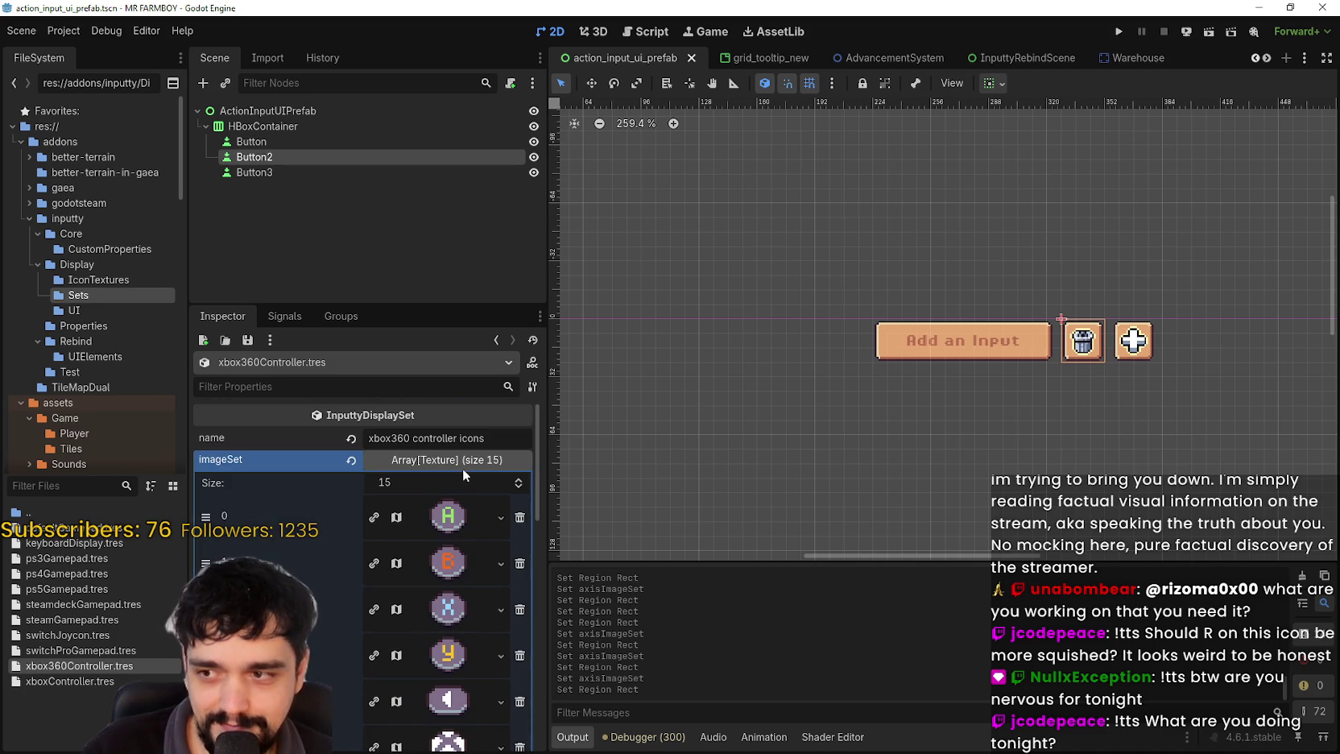
pyautogui.click(463, 465)
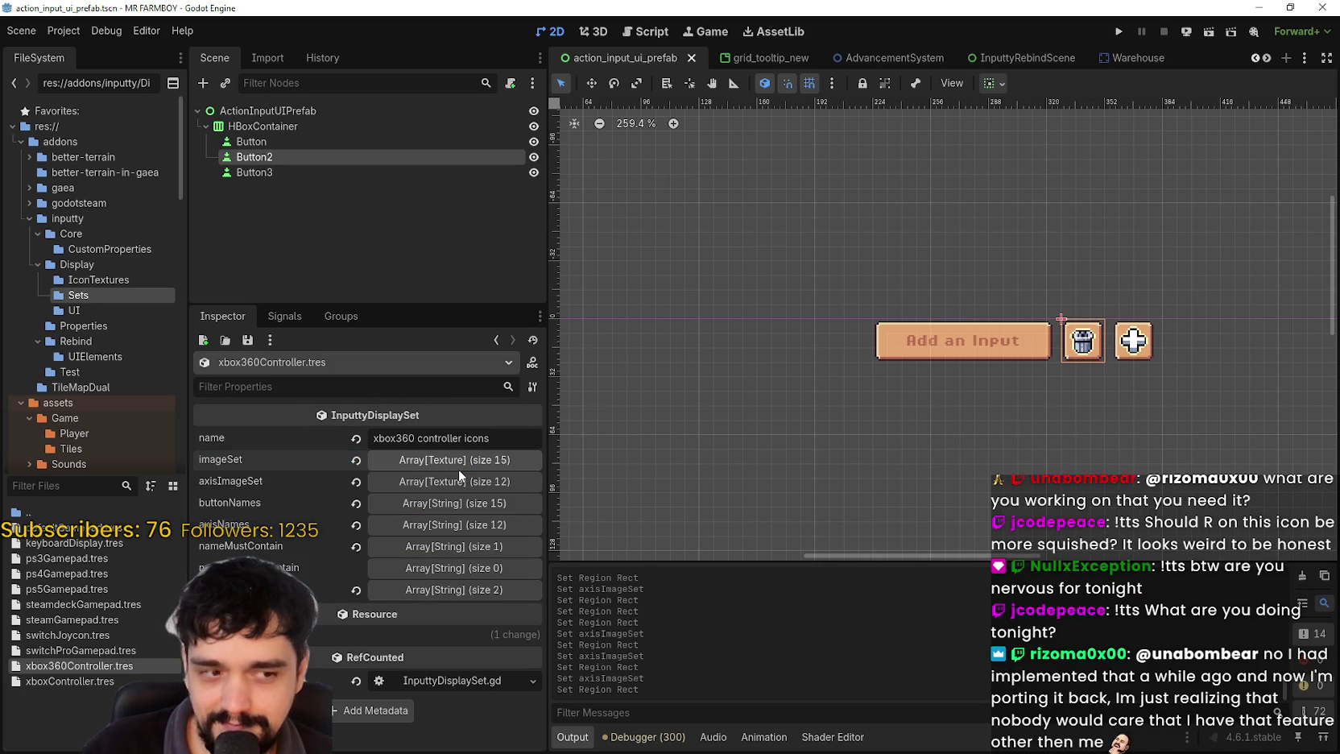
pyautogui.scroll(-2, 958, 403)
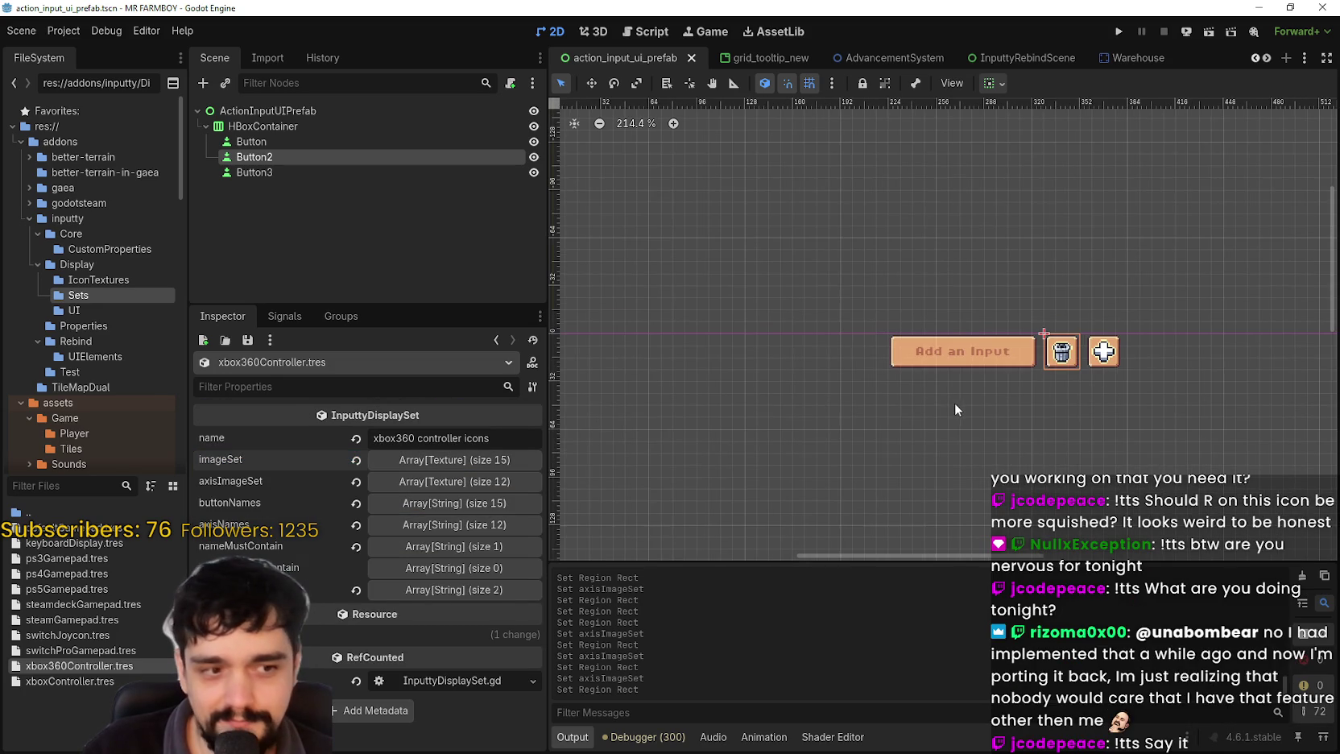
pyautogui.scroll(-1, 819, 418)
pyautogui.moveTo(667, 435)
pyautogui.mouseDown()
pyautogui.moveTo(819, 418)
pyautogui.moveTo(808, 427)
pyautogui.mouseUp()
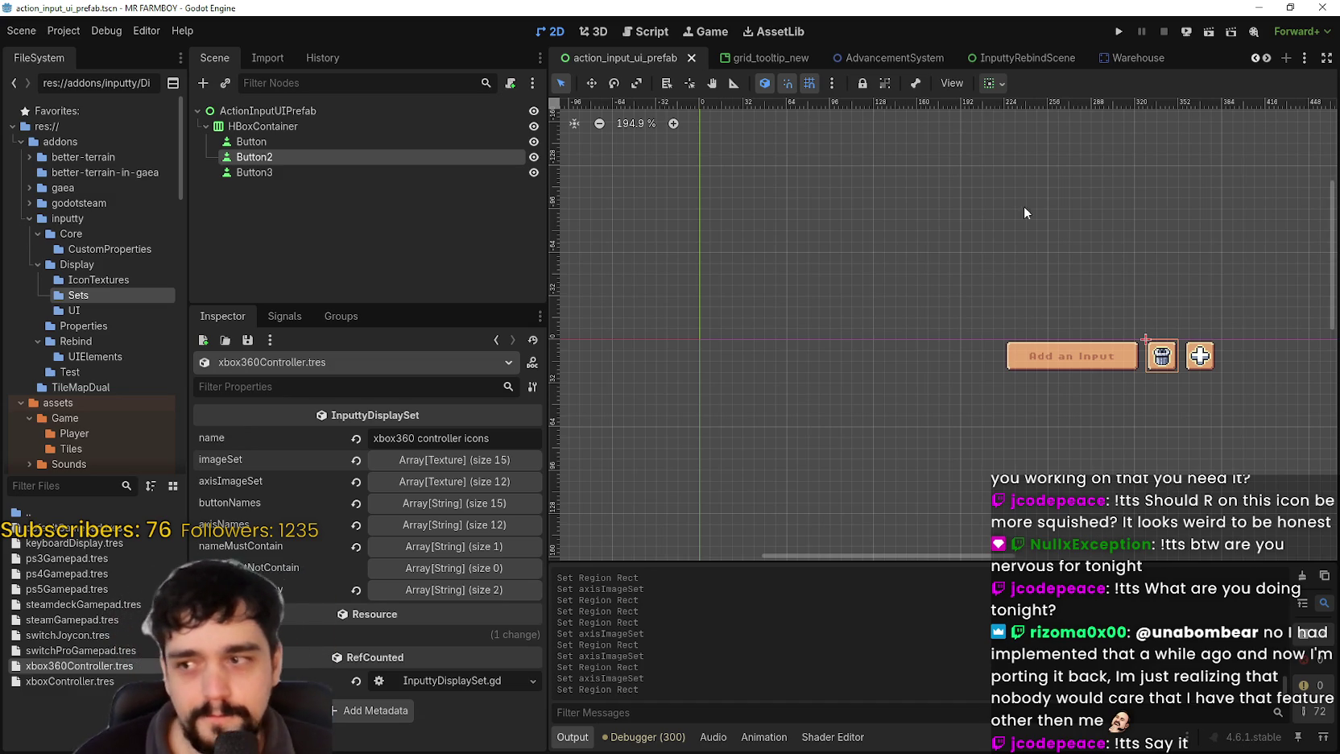
pyautogui.hscroll(3, 959, 277)
# - Save the scene, check the name lists, and open steamGamepad.tres from the FileSystem dock
pyautogui.hotkey('ctrl', 's')
pyautogui.scroll(1, 1064, 344)
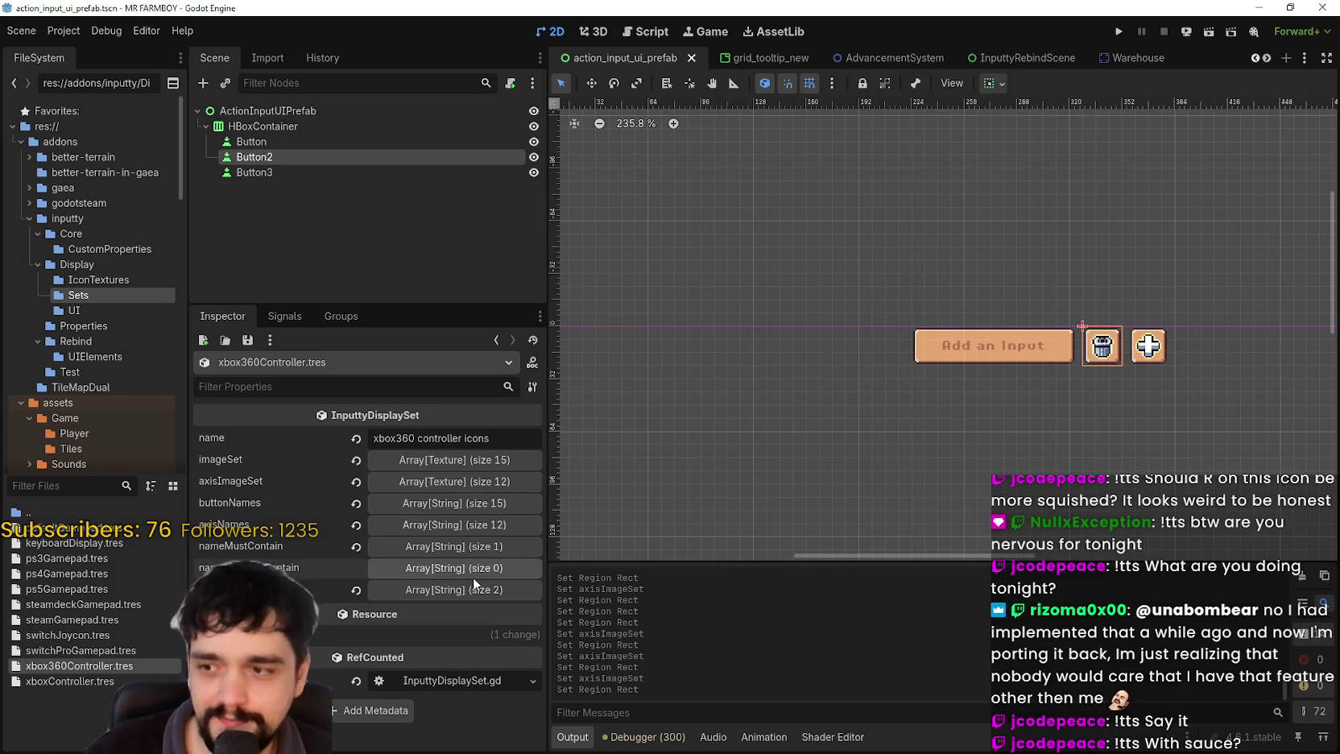
pyautogui.click(449, 591)
pyautogui.click(453, 590)
pyautogui.click(451, 523)
pyautogui.click(452, 523)
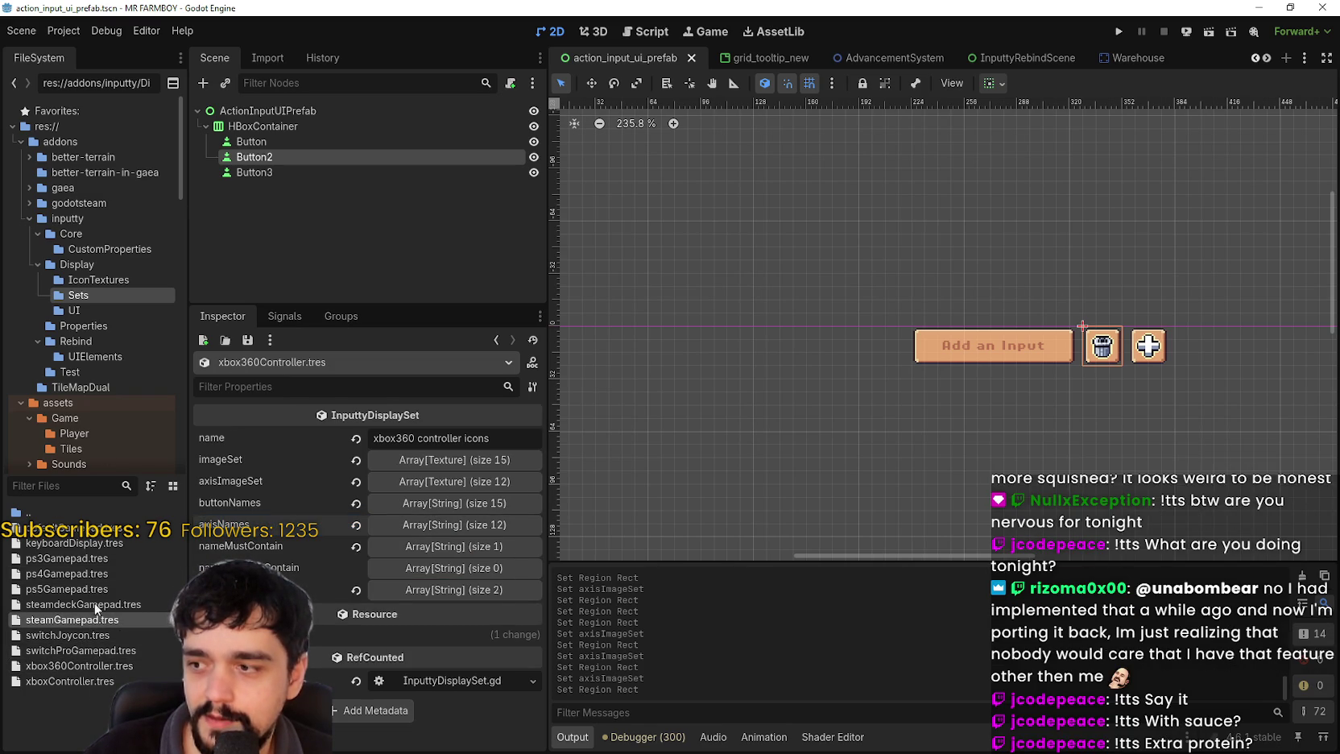
pyautogui.click(120, 616)
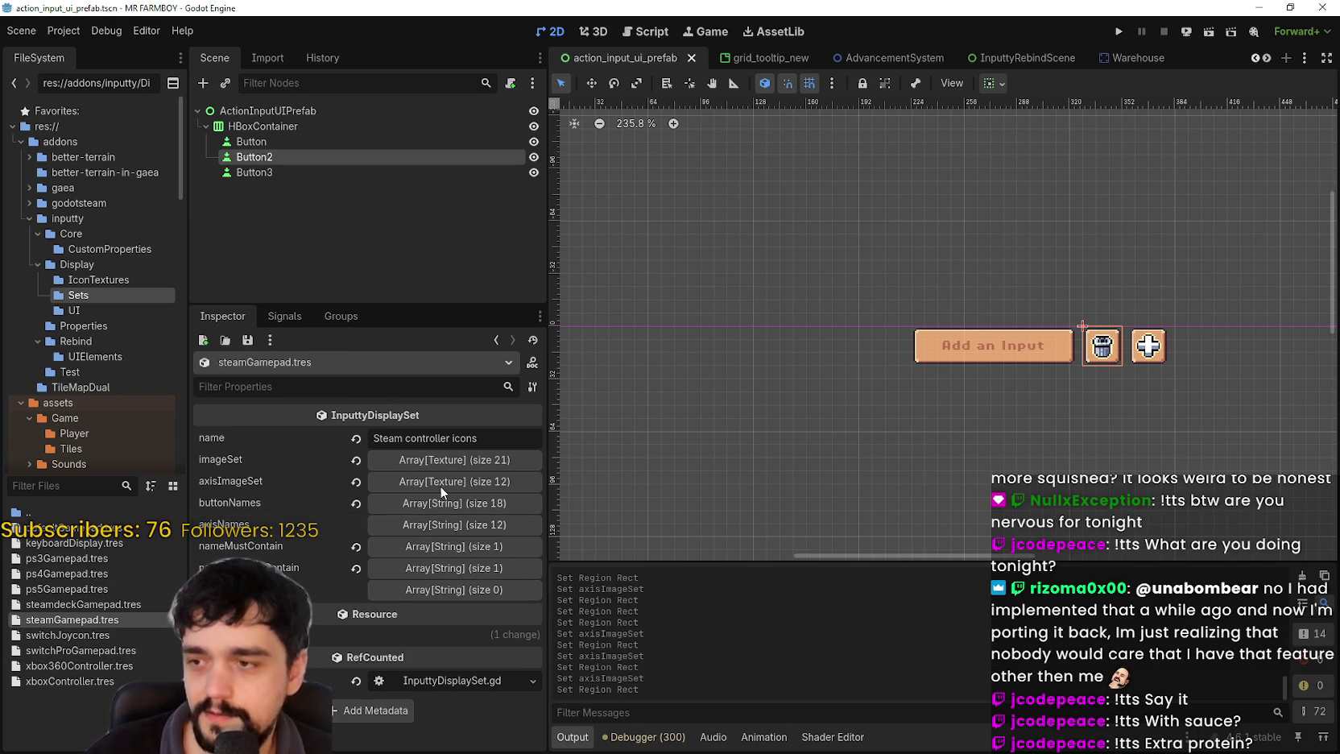
# - Look through the Steam set's imageSet and axisImageSet icon arrays, then collapse them
pyautogui.click(452, 456)
pyautogui.scroll(-3, 466, 576)
pyautogui.scroll(-5, 466, 570)
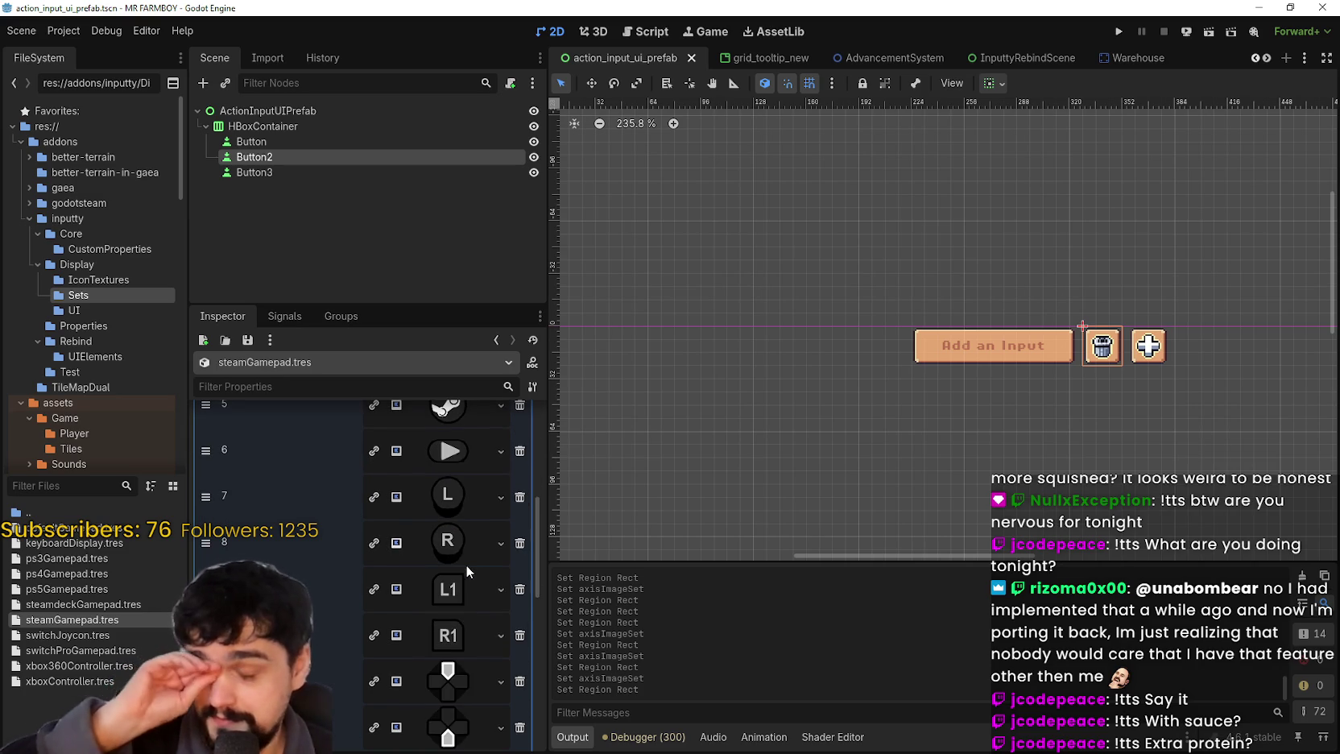
pyautogui.scroll(3, 464, 561)
pyautogui.scroll(1, 463, 556)
pyautogui.scroll(-6, 462, 554)
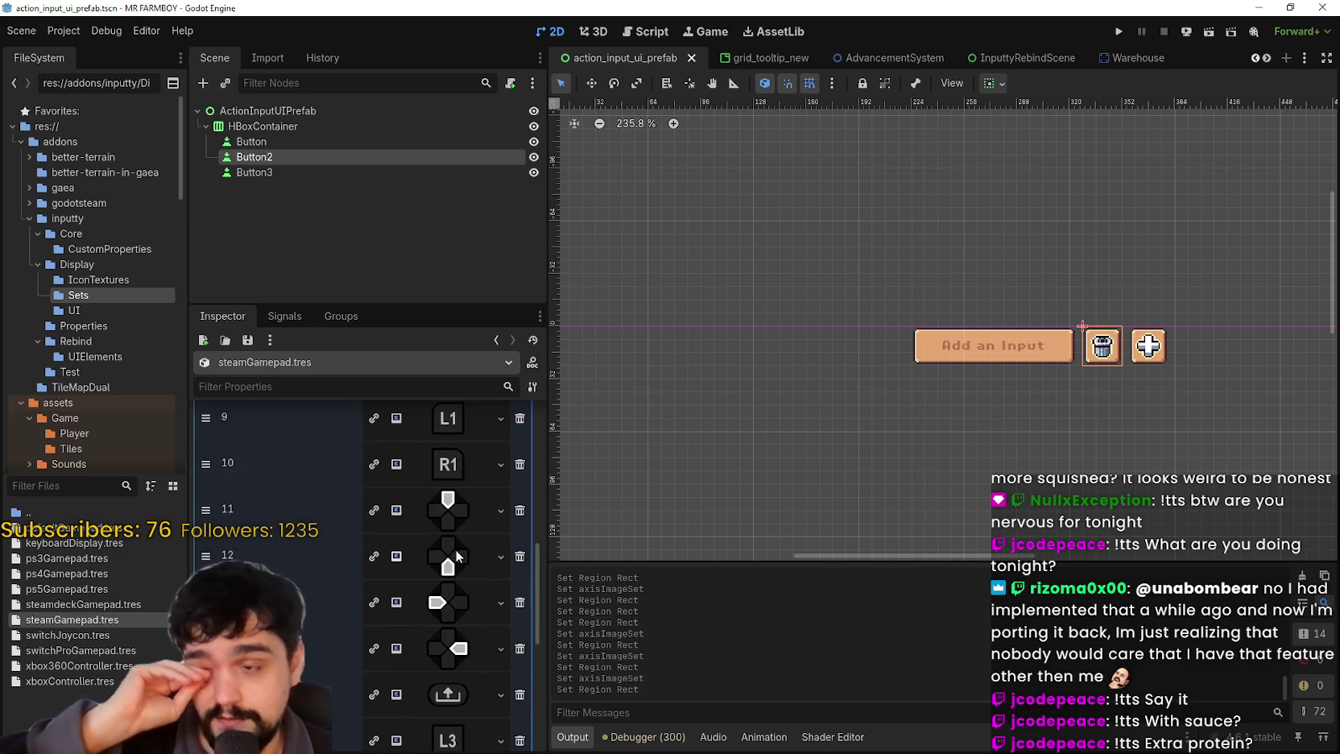
pyautogui.scroll(-3, 456, 549)
pyautogui.scroll(6, 454, 588)
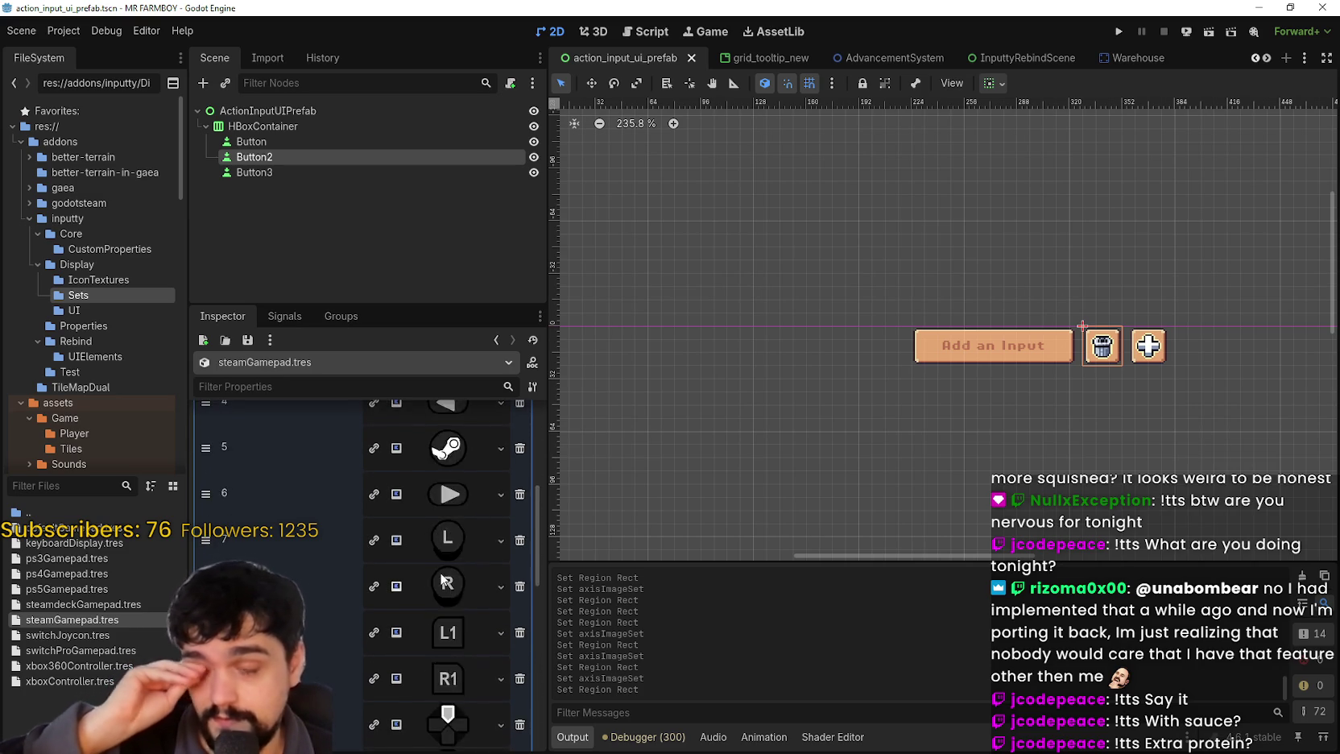
pyautogui.scroll(-8, 447, 583)
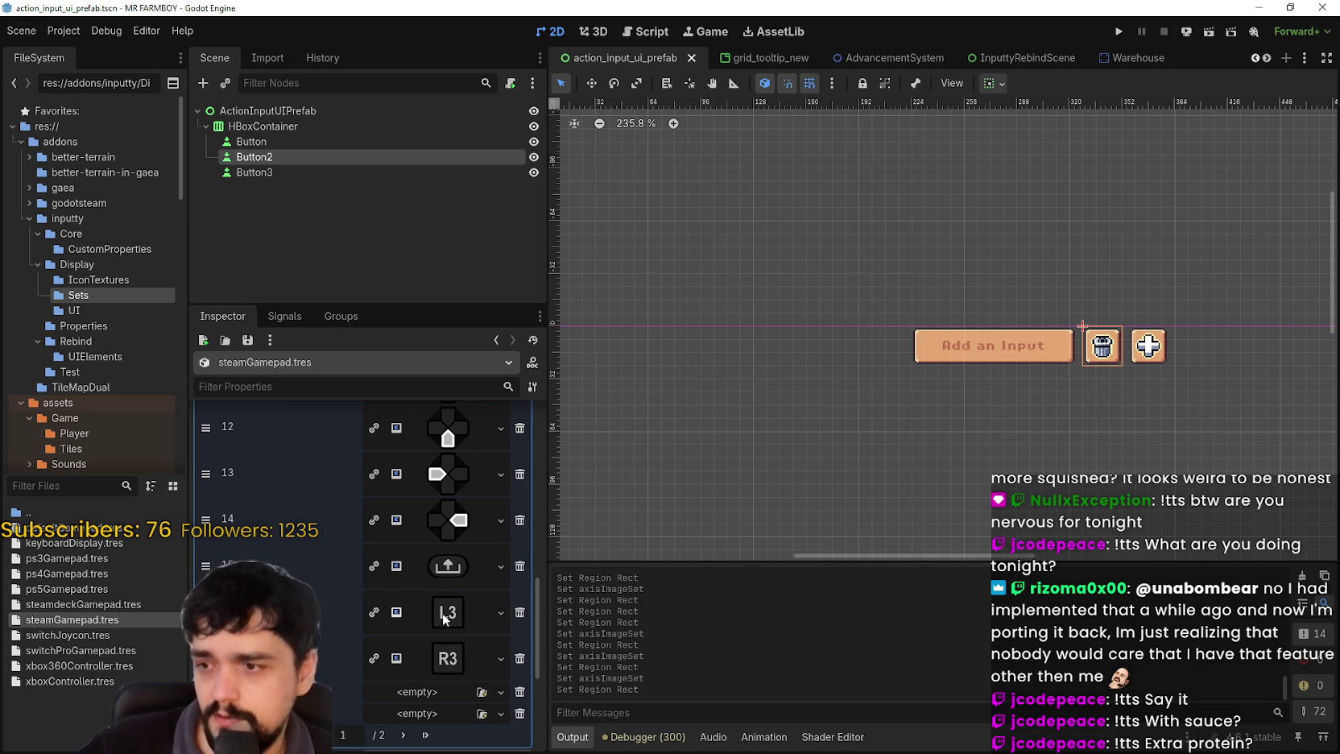
pyautogui.scroll(7, 443, 591)
pyautogui.scroll(5, 444, 596)
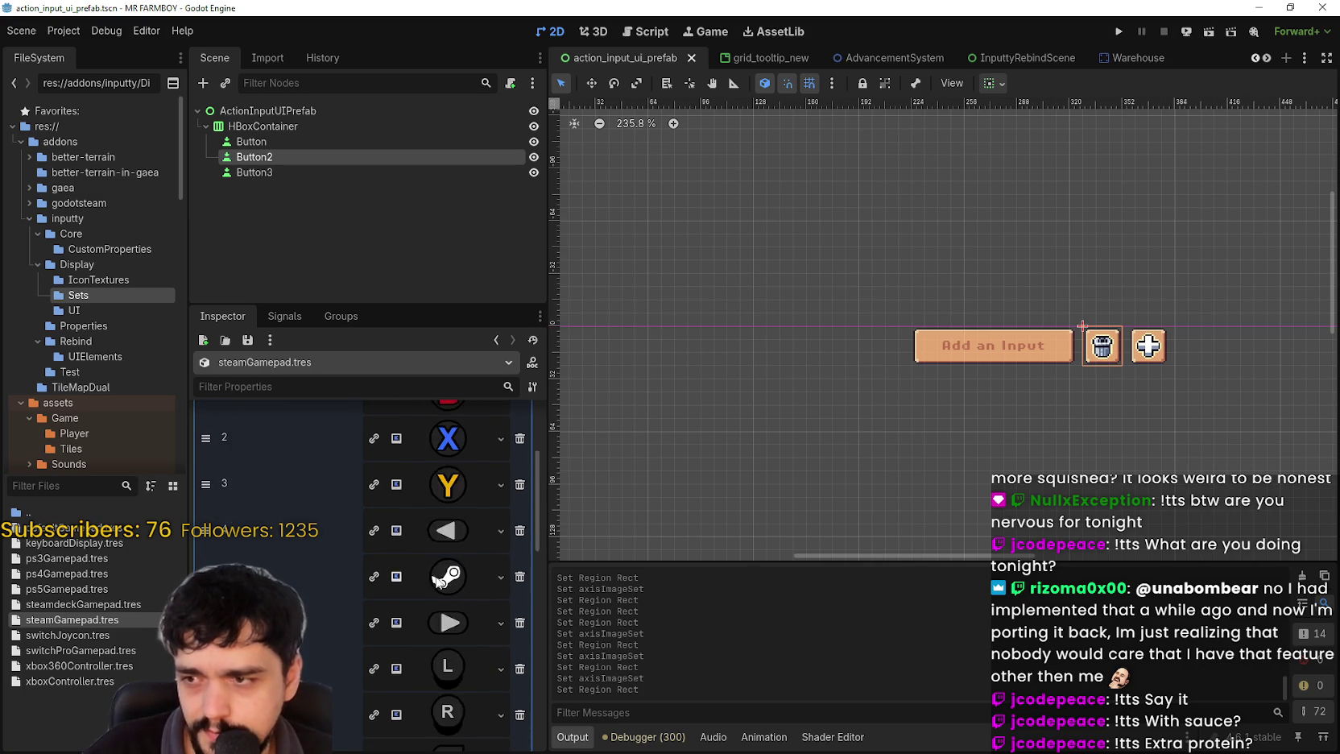
pyautogui.click(429, 422)
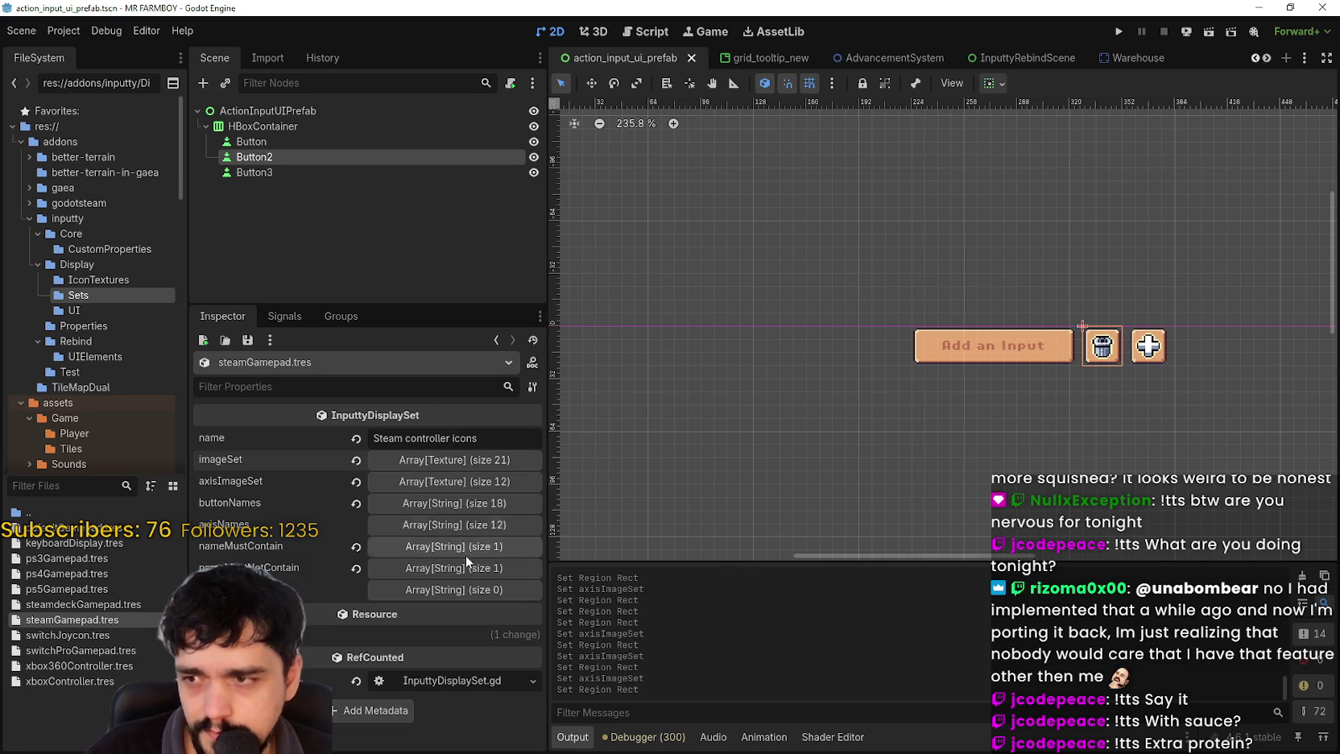
pyautogui.click(478, 481)
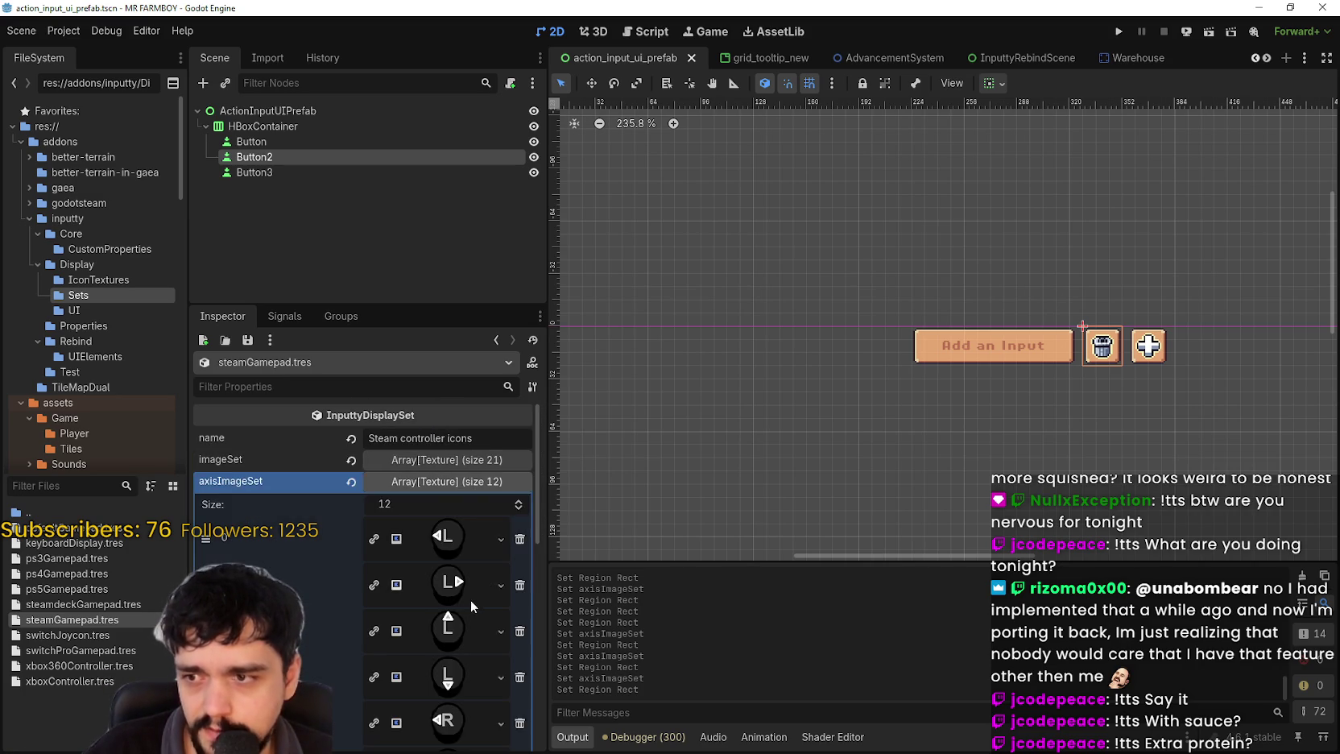
pyautogui.scroll(-4, 465, 593)
pyautogui.scroll(2, 460, 568)
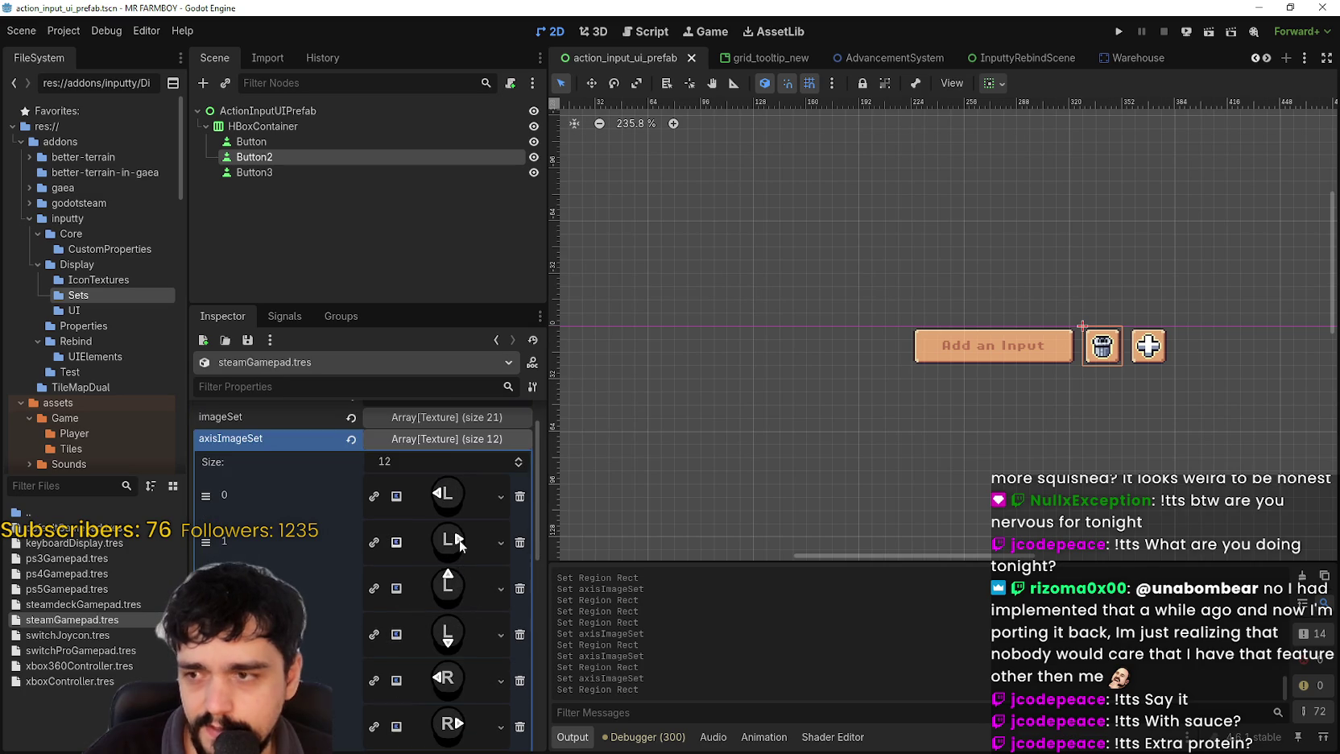
pyautogui.click(451, 441)
pyautogui.click(462, 459)
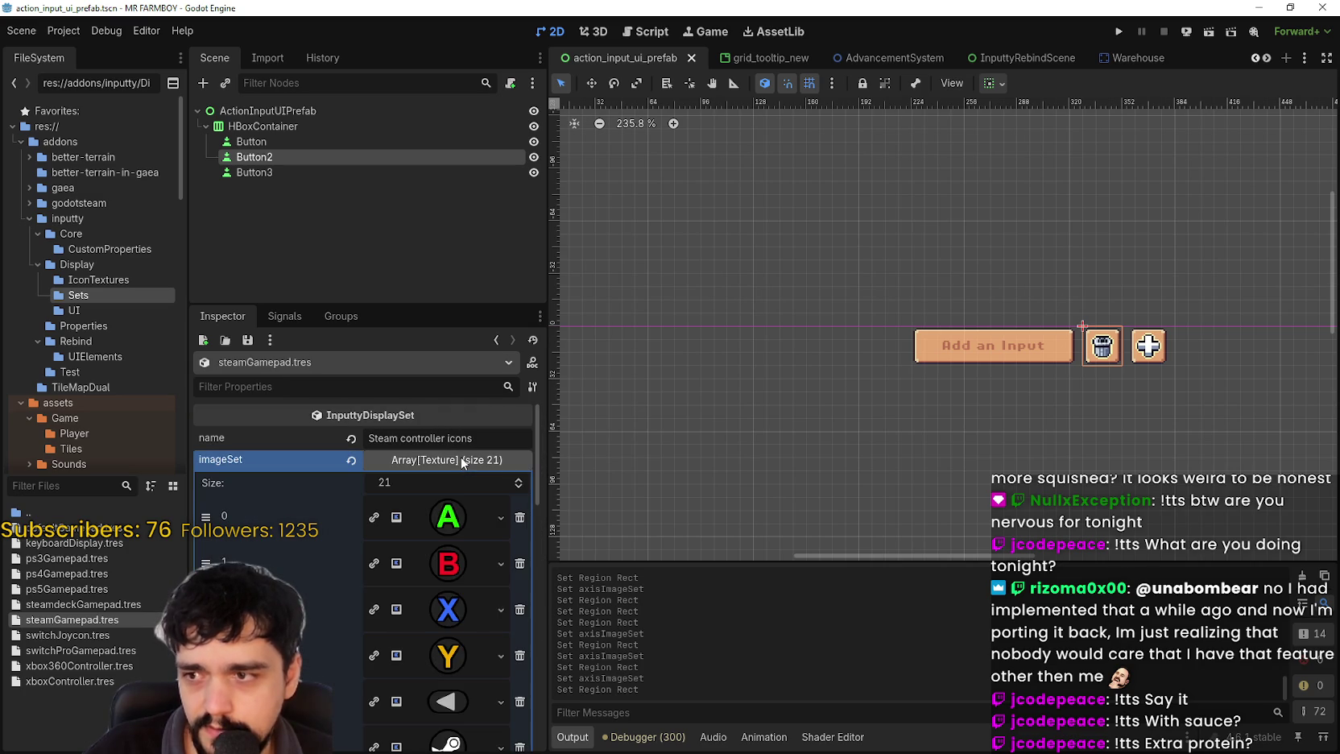
pyautogui.click(461, 459)
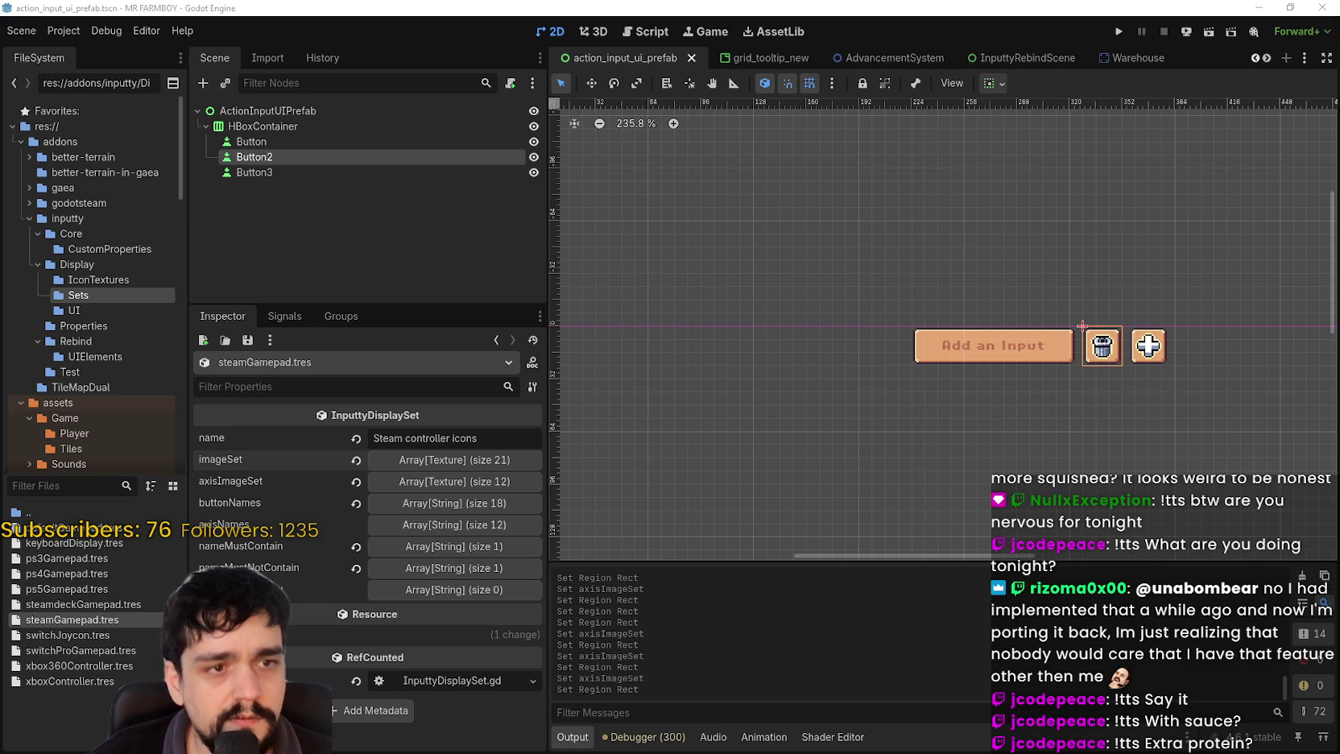
# - Bring up the Steam controller photo in the browser at 100% zoom
pyautogui.hotkey('alt', 'Tab')
pyautogui.hotkey('ctrl', '+')
pyautogui.hotkey('ctrl', '-')
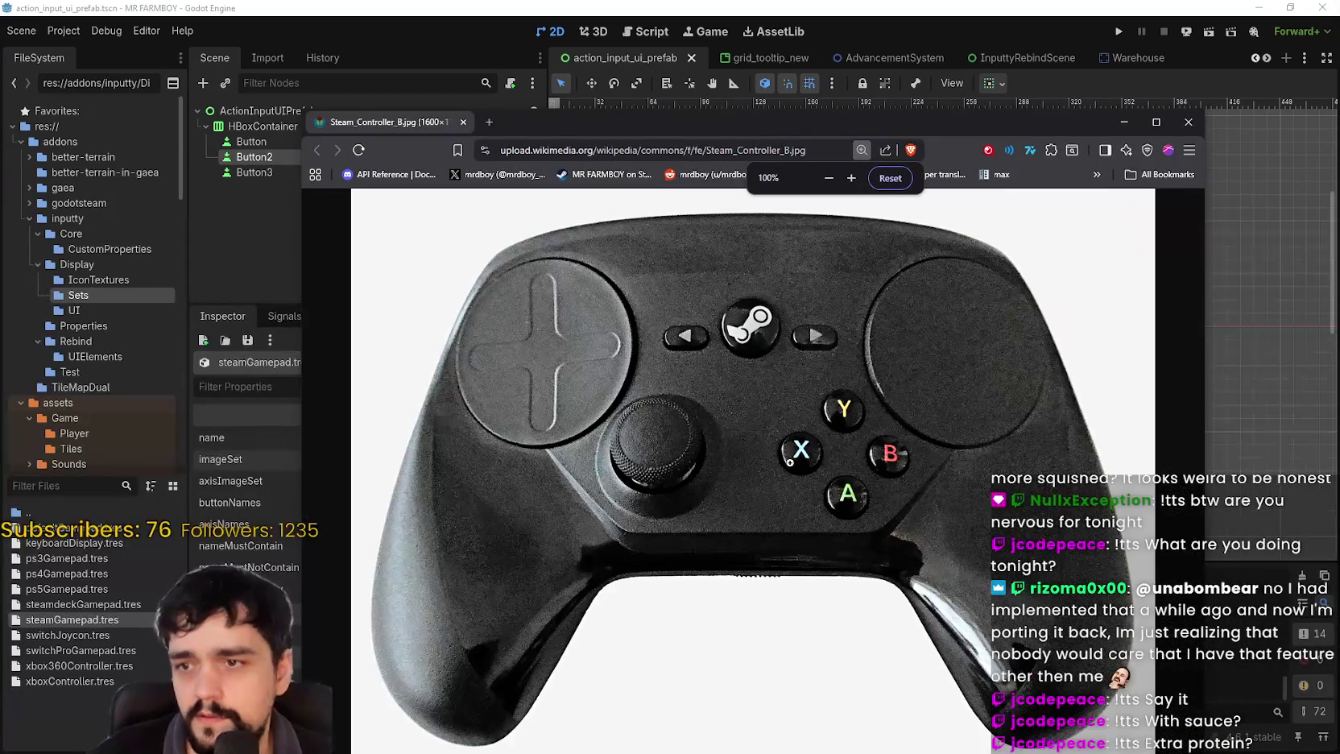
# - Move and shrink the Brave photo window so Godot's steamGamepad.tres inspector shows again
pyautogui.moveTo(546, 121)
pyautogui.mouseDown()
pyautogui.moveTo(662, 52)
pyautogui.moveTo(726, 69)
pyautogui.moveTo(442, 85)
pyautogui.mouseUp()
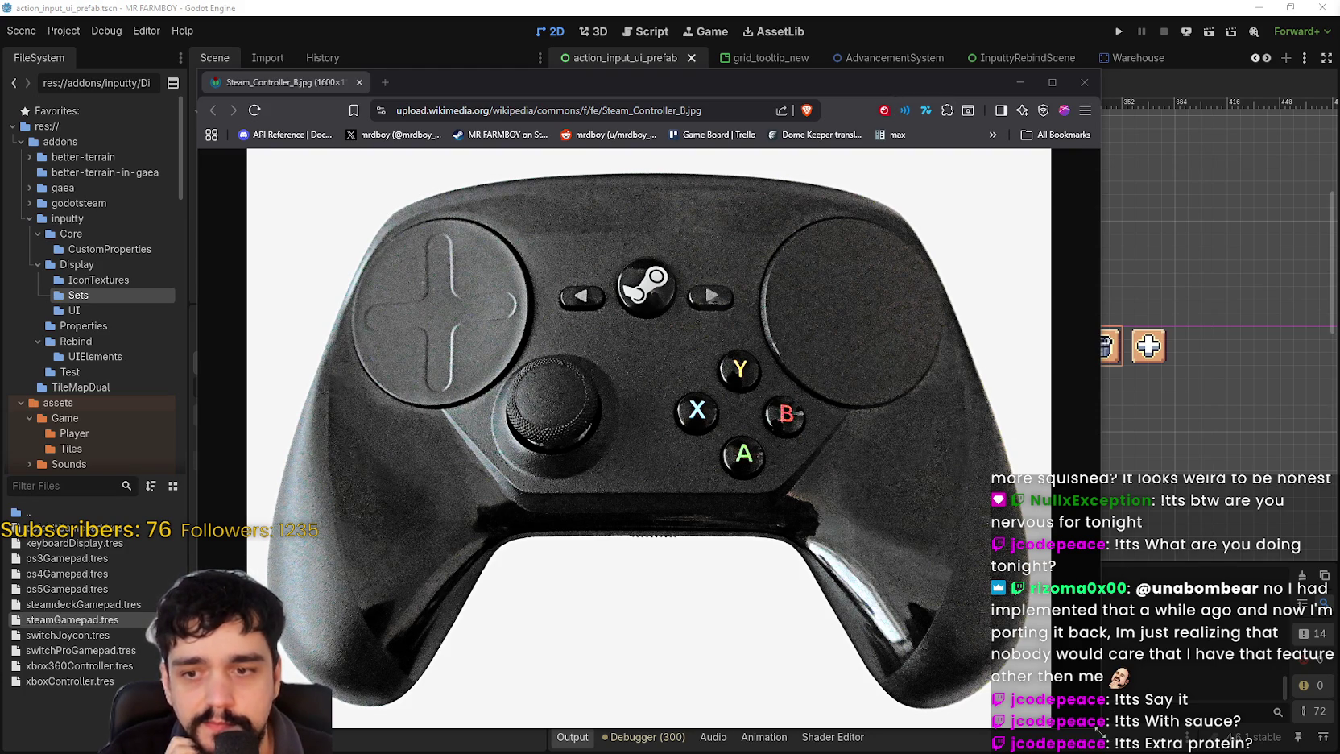
pyautogui.moveTo(632, 82); pyautogui.dragTo(1339, 242)
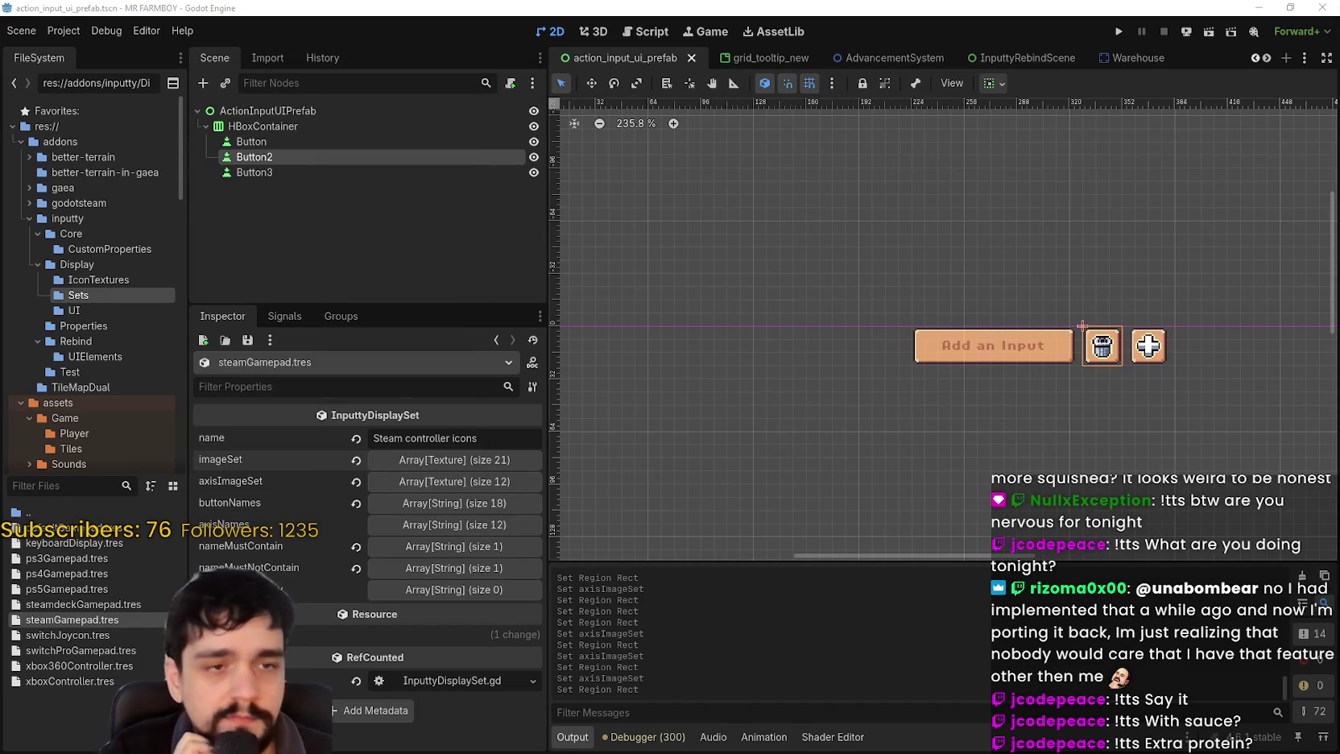
# - Paste the AtlasTexture into imageSet slot 0 and region it to the pixel-art A icon
pyautogui.click(408, 459)
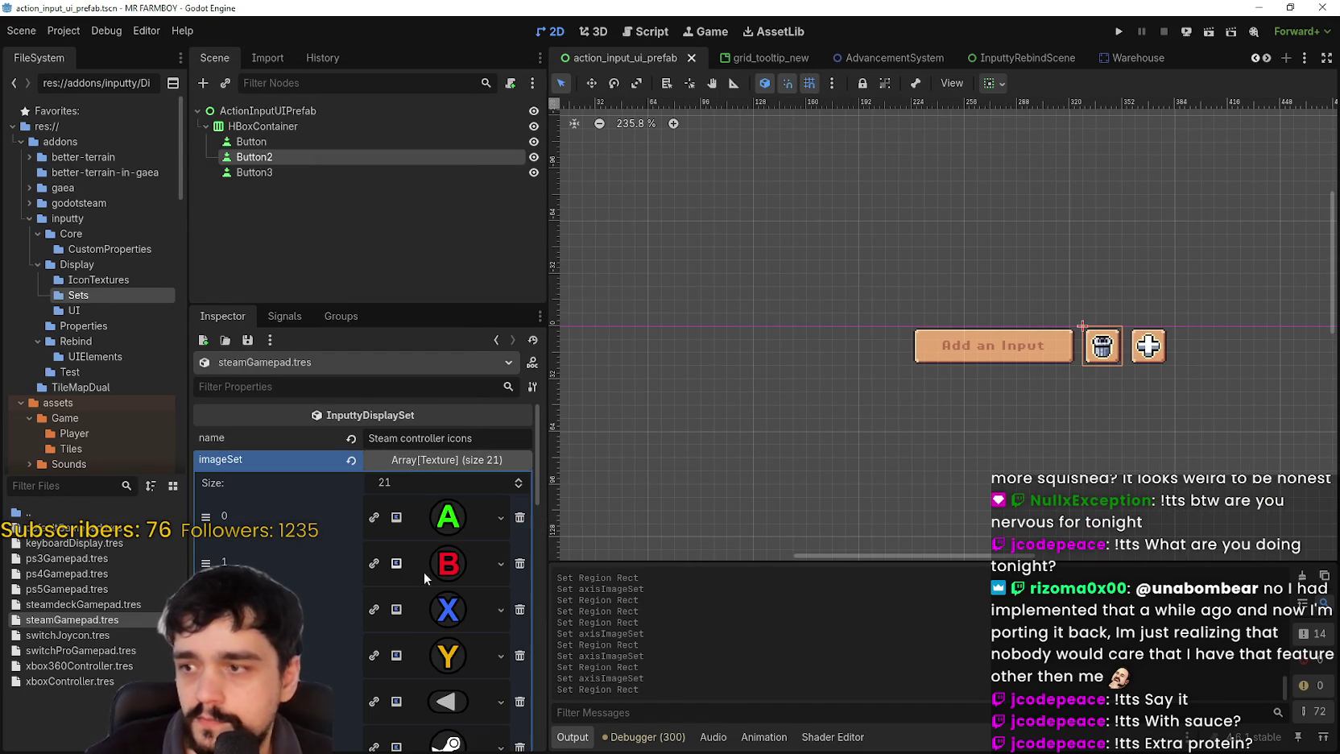
pyautogui.click(449, 524)
pyautogui.rightClick(445, 507)
pyautogui.scroll(-1, 475, 707)
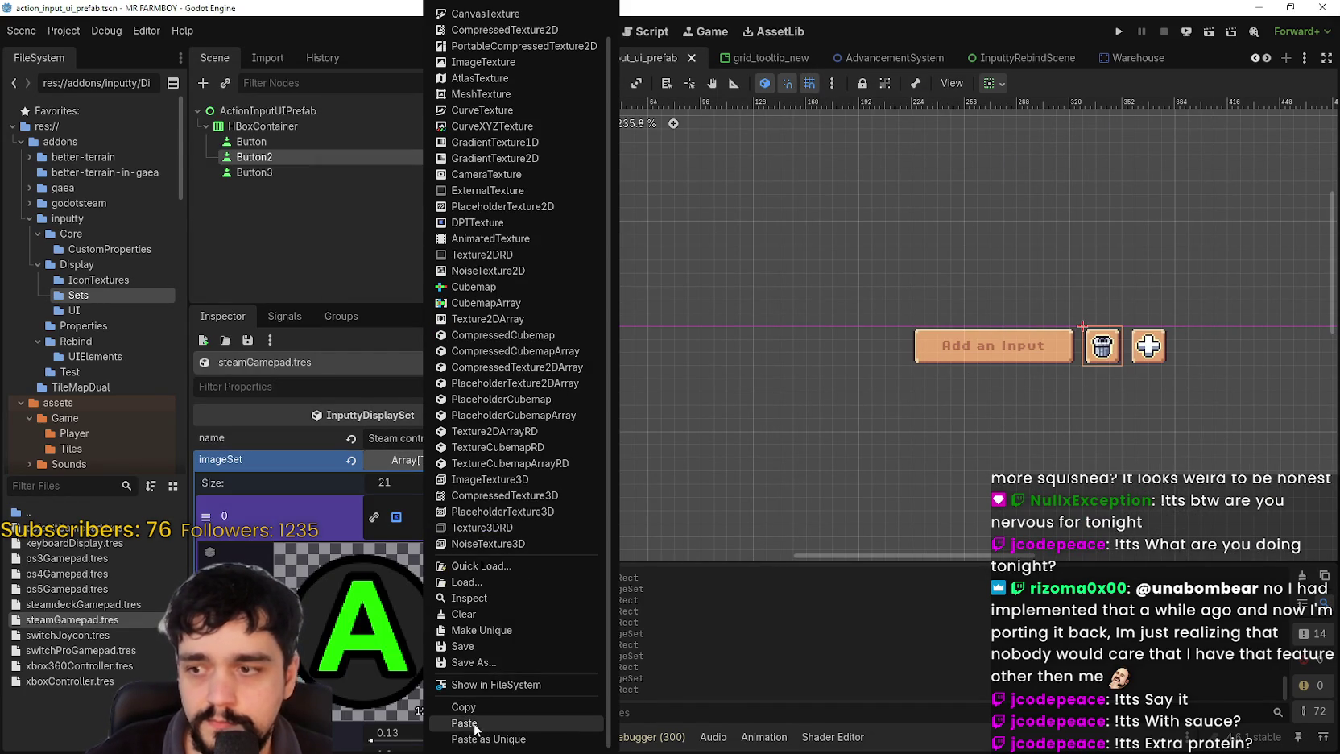
pyautogui.click(475, 723)
pyautogui.click(366, 675)
pyautogui.scroll(5, 574, 265)
pyautogui.hscroll(-4, 644, 336)
pyautogui.scroll(-1, 645, 330)
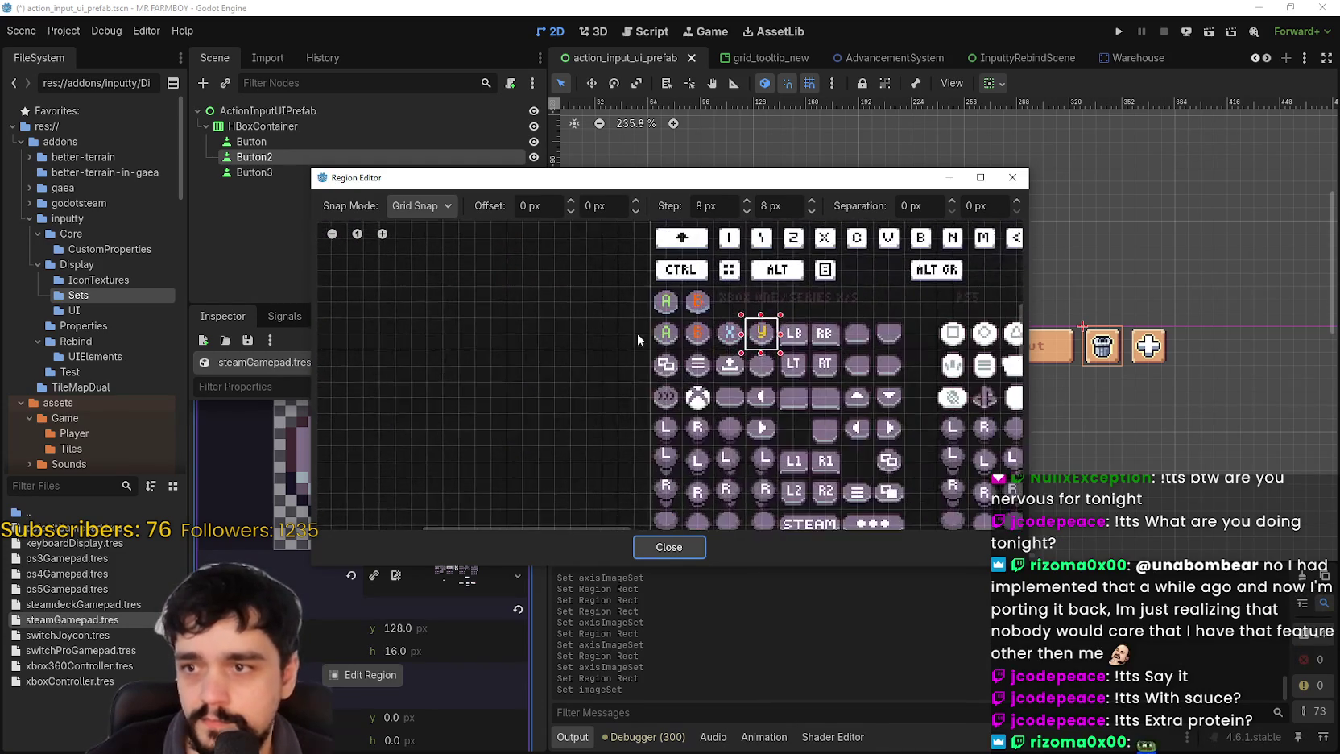
pyautogui.moveTo(644, 319); pyautogui.dragTo(683, 357)
pyautogui.click(668, 547)
# - Paste the AtlasTexture into slot 1 and region it to the pixel-art B icon
pyautogui.rightClick(451, 561)
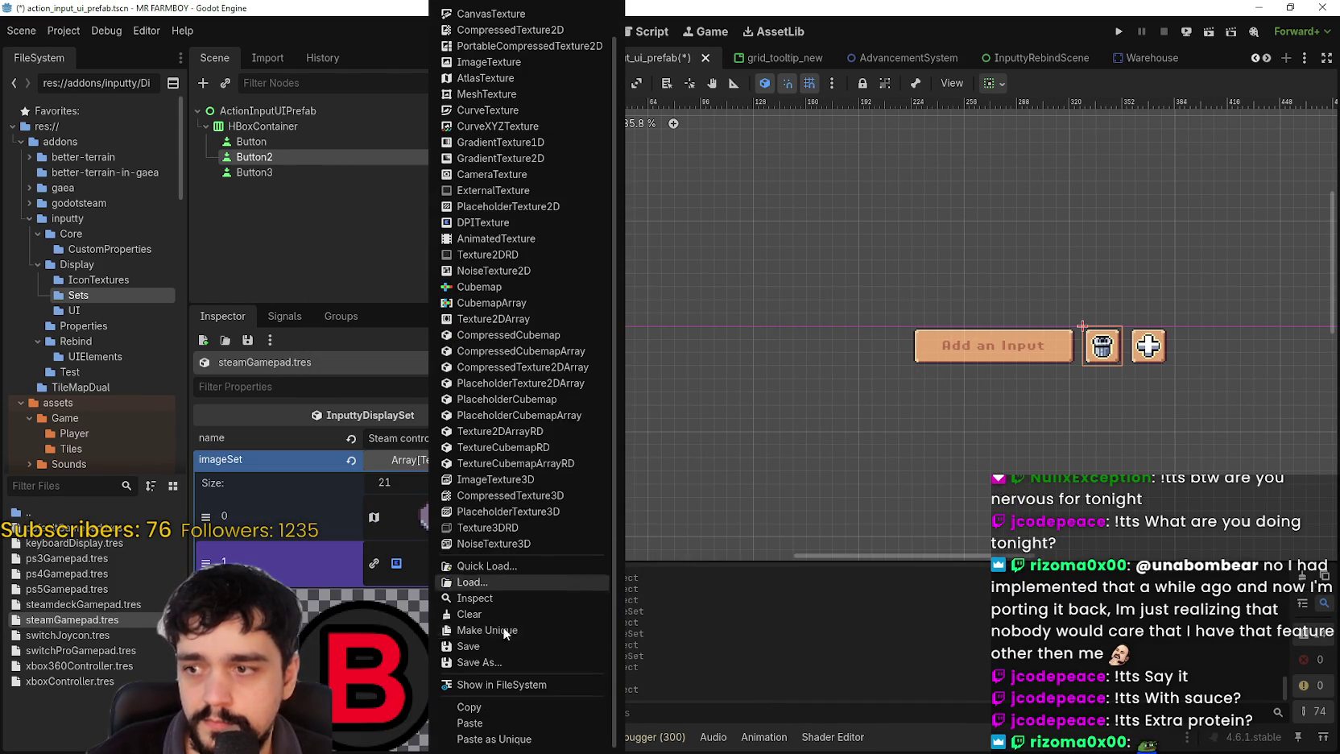
pyautogui.click(508, 721)
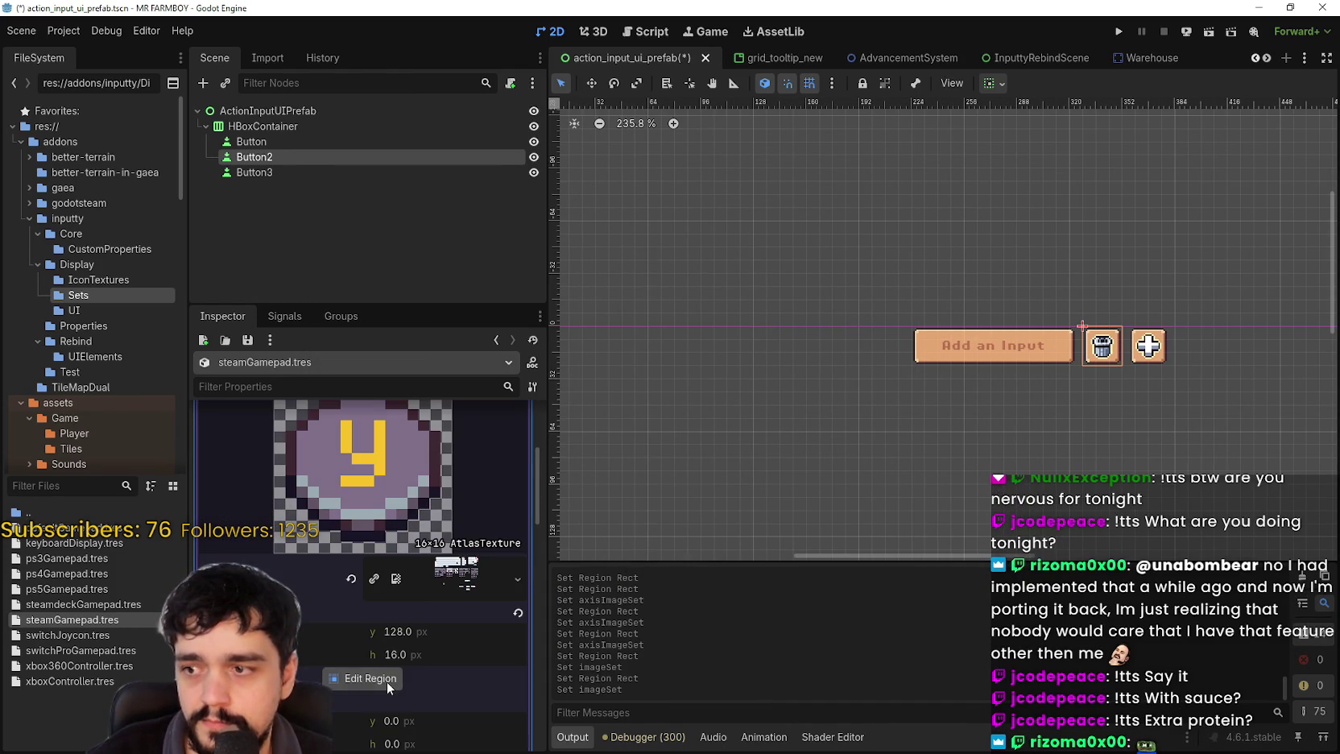
pyautogui.click(387, 681)
pyautogui.scroll(1, 580, 347)
pyautogui.moveTo(590, 329); pyautogui.dragTo(622, 370)
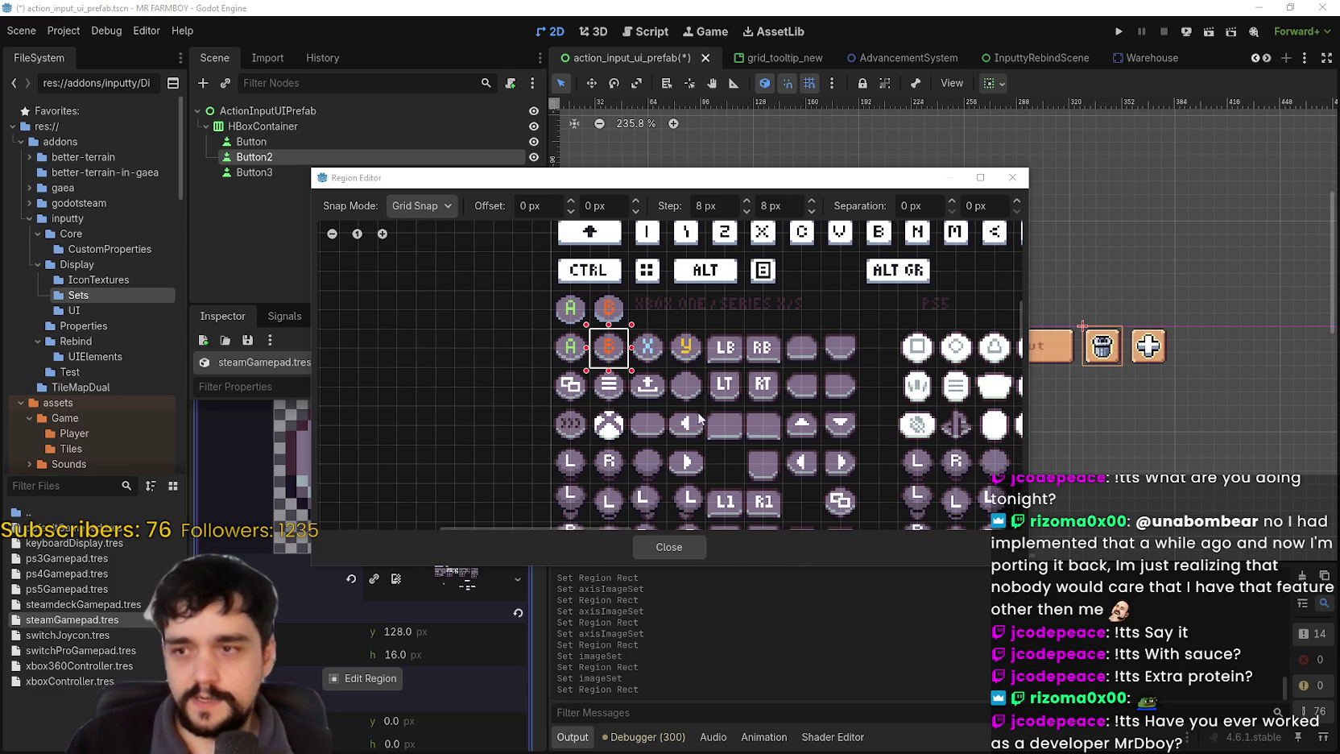
pyautogui.scroll(-2, 700, 403)
pyautogui.scroll(1, 685, 363)
pyautogui.hscroll(-1, 684, 362)
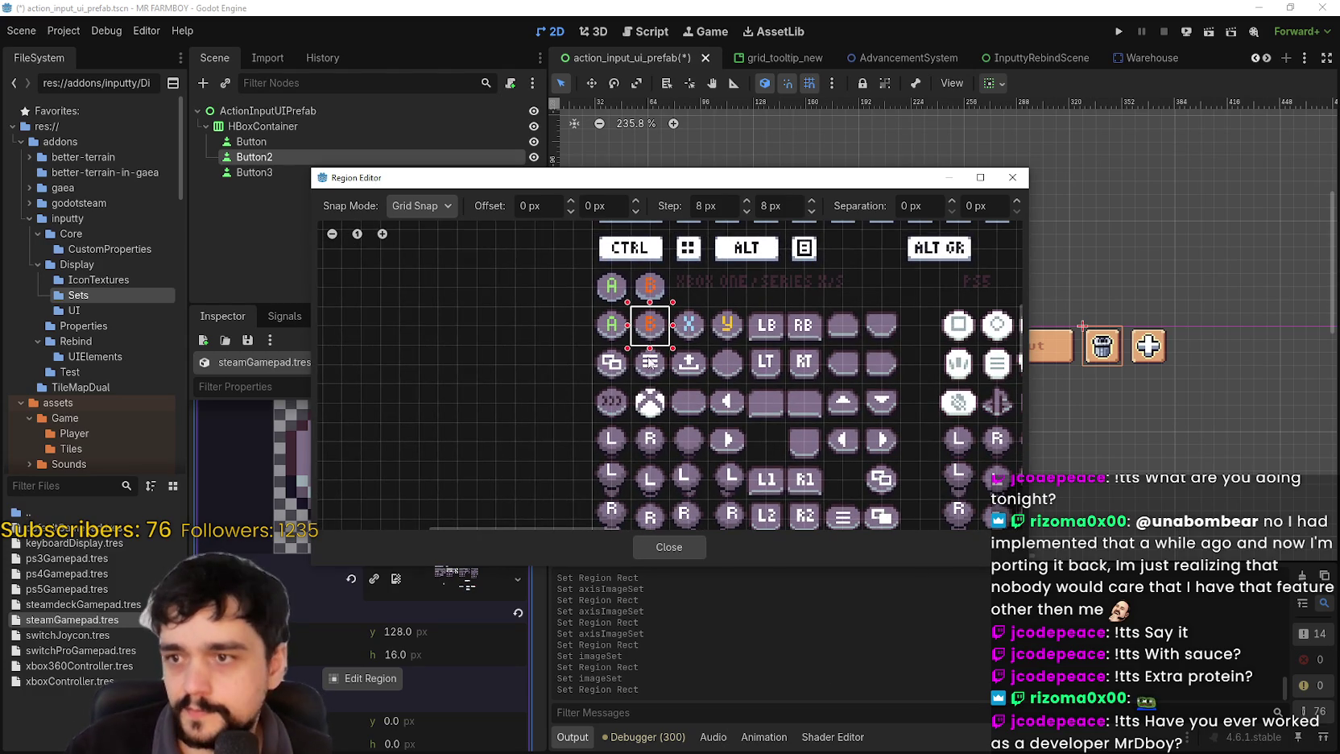
pyautogui.click(661, 548)
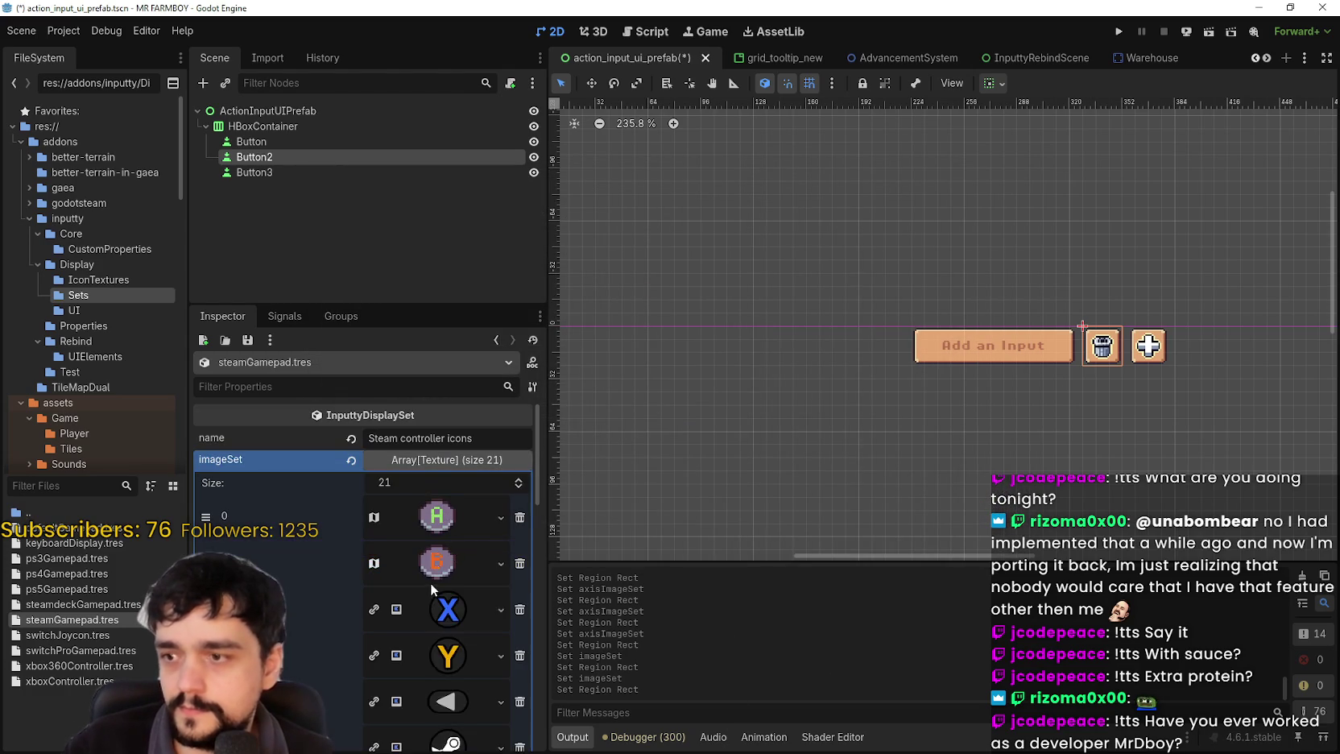
pyautogui.scroll(-3, 432, 577)
pyautogui.click(443, 480)
# - Paste the AtlasTexture into slot 2 and select the pixel-art X icon as its region
pyautogui.rightClick(435, 596)
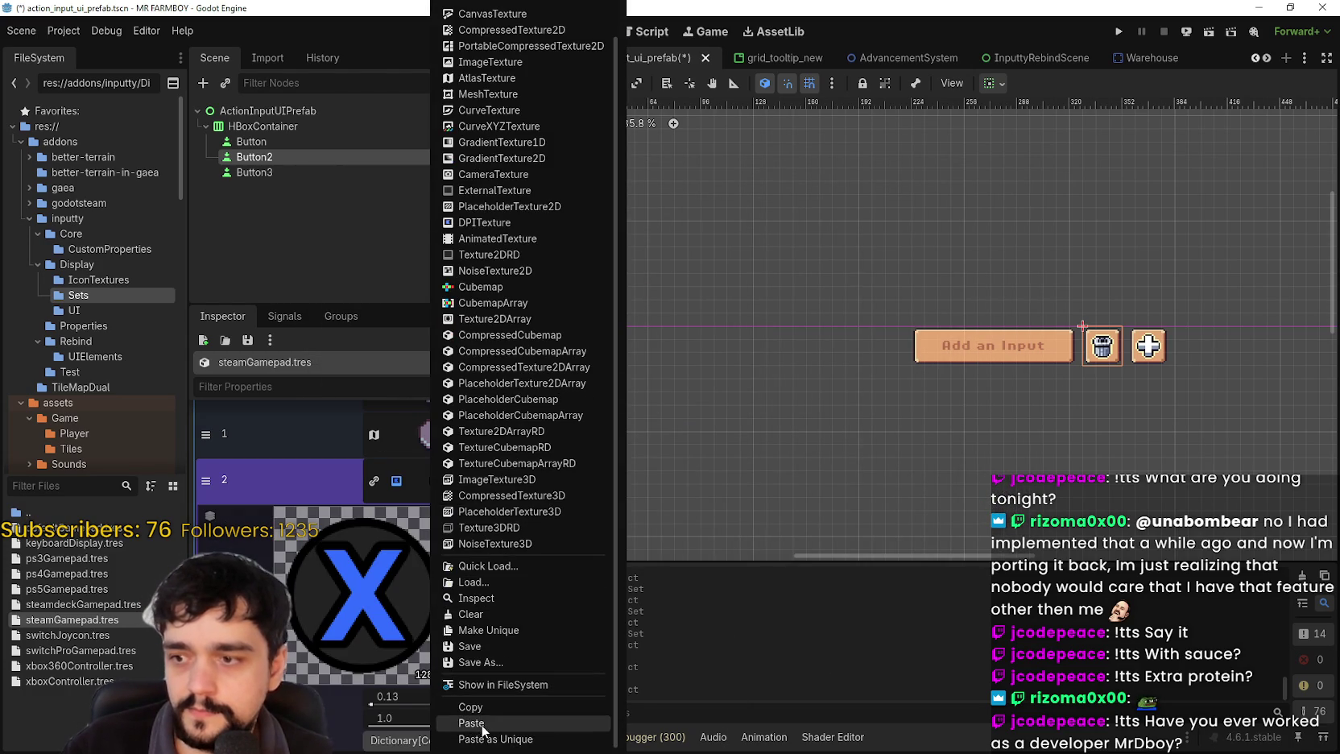
pyautogui.click(483, 723)
pyautogui.click(364, 641)
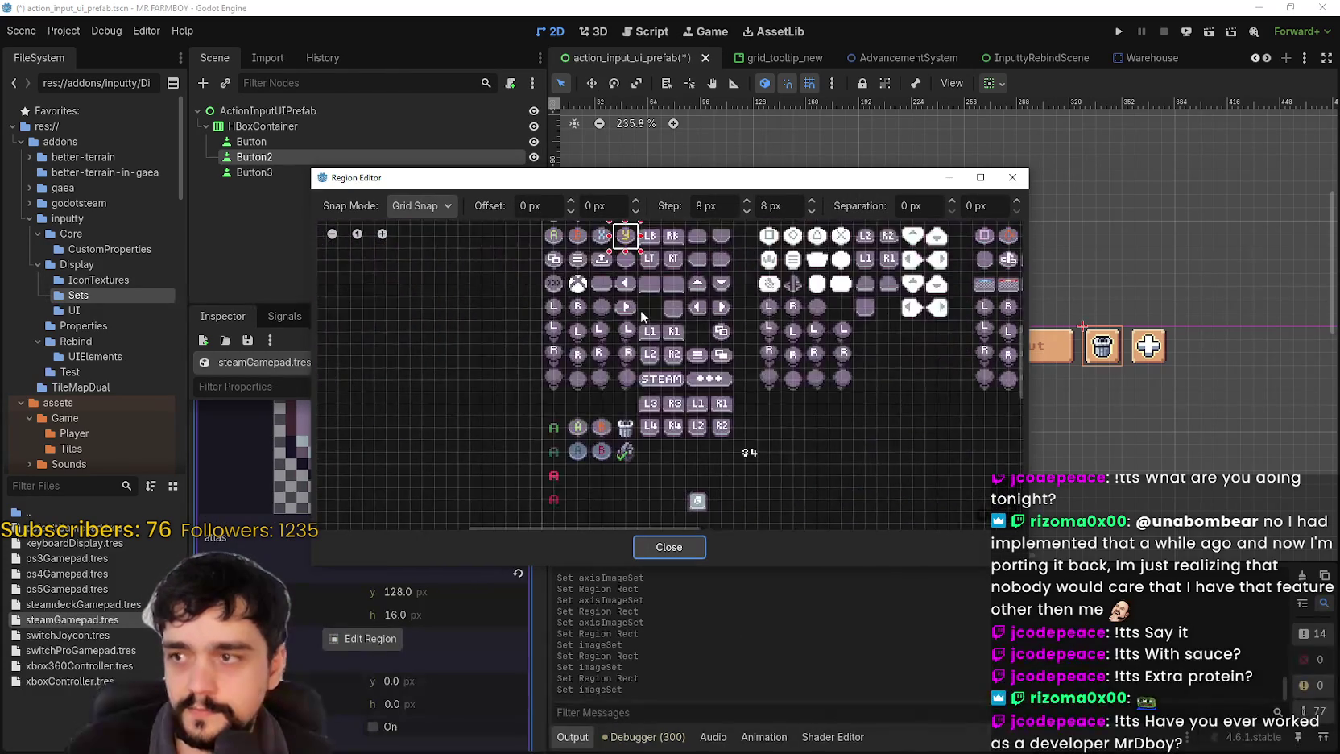
pyautogui.scroll(4, 644, 322)
pyautogui.moveTo(596, 318); pyautogui.dragTo(642, 367)
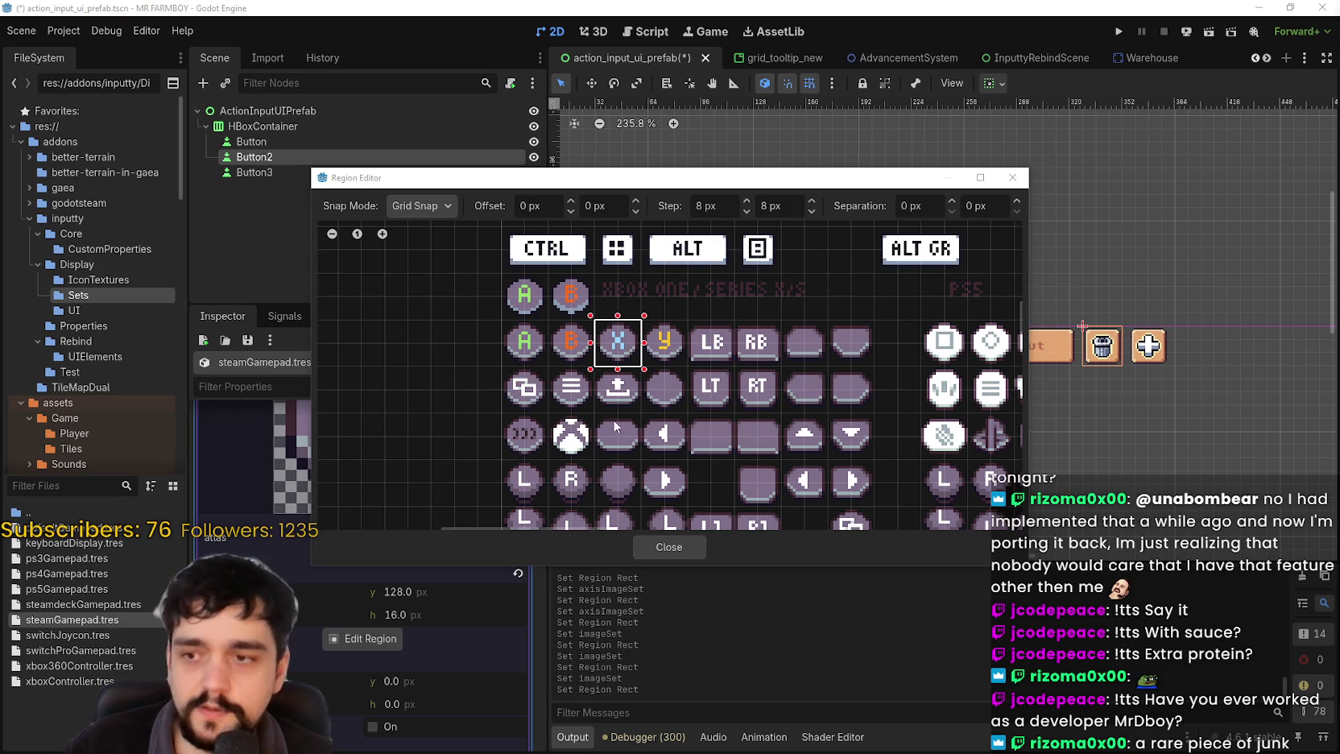
pyautogui.scroll(2, 749, 306)
pyautogui.moveTo(665, 339)
pyautogui.mouseDown()
pyautogui.moveTo(565, 355)
pyautogui.moveTo(645, 383)
pyautogui.mouseUp()
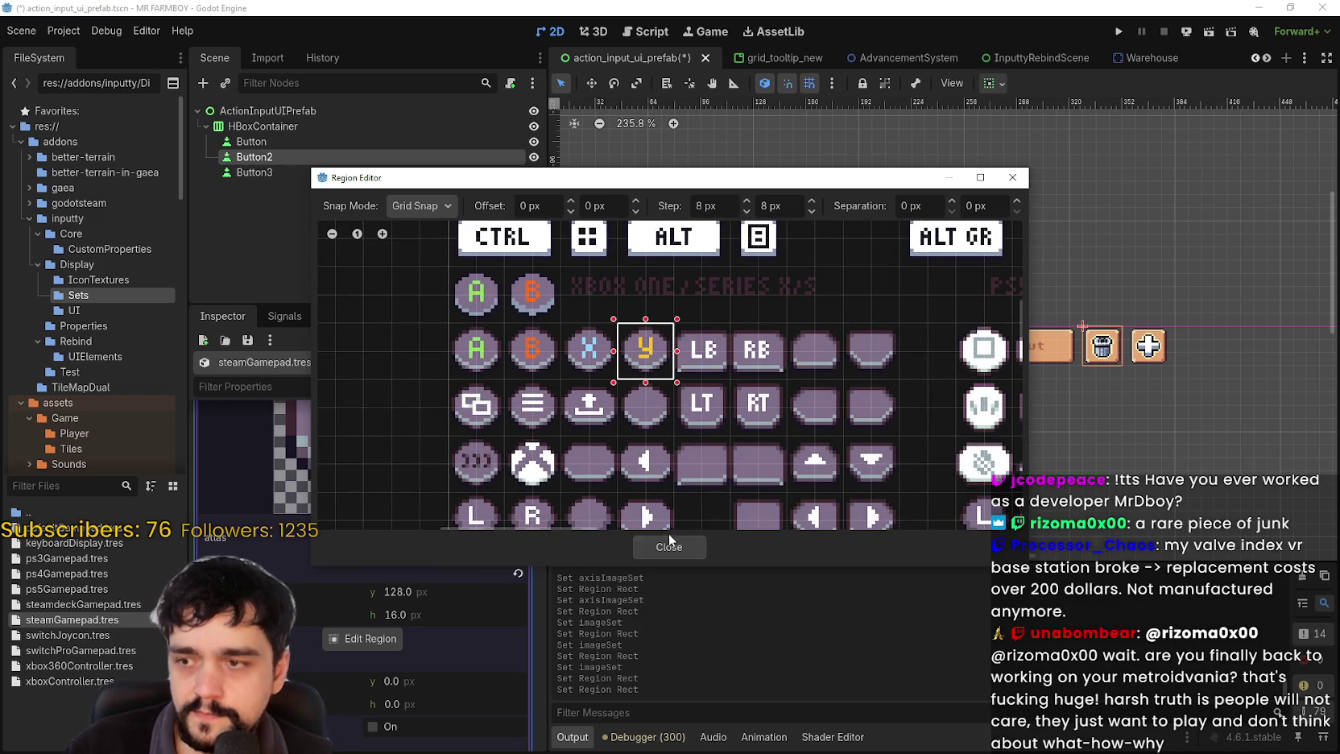
pyautogui.moveTo(564, 326)
pyautogui.mouseDown()
pyautogui.moveTo(636, 414)
pyautogui.moveTo(668, 370)
pyautogui.mouseUp()
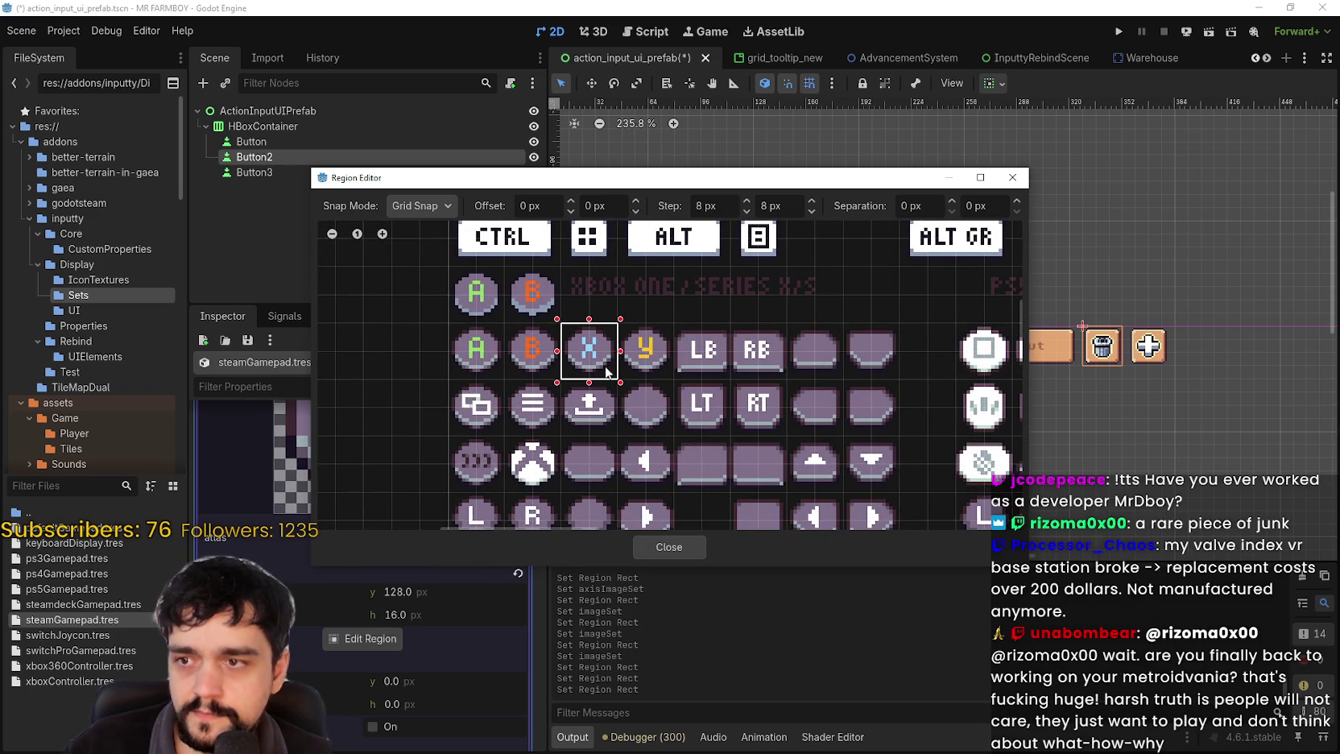
pyautogui.click(669, 546)
pyautogui.click(455, 568)
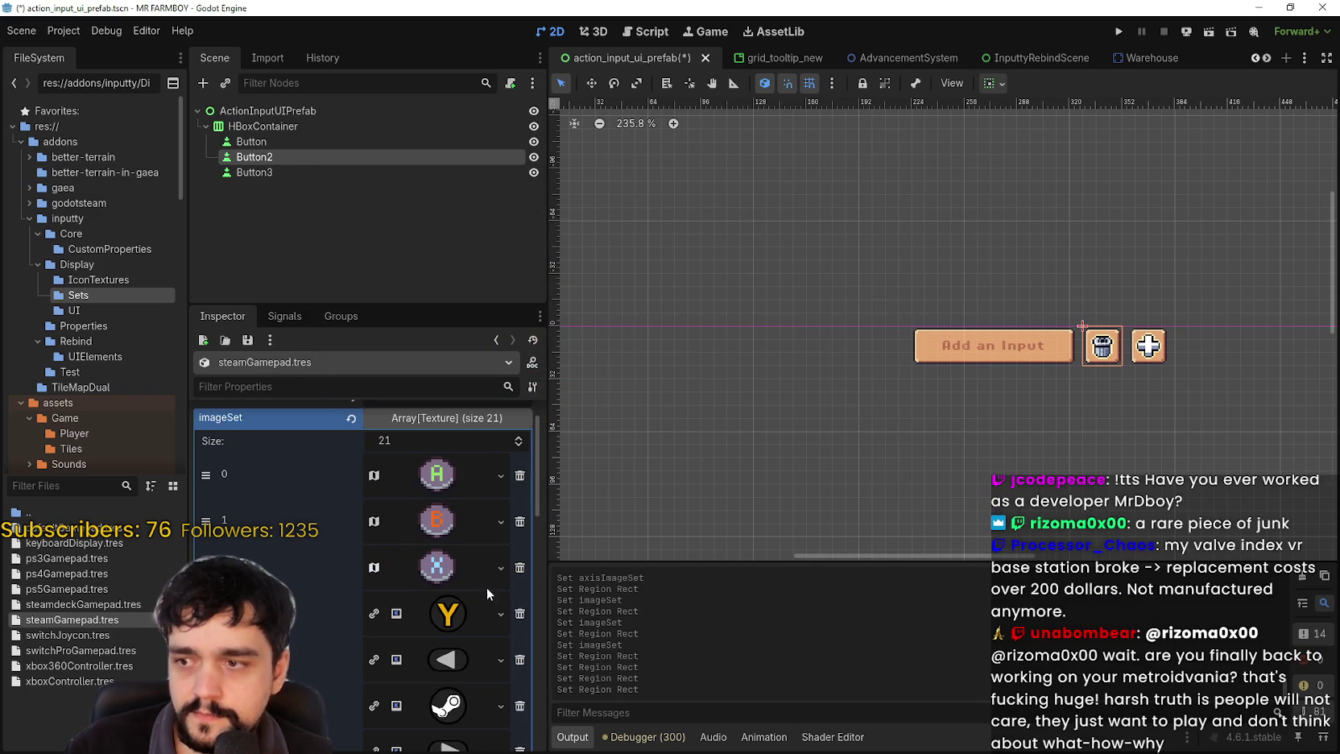
# - Paste the pixel Y atlas texture into slot 3 and save the scene and resources
pyautogui.rightClick(442, 618)
pyautogui.click(467, 739)
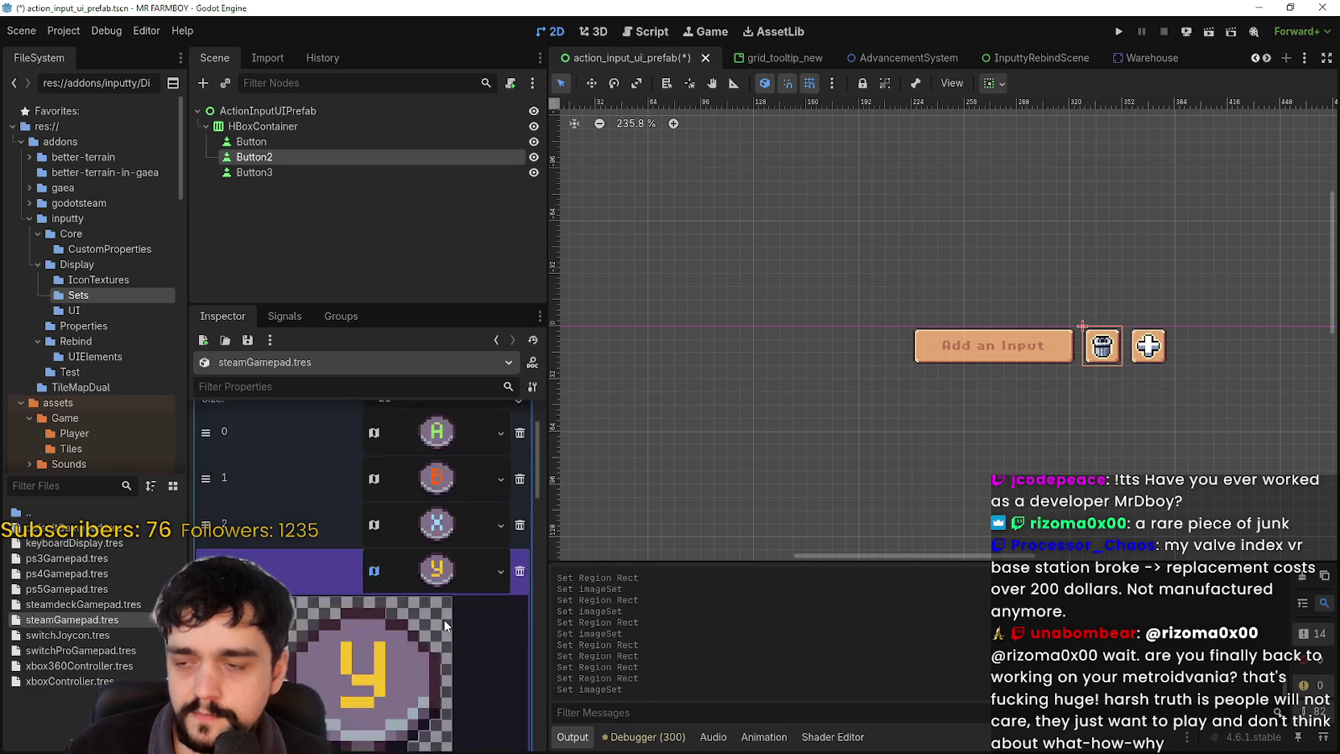
pyautogui.click(455, 512)
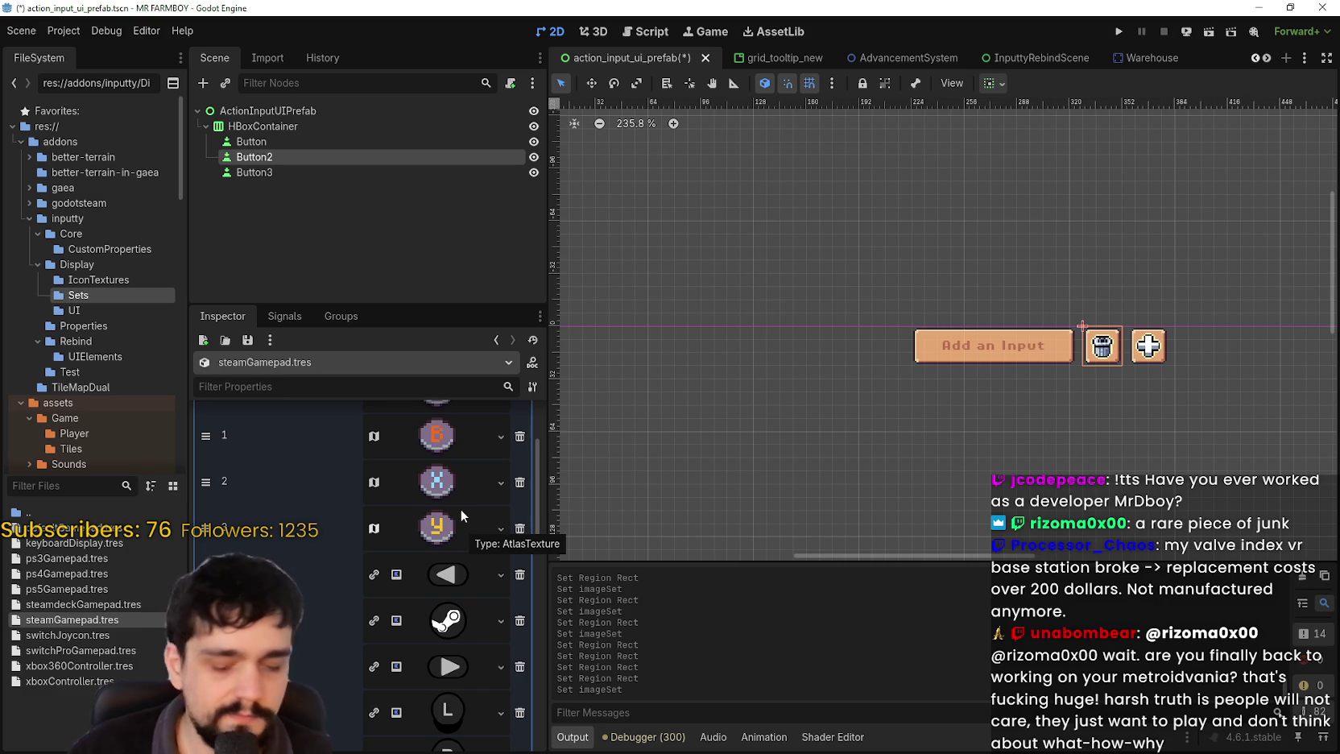
pyautogui.hotkey('ctrl', 's')
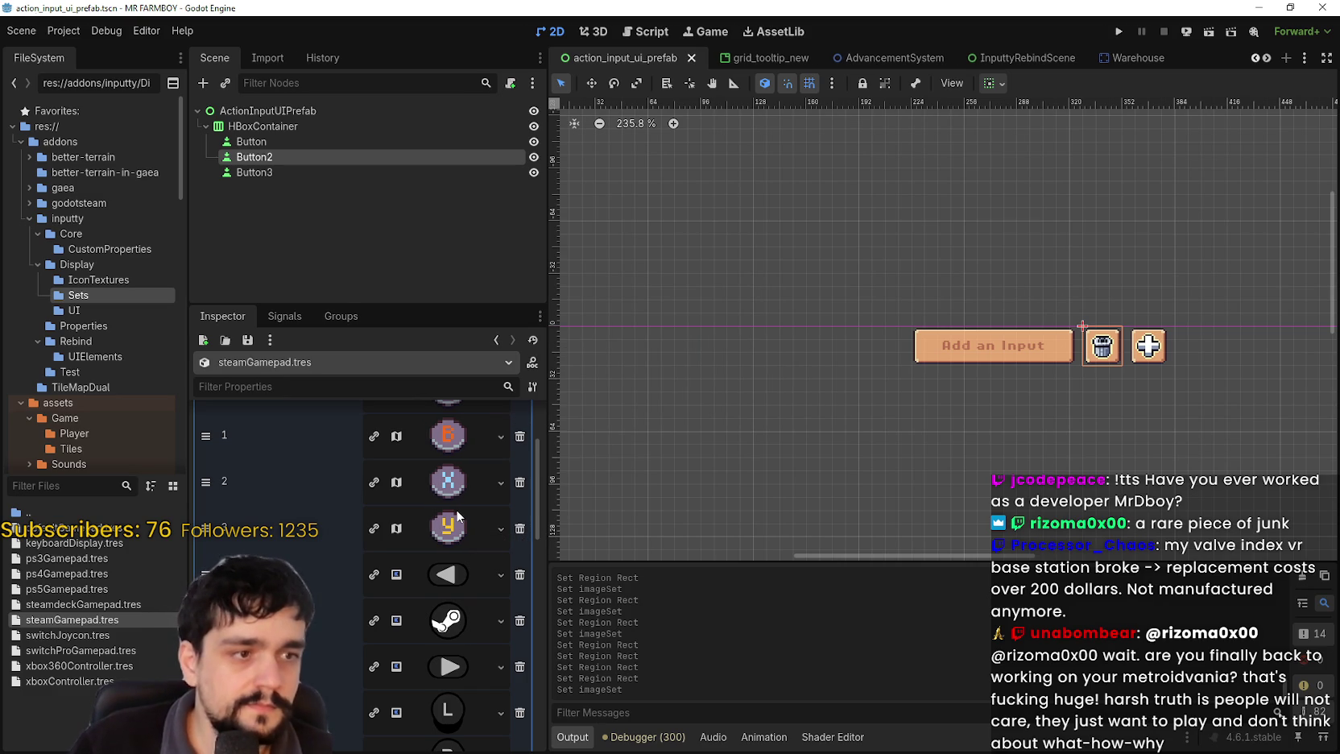
pyautogui.scroll(-1, 453, 513)
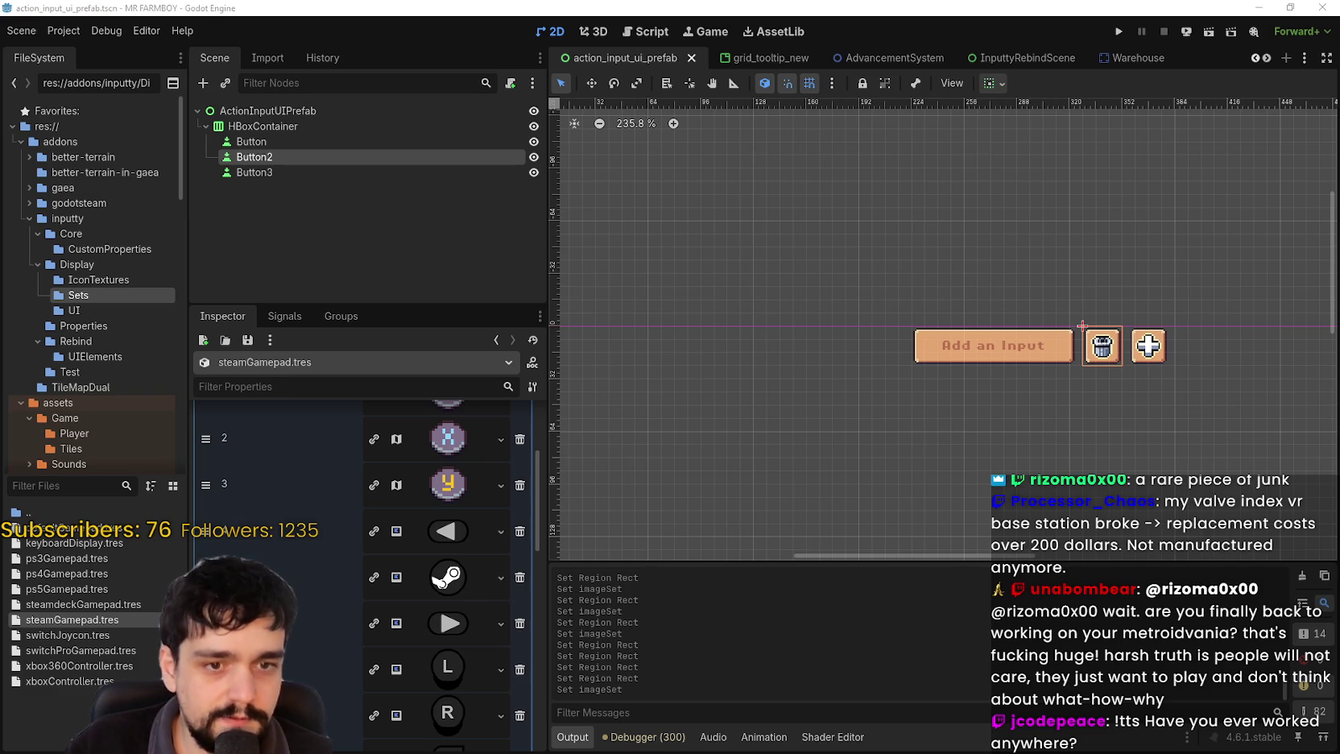
pyautogui.click(442, 532)
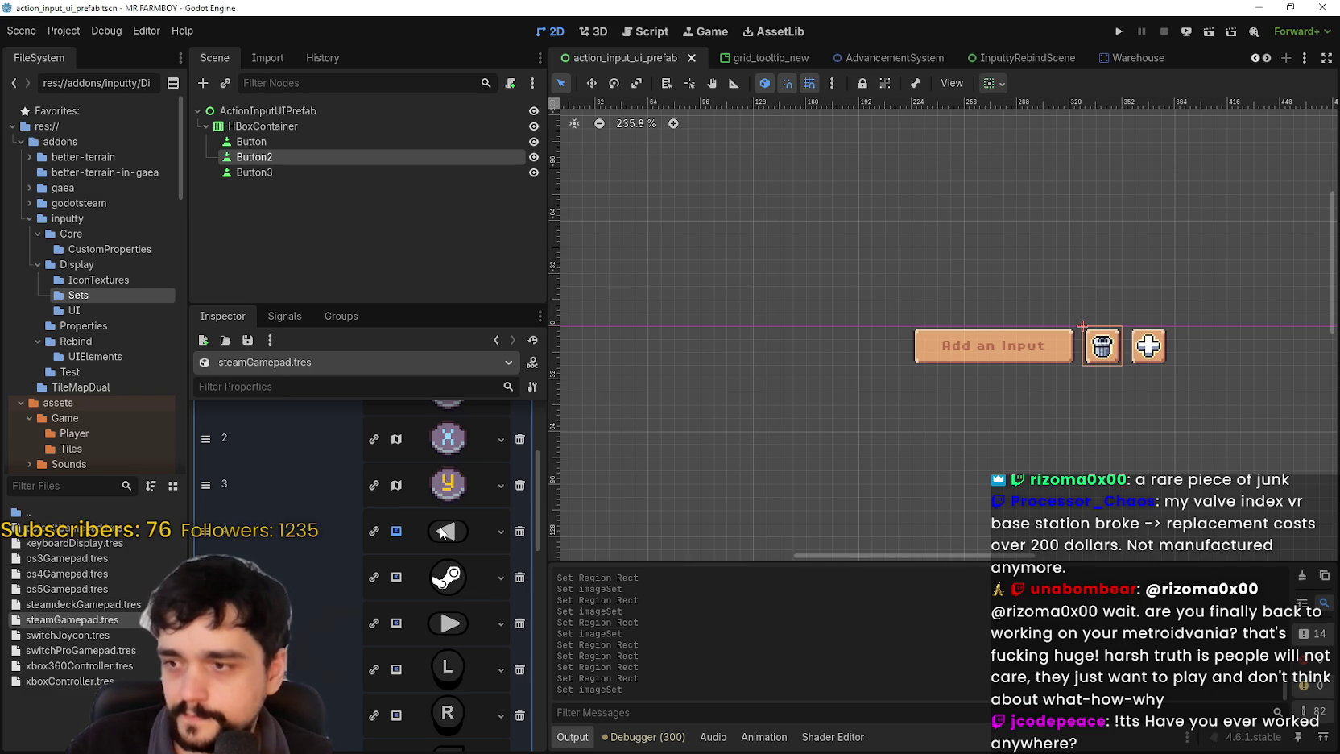
# - Paste the copied AtlasTexture into entry 4 and set its region to the pixel-art left-arrow icon
pyautogui.rightClick(442, 532)
pyautogui.click(465, 725)
pyautogui.click(434, 530)
pyautogui.click(364, 731)
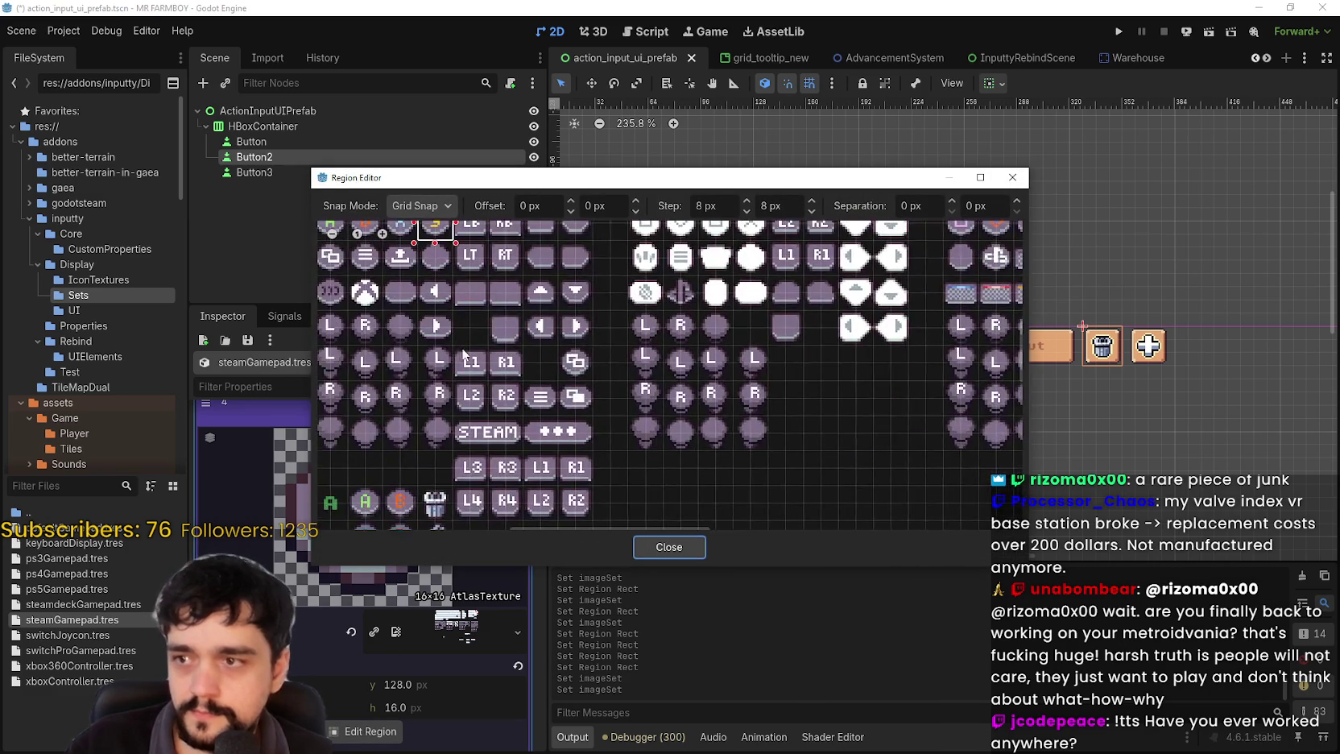
pyautogui.scroll(2, 493, 324)
pyautogui.click(545, 290)
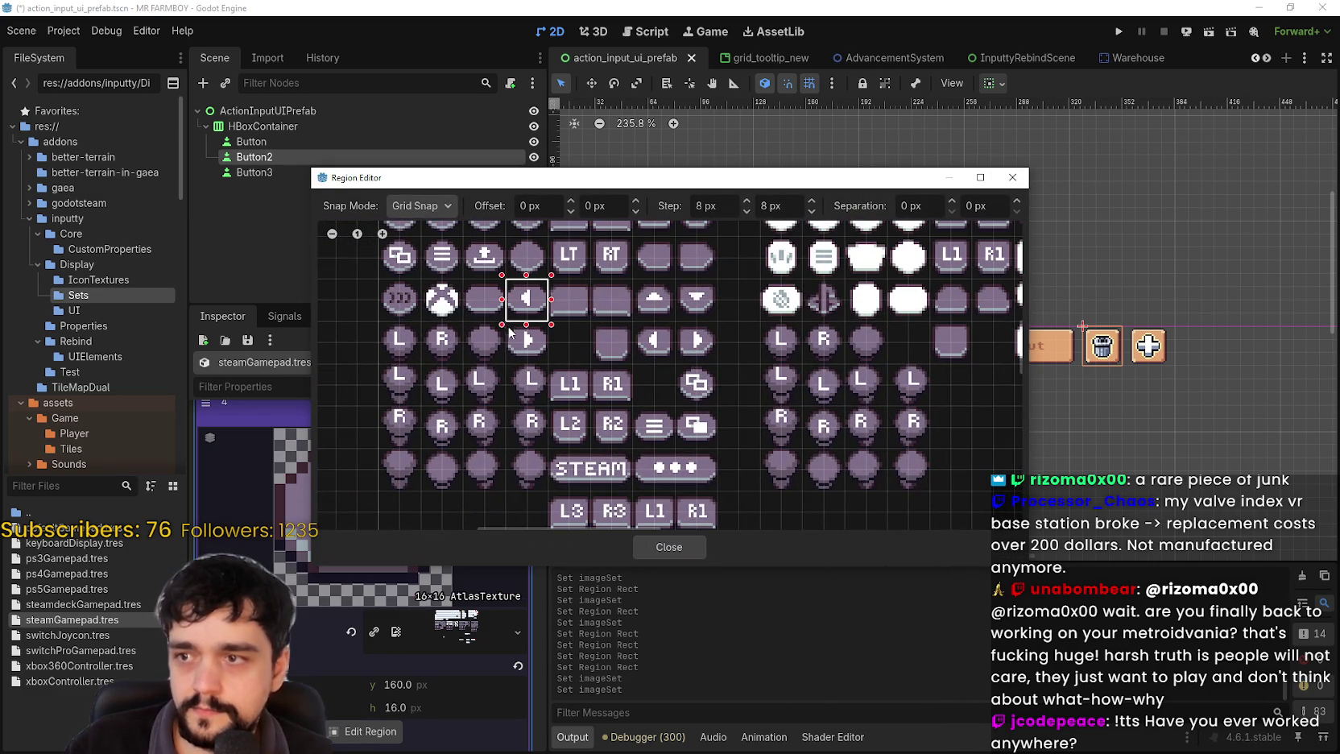
pyautogui.click(697, 545)
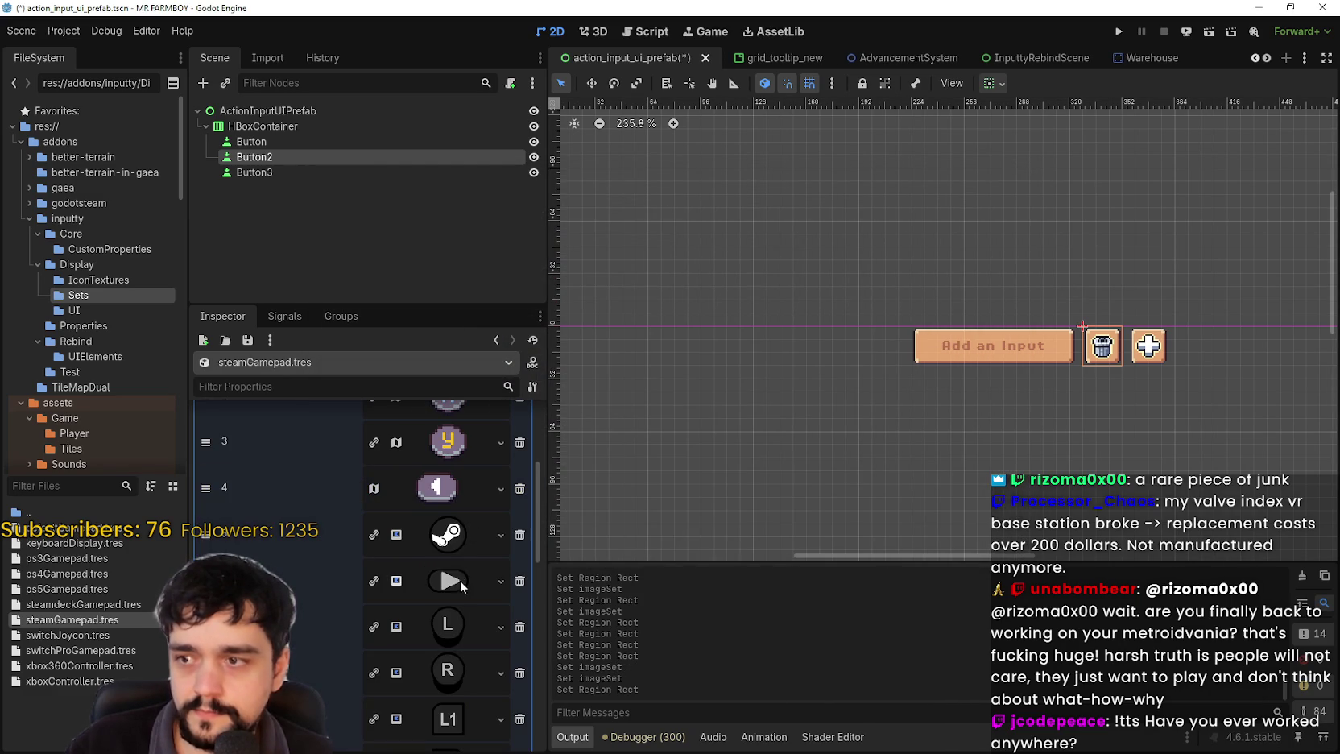
# - Paste the AtlasTexture into entry 5 and set its region to the blank round tile below Y
pyautogui.rightClick(455, 538)
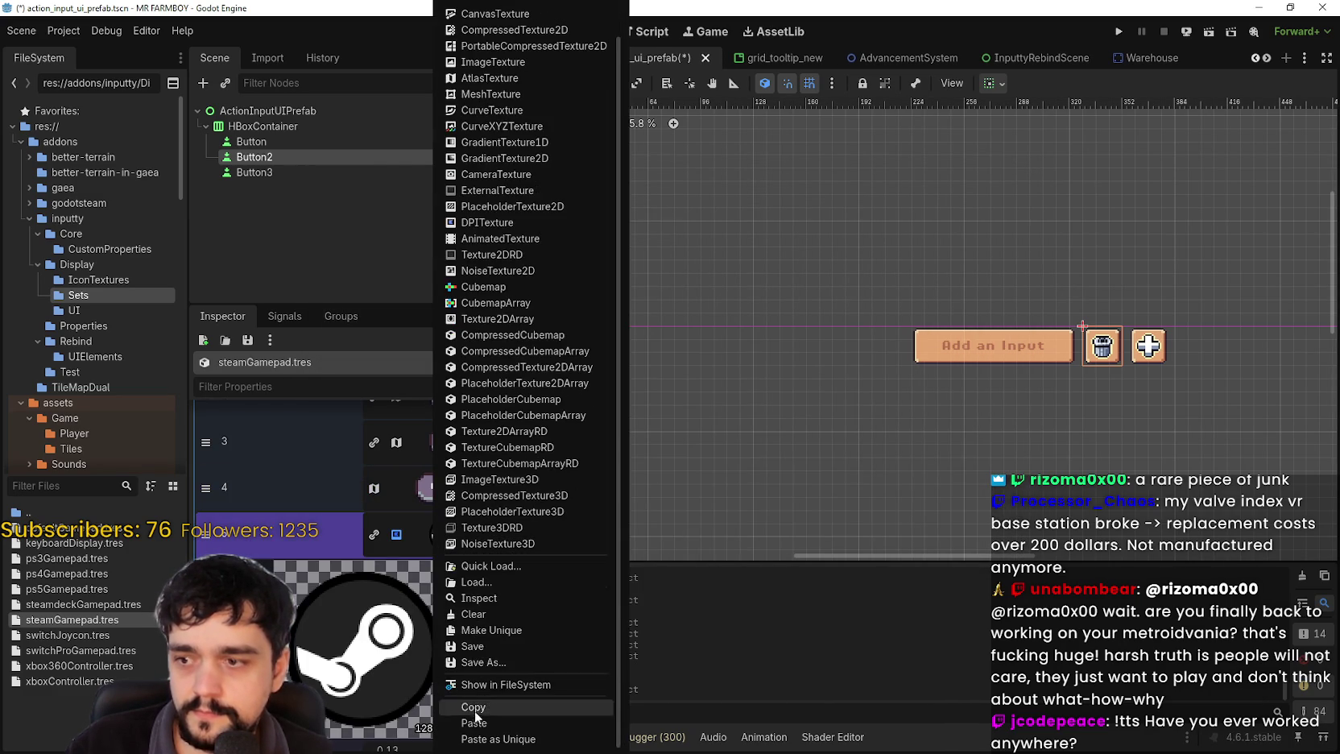
pyautogui.click(461, 692)
pyautogui.scroll(-3, 383, 658)
pyautogui.click(379, 735)
pyautogui.scroll(2, 756, 380)
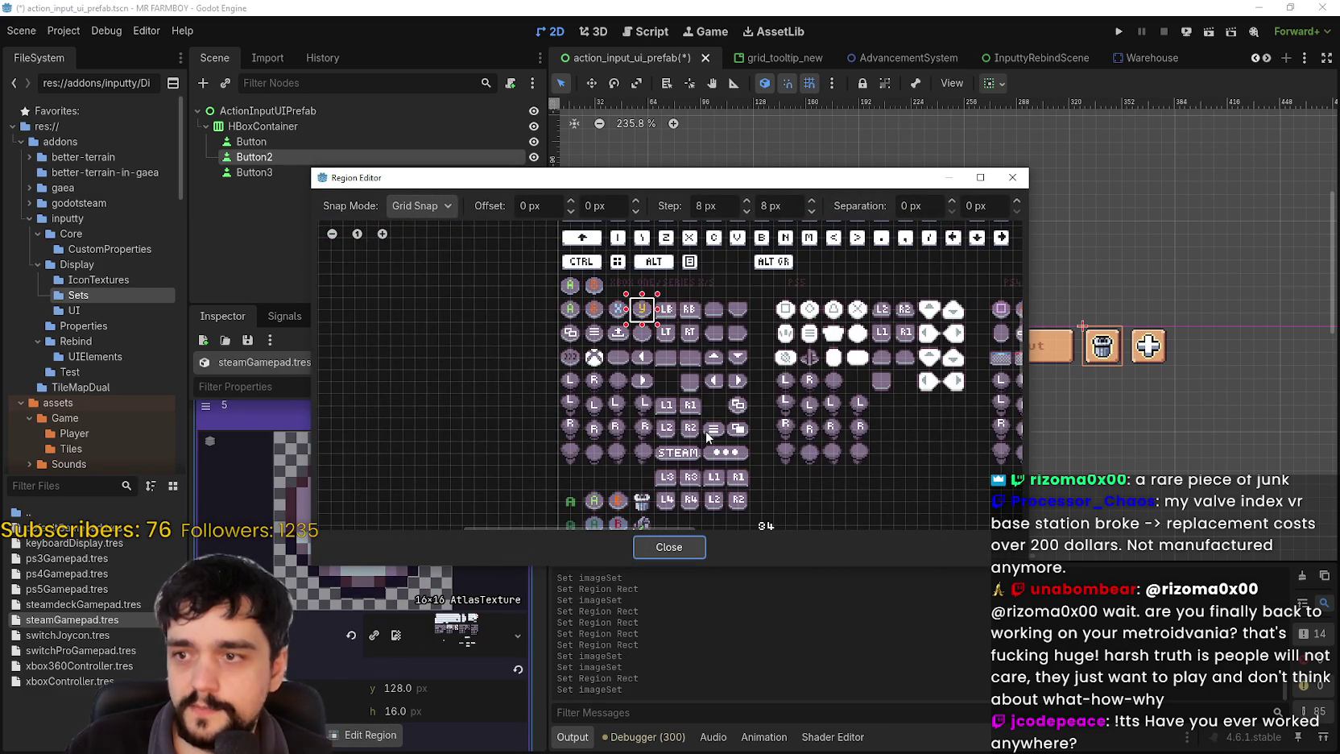
pyautogui.moveTo(707, 431); pyautogui.dragTo(488, 405)
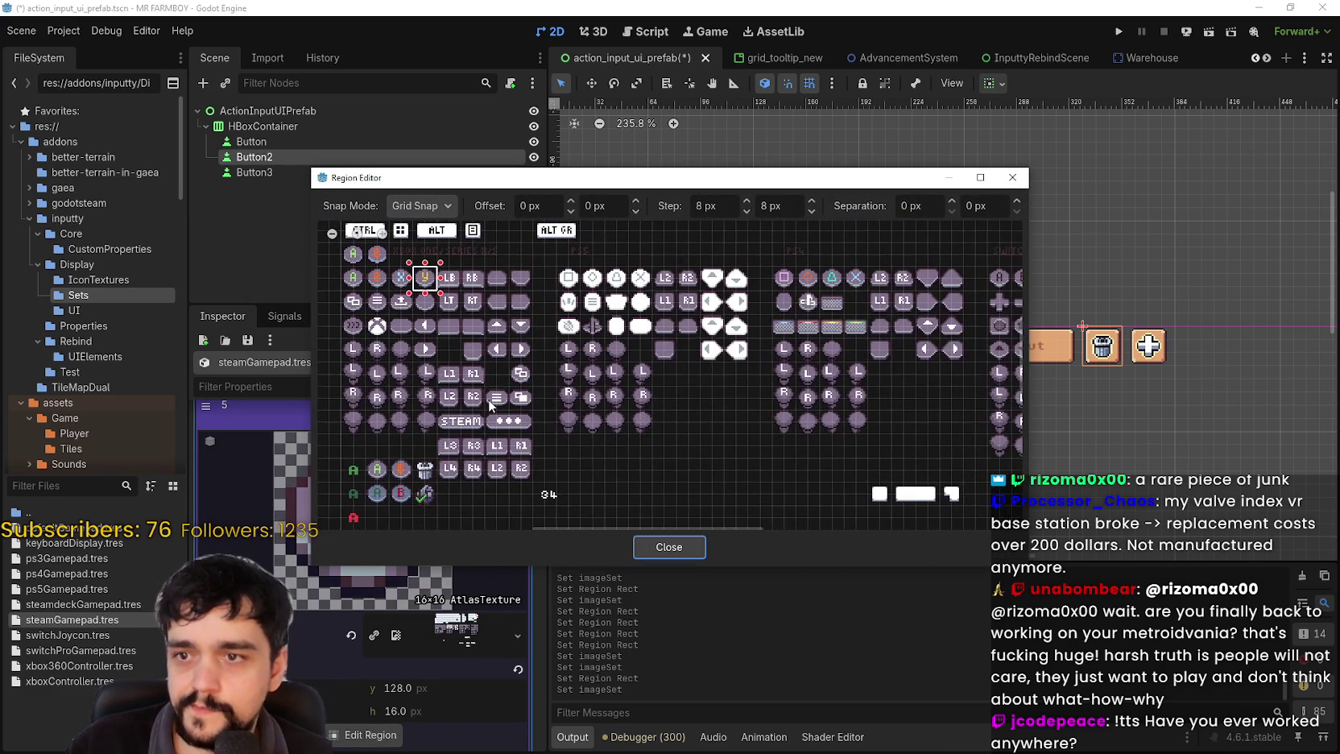
pyautogui.scroll(-2, 501, 369)
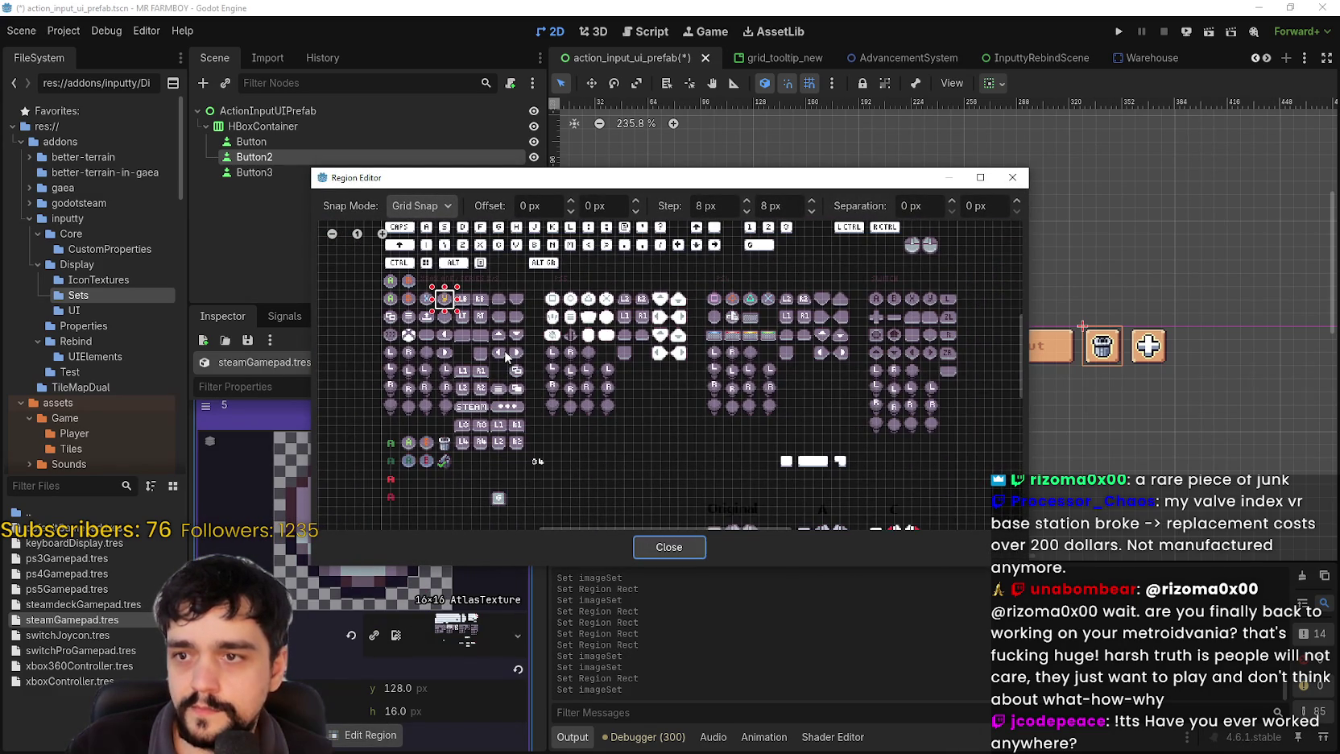
pyautogui.scroll(-1, 506, 356)
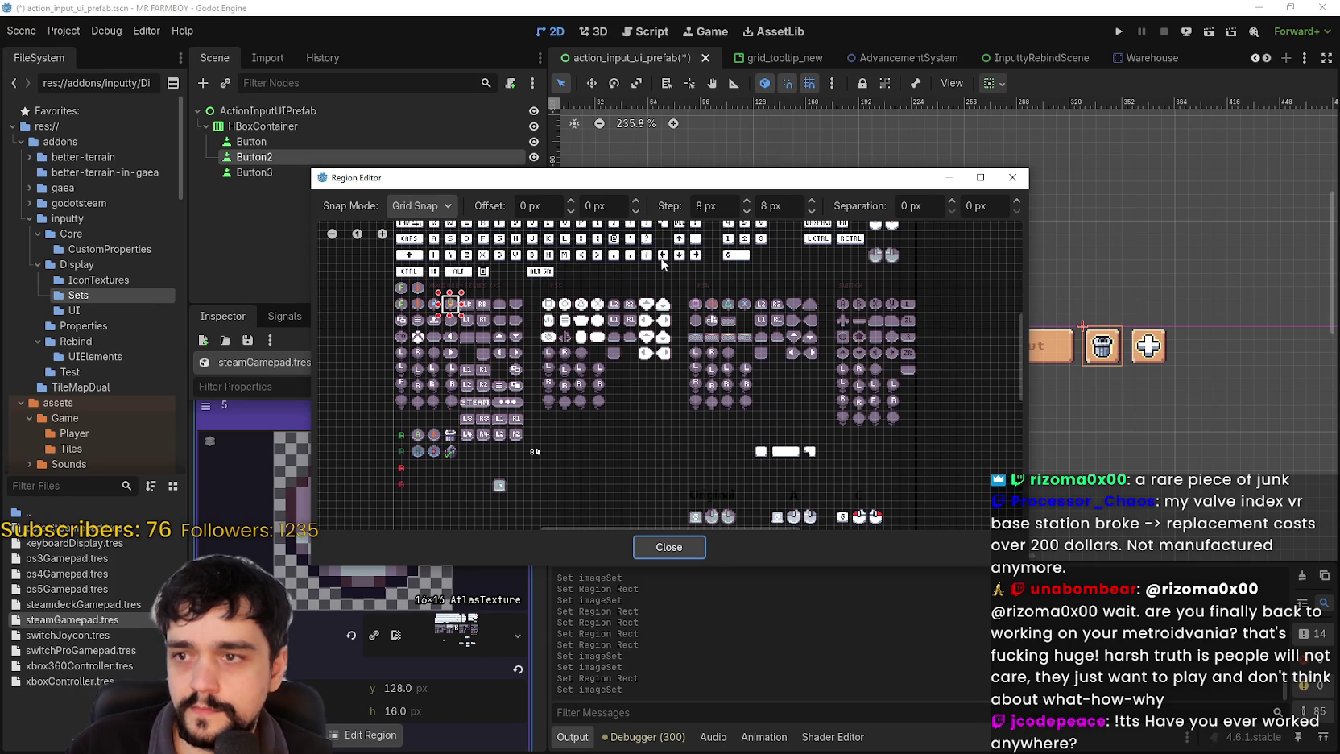
pyautogui.scroll(2, 690, 369)
pyautogui.scroll(-2, 690, 322)
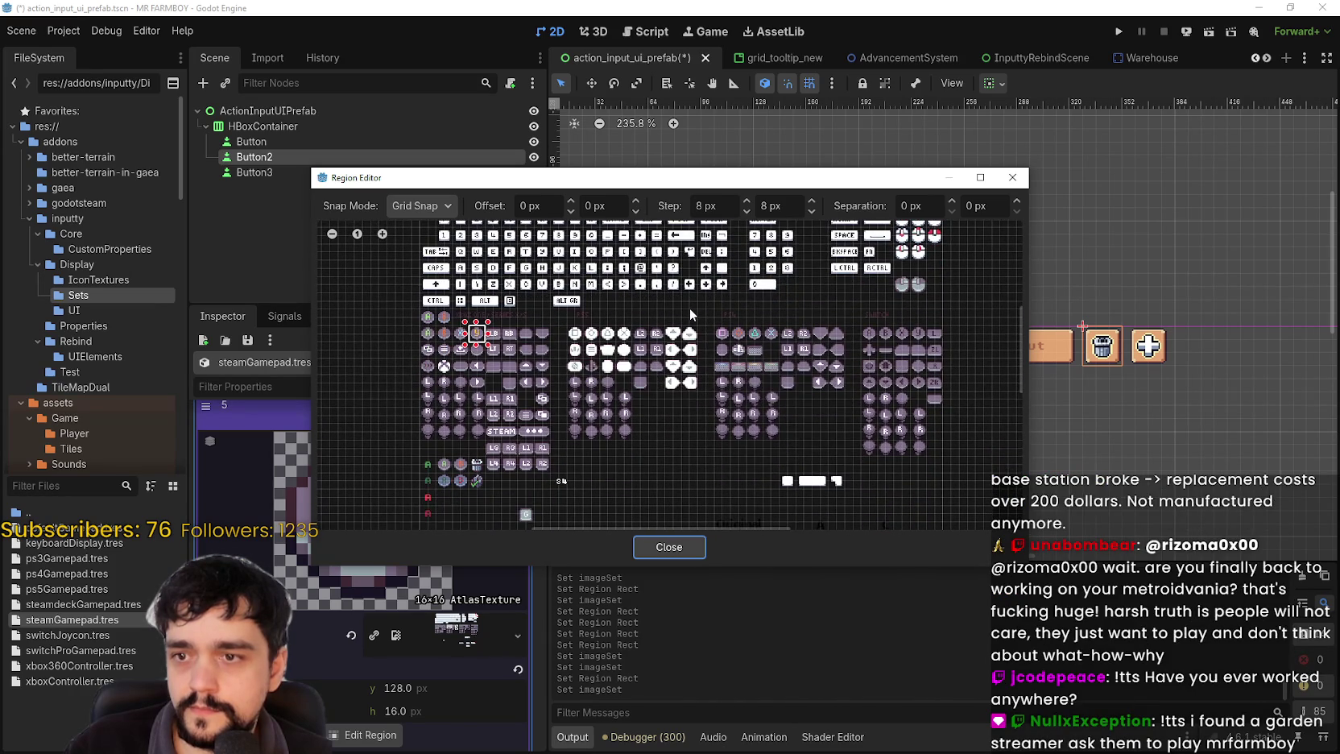
pyautogui.scroll(2, 688, 308)
pyautogui.scroll(3, 900, 370)
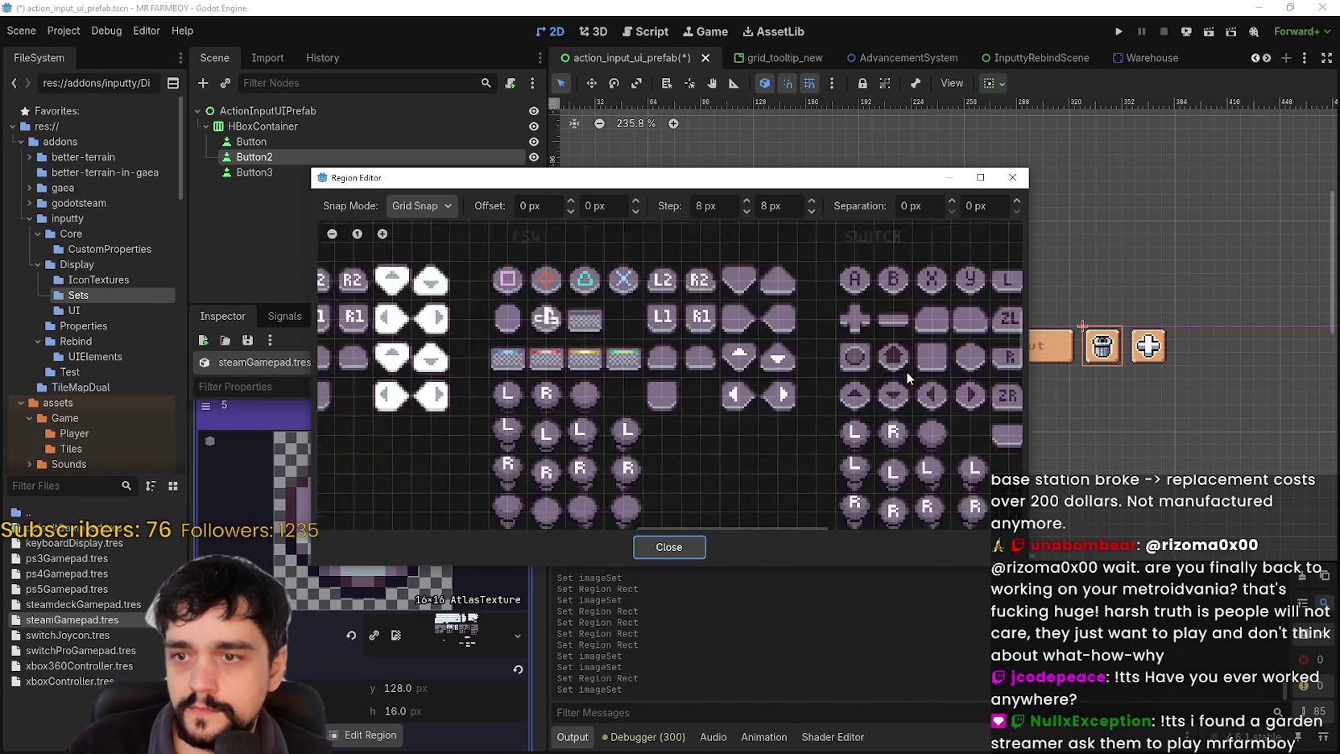
pyautogui.scroll(-3, 905, 370)
pyautogui.scroll(3, 617, 436)
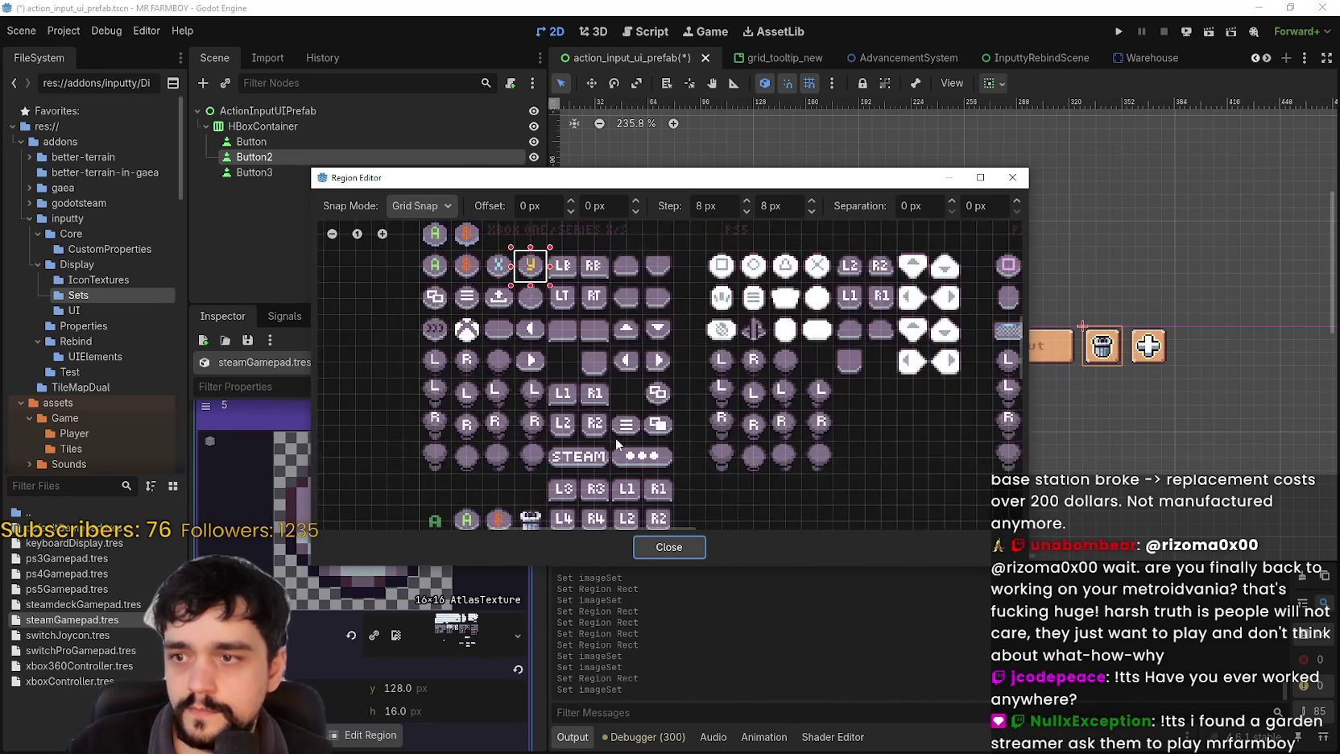
pyautogui.scroll(2, 683, 399)
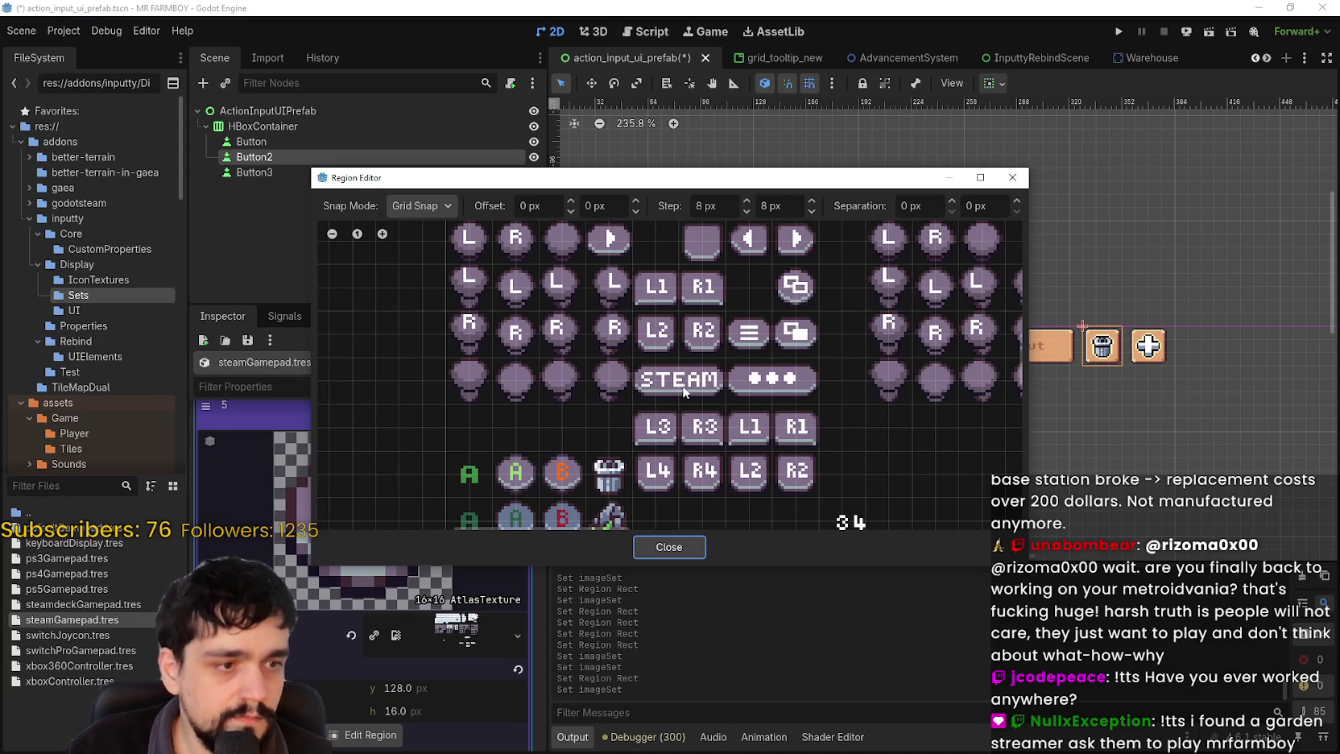
pyautogui.scroll(-2, 683, 389)
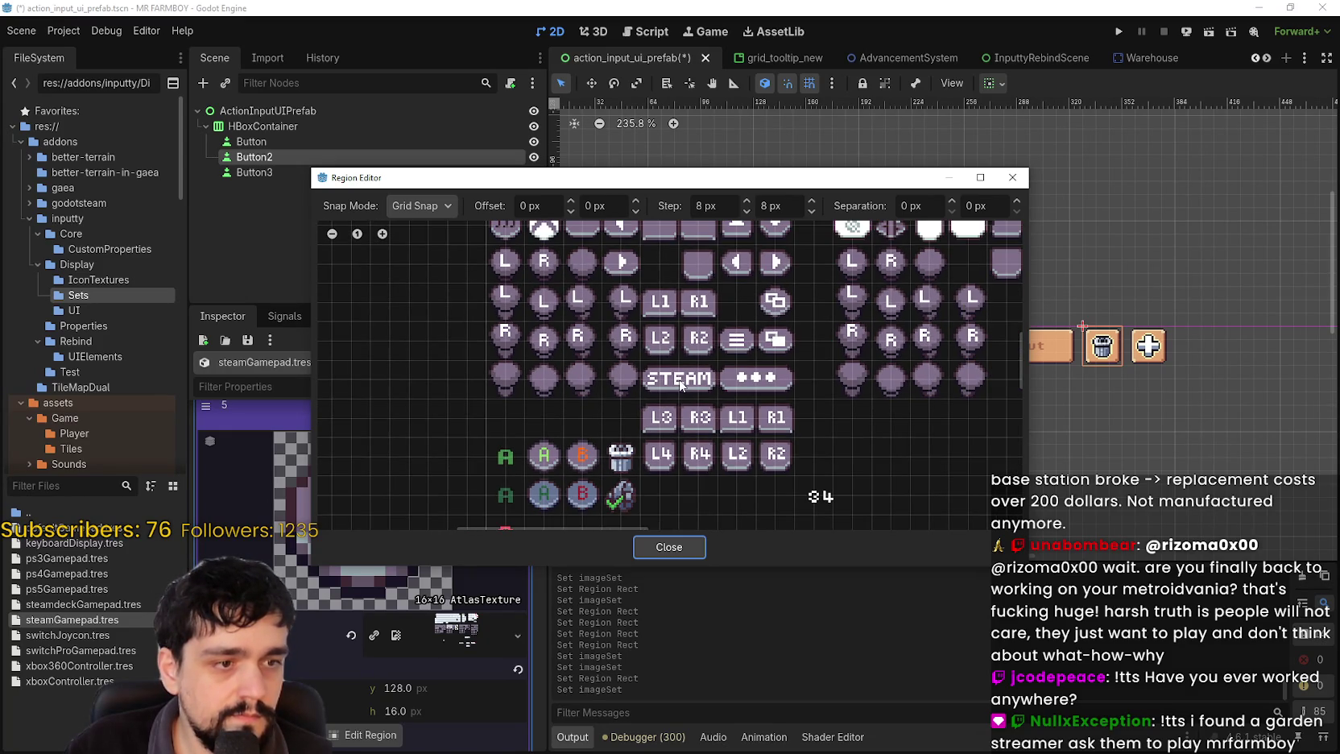
pyautogui.scroll(2, 679, 385)
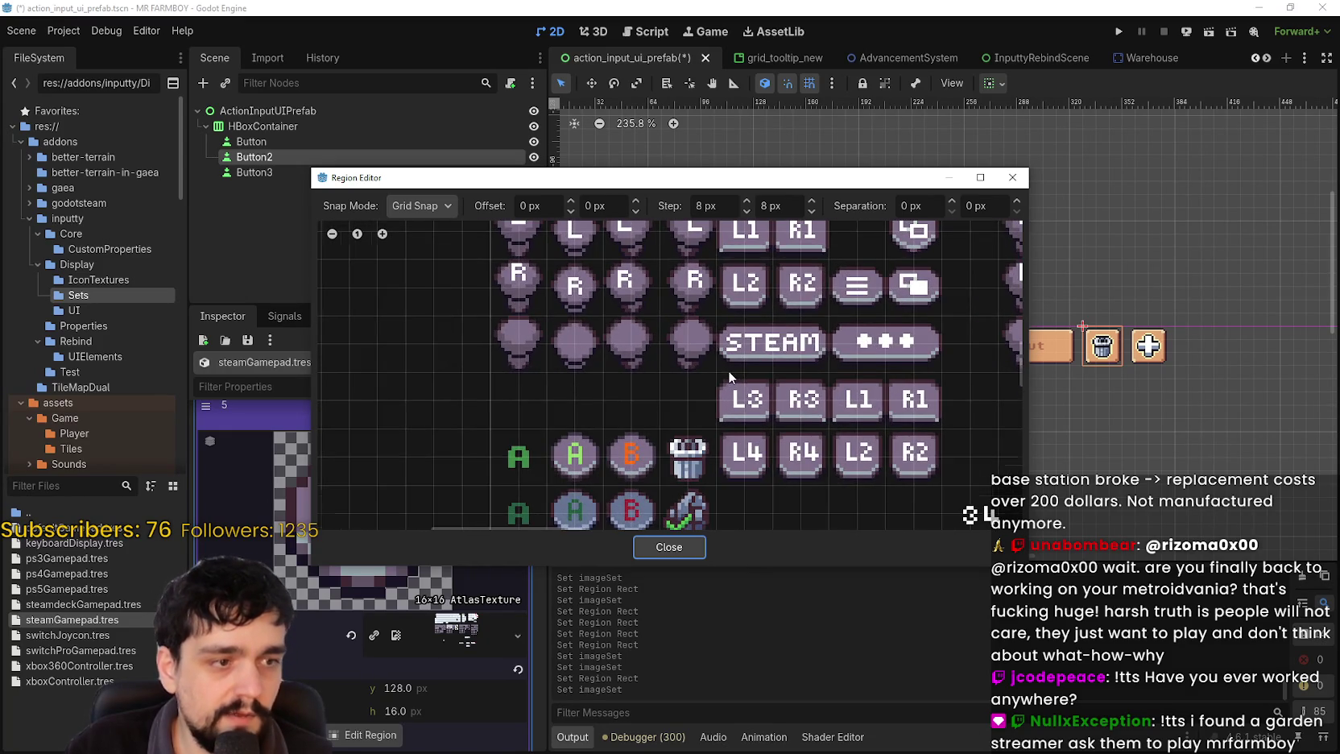
pyautogui.scroll(1, 728, 370)
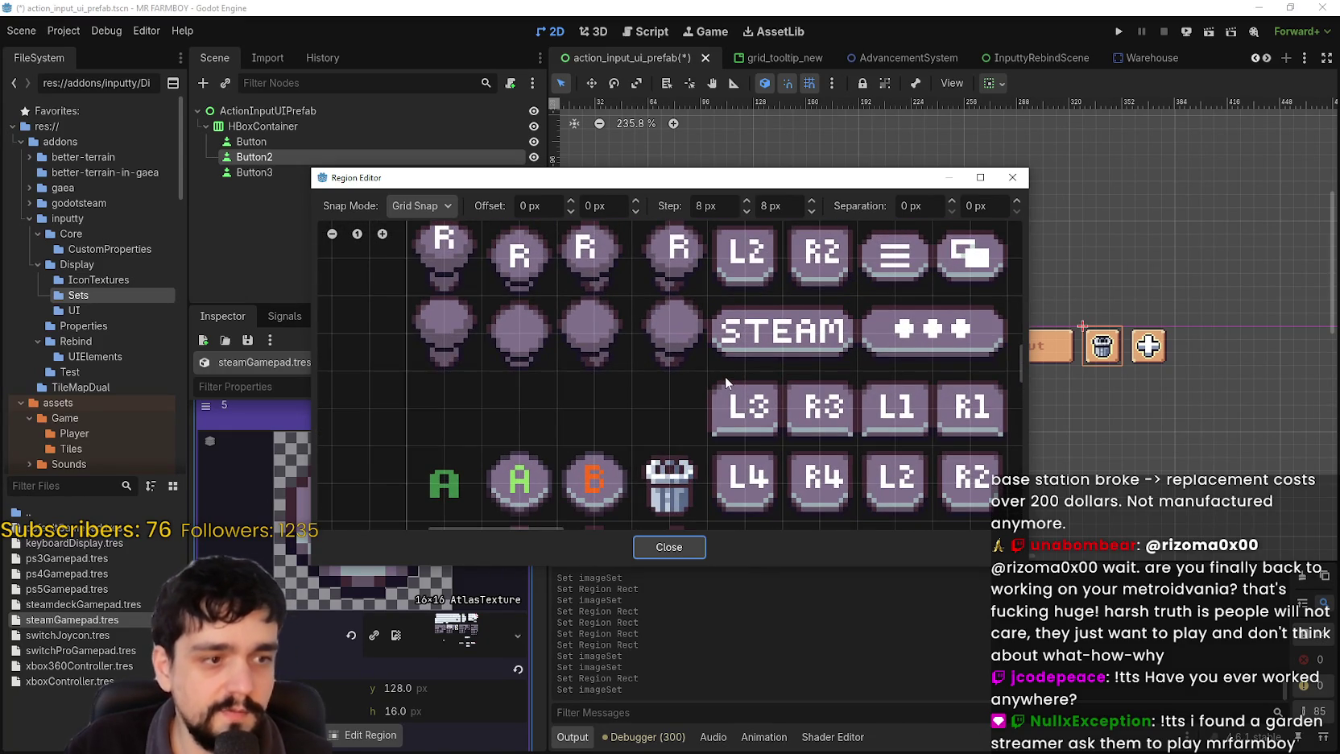
pyautogui.scroll(1, 705, 359)
pyautogui.scroll(-3, 458, 366)
pyautogui.scroll(-2, 435, 352)
pyautogui.moveTo(492, 320); pyautogui.dragTo(594, 369)
pyautogui.scroll(2, 612, 374)
pyautogui.scroll(-2, 620, 395)
pyautogui.scroll(1, 600, 407)
pyautogui.scroll(1, 591, 398)
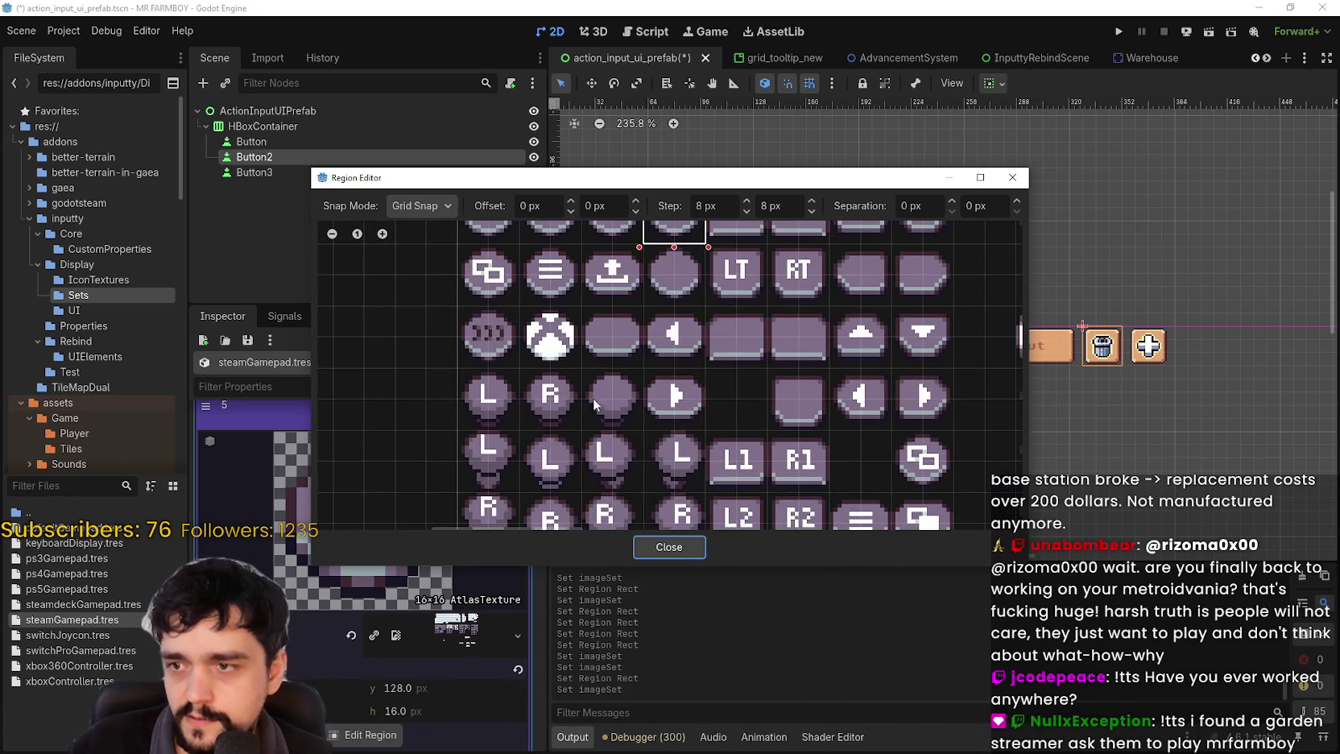
pyautogui.moveTo(496, 337); pyautogui.dragTo(568, 356)
pyautogui.scroll(-1, 562, 356)
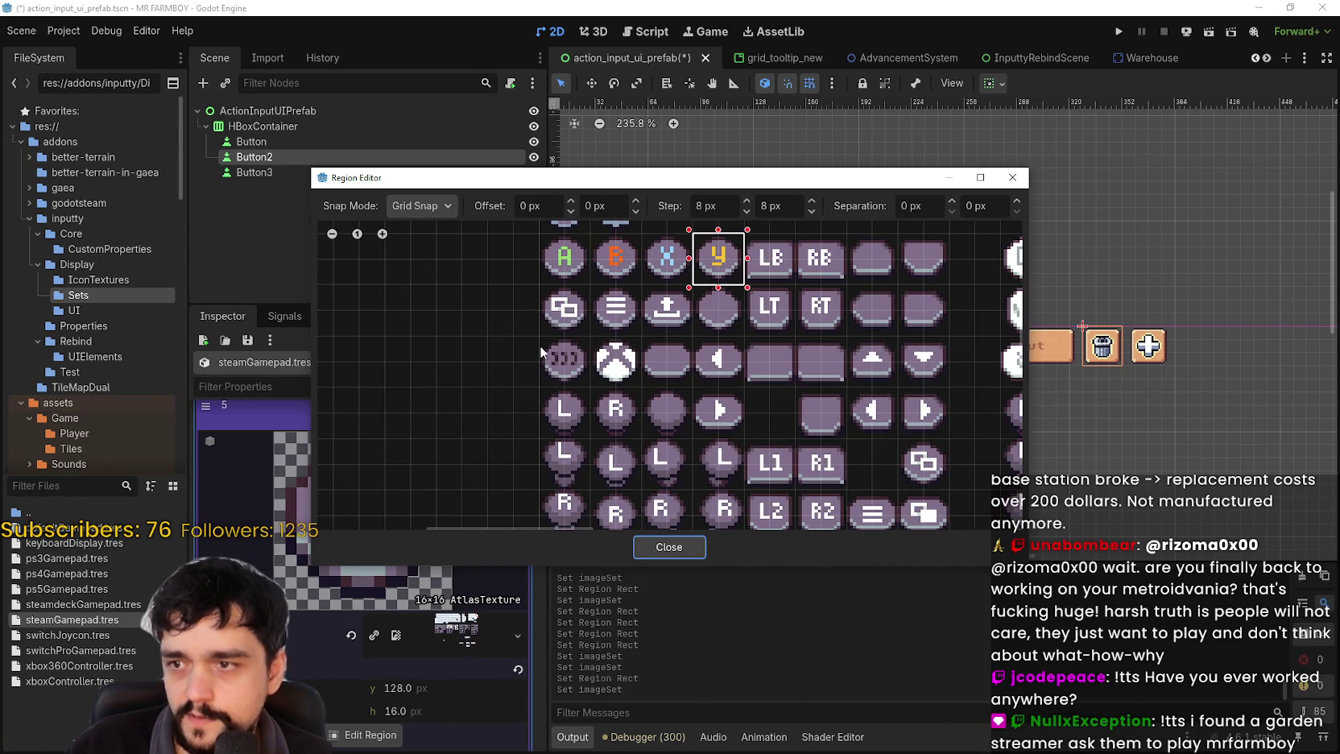
pyautogui.scroll(-1, 540, 345)
pyautogui.scroll(3, 782, 371)
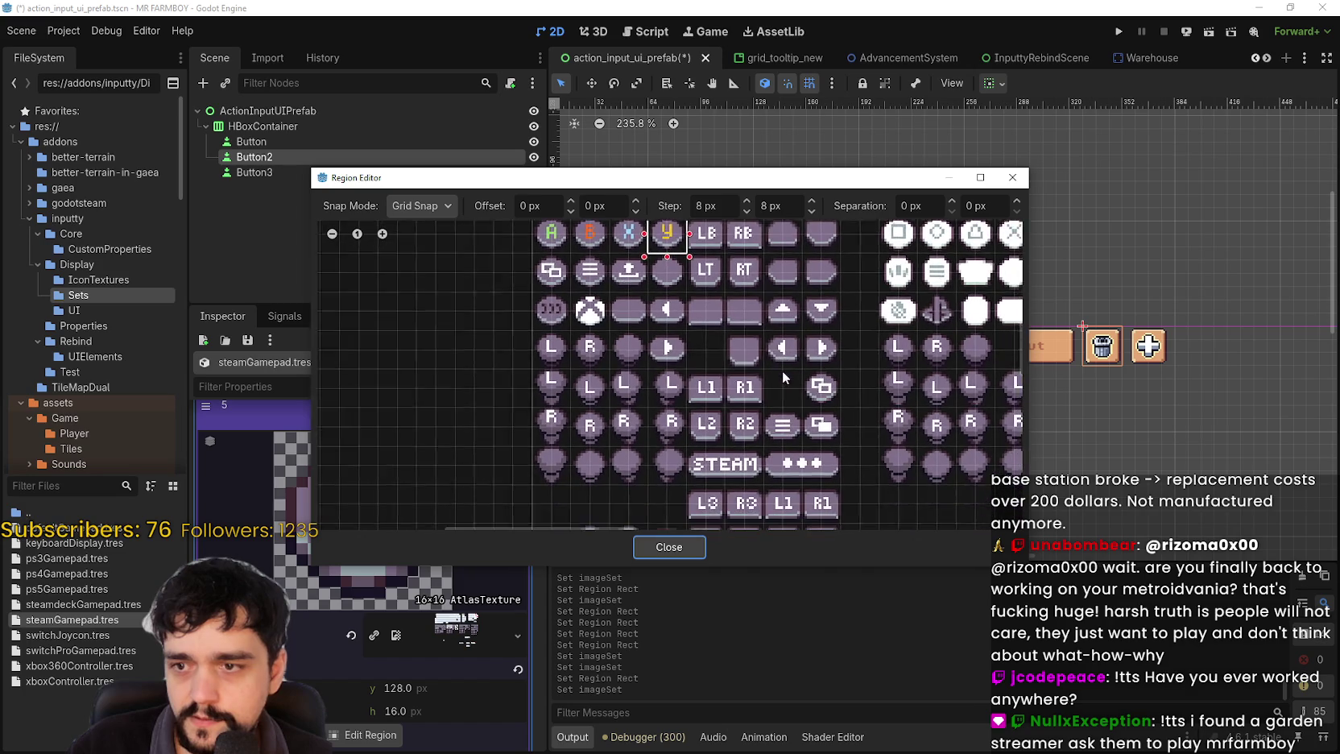
pyautogui.scroll(-1, 808, 394)
pyautogui.scroll(1, 645, 354)
pyautogui.scroll(-2, 564, 373)
pyautogui.scroll(2, 549, 371)
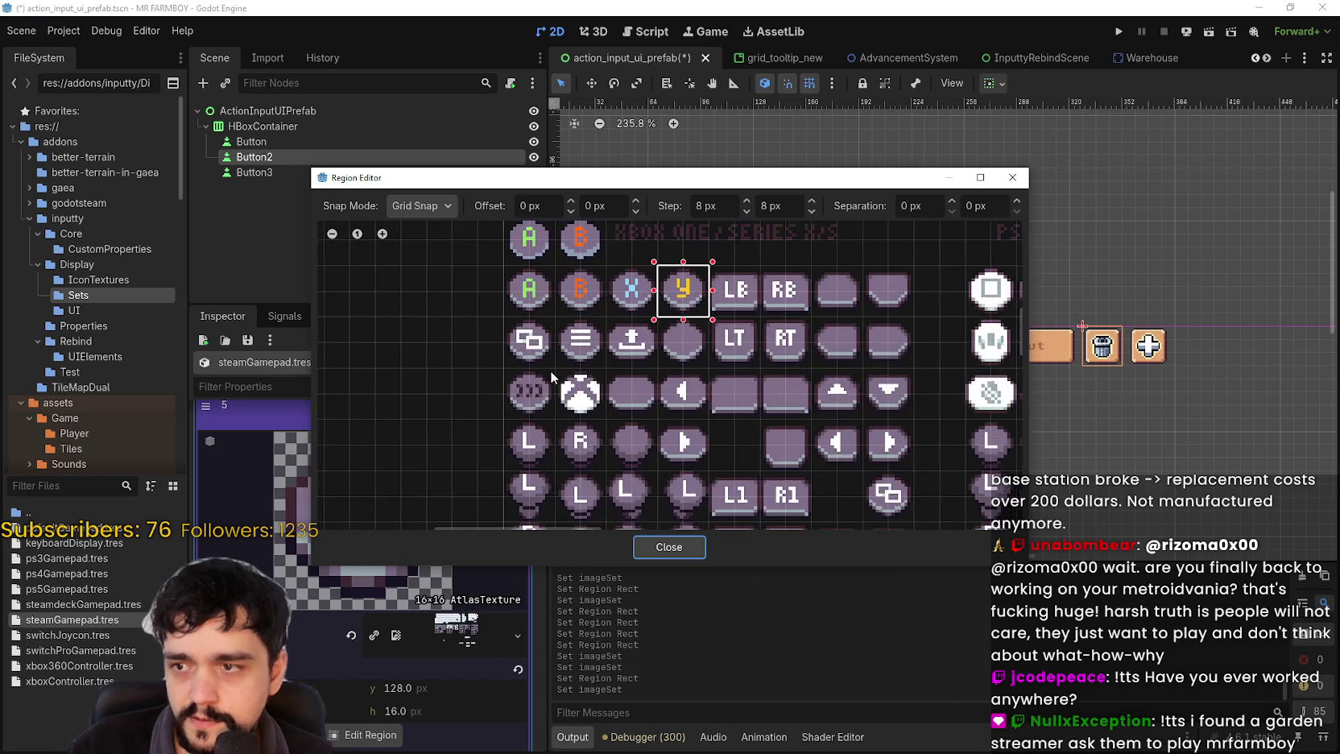
pyautogui.scroll(-2, 537, 346)
pyautogui.scroll(1, 669, 346)
pyautogui.scroll(2, 668, 346)
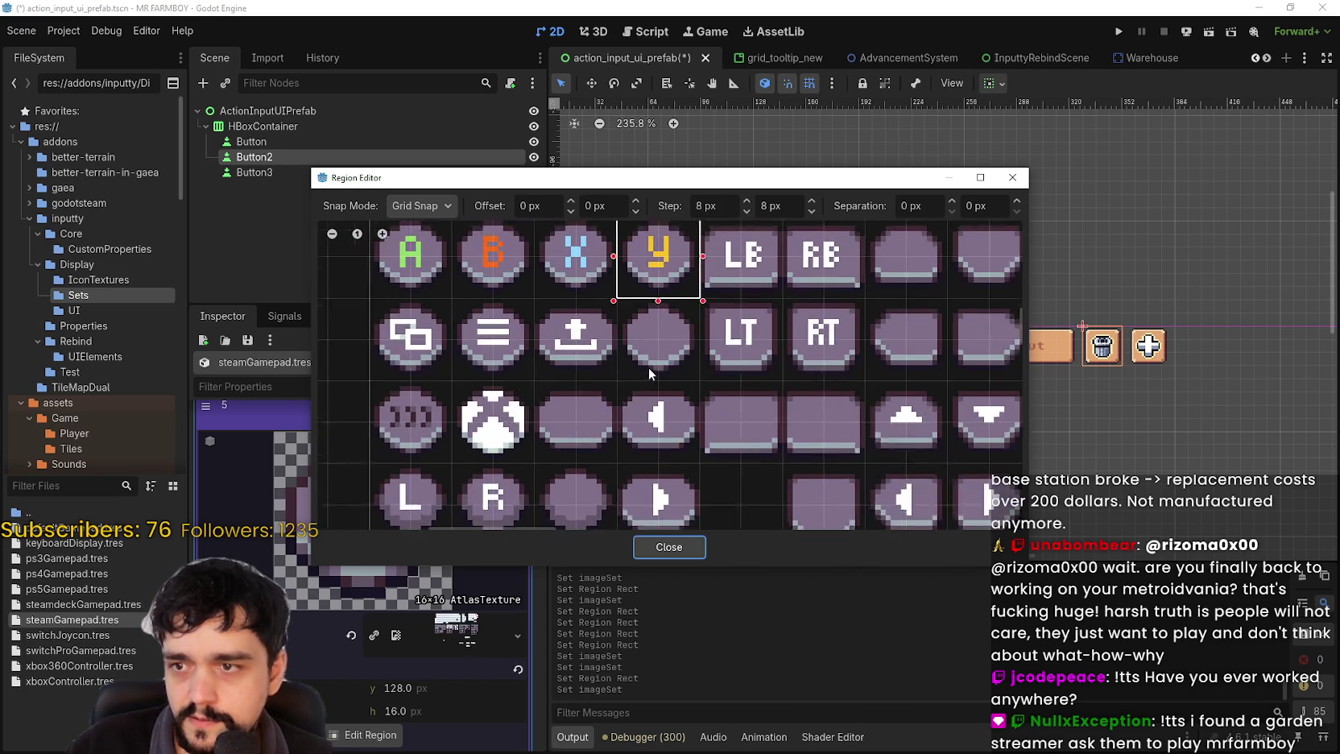
pyautogui.click(658, 354)
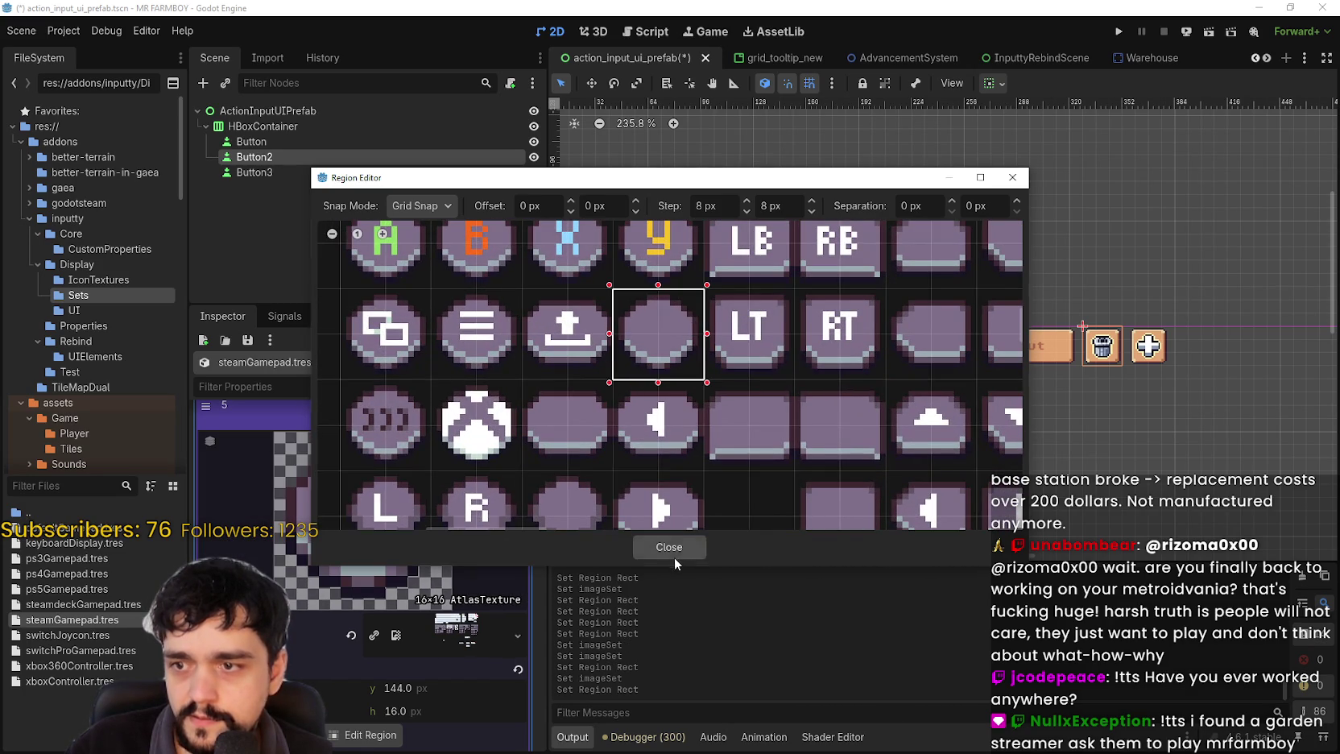
pyautogui.click(669, 546)
# - Paste the AtlasTexture into entry 6 and keep the right-arrow icon as its region
pyautogui.scroll(-5, 475, 546)
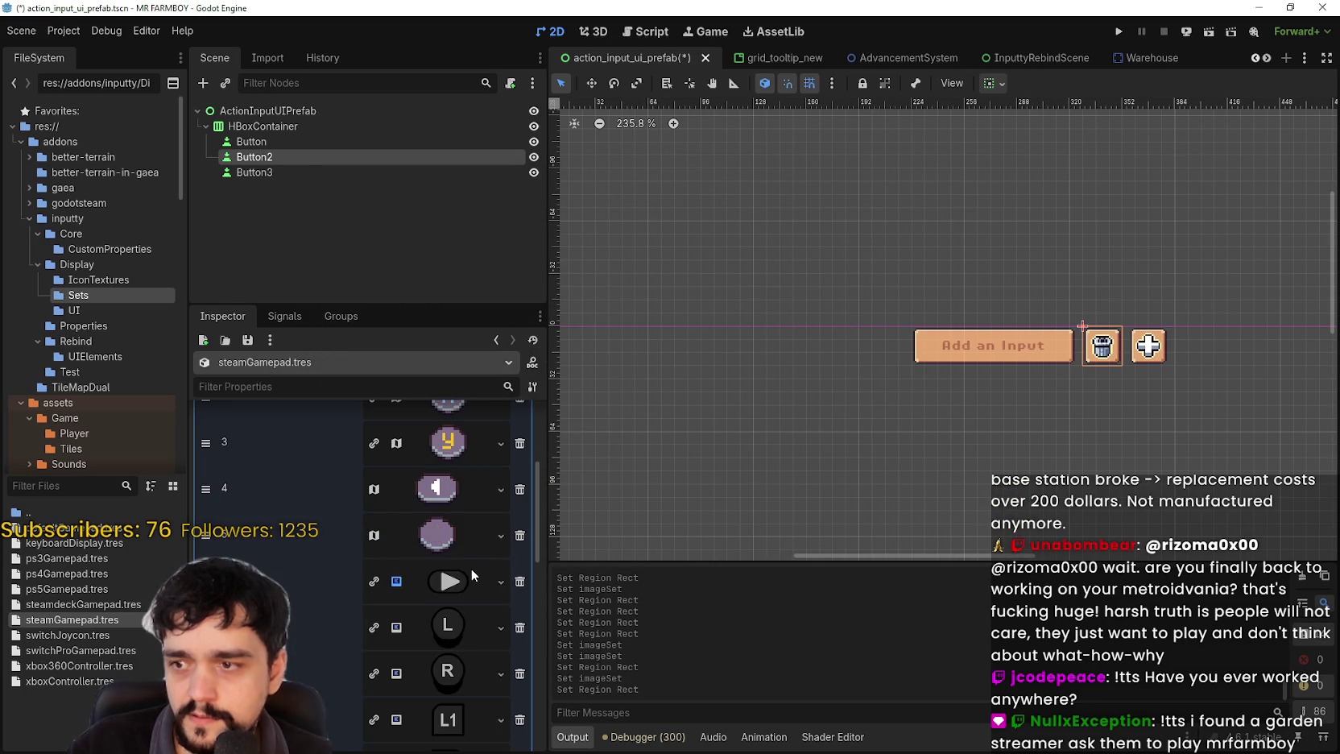
pyautogui.click(470, 568)
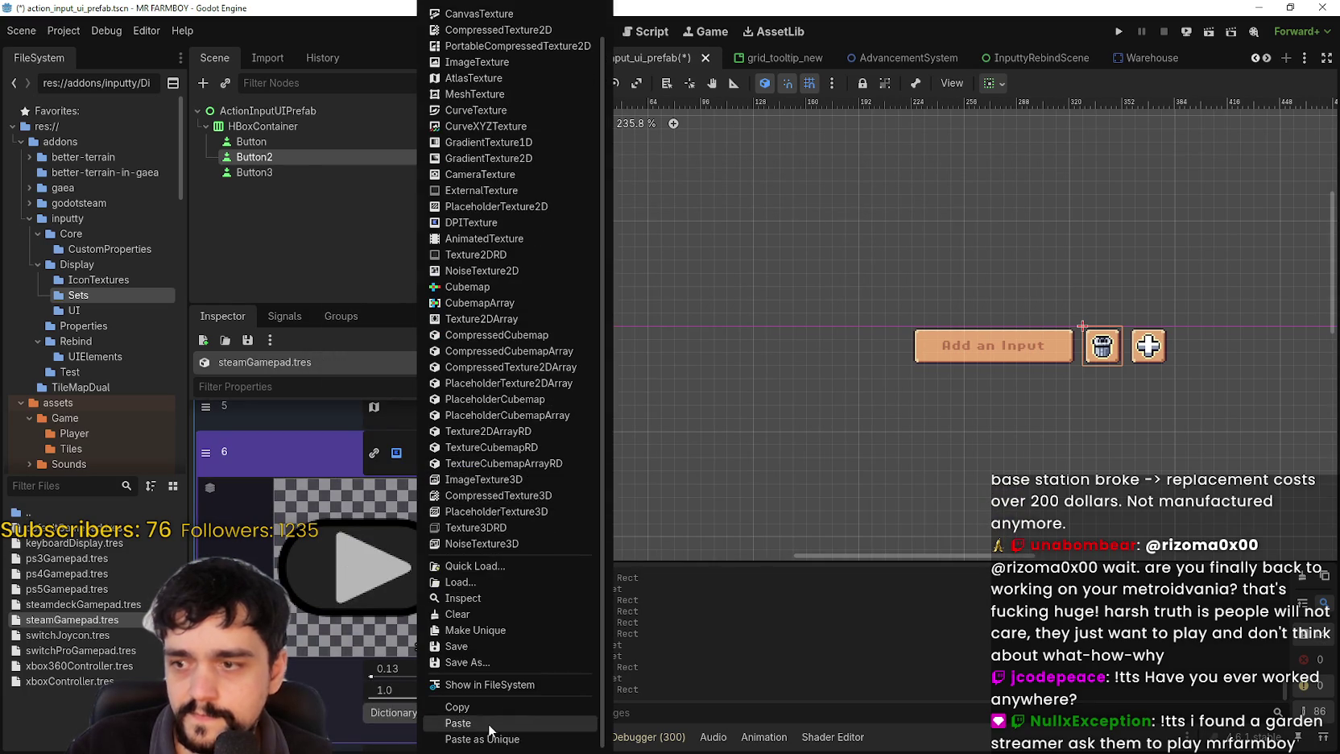
pyautogui.click(406, 654)
pyautogui.scroll(-3, 405, 644)
pyautogui.click(363, 610)
pyautogui.scroll(-5, 375, 330)
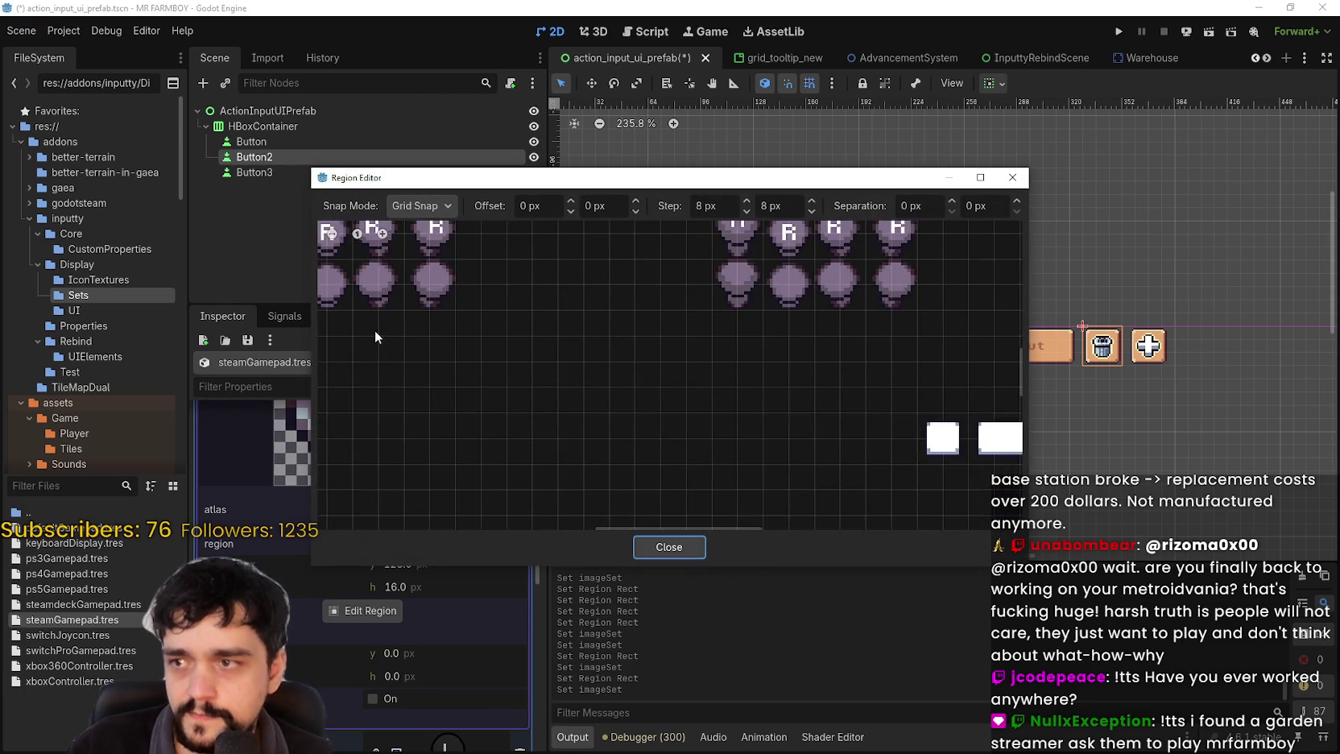
pyautogui.scroll(1, 716, 331)
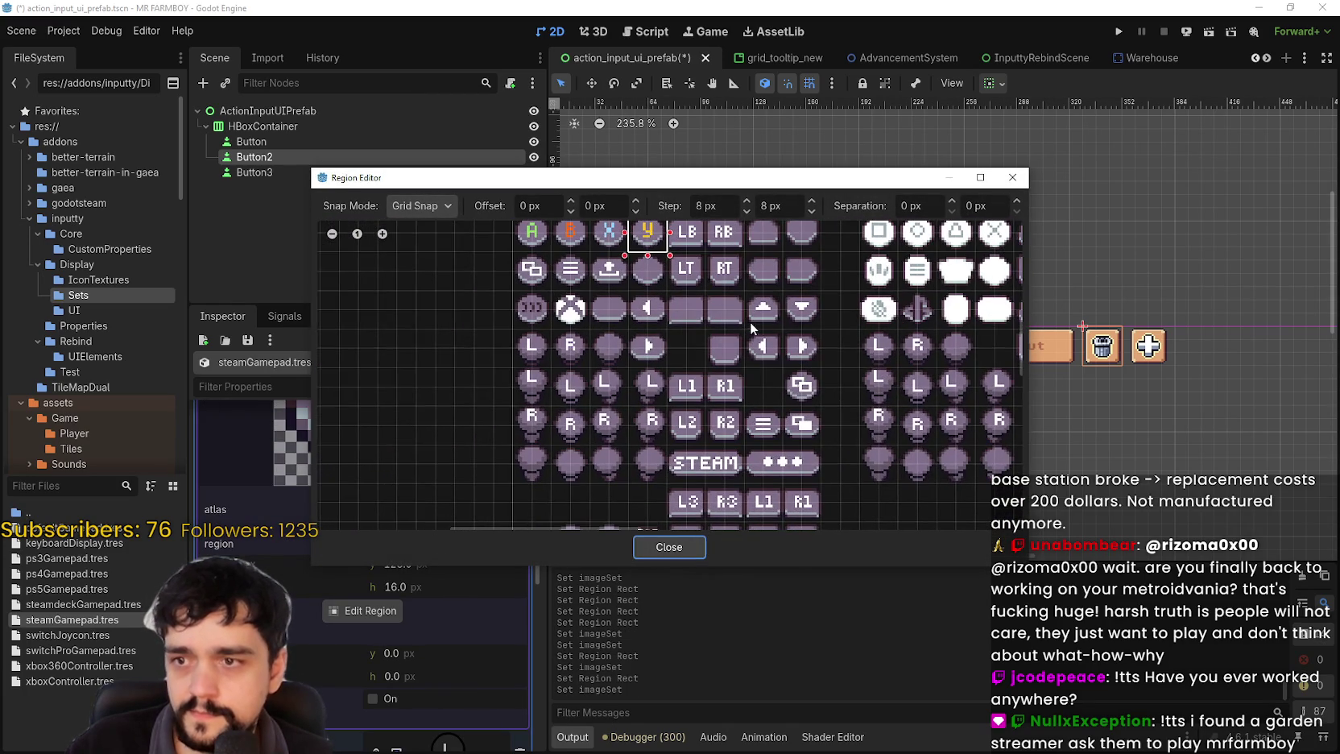
pyautogui.click(640, 548)
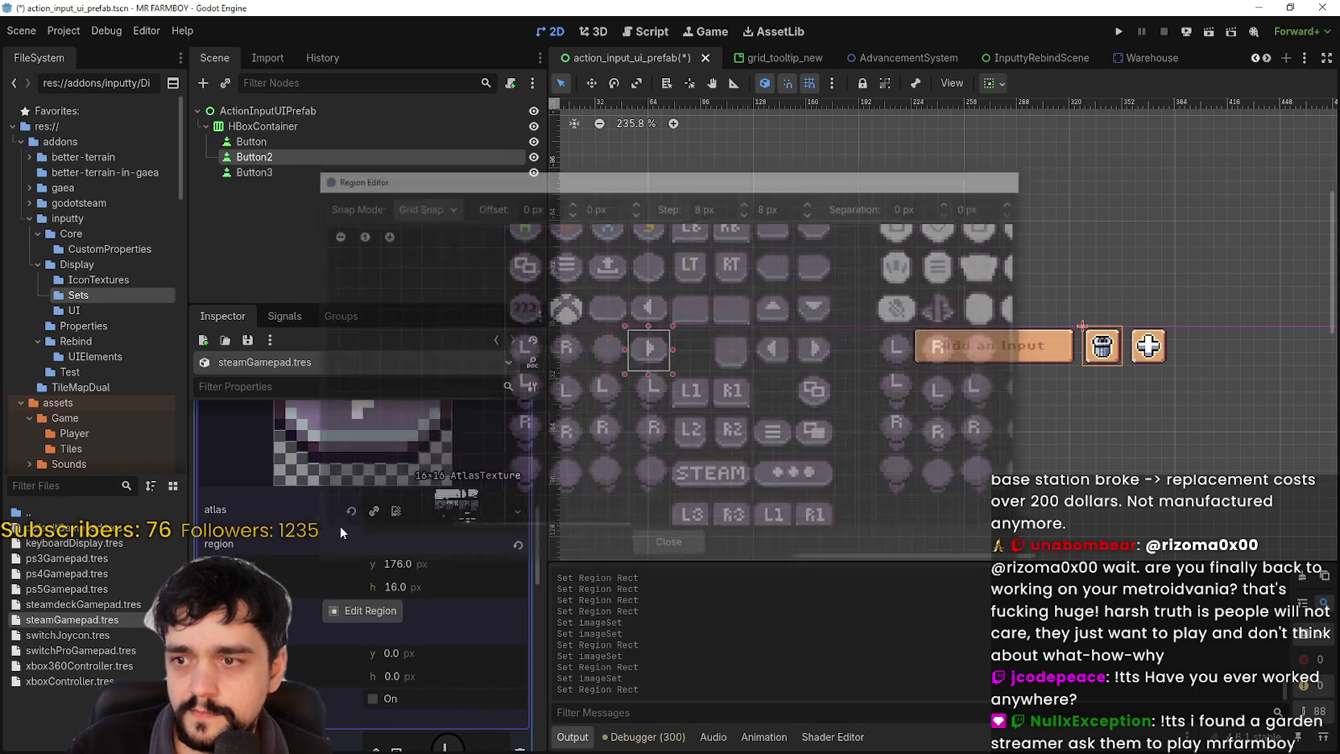
# - Replace entry 7's L texture with the AtlasTexture set to the pixel-art L icon
pyautogui.click(447, 544)
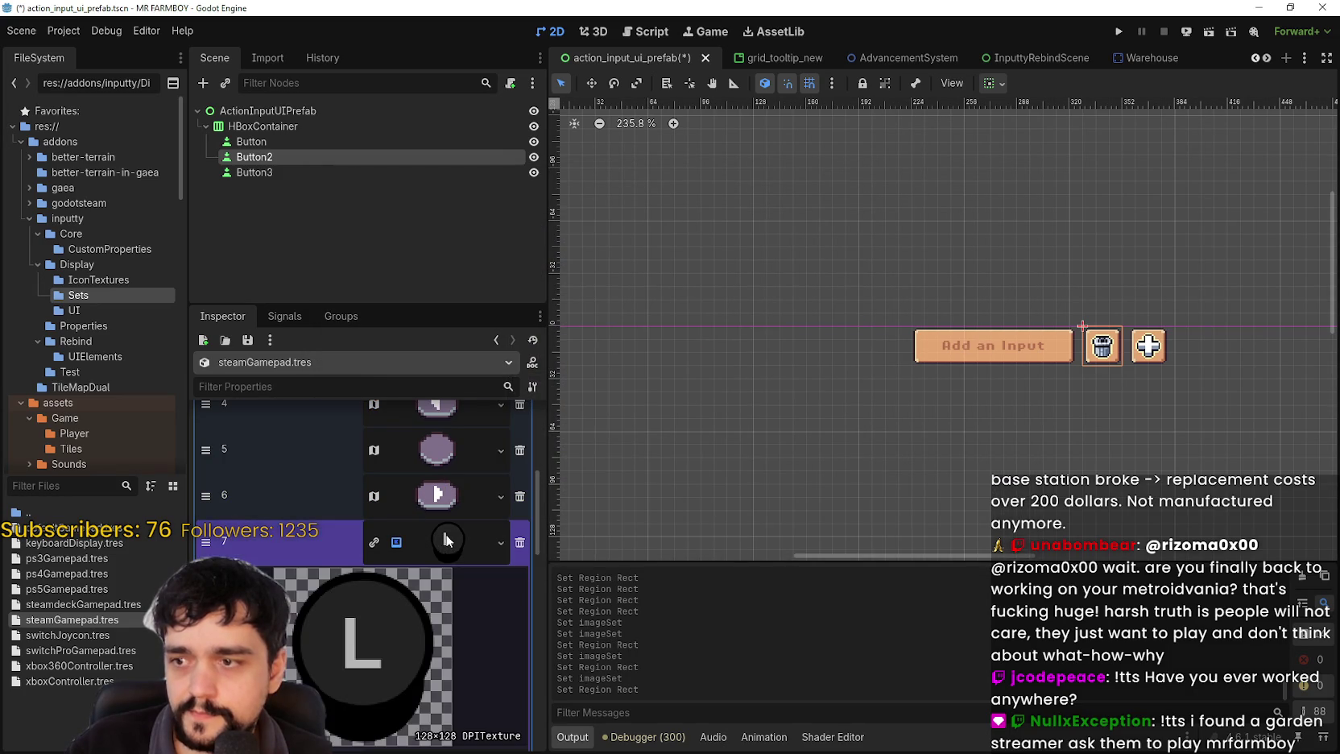
pyautogui.click(449, 503)
pyautogui.click(466, 741)
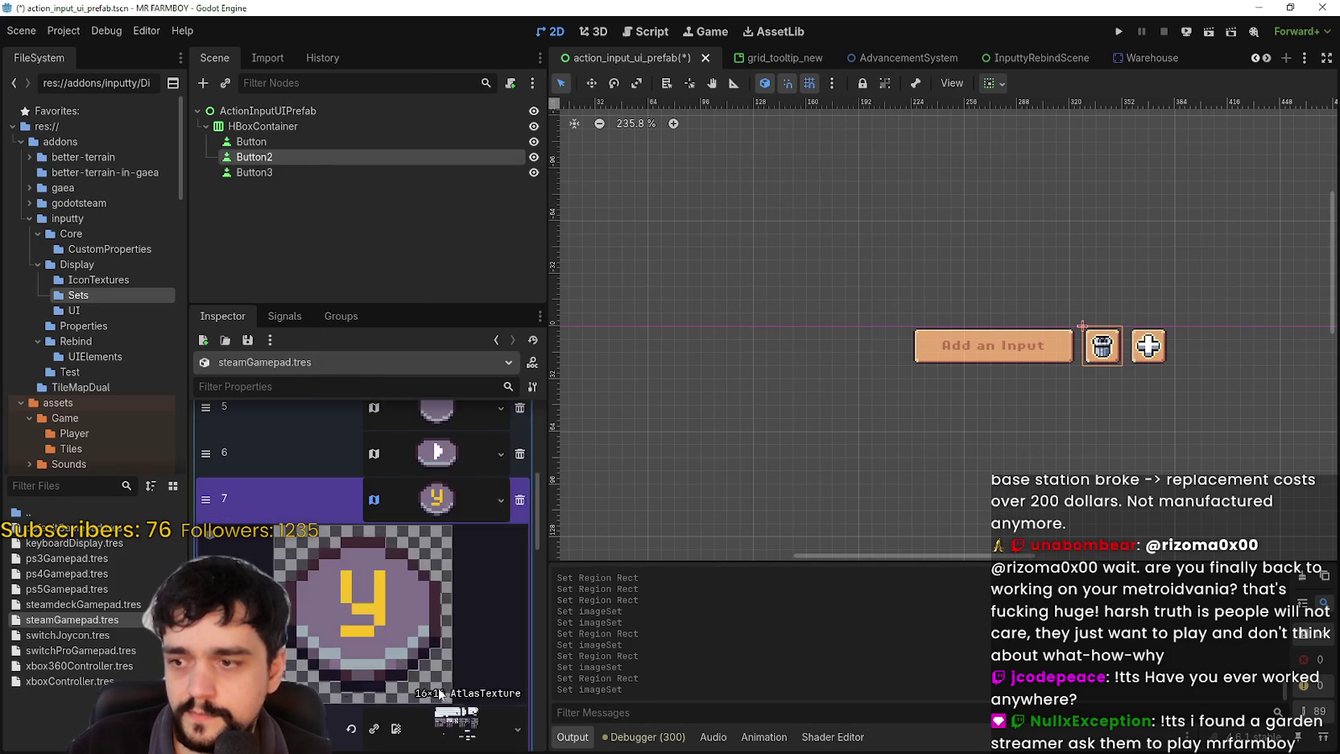
pyautogui.click(362, 699)
pyautogui.scroll(3, 406, 375)
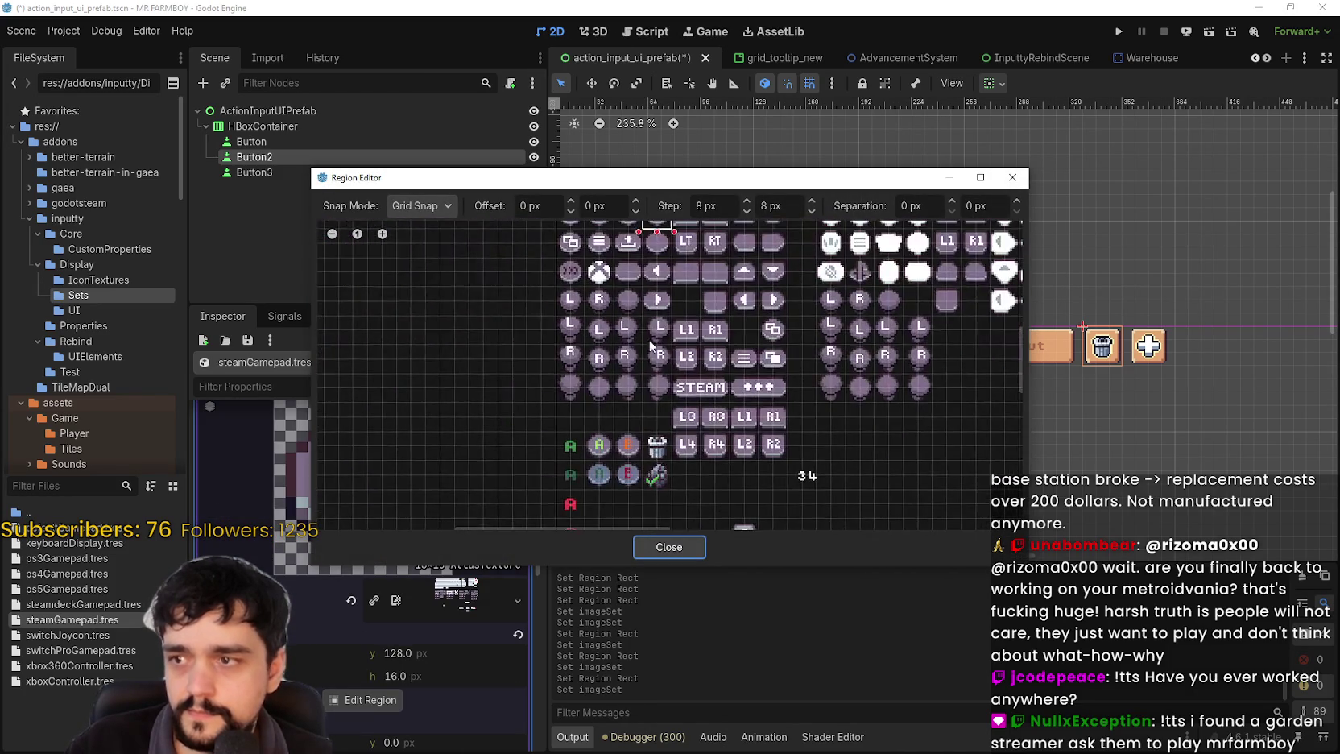
pyautogui.click(544, 300)
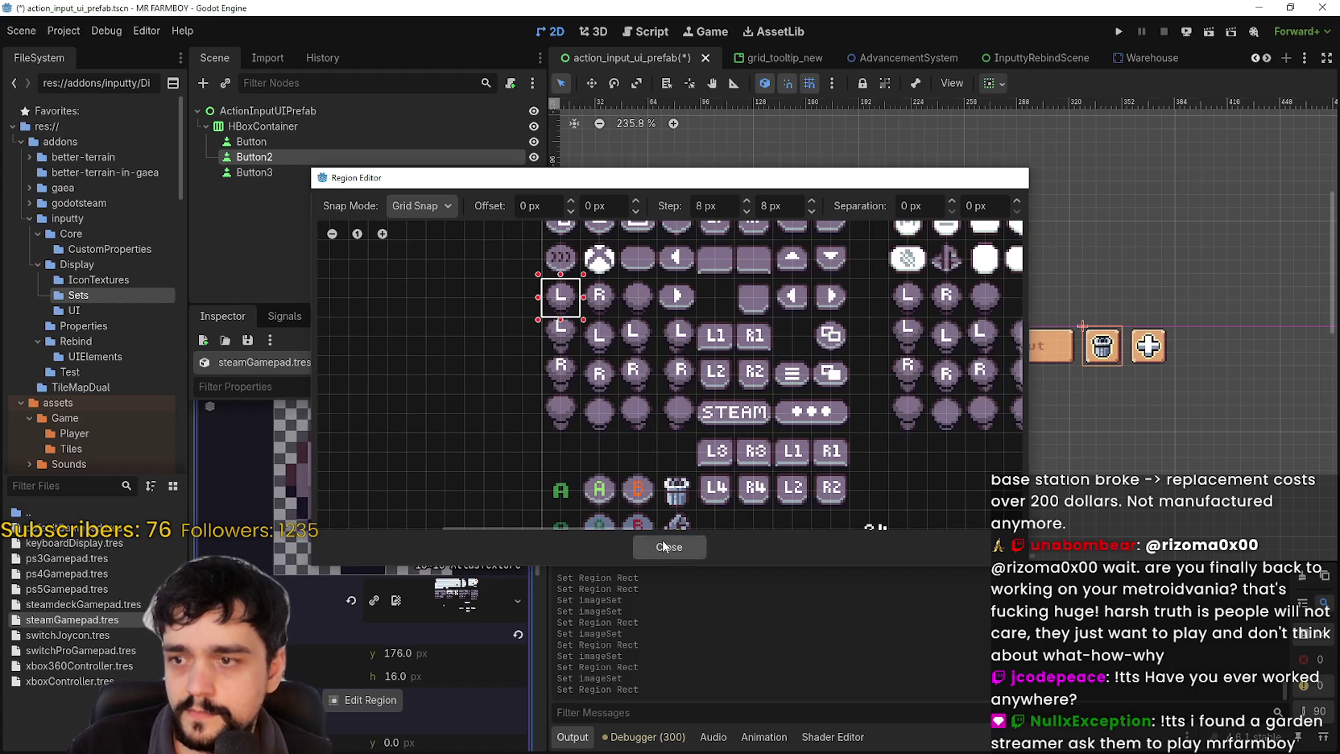
pyautogui.click(669, 547)
# - Replace slot 8's R texture with the AtlasTexture set to the R tile
pyautogui.scroll(-5, 453, 522)
pyautogui.click(454, 502)
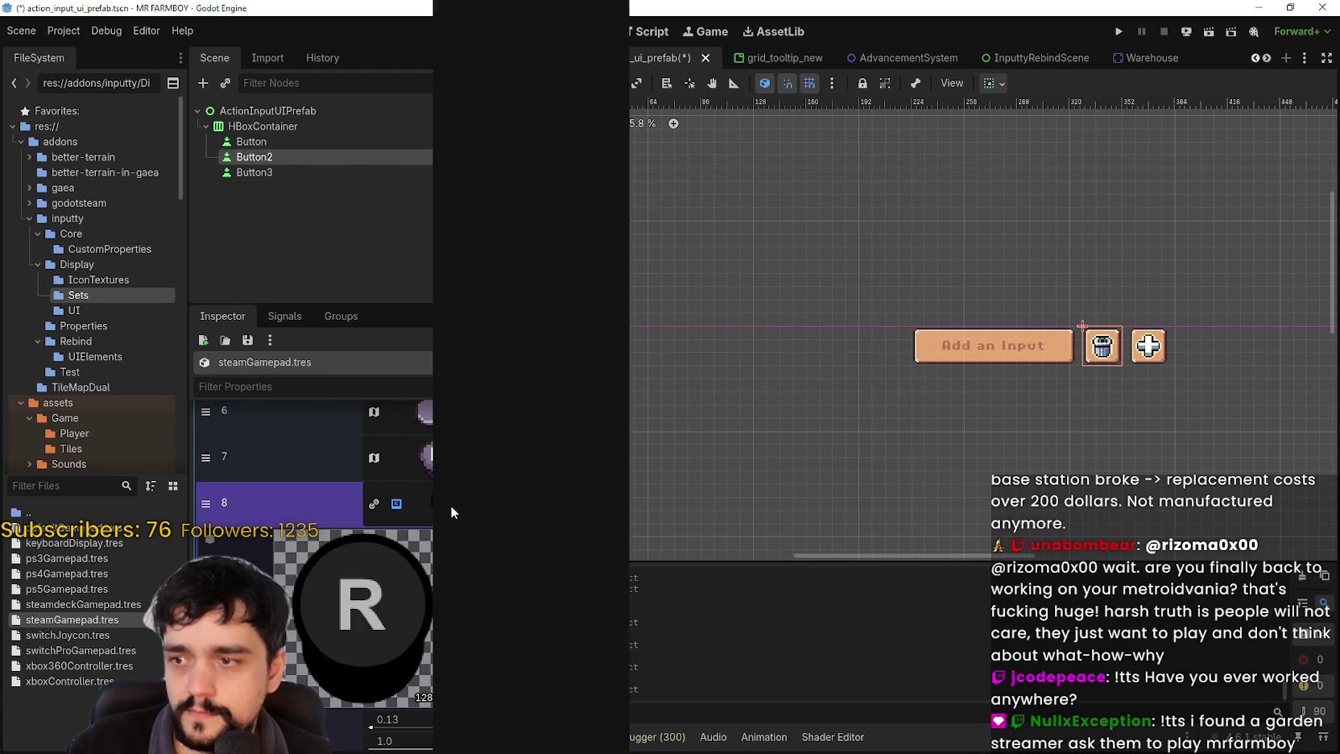
pyautogui.click(483, 716)
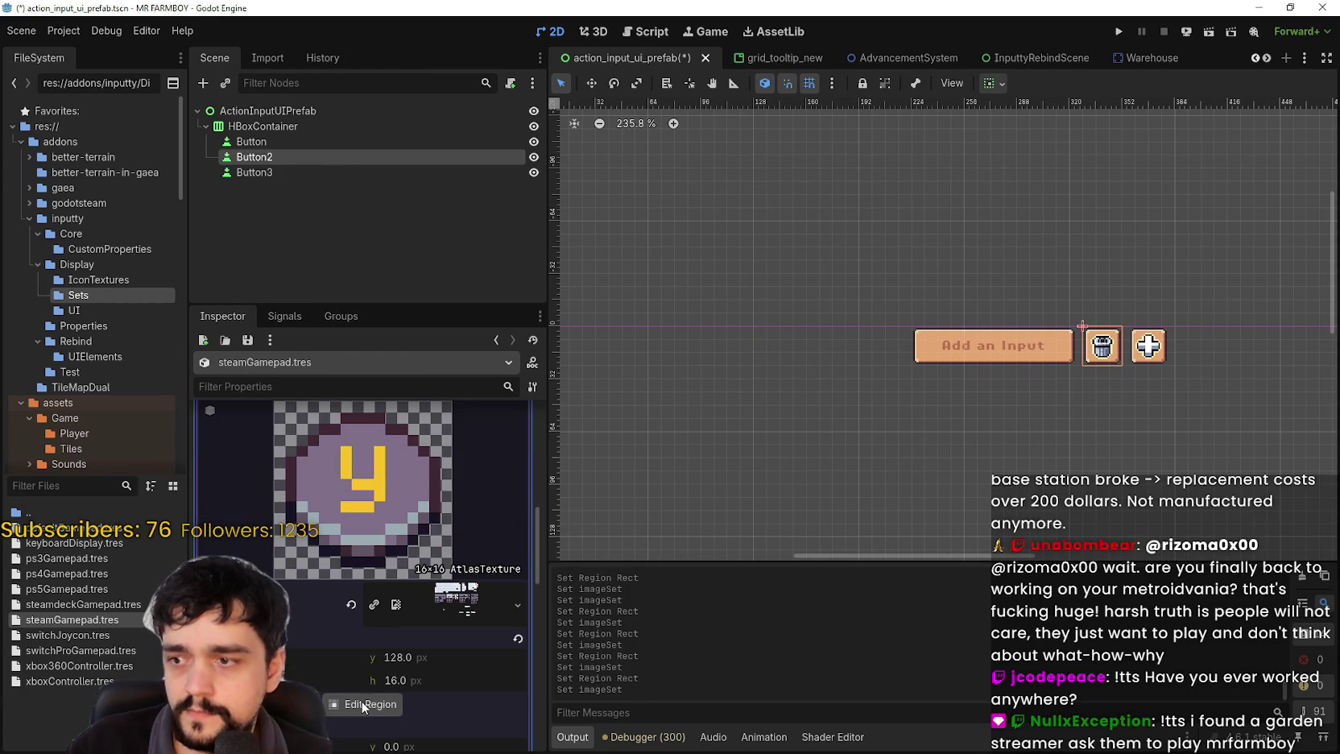
pyautogui.click(364, 706)
pyautogui.scroll(-3, 724, 443)
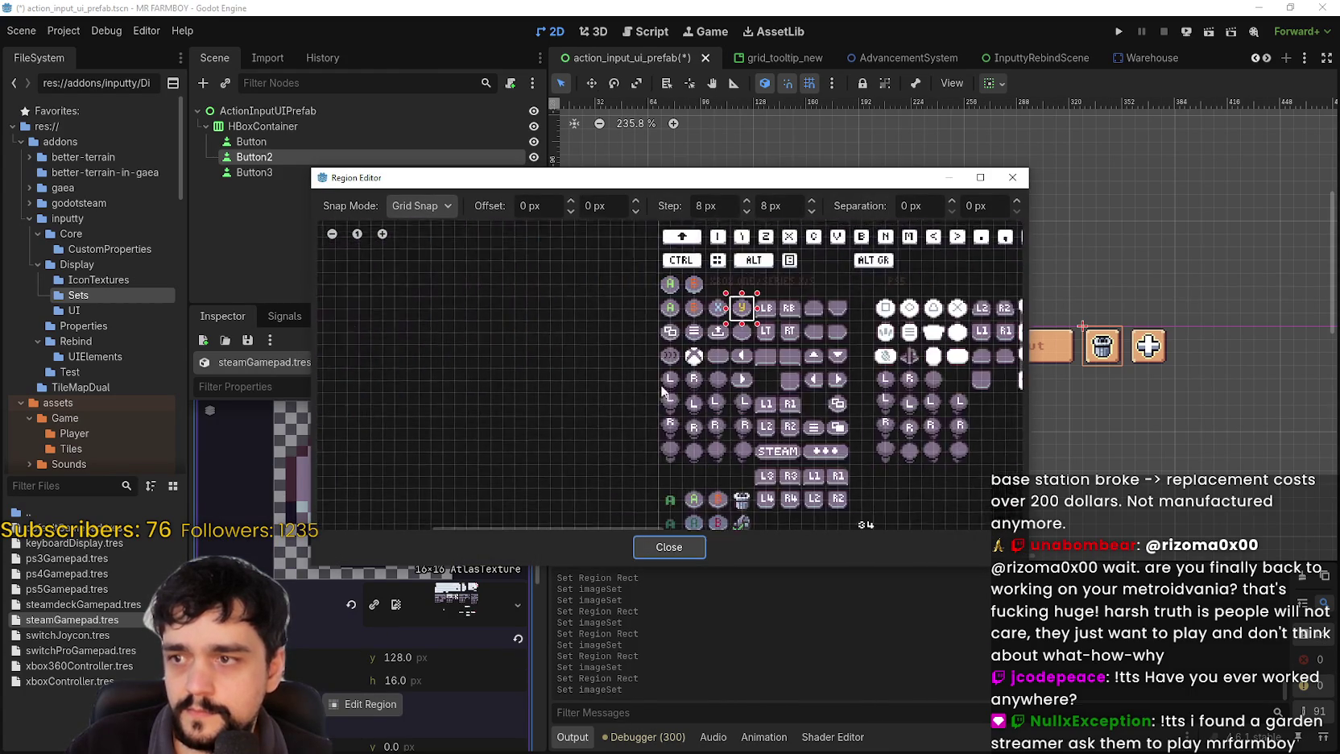
pyautogui.scroll(5, 725, 403)
pyautogui.click(702, 364)
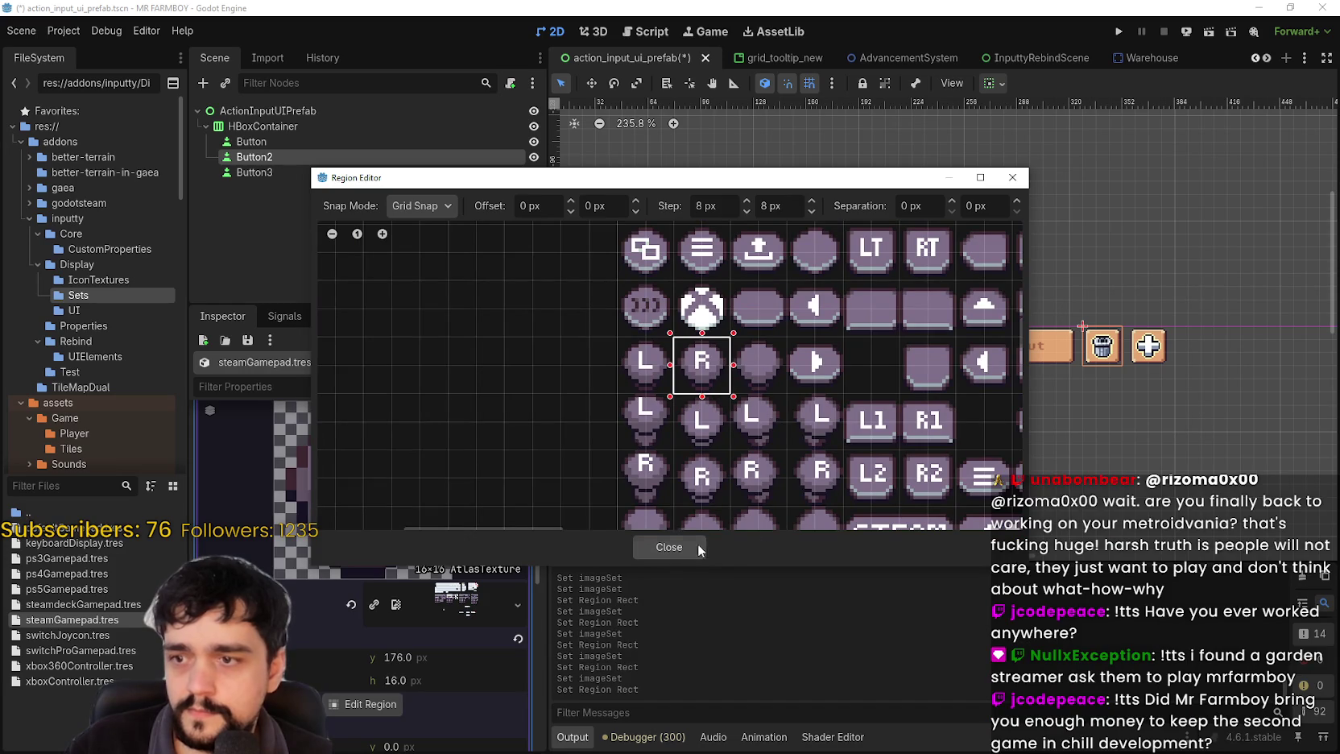
pyautogui.click(701, 545)
# - Replace slot 9's L1 texture with the AtlasTexture, selecting the full L1 tile
pyautogui.scroll(-5, 429, 562)
pyautogui.scroll(3, 453, 442)
pyautogui.click(451, 467)
pyautogui.rightClick(443, 465)
pyautogui.scroll(-1, 489, 725)
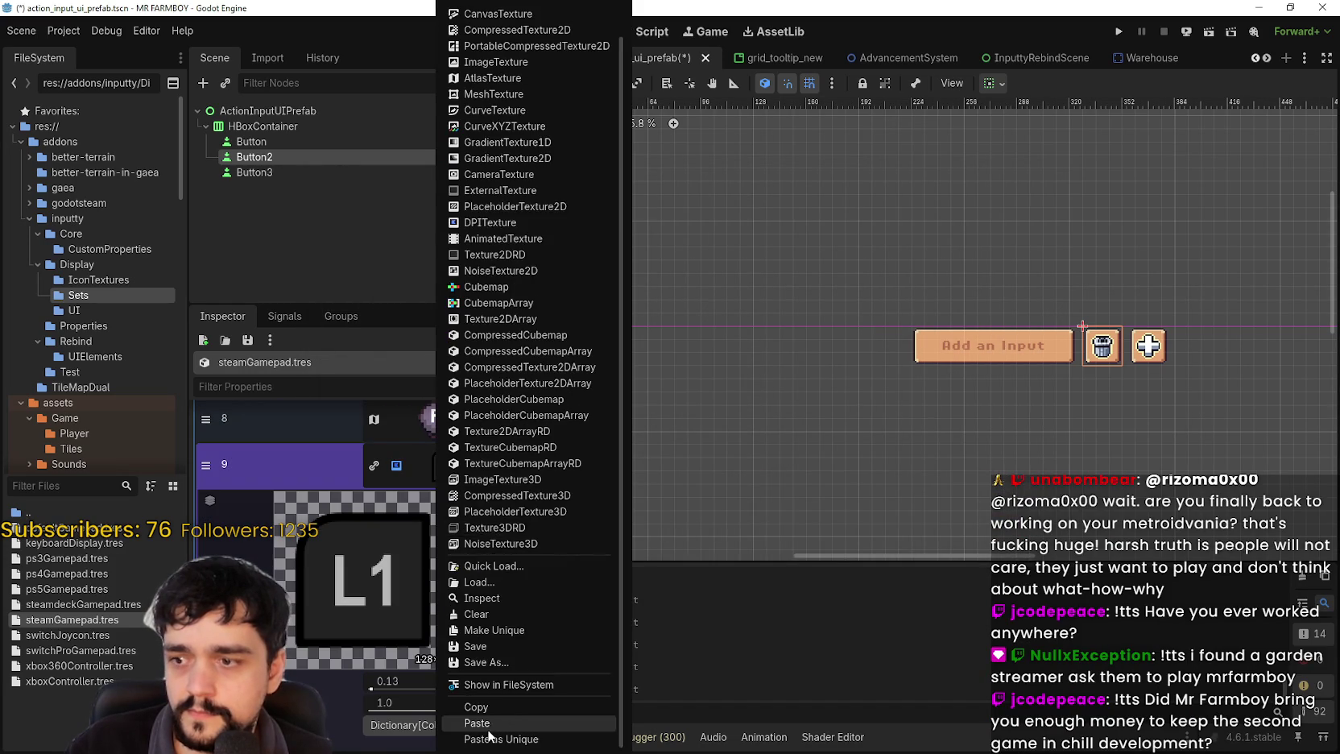
pyautogui.click(488, 724)
pyautogui.click(367, 708)
pyautogui.scroll(-3, 686, 351)
pyautogui.scroll(3, 685, 351)
pyautogui.scroll(2, 685, 351)
pyautogui.scroll(-3, 708, 354)
pyautogui.scroll(2, 740, 356)
pyautogui.scroll(-1, 738, 349)
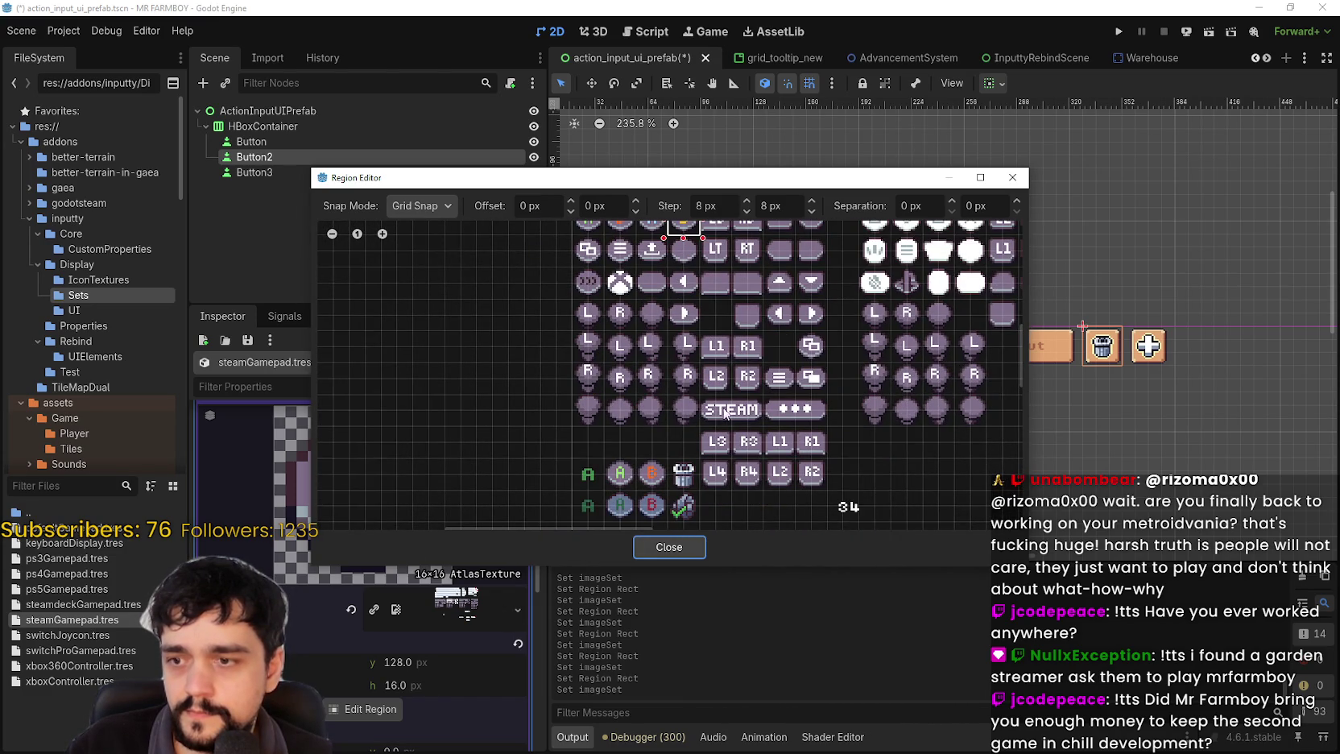
pyautogui.scroll(3, 736, 354)
pyautogui.scroll(-3, 699, 319)
pyautogui.moveTo(699, 319); pyautogui.dragTo(731, 361)
pyautogui.click(654, 548)
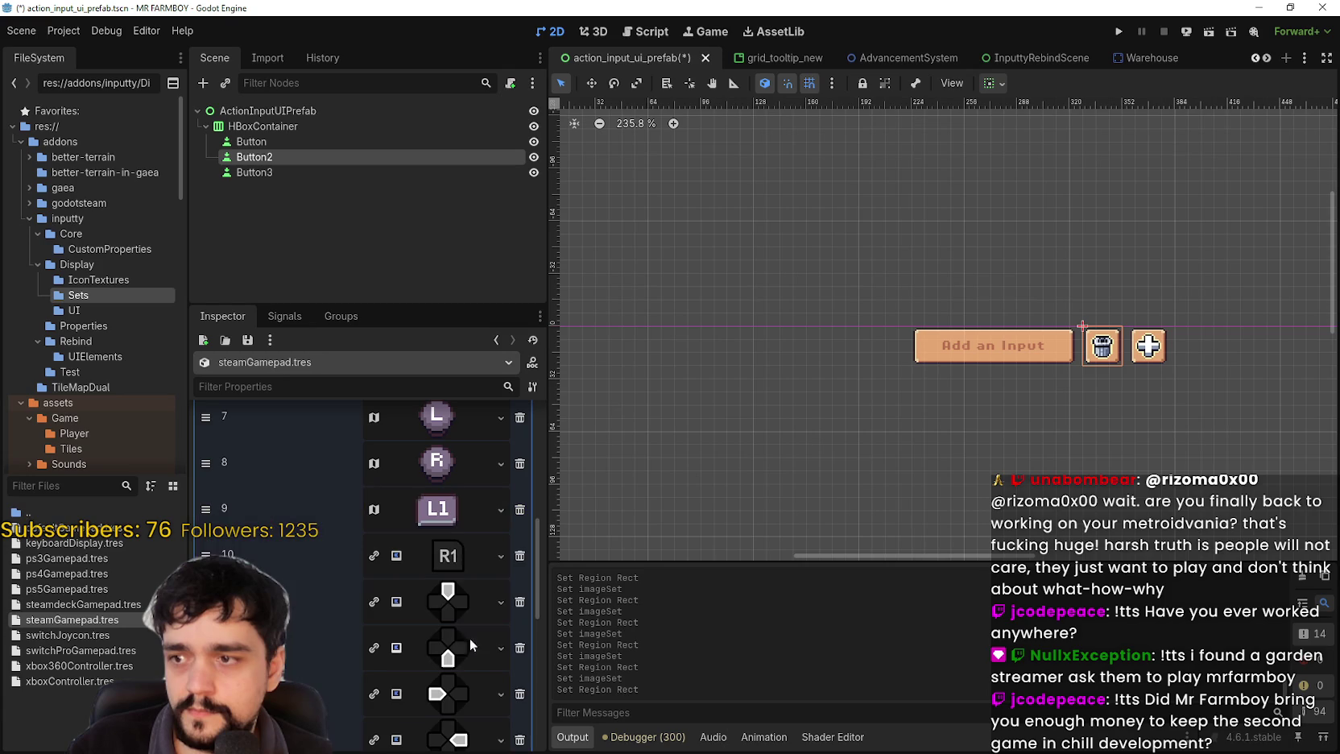
# - Replace slot 10's texture with the AtlasTexture with its region on the R1 tile
pyautogui.rightClick(464, 562)
pyautogui.scroll(-1, 510, 709)
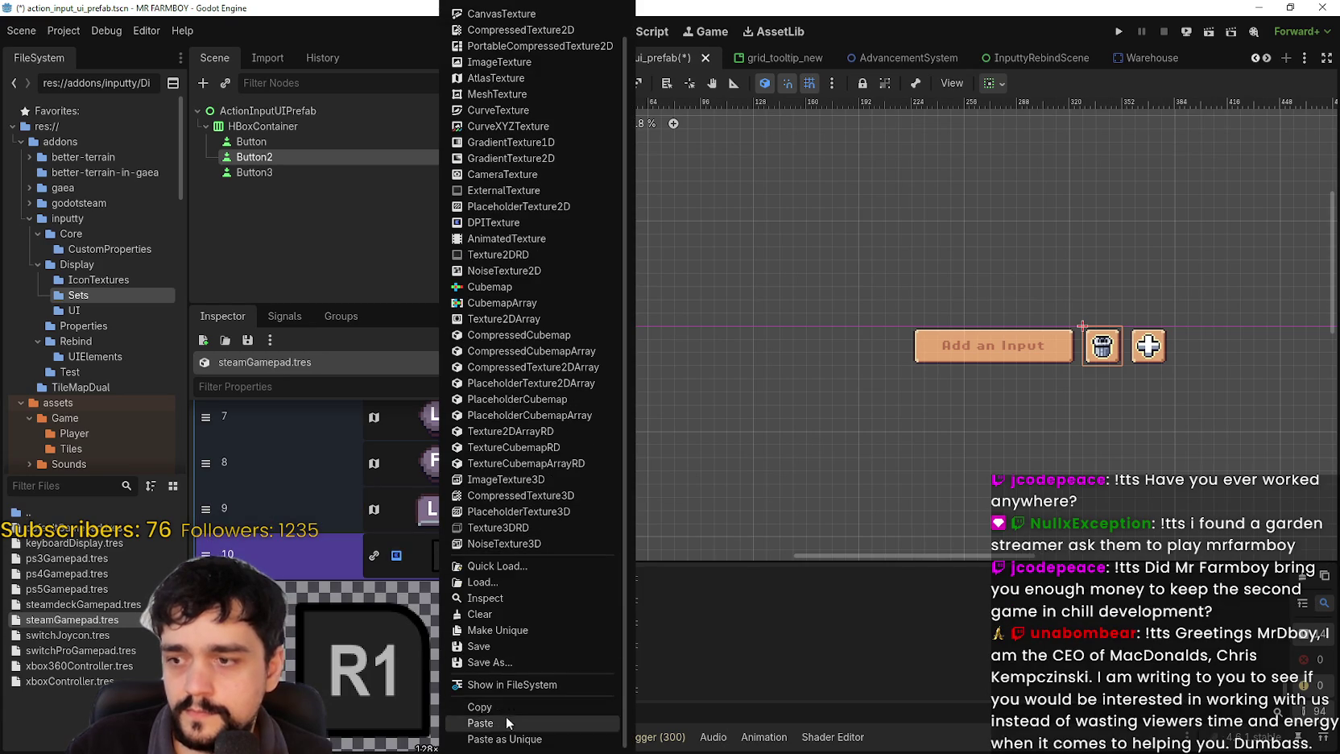
pyautogui.click(507, 716)
pyautogui.scroll(-1, 363, 684)
pyautogui.click(372, 674)
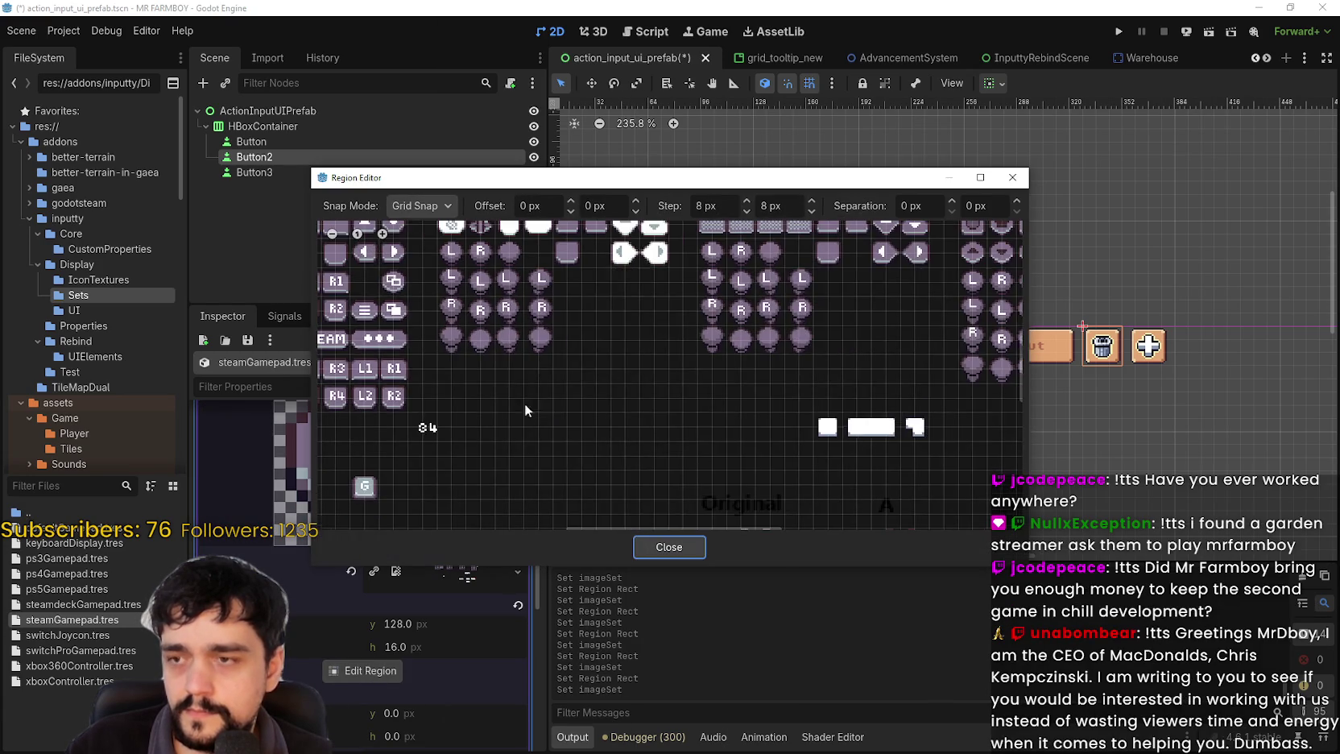
pyautogui.scroll(3, 720, 290)
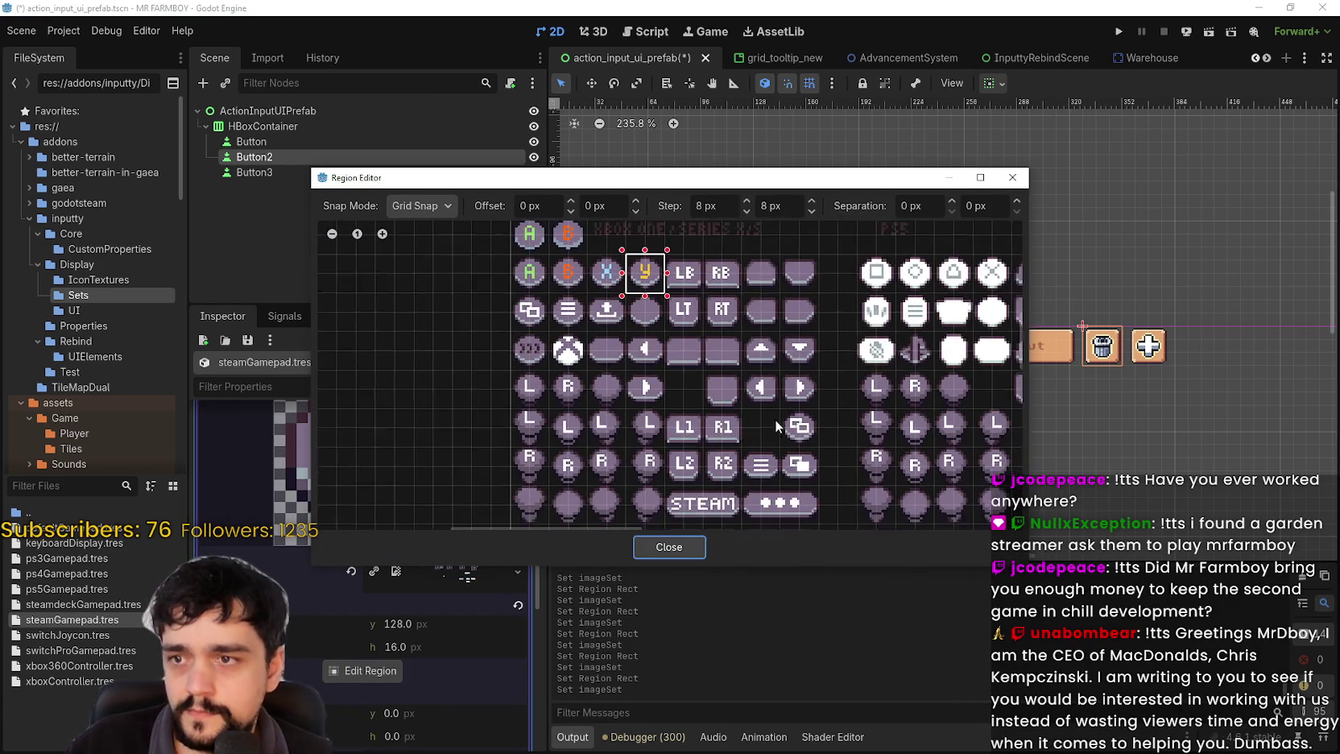
pyautogui.moveTo(714, 420); pyautogui.dragTo(746, 446)
pyautogui.click(669, 546)
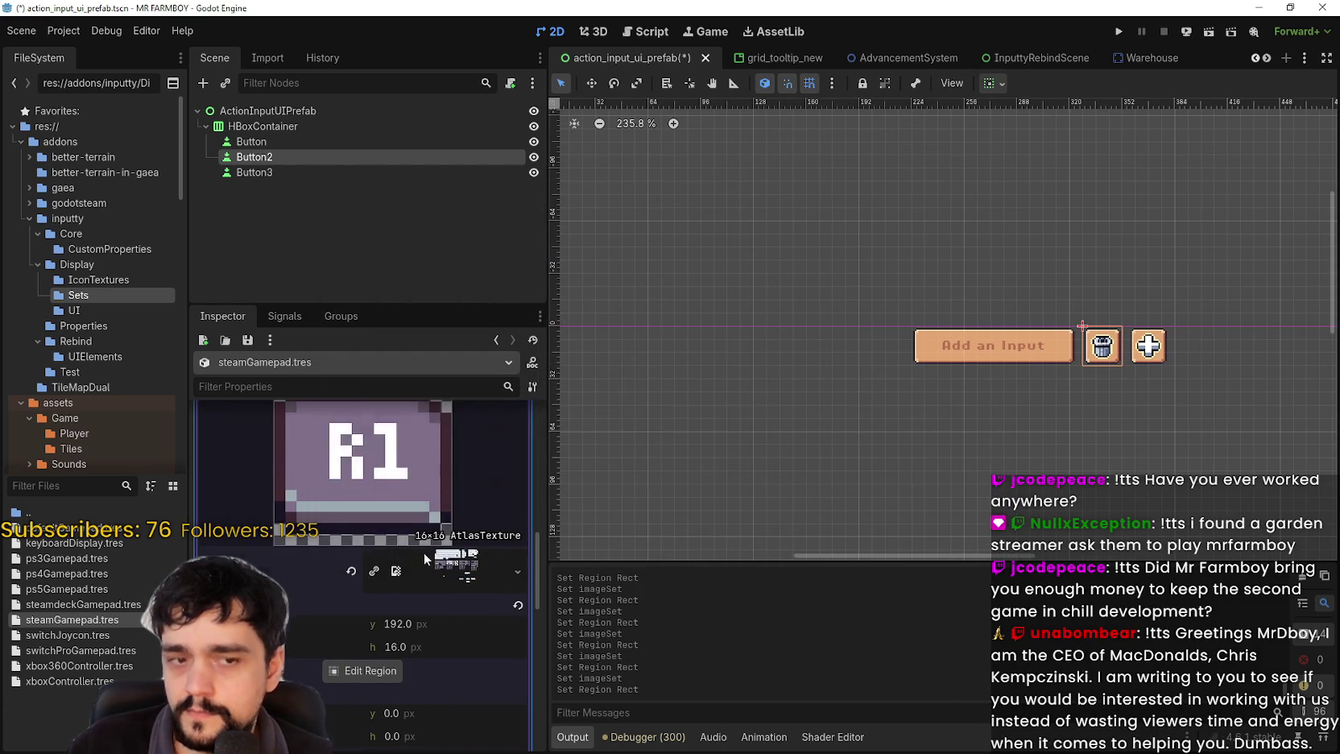
pyautogui.click(467, 442)
pyautogui.scroll(2, 436, 540)
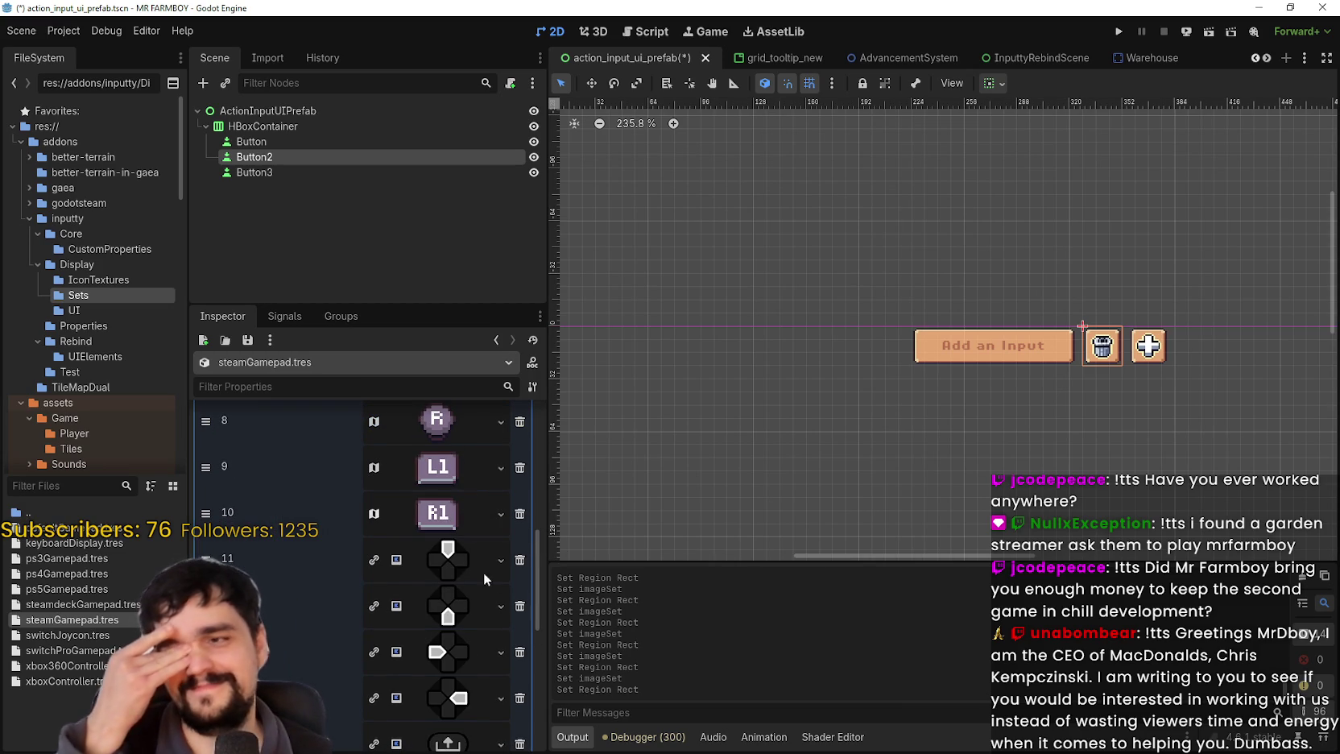
# - Replace slot 11's d-pad texture with the AtlasTexture showing the up-arrow tile
pyautogui.click(439, 552)
pyautogui.scroll(-3, 441, 487)
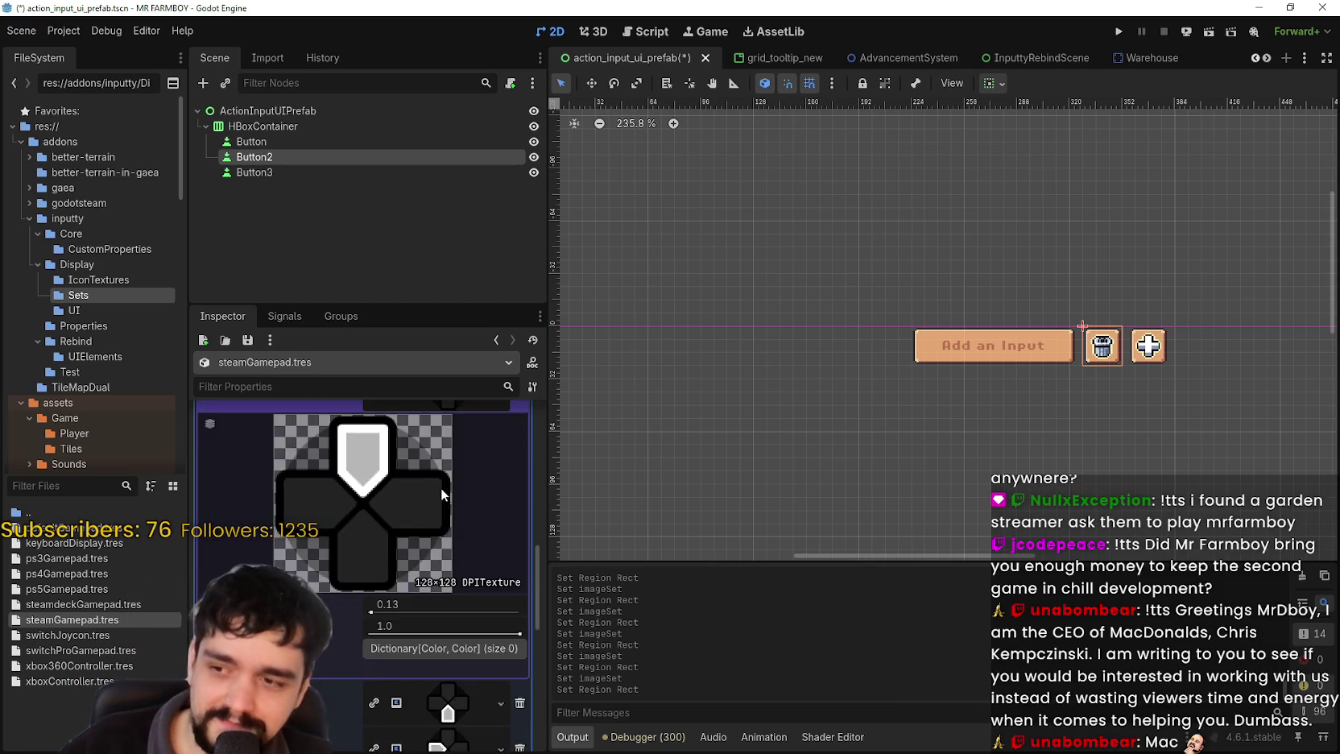
pyautogui.scroll(1, 440, 486)
pyautogui.rightClick(440, 486)
pyautogui.click(458, 723)
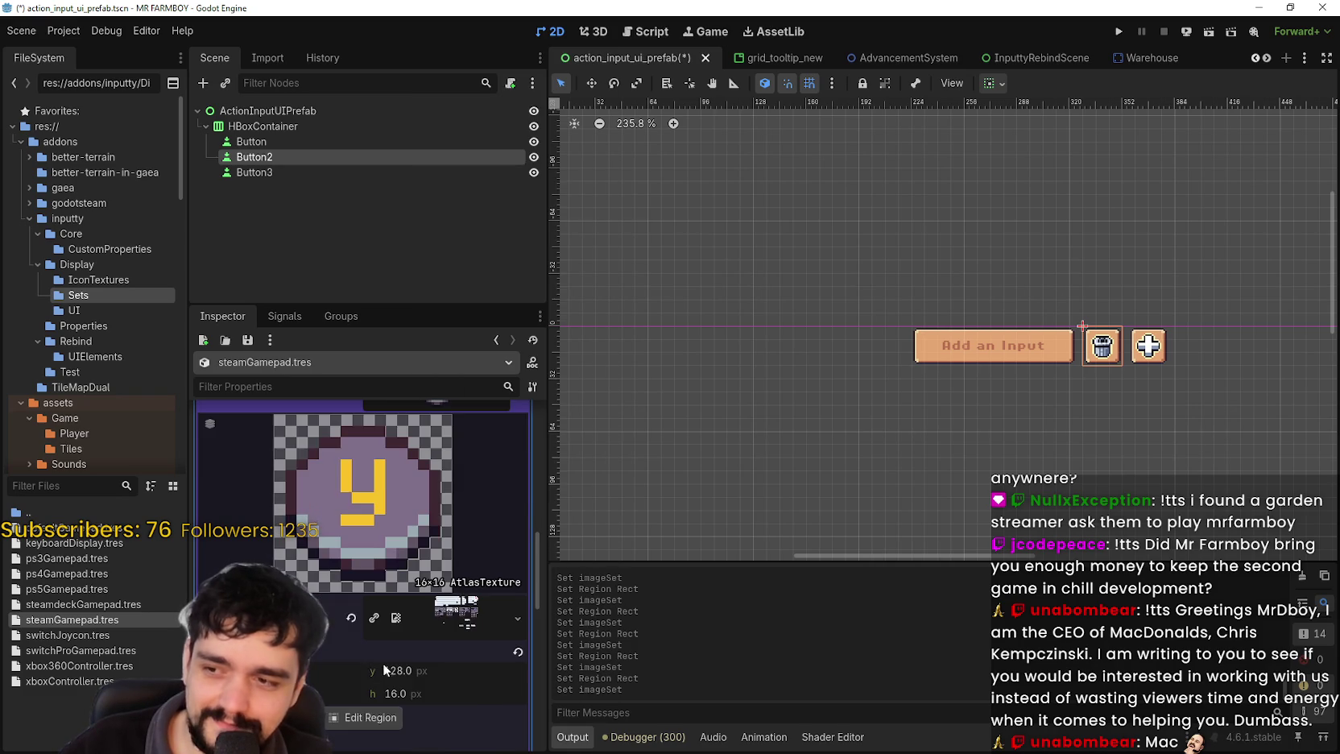
pyautogui.click(358, 715)
pyautogui.scroll(-3, 671, 314)
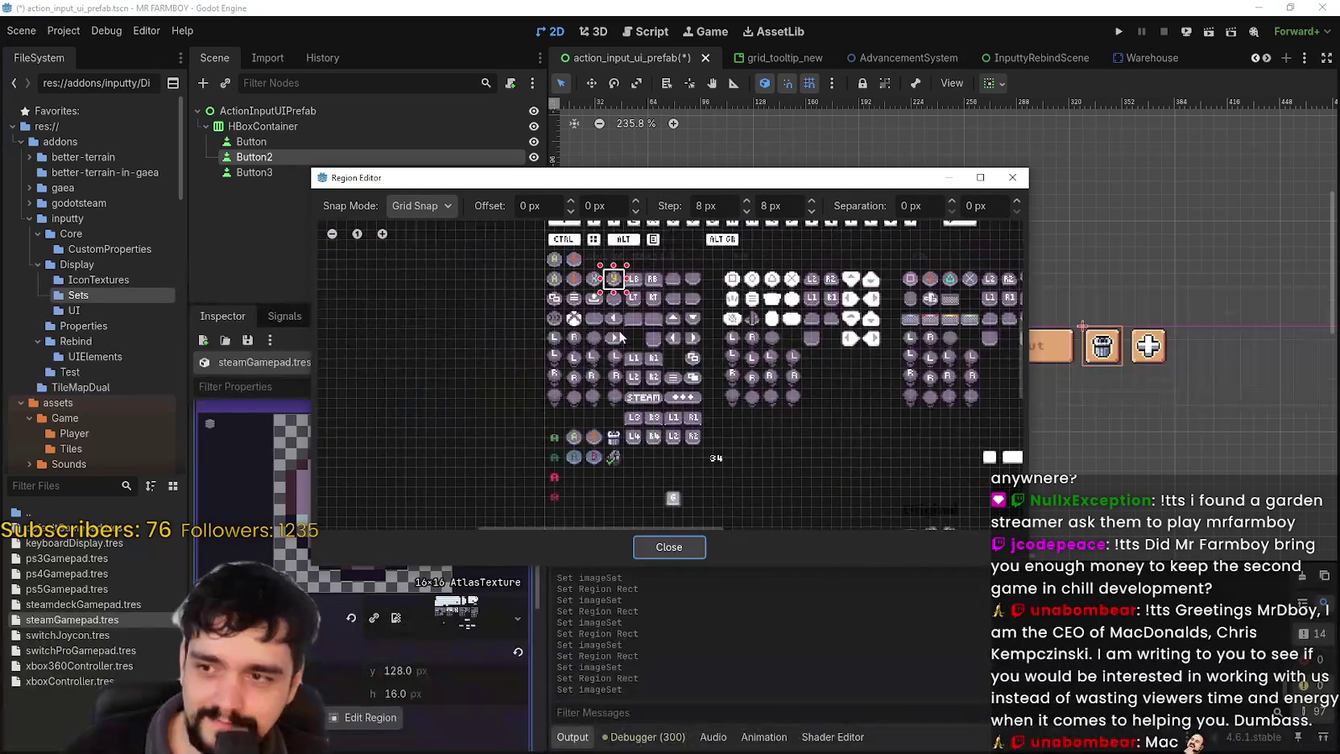
pyautogui.scroll(2, 671, 314)
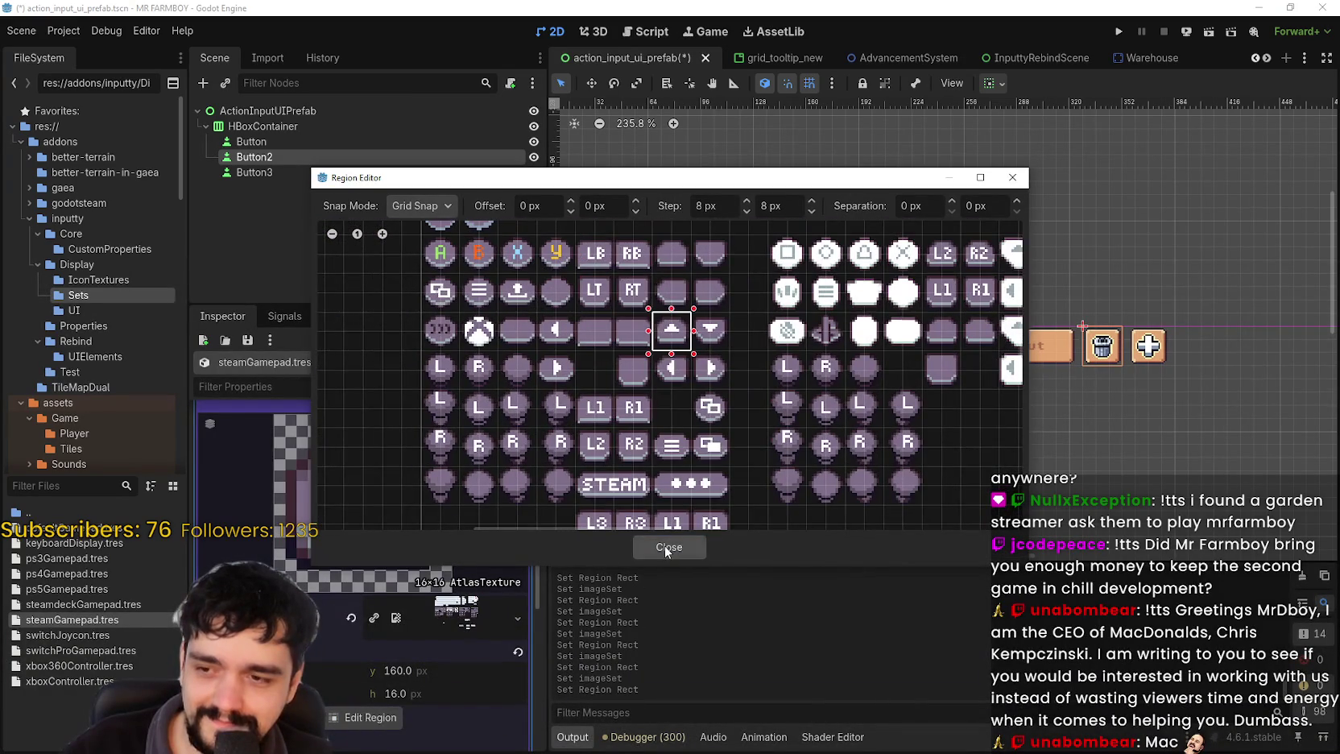
pyautogui.click(669, 547)
pyautogui.click(456, 551)
# - Replace slot 12's texture with the AtlasTexture set to the down-arrow tile
pyautogui.rightClick(441, 602)
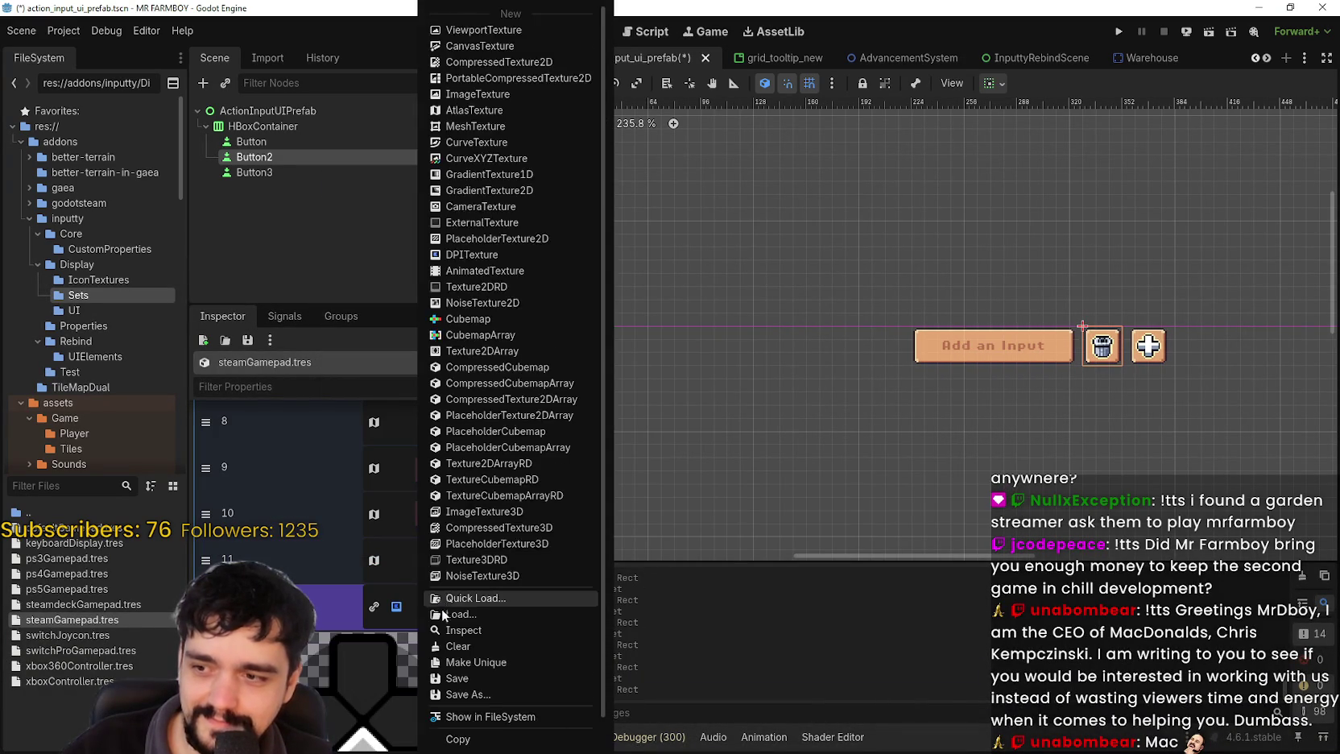
pyautogui.click(443, 718)
pyautogui.click(366, 721)
pyautogui.scroll(1, 666, 307)
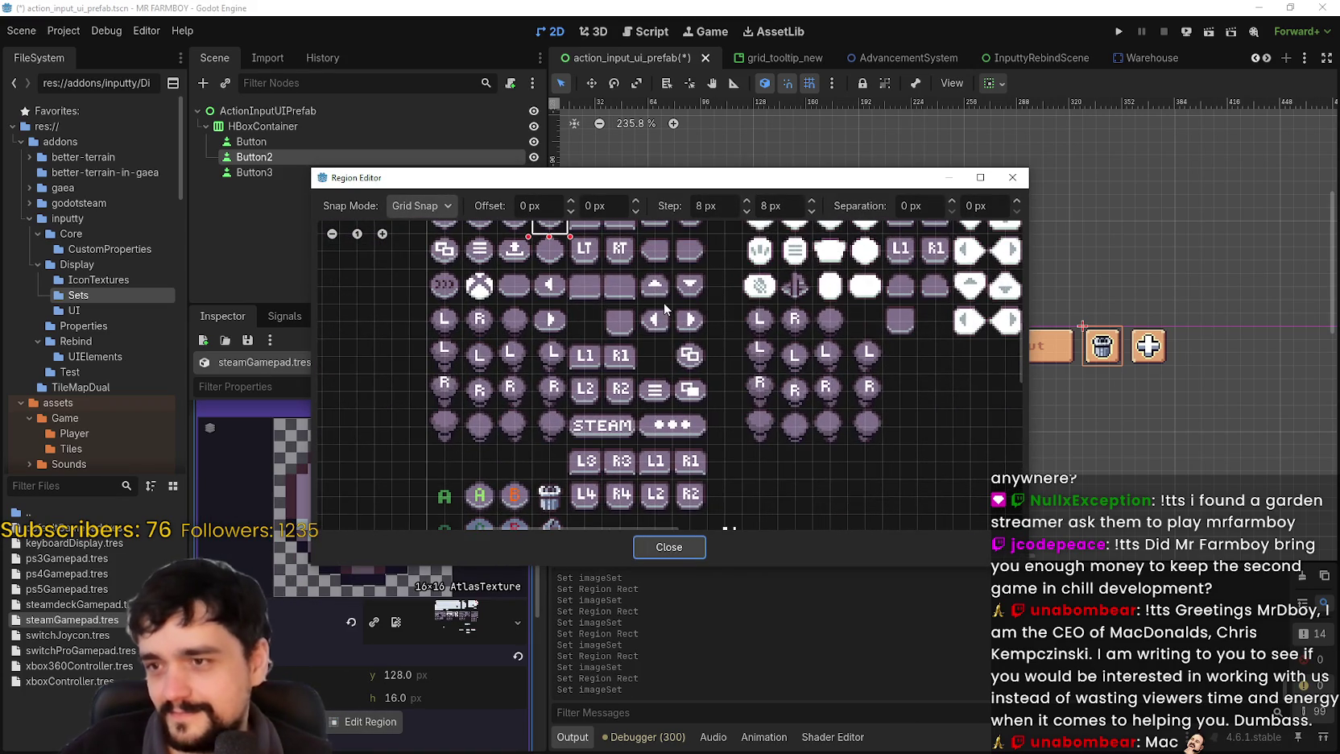
pyautogui.click(691, 285)
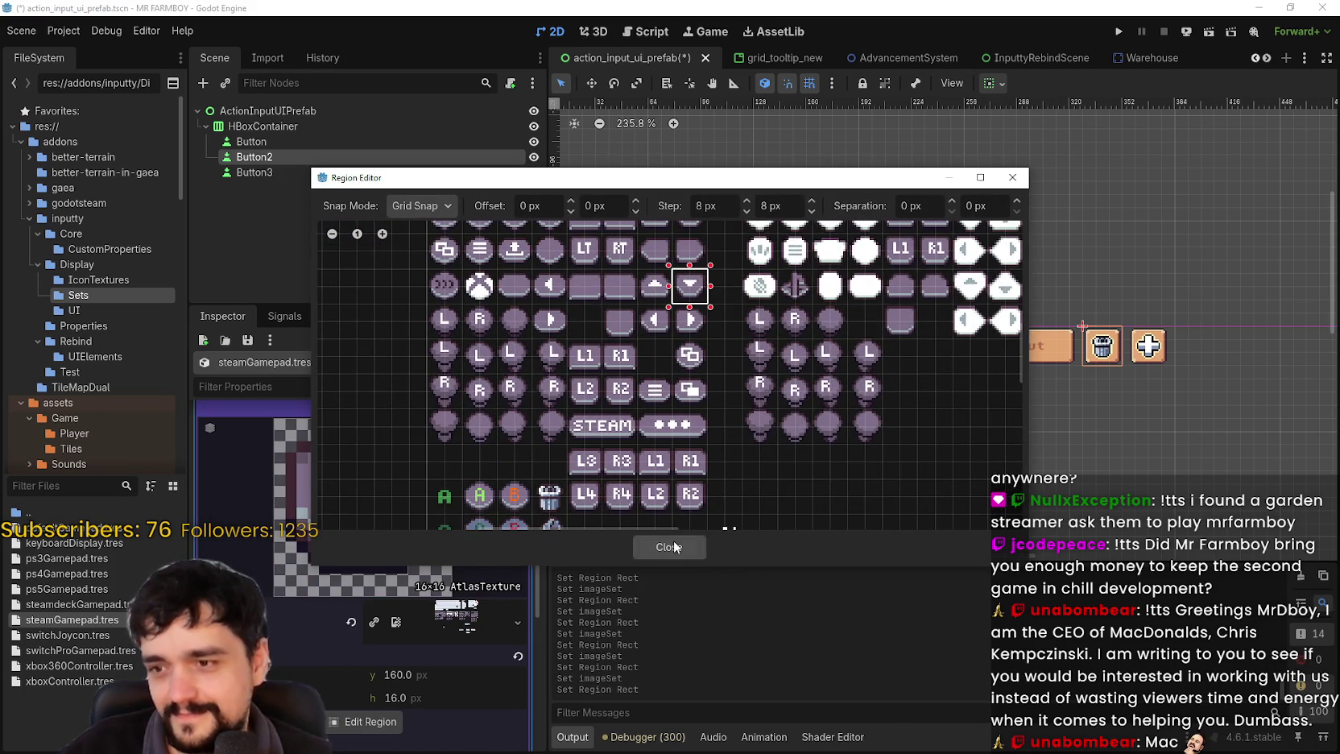
pyautogui.click(673, 542)
pyautogui.click(447, 536)
# - Replace slot 13's texture with the AtlasTexture set to the left-arrow tile
pyautogui.click(500, 568)
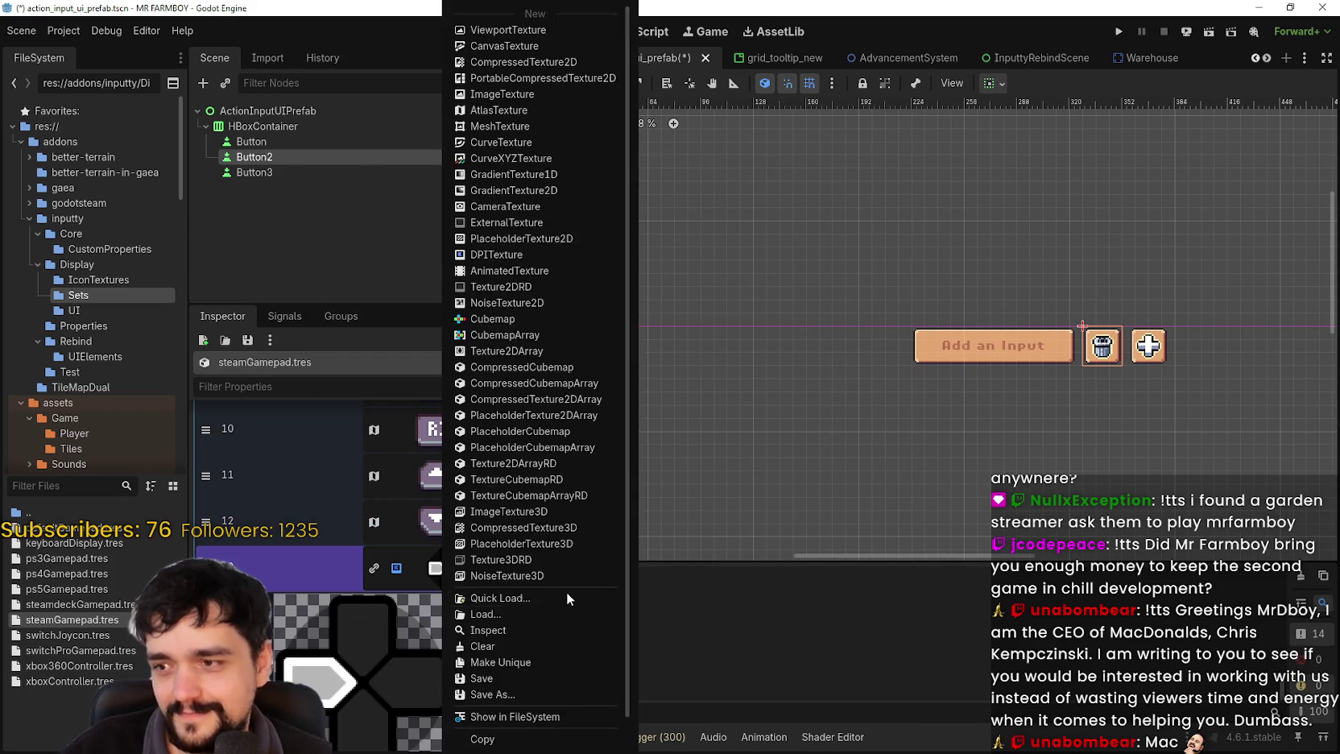
pyautogui.click(528, 719)
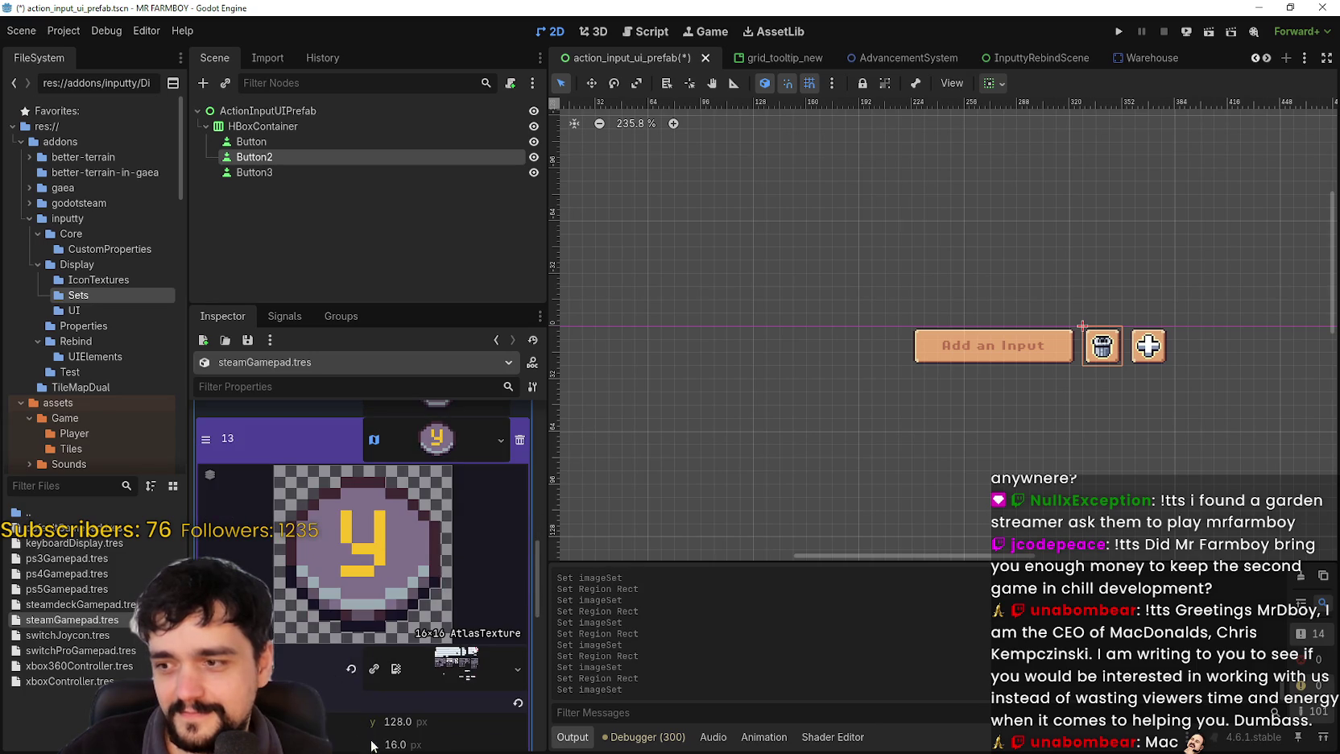
pyautogui.scroll(-2, 367, 651)
pyautogui.click(370, 684)
pyautogui.scroll(3, 673, 383)
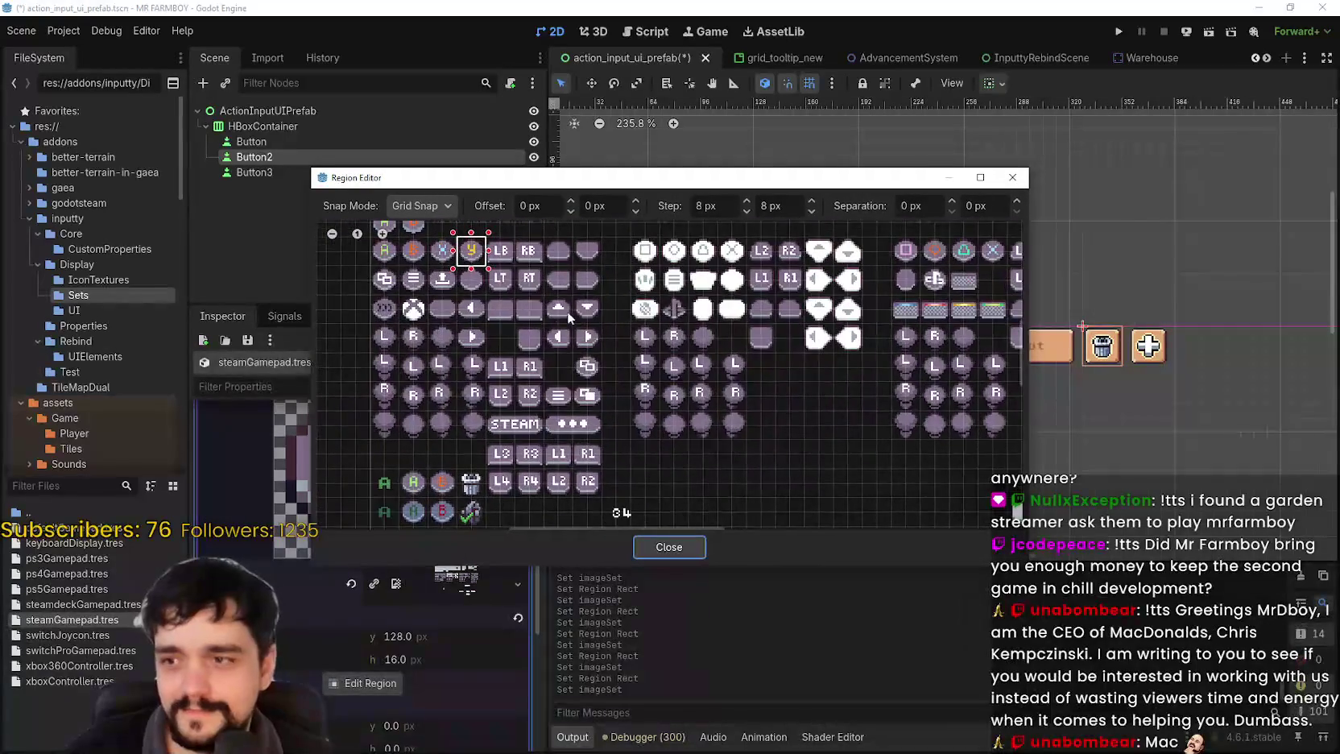
pyautogui.click(556, 345)
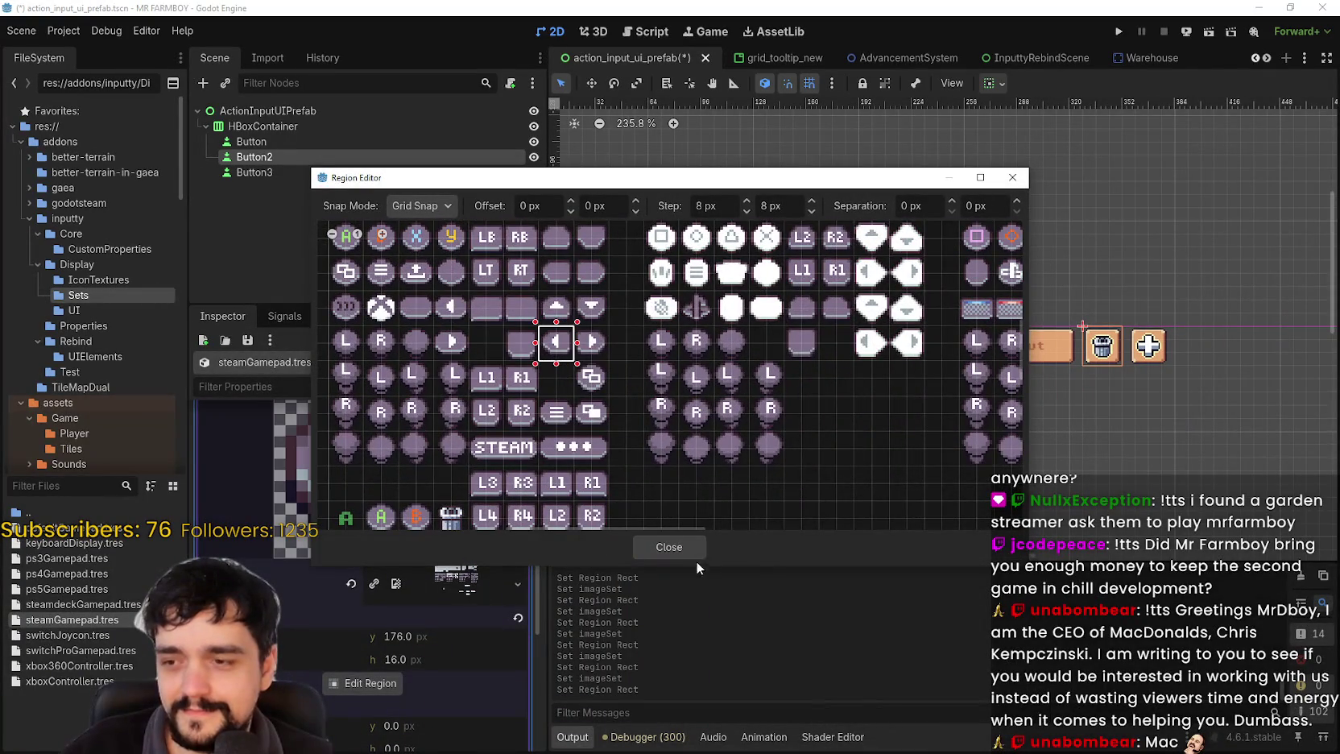
pyautogui.click(692, 552)
pyautogui.click(442, 499)
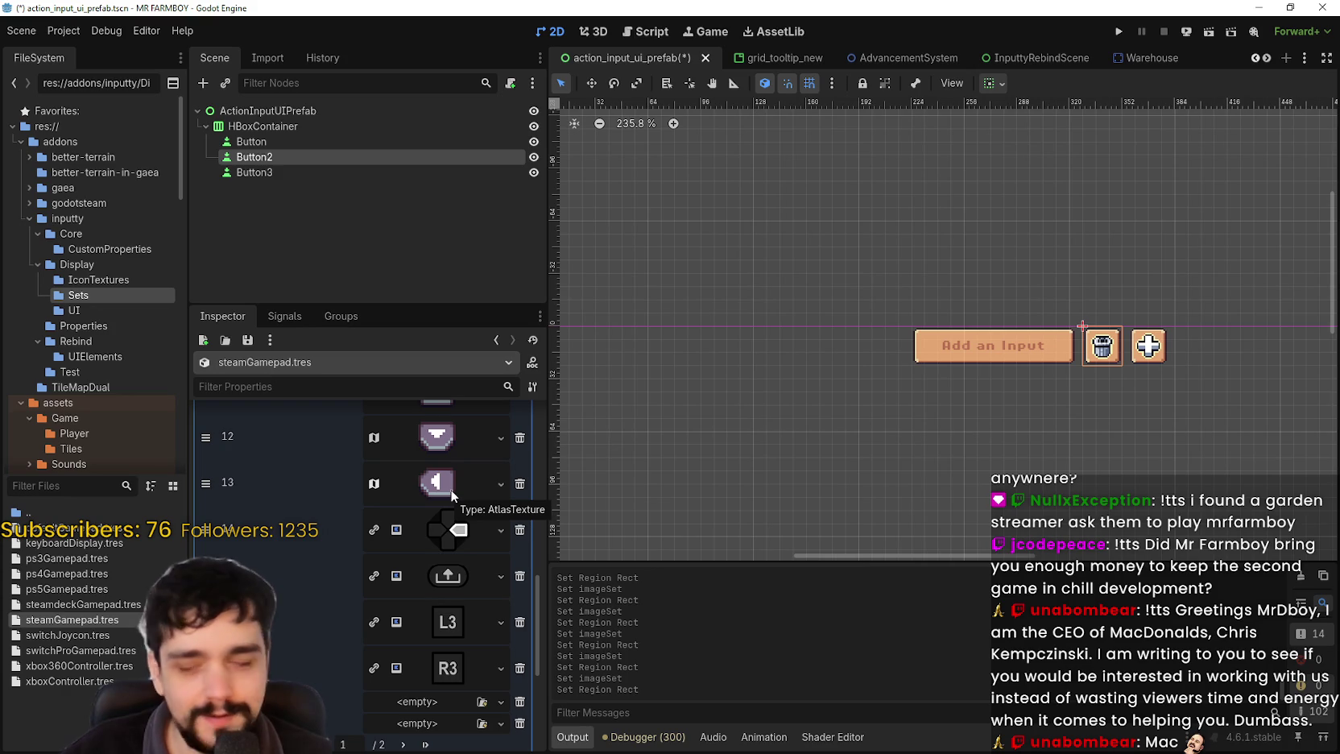
# - Replace slot 14's d-pad texture with the AtlasTexture set to the right-arrow tile
pyautogui.scroll(-1, 456, 535)
pyautogui.click(462, 482)
pyautogui.rightClick(438, 444)
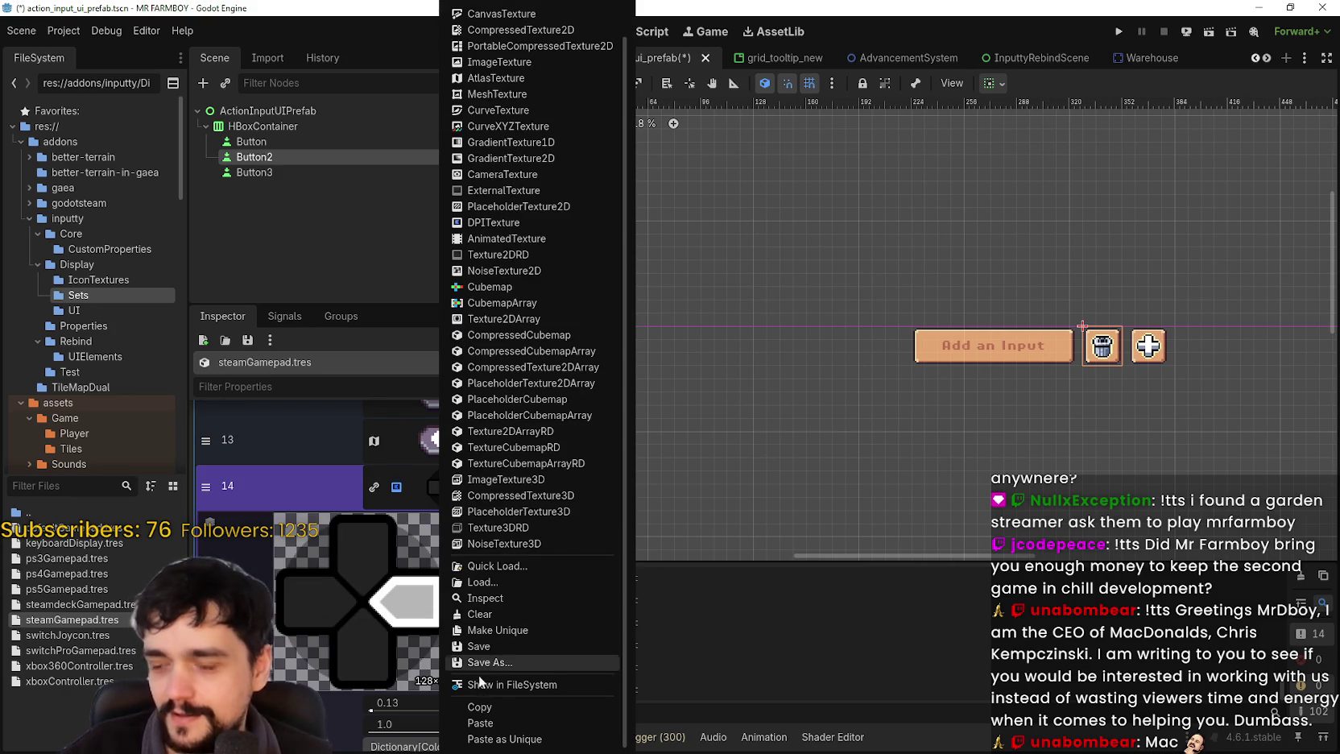
pyautogui.click(515, 722)
pyautogui.scroll(-1, 384, 641)
pyautogui.click(362, 730)
pyautogui.scroll(5, 420, 298)
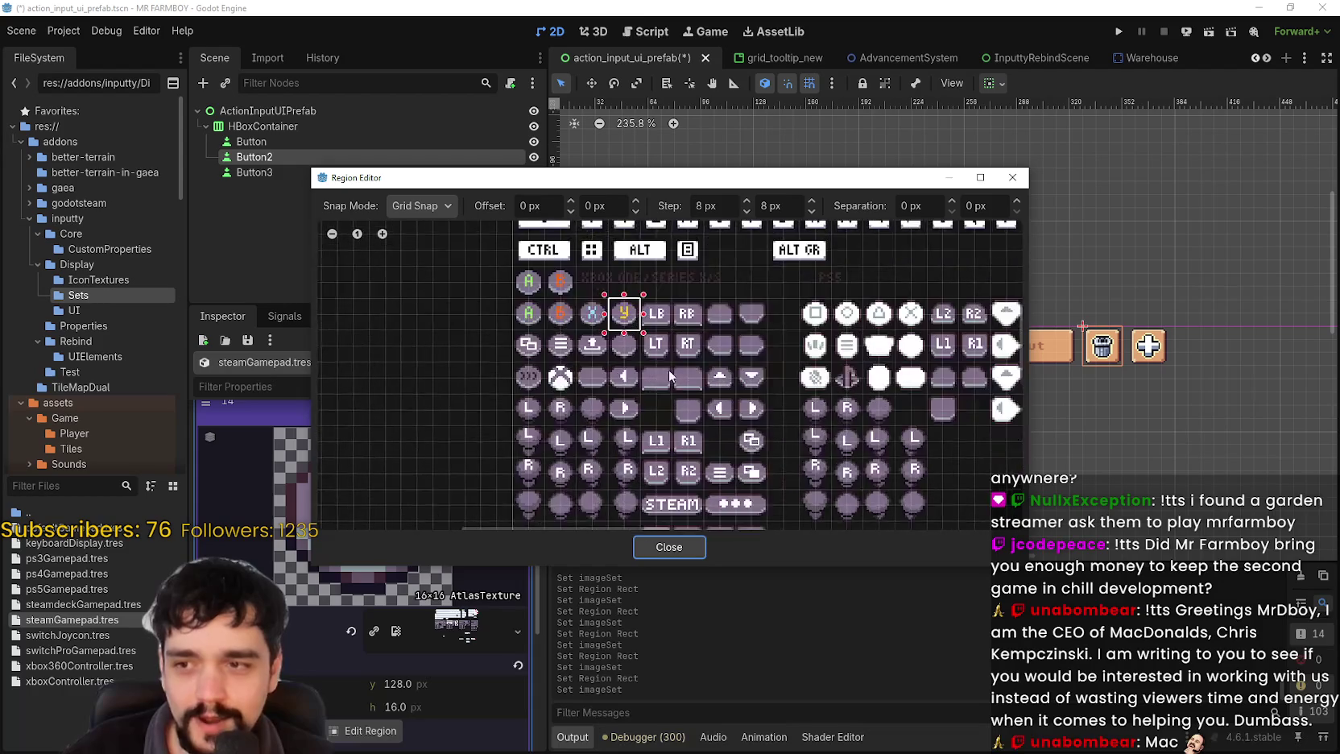
pyautogui.scroll(1, 720, 386)
pyautogui.click(736, 408)
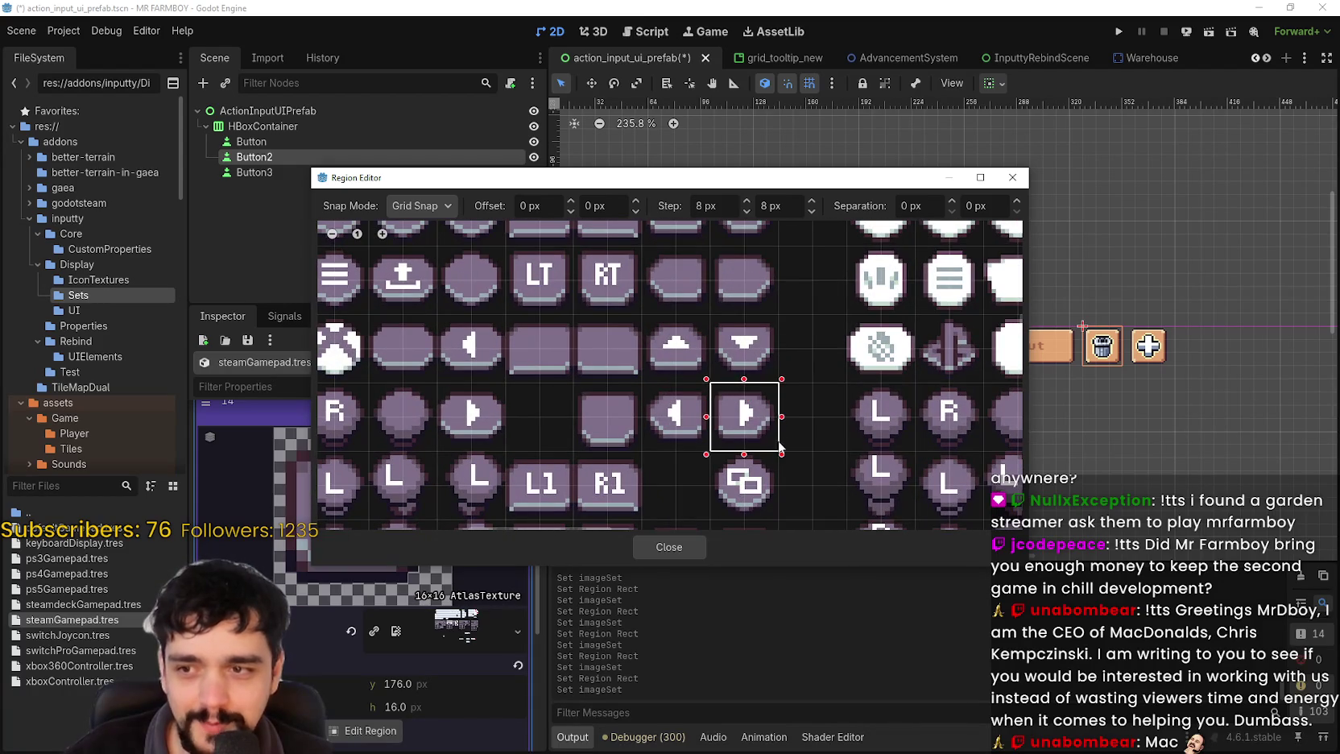
pyautogui.scroll(-2, 729, 426)
pyautogui.click(682, 548)
pyautogui.scroll(10, 415, 530)
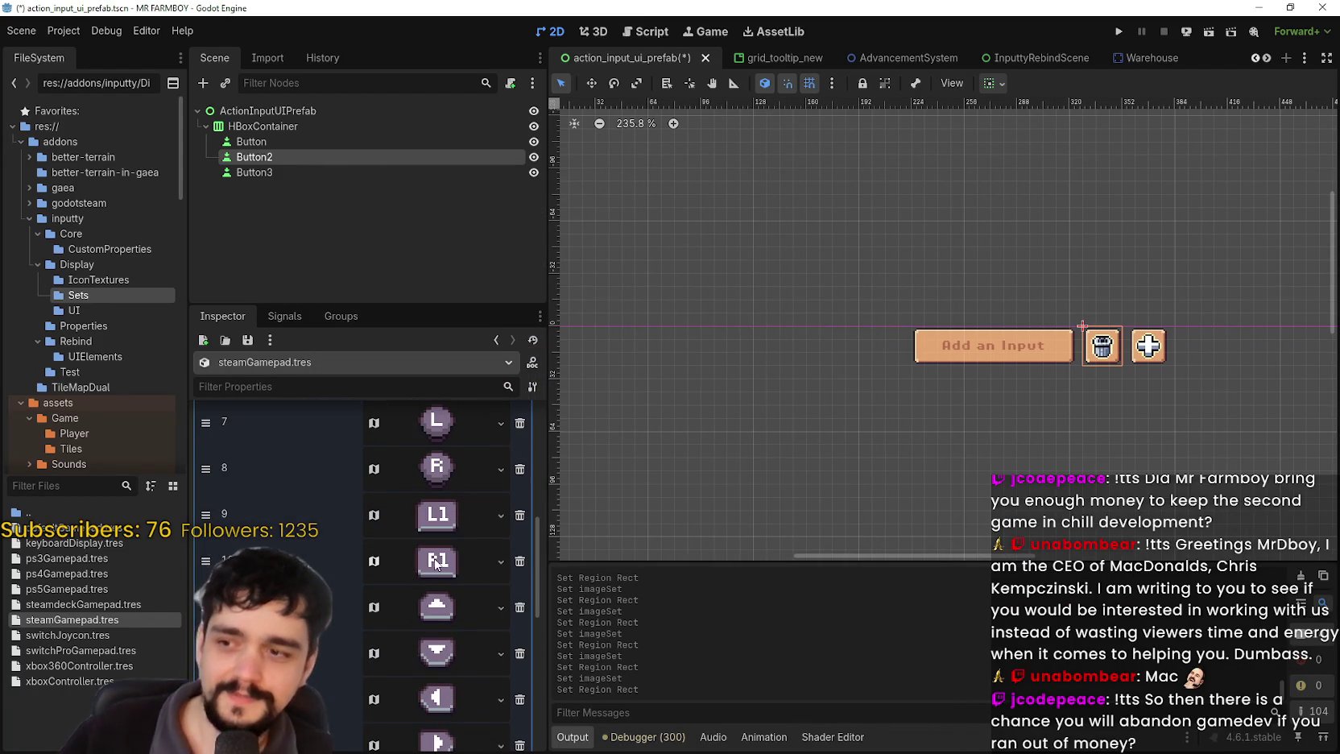
# - Inspect slot 15's upload icon texture, then collapse its preview and review the imageSet array
pyautogui.scroll(-3, 505, 503)
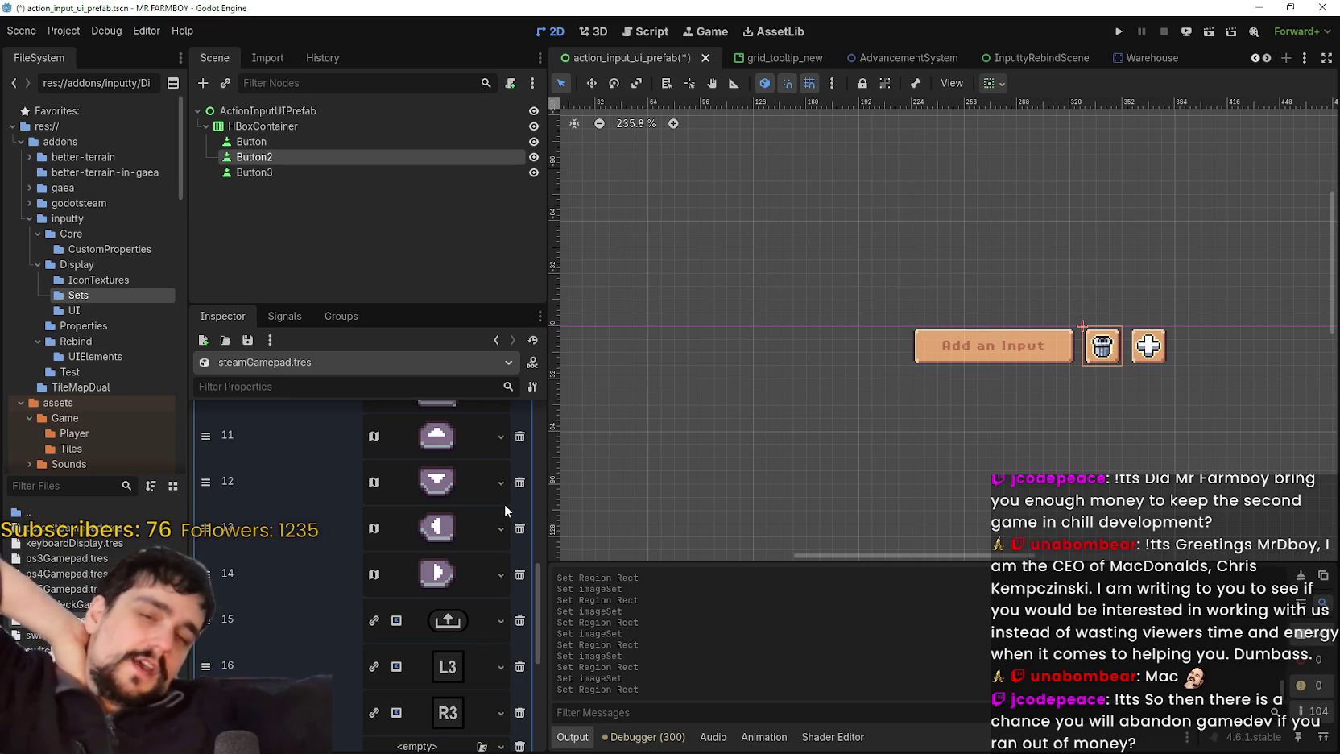
pyautogui.click(447, 620)
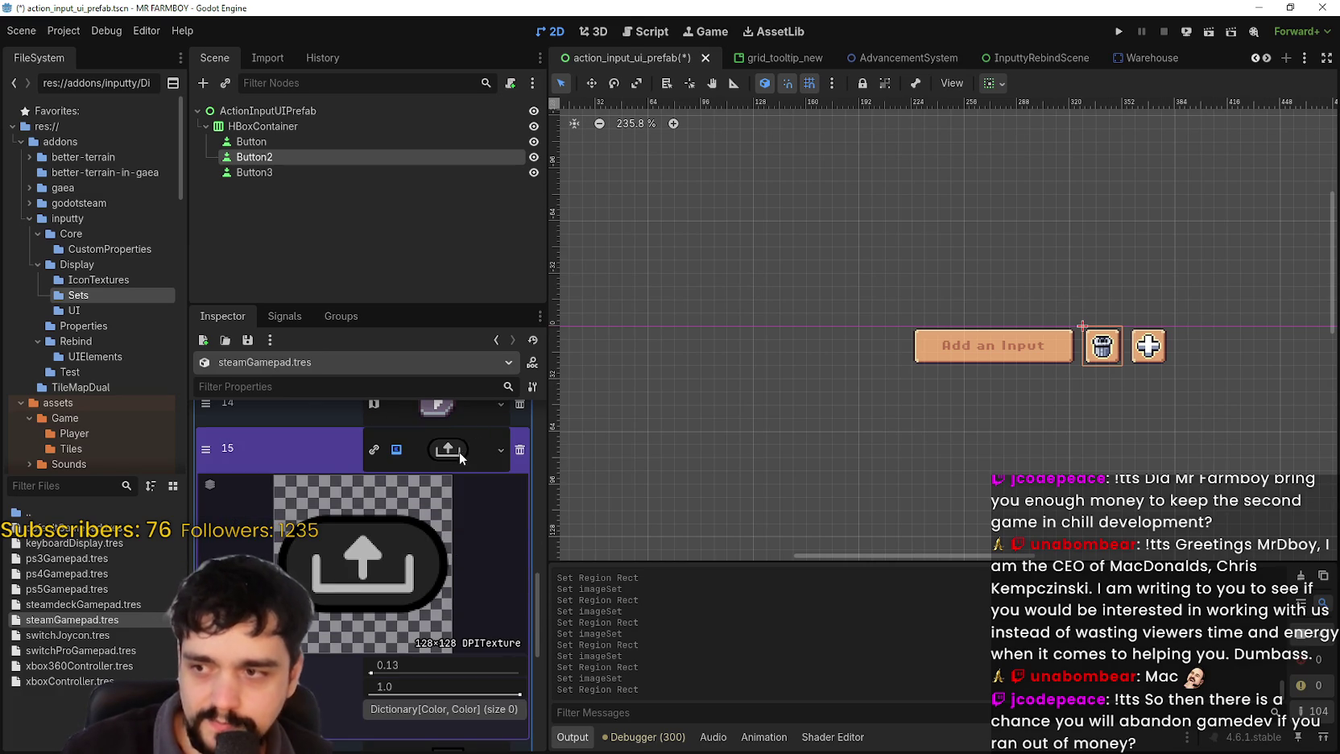
pyautogui.rightClick(461, 457)
pyautogui.scroll(-1, 527, 704)
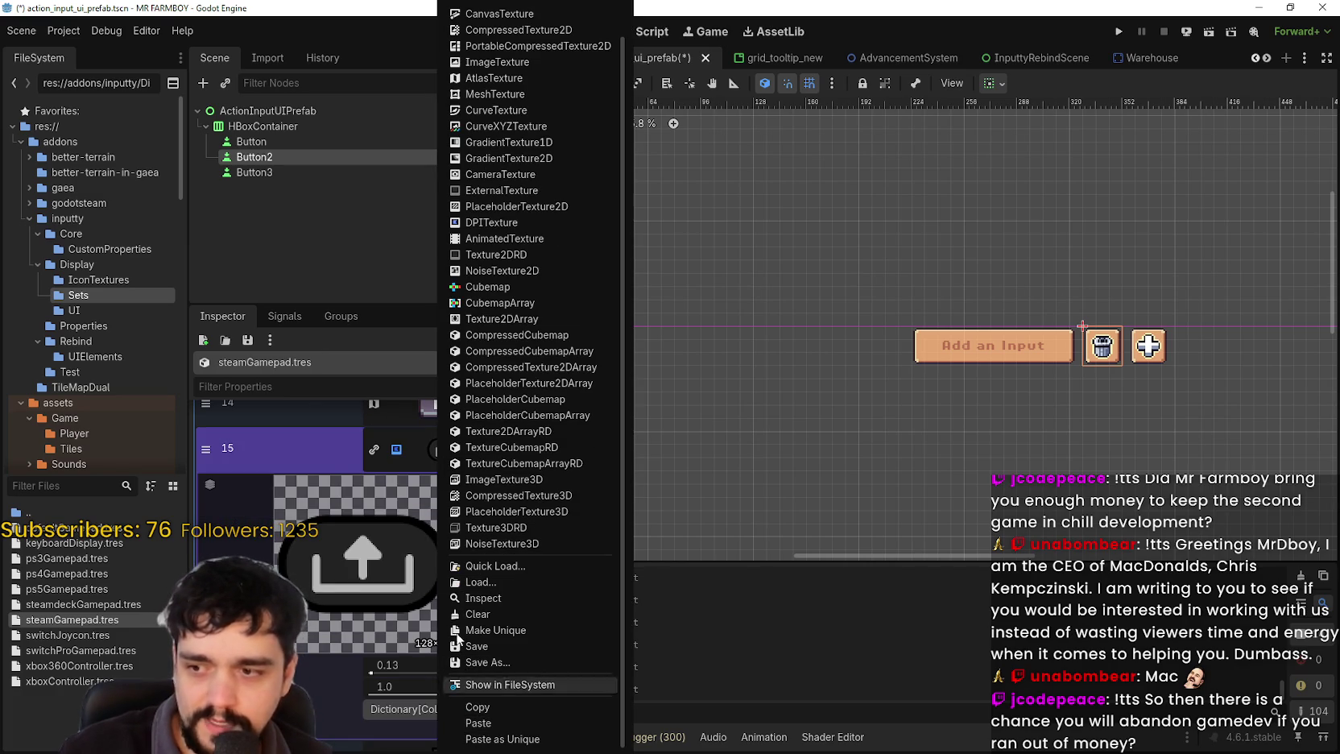
pyautogui.click(416, 440)
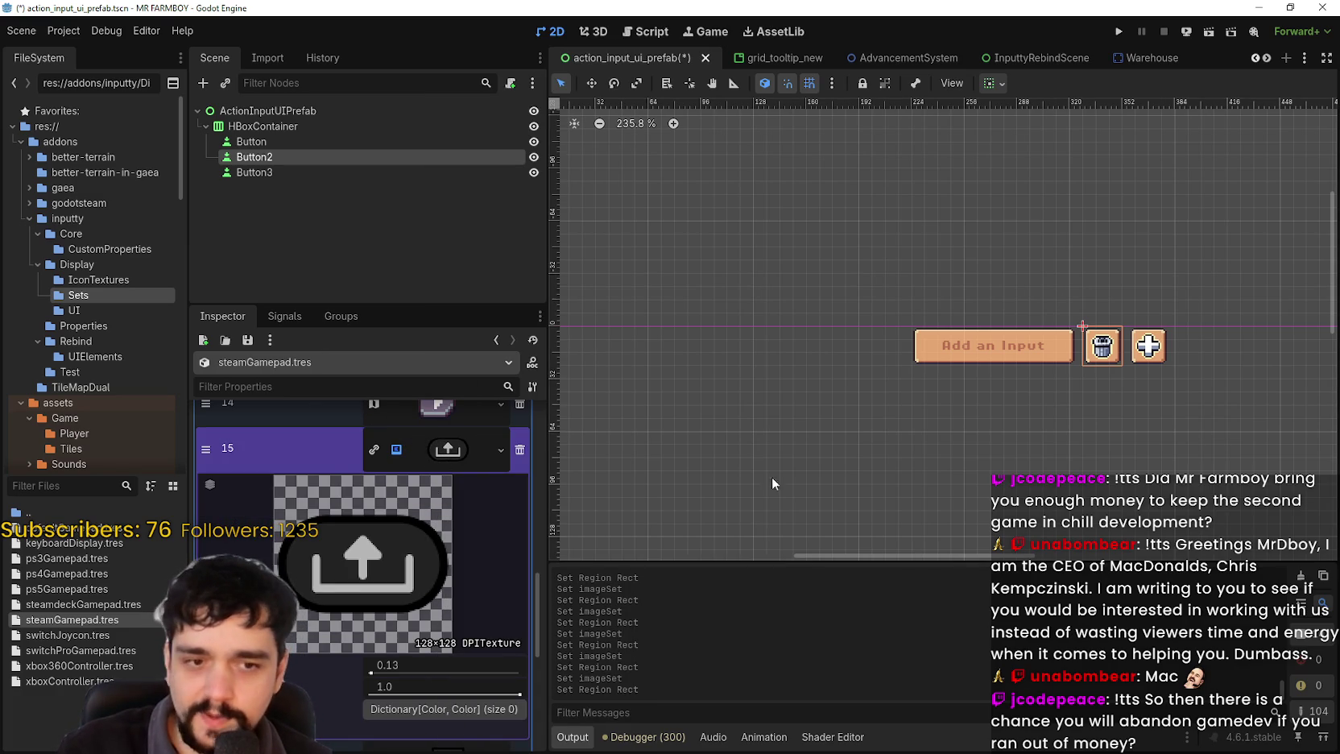
pyautogui.click(445, 539)
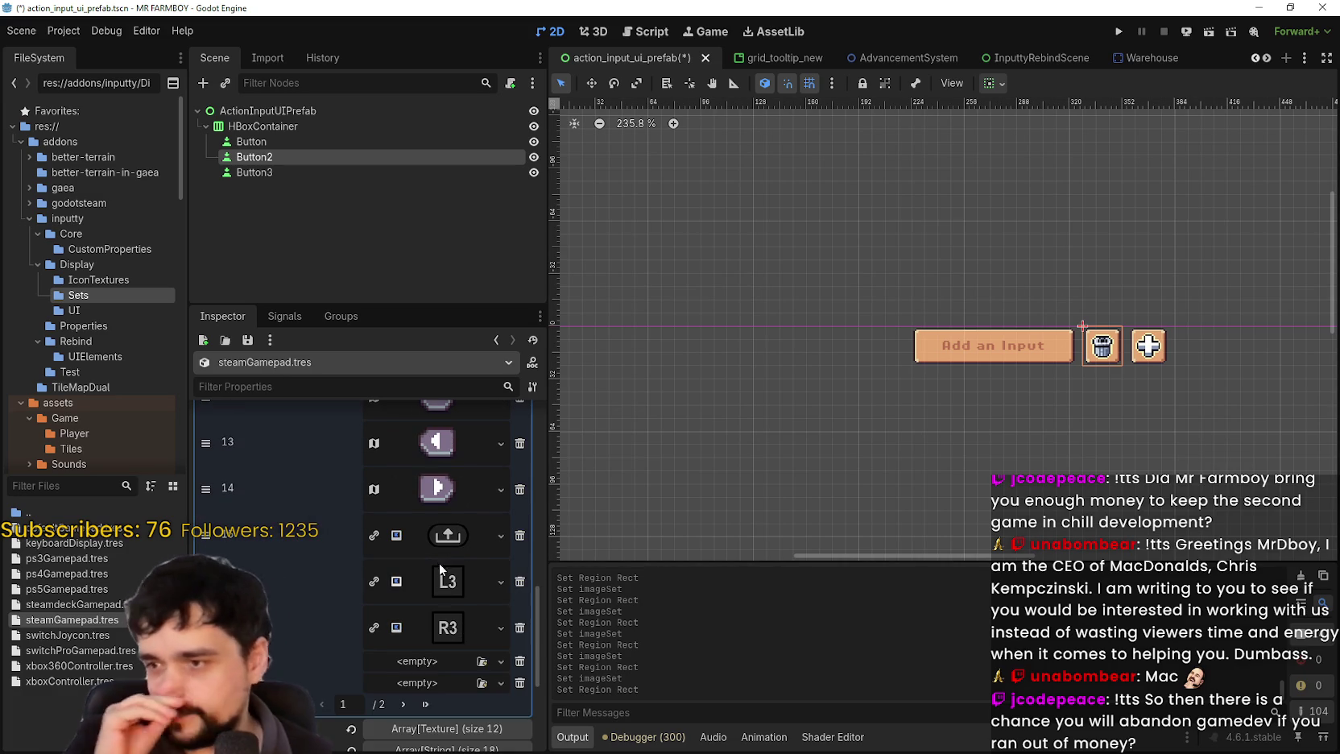
pyautogui.scroll(3, 431, 587)
pyautogui.scroll(10, 427, 673)
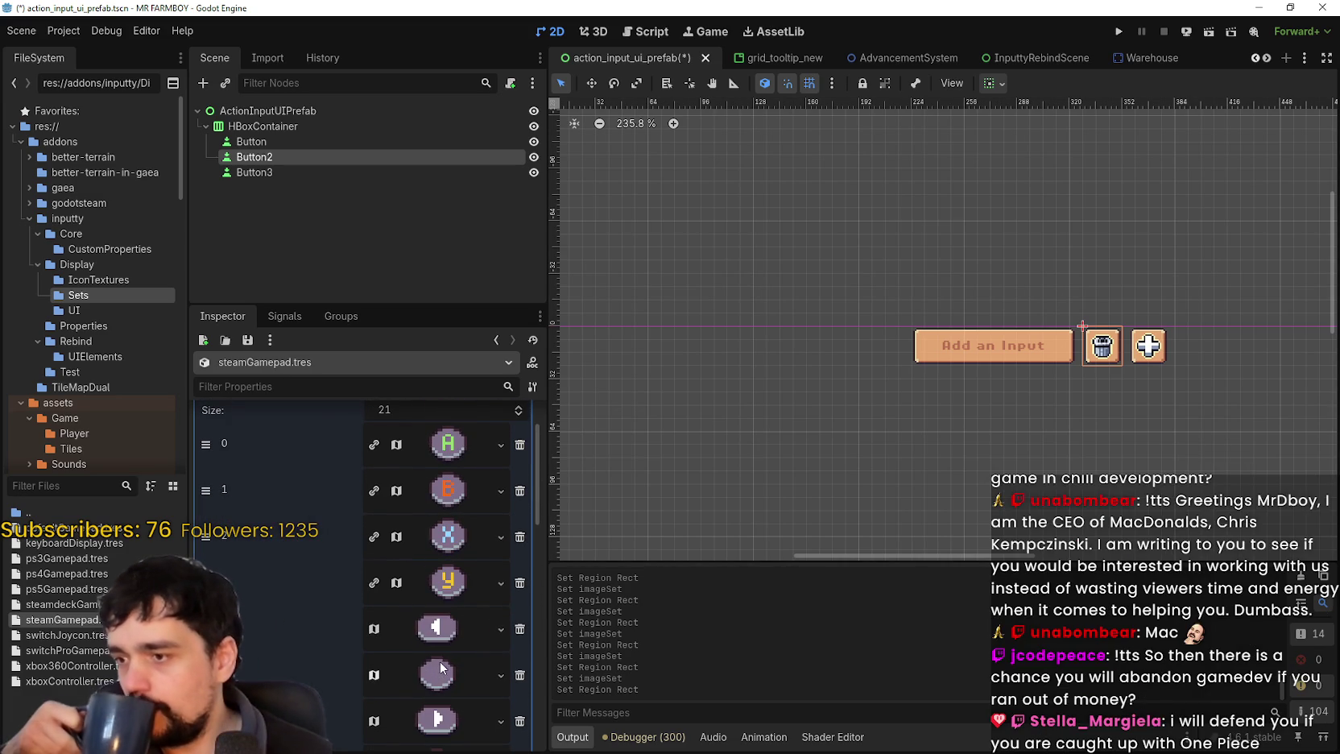
pyautogui.scroll(-8, 440, 662)
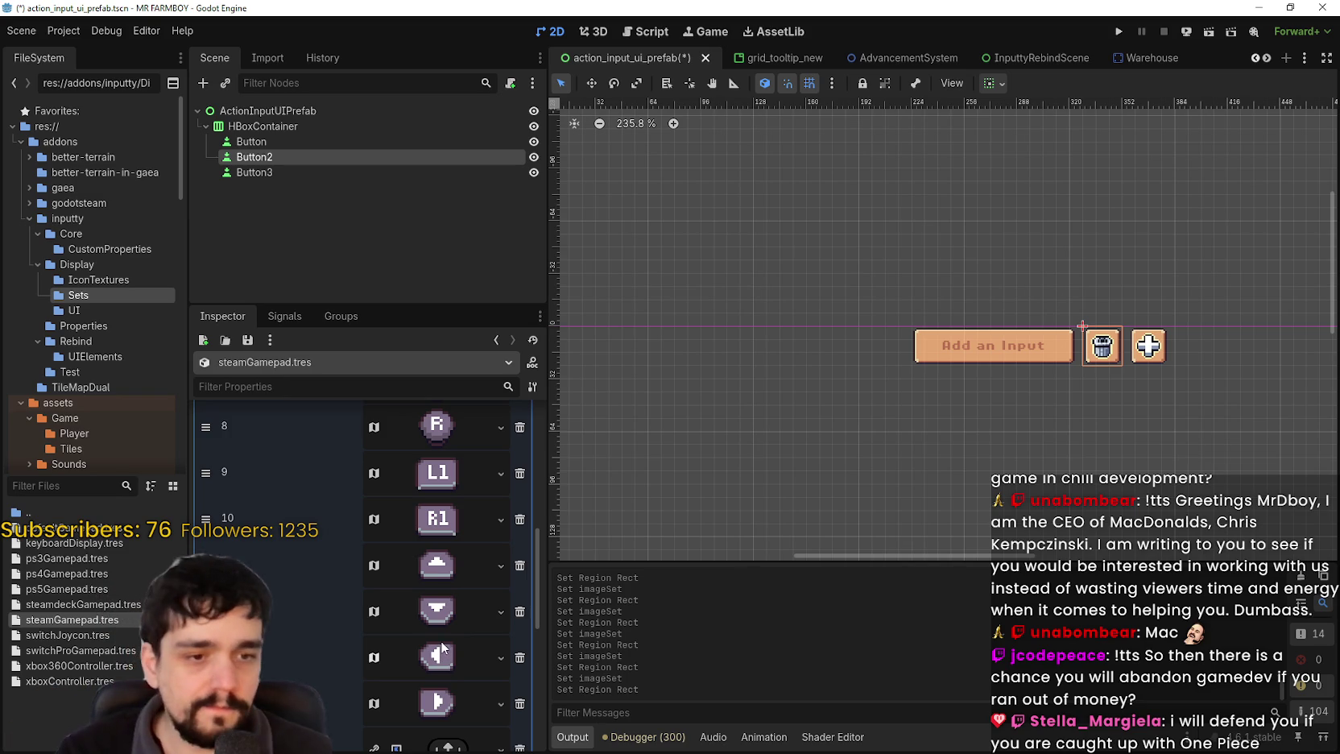
# - Save steamGamepad.tres with slots 0–14 using pixel-art atlas icons
pyautogui.hotkey('ctrl', 's')
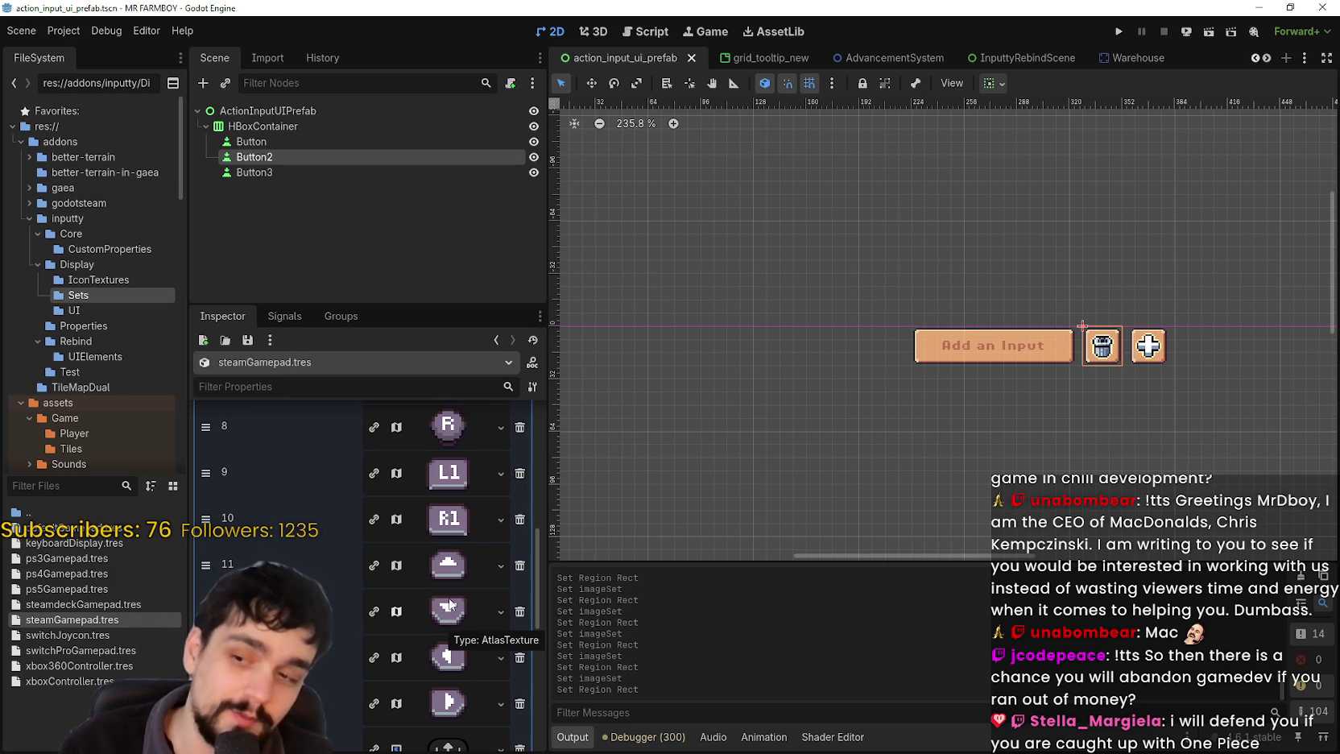
pyautogui.scroll(-5, 446, 611)
pyautogui.scroll(2, 418, 620)
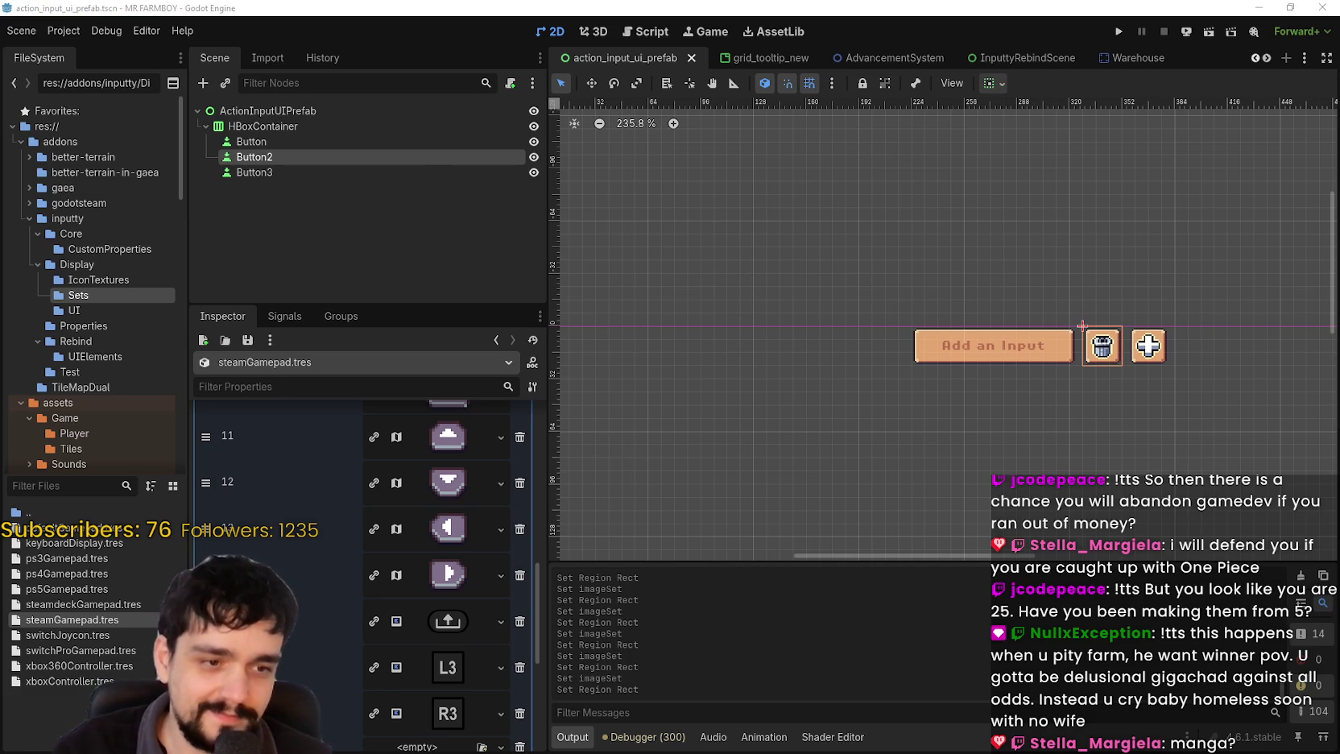
# - Look over the other icons in controls_atlas.png in Aseprite, then return to Godot
pyautogui.hotkey('alt', 'Tab')
pyautogui.scroll(-1, 658, 435)
pyautogui.moveTo(653, 348); pyautogui.dragTo(742, 363)
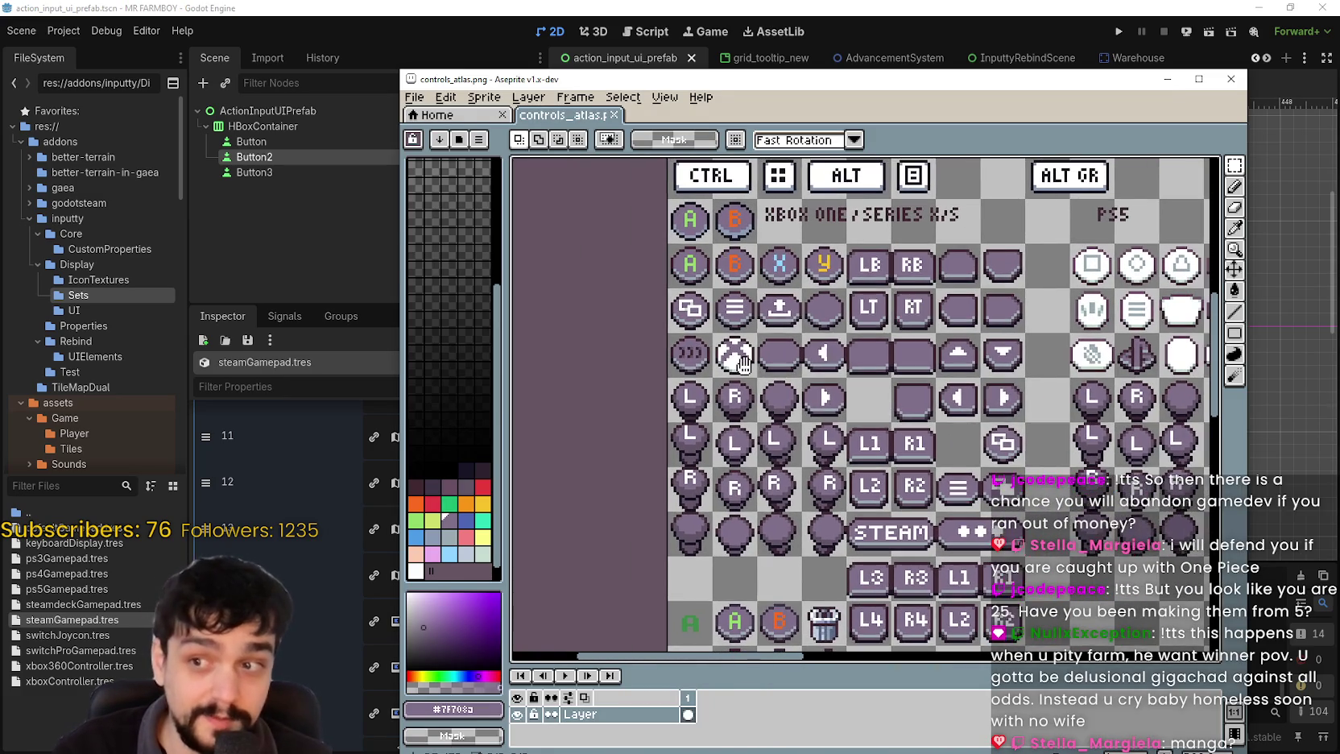
pyautogui.hotkey('alt', 'Tab')
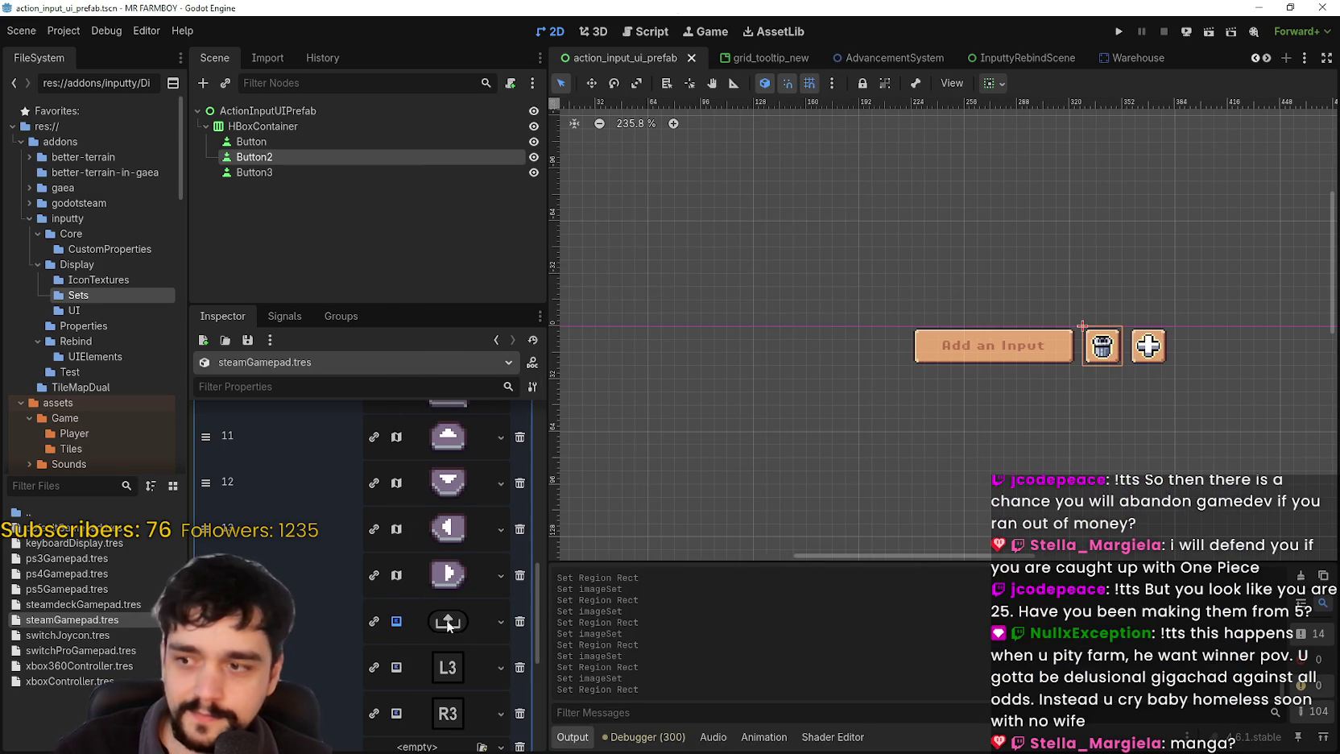
# - Paste the AtlasTexture into slot 15 and set its region to the upload icon tile
pyautogui.rightClick(448, 627)
pyautogui.click(482, 712)
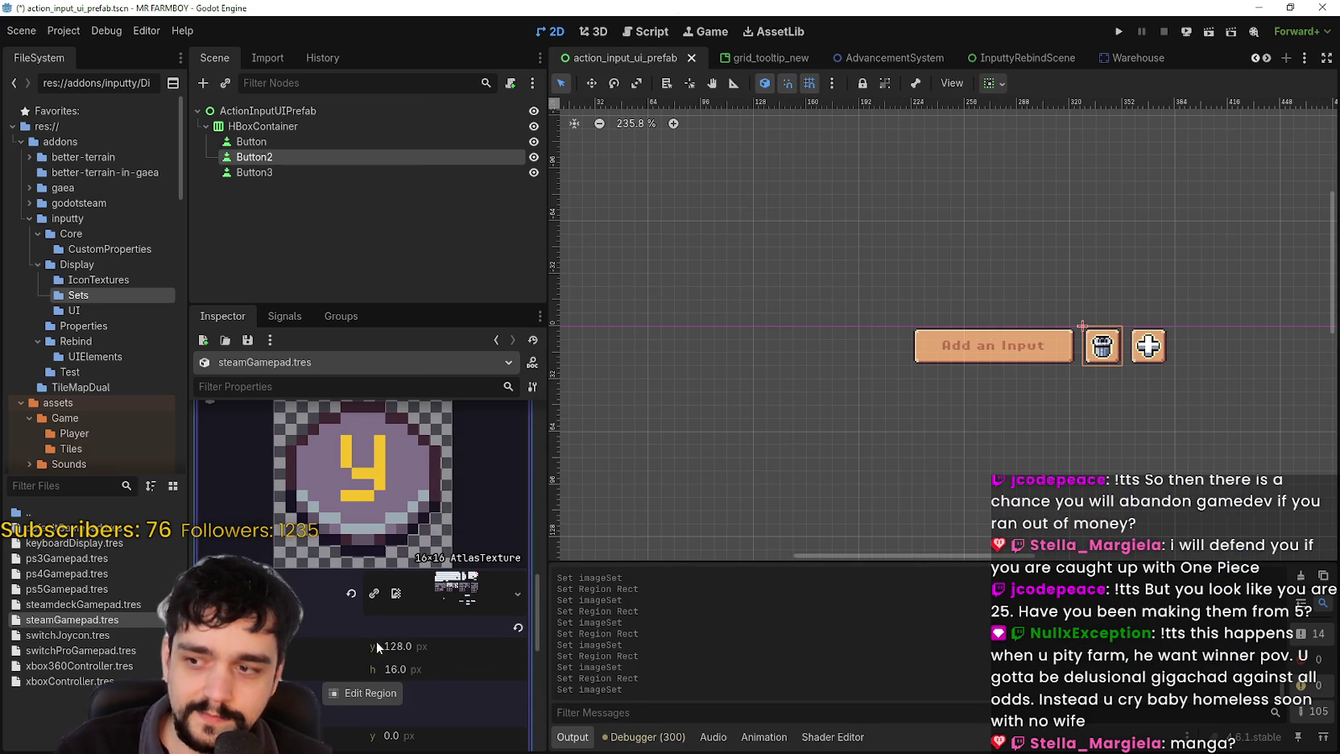
pyautogui.click(367, 691)
pyautogui.scroll(4, 515, 338)
pyautogui.moveTo(632, 281); pyautogui.dragTo(575, 338)
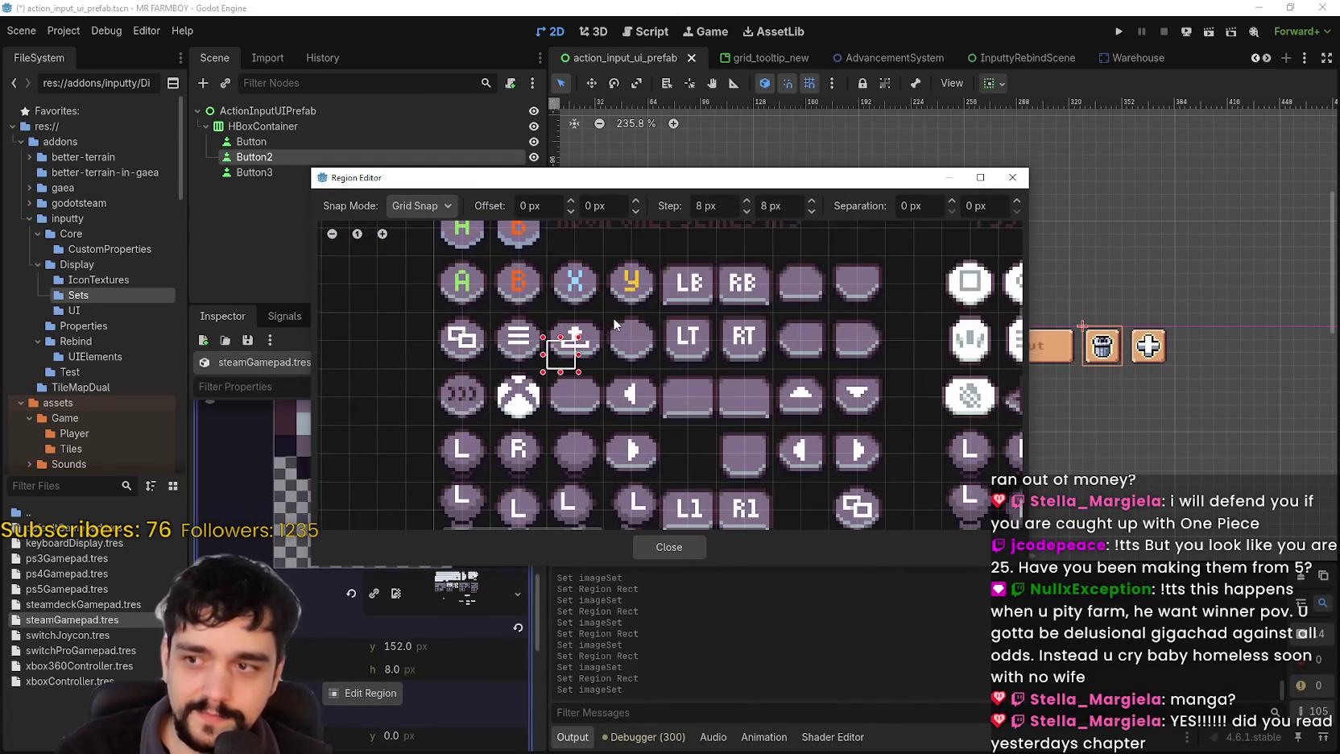
pyautogui.click(669, 548)
# - Paste the AtlasTexture into slot 16 and set its region to the L3 tile
pyautogui.scroll(-5, 445, 458)
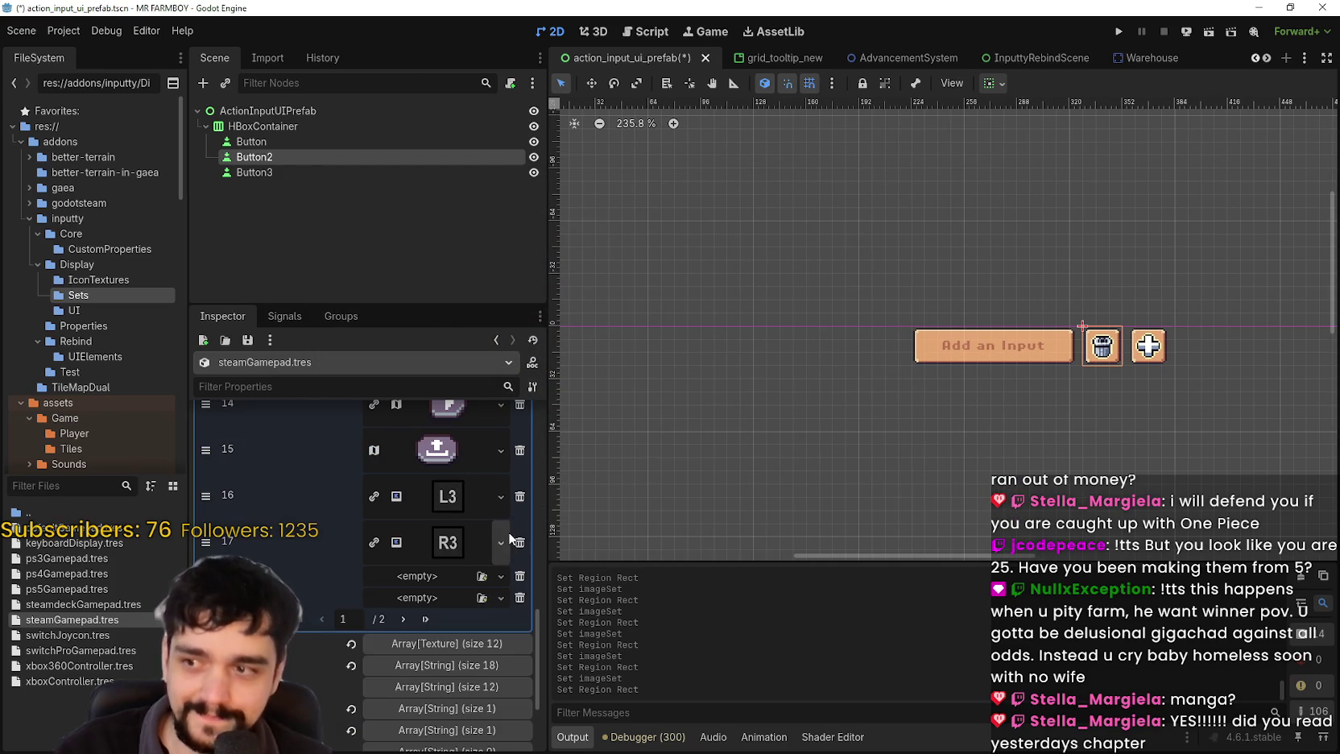
pyautogui.click(471, 496)
pyautogui.click(500, 496)
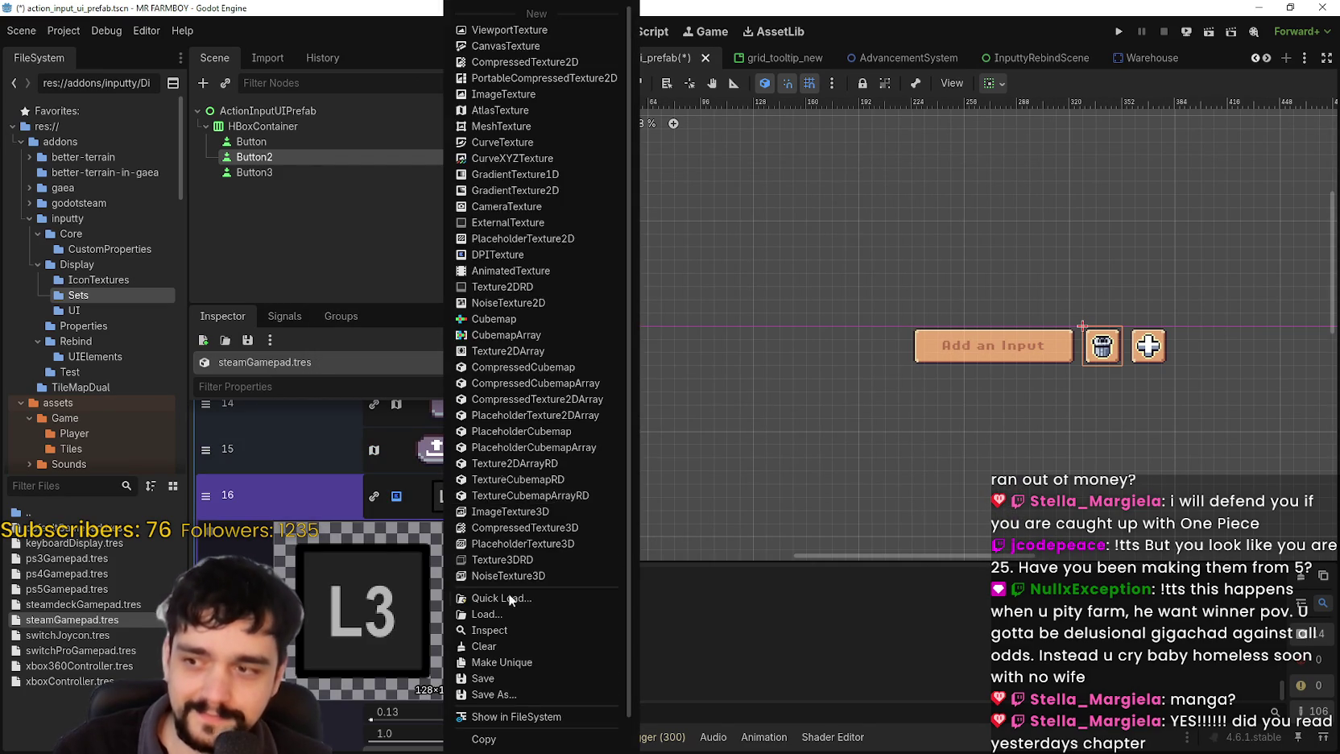
pyautogui.click(426, 486)
pyautogui.scroll(3, 451, 556)
pyautogui.scroll(5, 452, 561)
pyautogui.scroll(-3, 452, 561)
pyautogui.scroll(-3, 453, 566)
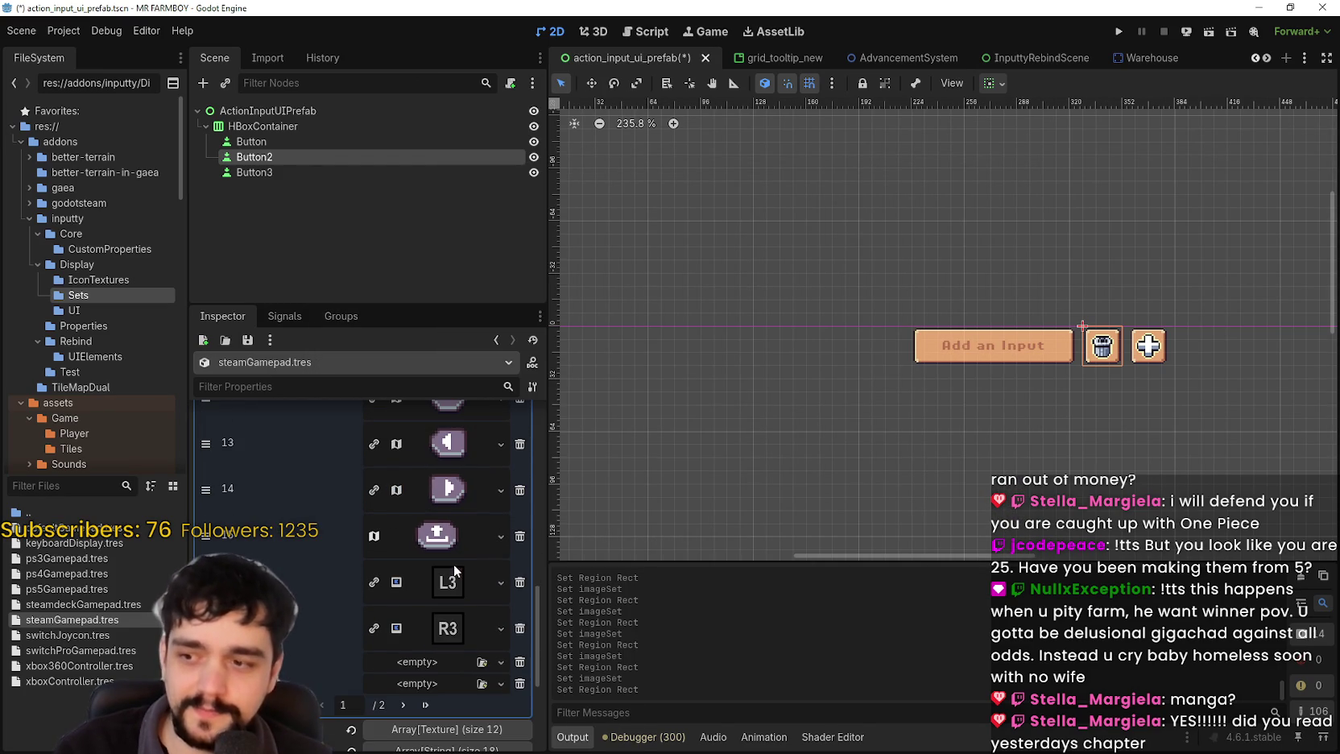
pyautogui.rightClick(437, 583)
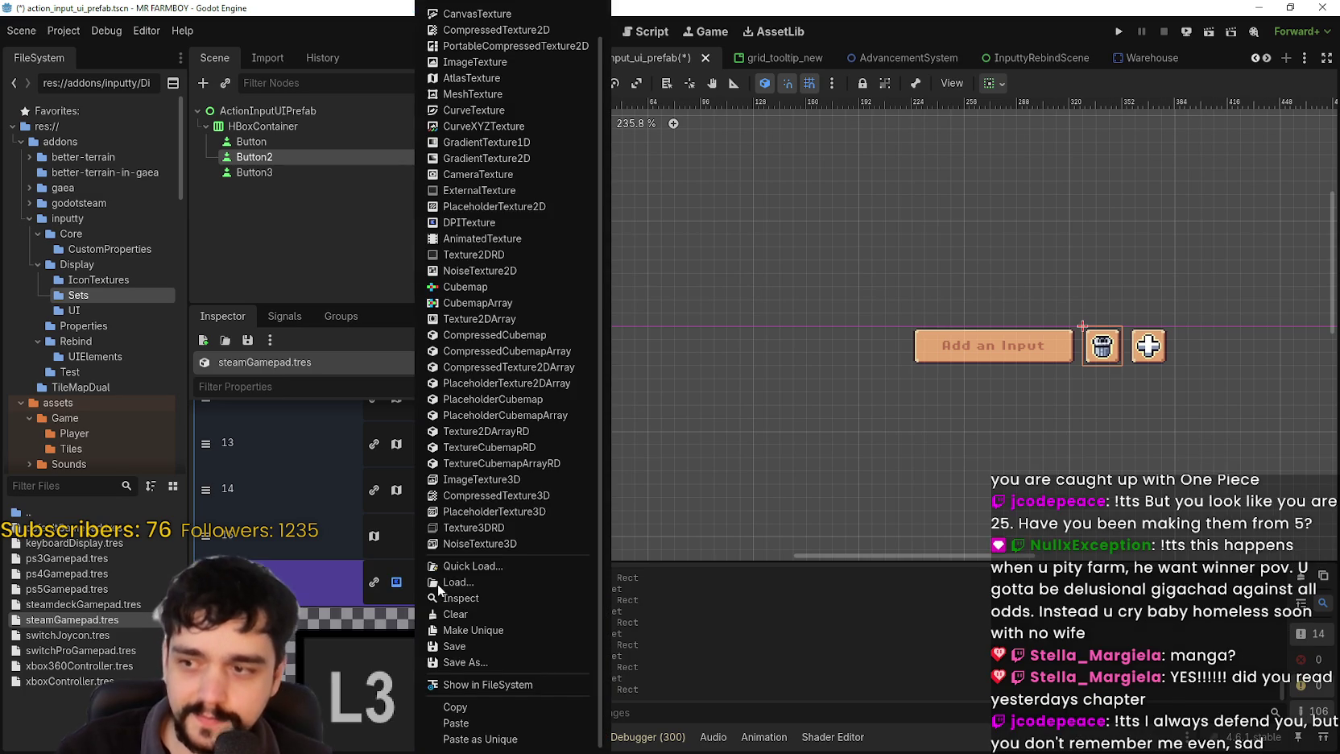
pyautogui.click(456, 722)
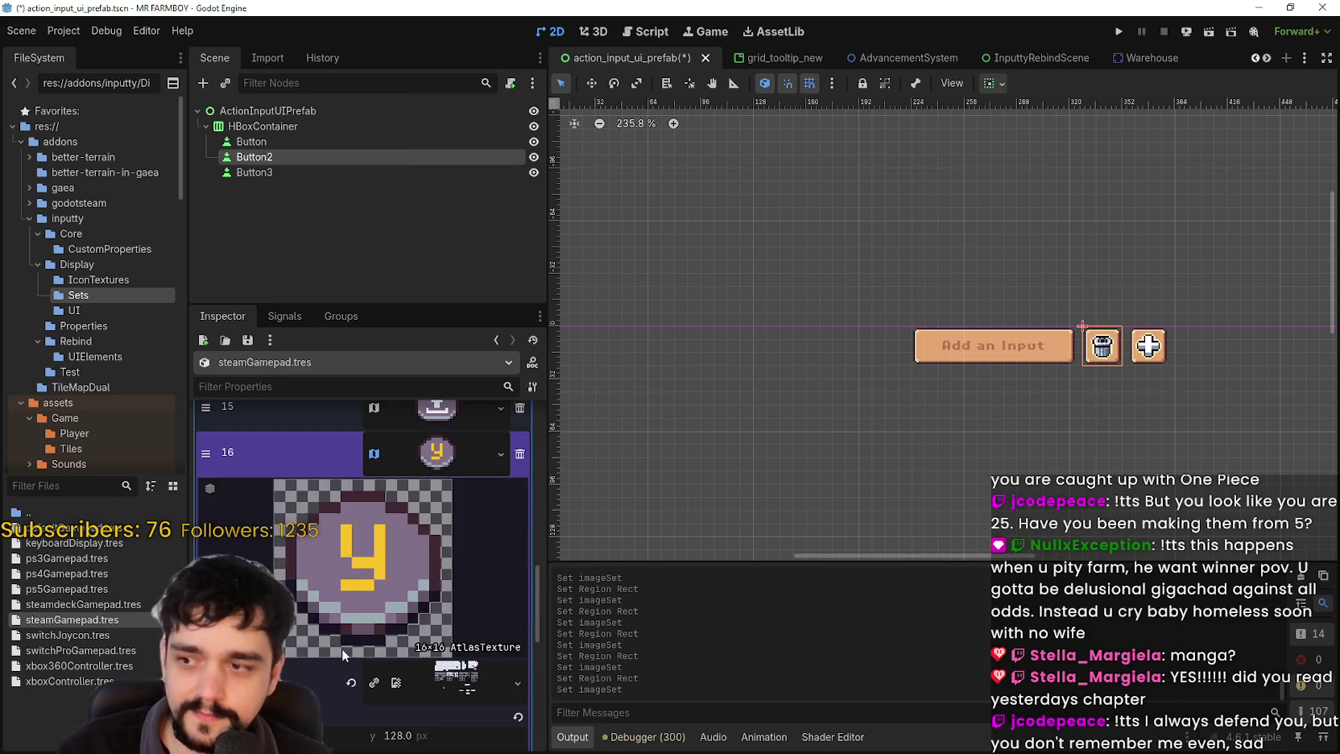
pyautogui.scroll(-5, 357, 628)
pyautogui.click(343, 612)
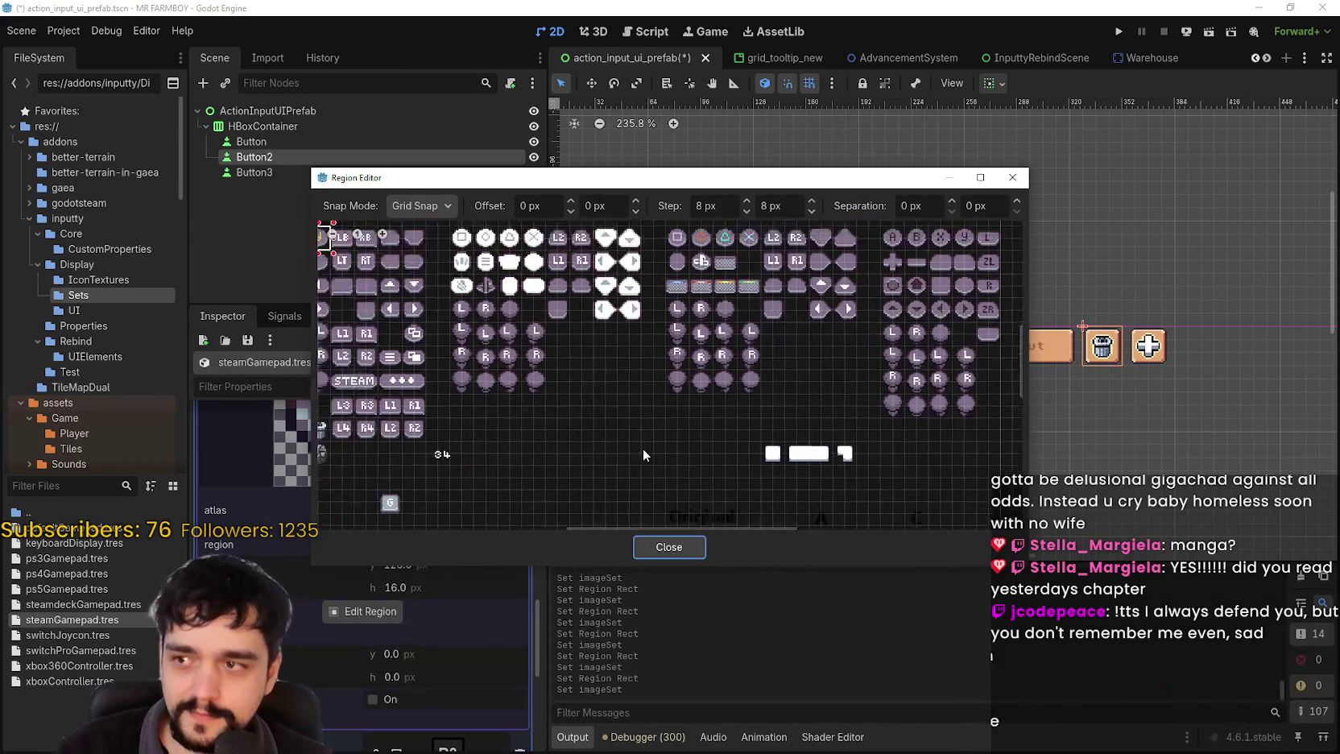
pyautogui.scroll(6, 568, 438)
pyautogui.click(590, 392)
pyautogui.click(626, 548)
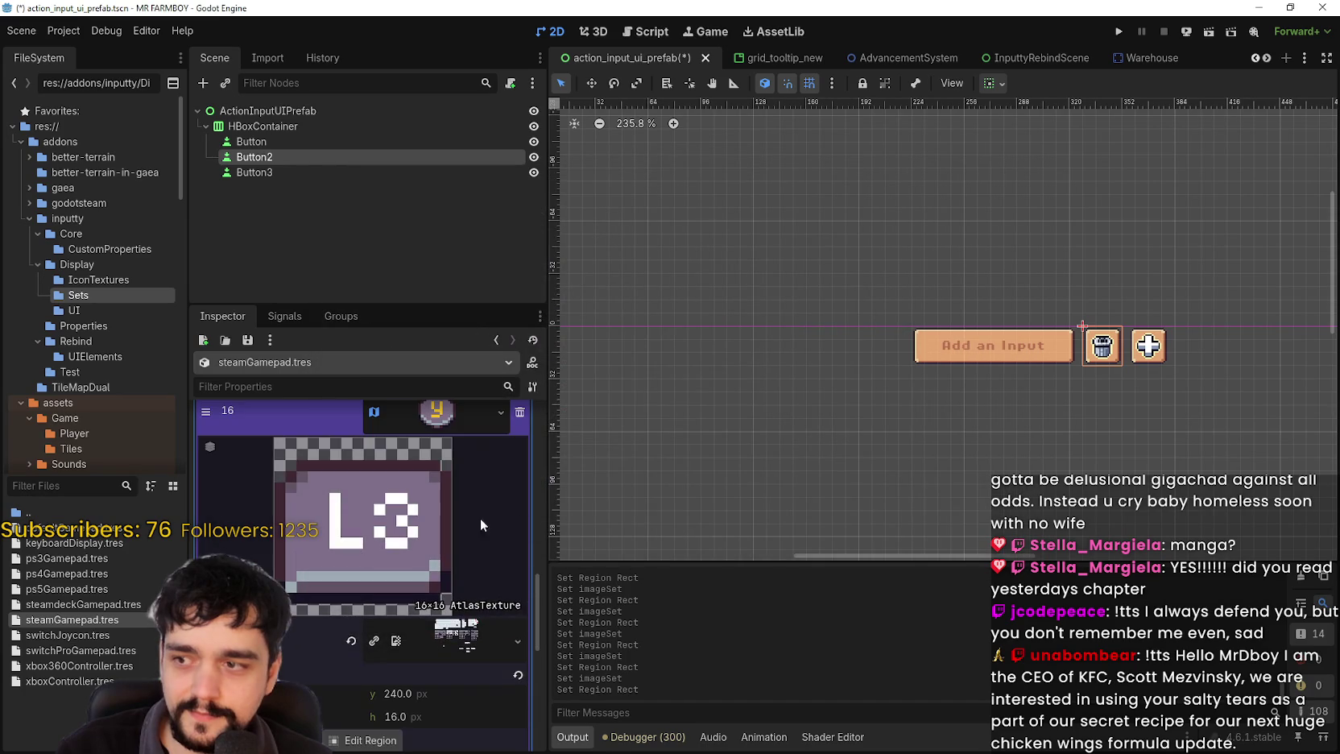
pyautogui.click(437, 419)
# - Give slot 17 the pasted AtlasTexture with the R3 tile region, and save
pyautogui.rightClick(446, 475)
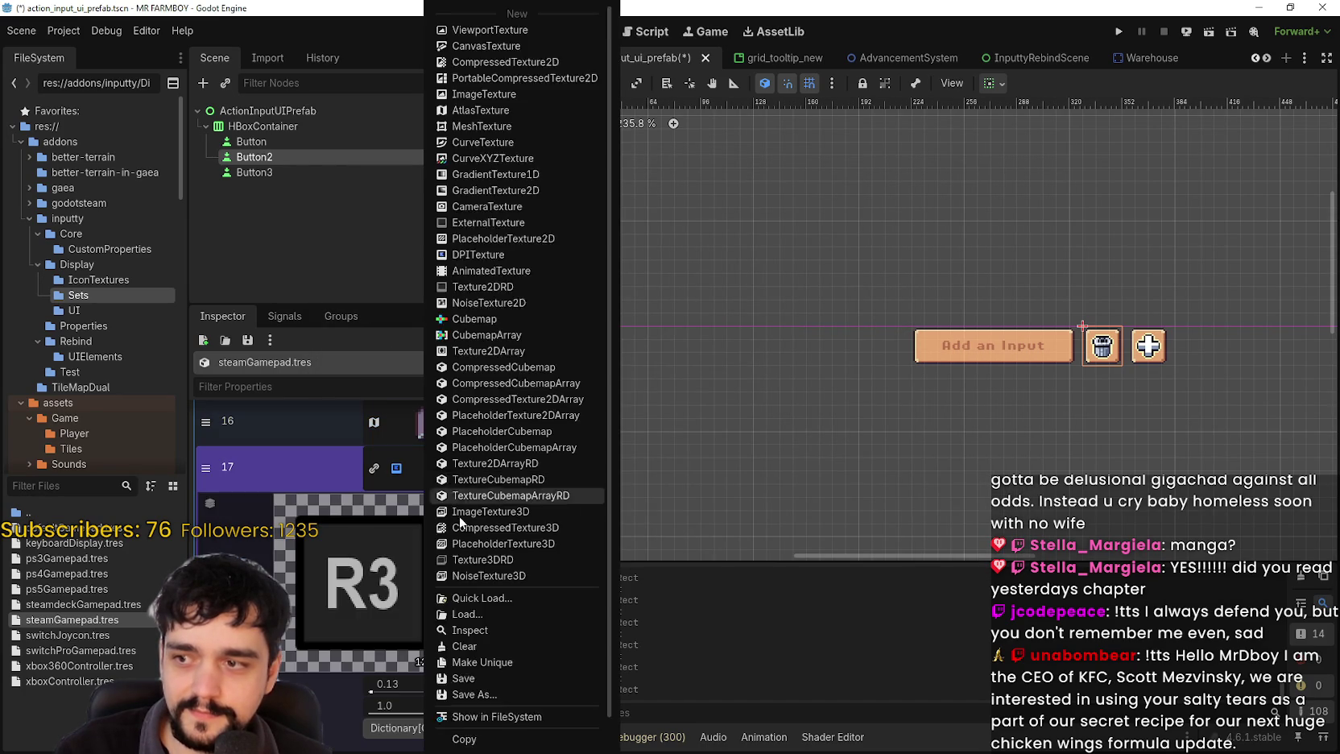
pyautogui.click(471, 719)
pyautogui.scroll(-3, 376, 612)
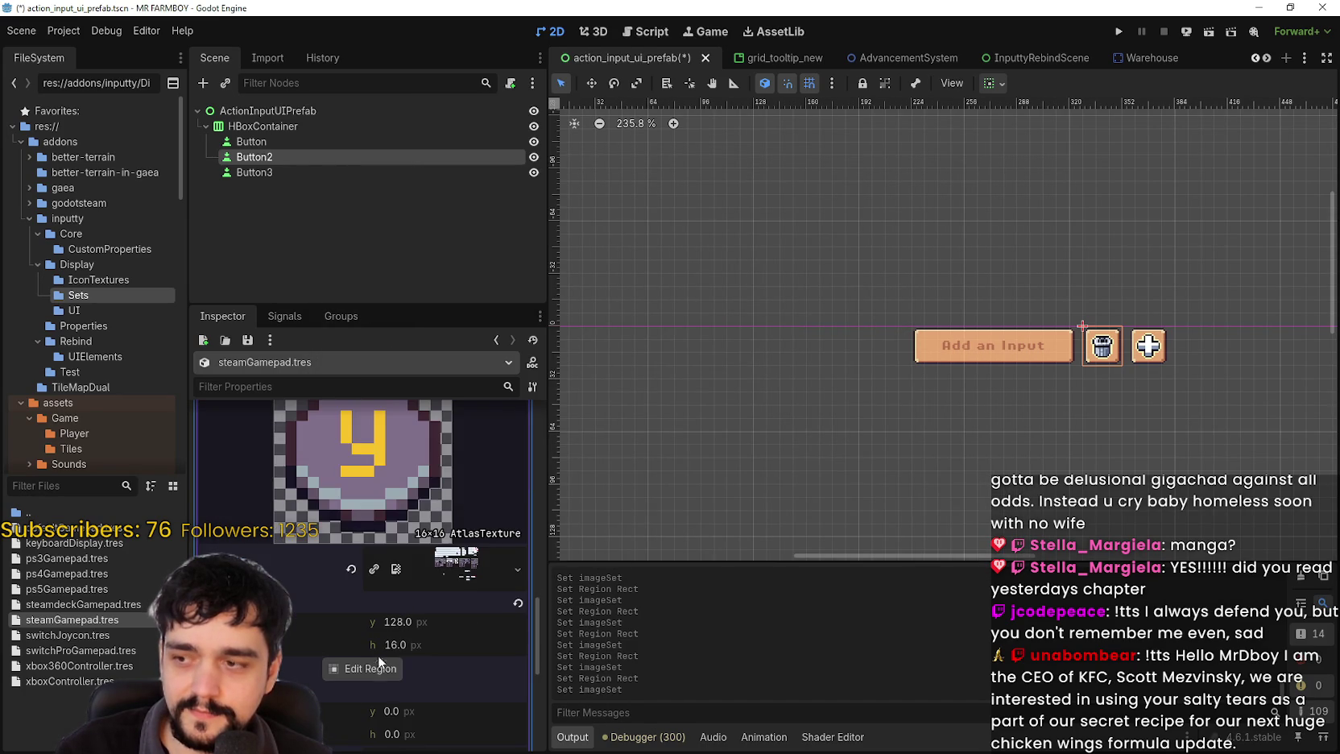
pyautogui.click(367, 668)
pyautogui.scroll(2, 591, 405)
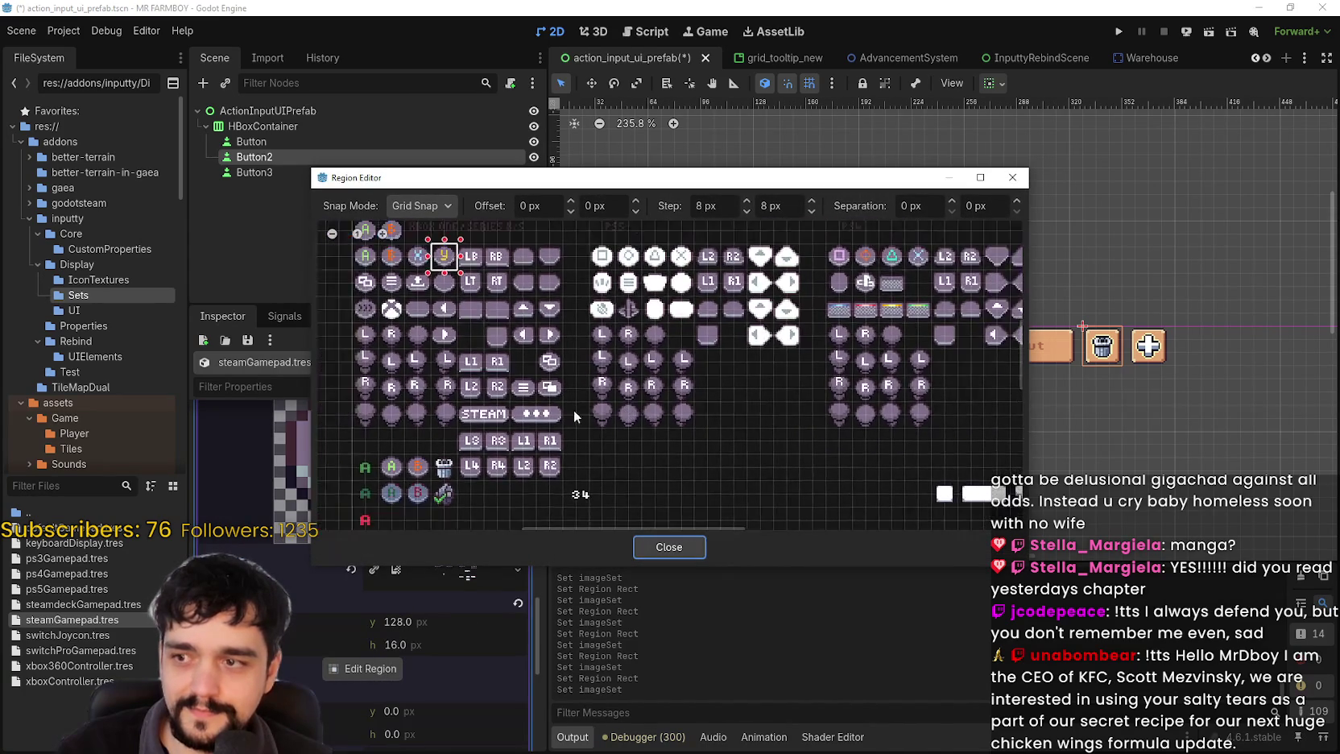
pyautogui.moveTo(473, 427); pyautogui.dragTo(510, 474)
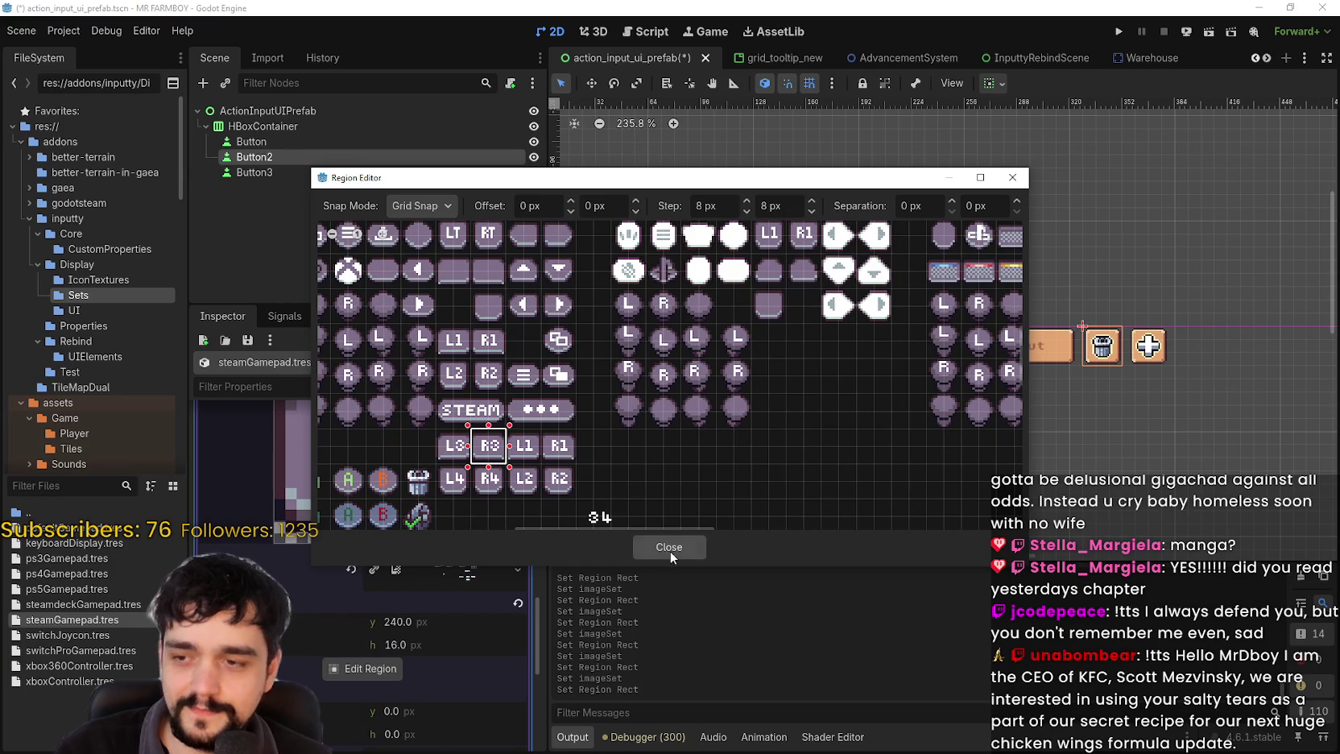
pyautogui.click(669, 548)
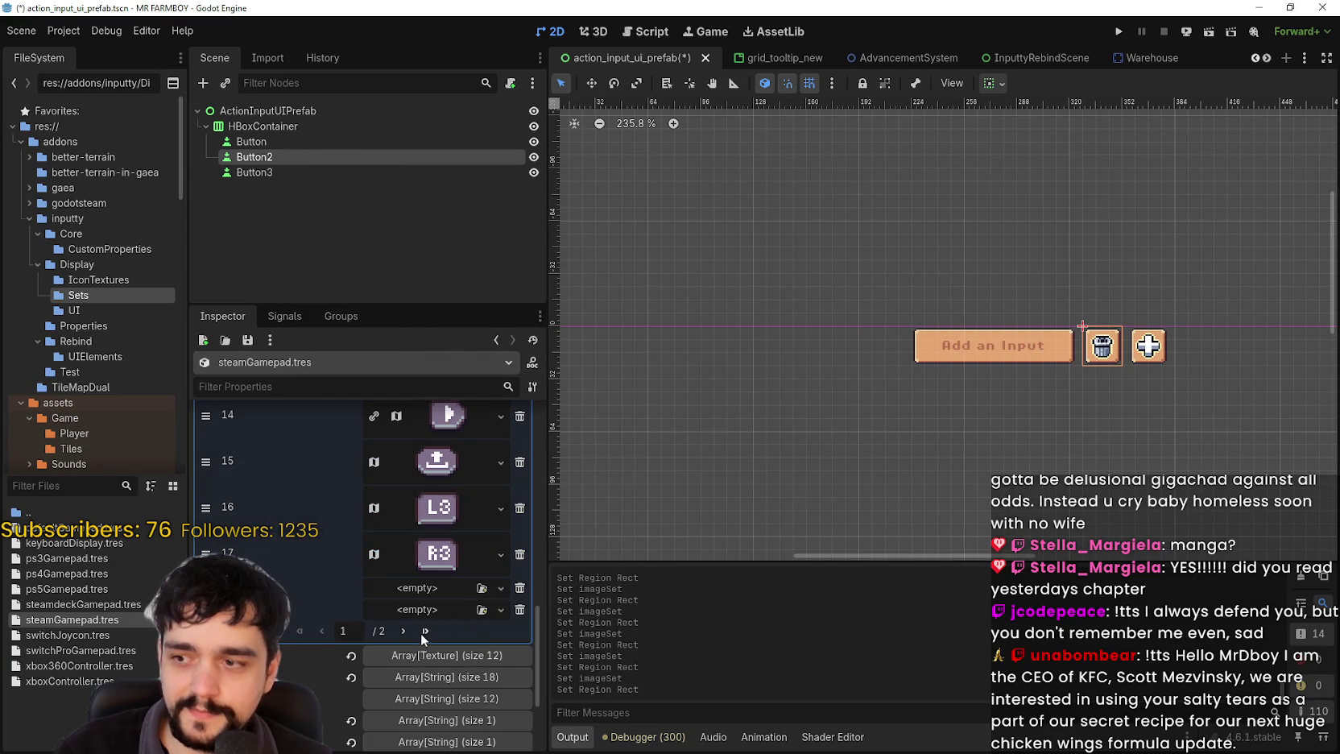
pyautogui.click(403, 631)
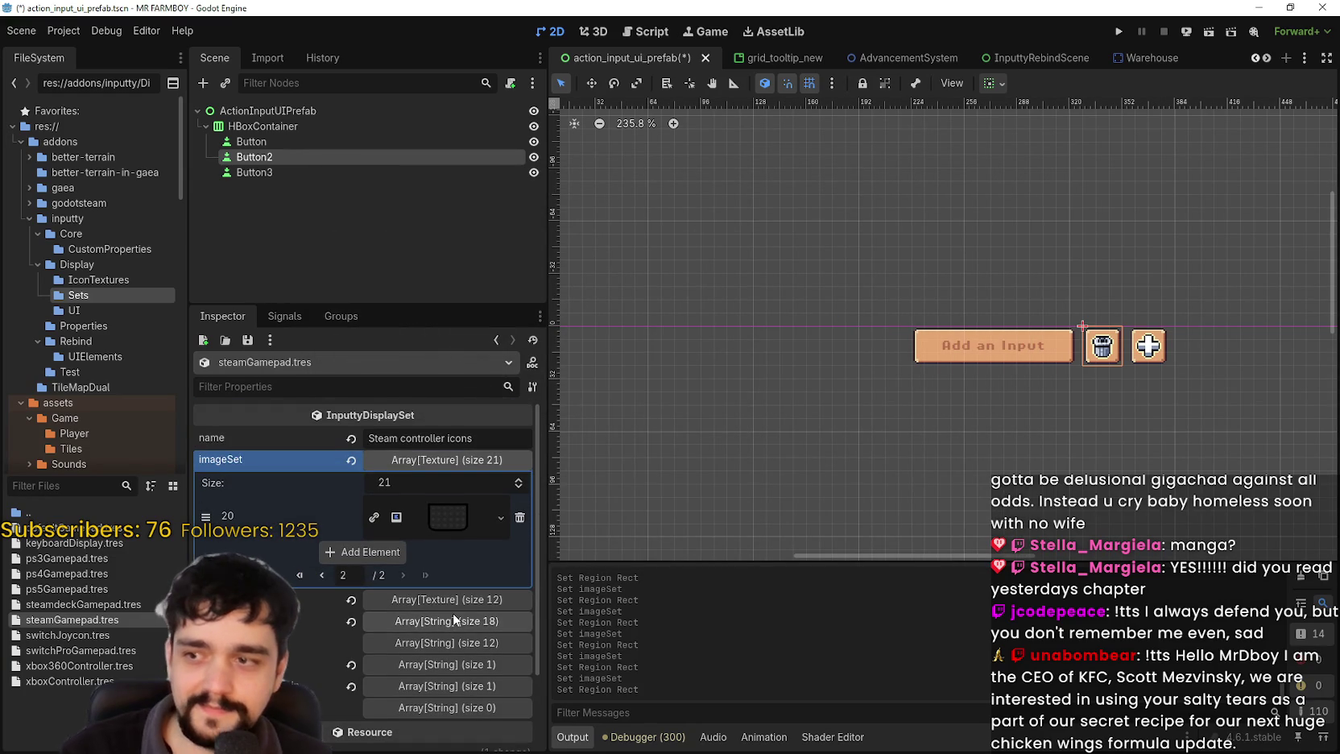
pyautogui.hotkey('ctrl', 's')
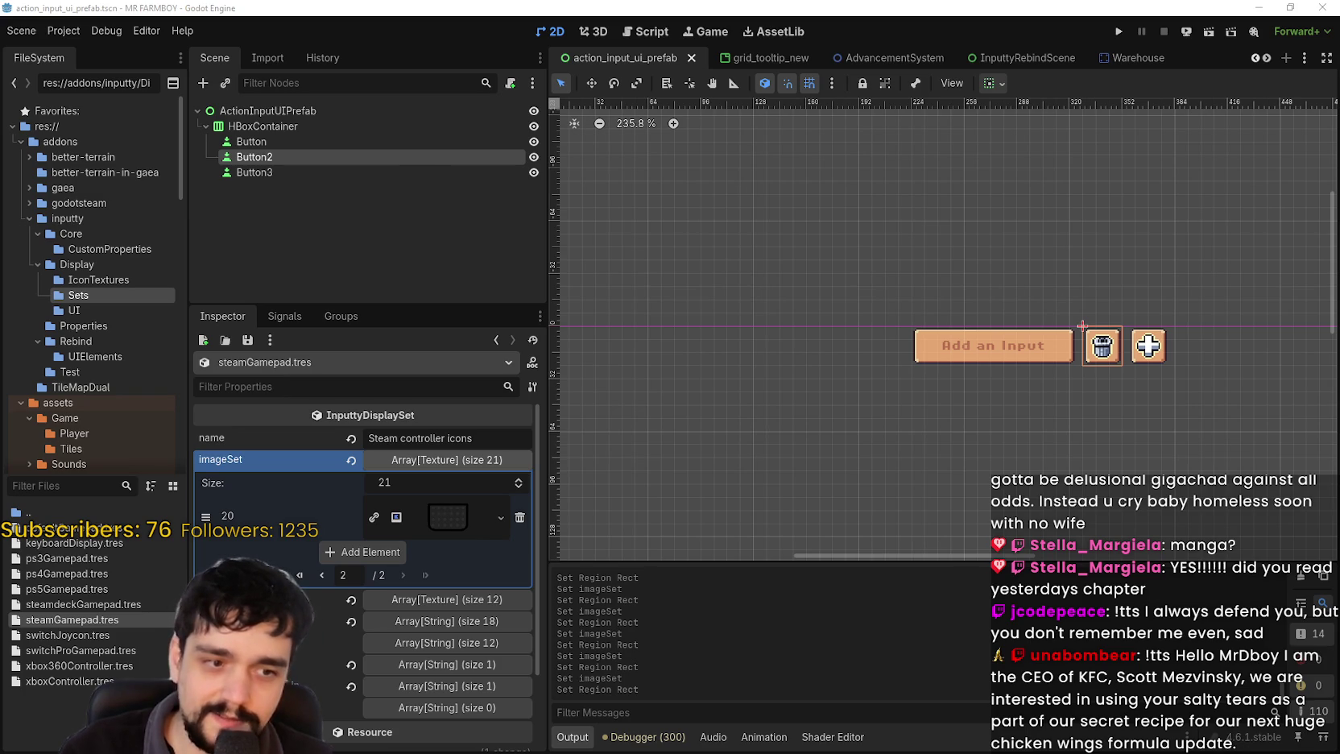
pyautogui.hotkey('alt', 'Tab')
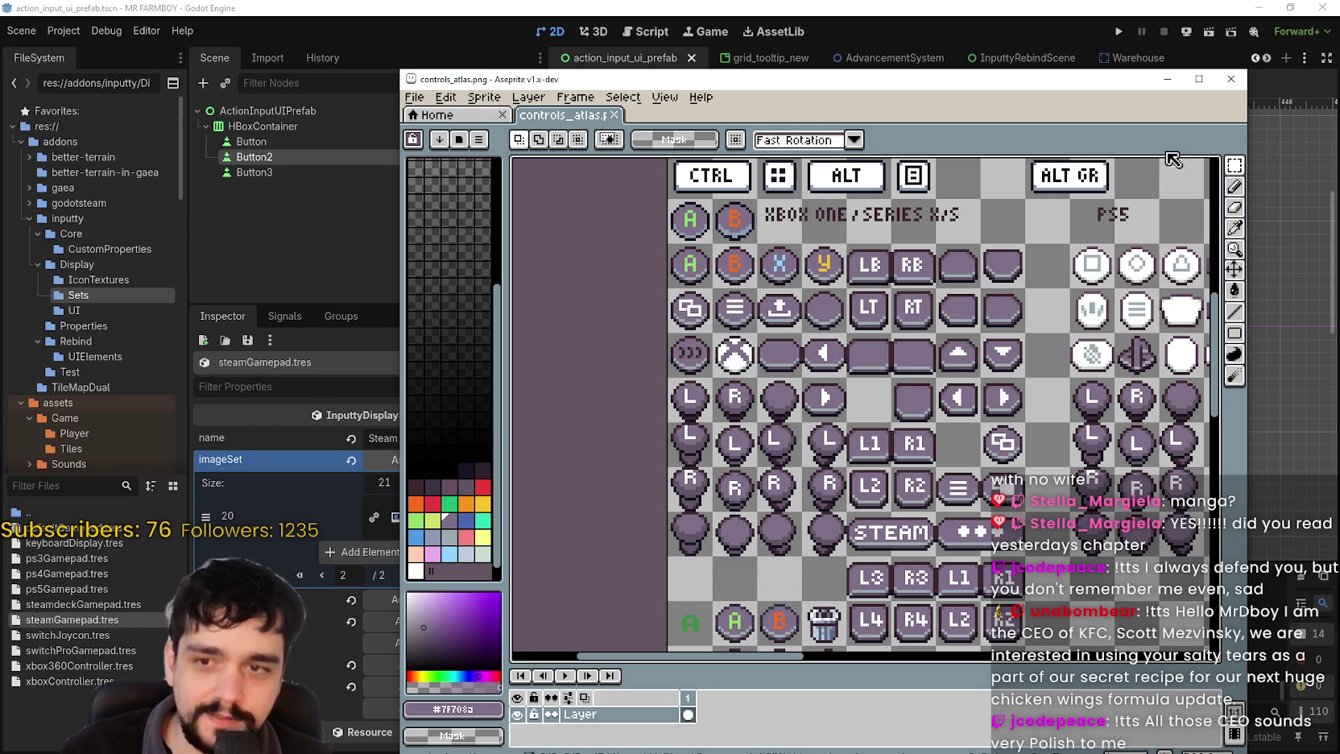
# - Inspect the blue light-bar and plain grey touchpad tiles in the controls atlas
pyautogui.scroll(-4, 862, 402)
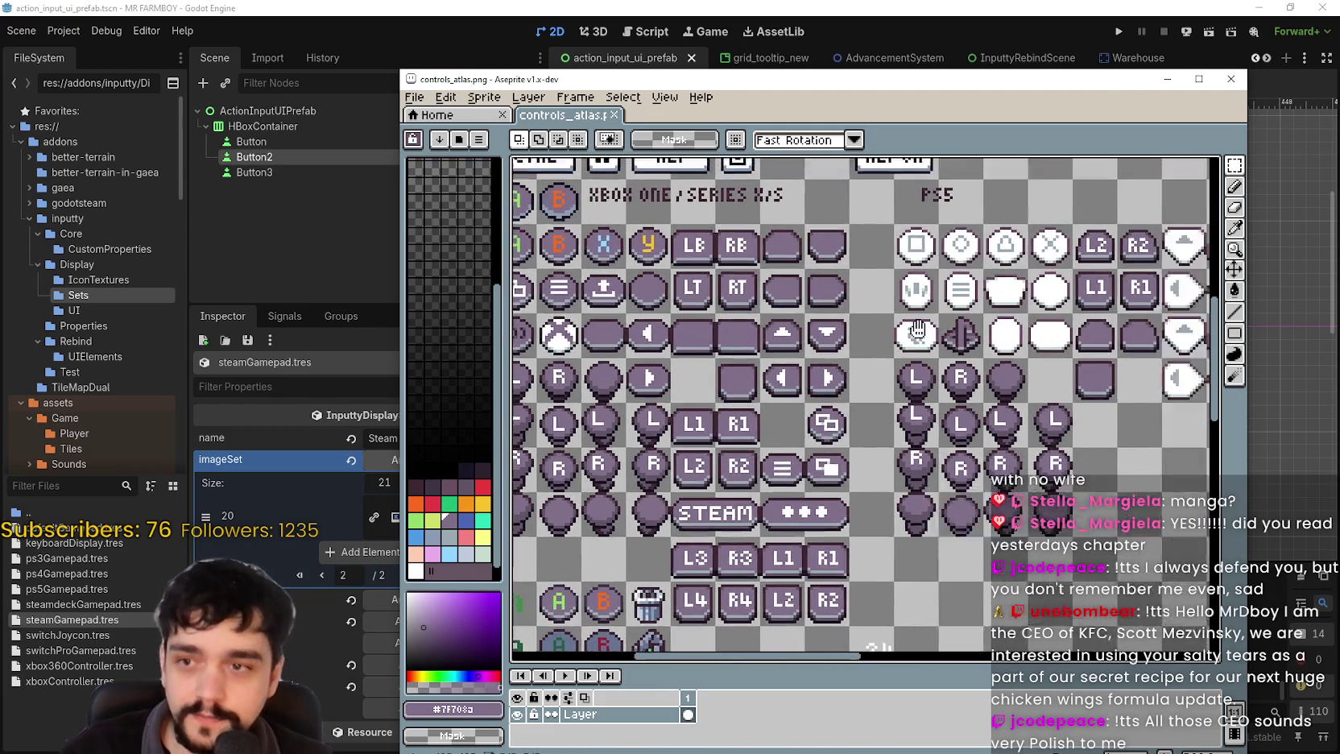
pyautogui.scroll(5, 1040, 310)
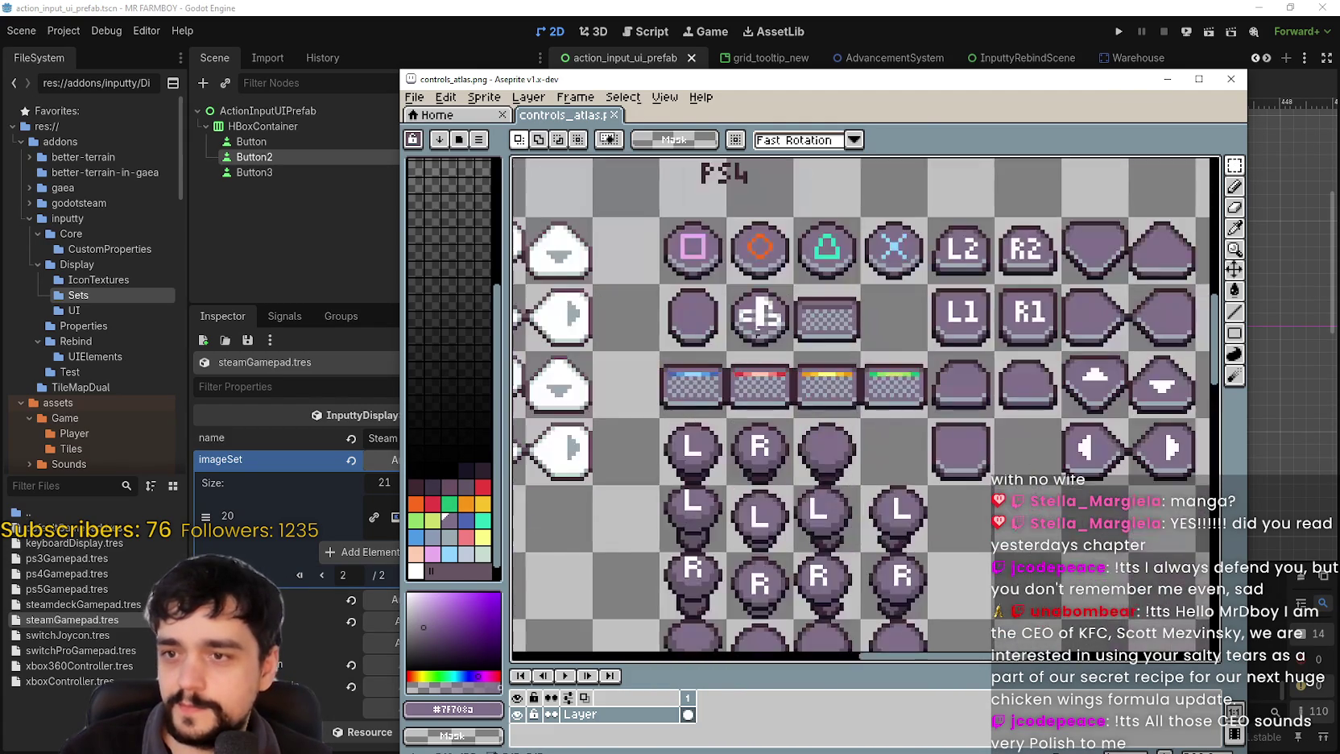
pyautogui.click(771, 357)
pyautogui.scroll(-1, 772, 370)
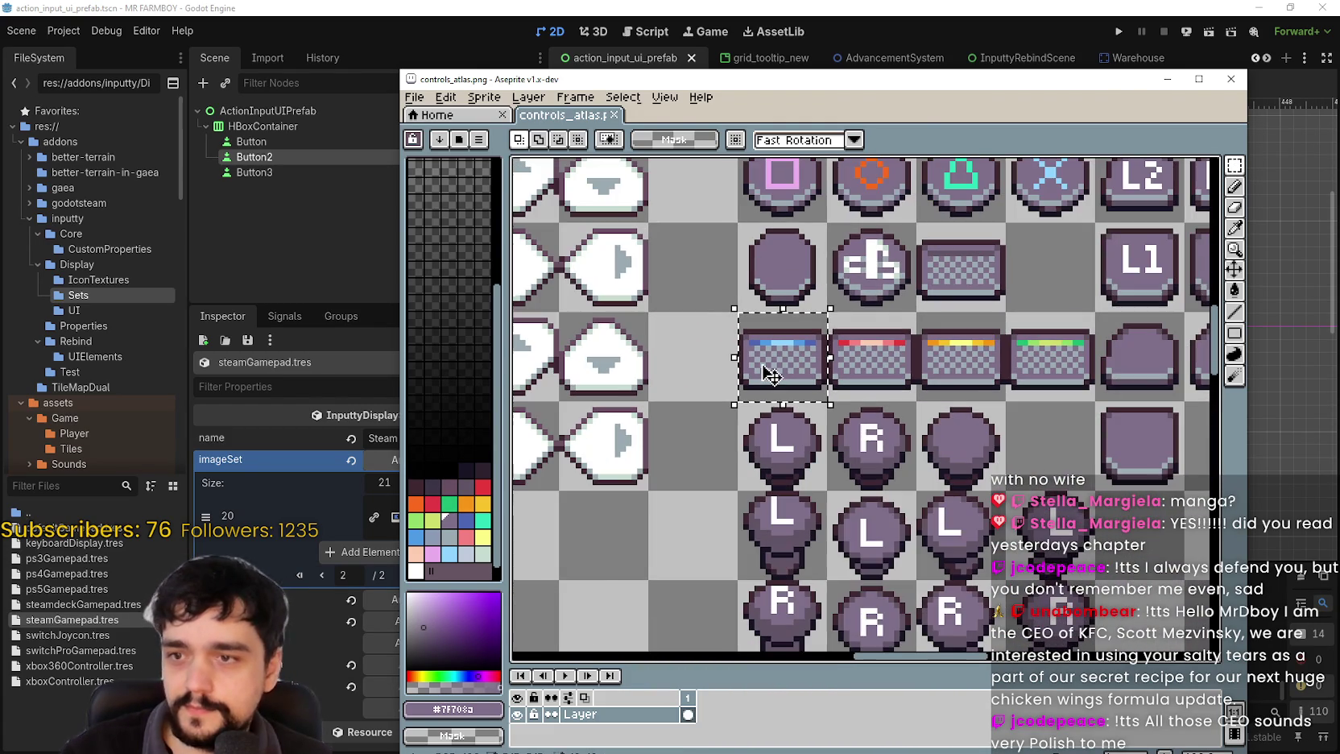
pyautogui.click(992, 272)
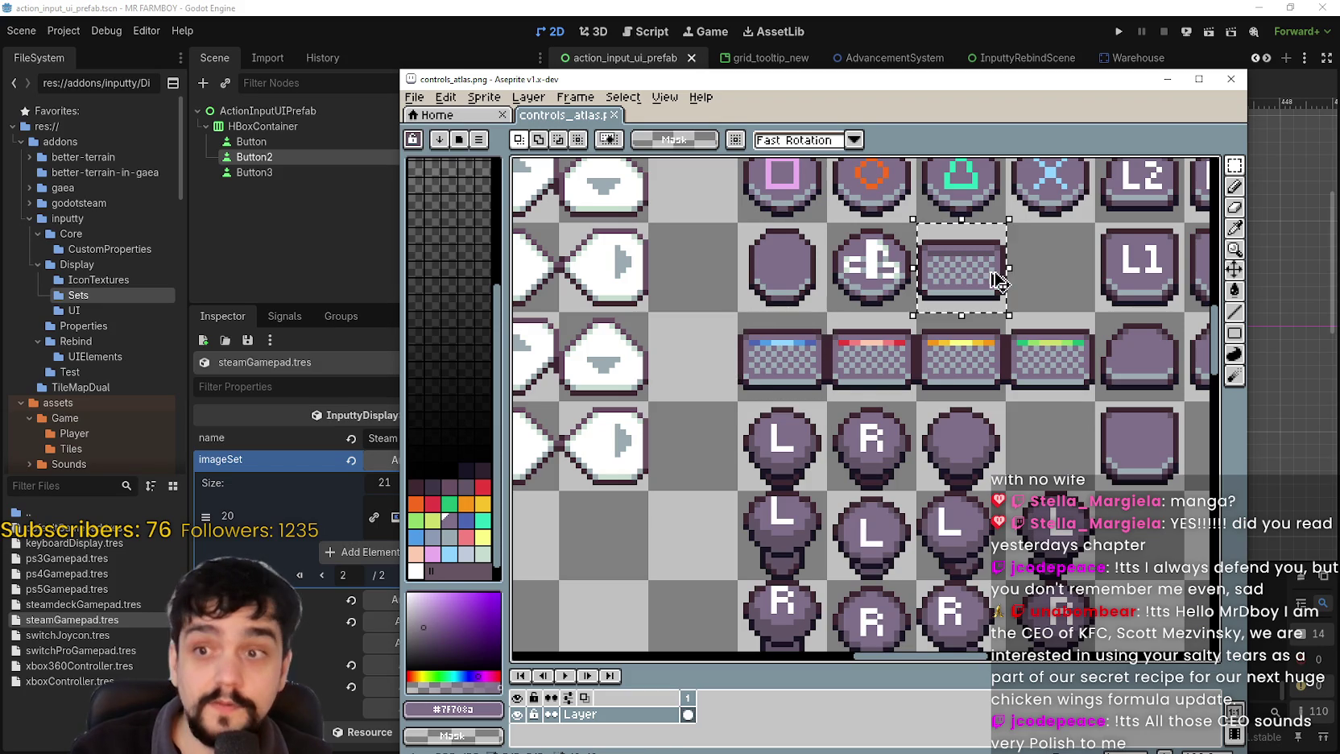
pyautogui.scroll(-3, 710, 331)
pyautogui.scroll(2, 710, 331)
pyautogui.moveTo(657, 79)
pyautogui.mouseDown()
pyautogui.moveTo(769, 71)
pyautogui.moveTo(676, 70)
pyautogui.mouseUp()
pyautogui.hscroll(-5, 1003, 425)
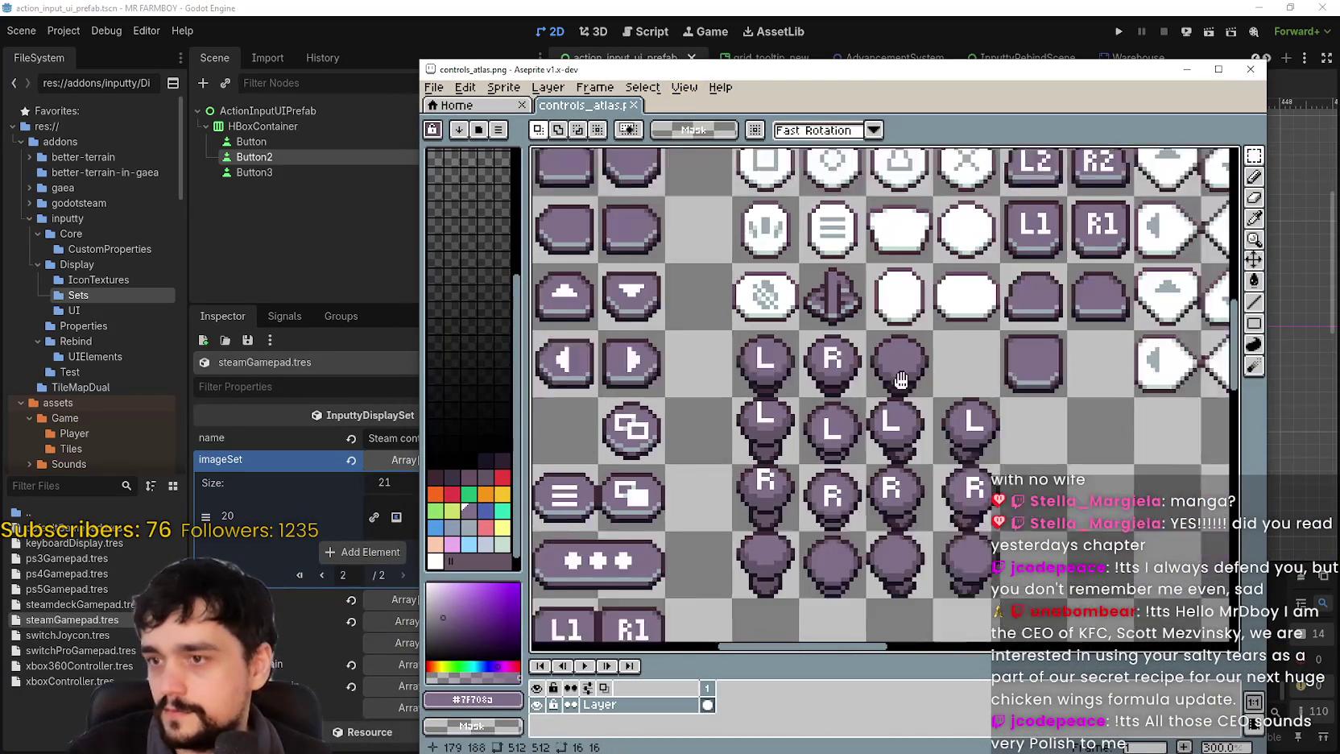
pyautogui.hscroll(5, 1003, 425)
pyautogui.scroll(-3, 773, 404)
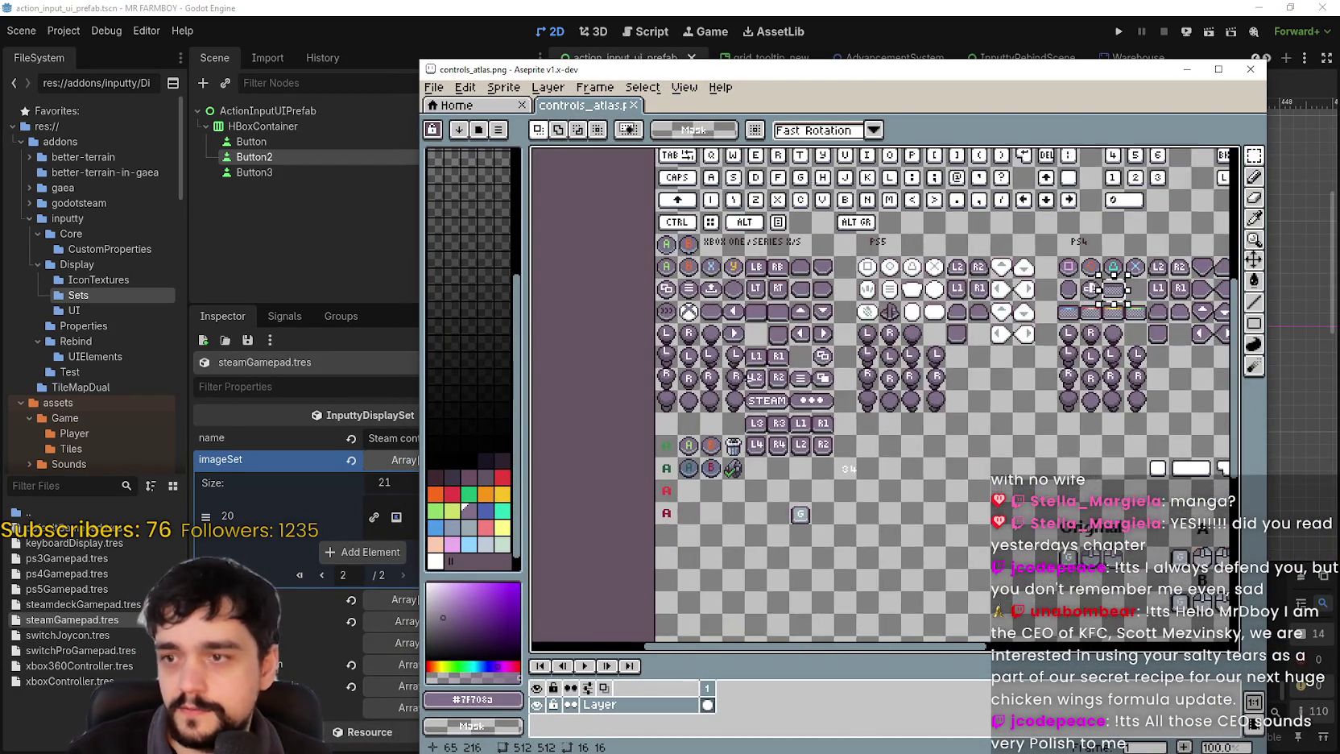
pyautogui.scroll(3, 773, 404)
# - Paste a 16x16 button blank into the empty spot left of L3
pyautogui.hotkey('ctrl', 'v')
pyautogui.moveTo(873, 409); pyautogui.dragTo(756, 451)
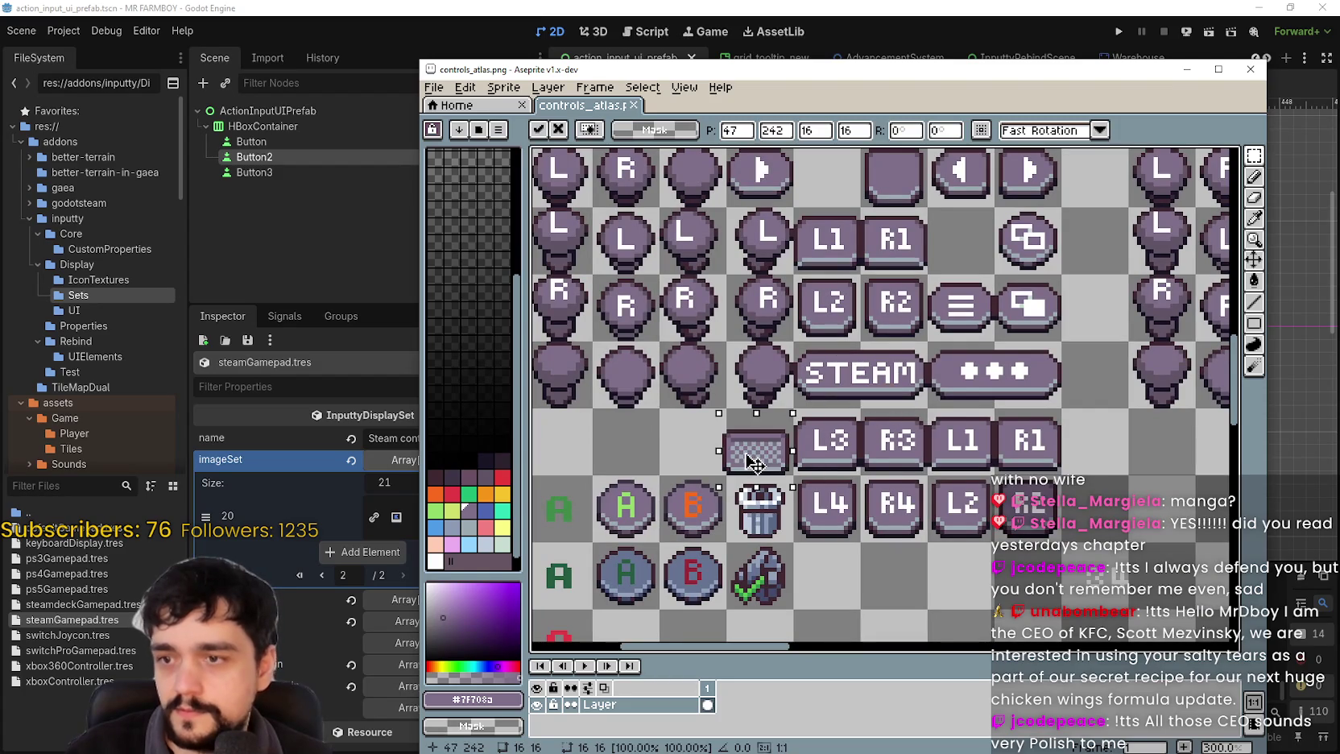
pyautogui.press('Return')
pyautogui.scroll(8, 765, 417)
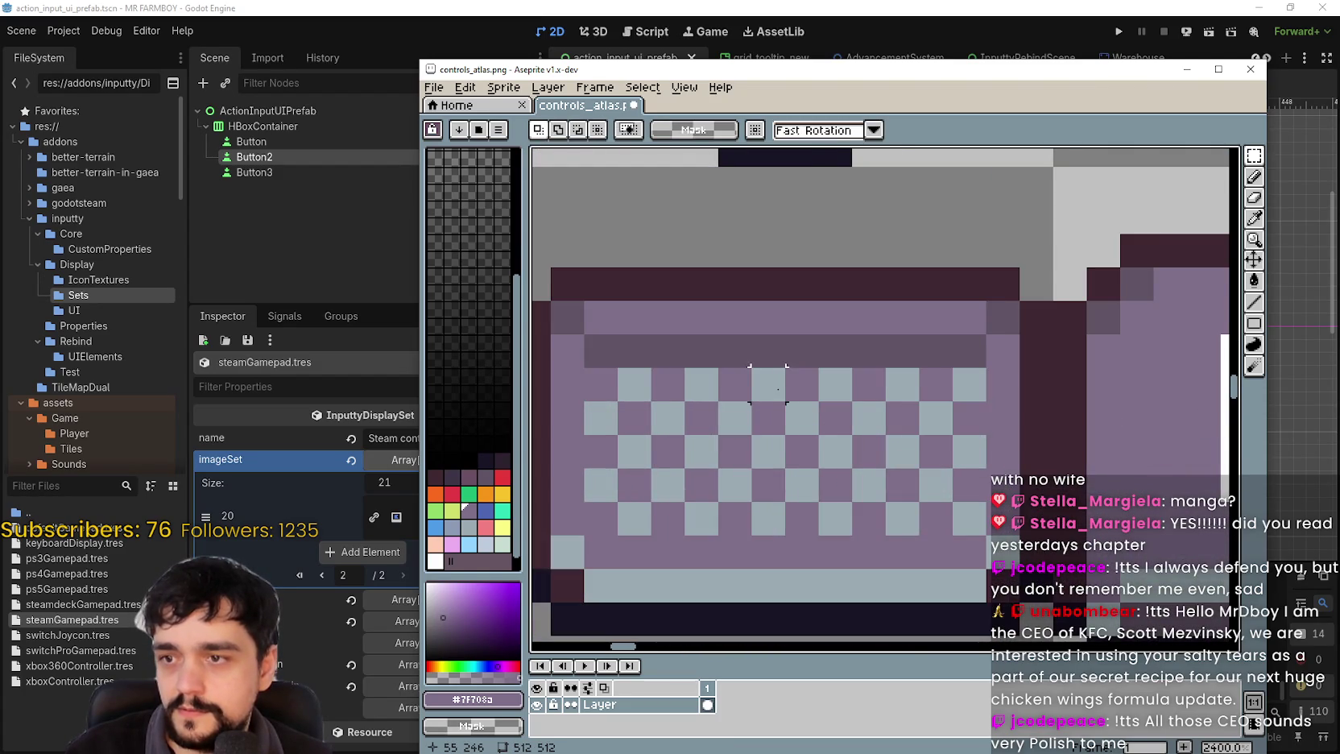
pyautogui.scroll(-1, 778, 390)
# - Paint light blue-grey checker pixels with a 1-pixel pencil on the new button tile
pyautogui.click(1258, 218)
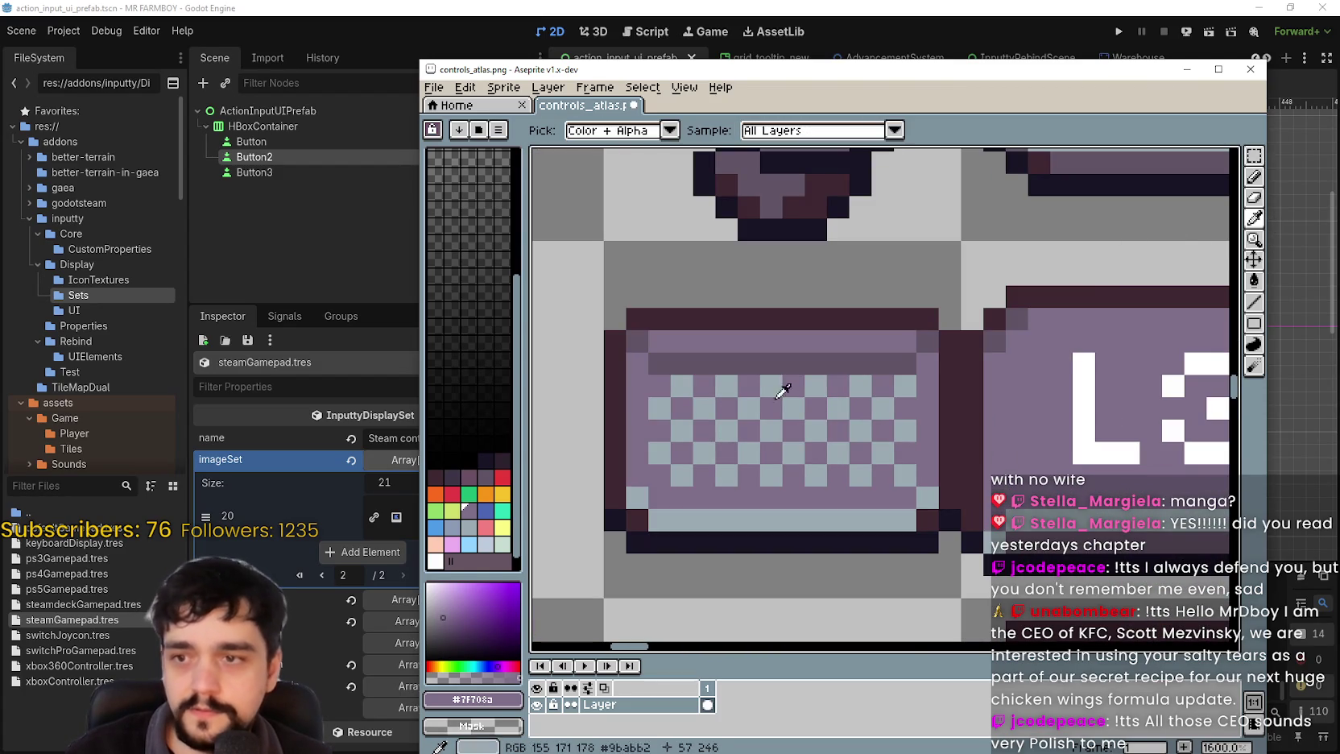
pyautogui.click(650, 410)
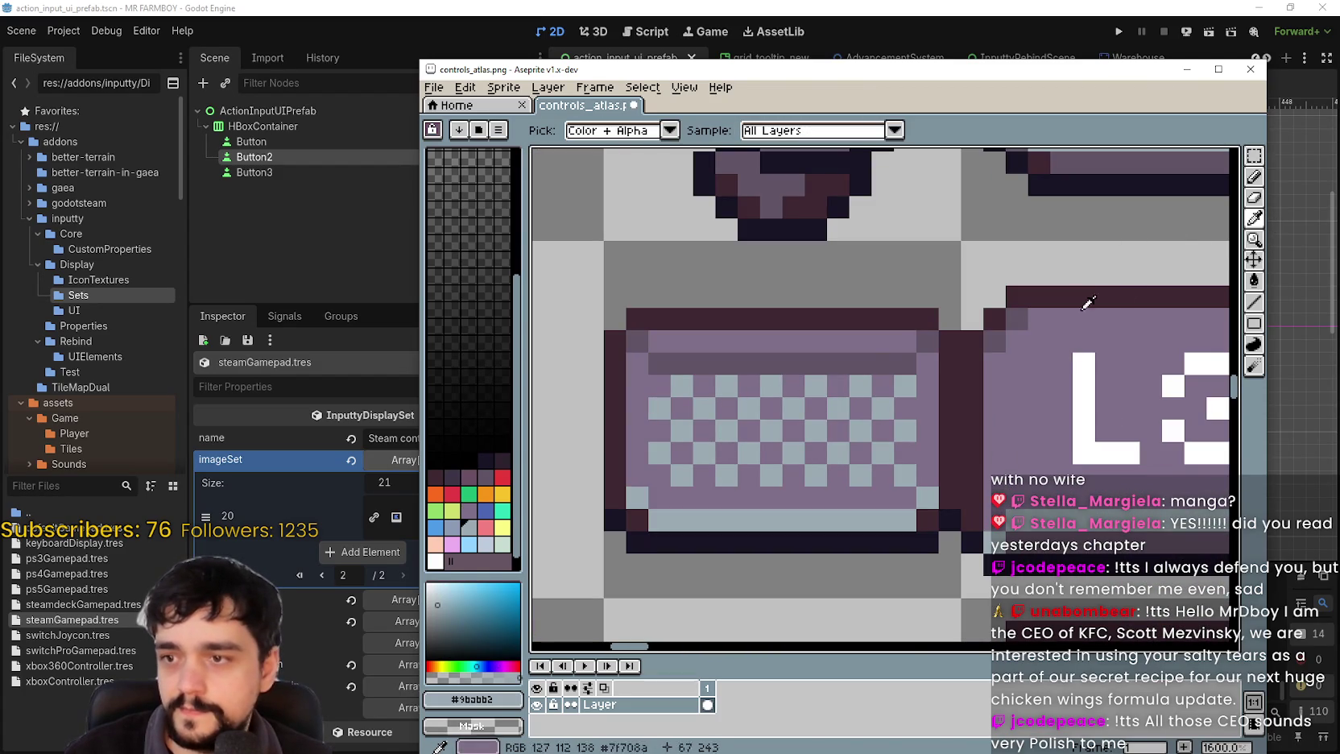
pyautogui.click(1254, 179)
pyautogui.click(537, 131)
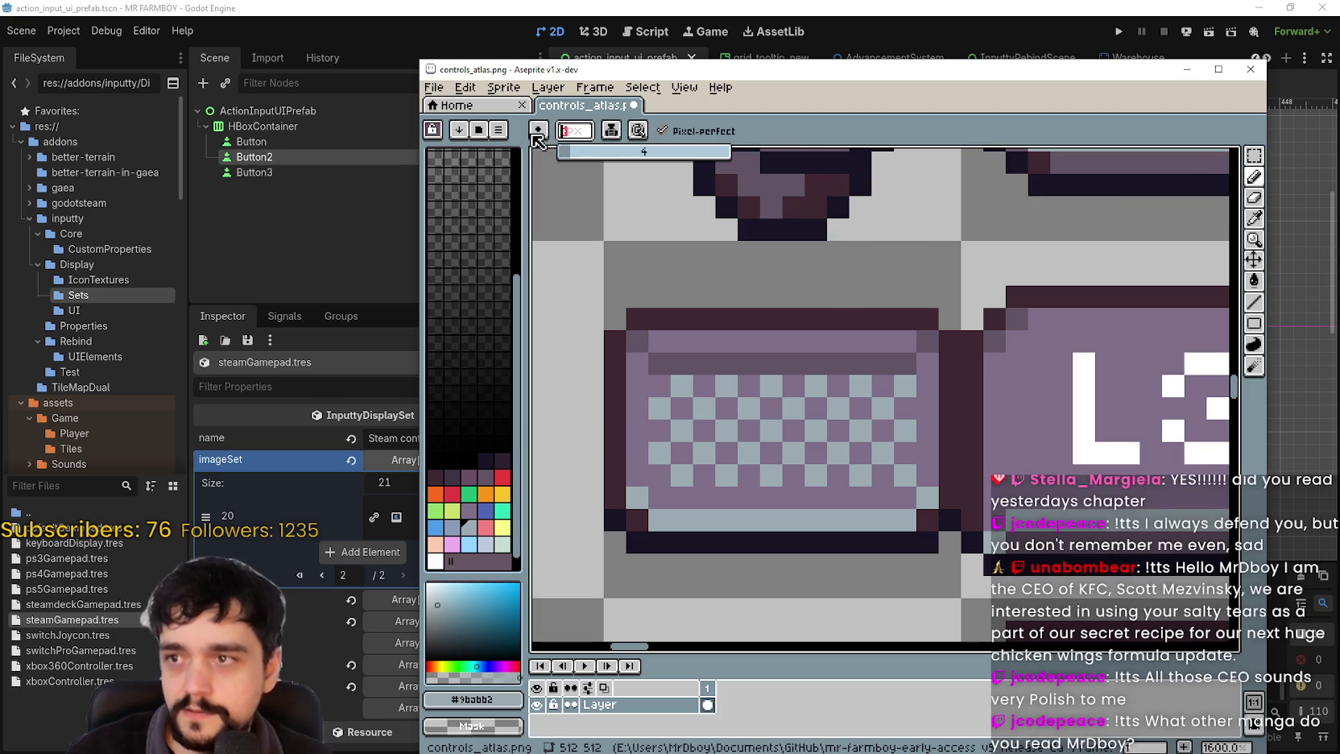
pyautogui.click(615, 273)
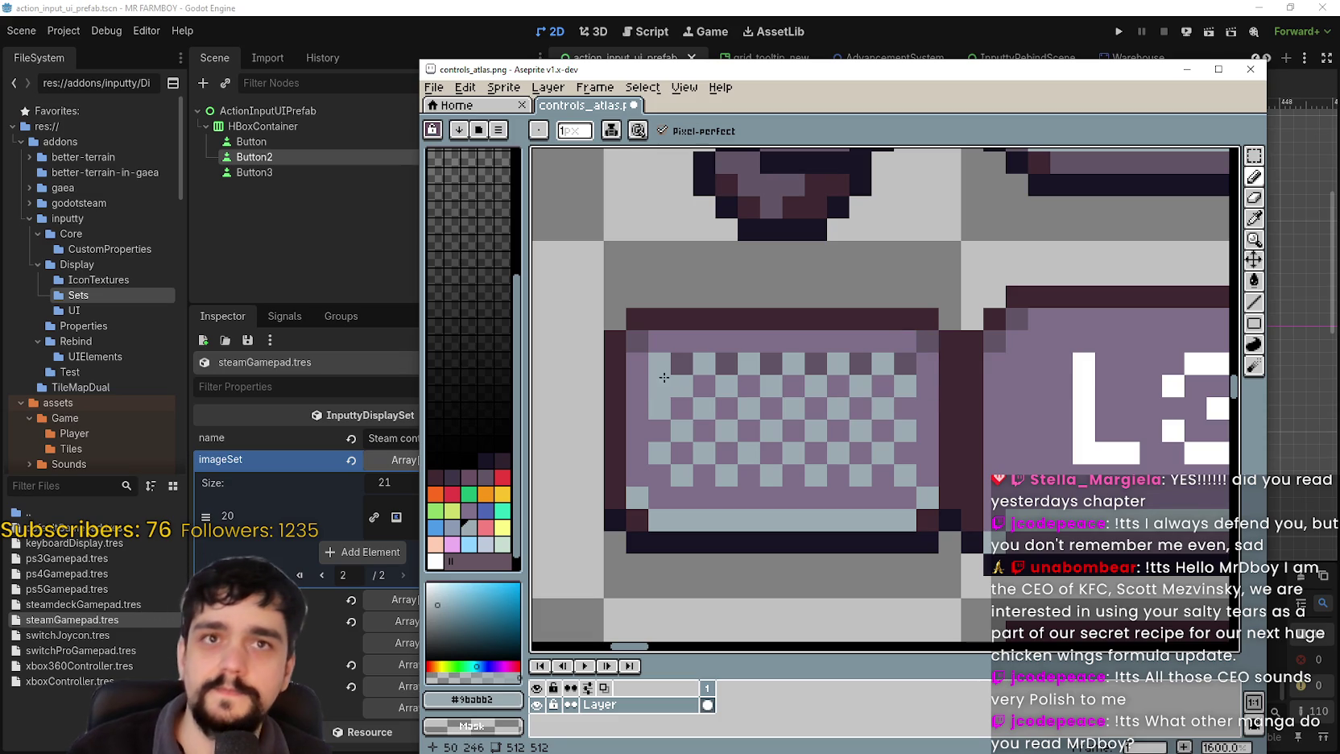
pyautogui.click(1253, 157)
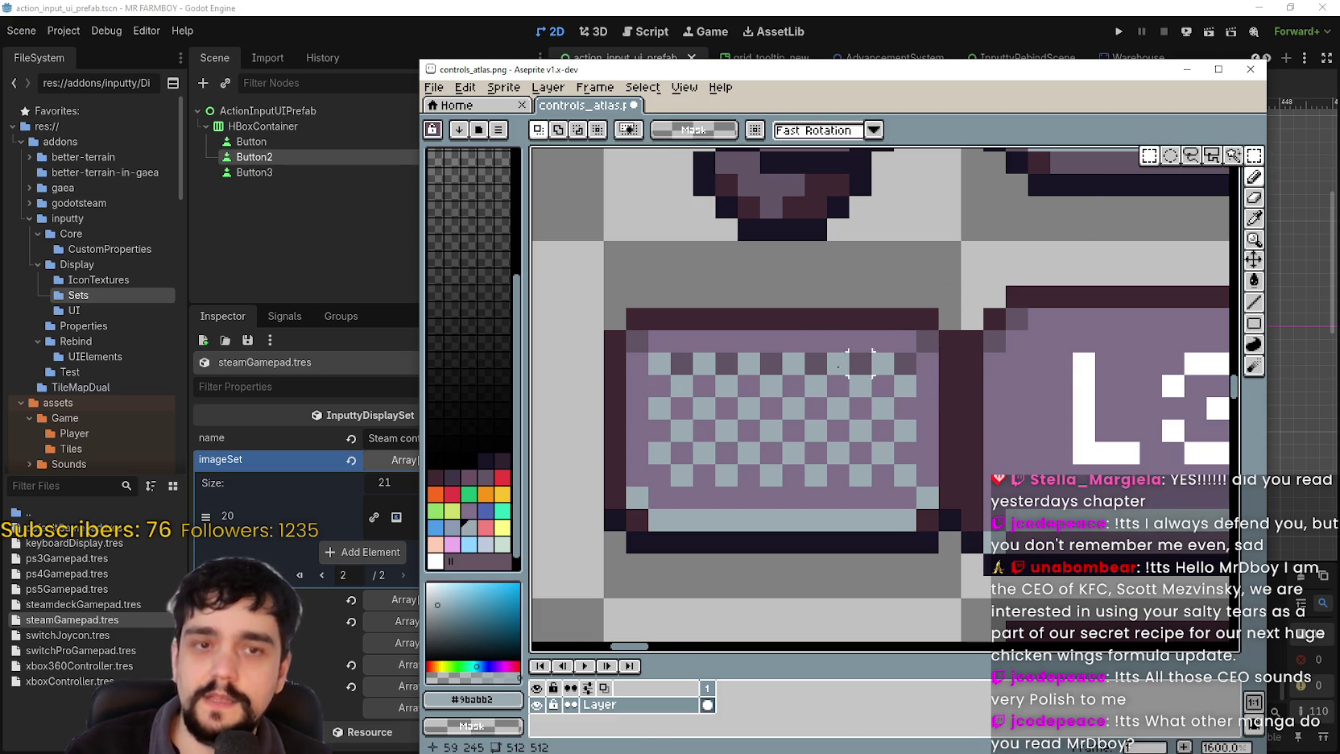
pyautogui.scroll(-2, 926, 363)
pyautogui.scroll(2, 813, 374)
pyautogui.click(814, 374)
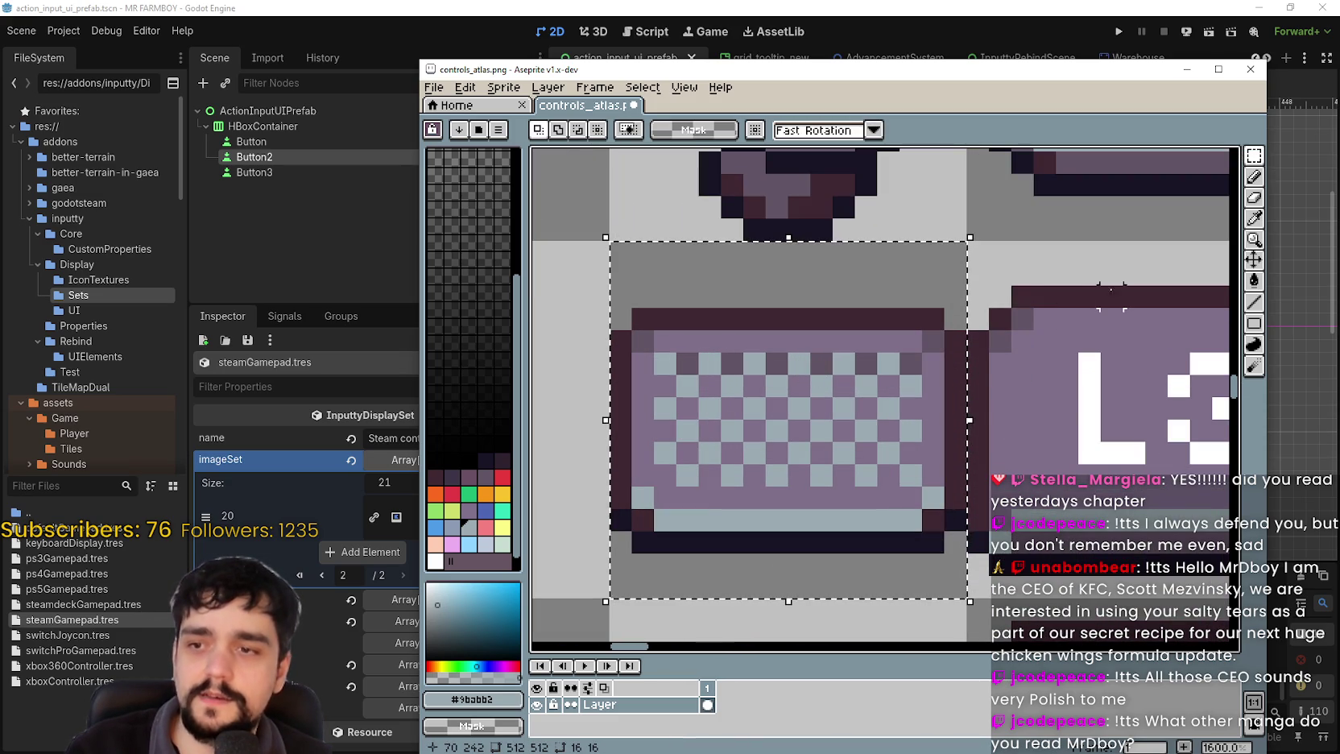
# - Repaint a dark checker pixel in the purple #7f708a button colour
pyautogui.press('i')
pyautogui.scroll(2, 912, 350)
pyautogui.click(815, 341)
pyautogui.scroll(-2, 816, 341)
pyautogui.press('b')
pyautogui.scroll(2, 805, 346)
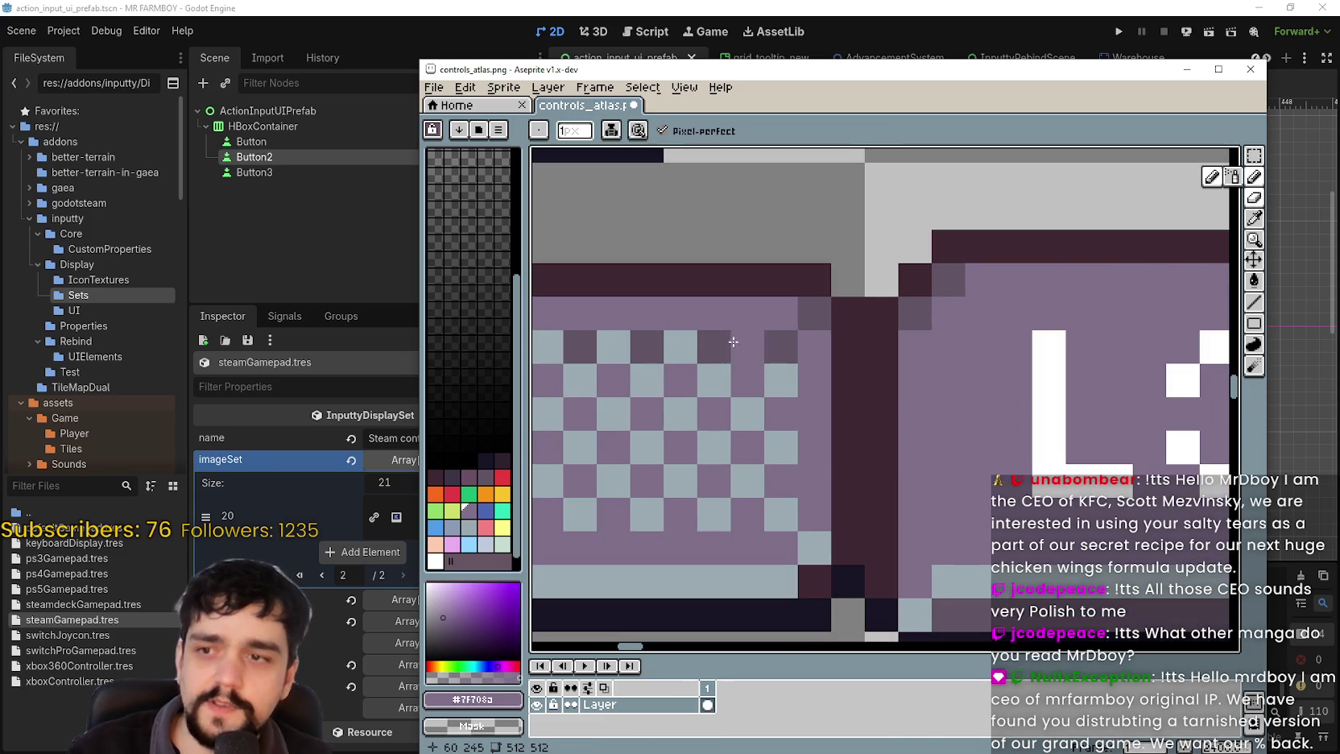
pyautogui.scroll(-2, 803, 351)
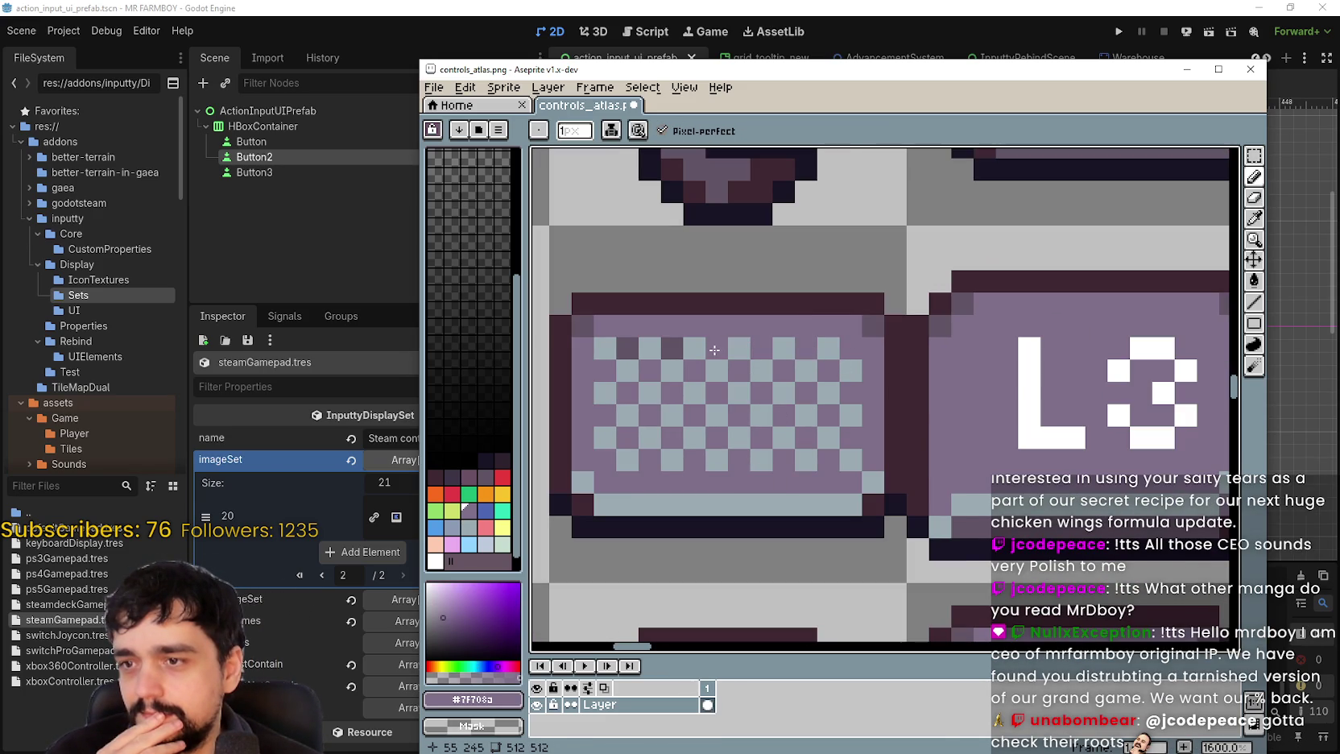
pyautogui.click(628, 348)
pyautogui.scroll(-1, 626, 406)
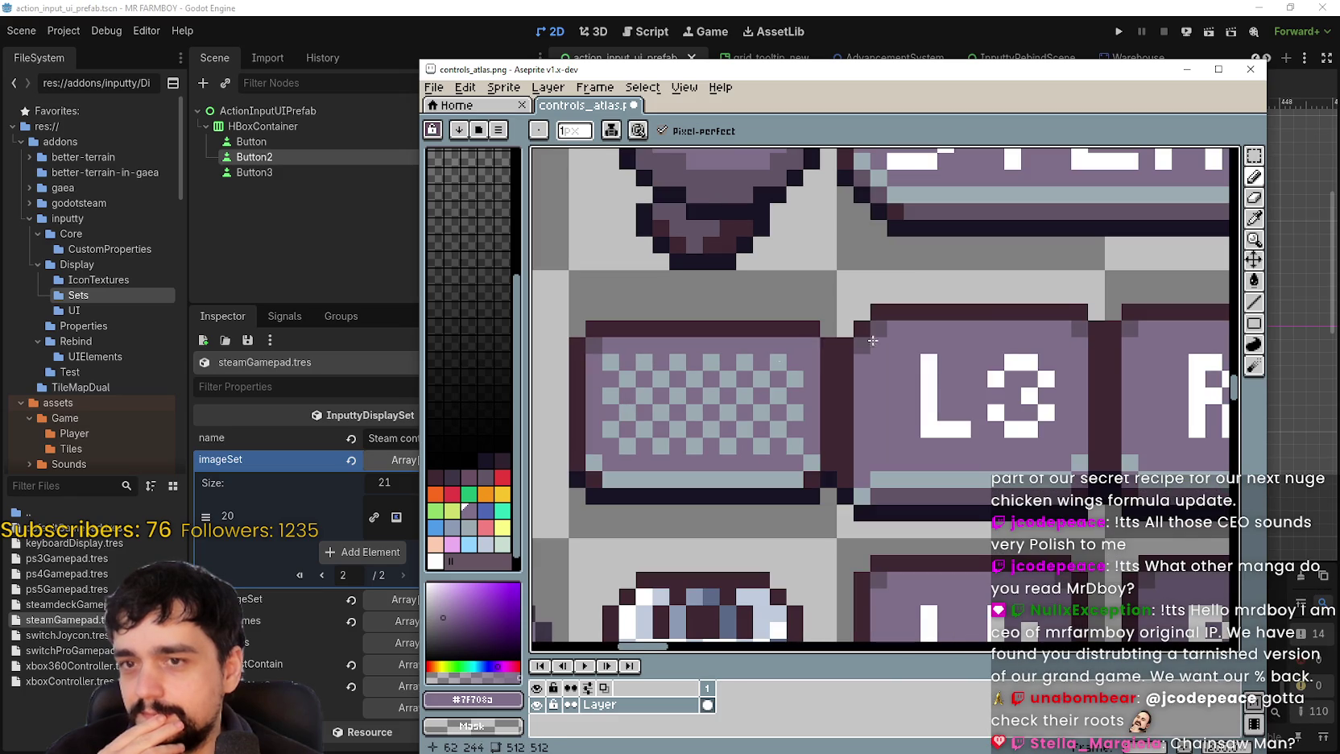
# - Save the updated controls atlas so Godot reimports it
pyautogui.click(1250, 158)
pyautogui.moveTo(840, 411); pyautogui.dragTo(757, 402)
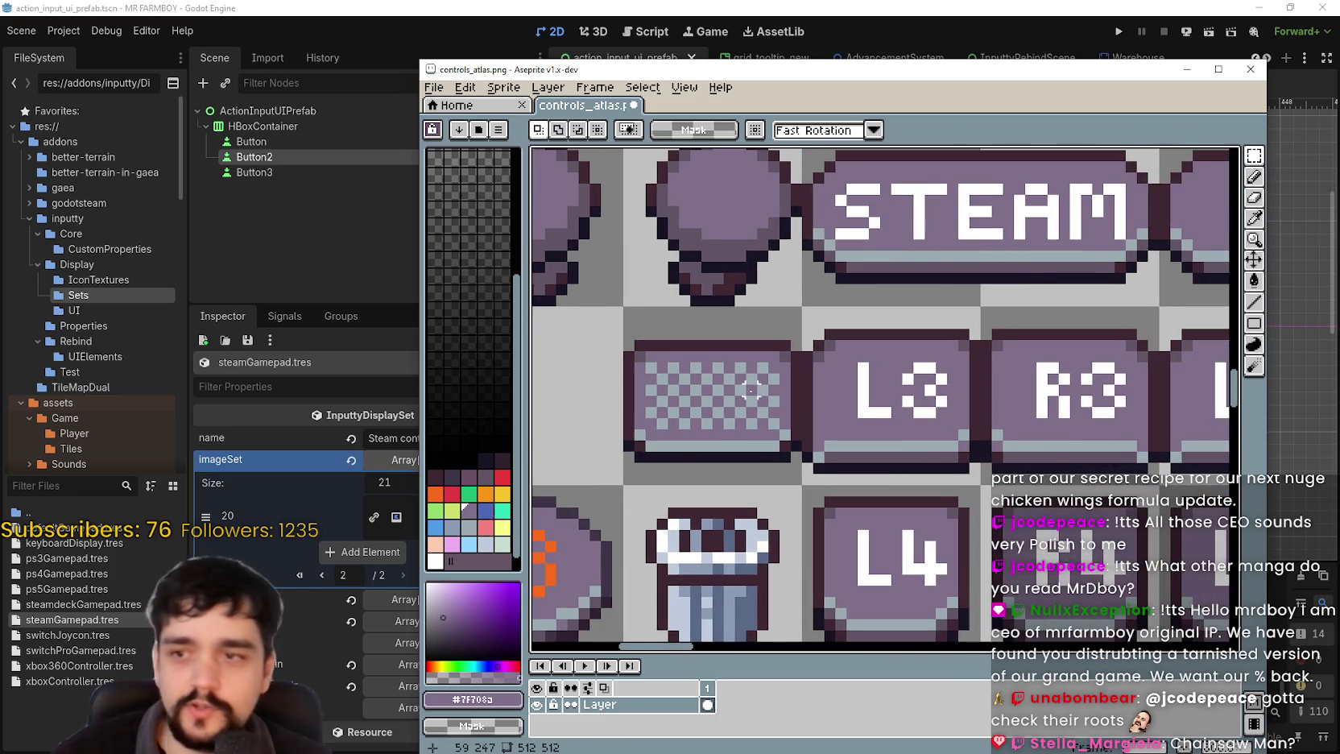
pyautogui.scroll(1, 747, 386)
pyautogui.scroll(-2, 763, 386)
pyautogui.hotkey('ctrl', 's')
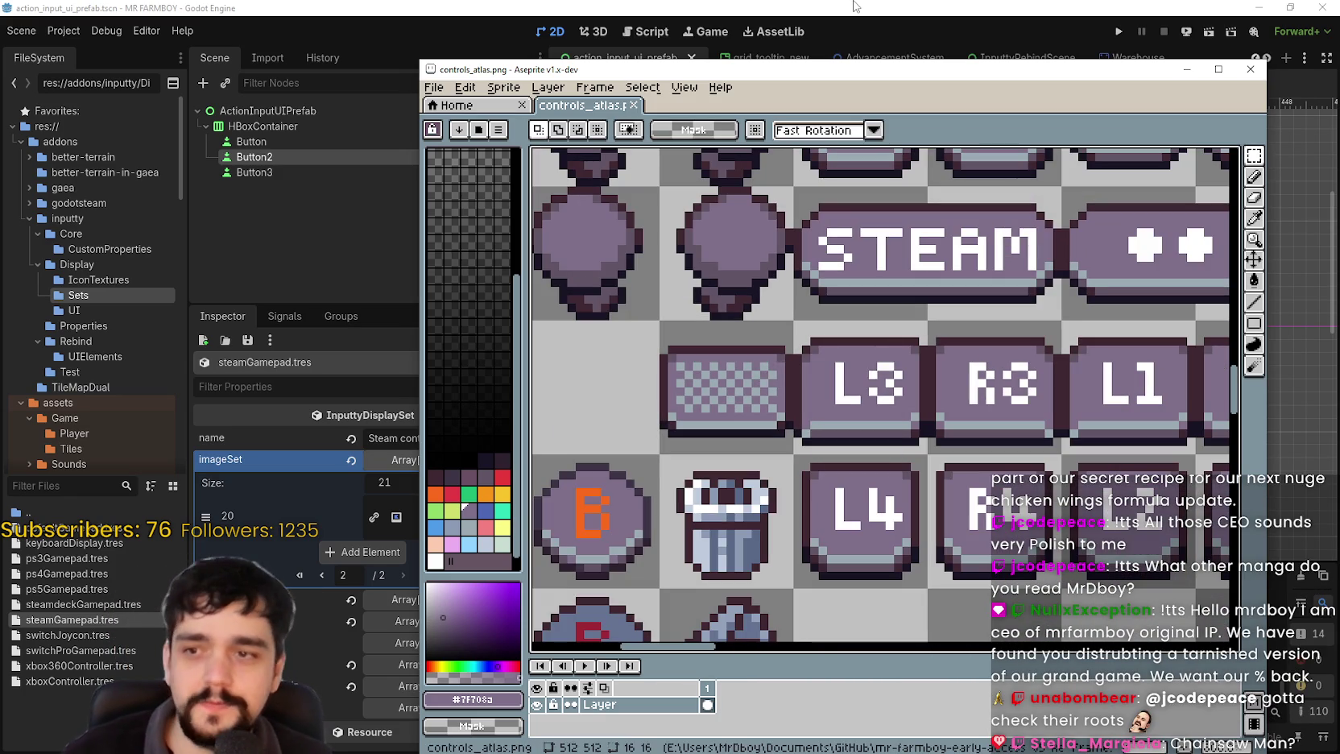
pyautogui.hotkey('alt', 'Tab')
pyautogui.hotkey('alt', 'Tab')
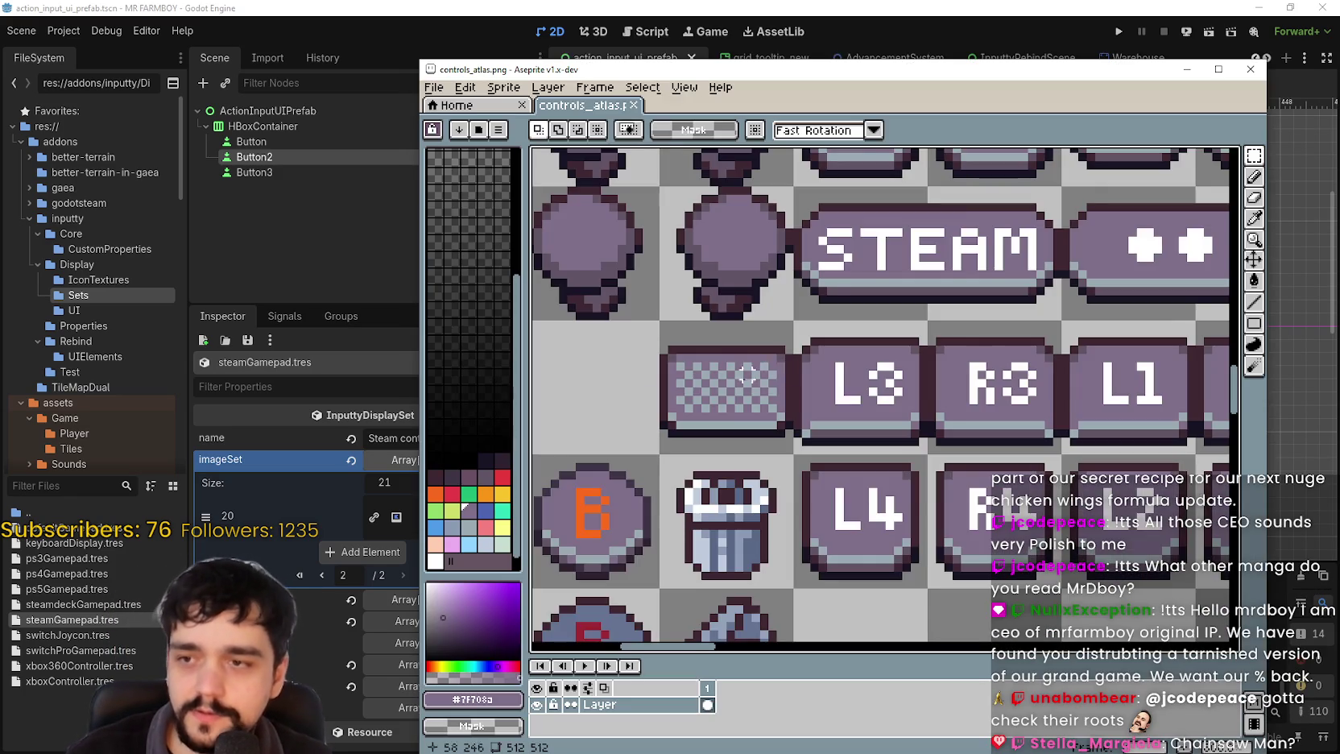
pyautogui.scroll(1, 719, 398)
pyautogui.scroll(-1, 719, 399)
# - Preview the texture currently held by imageSet entry 20
pyautogui.scroll(1, 719, 398)
pyautogui.scroll(-1, 719, 398)
pyautogui.hotkey('alt', 'Tab')
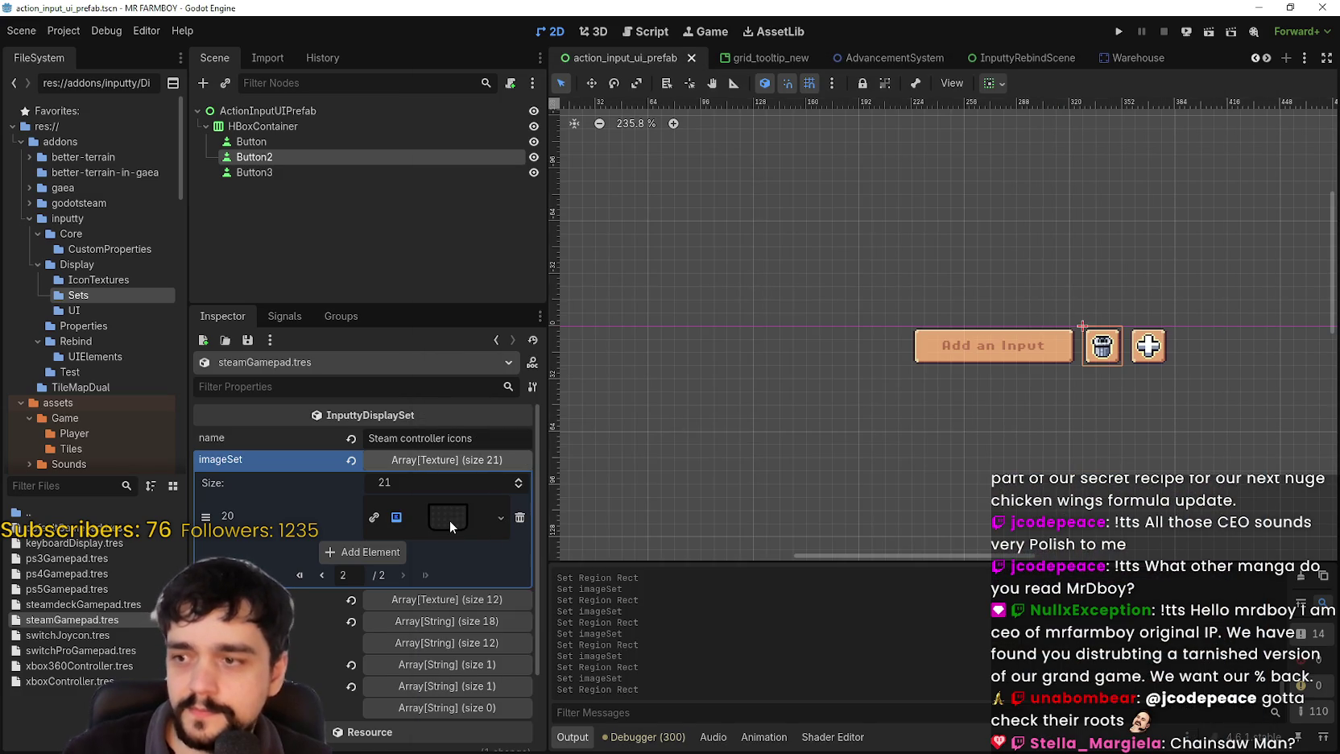
pyautogui.click(450, 520)
pyautogui.rightClick(450, 521)
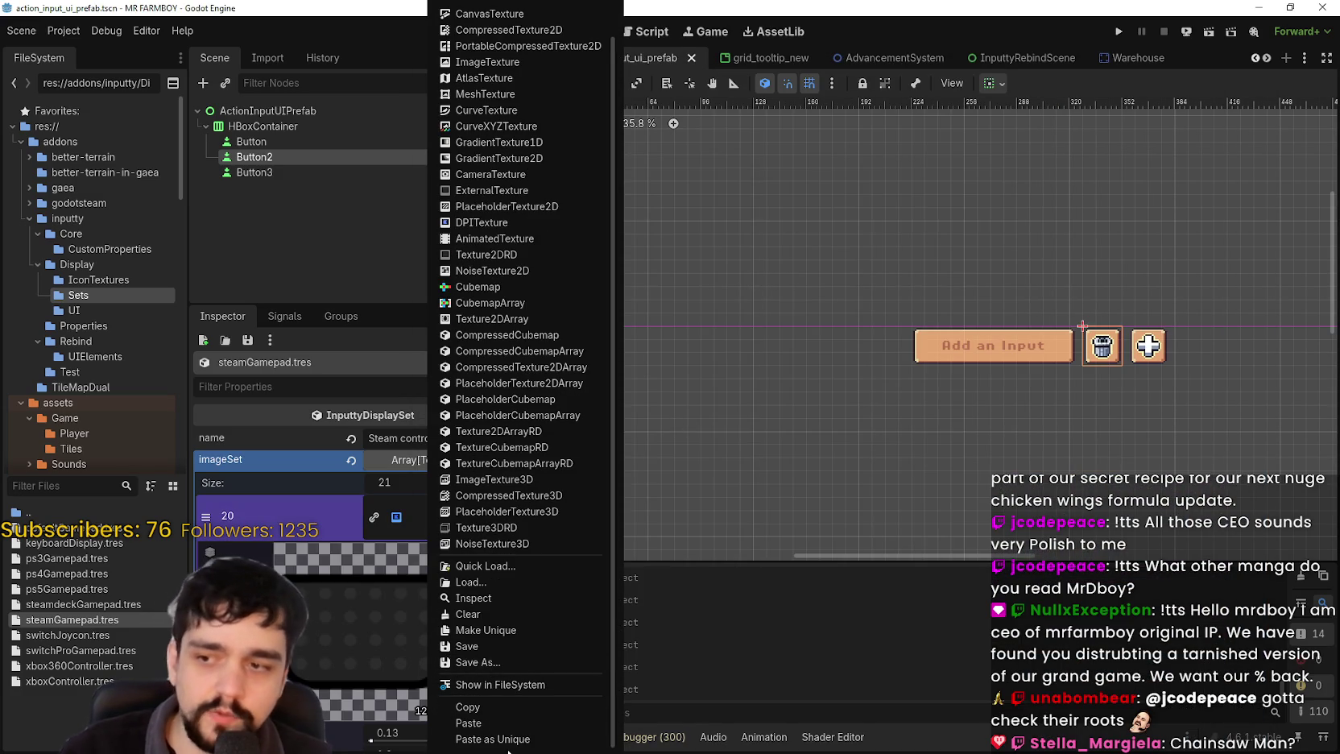
pyautogui.click(408, 535)
pyautogui.click(435, 525)
pyautogui.click(435, 526)
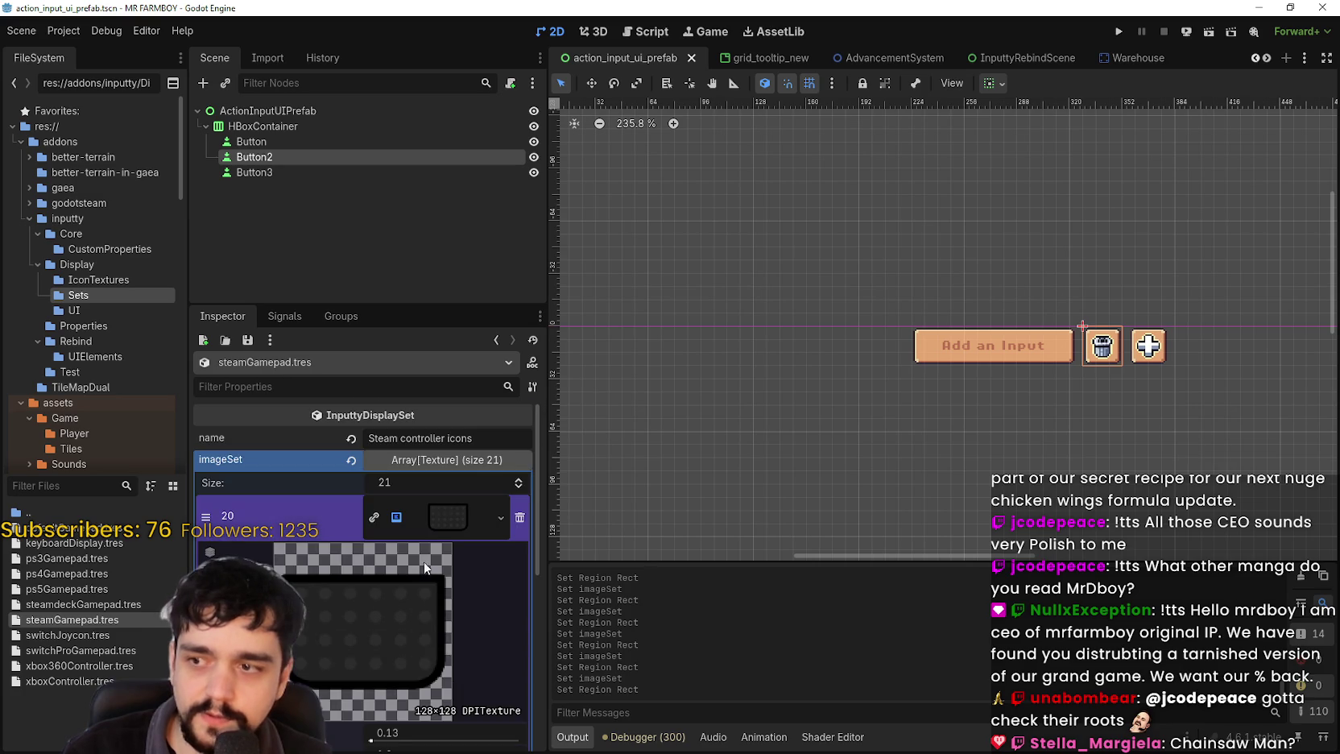
pyautogui.click(439, 523)
# - Paste the copied texture into entry 20 and check what it now holds
pyautogui.rightClick(439, 524)
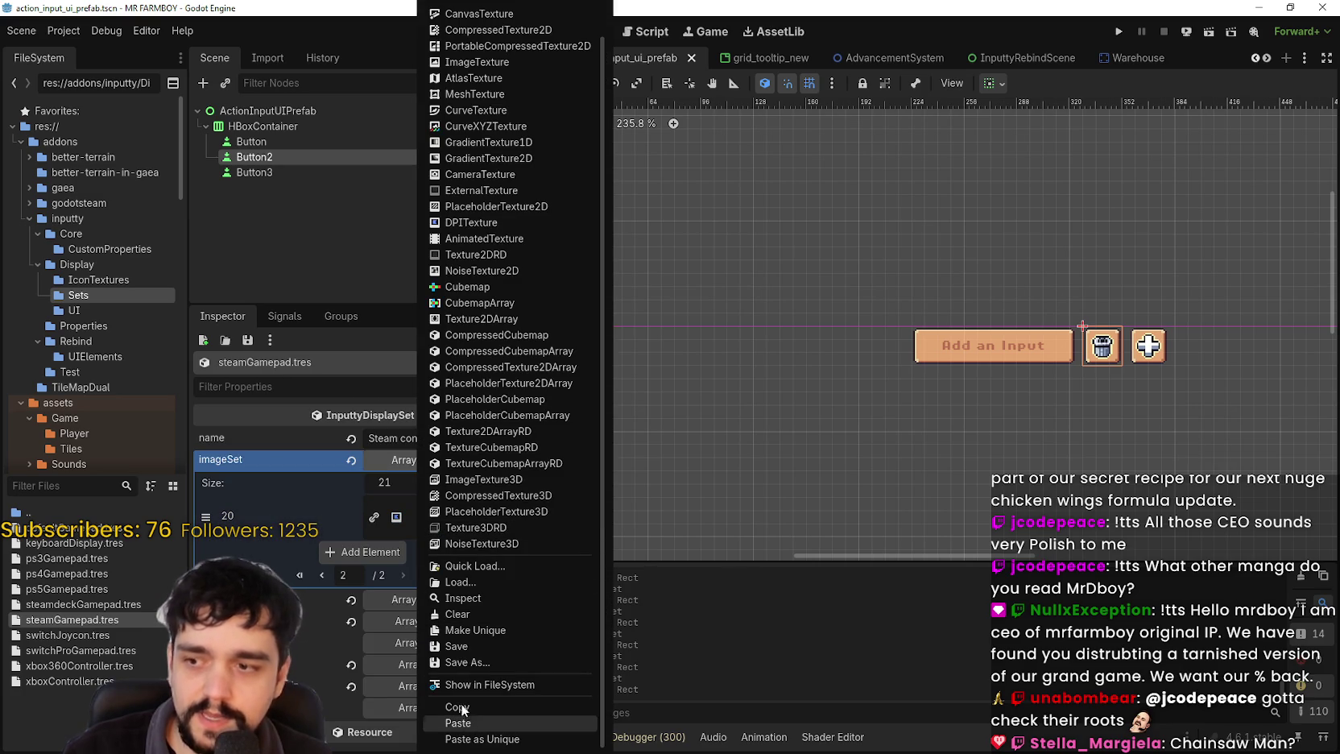
pyautogui.click(468, 723)
pyautogui.click(453, 511)
pyautogui.click(454, 513)
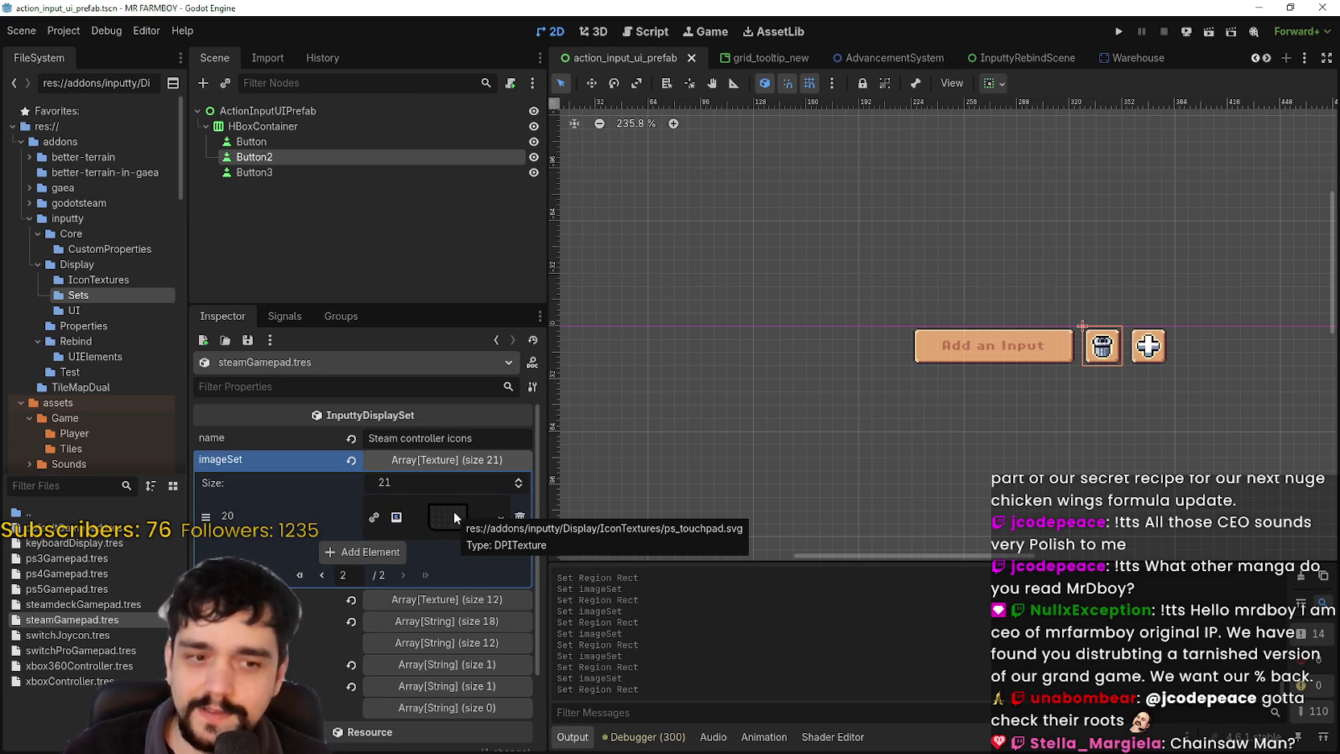
pyautogui.click(447, 515)
pyautogui.click(451, 516)
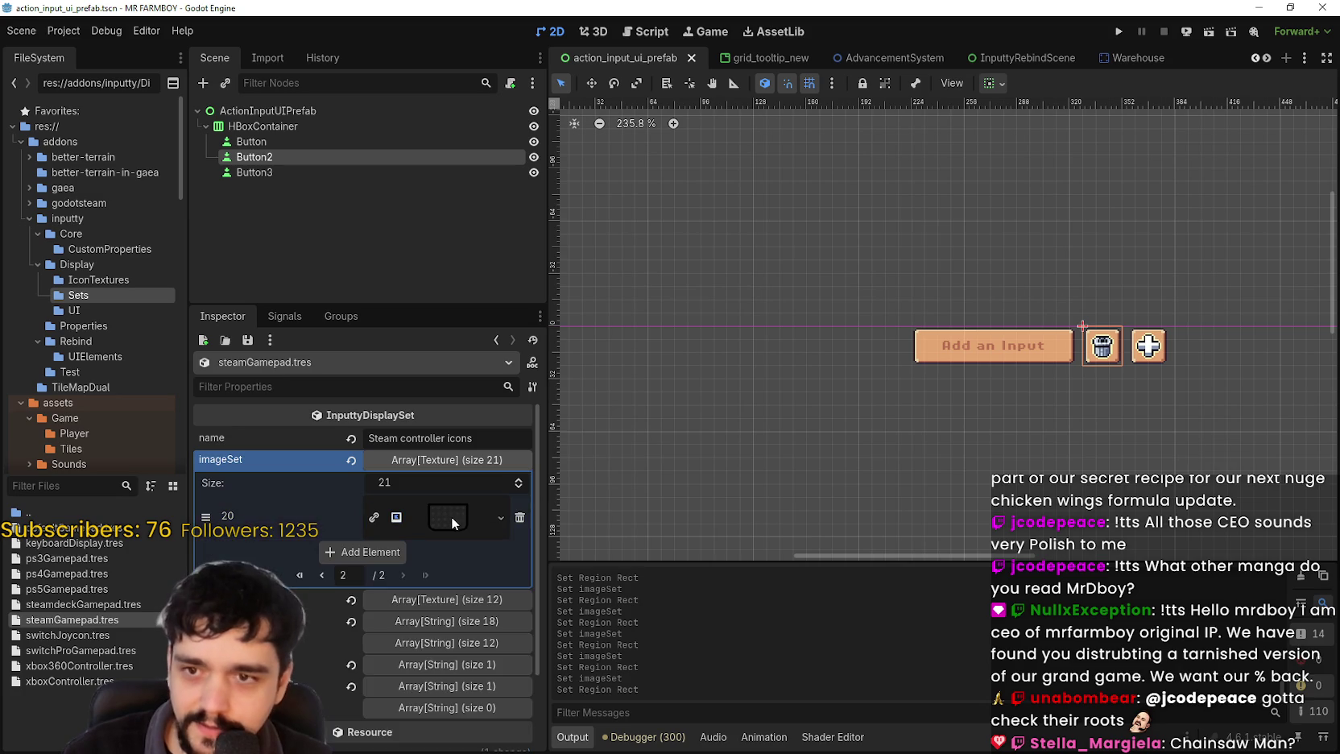
pyautogui.rightClick(450, 516)
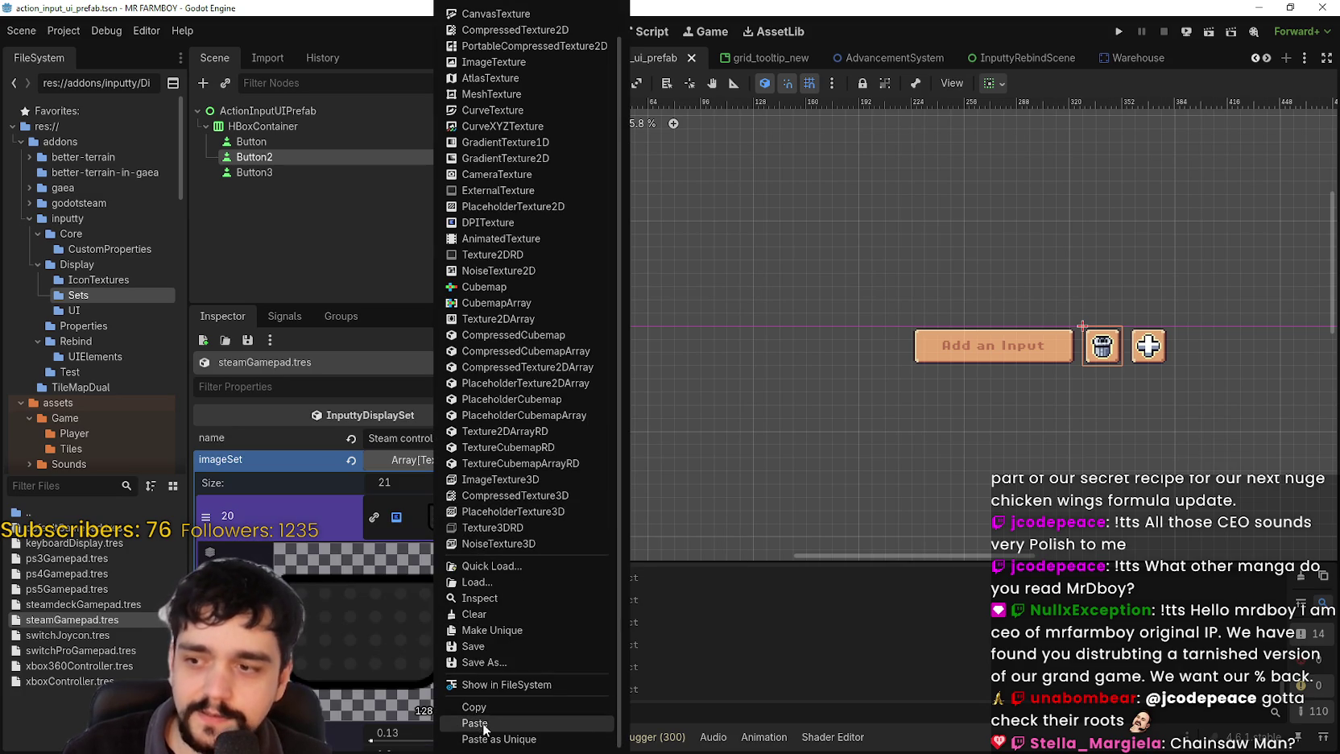
pyautogui.click(421, 519)
pyautogui.click(445, 517)
pyautogui.click(444, 516)
# - Paste the atlas texture into entry 20 with the checkered tile below STEAM as its region
pyautogui.rightClick(445, 517)
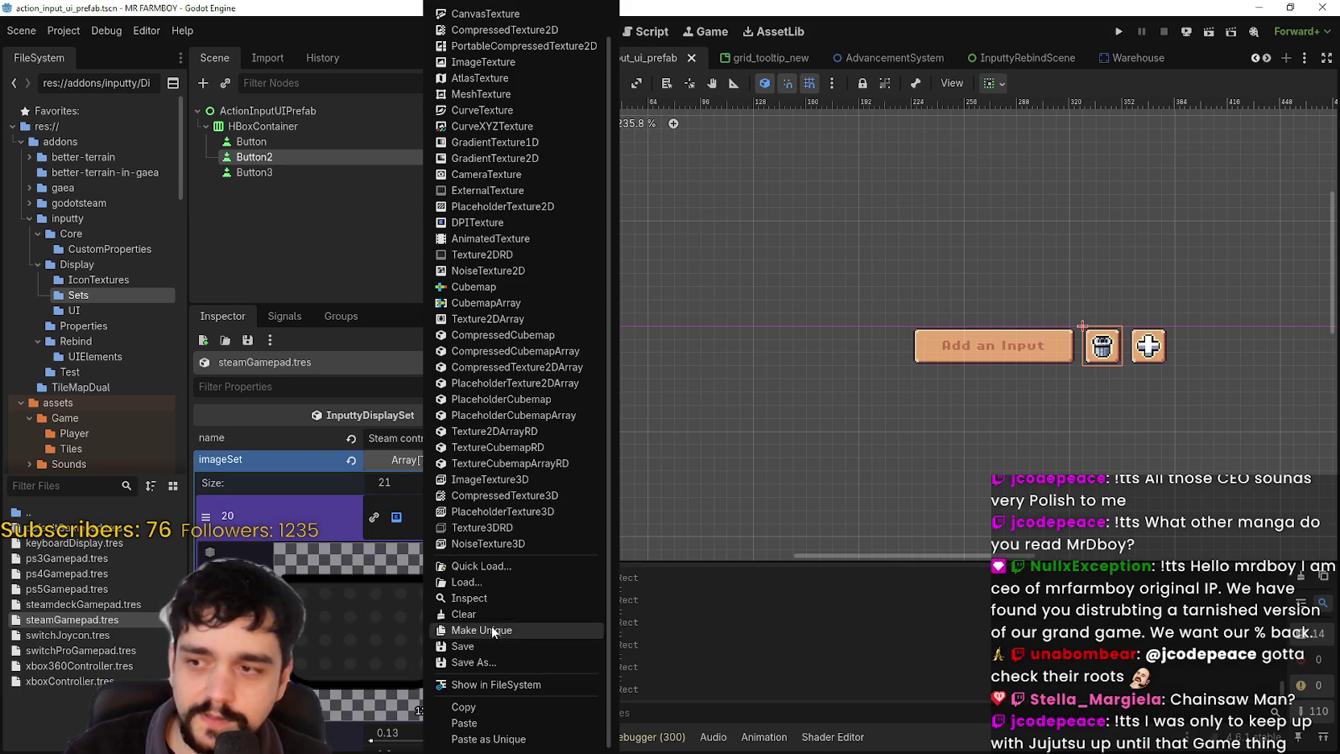
pyautogui.click(491, 724)
pyautogui.click(382, 673)
pyautogui.scroll(-3, 530, 341)
pyautogui.scroll(4, 664, 423)
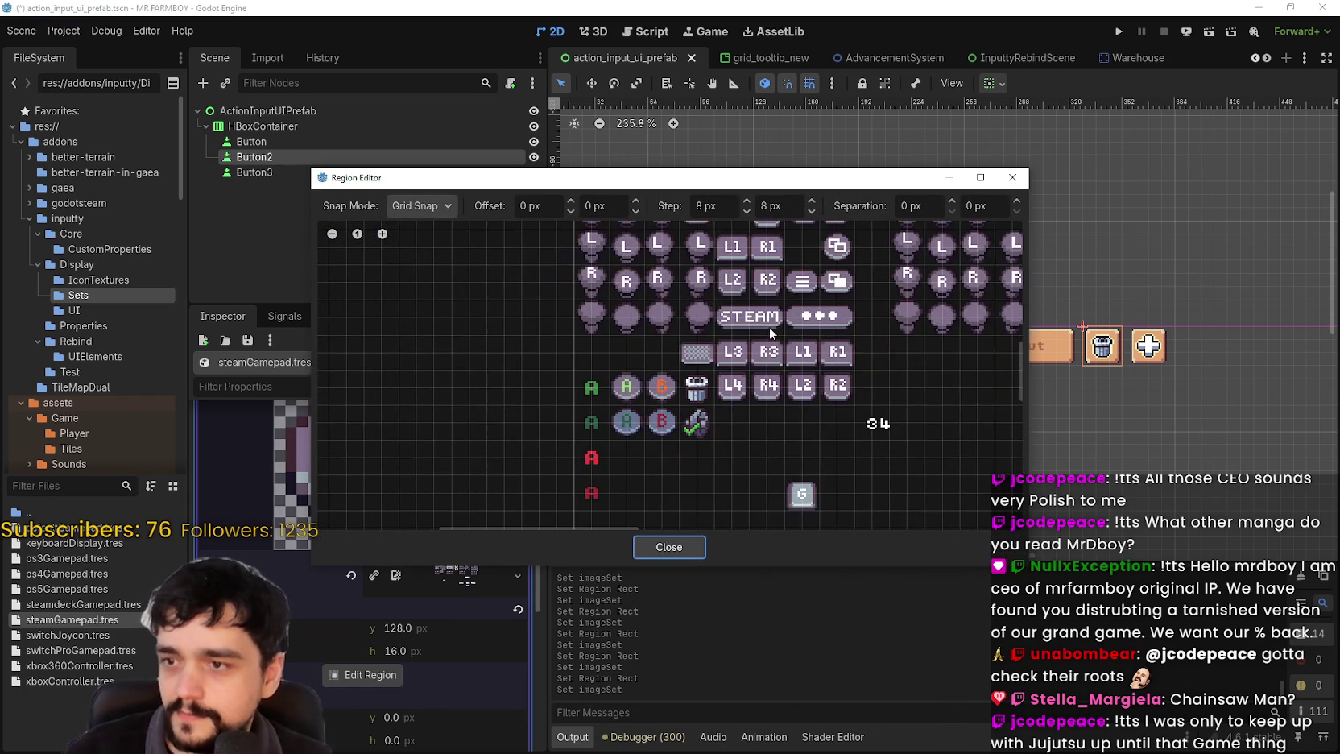
pyautogui.scroll(-3, 758, 338)
pyautogui.scroll(1, 687, 317)
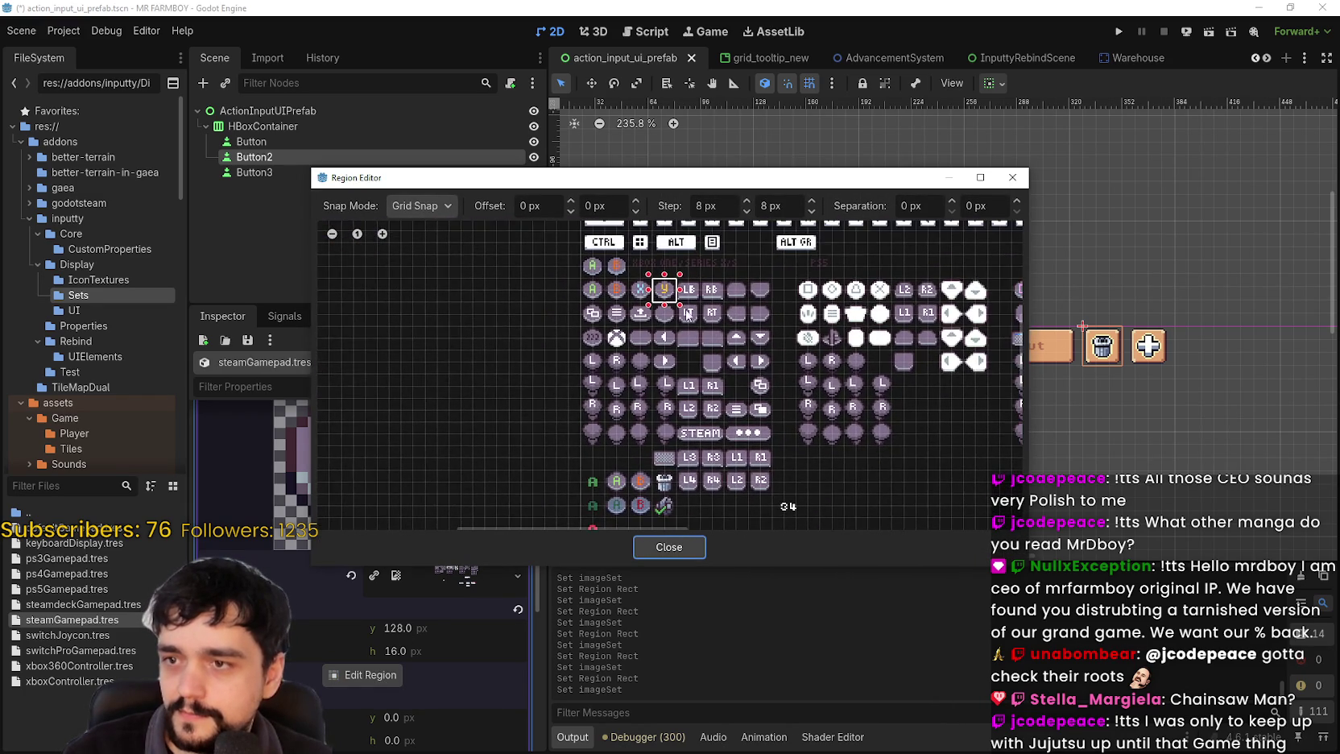
pyautogui.moveTo(853, 390); pyautogui.dragTo(754, 371)
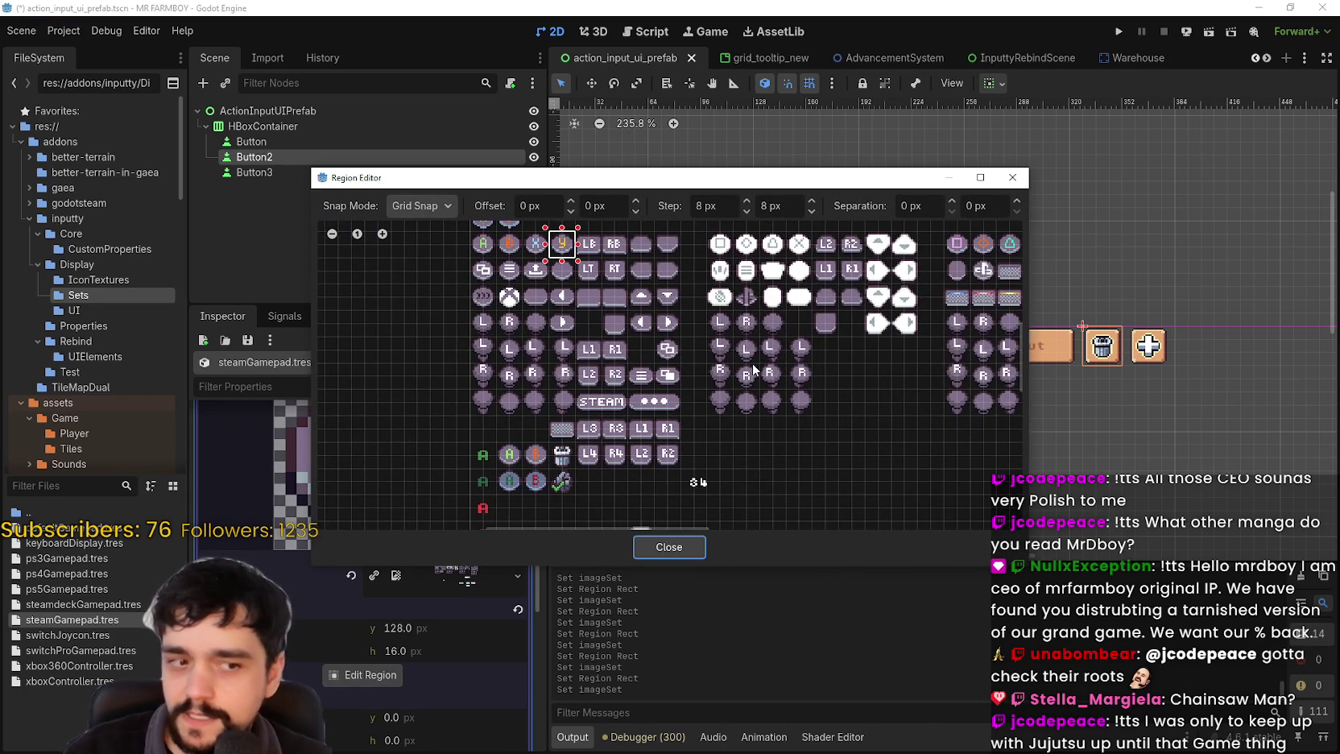
pyautogui.scroll(-3, 754, 371)
pyautogui.scroll(3, 694, 414)
pyautogui.scroll(-3, 693, 410)
pyautogui.scroll(4, 680, 476)
pyautogui.click(724, 475)
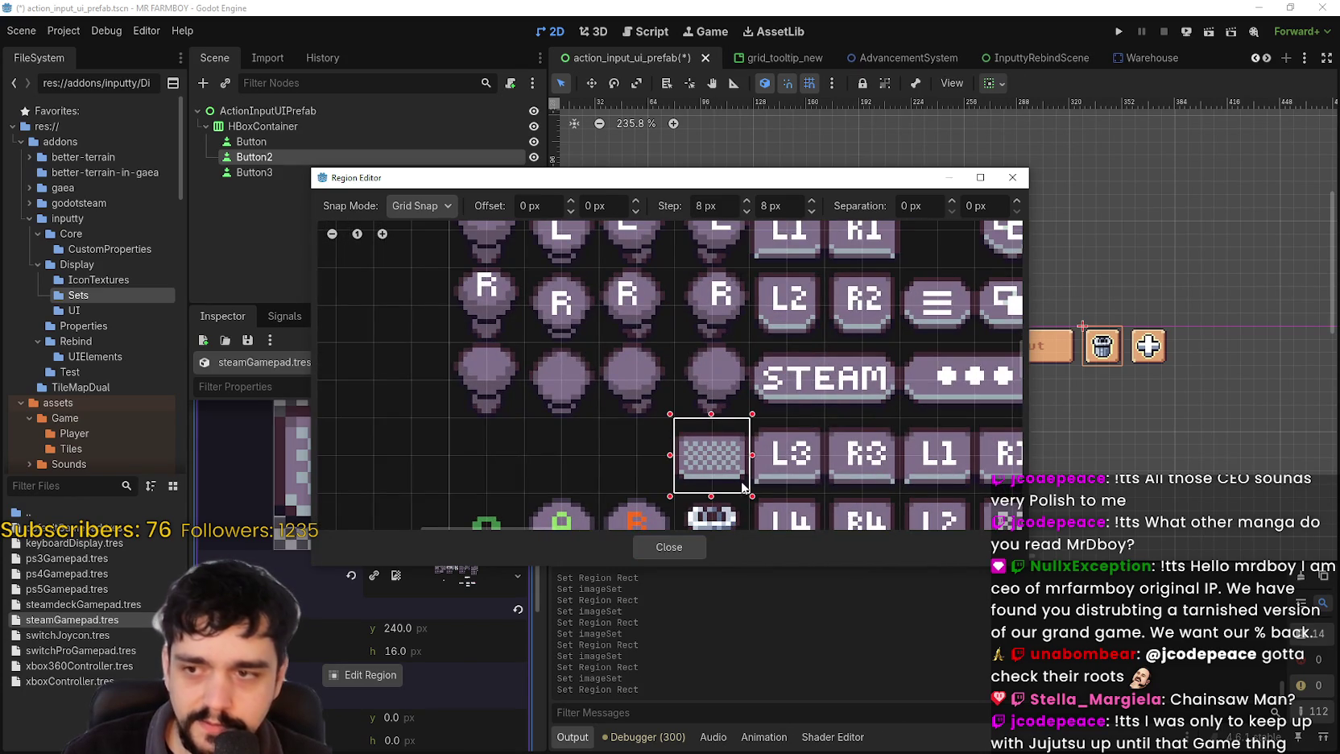
pyautogui.click(699, 547)
pyautogui.click(432, 447)
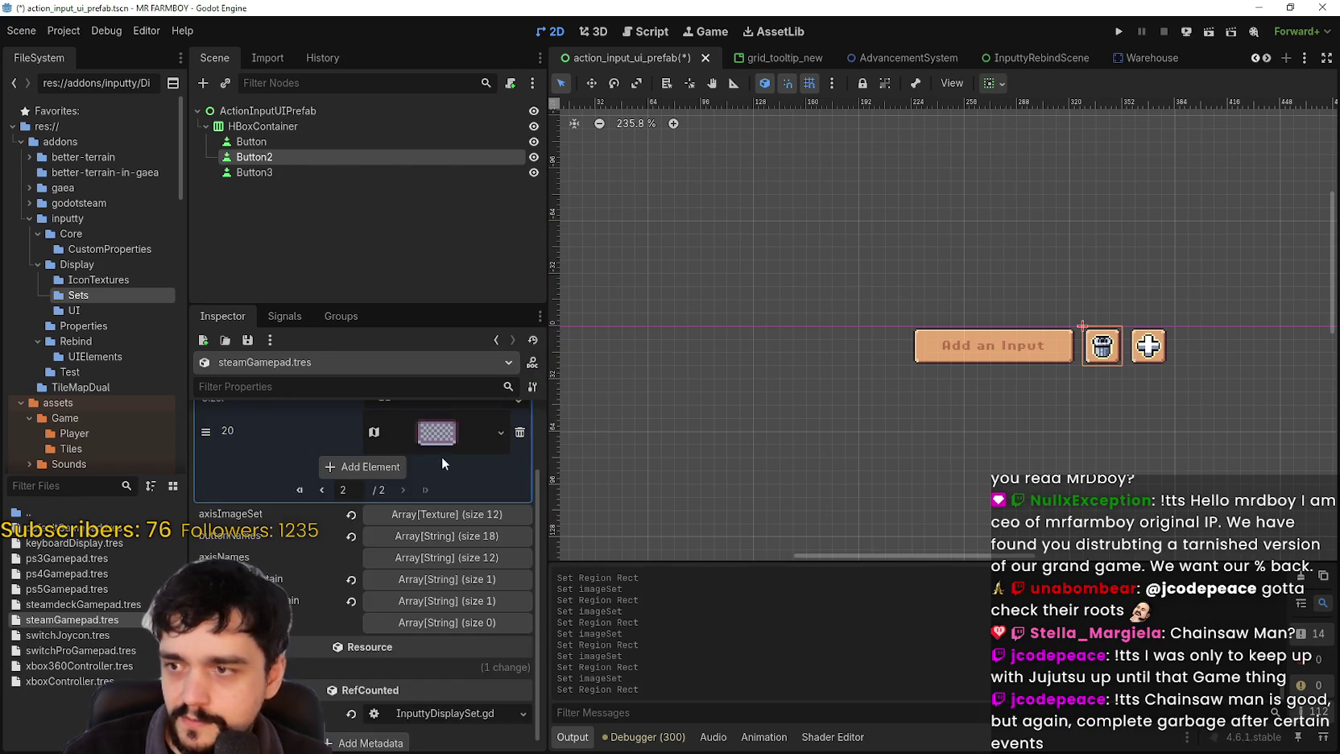
pyautogui.scroll(3, 442, 455)
# - Save, page through the imageSet entries, then collapse it and expand the 12-entry axisImageSet
pyautogui.hotkey('ctrl', 's')
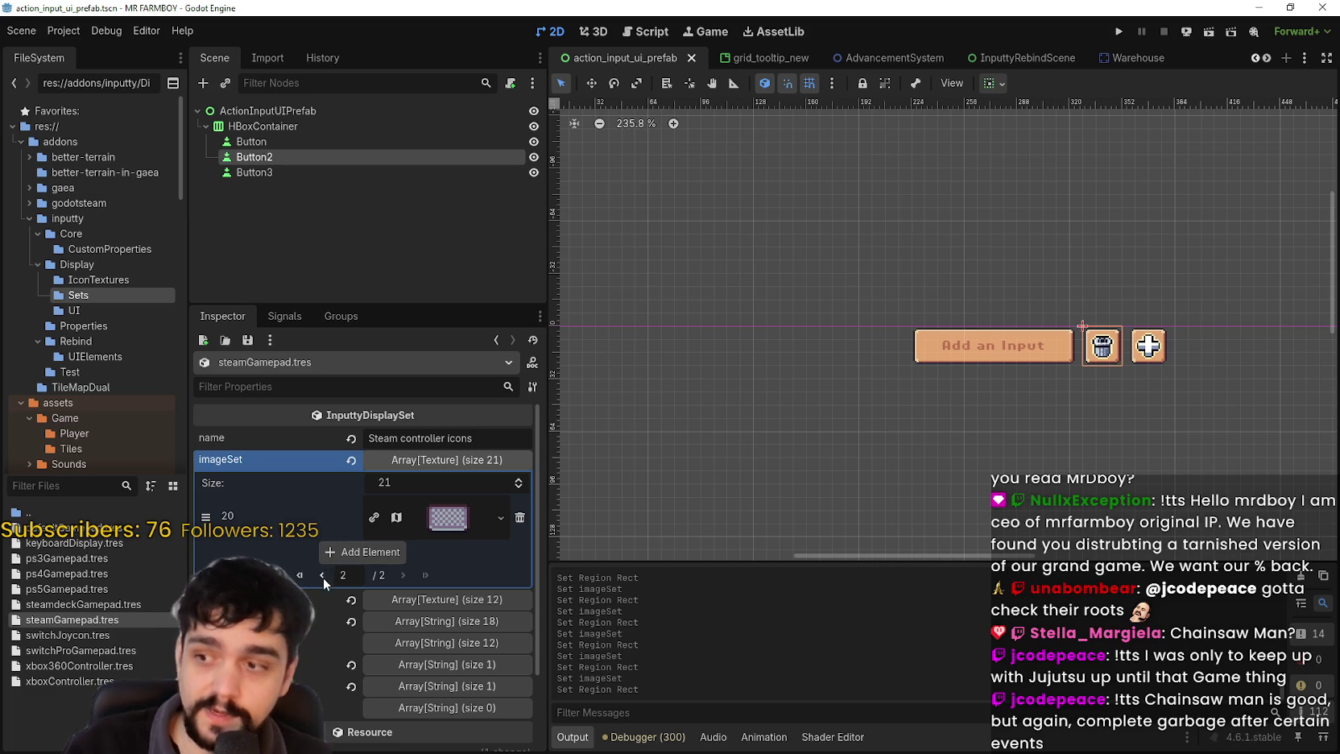
pyautogui.click(322, 575)
pyautogui.scroll(-5, 437, 633)
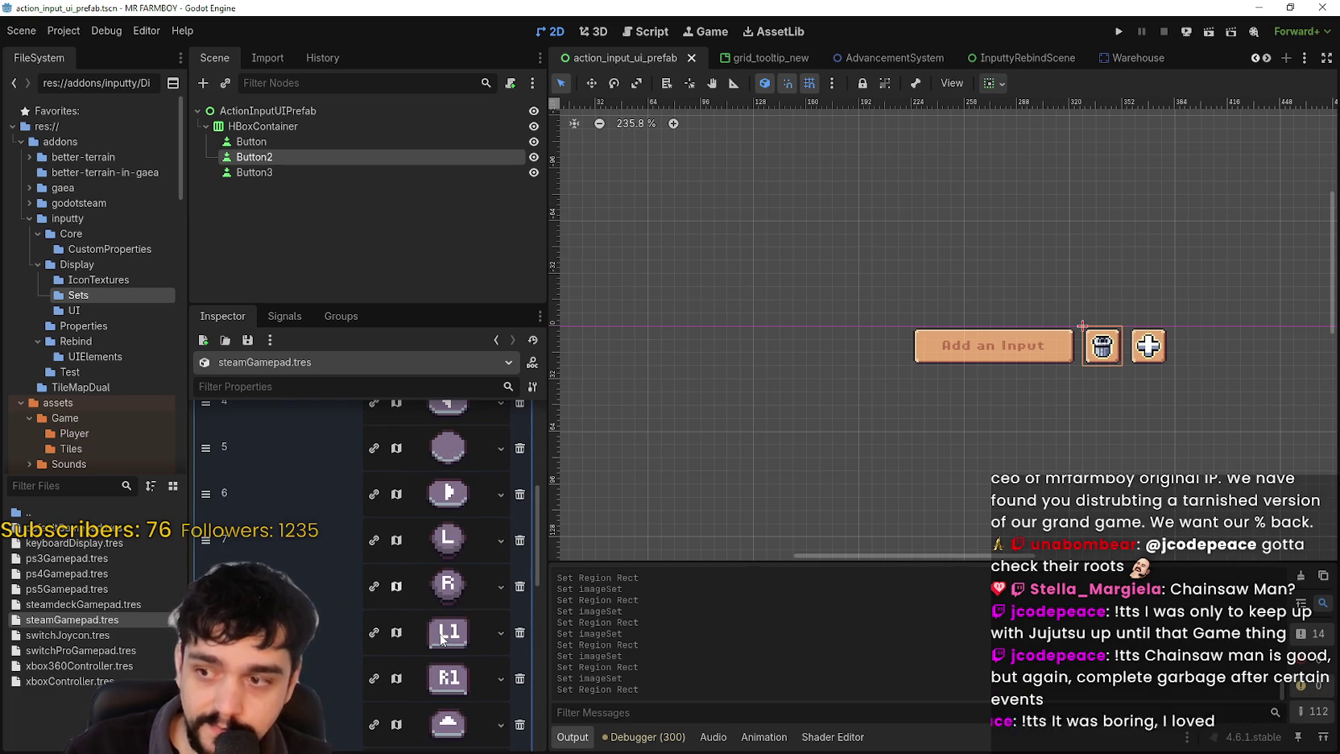
pyautogui.scroll(-6, 442, 639)
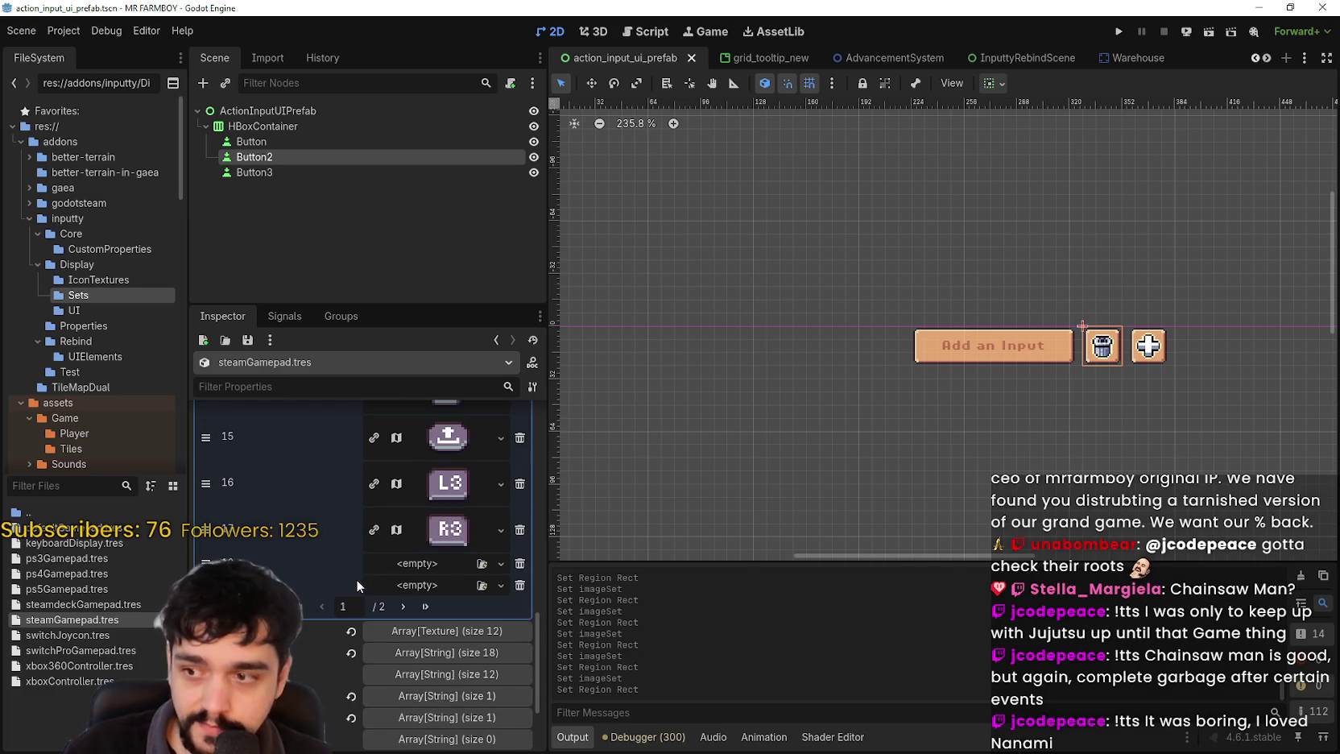
pyautogui.click(402, 607)
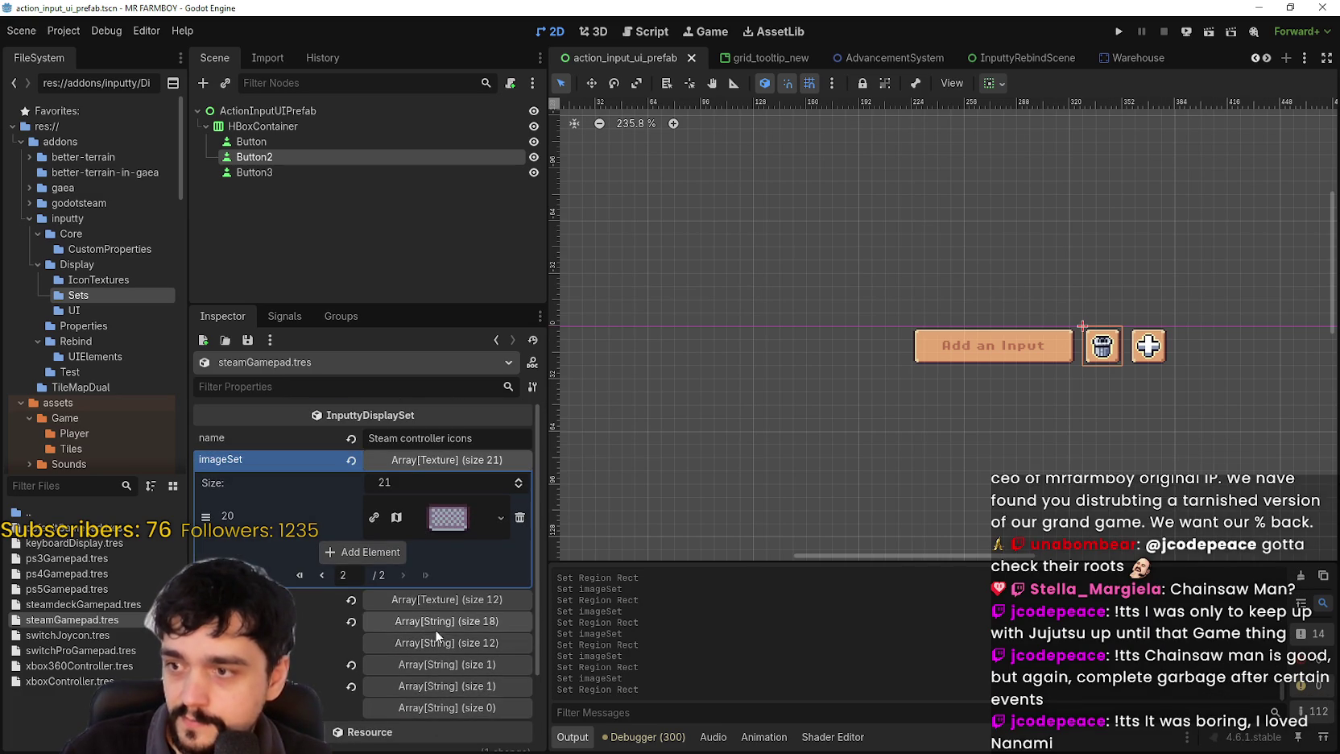
pyautogui.click(458, 463)
pyautogui.click(471, 483)
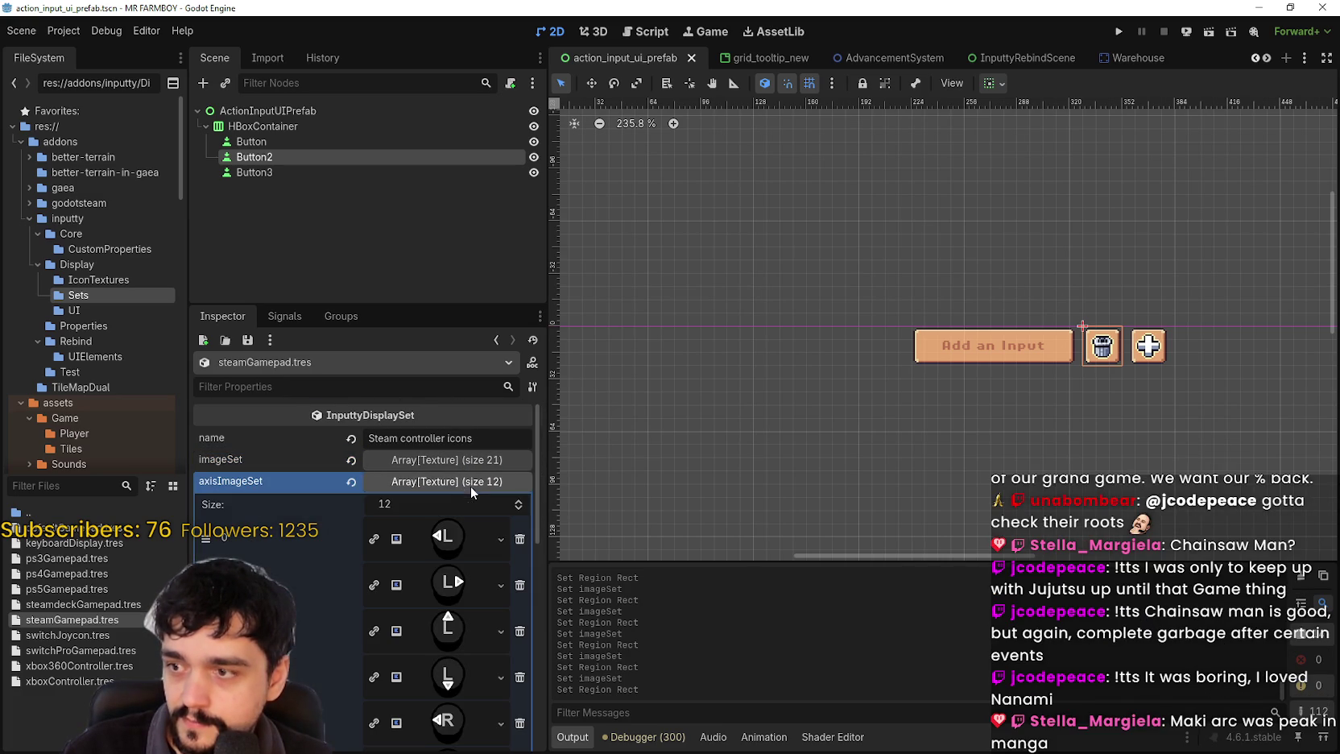
# - Paste the copied AtlasTexture into axis element 0 and set its region to the pixel-art L stick tile
pyautogui.scroll(-2, 430, 560)
pyautogui.scroll(2, 415, 617)
pyautogui.click(441, 540)
pyautogui.scroll(2, 440, 541)
pyautogui.click(501, 540)
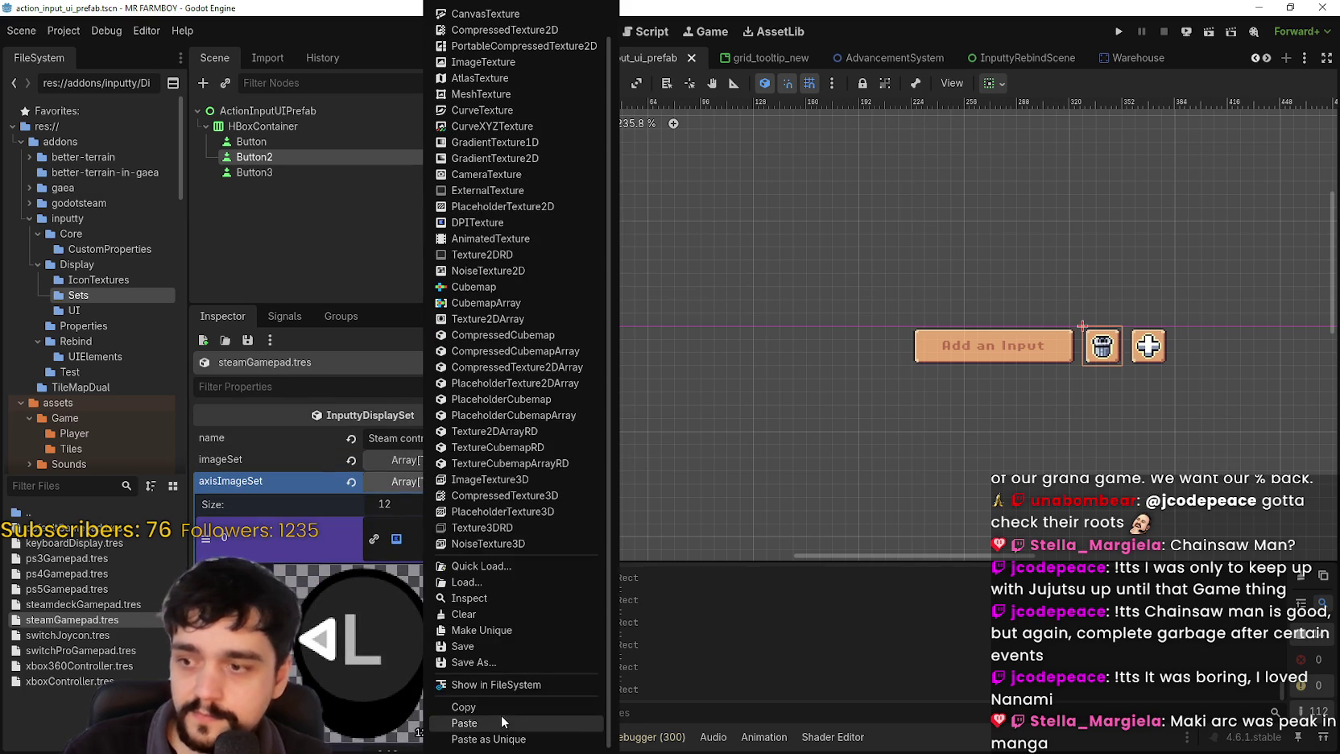
pyautogui.click(500, 712)
pyautogui.scroll(-3, 359, 641)
pyautogui.click(356, 694)
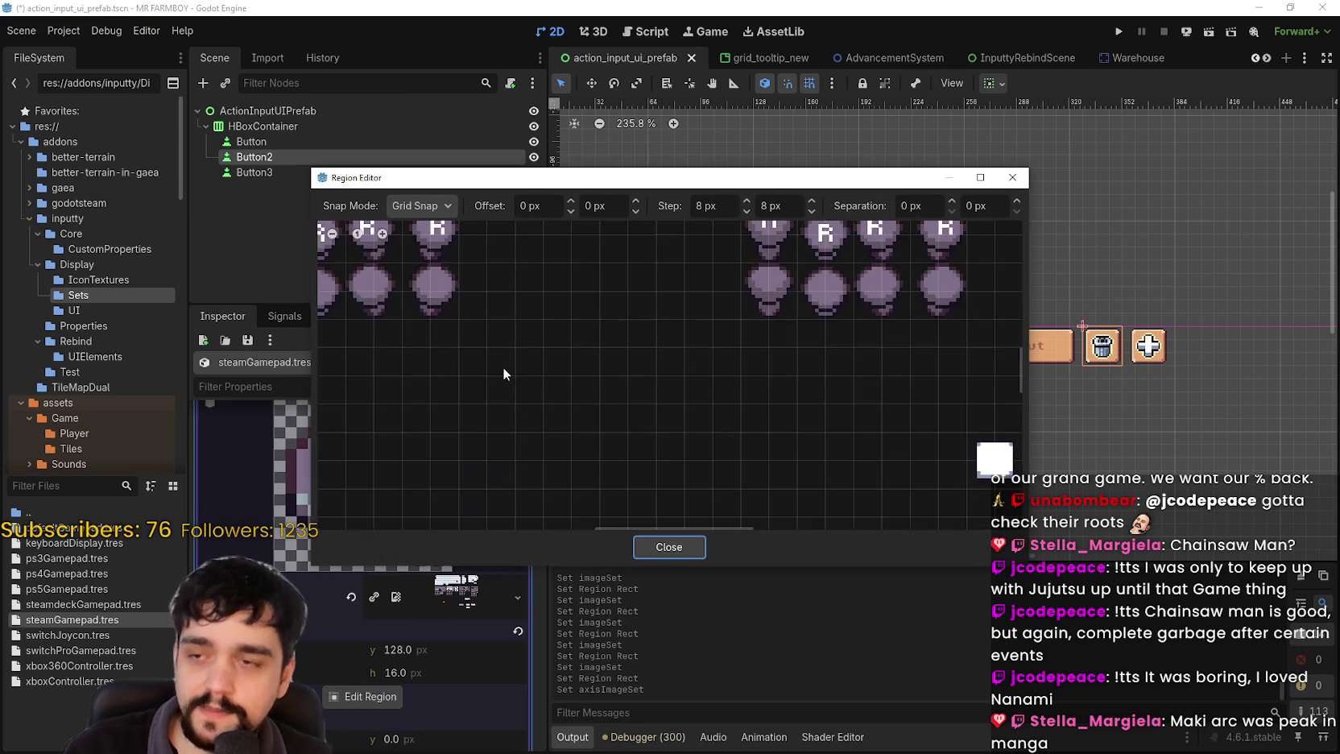
pyautogui.scroll(-8, 449, 353)
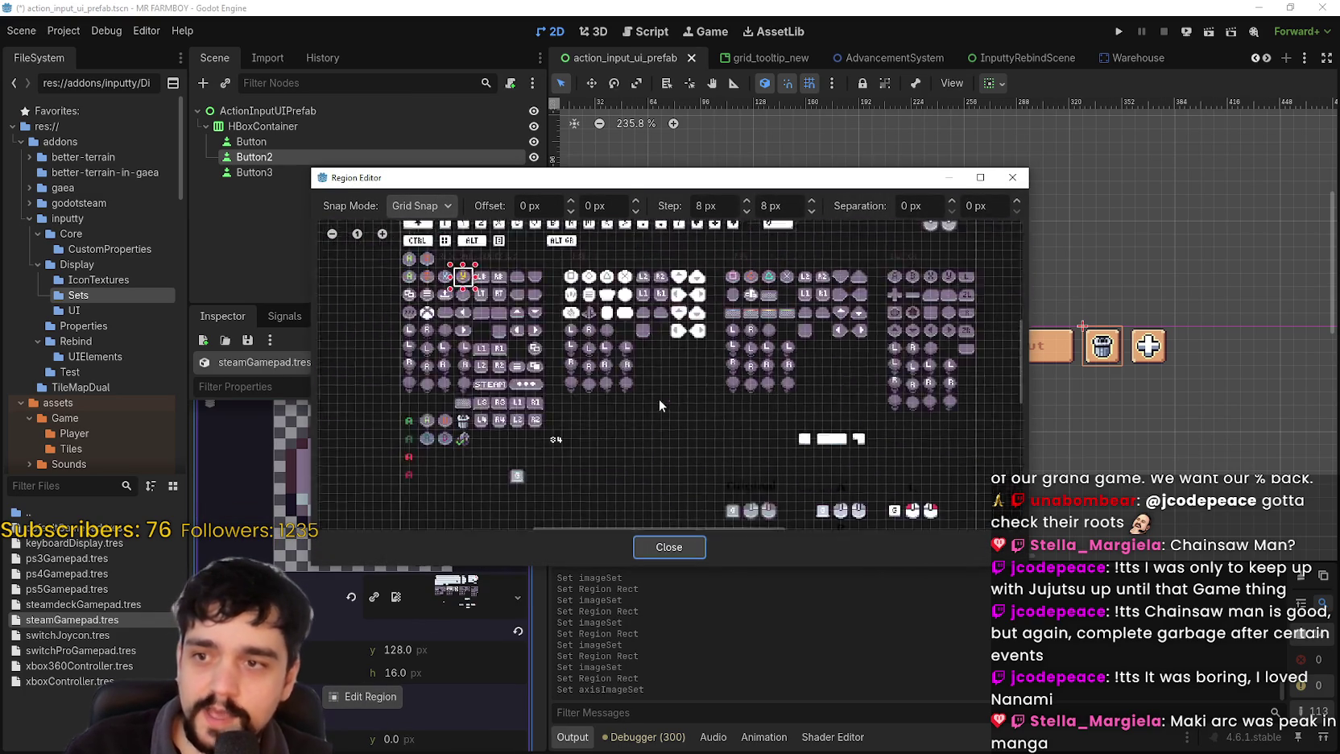
pyautogui.scroll(5, 519, 354)
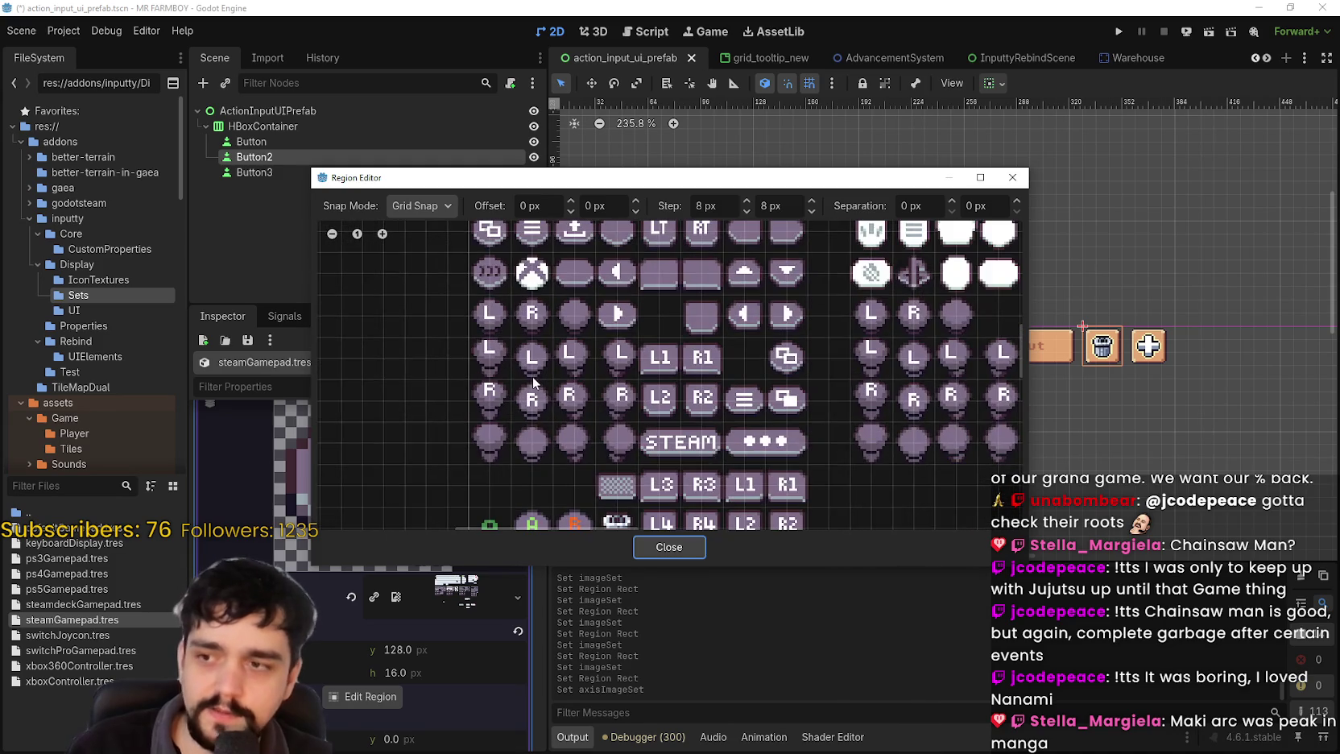
pyautogui.scroll(-2, 567, 371)
pyautogui.moveTo(505, 177); pyautogui.dragTo(615, 143)
pyautogui.scroll(3, 613, 345)
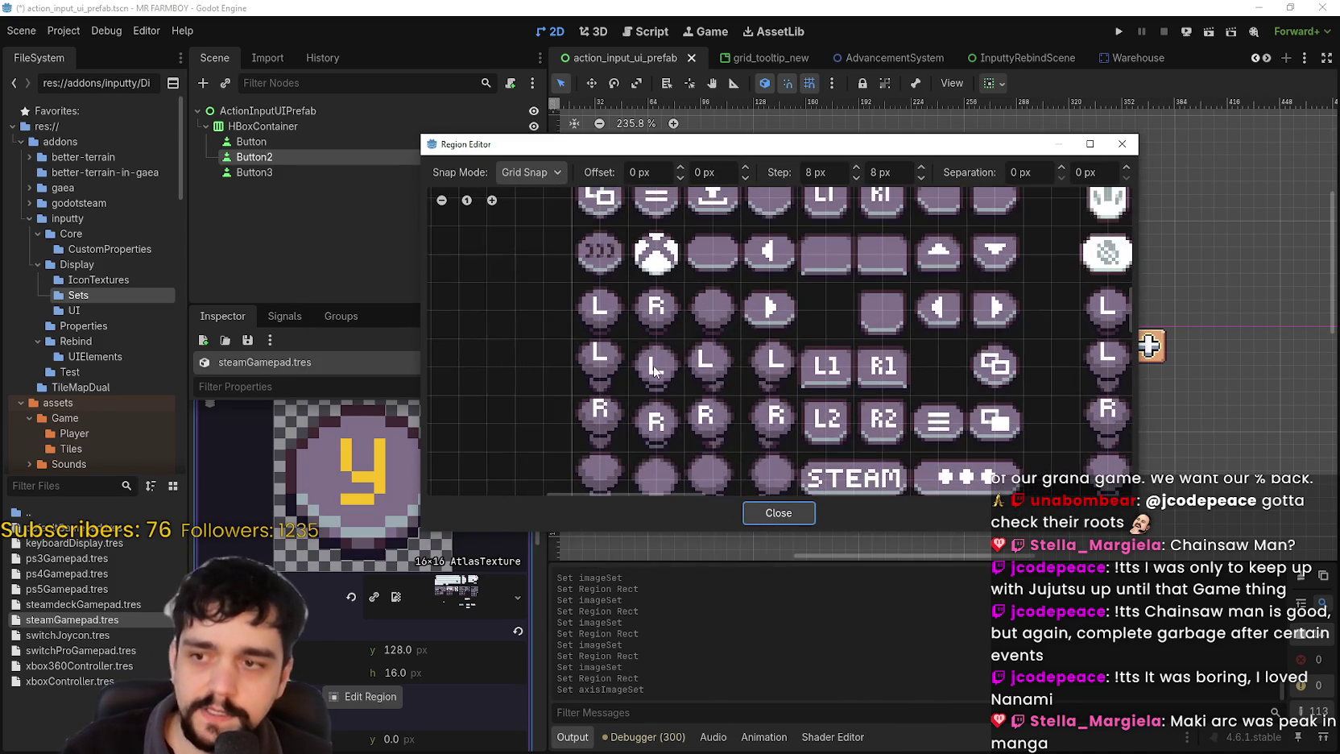
pyautogui.scroll(1, 645, 322)
pyautogui.click(746, 378)
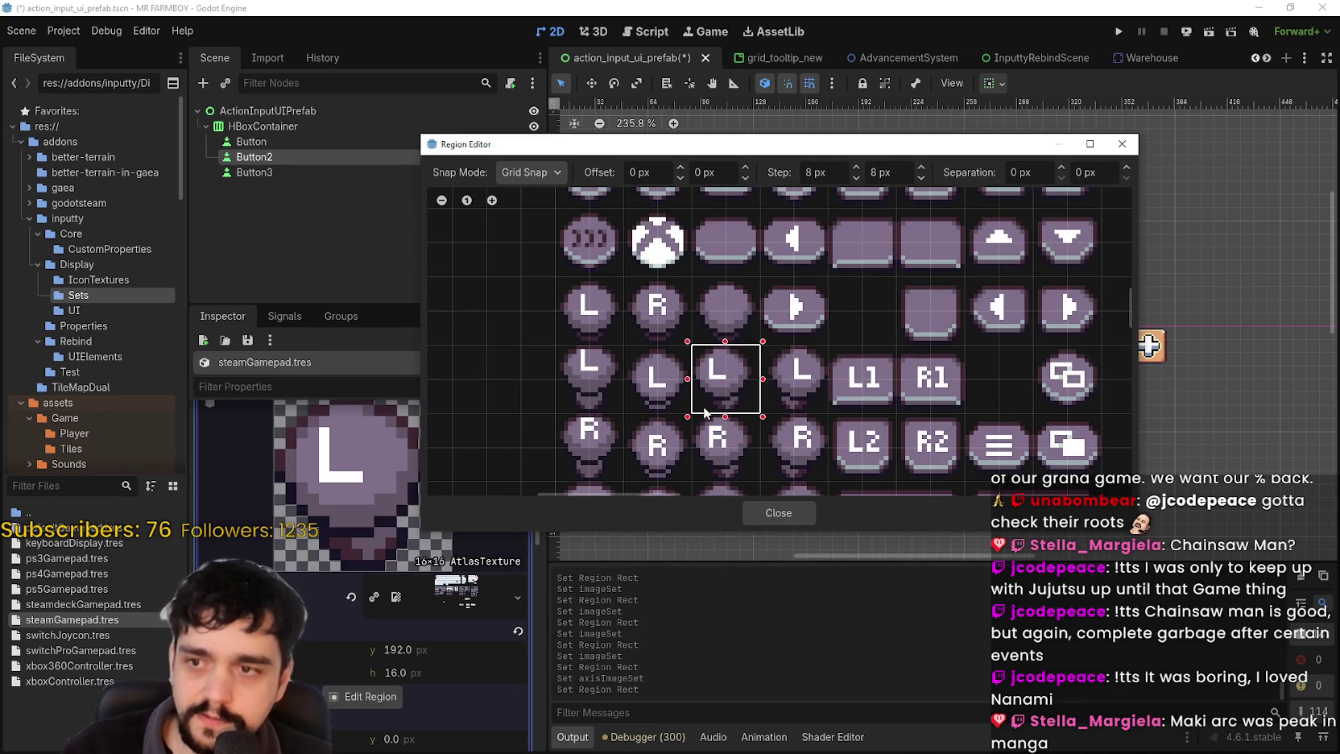
pyautogui.click(767, 512)
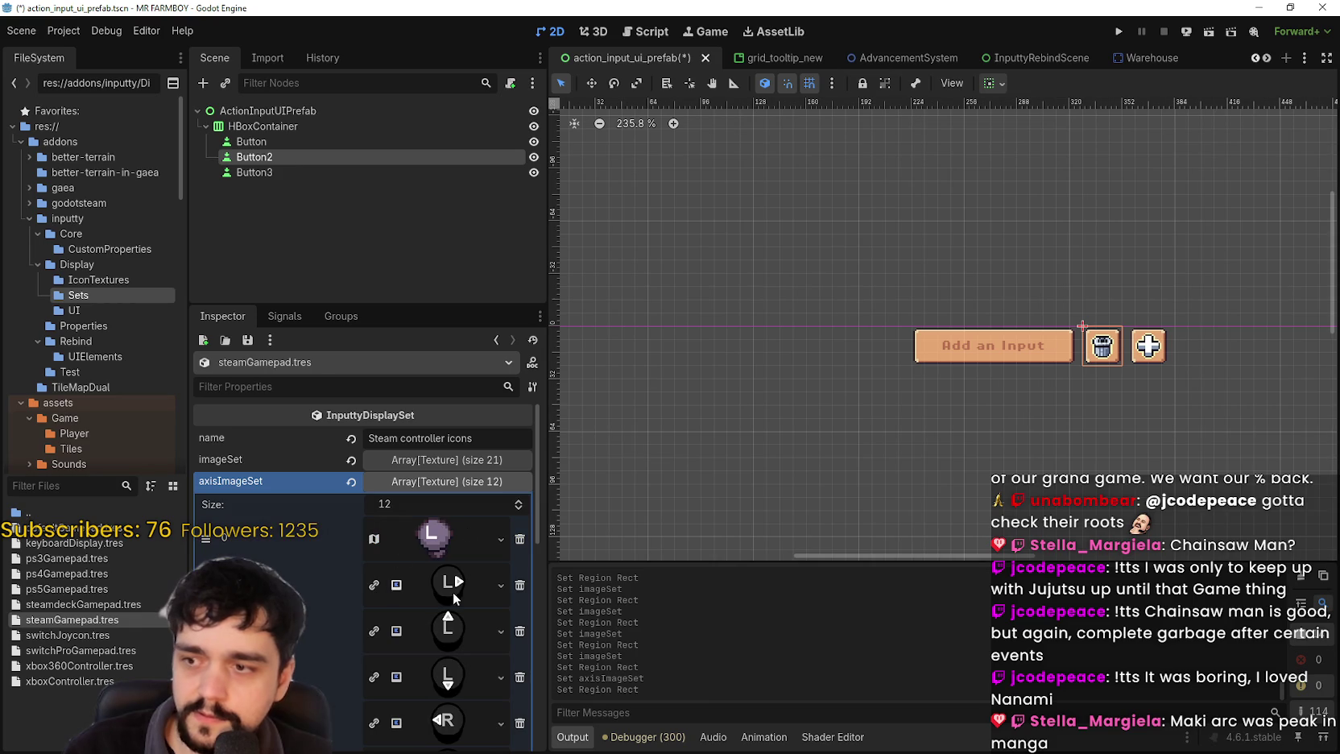
# - Give the next axis element the pasted AtlasTexture with the L stick tile region
pyautogui.click(488, 737)
pyautogui.click(418, 628)
pyautogui.click(379, 697)
pyautogui.scroll(-3, 541, 386)
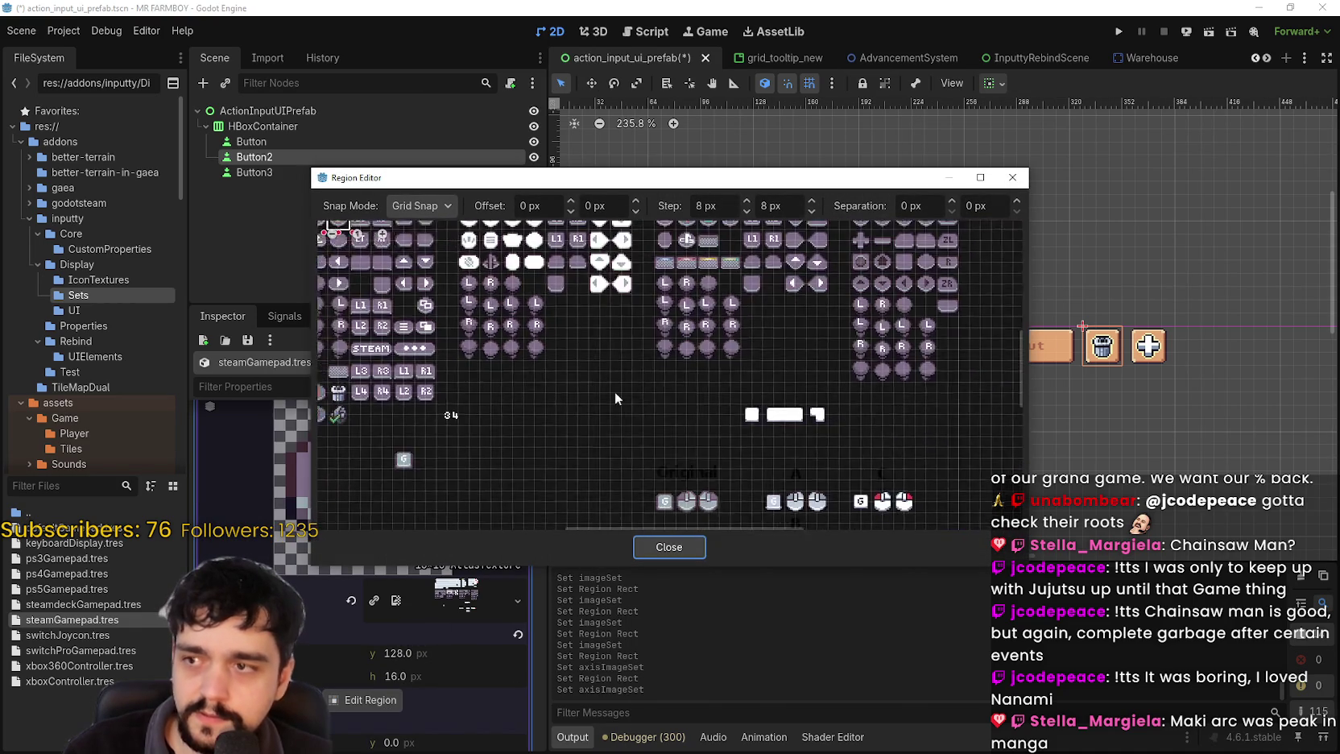
pyautogui.scroll(3, 536, 396)
pyautogui.scroll(-4, 515, 378)
pyautogui.scroll(1, 511, 367)
pyautogui.scroll(4, 510, 368)
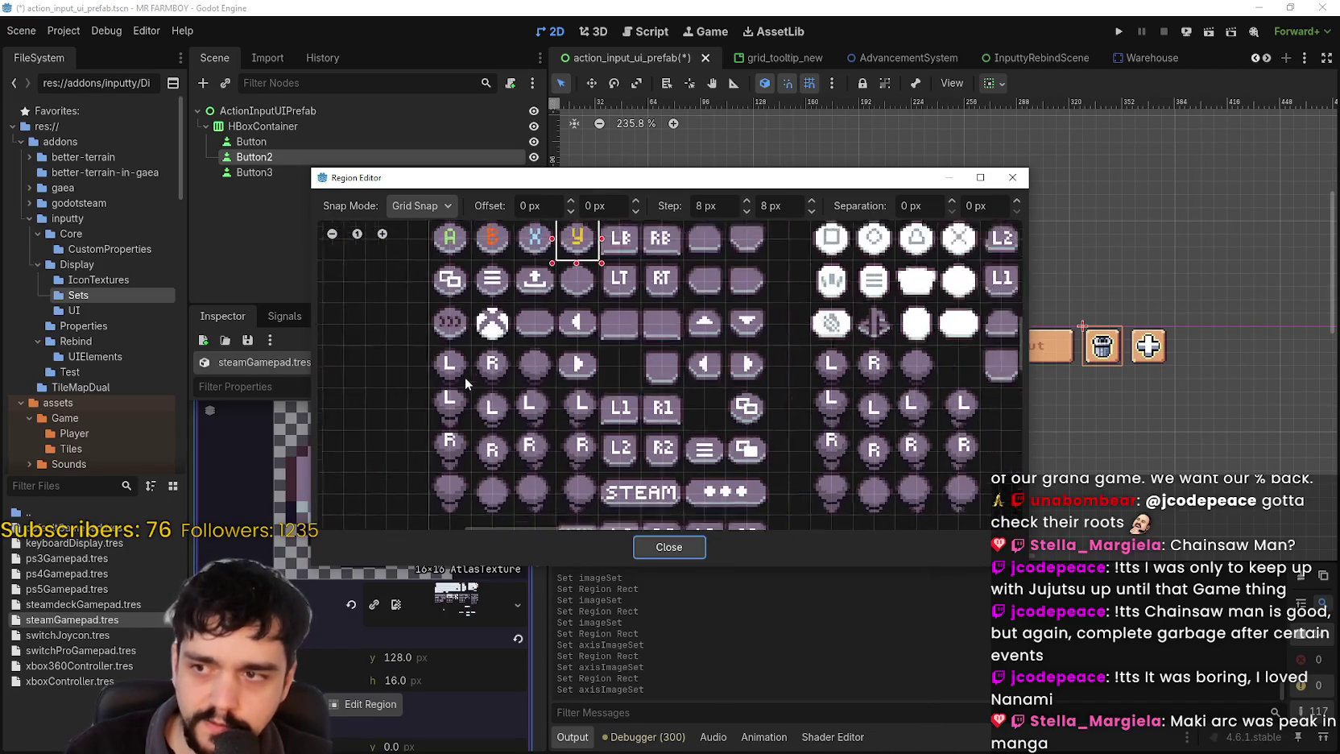
pyautogui.click(444, 398)
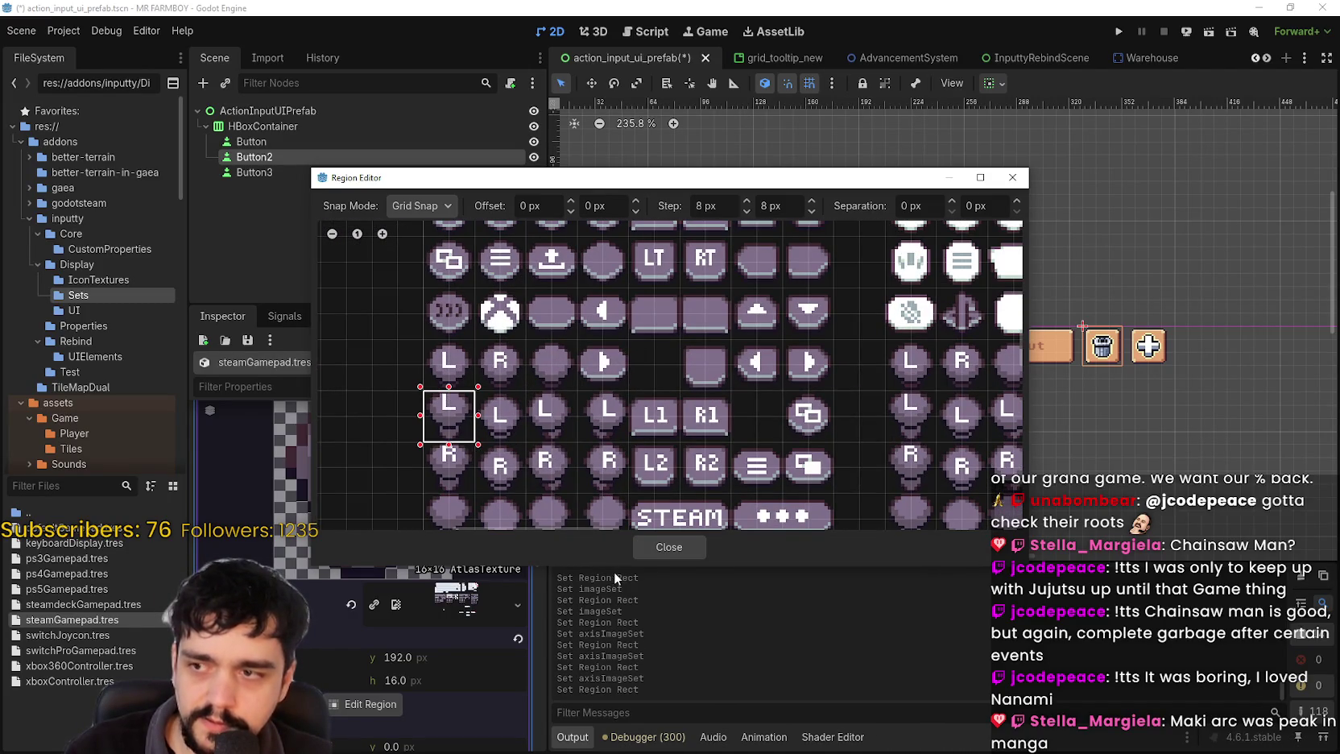
pyautogui.click(656, 548)
# - Replace axis element 3's icon with the L stick atlas tile and save
pyautogui.click(439, 549)
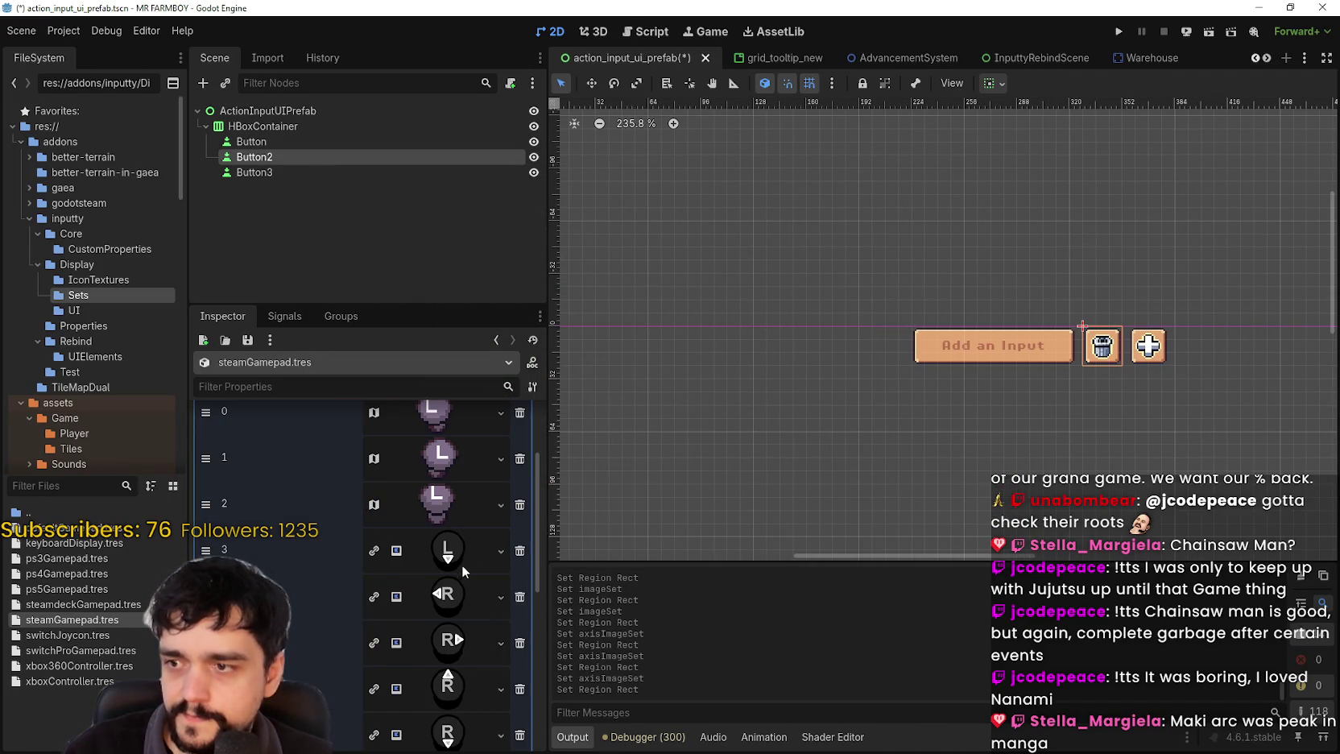
pyautogui.click(501, 550)
pyautogui.click(479, 723)
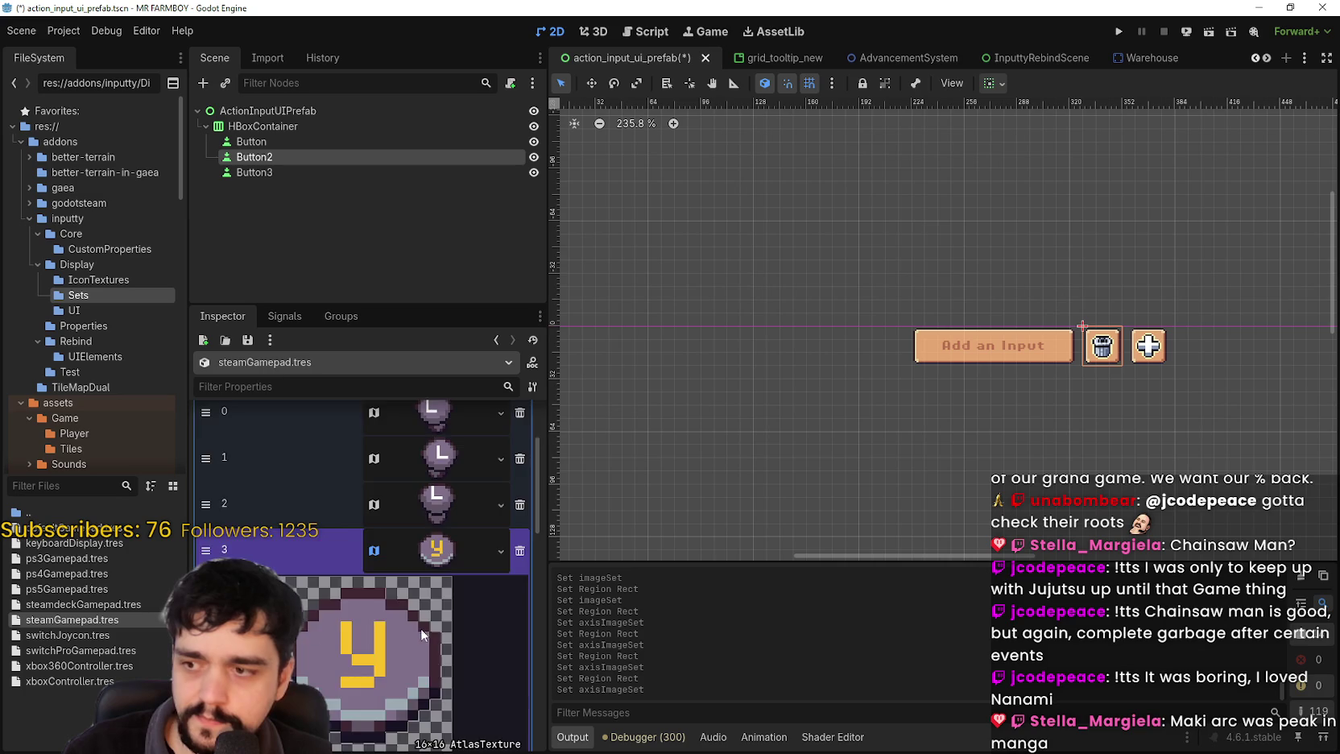
pyautogui.click(421, 628)
pyautogui.click(364, 665)
pyautogui.scroll(-2, 563, 370)
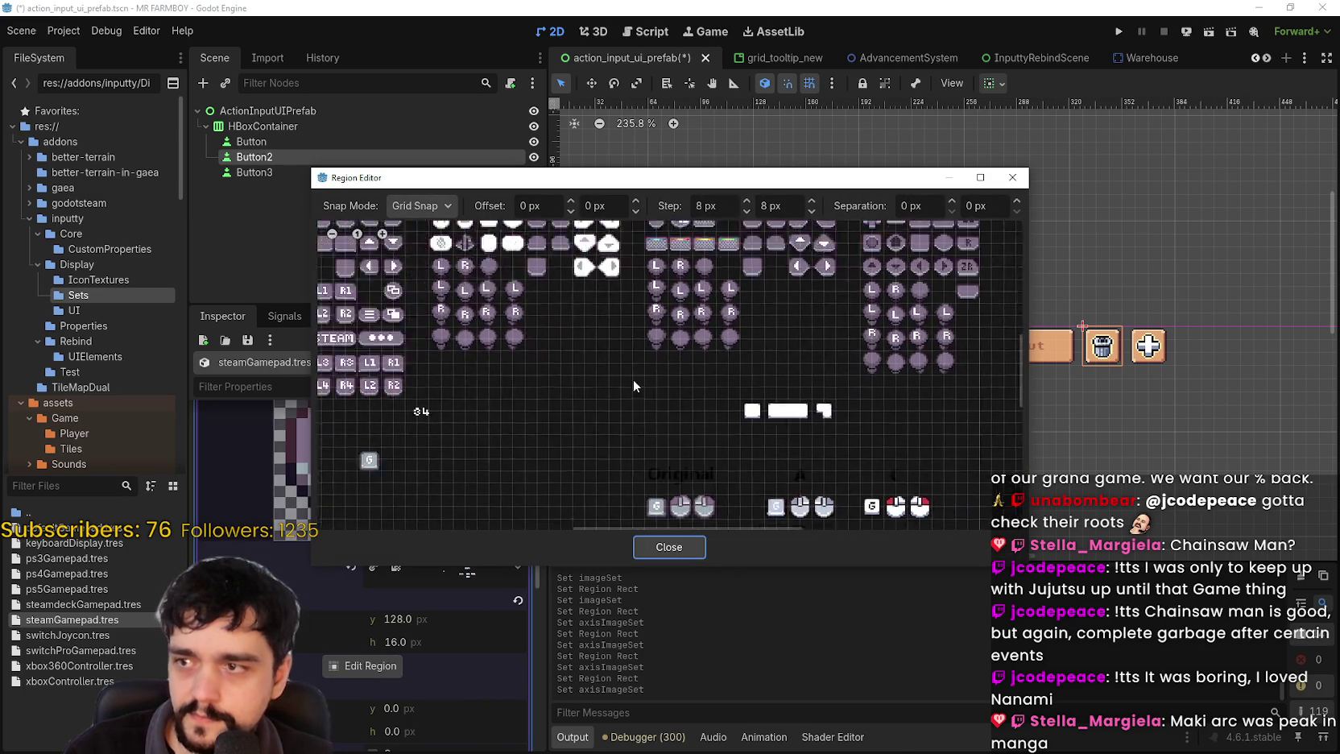
pyautogui.scroll(2, 565, 327)
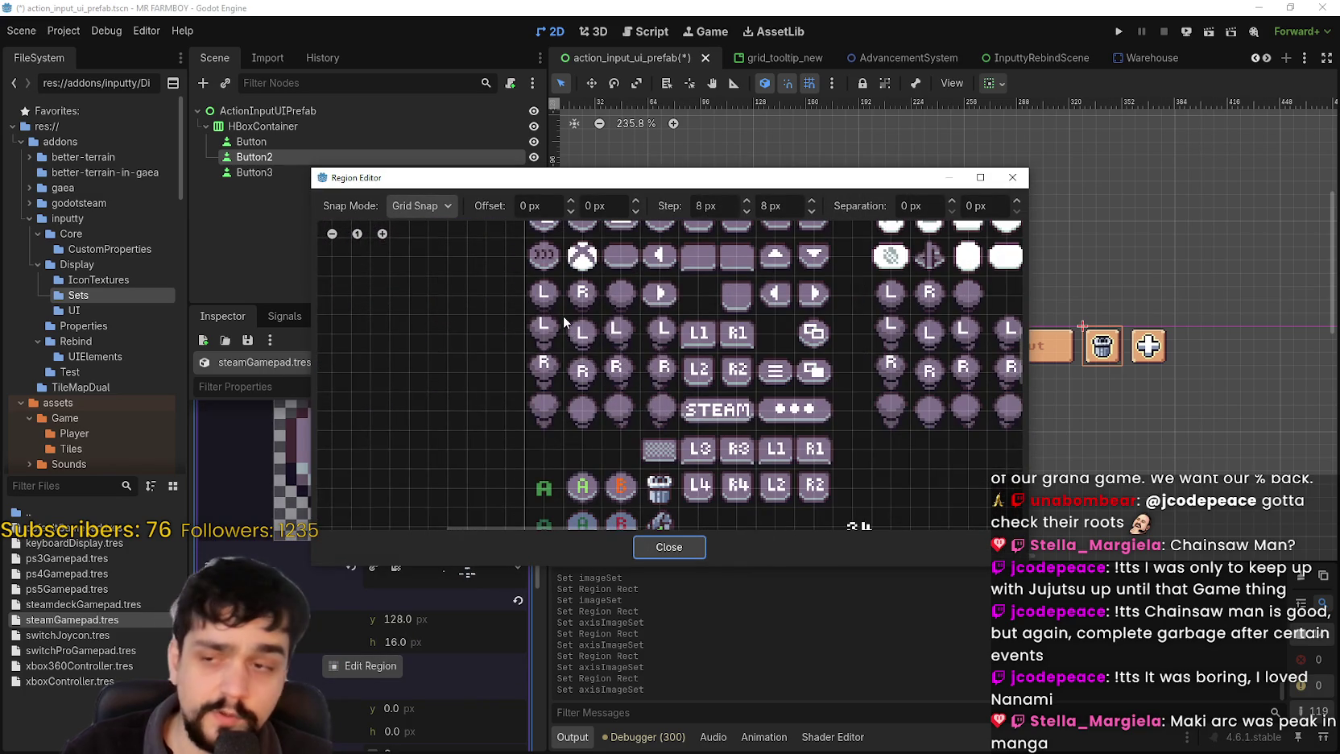
pyautogui.moveTo(562, 315); pyautogui.dragTo(596, 351)
pyautogui.scroll(1, 595, 349)
pyautogui.scroll(-1, 596, 348)
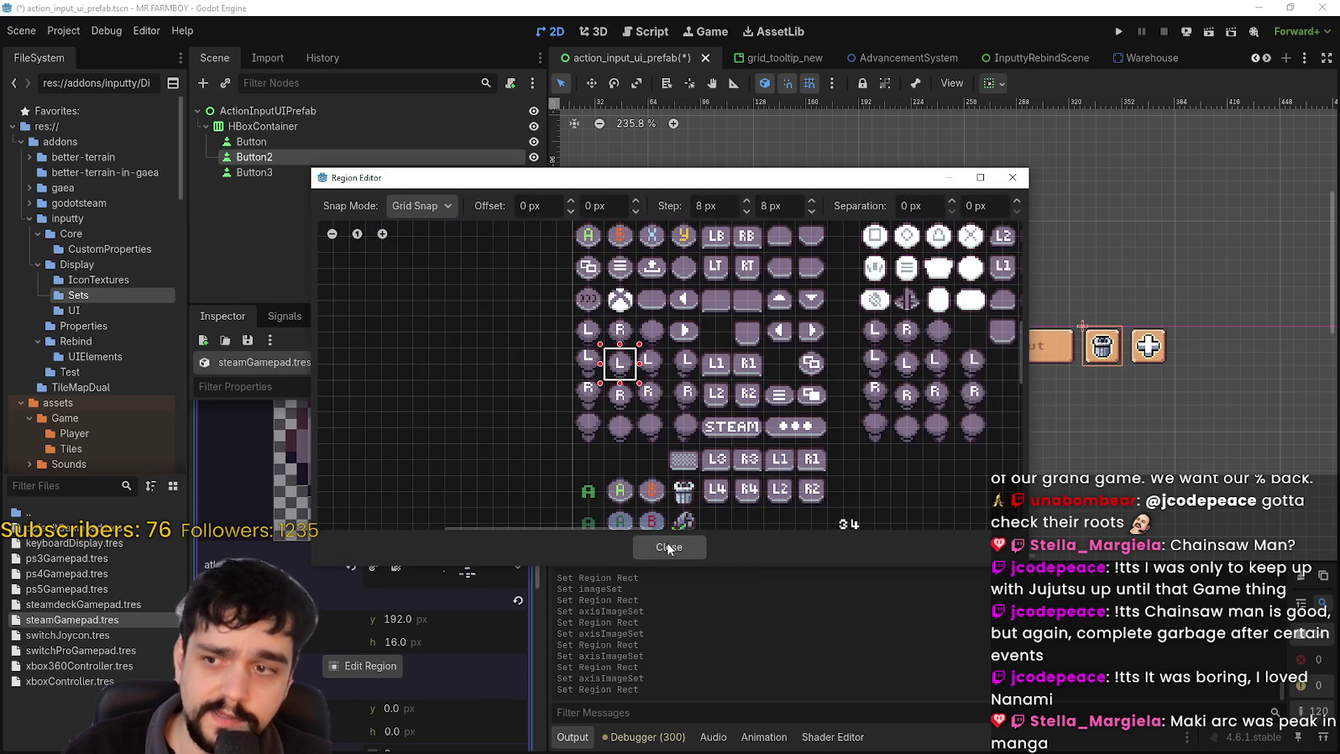
pyautogui.click(669, 546)
pyautogui.scroll(2, 443, 519)
pyautogui.click(481, 474)
pyautogui.scroll(3, 431, 555)
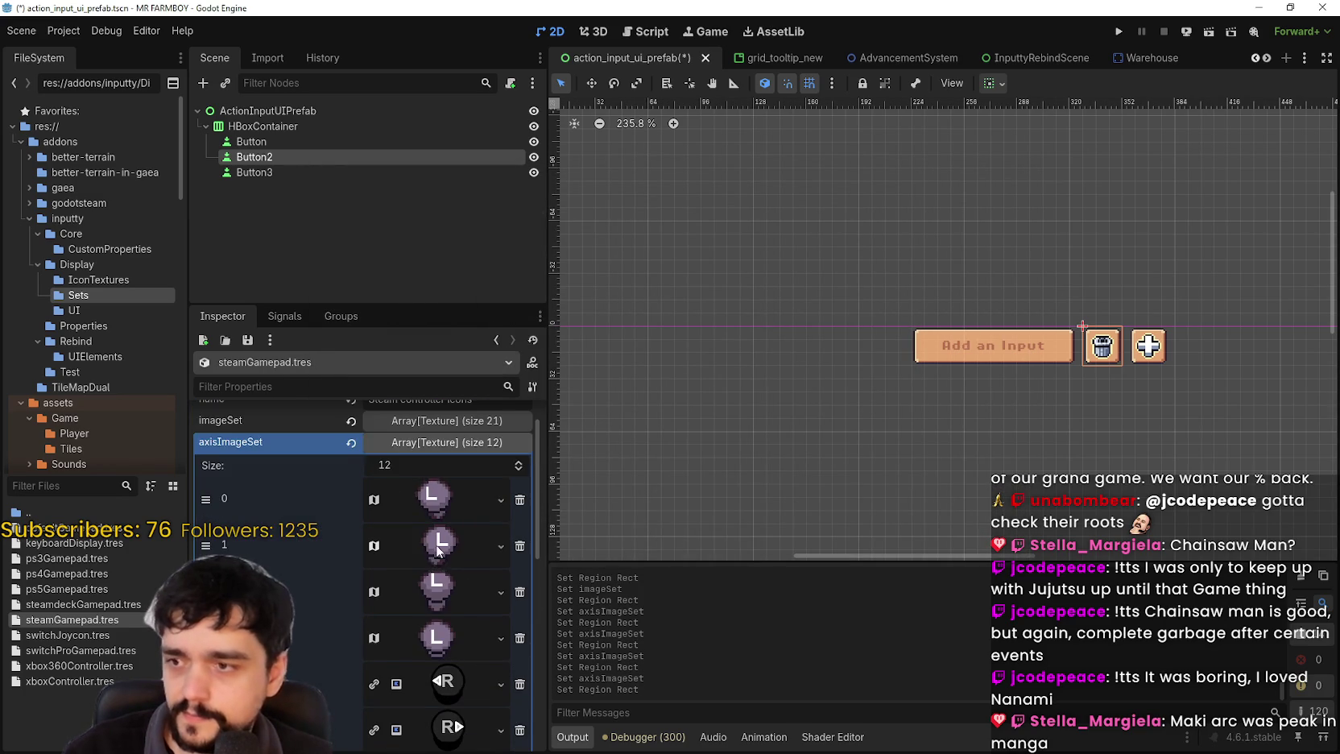
pyautogui.hotkey('ctrl', 's')
# - Paste the AtlasTexture into axis element 4 and set its region to the pixel-art R tile
pyautogui.scroll(-3, 431, 592)
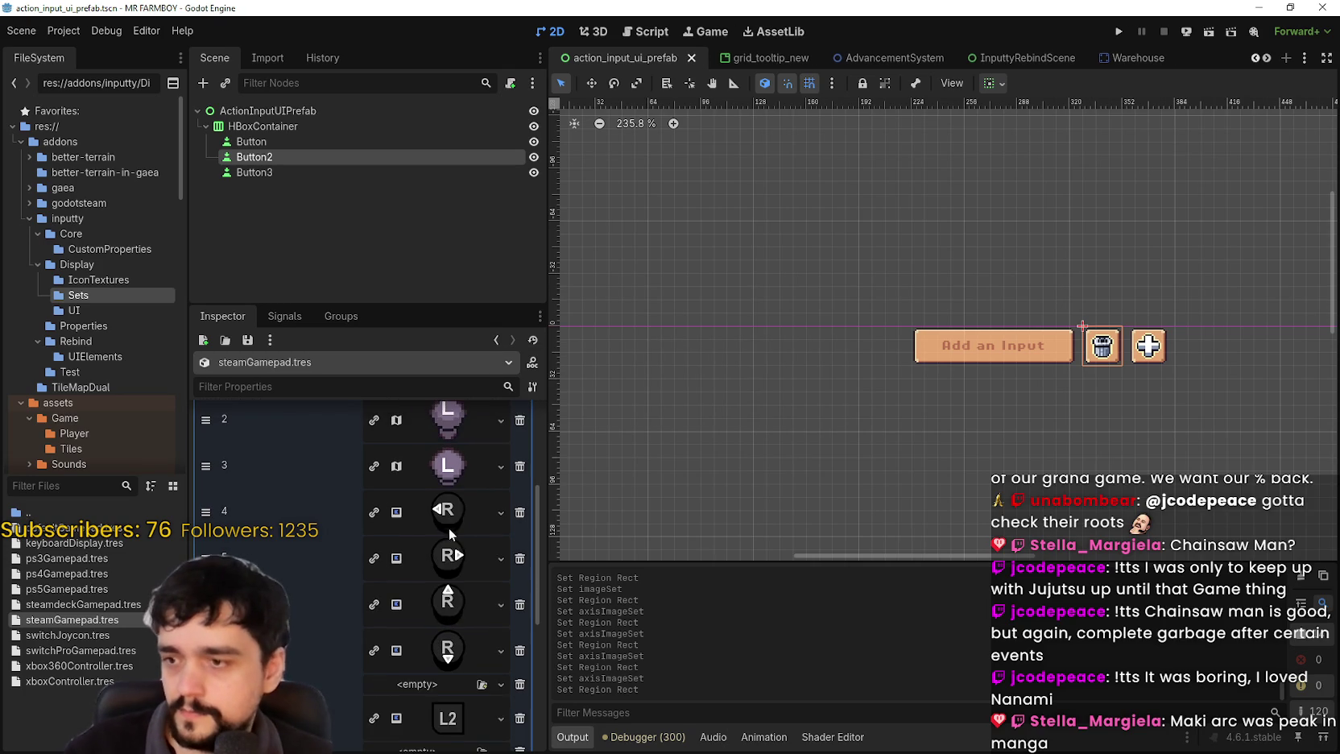
pyautogui.click(434, 511)
pyautogui.rightClick(434, 512)
pyautogui.scroll(-1, 513, 720)
pyautogui.click(505, 722)
pyautogui.click(361, 663)
pyautogui.scroll(-2, 564, 410)
pyautogui.scroll(5, 660, 394)
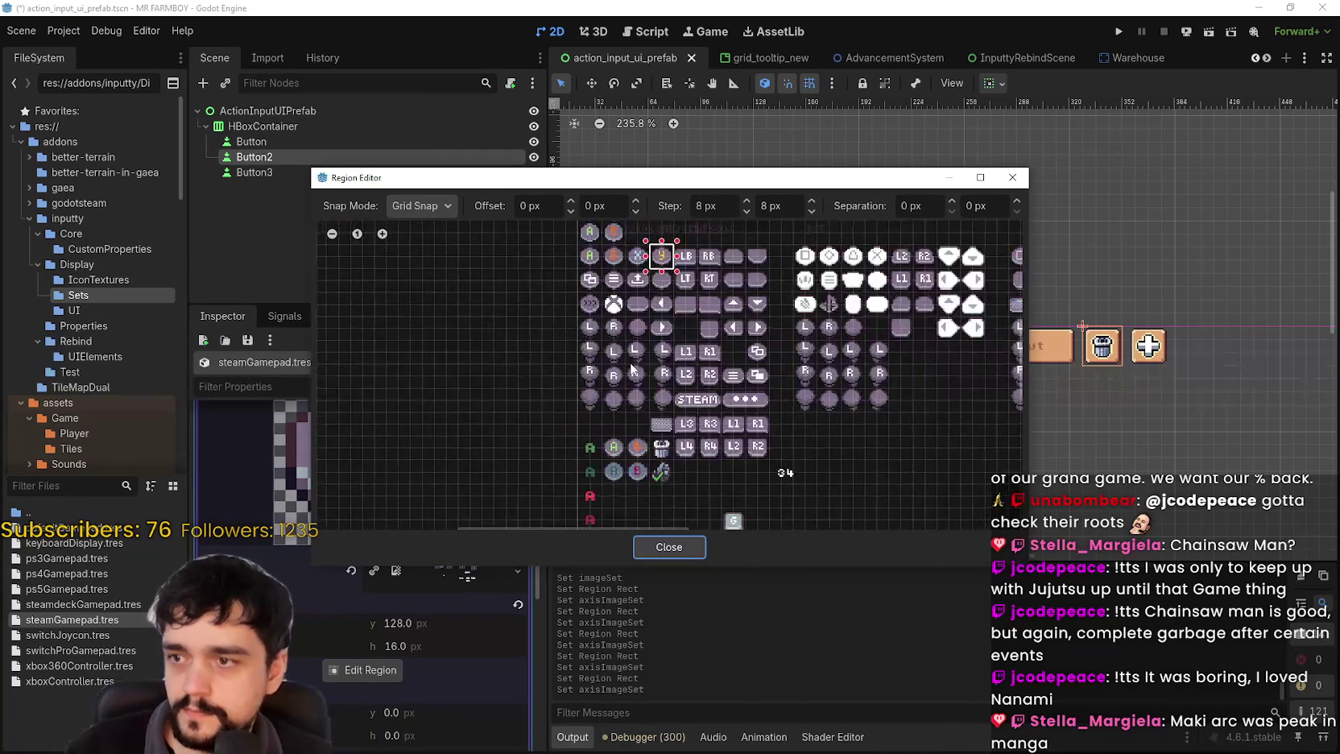
pyautogui.click(627, 377)
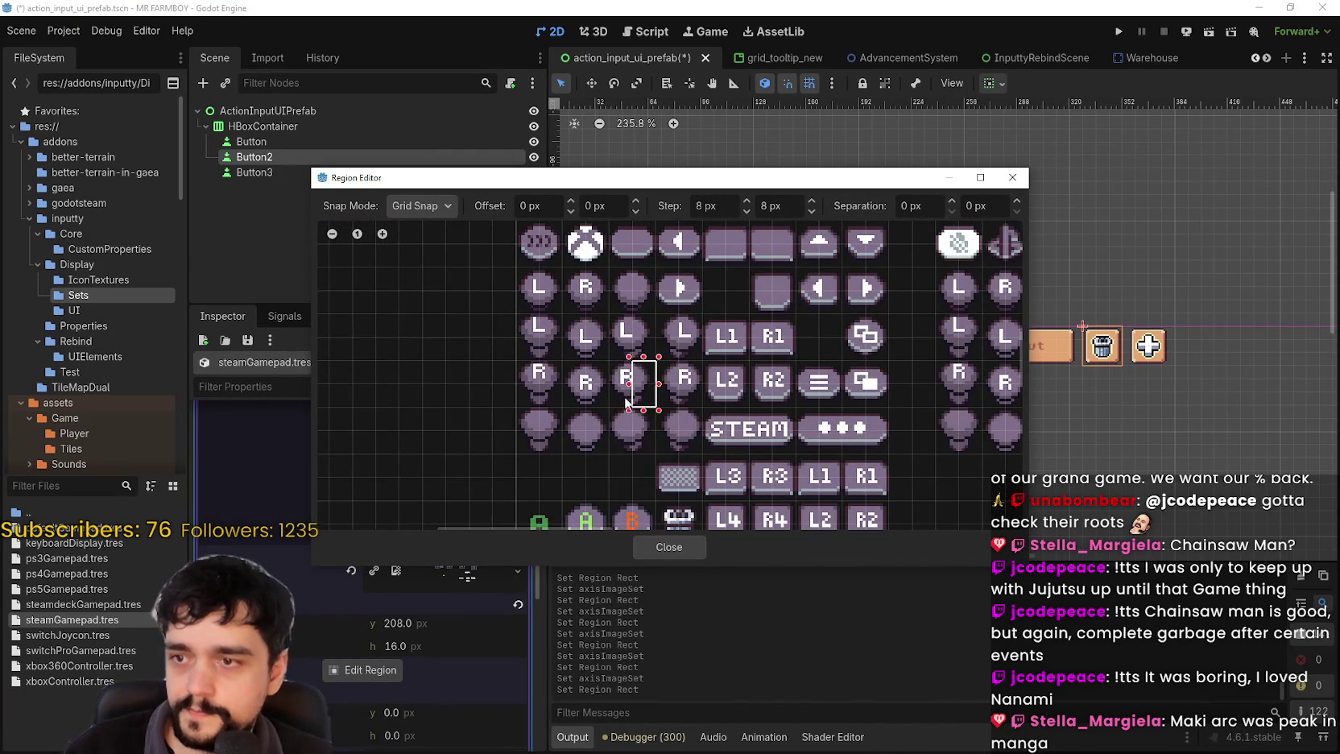
pyautogui.click(683, 546)
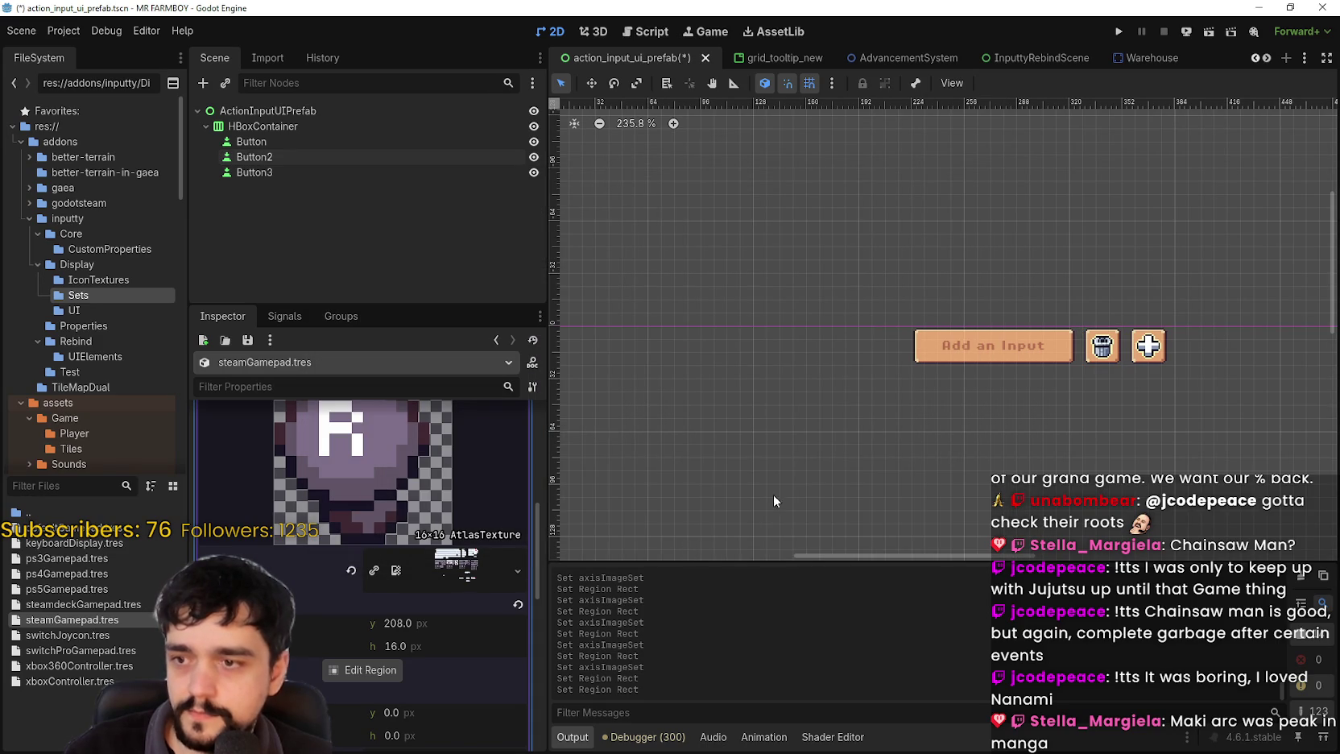
pyautogui.scroll(3, 423, 503)
pyautogui.click(456, 542)
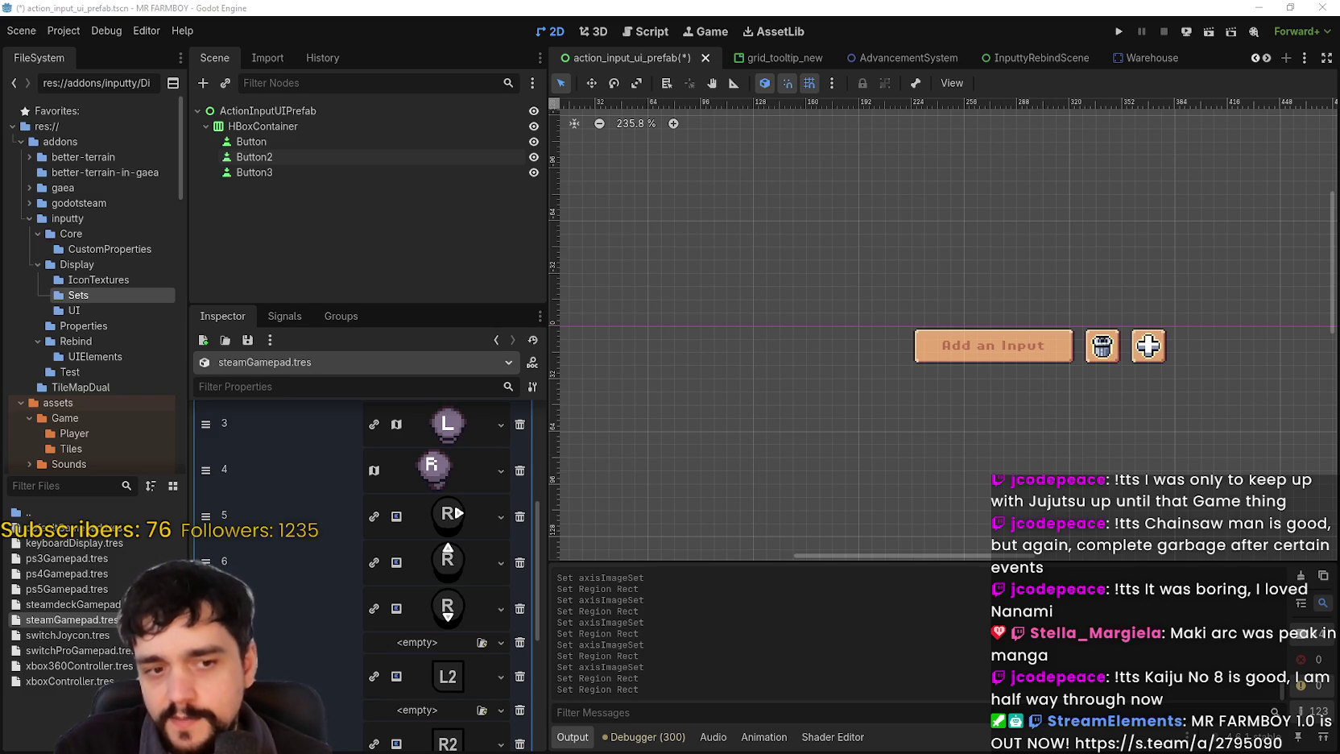
pyautogui.scroll(-1, 690, 523)
# - Paste the AtlasTexture into axis element 5 and outline the R stick tile as its region
pyautogui.click(448, 515)
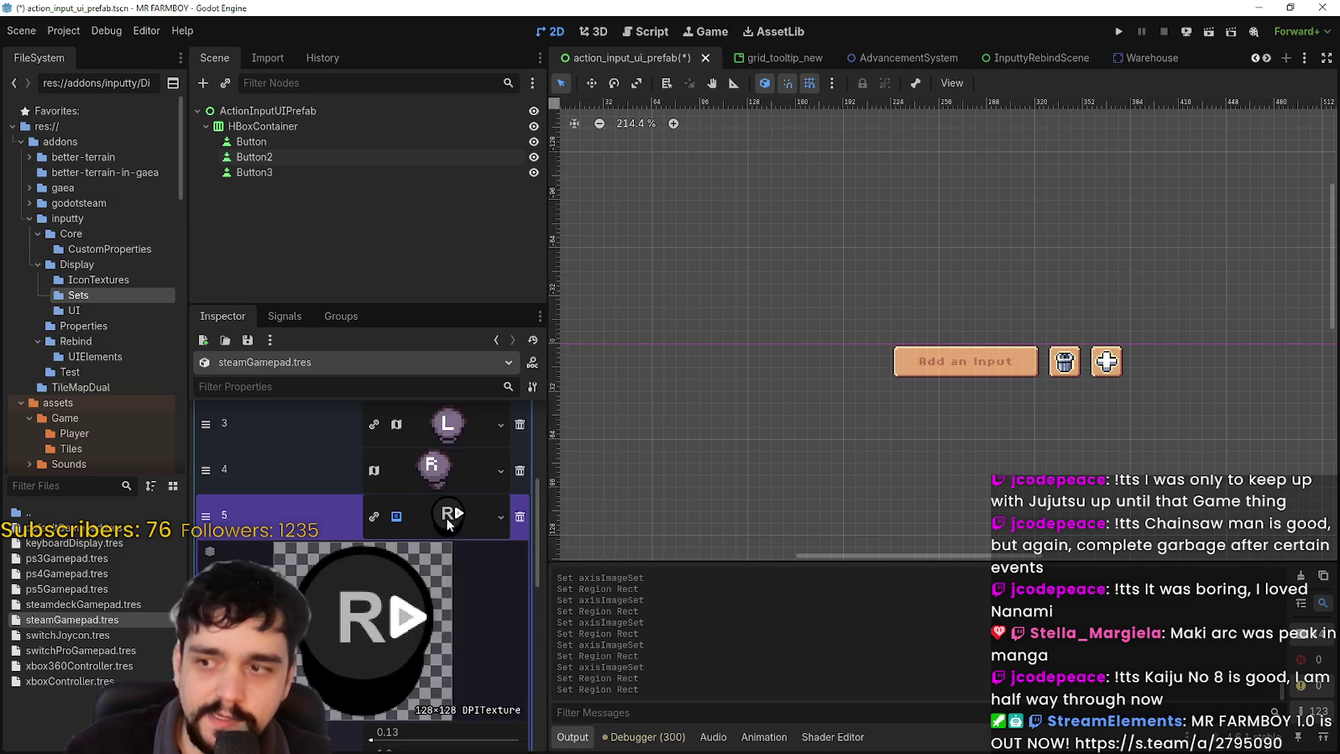
pyautogui.rightClick(434, 515)
pyautogui.click(475, 719)
pyautogui.scroll(-4, 435, 652)
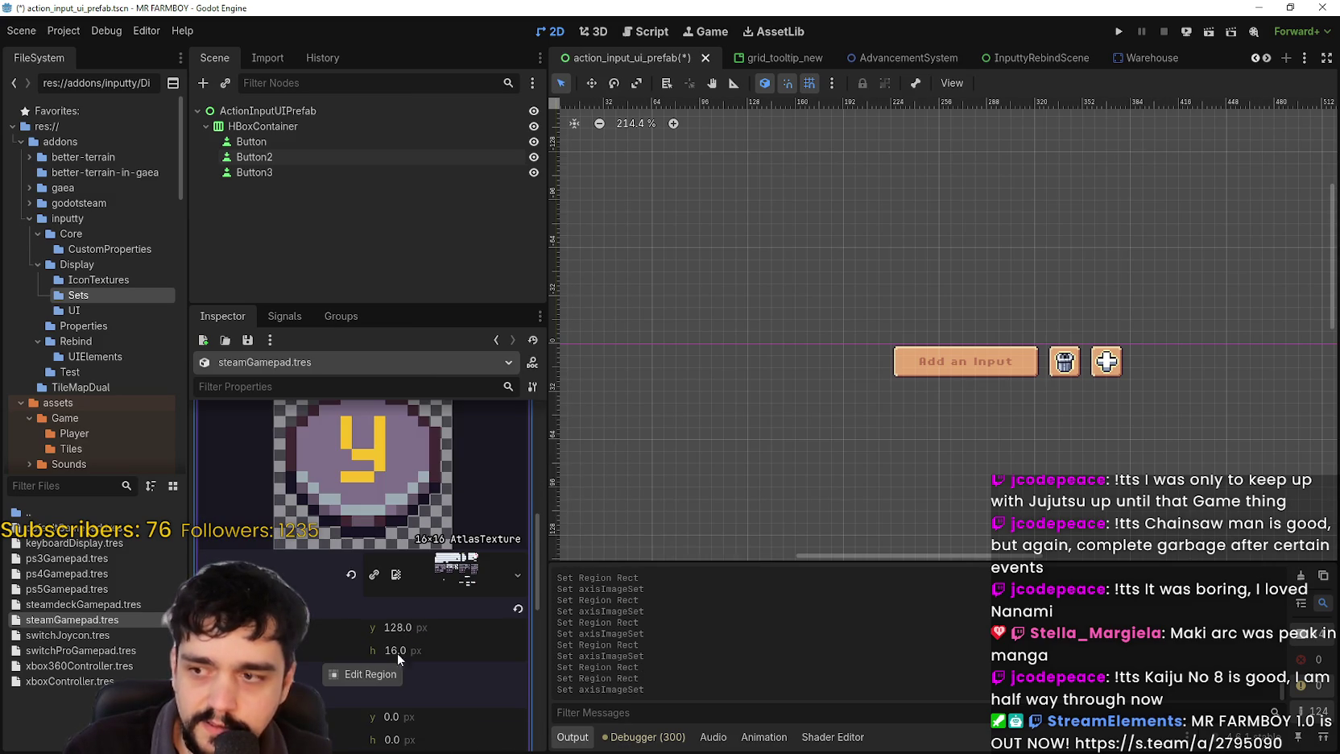
pyautogui.click(366, 674)
pyautogui.scroll(5, 592, 322)
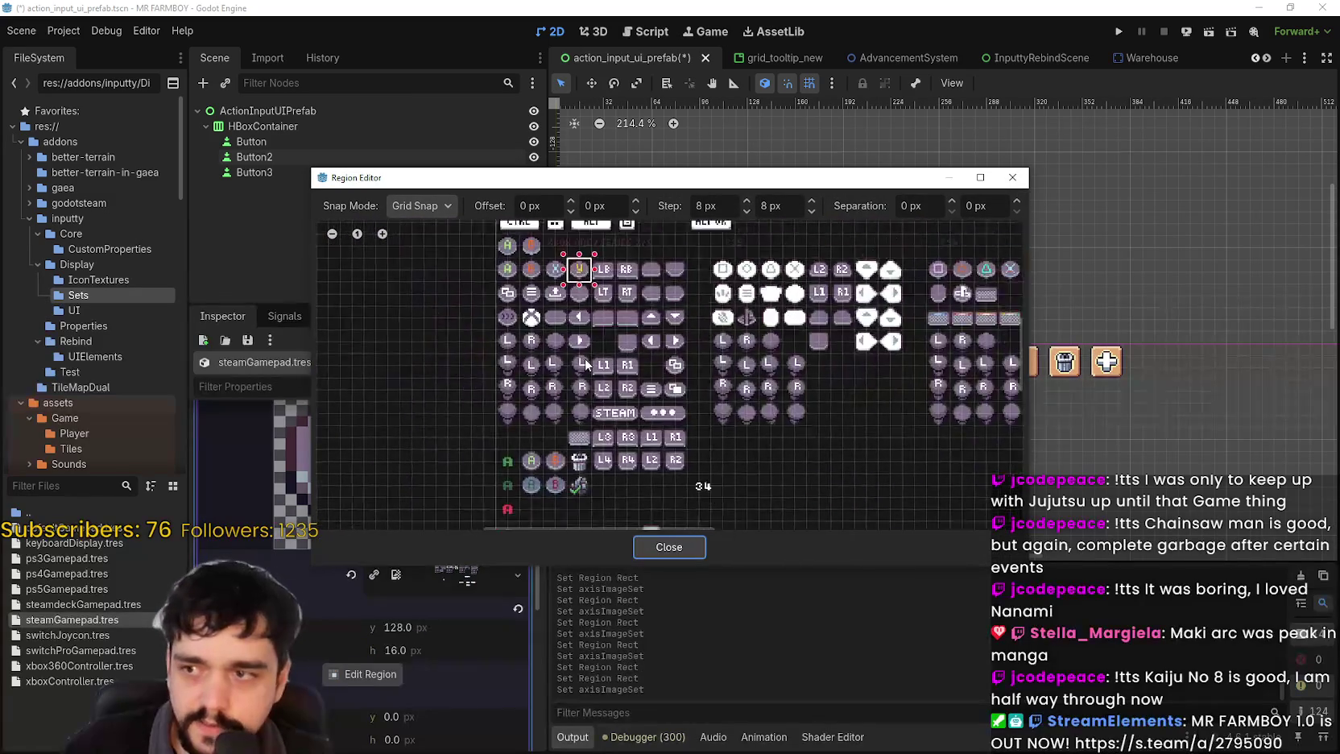
pyautogui.moveTo(564, 387); pyautogui.dragTo(613, 437)
pyautogui.click(644, 548)
pyautogui.click(433, 436)
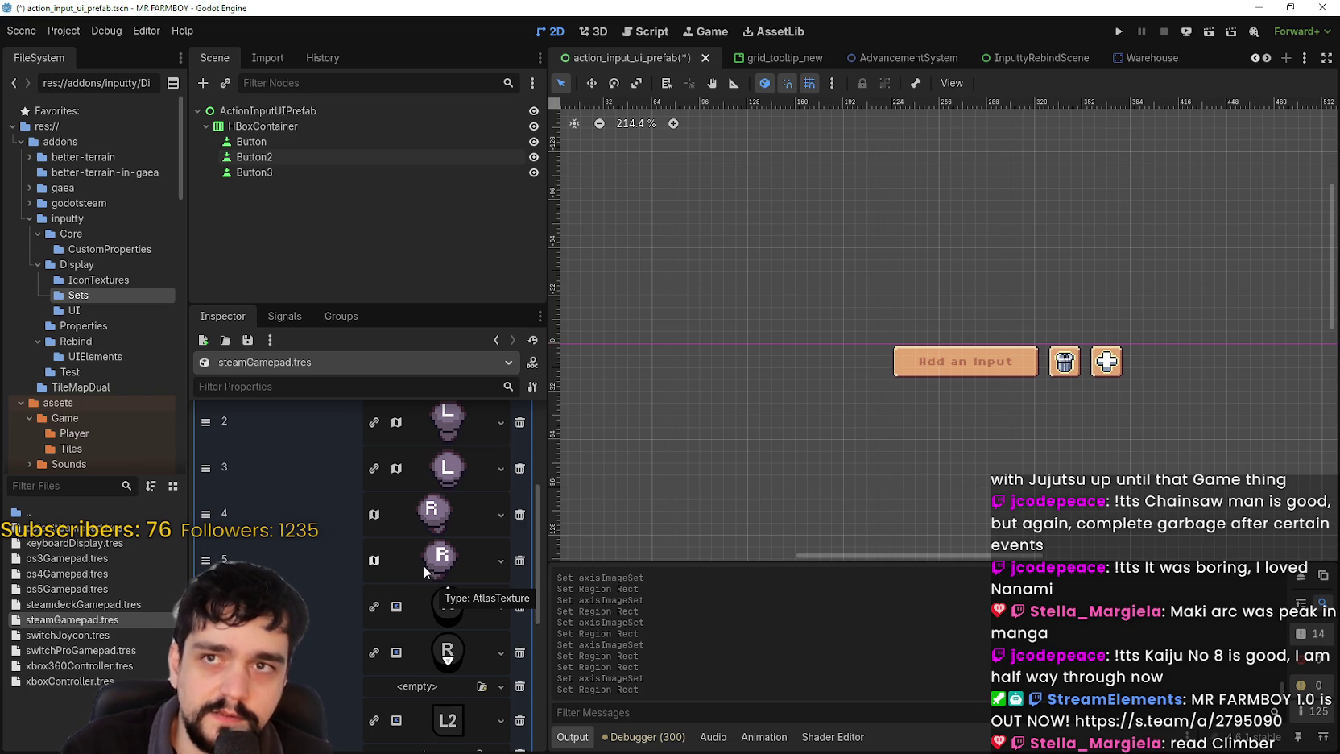
# - Give axis element 6 the pasted AtlasTexture with the R icon region
pyautogui.click(440, 603)
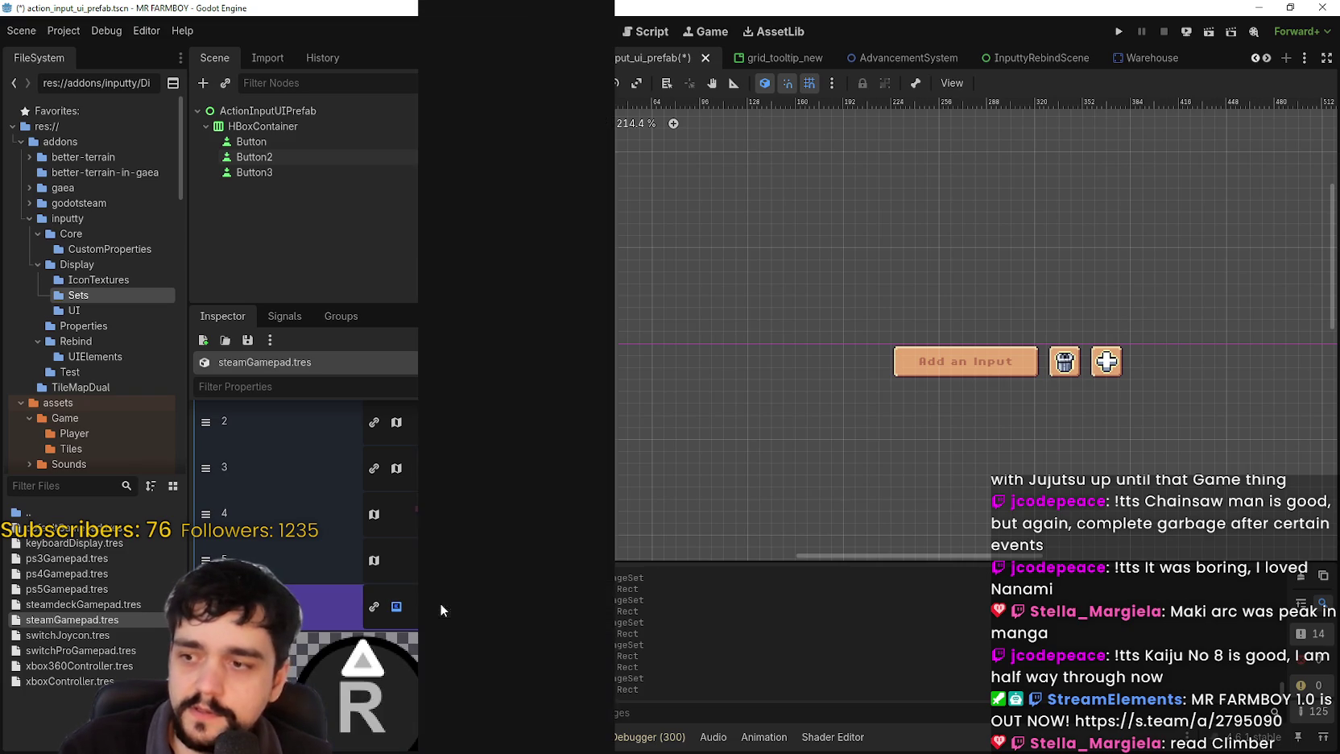
pyautogui.rightClick(439, 602)
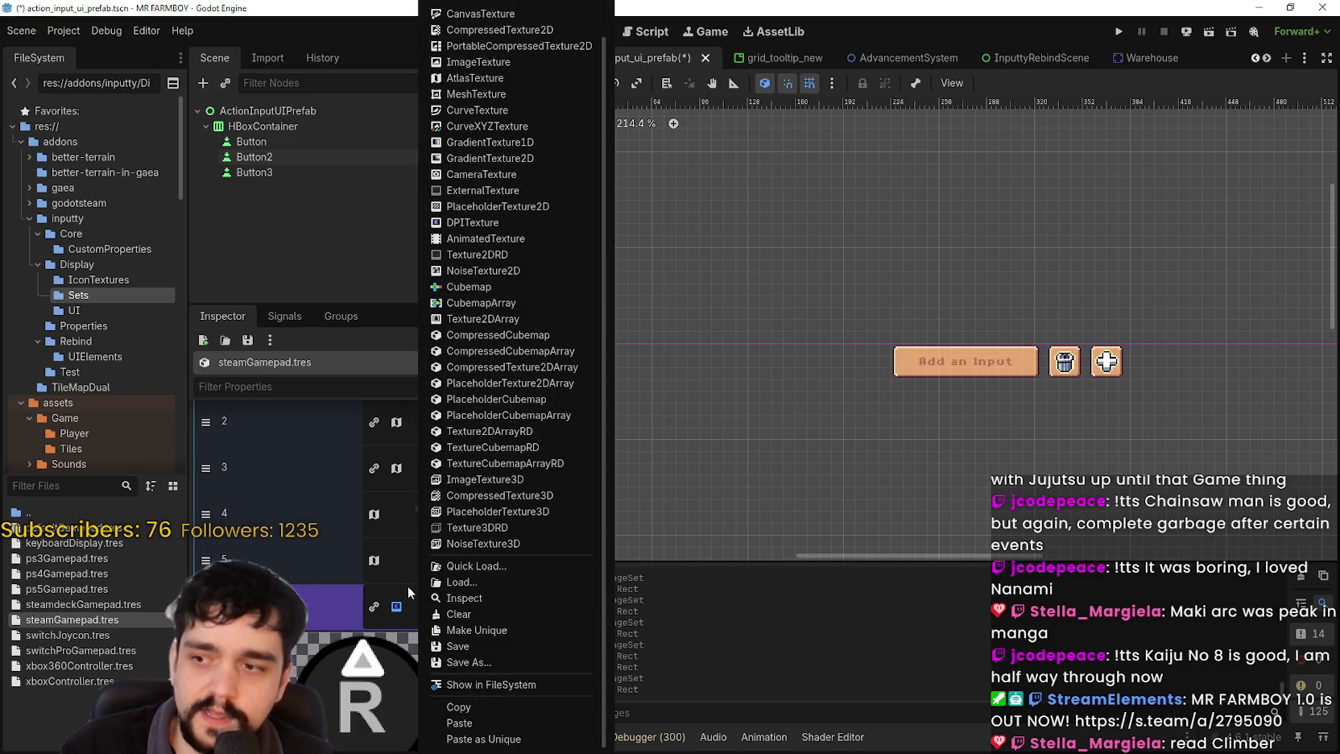
pyautogui.click(407, 583)
pyautogui.rightClick(439, 602)
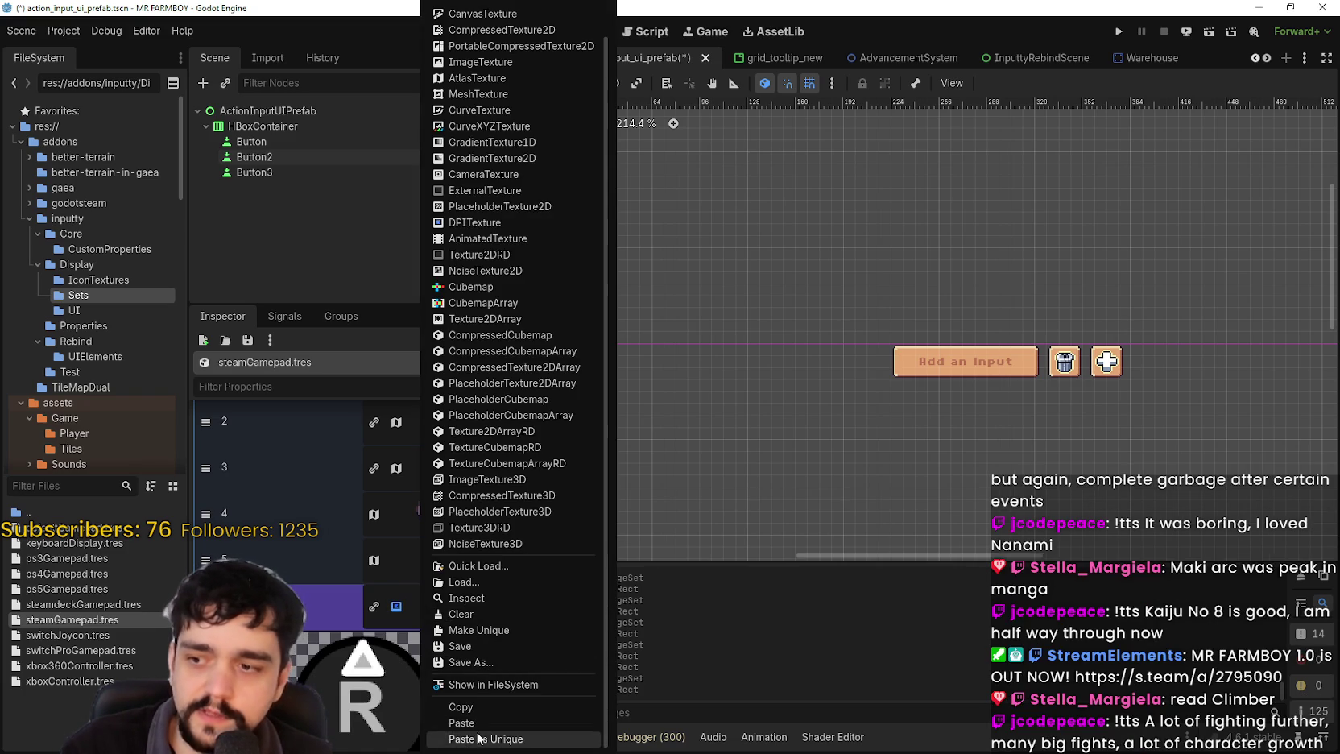
pyautogui.click(386, 573)
pyautogui.rightClick(443, 606)
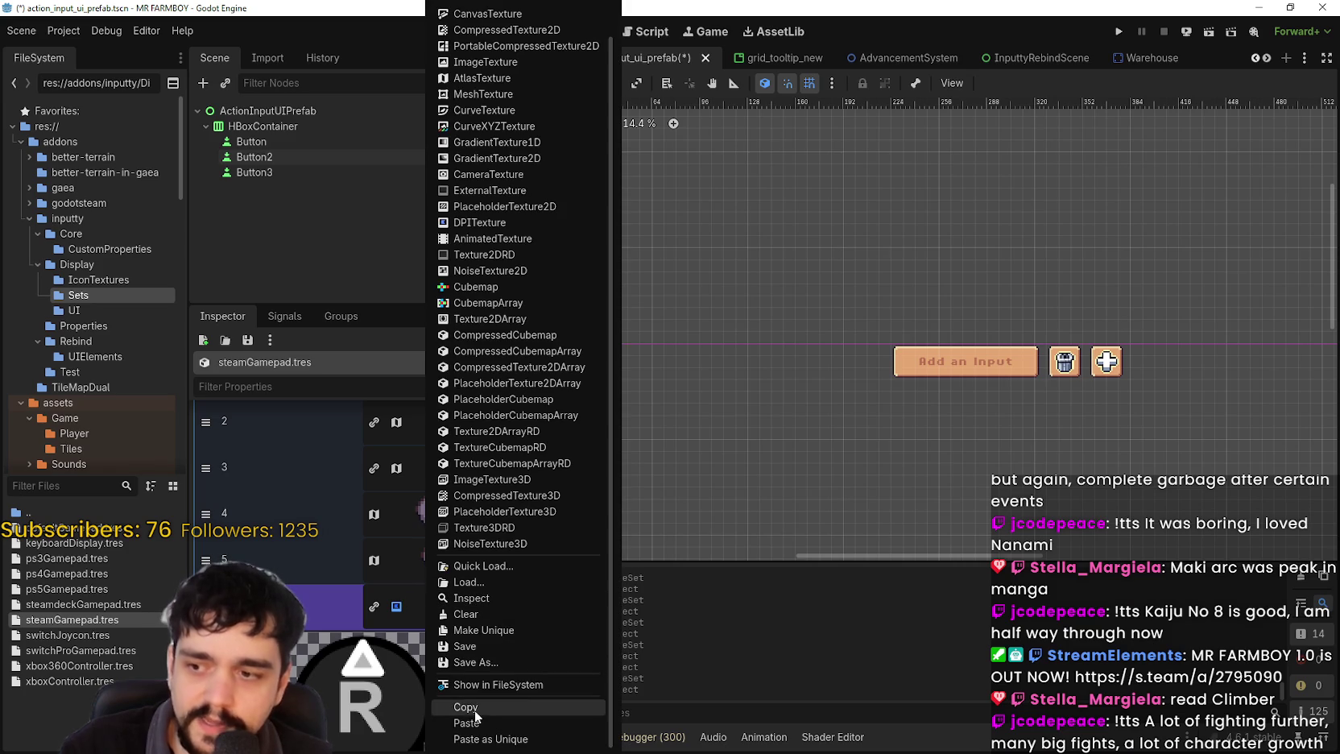
pyautogui.click(414, 604)
pyautogui.rightClick(436, 602)
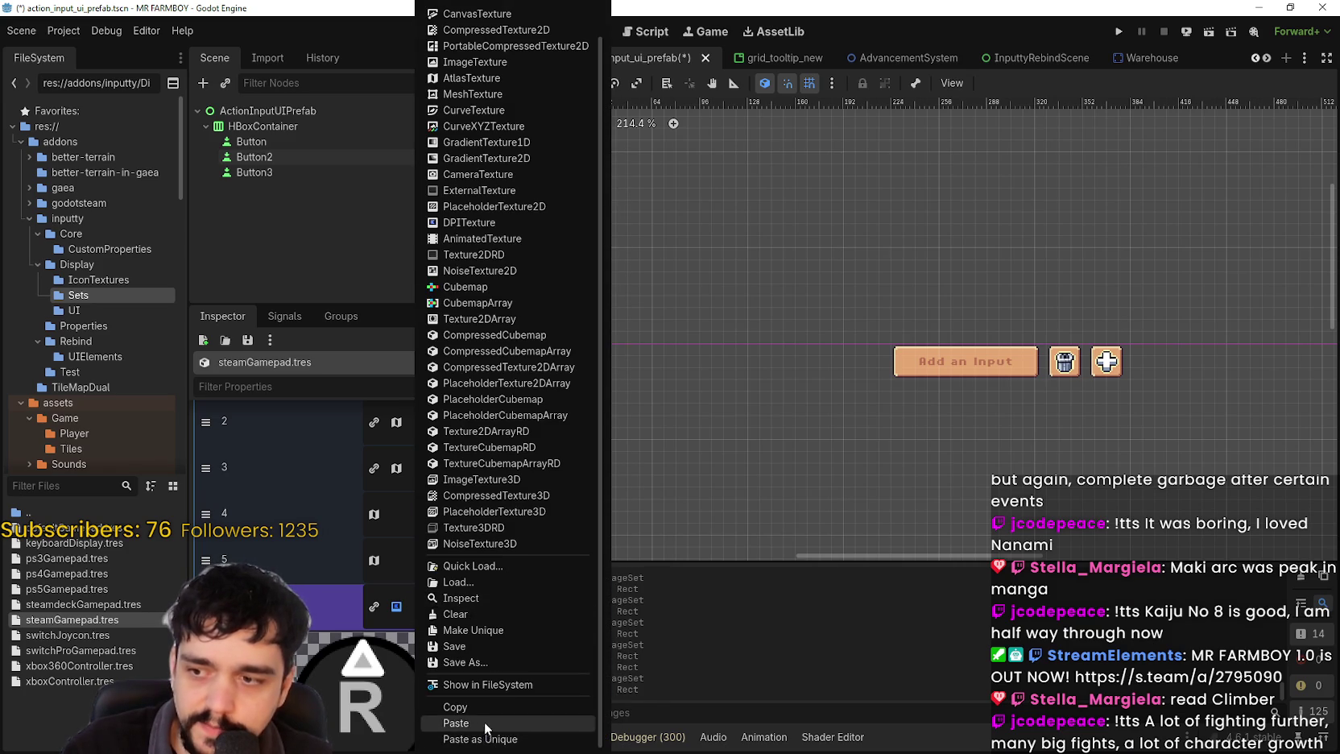
pyautogui.click(483, 723)
pyautogui.click(395, 678)
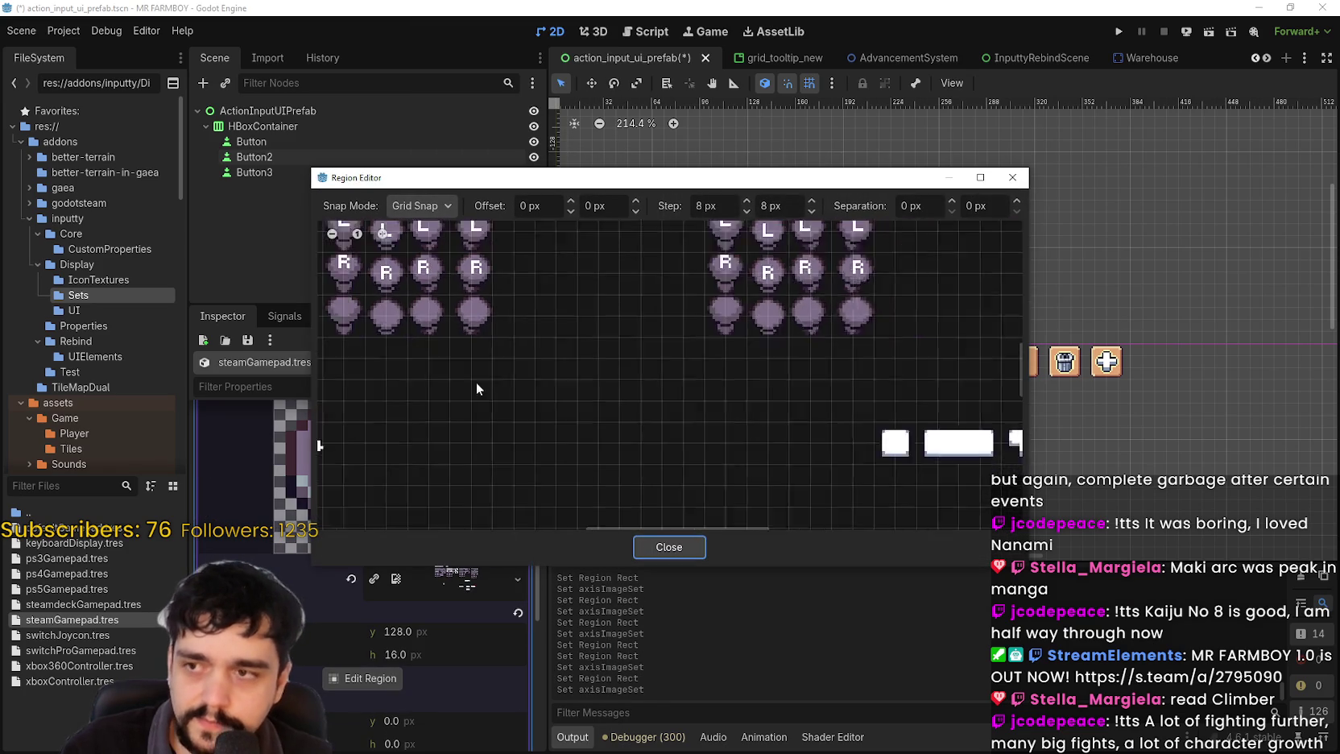
pyautogui.scroll(2, 542, 379)
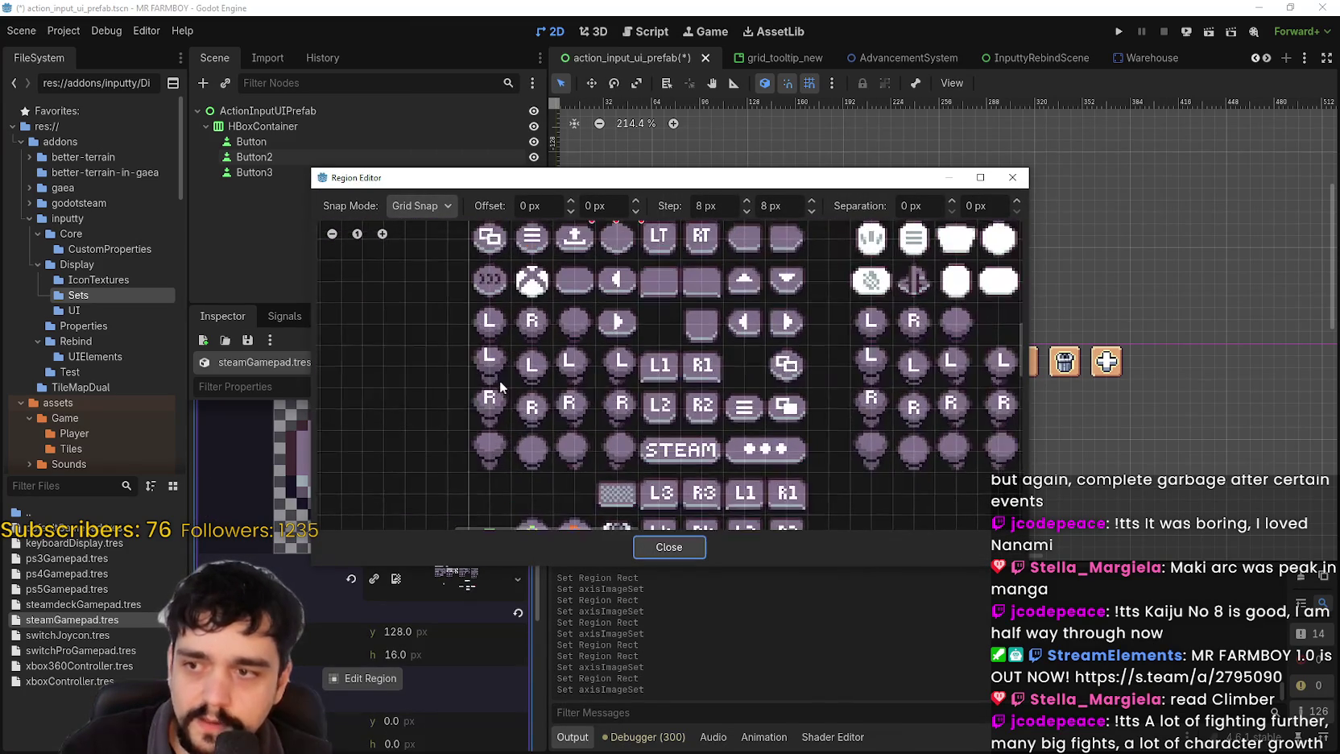
pyautogui.click(490, 411)
pyautogui.click(668, 546)
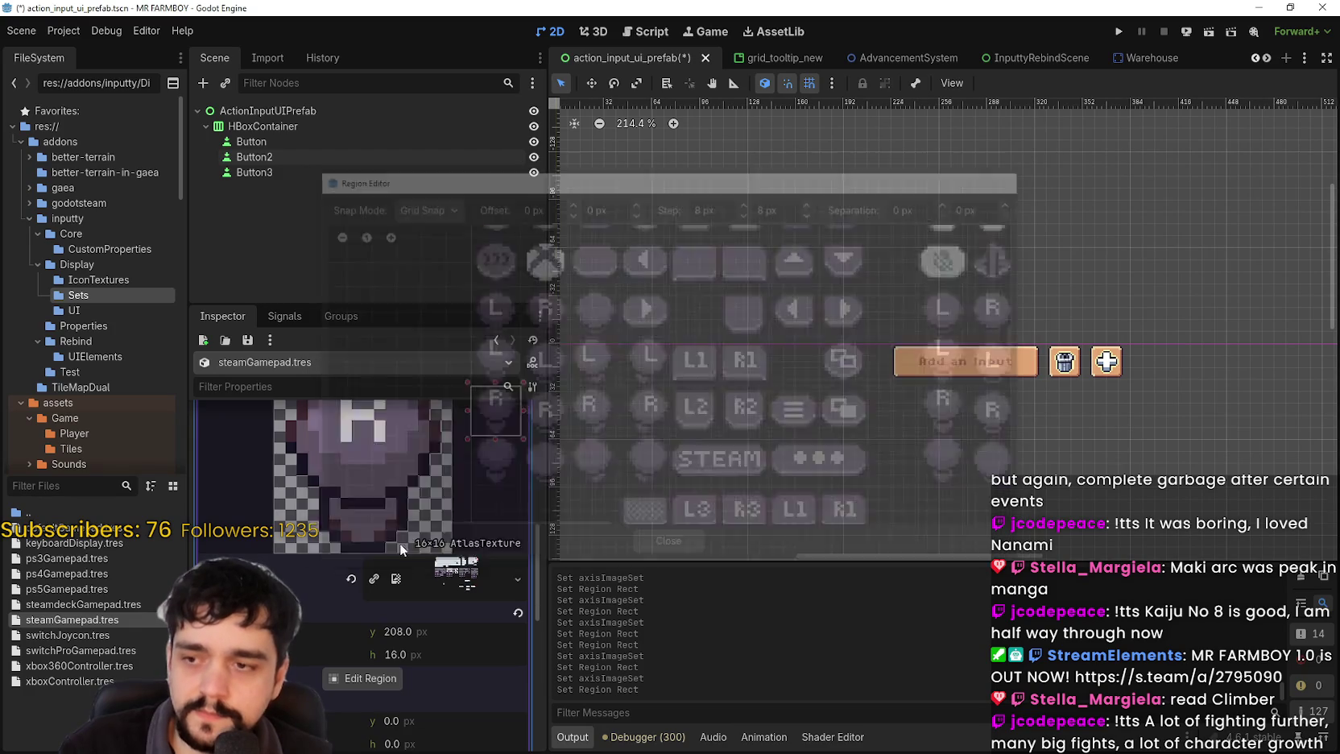
# - Replace axis element 7's icon with the pixel-art R atlas tile
pyautogui.click(448, 566)
pyautogui.rightClick(465, 562)
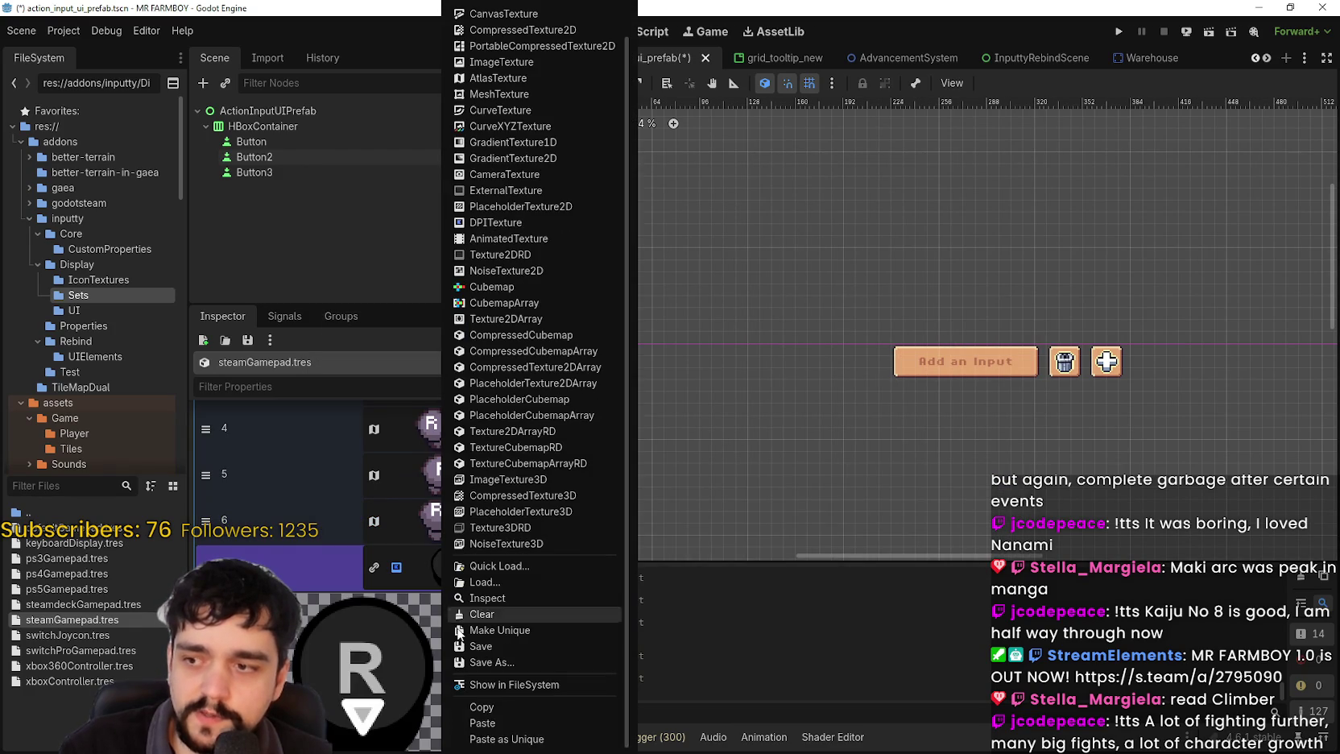
pyautogui.click(483, 716)
pyautogui.scroll(-4, 362, 644)
pyautogui.click(338, 638)
pyautogui.scroll(-3, 423, 452)
pyautogui.scroll(5, 579, 409)
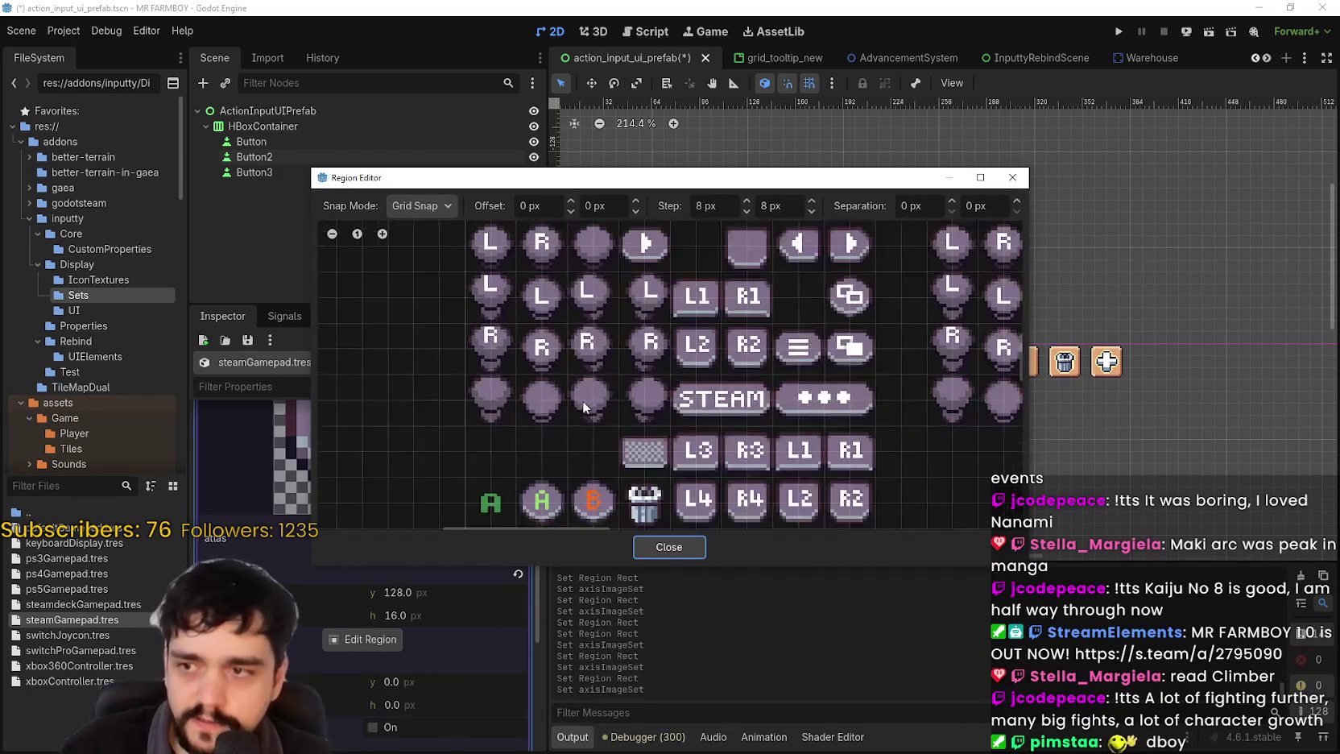
pyautogui.moveTo(494, 304); pyautogui.dragTo(551, 386)
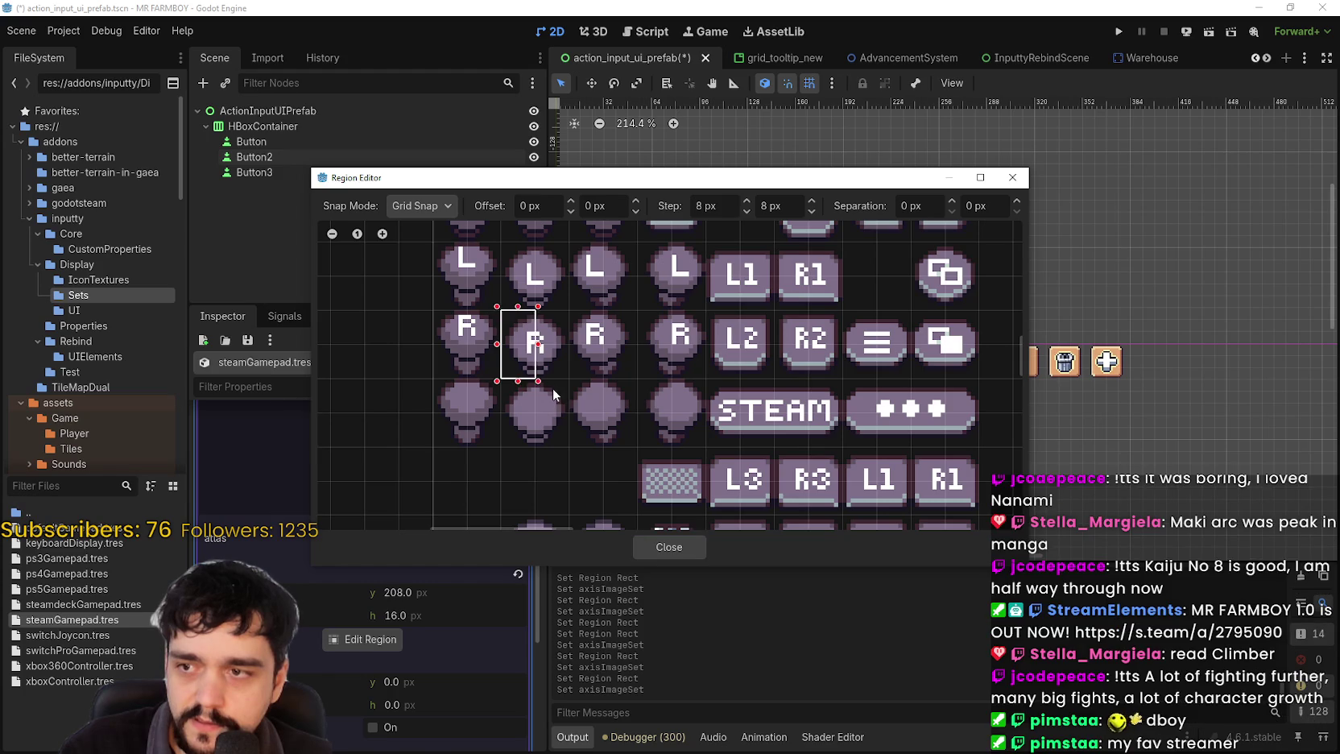
pyautogui.click(662, 549)
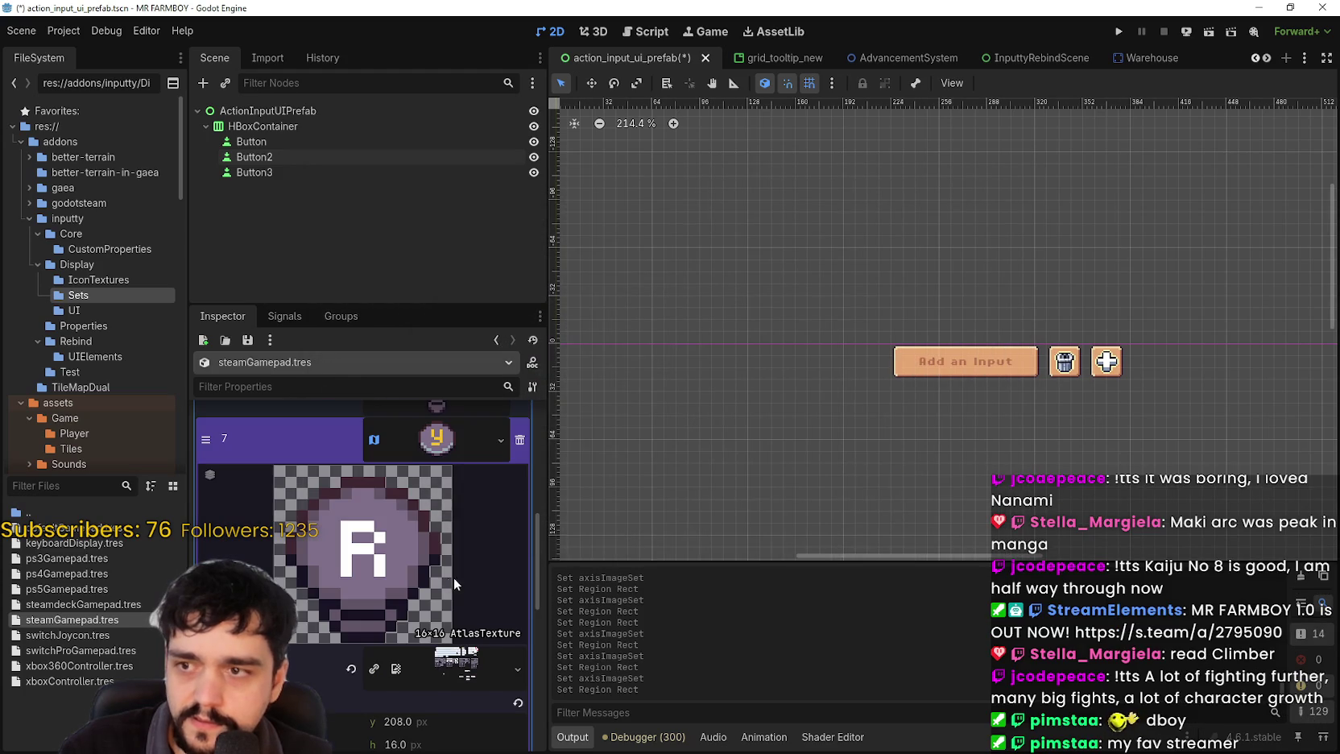
pyautogui.click(456, 448)
pyautogui.scroll(3, 469, 602)
# - Replace axis element 9's icon with the pixel-art L2 atlas tile
pyautogui.click(447, 636)
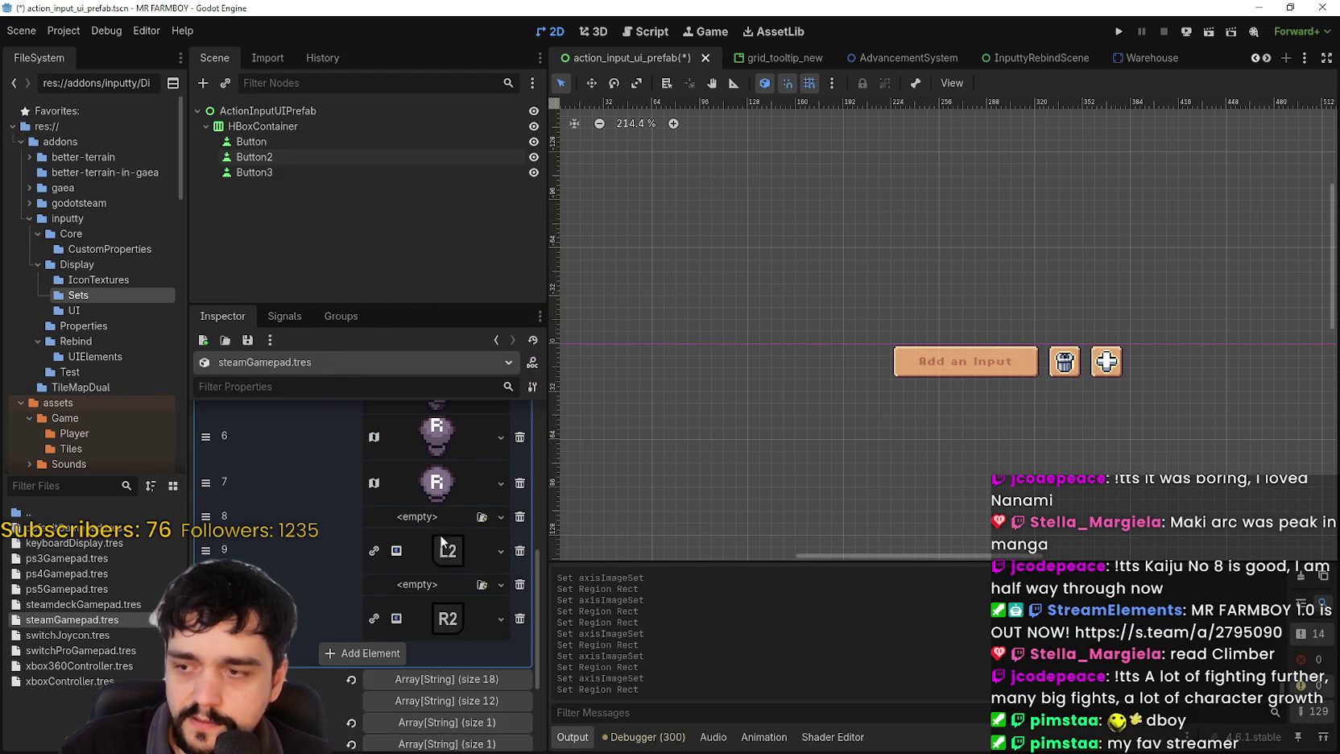
pyautogui.click(500, 550)
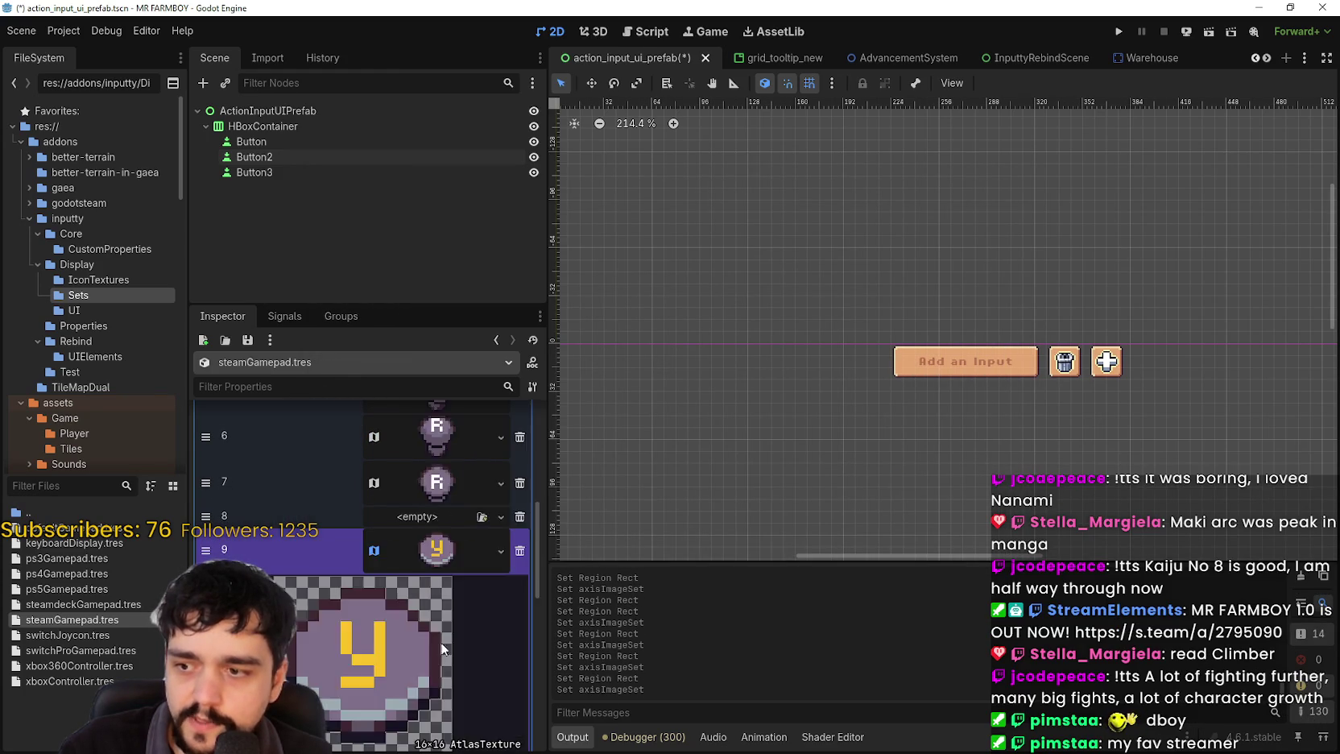
pyautogui.click(500, 722)
pyautogui.scroll(-2, 390, 612)
pyautogui.click(362, 580)
pyautogui.scroll(-2, 440, 364)
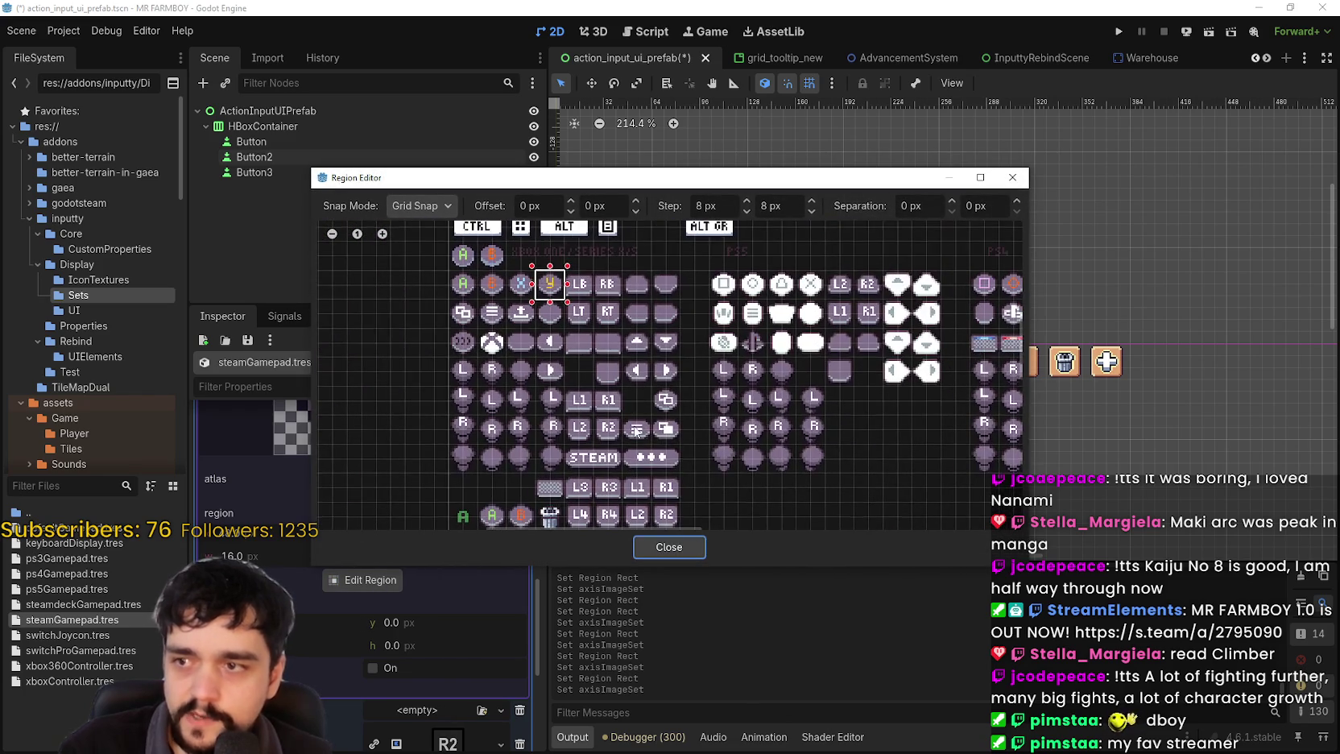
pyautogui.scroll(2, 604, 419)
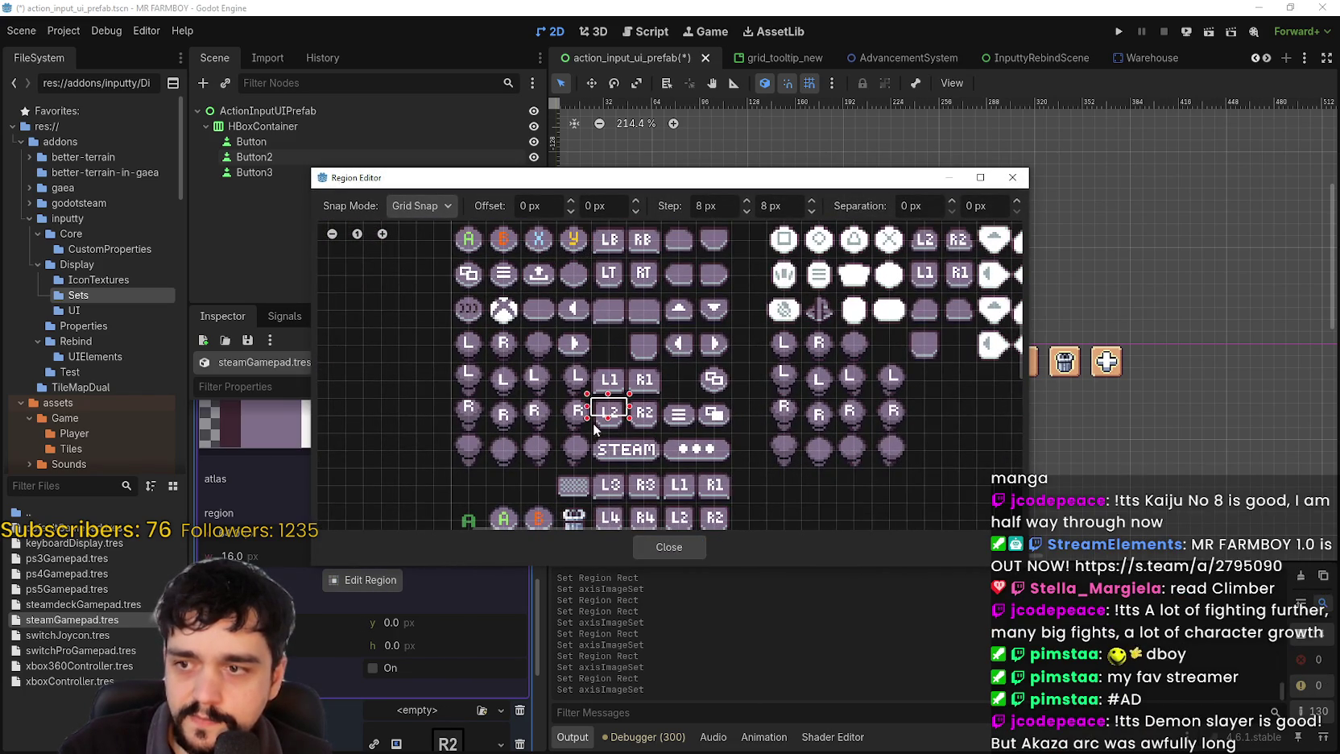
pyautogui.click(610, 428)
pyautogui.click(666, 550)
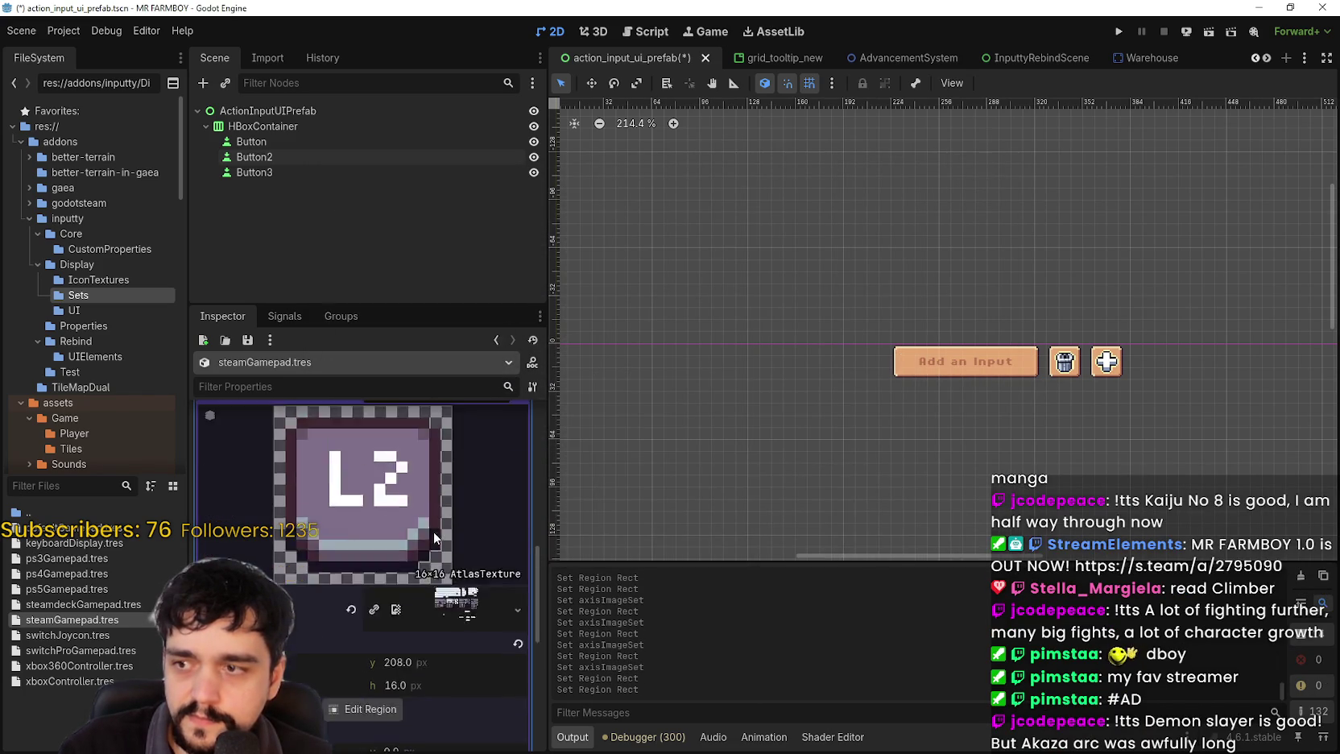
pyautogui.click(443, 427)
# - Replace axis element 11's icon with the pixel-art R2 atlas tile and save
pyautogui.click(440, 496)
pyautogui.rightClick(441, 498)
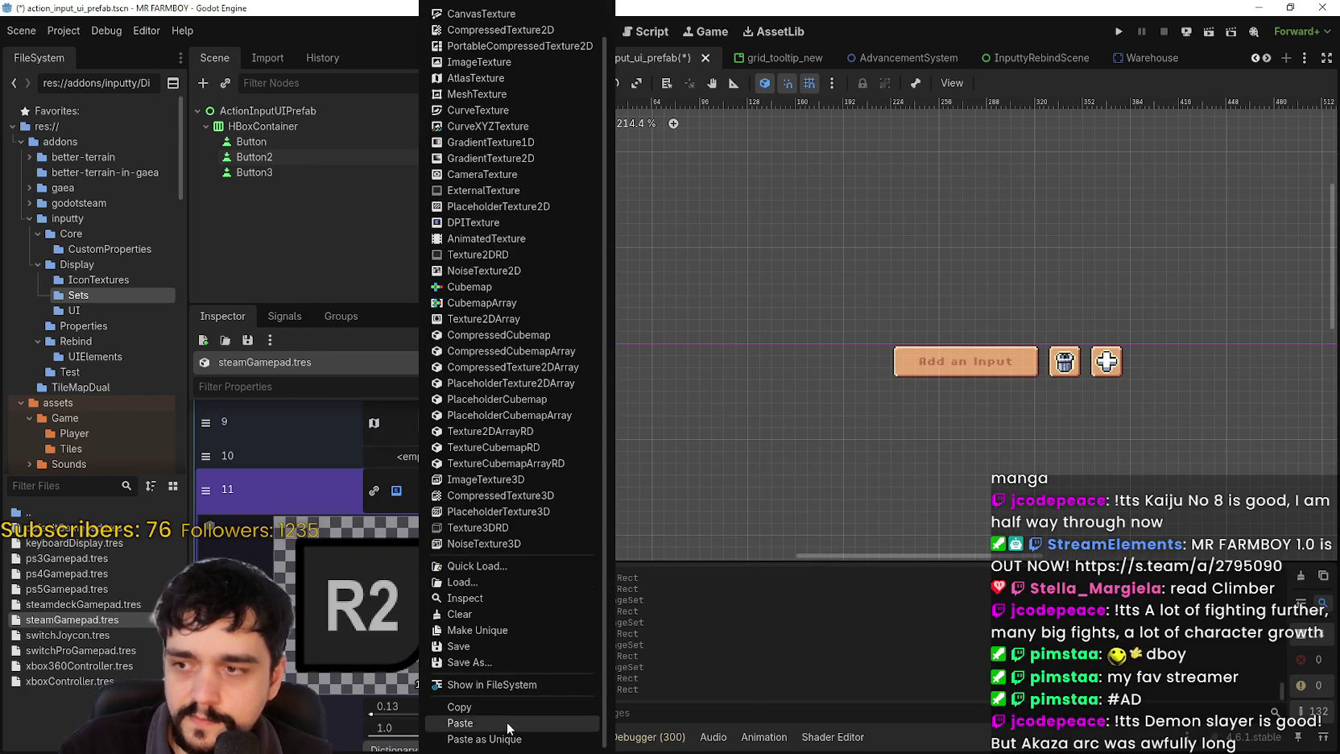
pyautogui.click(502, 723)
pyautogui.click(364, 734)
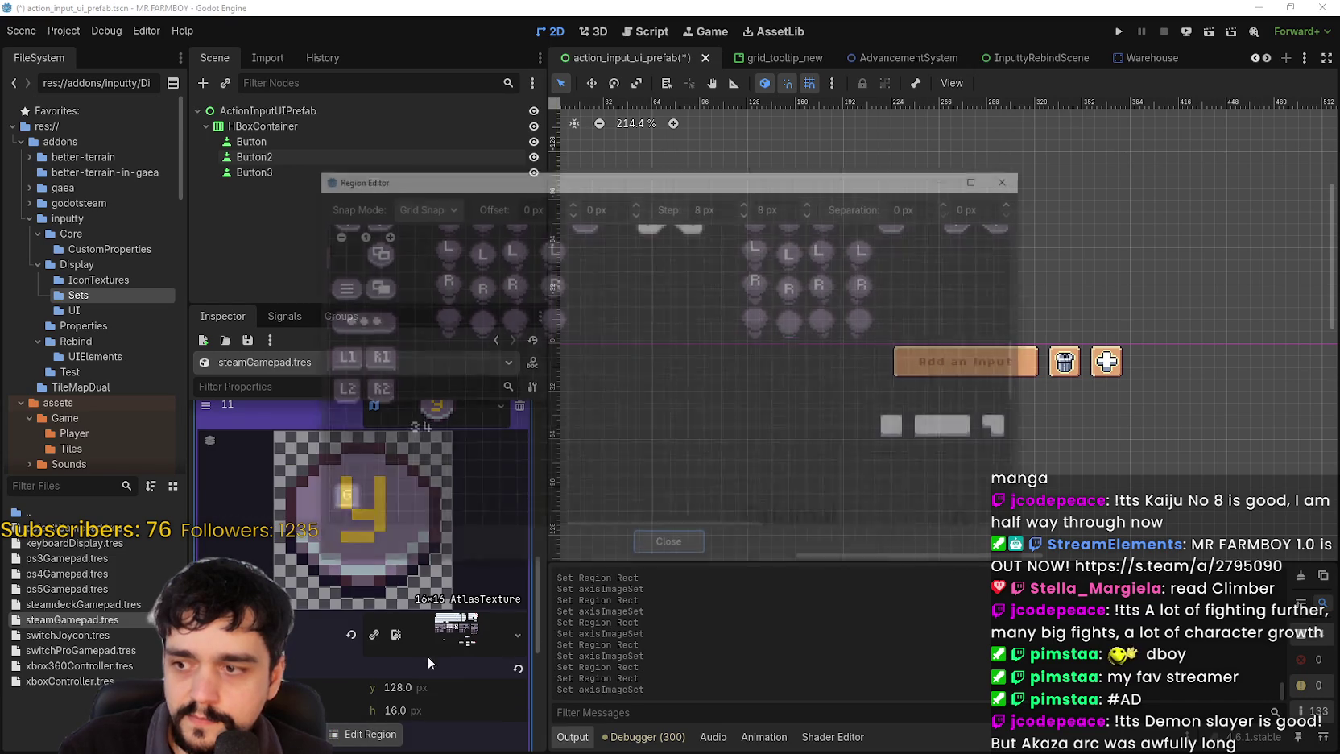
pyautogui.scroll(3, 564, 367)
pyautogui.click(648, 369)
pyautogui.click(670, 551)
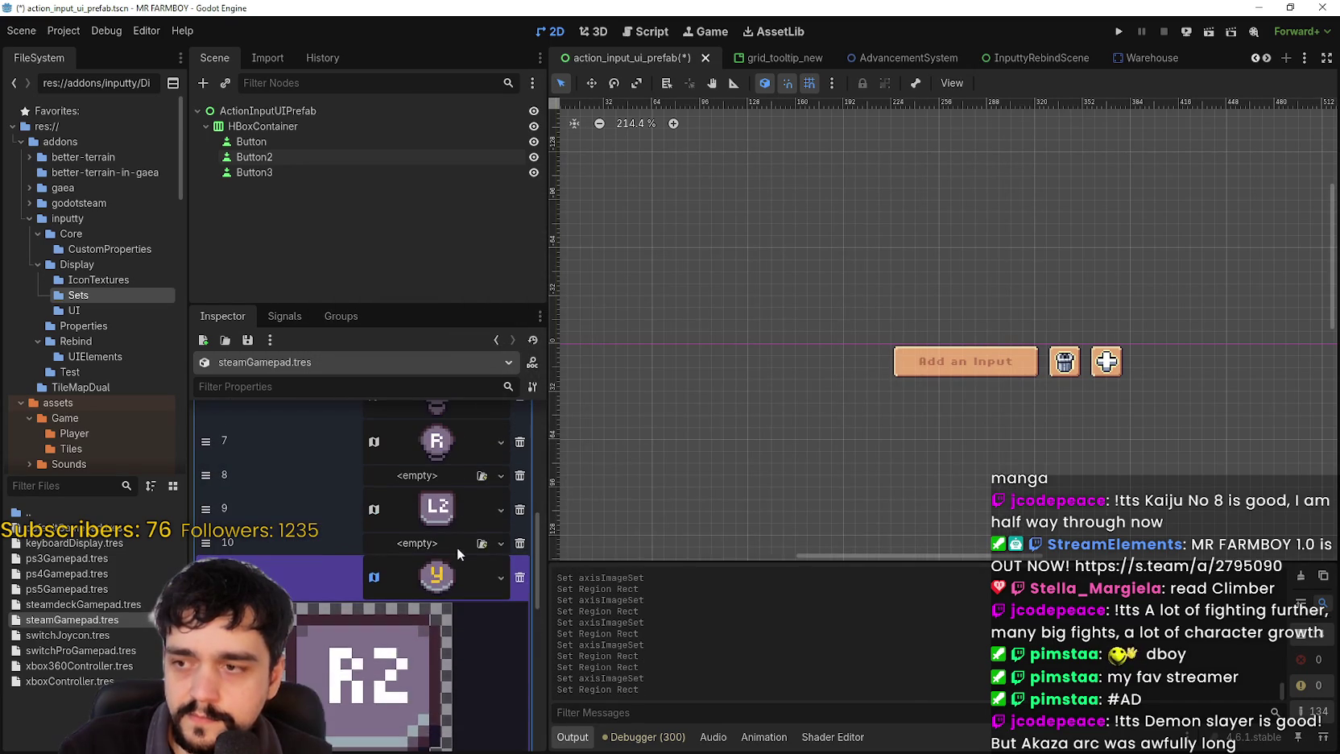
pyautogui.click(453, 587)
pyautogui.scroll(3, 422, 636)
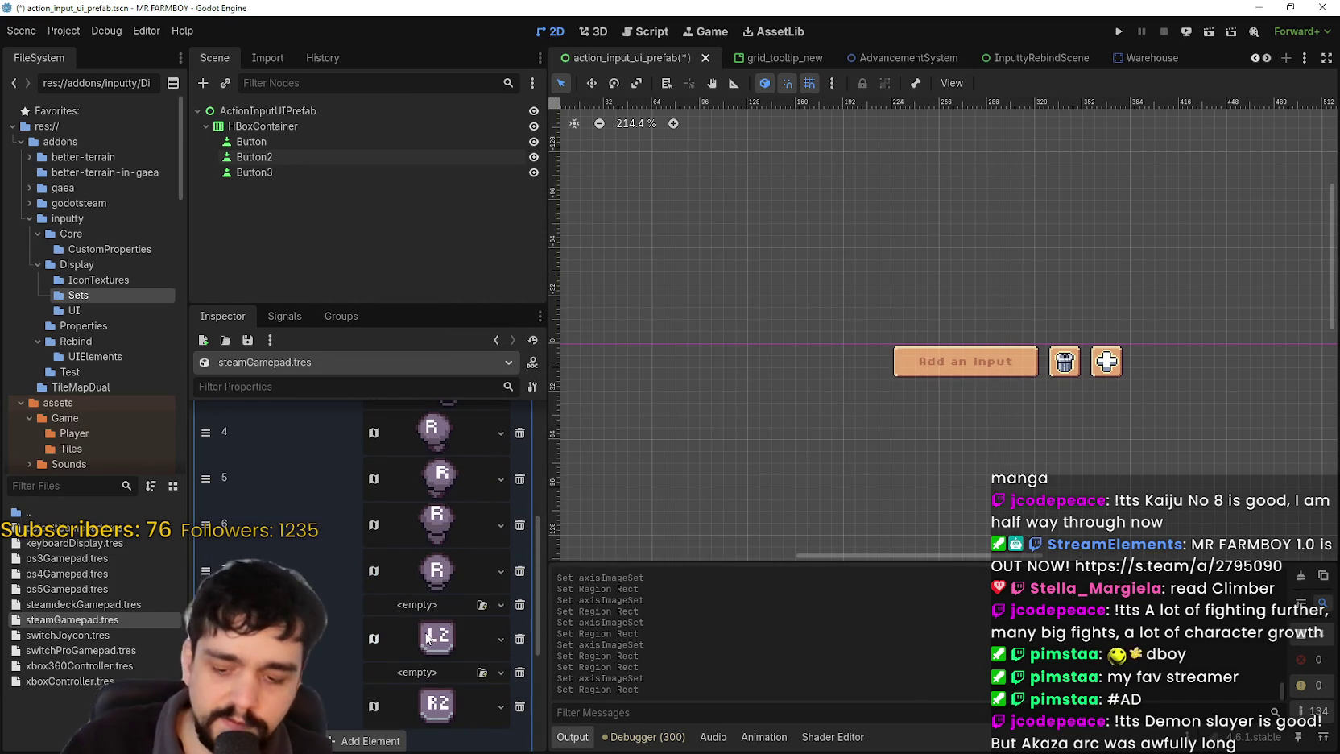
pyautogui.hotkey('ctrl', 's')
# - Collapse steamGamepad.tres's 12-texture axisImageSet array in the Inspector
pyautogui.scroll(5, 448, 615)
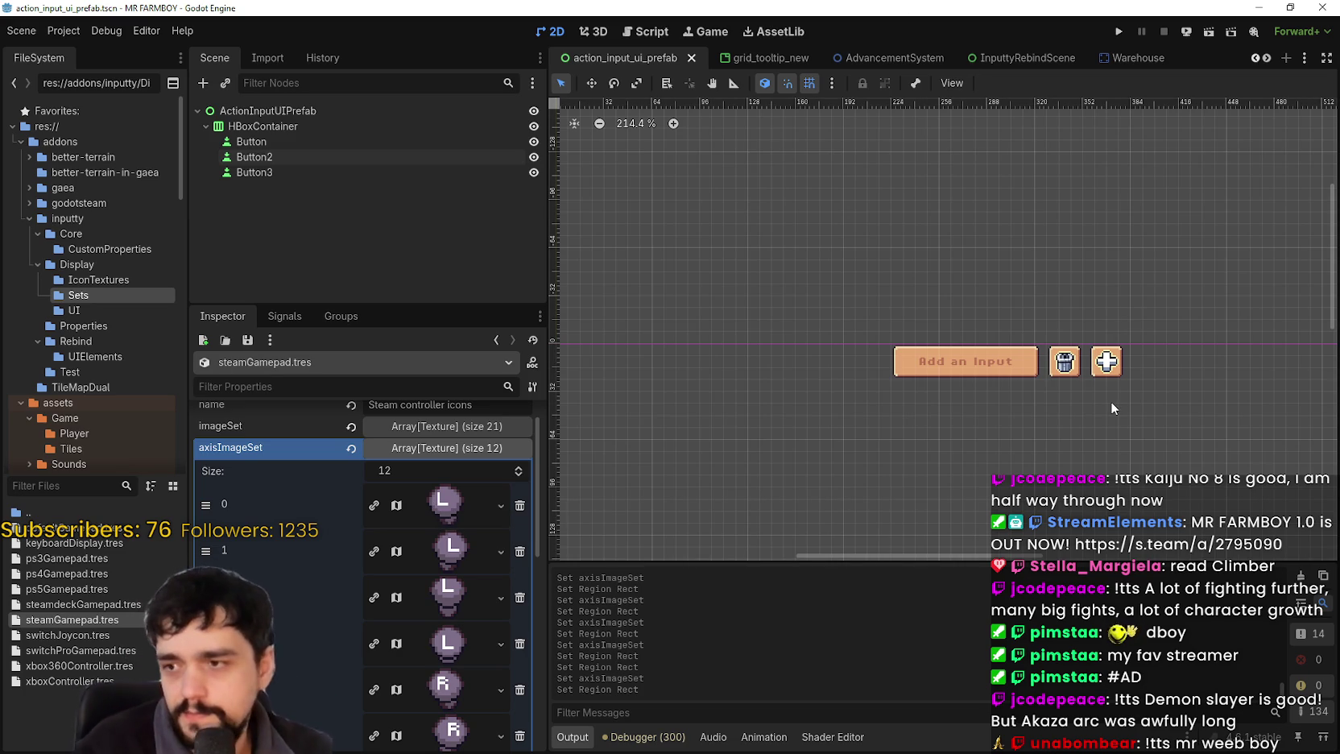
pyautogui.click(473, 453)
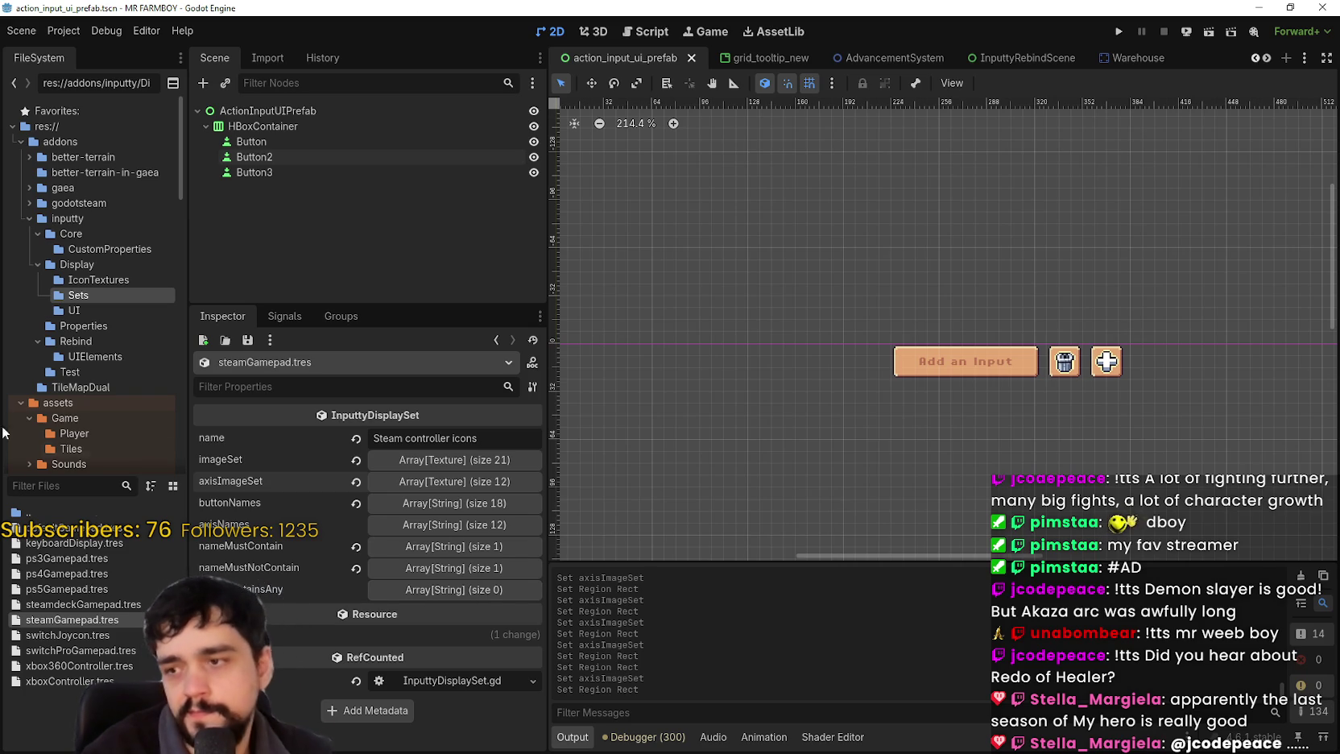
# - Review the axisImageSet, buttonNames, axisNames and nameMustNotContain lists, then save steamGamepad.tres
pyautogui.click(500, 481)
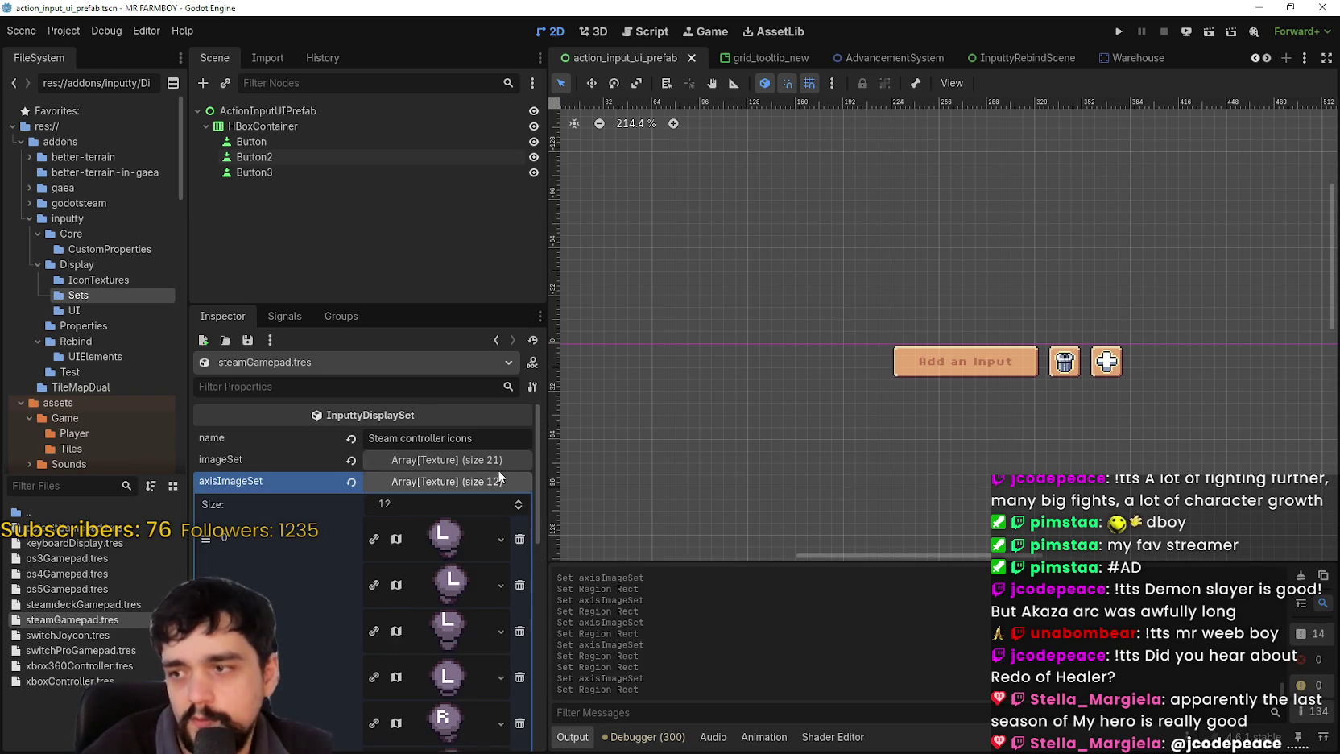
pyautogui.scroll(-5, 460, 559)
pyautogui.scroll(4, 463, 561)
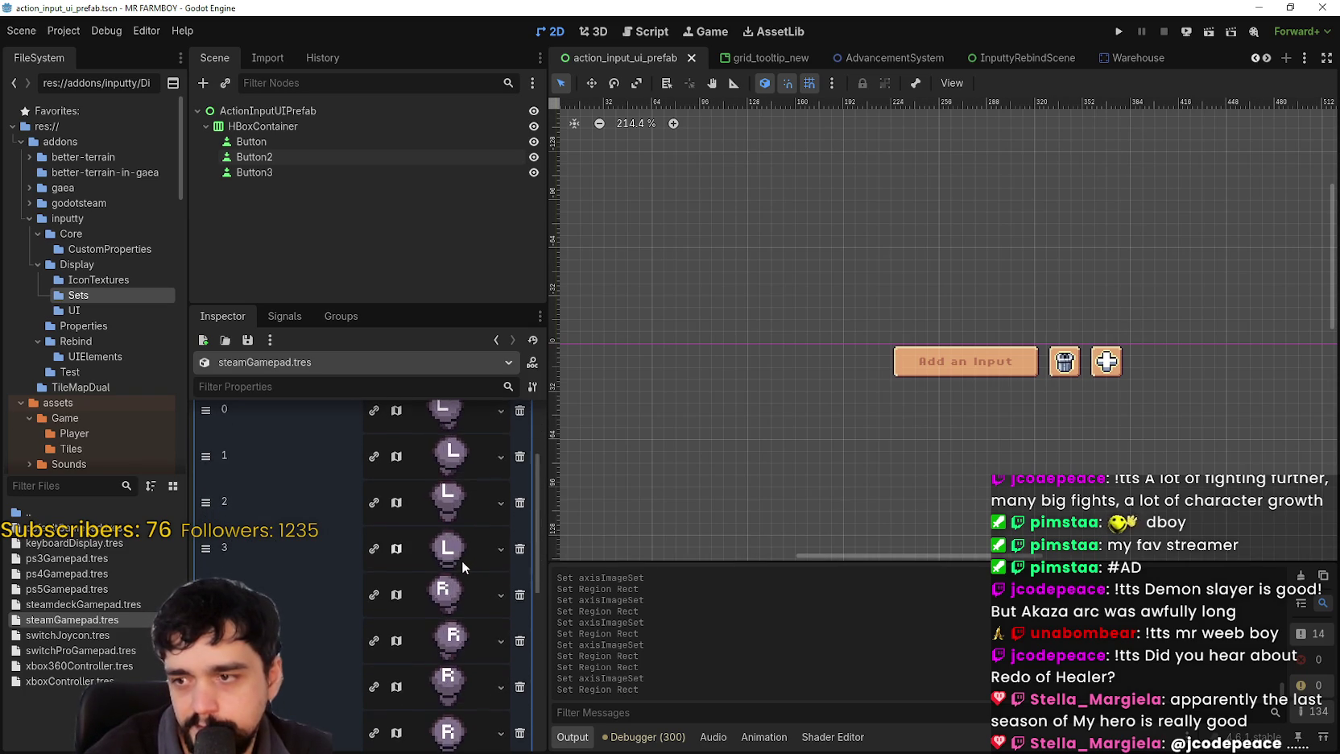
pyautogui.scroll(3, 458, 551)
pyautogui.click(447, 482)
pyautogui.click(442, 502)
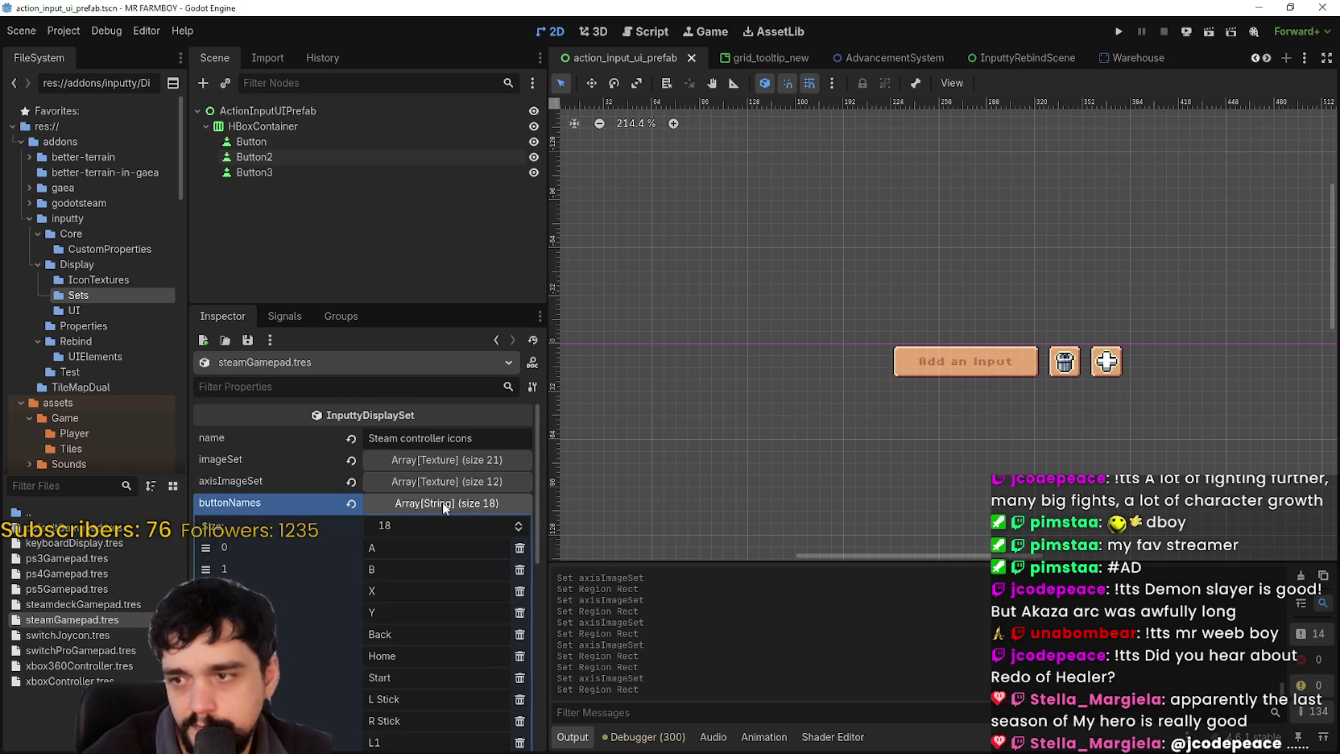
pyautogui.click(442, 502)
pyautogui.click(456, 527)
pyautogui.click(456, 527)
pyautogui.click(436, 575)
pyautogui.click(435, 573)
pyautogui.hotkey('ctrl', 's')
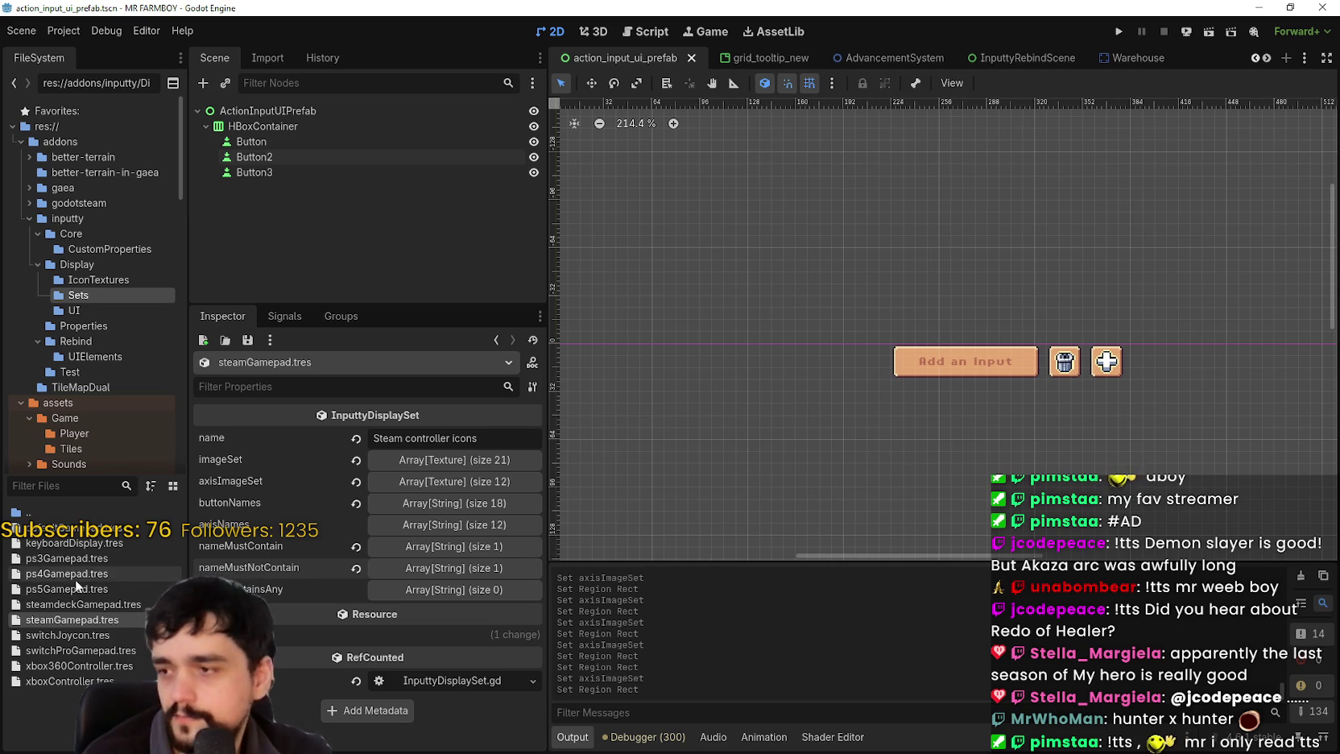
# - Check steamdeckGamepad.tres's imageSet and axisImageSet arrays, then switch to ps5Gamepad.tres
pyautogui.click(80, 604)
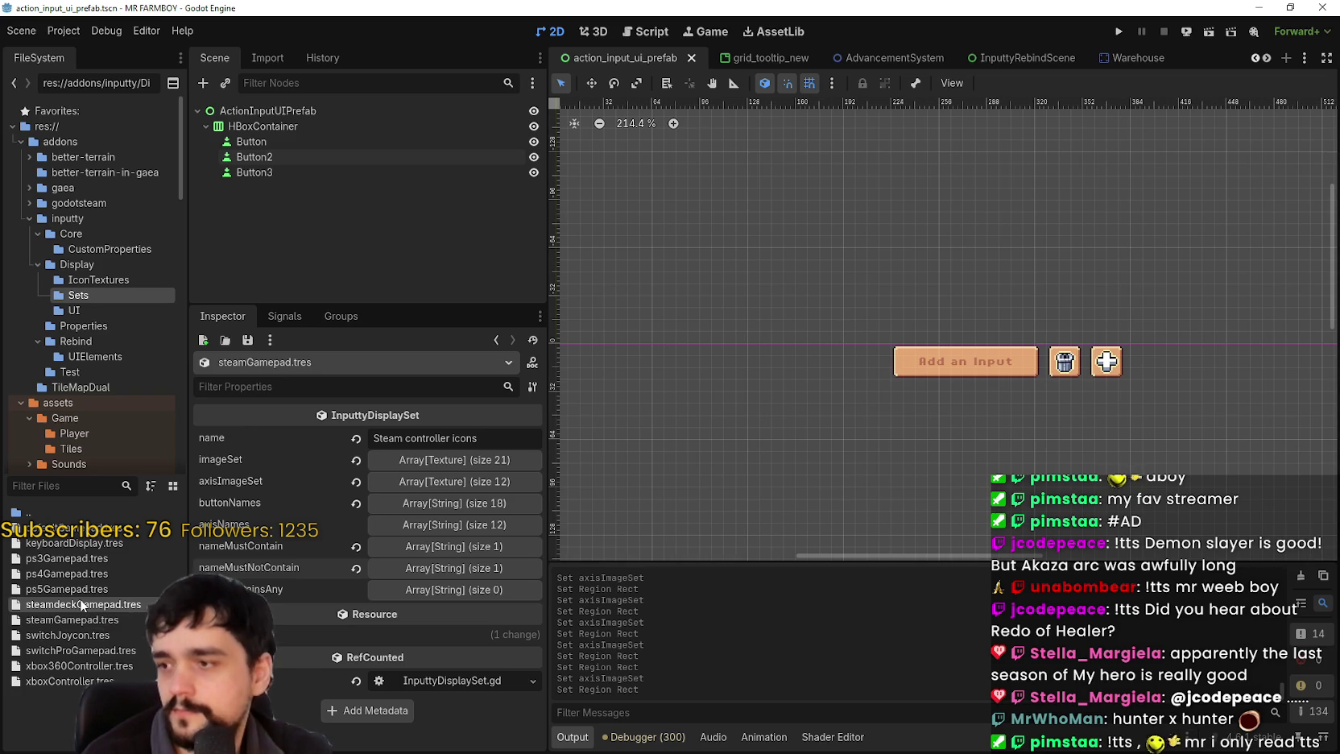
pyautogui.click(430, 460)
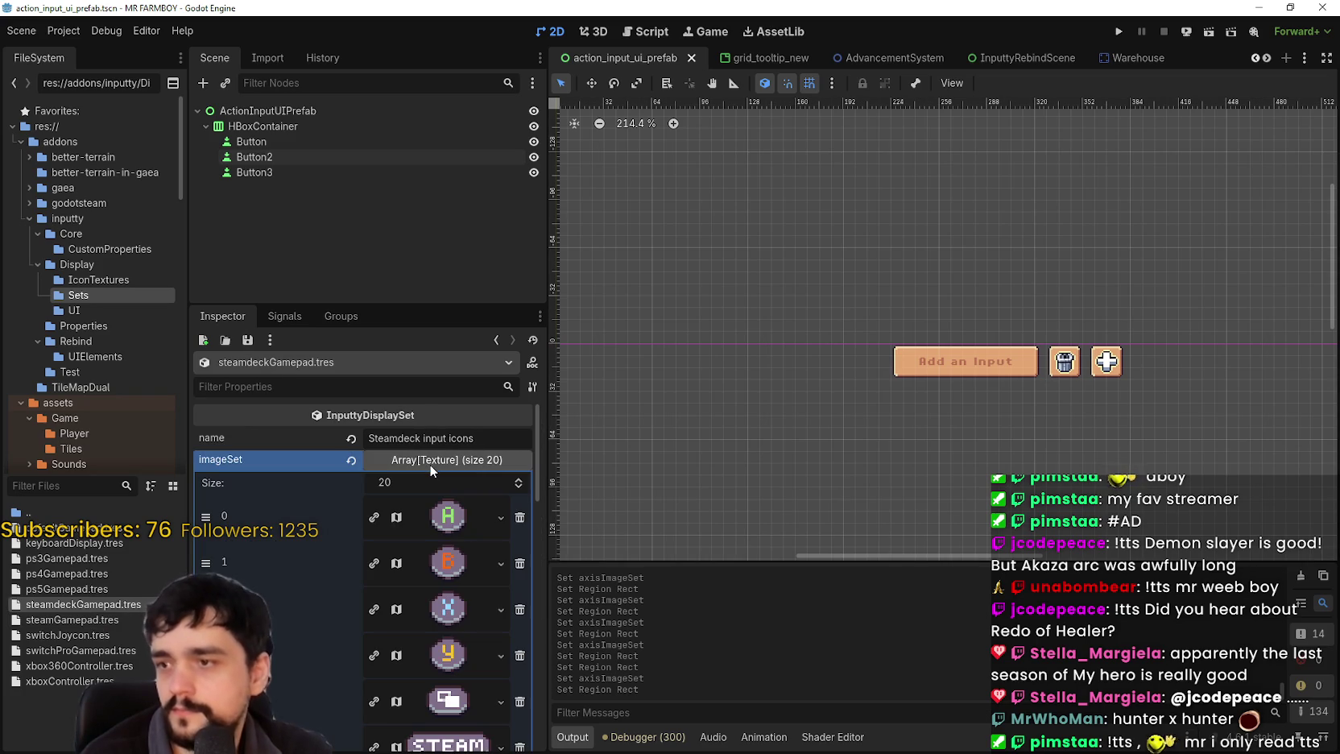
pyautogui.click(429, 461)
pyautogui.click(472, 482)
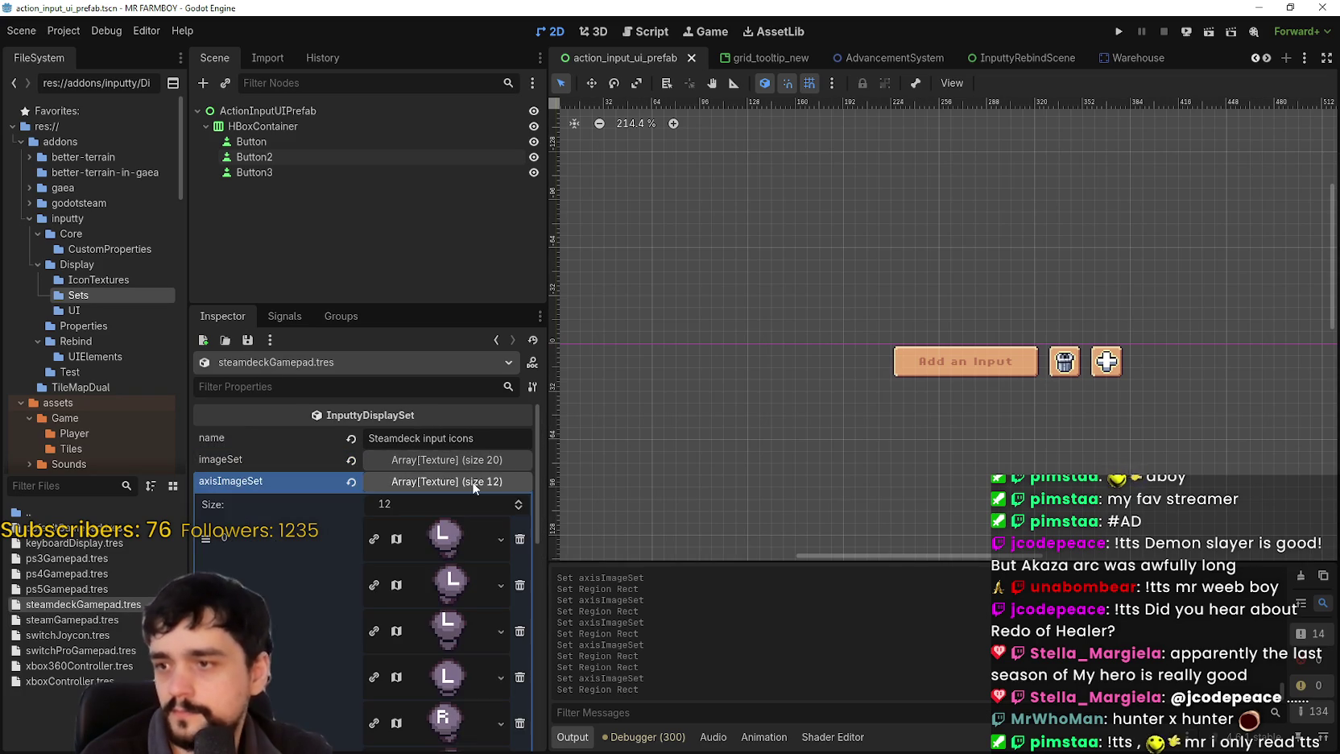
pyautogui.click(473, 482)
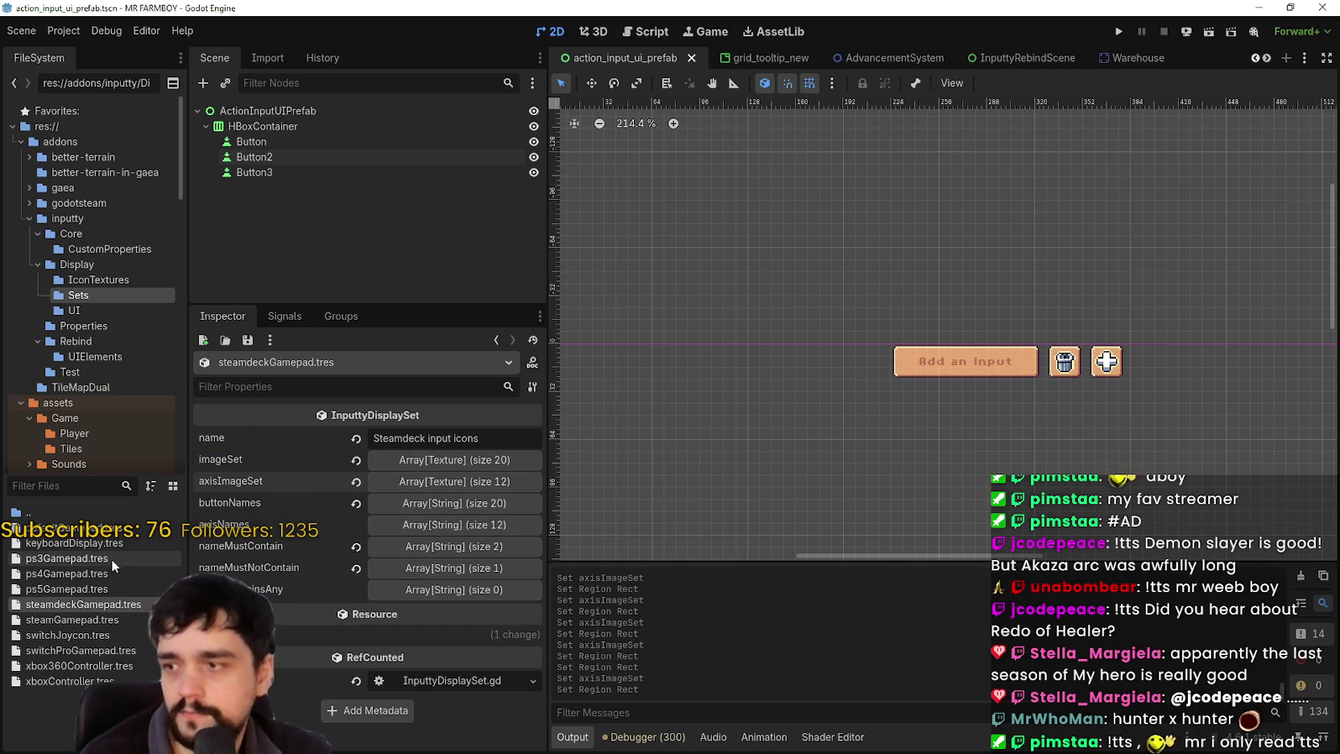
pyautogui.click(111, 588)
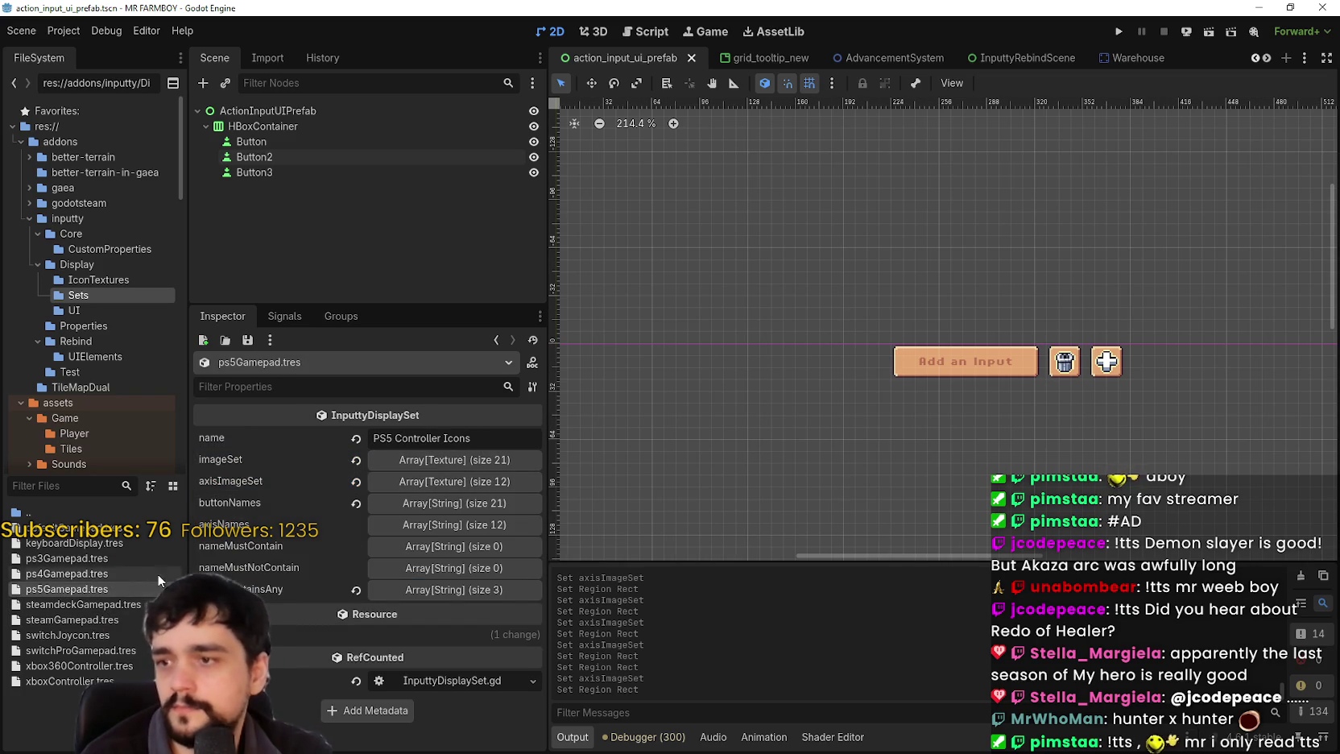
# - Paste the atlas texture into imageSet slot 0 and set its region to the pixel-art cross icon
pyautogui.click(402, 463)
pyautogui.scroll(-1, 448, 515)
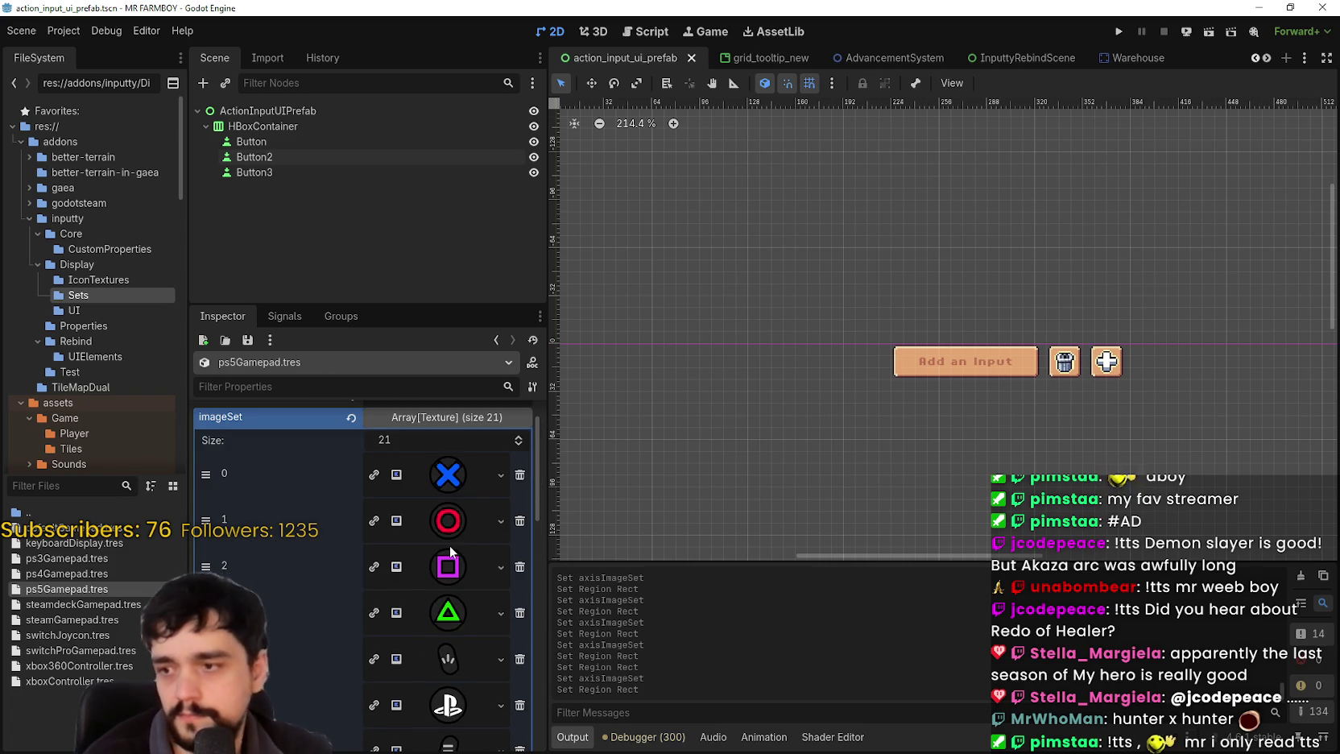
pyautogui.rightClick(455, 483)
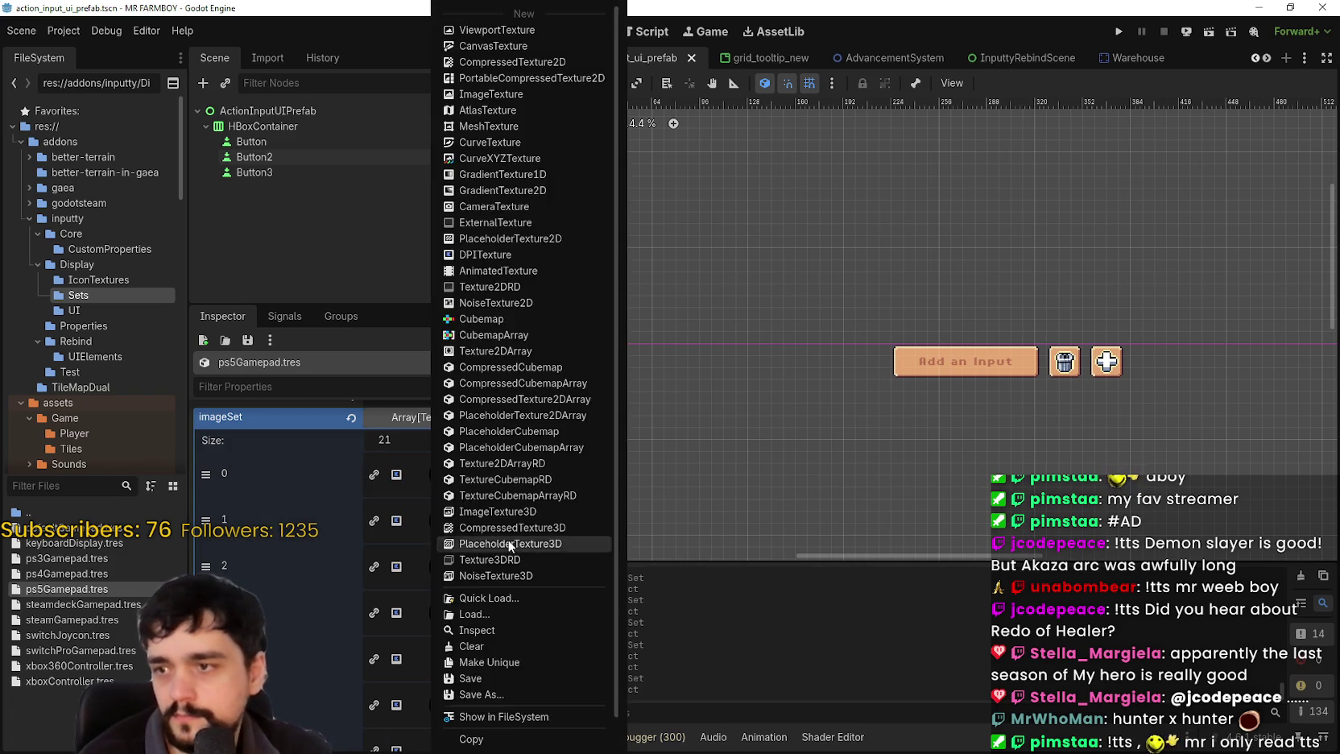
pyautogui.click(472, 722)
pyautogui.click(452, 493)
pyautogui.click(390, 674)
pyautogui.scroll(5, 558, 381)
pyautogui.scroll(1, 566, 333)
pyautogui.moveTo(583, 290); pyautogui.dragTo(548, 326)
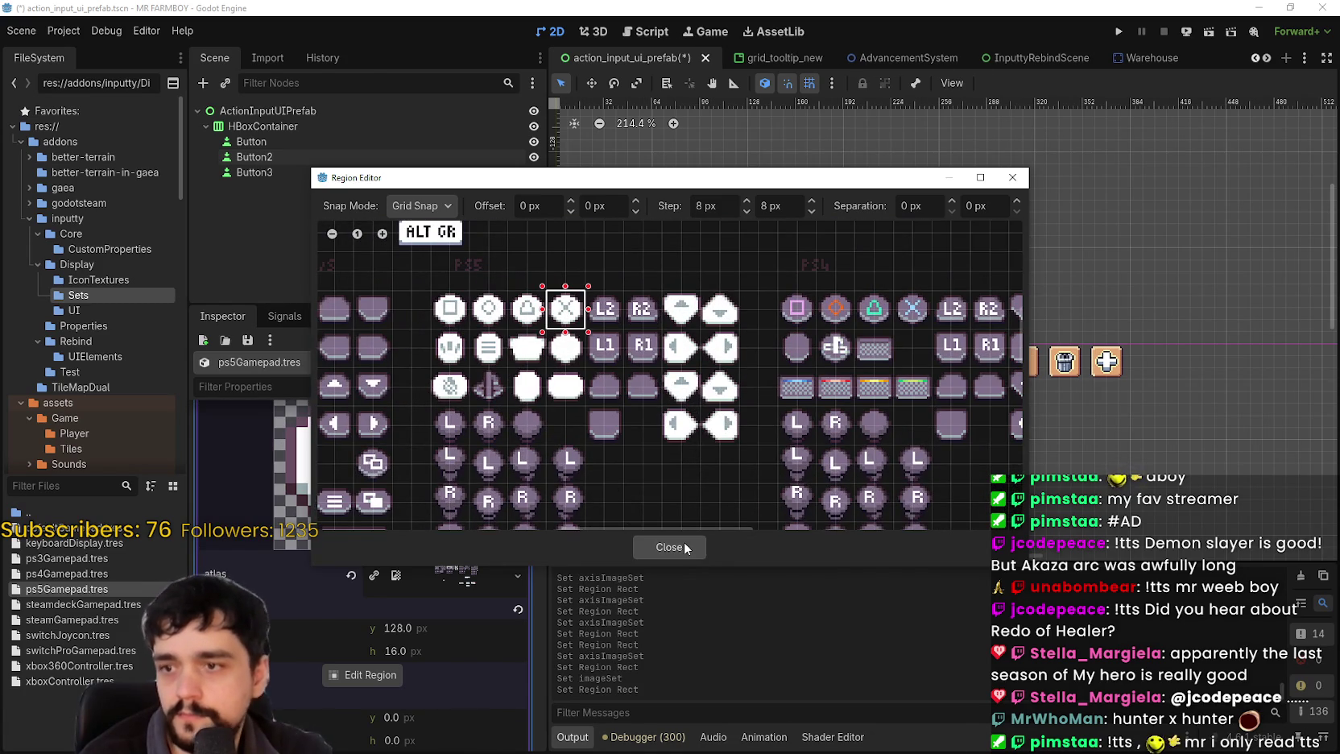
pyautogui.click(683, 541)
pyautogui.click(452, 435)
pyautogui.click(451, 436)
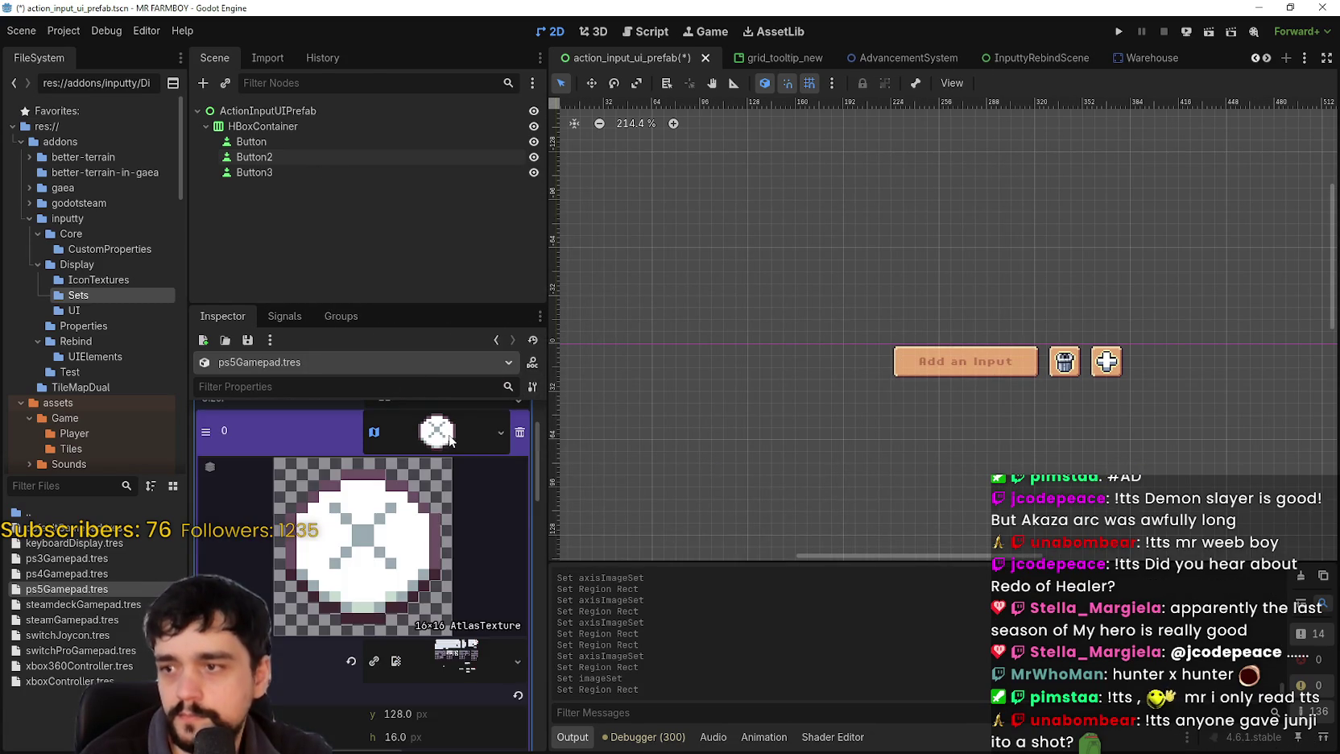
pyautogui.click(442, 443)
# - Replace slot 1's red circle with the atlas texture cropped to the pixel-art circle icon
pyautogui.click(456, 481)
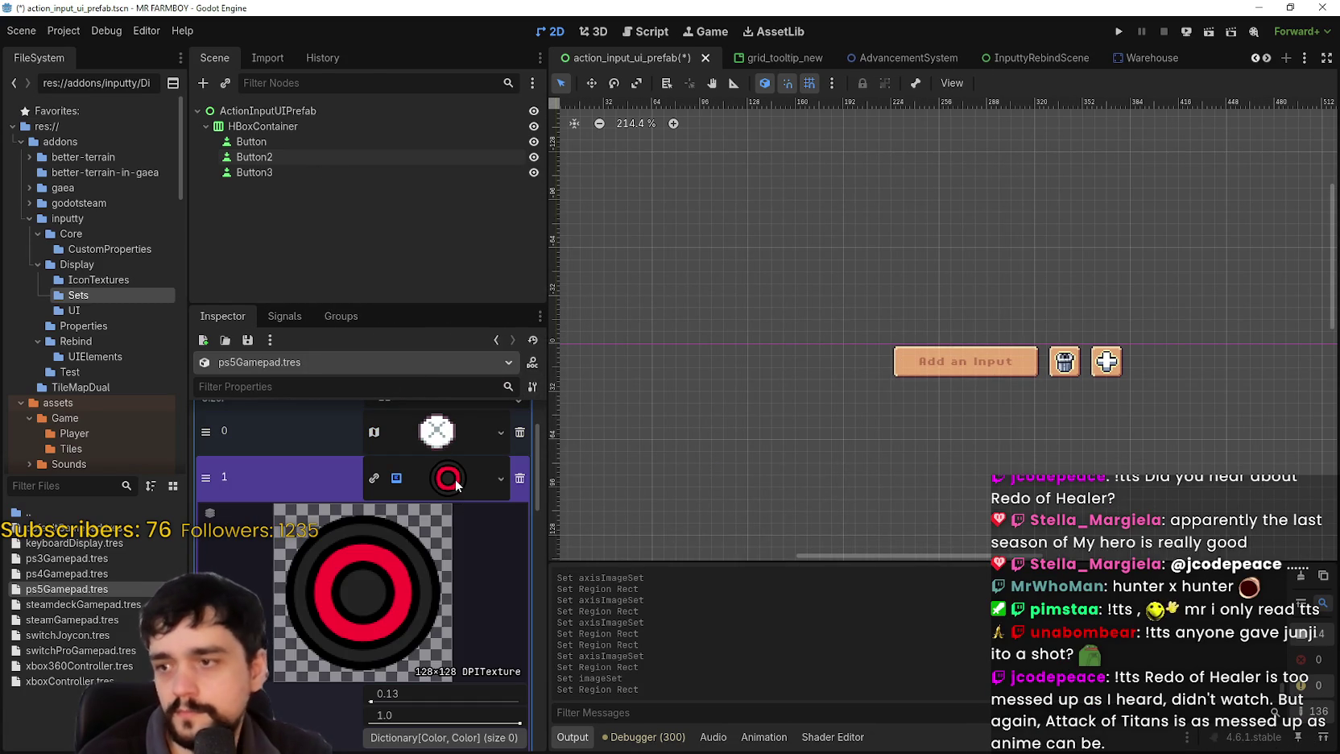
pyautogui.rightClick(456, 481)
pyautogui.click(517, 720)
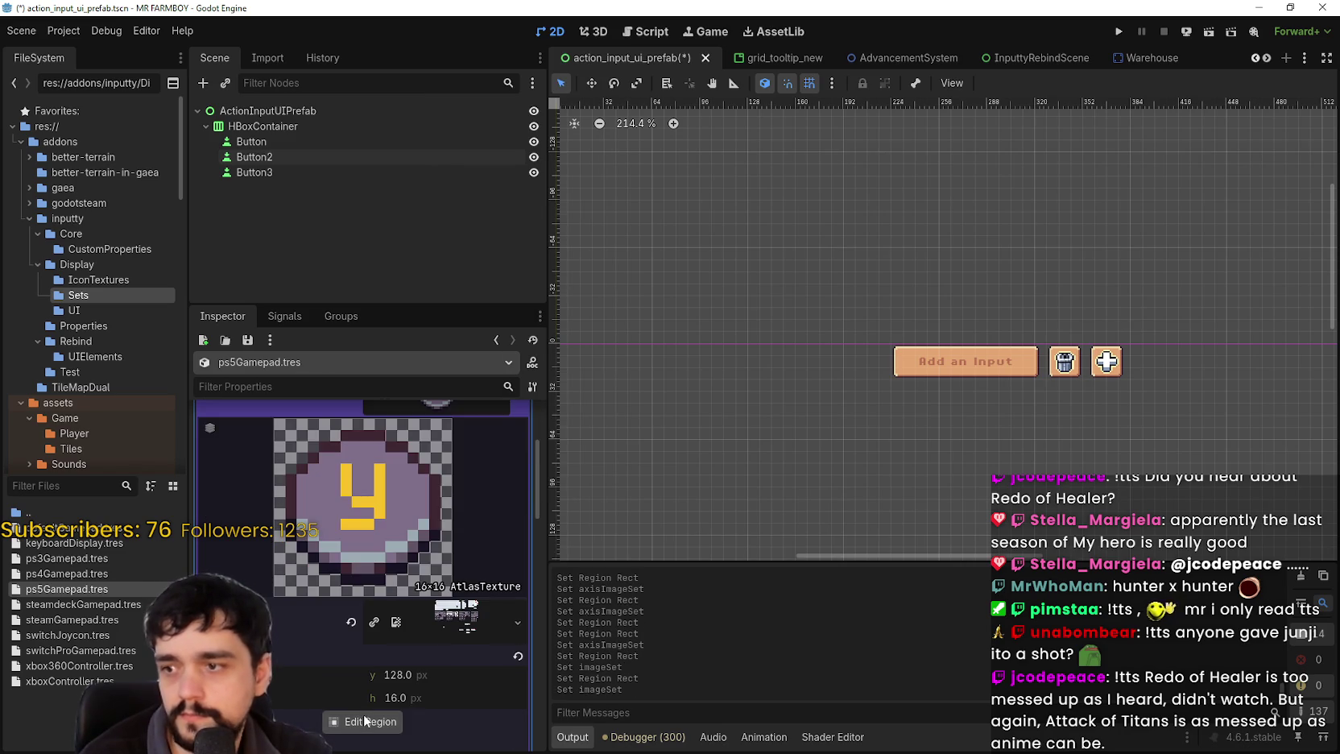
pyautogui.click(364, 720)
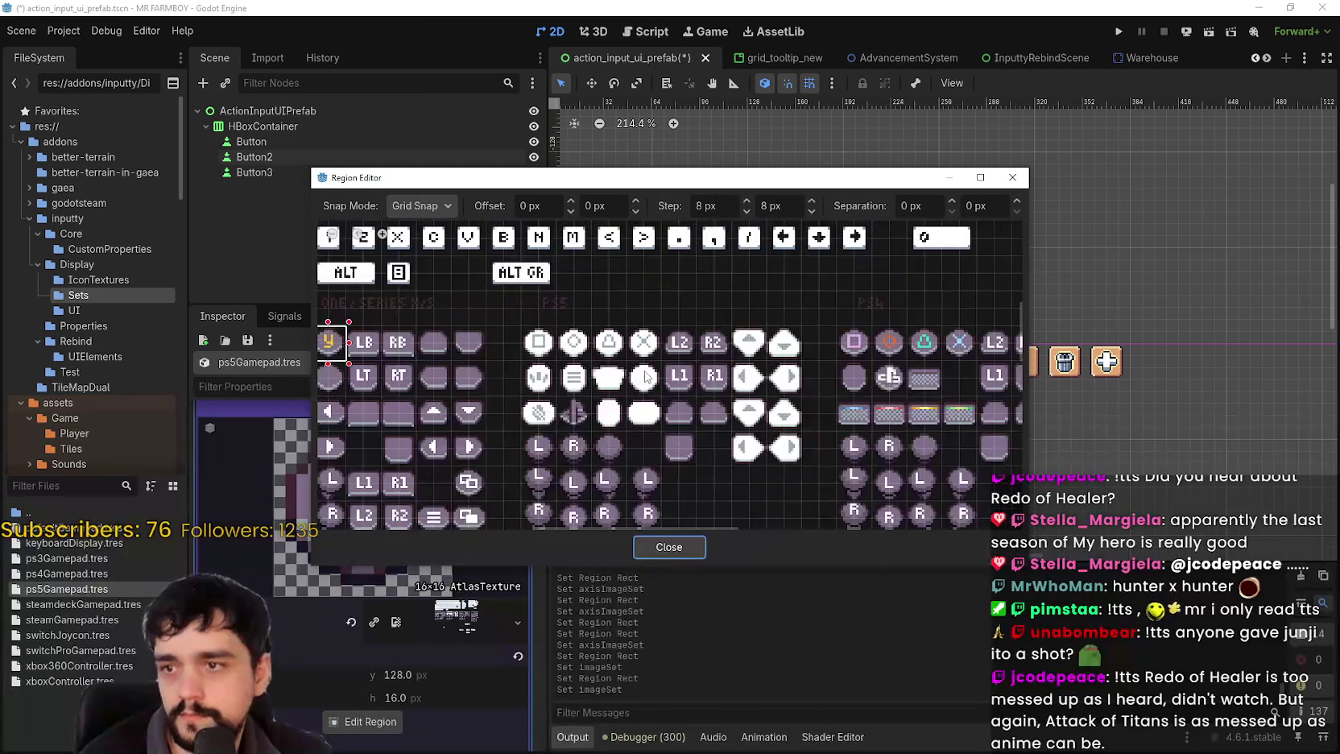
pyautogui.scroll(1, 563, 345)
pyautogui.moveTo(558, 329); pyautogui.dragTo(610, 378)
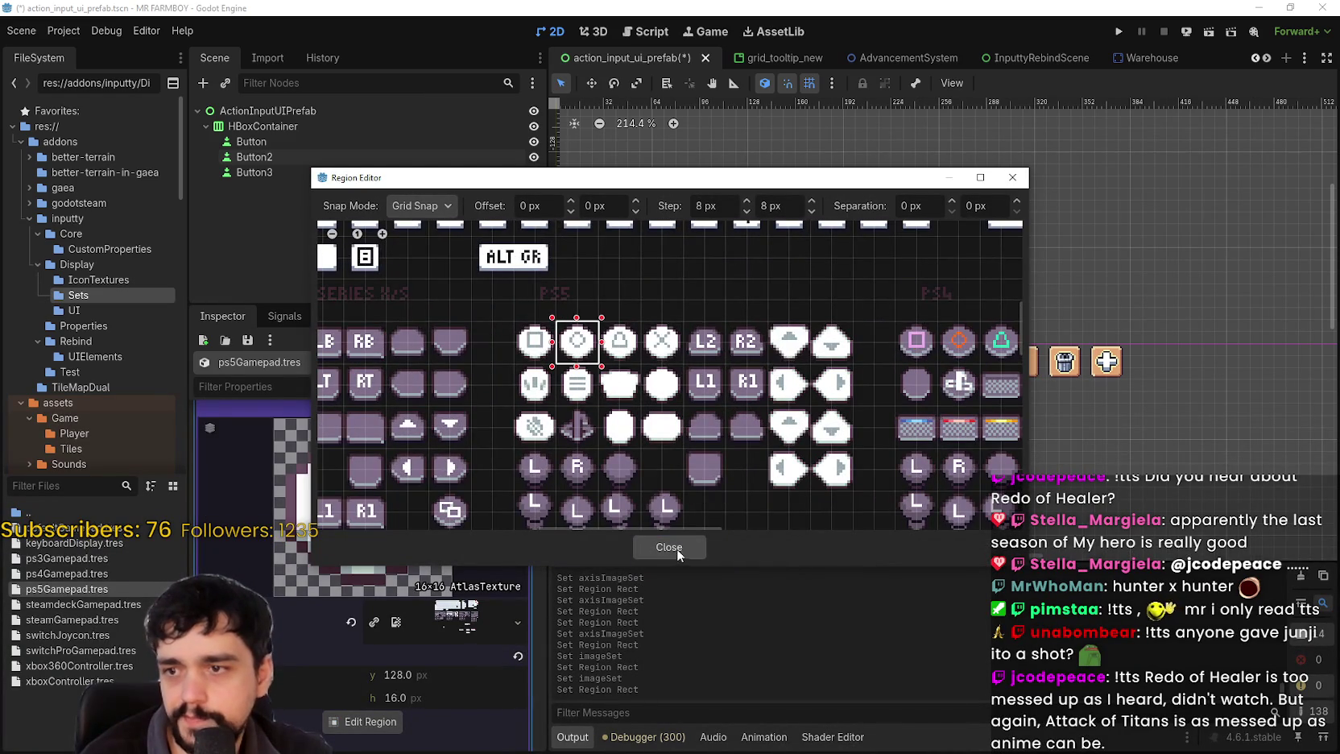
pyautogui.click(676, 547)
pyautogui.click(450, 542)
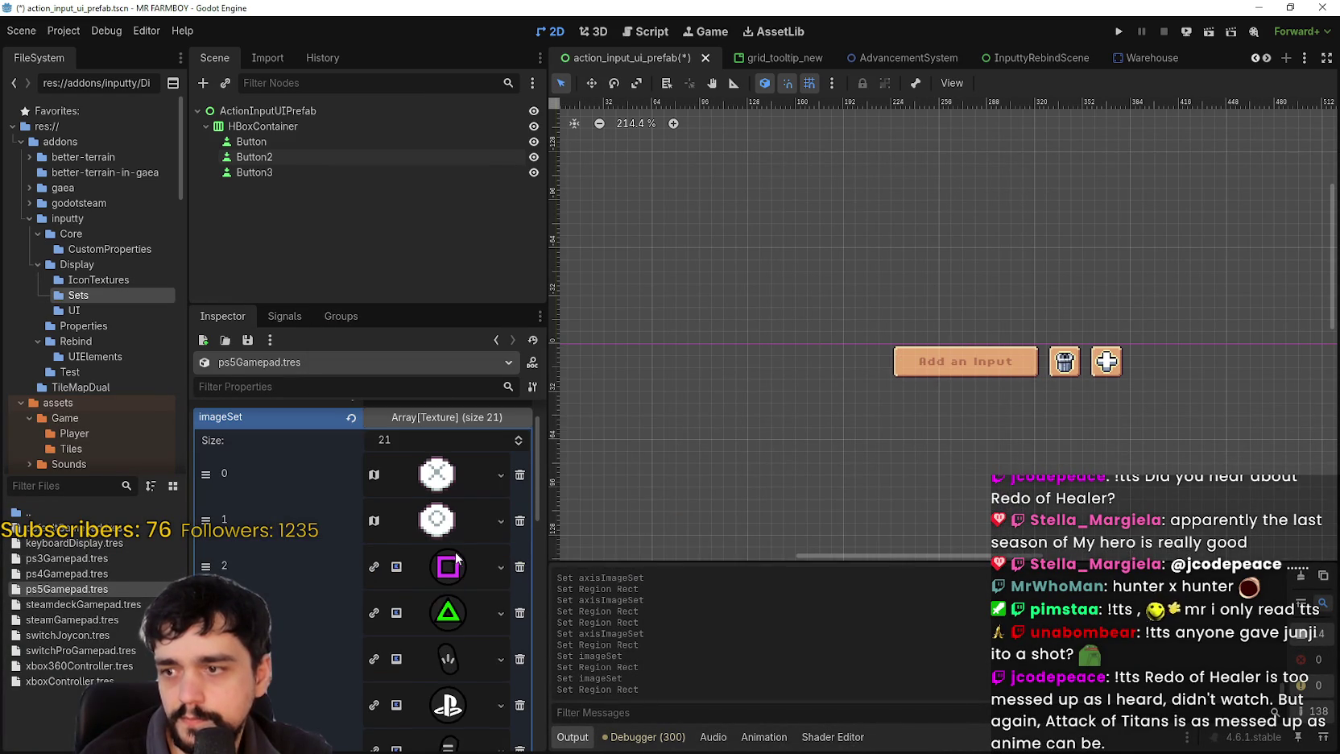
# - Replace slot 2's square with the atlas texture cropped to the pixel-art square icon
pyautogui.click(462, 565)
pyautogui.rightClick(462, 564)
pyautogui.click(475, 727)
pyautogui.scroll(-1, 418, 673)
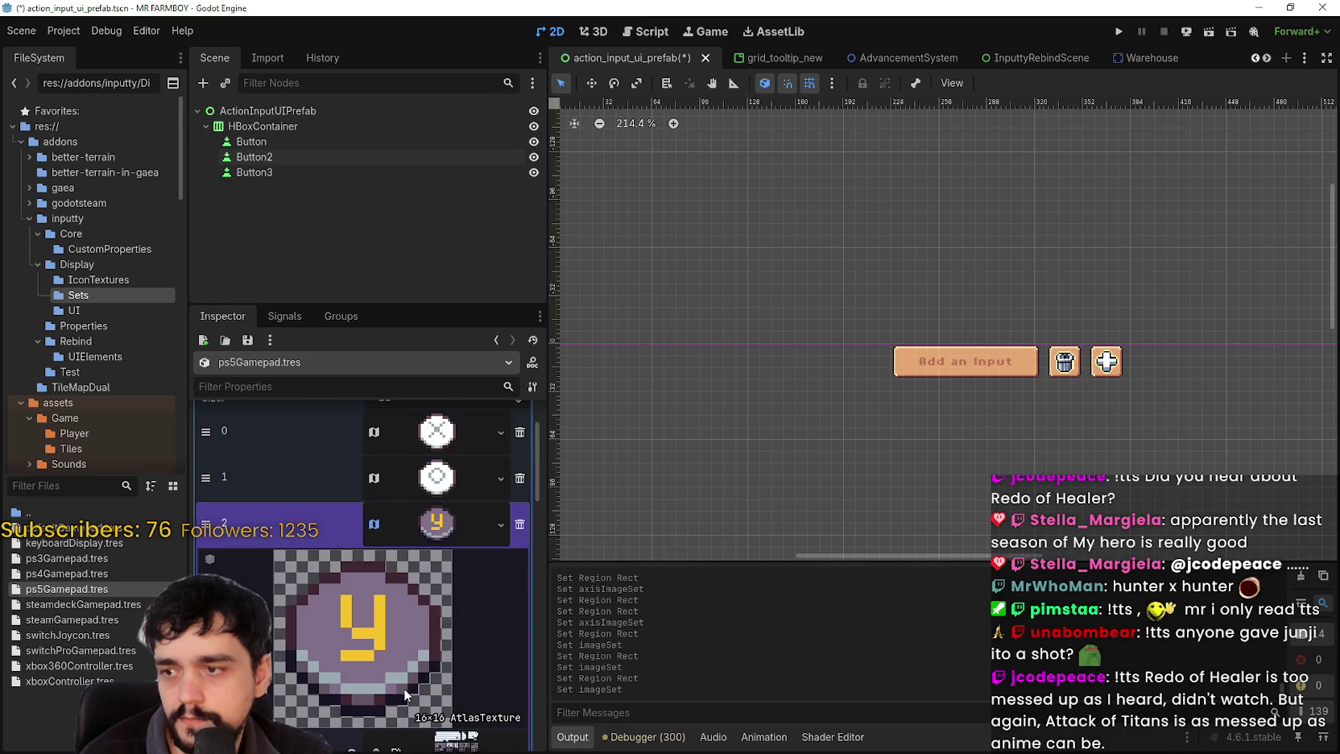
pyautogui.scroll(-3, 405, 694)
pyautogui.click(362, 724)
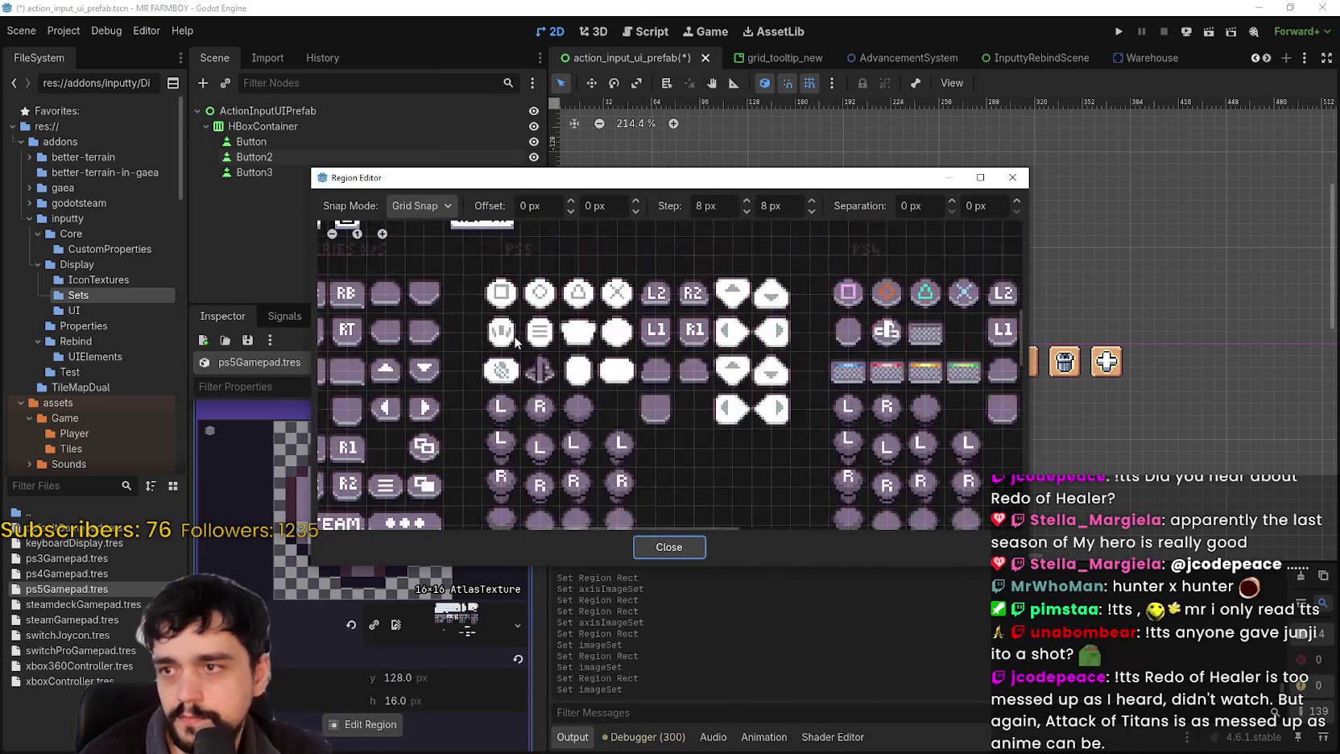
pyautogui.scroll(1, 515, 340)
pyautogui.moveTo(471, 262); pyautogui.dragTo(526, 316)
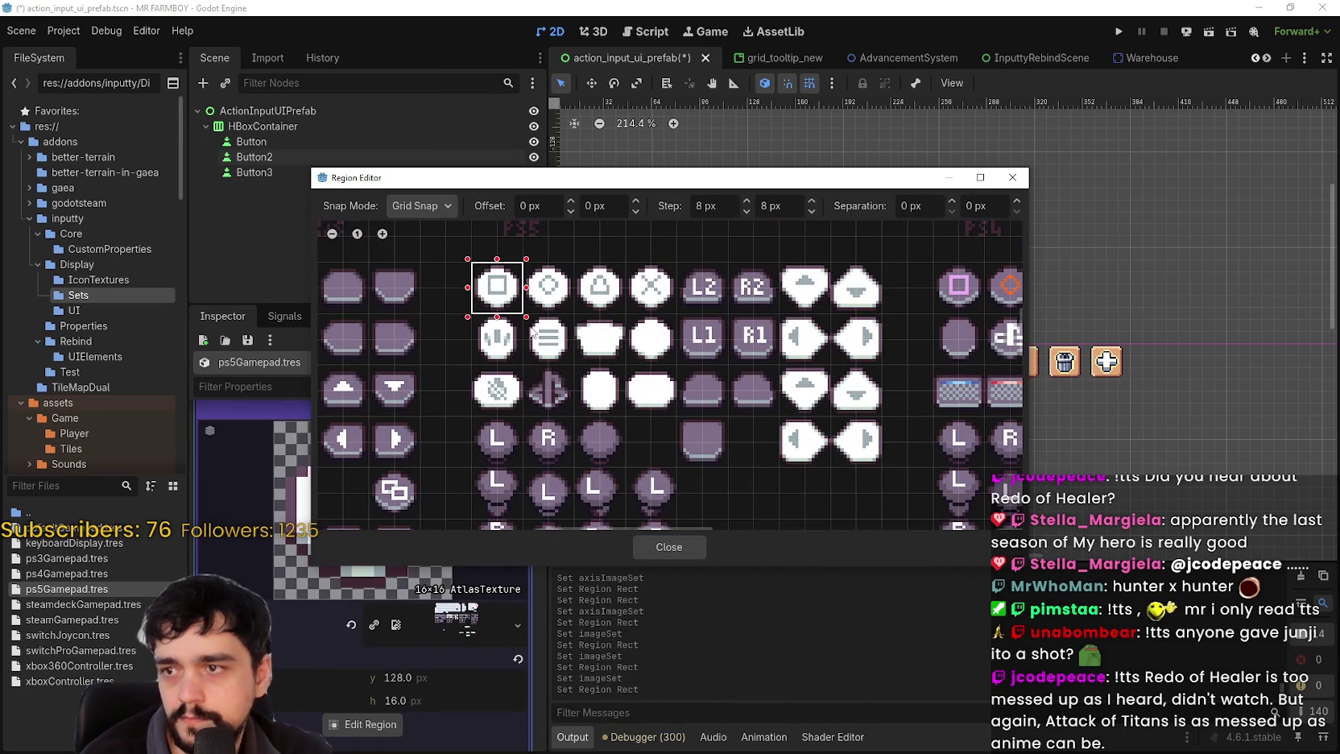
pyautogui.click(684, 554)
pyautogui.scroll(1, 456, 530)
pyautogui.click(448, 486)
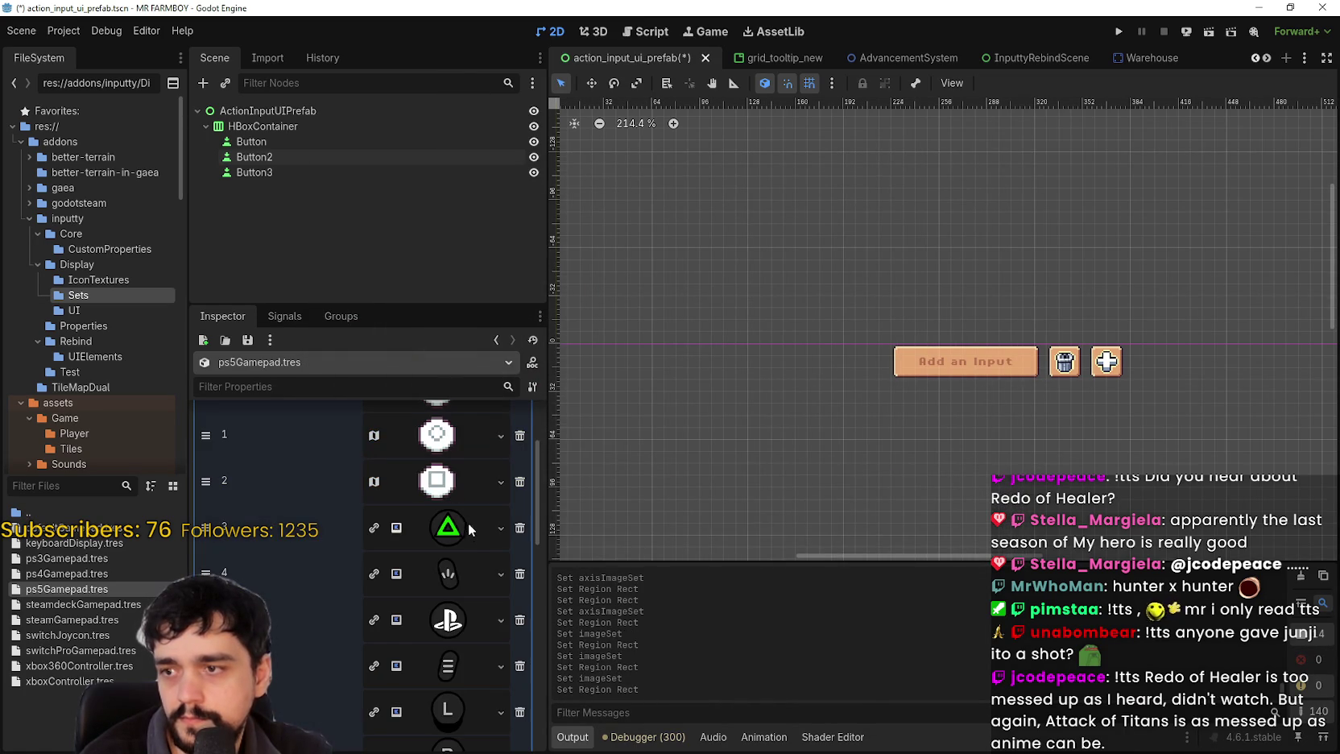
# - Give slot 3 the atlas texture cropped to the pixel-art triangle icon, then save ps5Gamepad.tres
pyautogui.click(463, 534)
pyautogui.rightClick(461, 531)
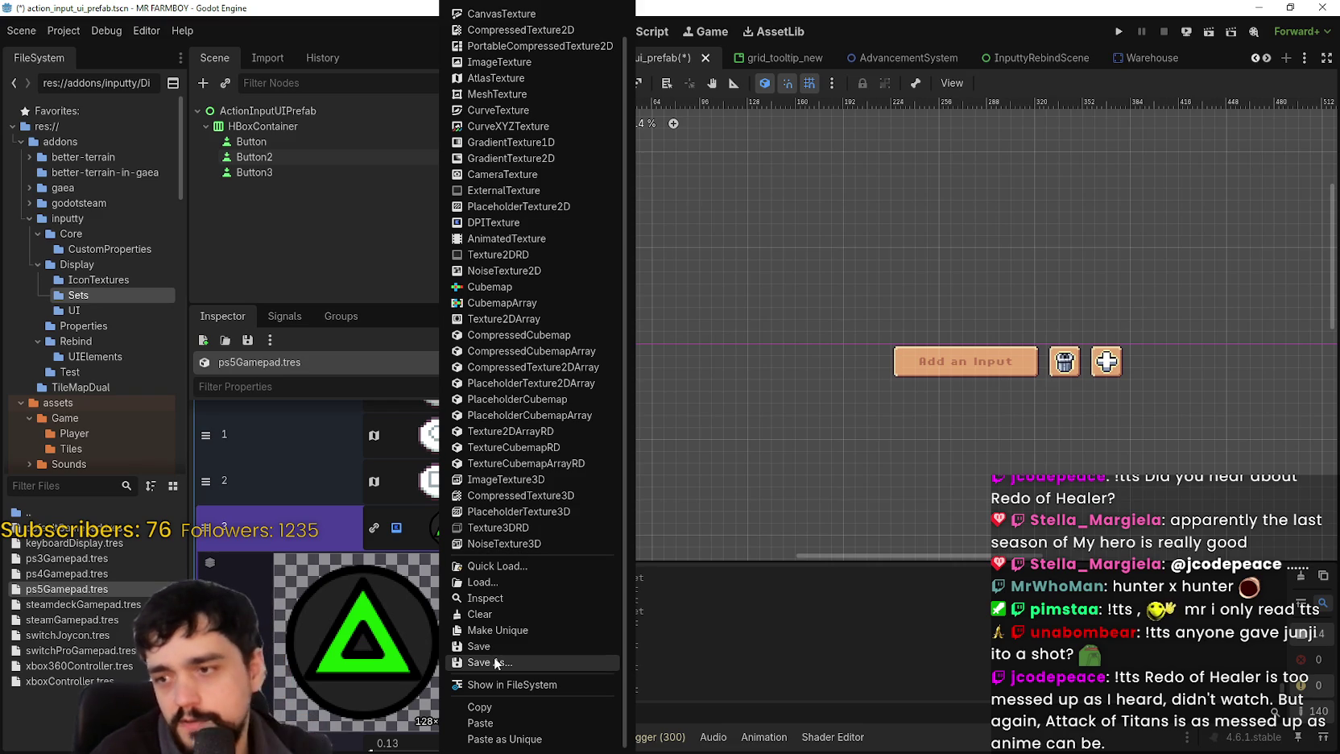
pyautogui.click(516, 723)
pyautogui.scroll(-3, 458, 540)
pyautogui.click(358, 727)
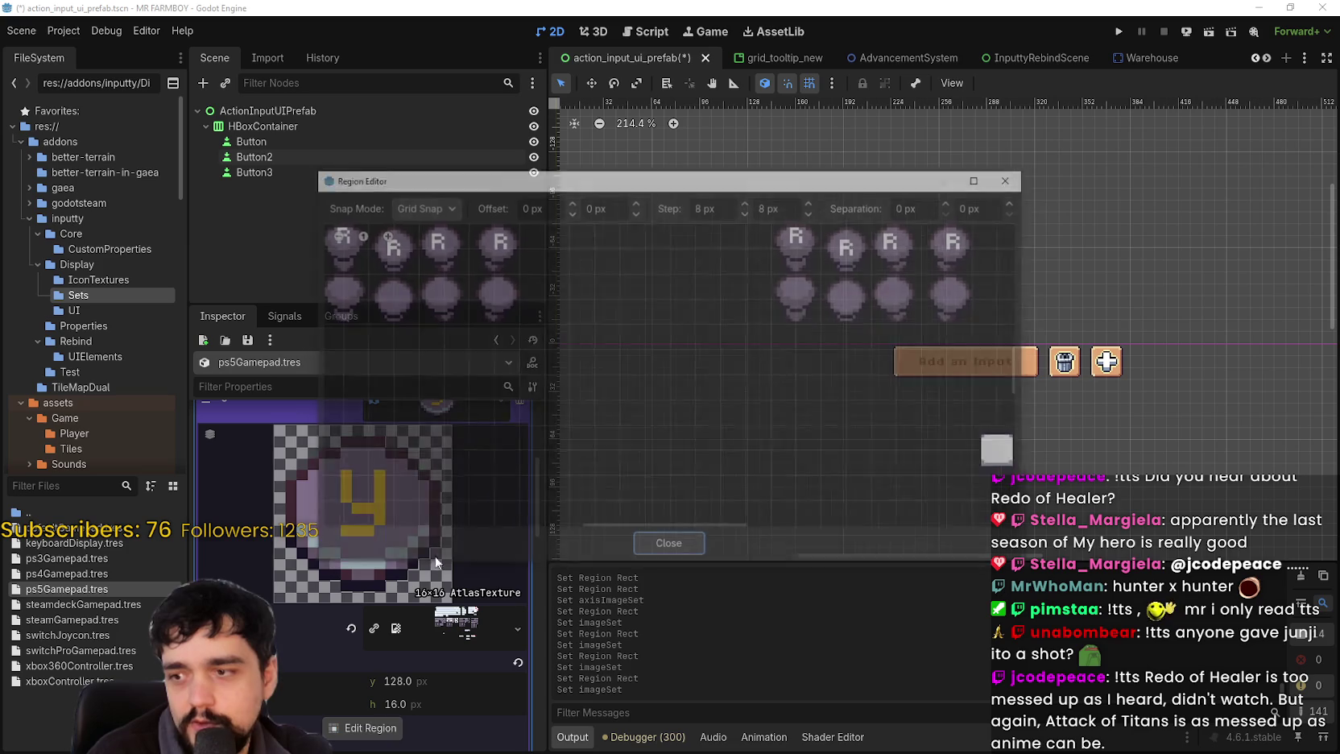
pyautogui.scroll(3, 520, 259)
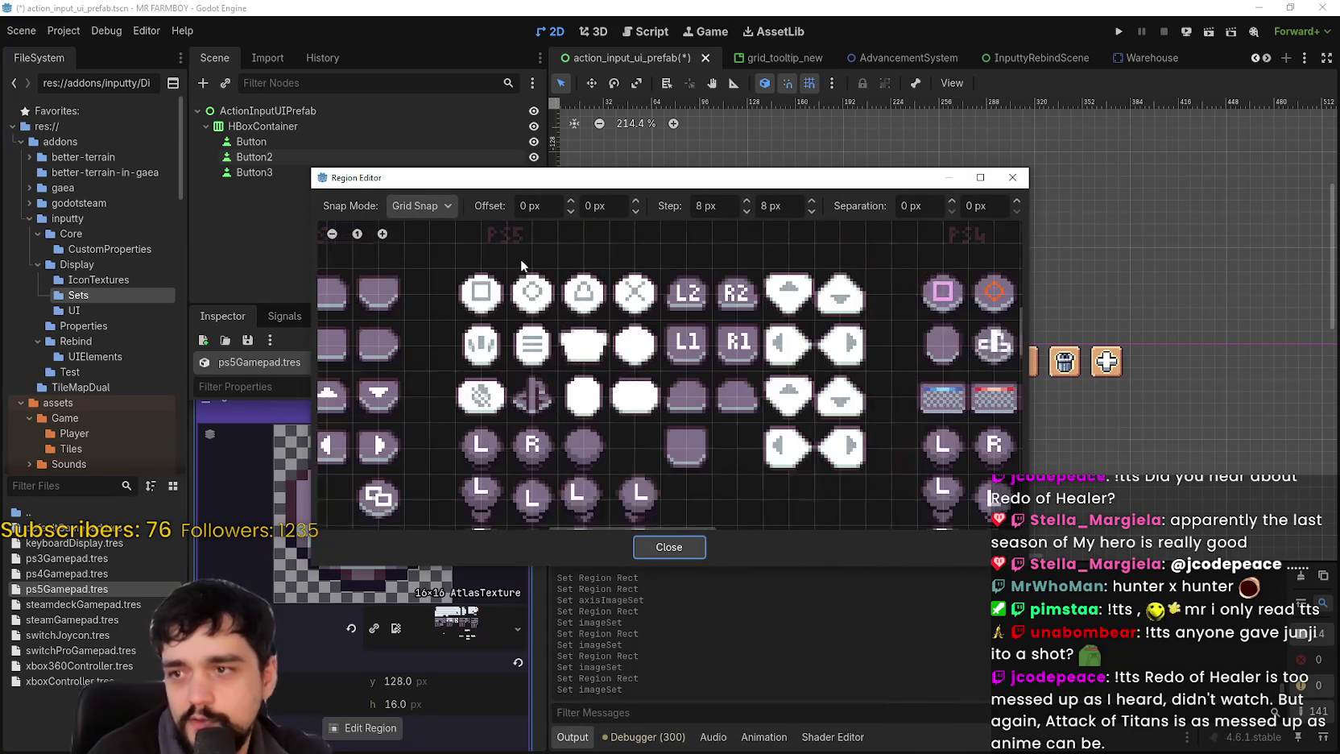
pyautogui.moveTo(550, 269); pyautogui.dragTo(612, 316)
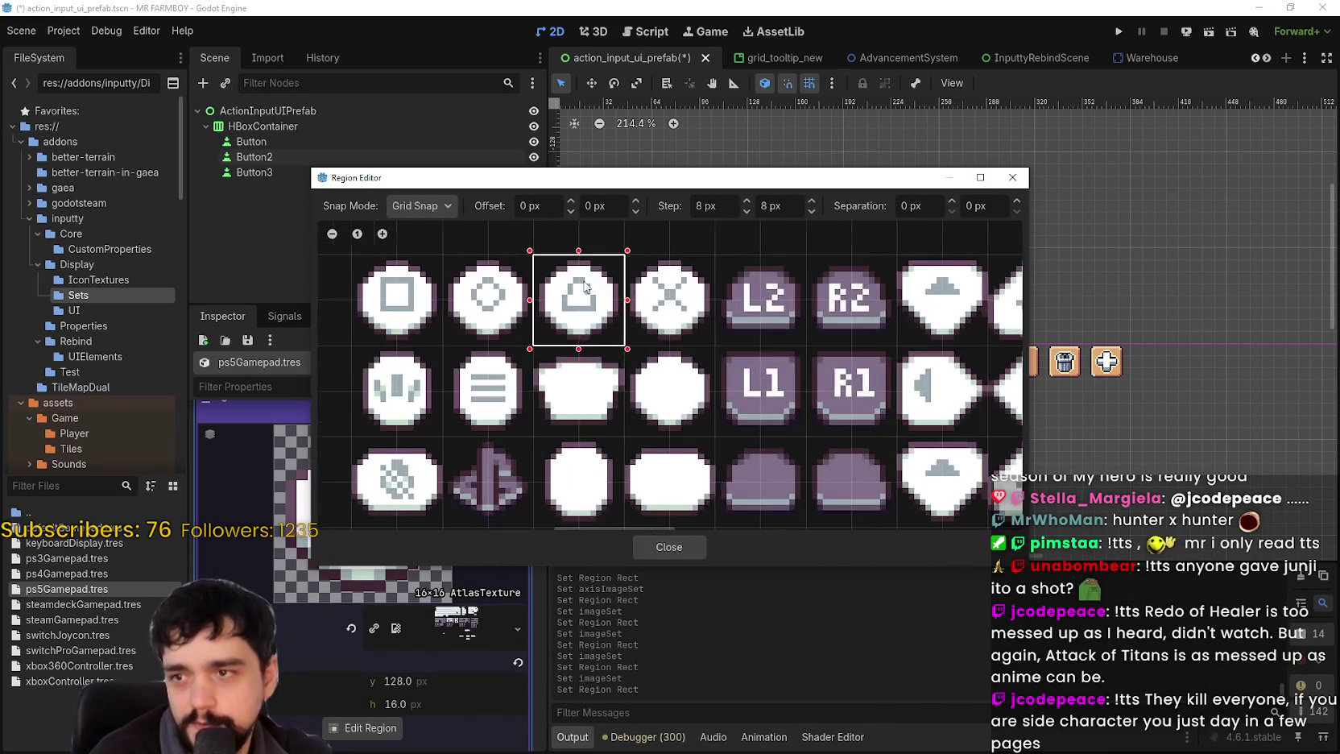
pyautogui.scroll(-2, 547, 435)
pyautogui.press('Escape')
pyautogui.scroll(-5, 464, 556)
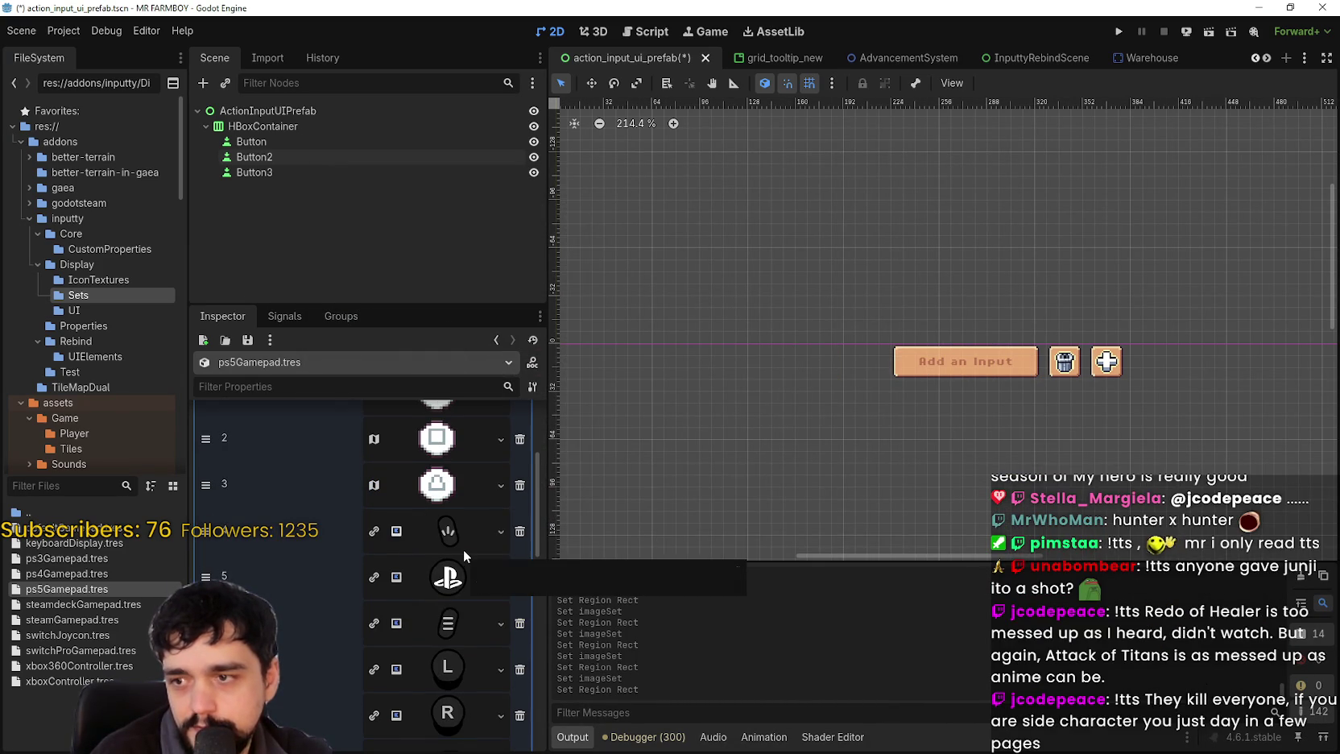
pyautogui.hotkey('ctrl', 's')
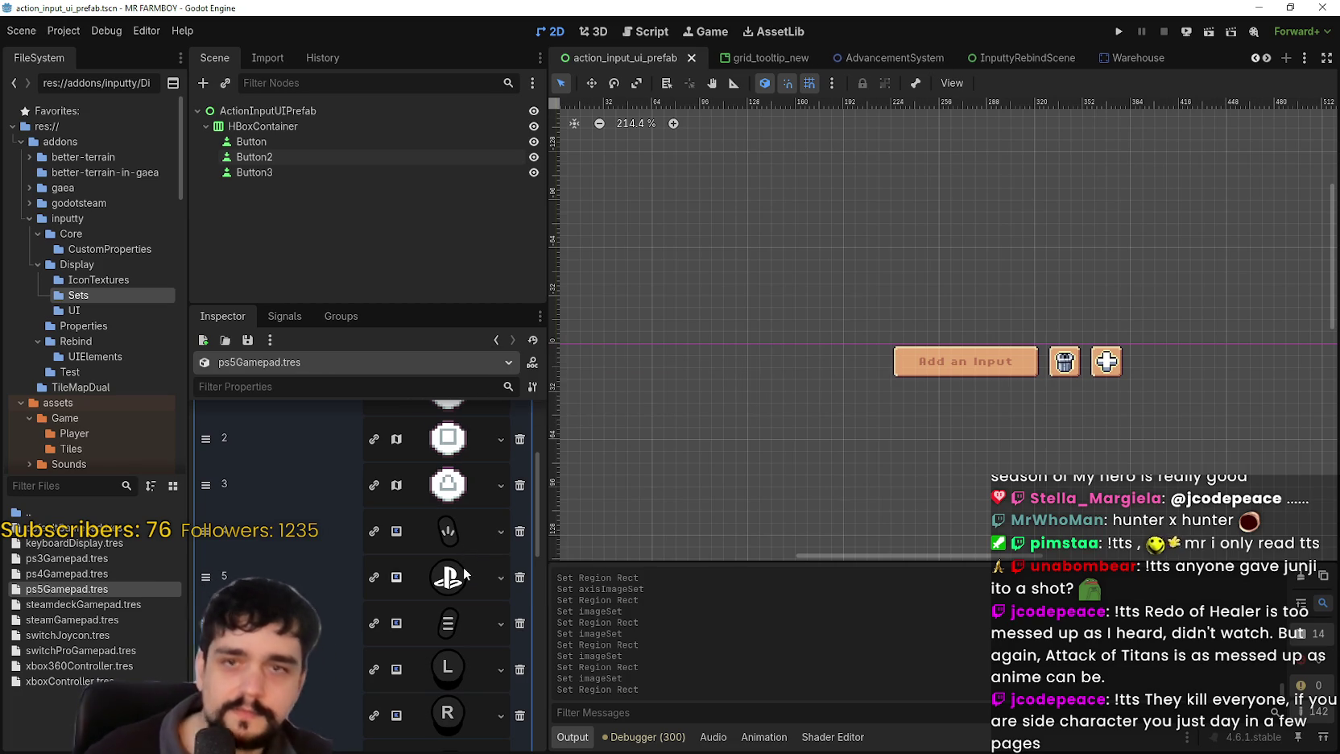
pyautogui.scroll(3, 463, 552)
pyautogui.scroll(2, 456, 559)
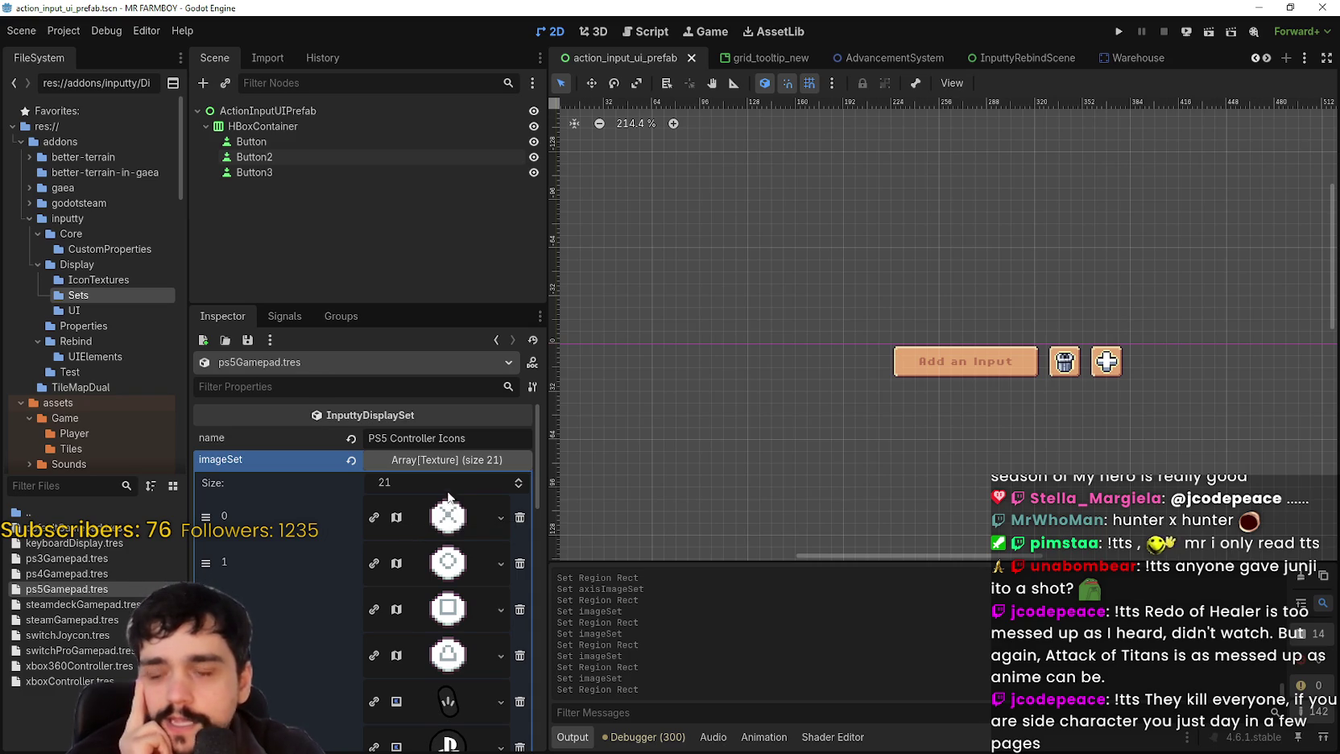
pyautogui.scroll(-1, 481, 548)
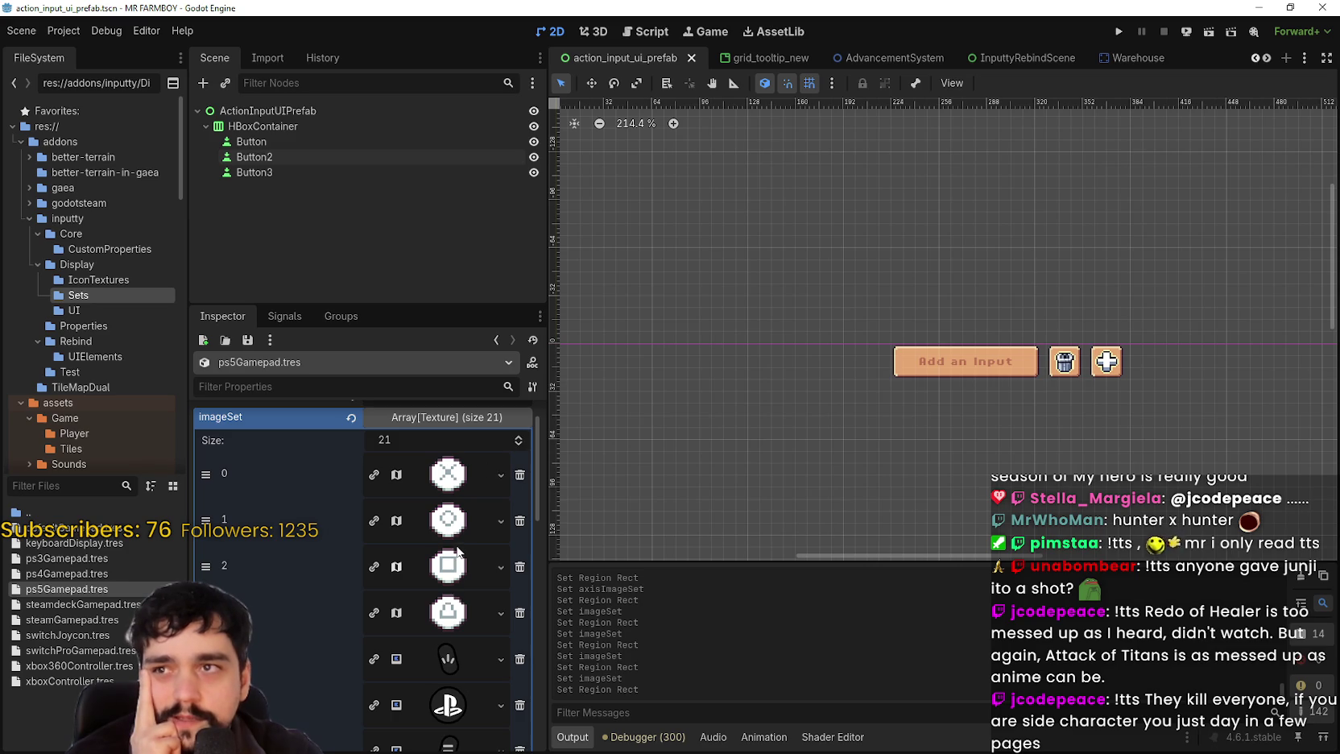
pyautogui.scroll(-1, 459, 595)
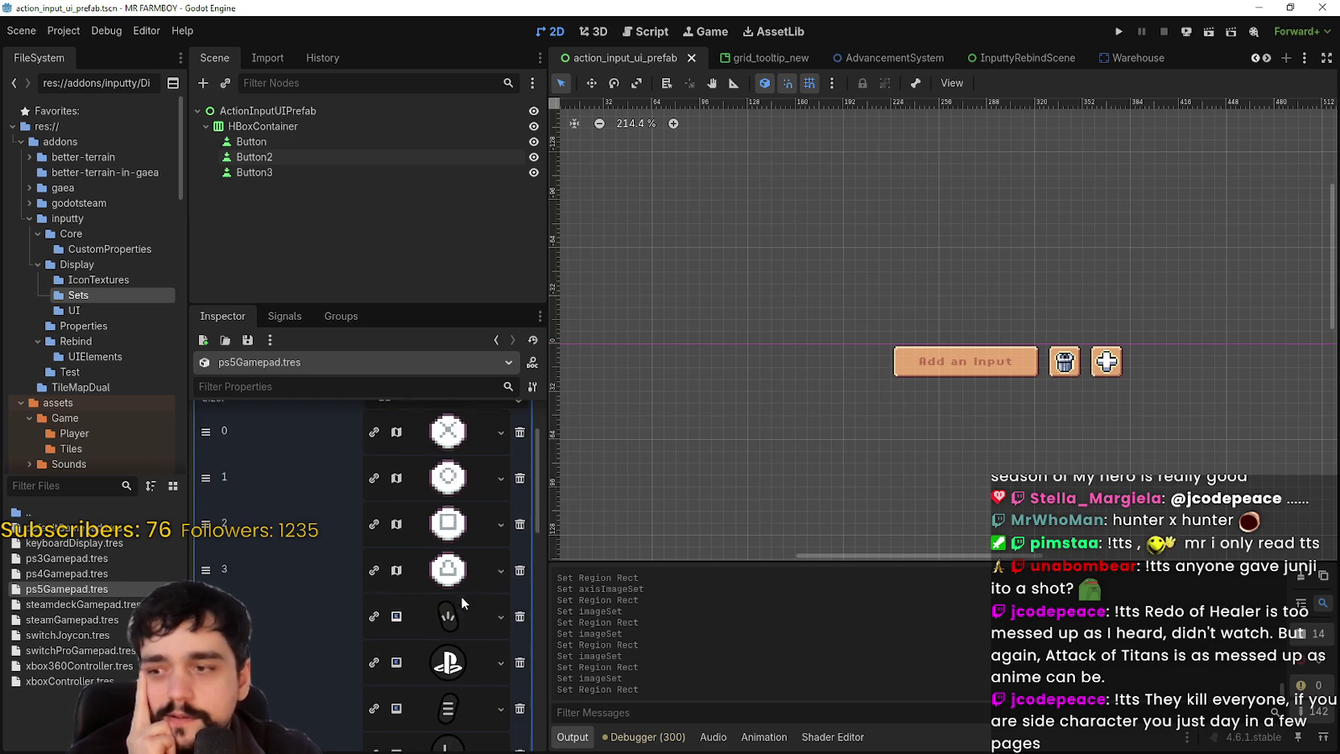
pyautogui.click(449, 618)
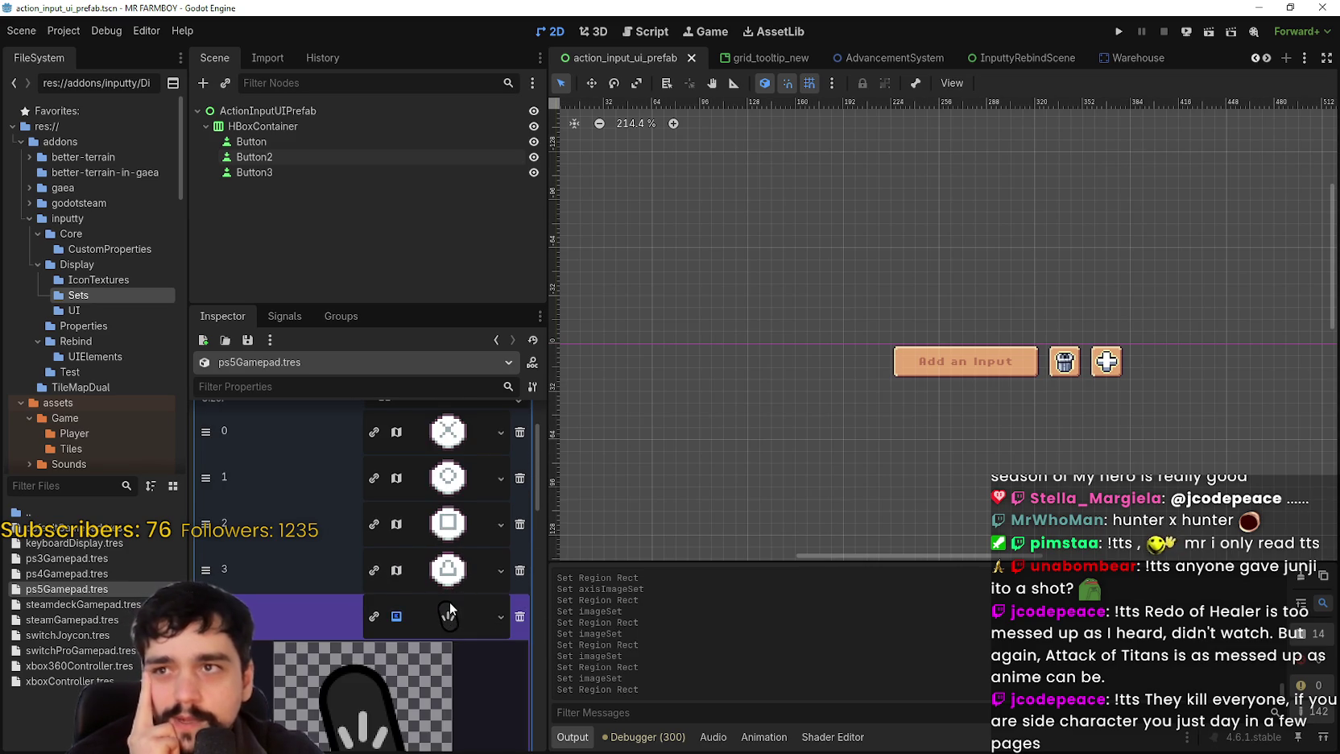
pyautogui.scroll(-1, 443, 602)
pyautogui.click(448, 590)
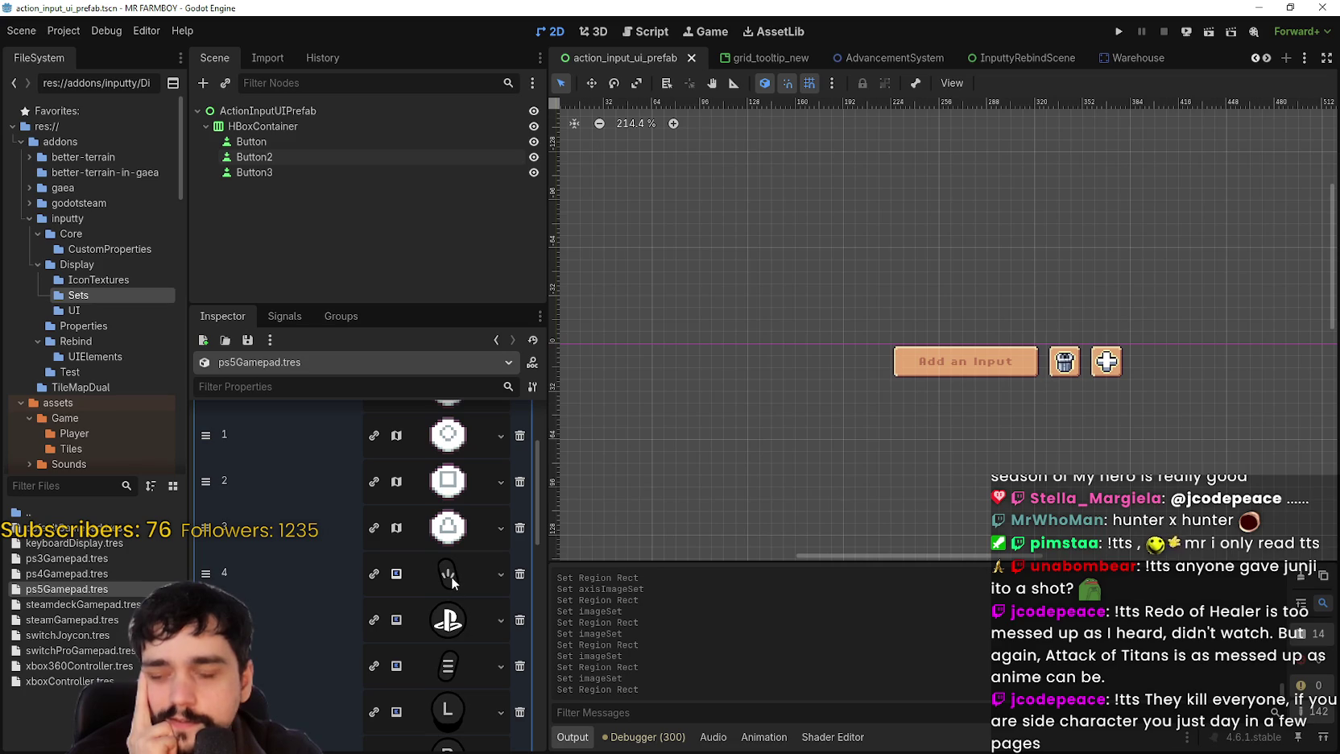
pyautogui.click(451, 575)
pyautogui.scroll(-1, 451, 575)
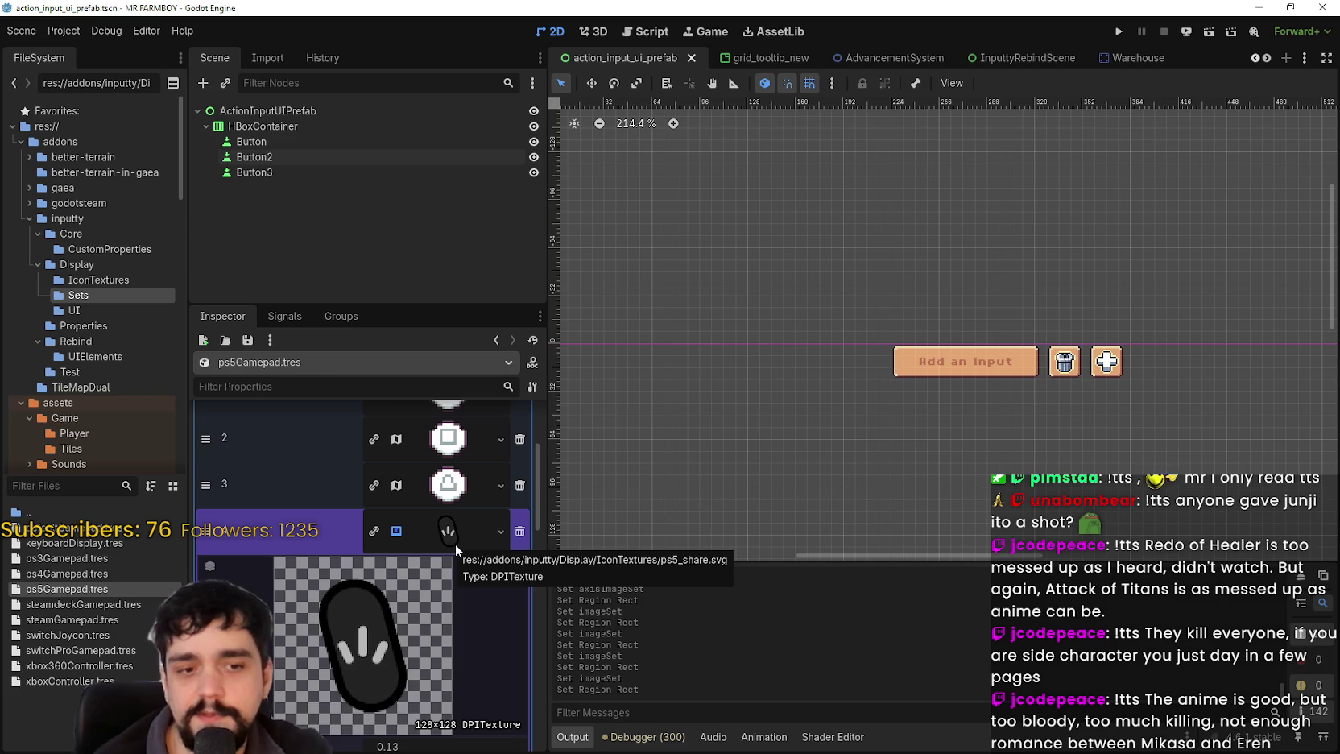
pyautogui.scroll(-1, 536, 628)
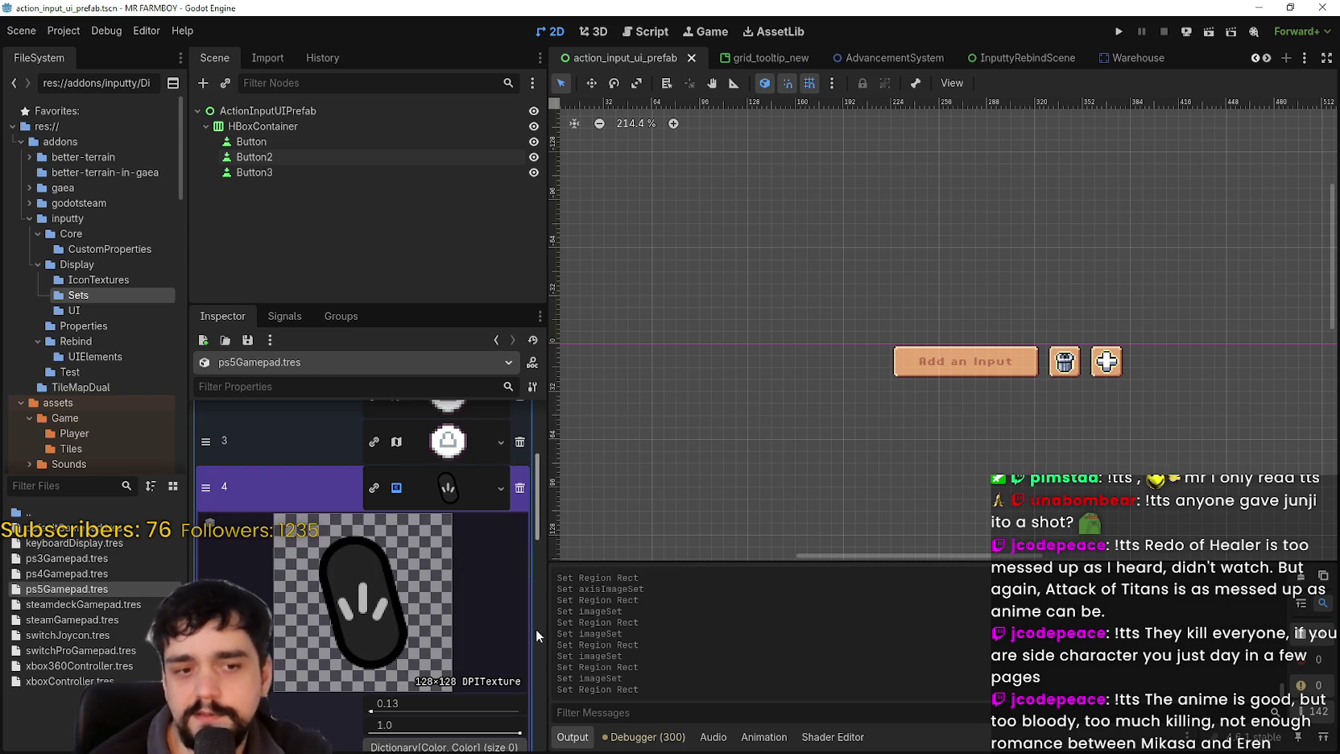
pyautogui.click(441, 492)
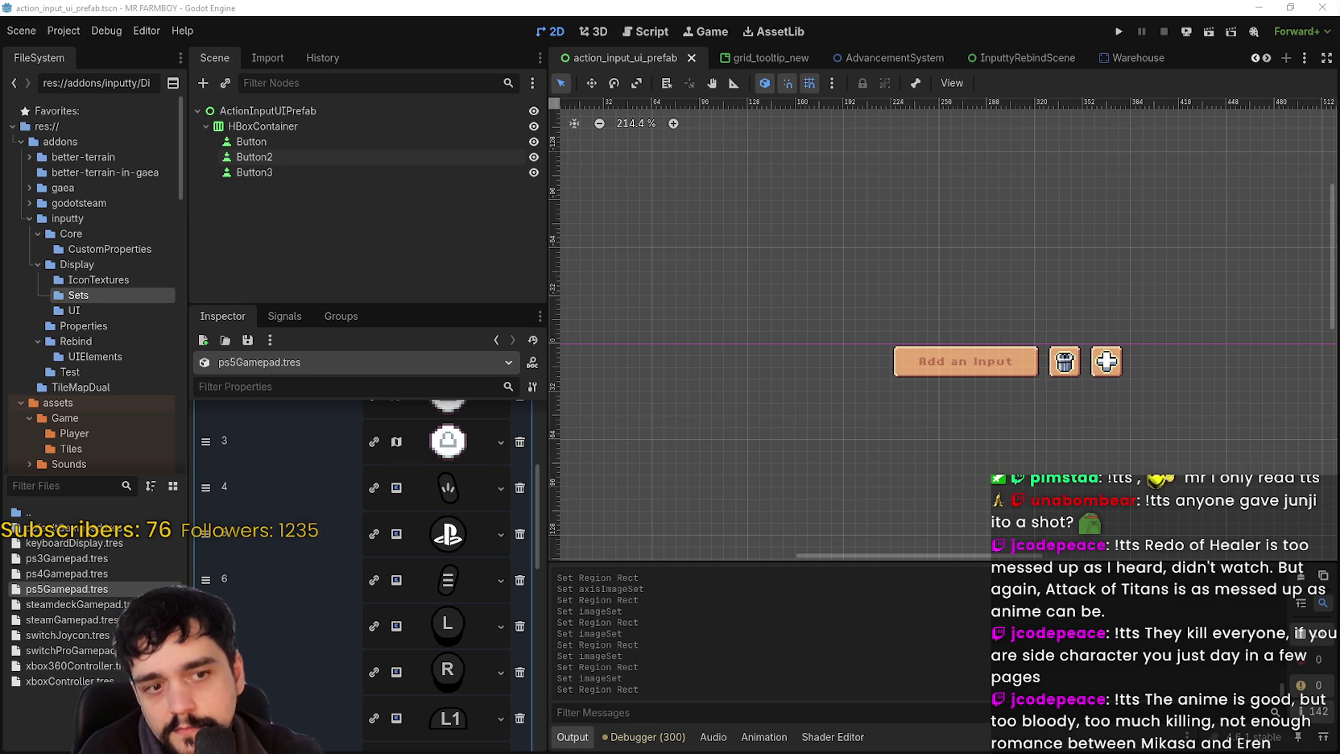
pyautogui.hotkey('alt', 'Tab')
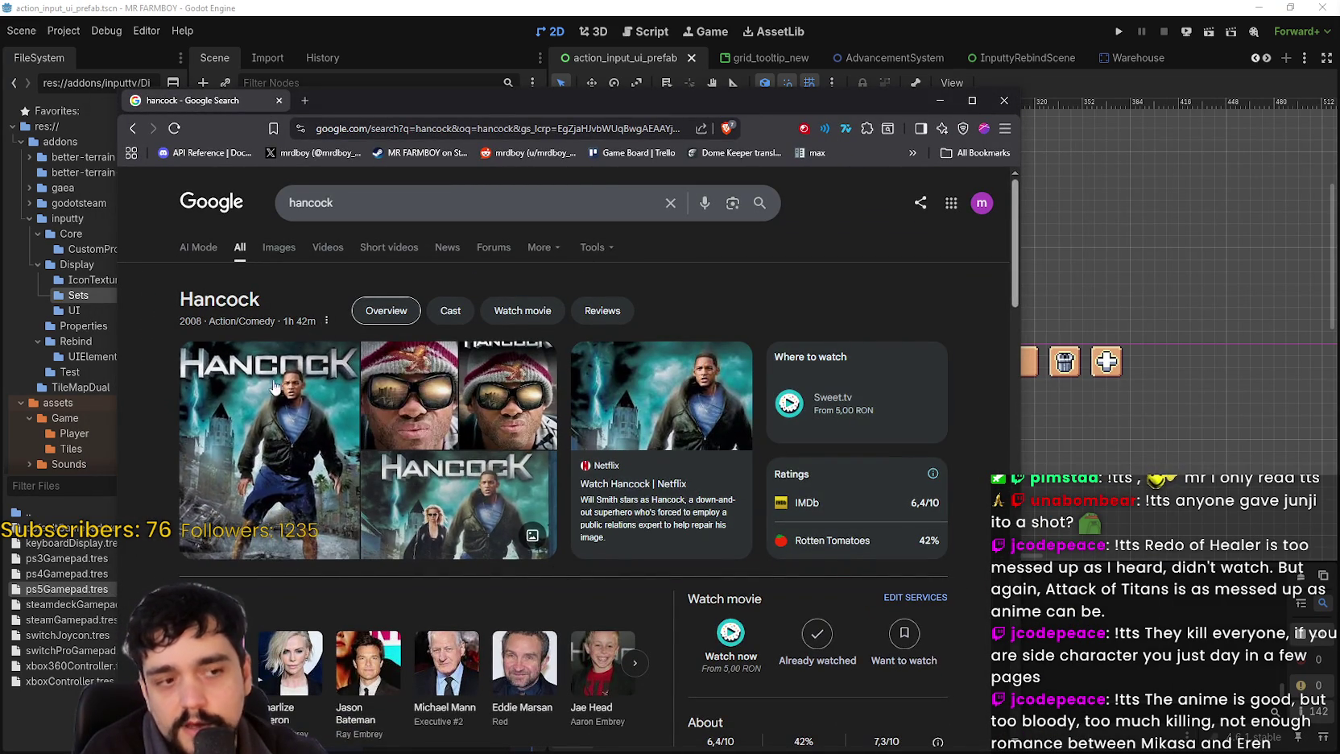
# - Move the Chrome window showing the hancock search aside and close it to reveal Godot
pyautogui.moveTo(916, 108); pyautogui.dragTo(1063, 47)
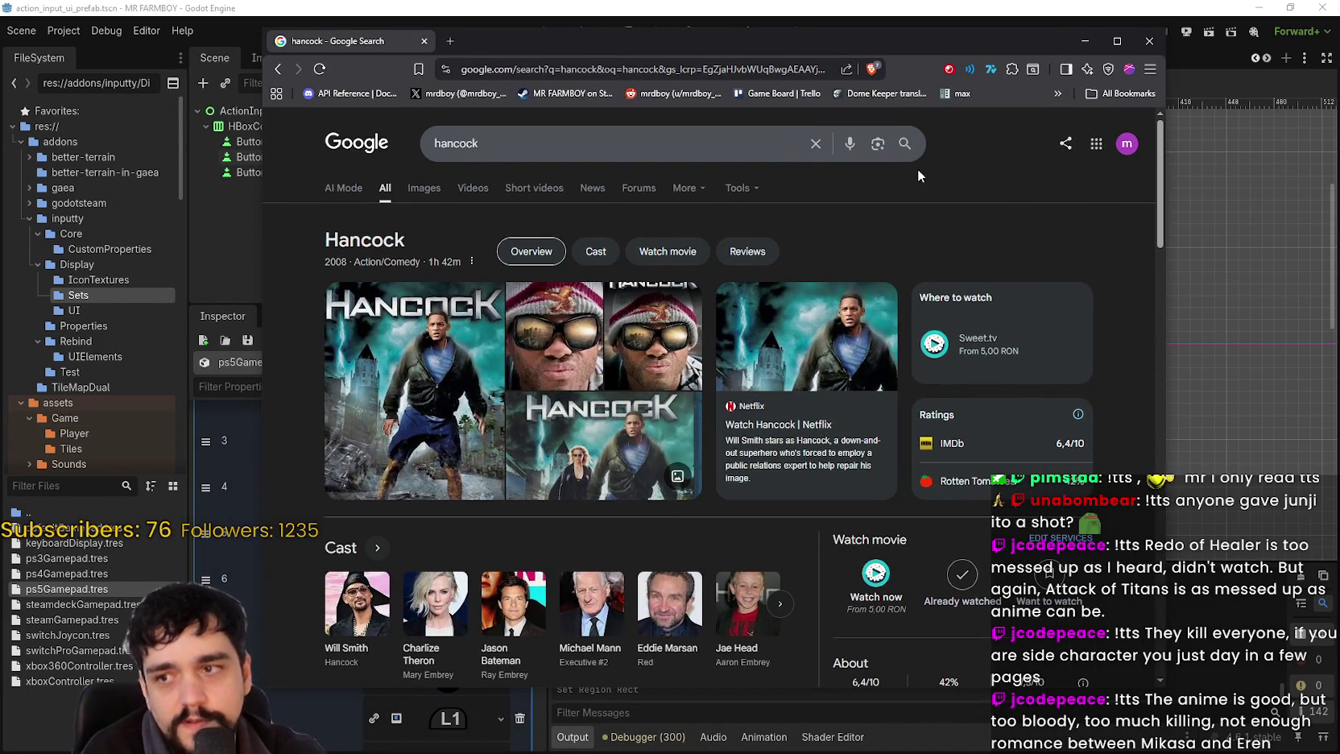
pyautogui.click(1149, 41)
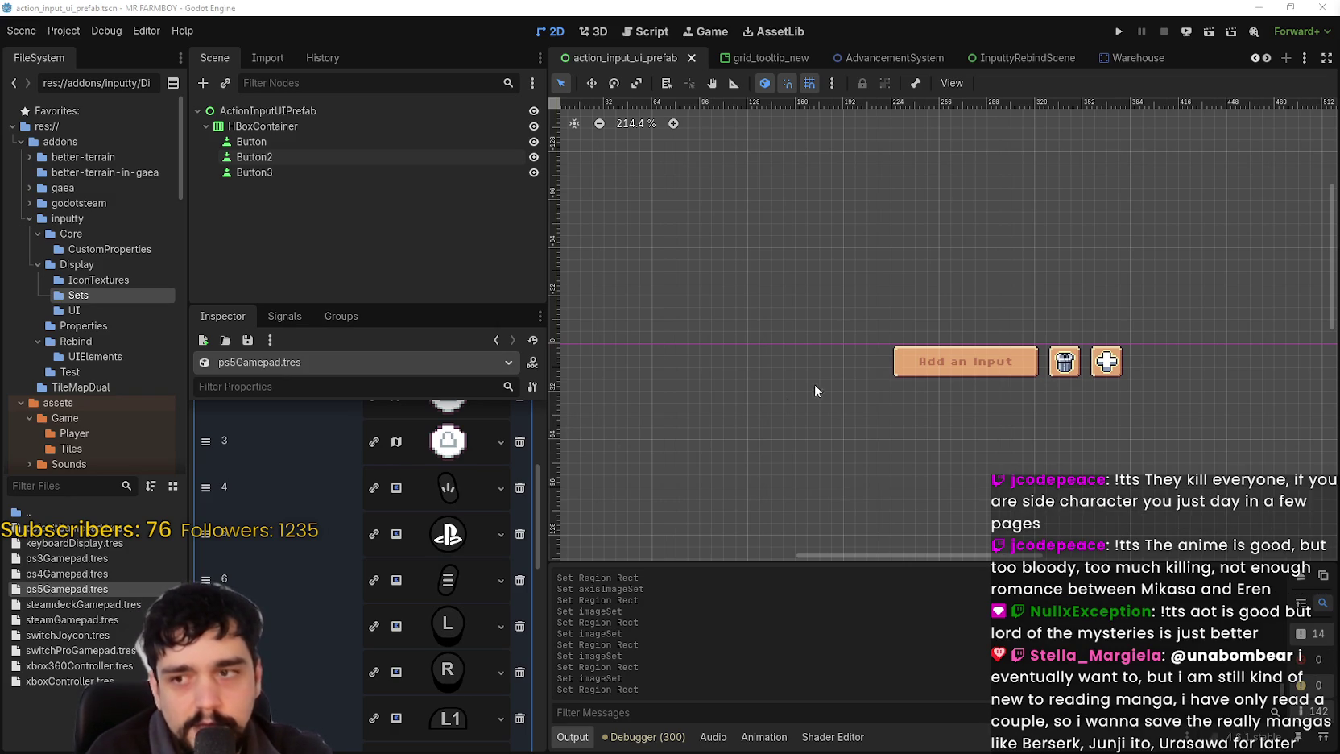
# - Paste the atlas texture into entry 4 and crop it to the pixel-art PS5 share icon
pyautogui.scroll(1, 902, 386)
pyautogui.scroll(2, 463, 576)
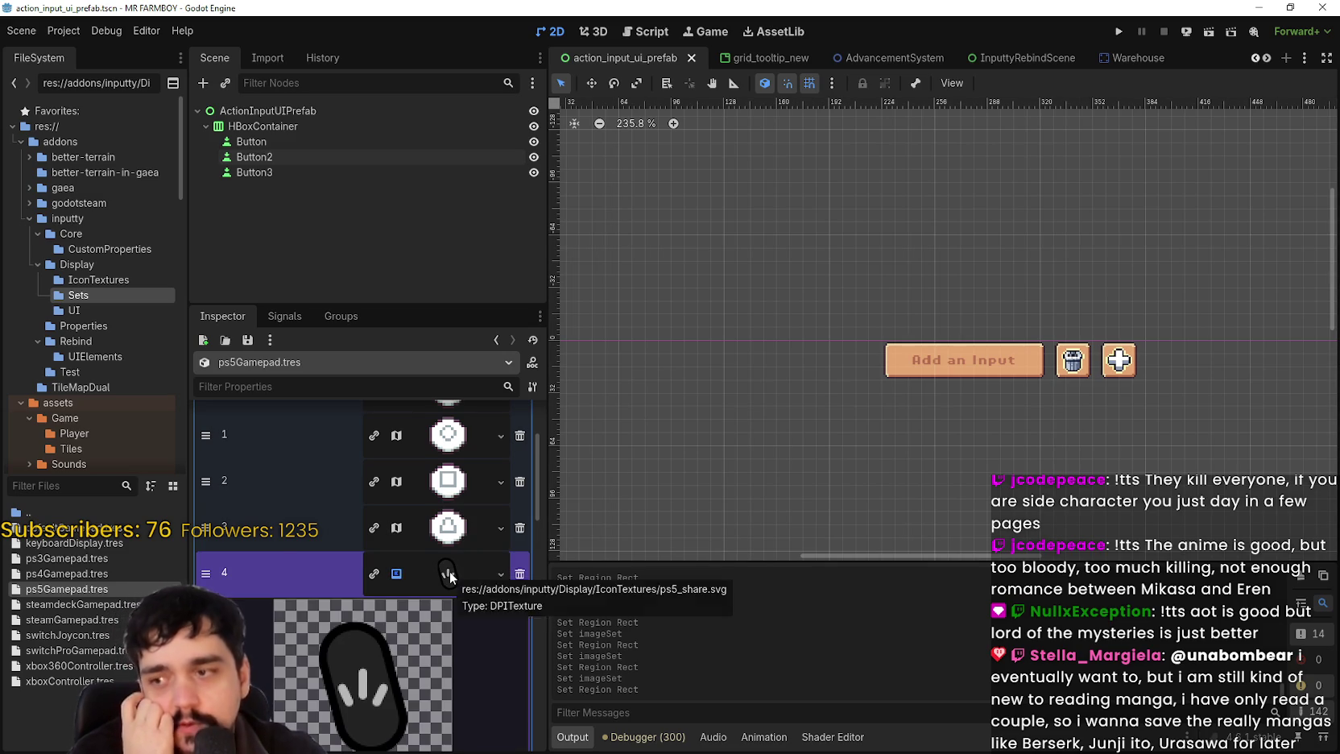
pyautogui.scroll(-1, 450, 576)
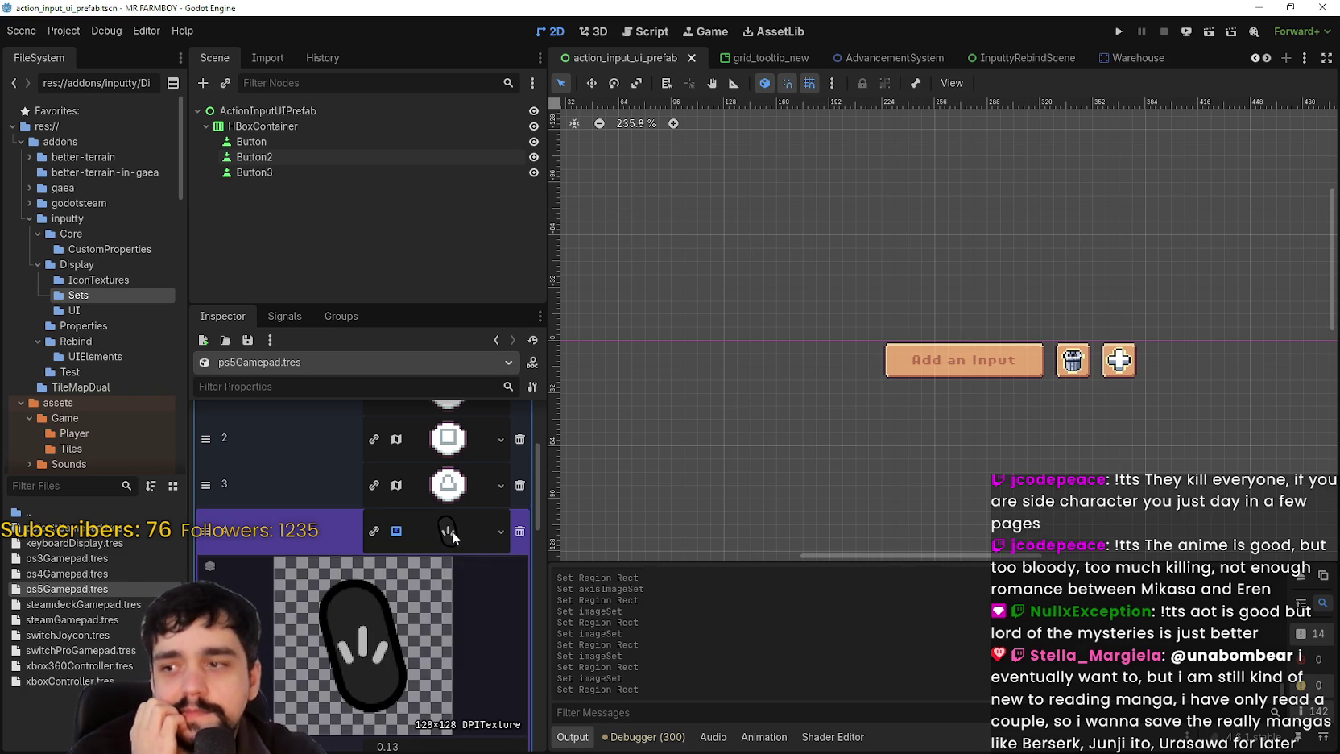
pyautogui.rightClick(453, 532)
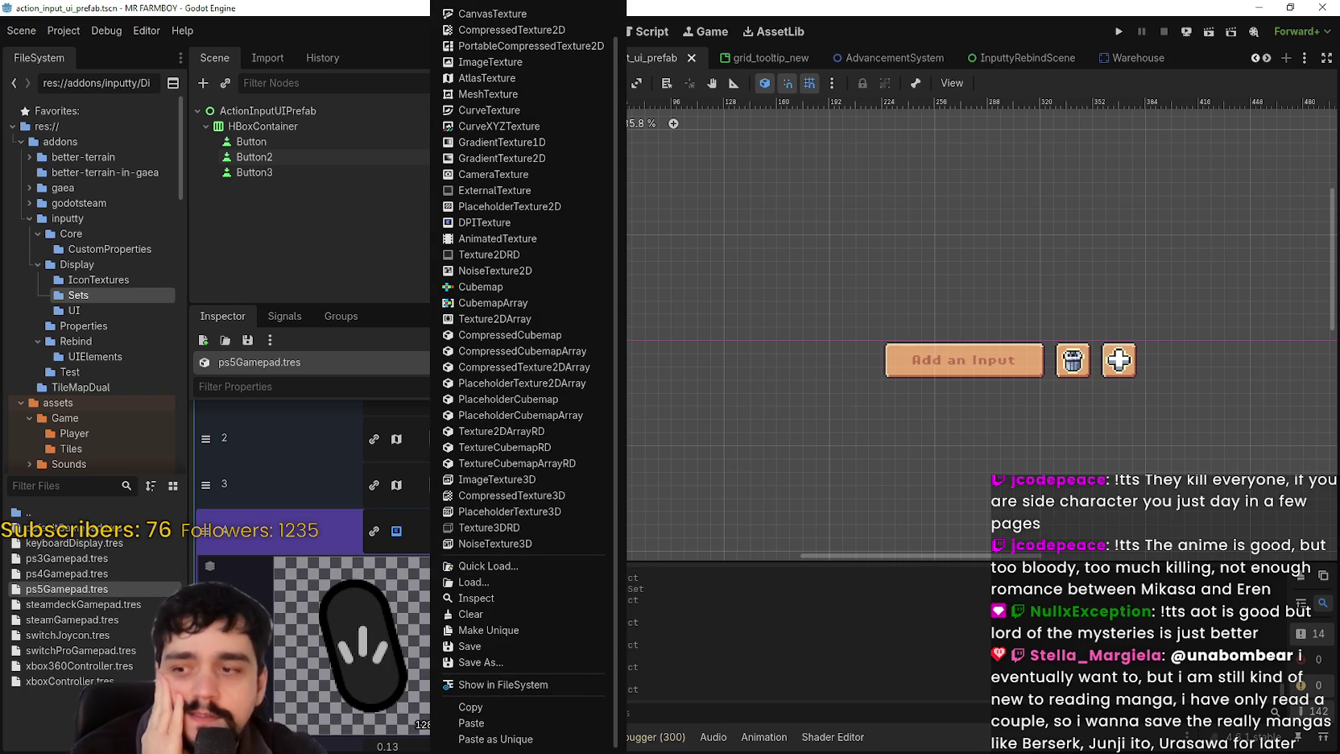
pyautogui.click(414, 515)
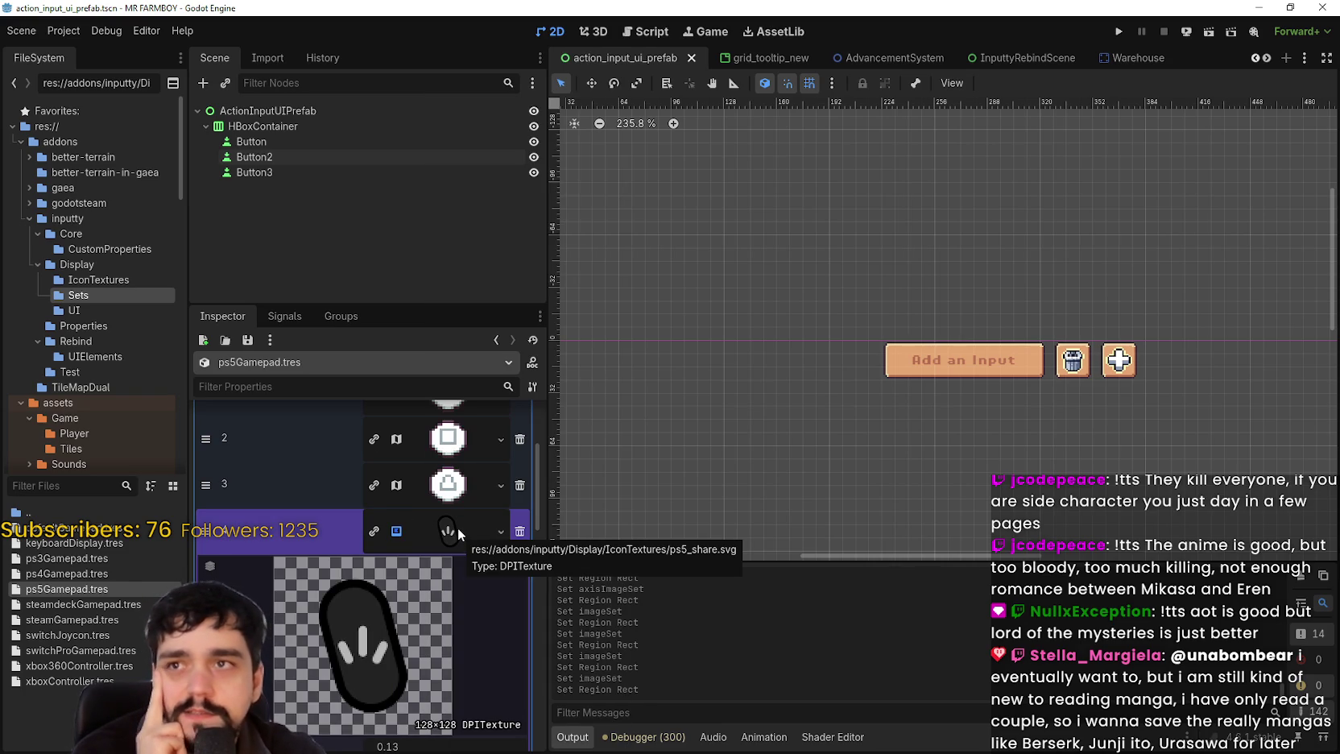
pyautogui.rightClick(452, 527)
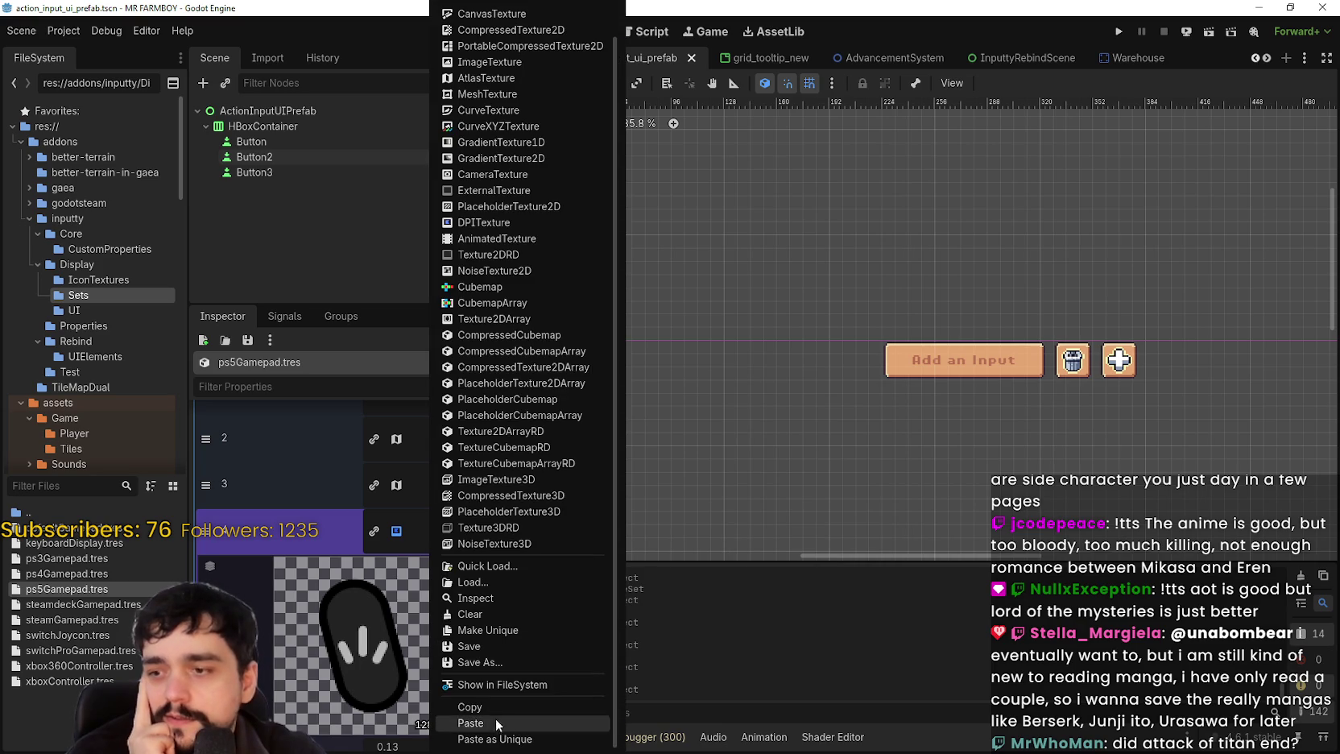
pyautogui.rightClick(414, 521)
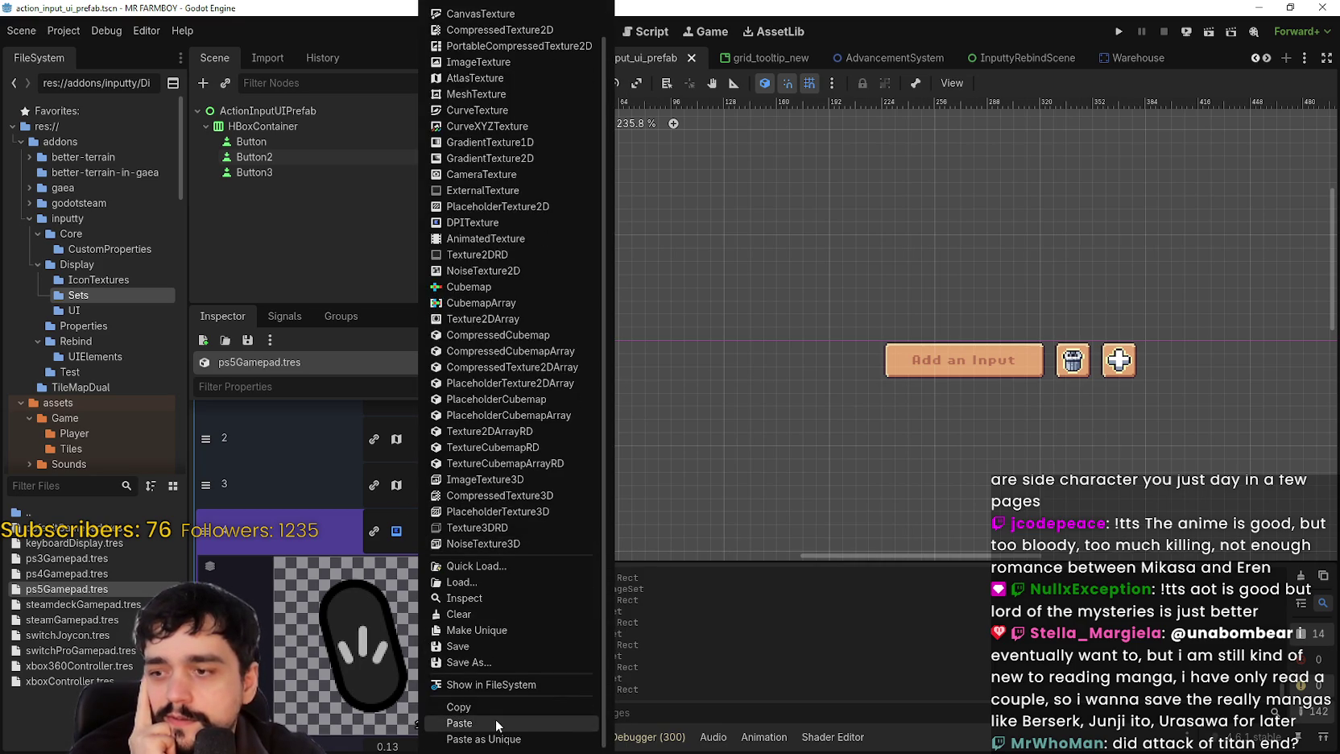
pyautogui.click(495, 722)
pyautogui.click(347, 690)
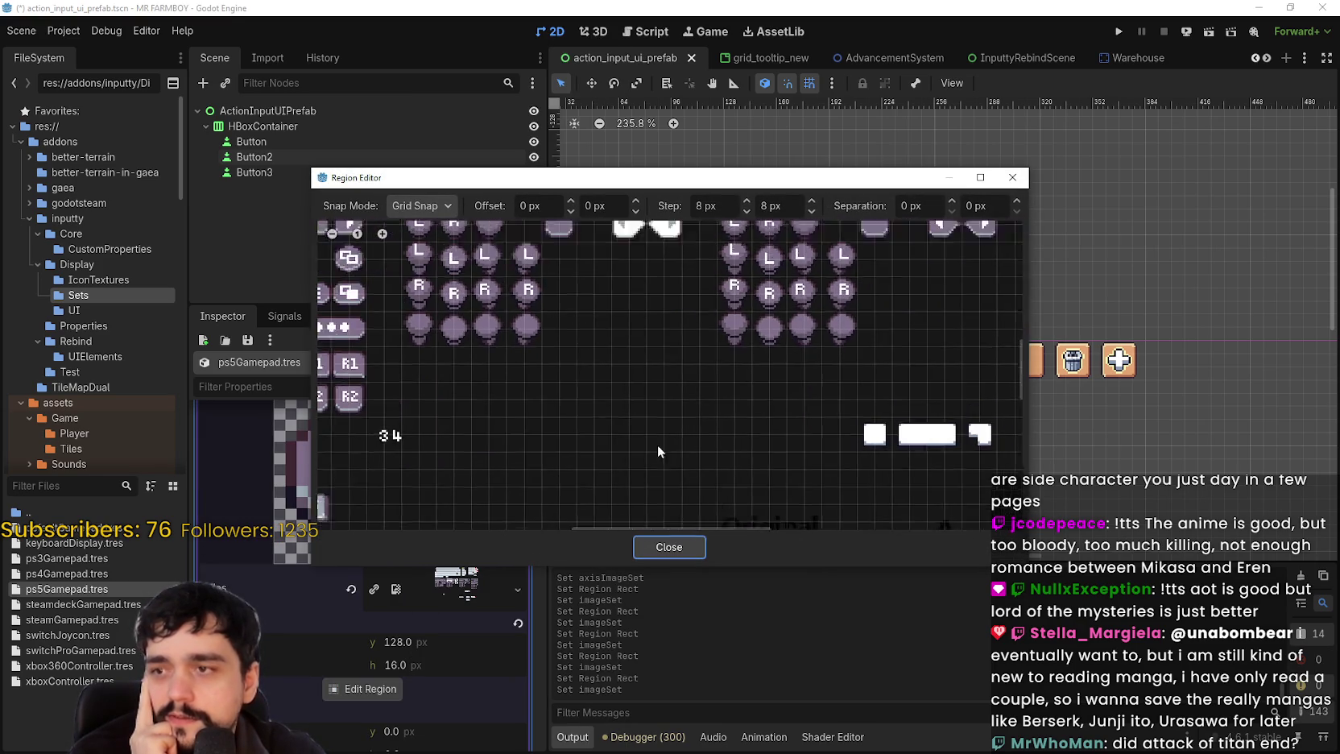
pyautogui.scroll(-3, 629, 422)
pyautogui.scroll(3, 651, 354)
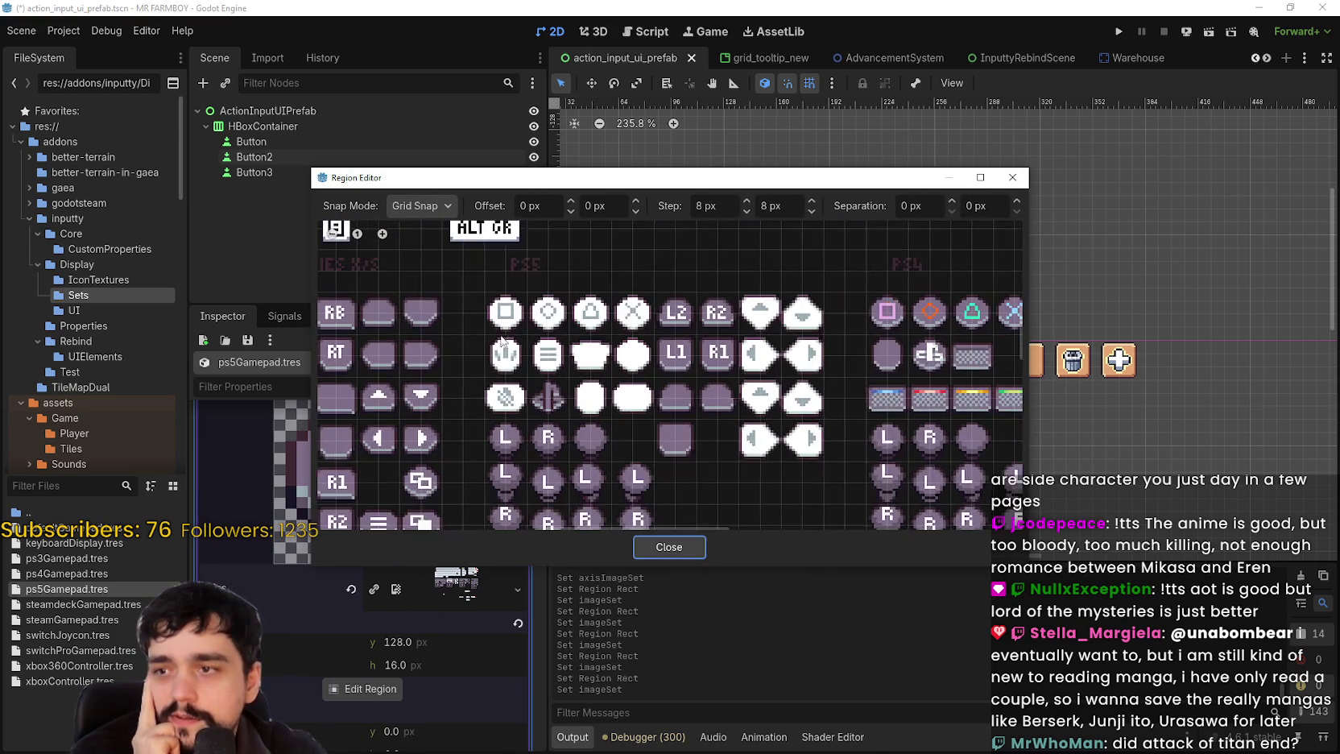
pyautogui.scroll(1, 503, 340)
pyautogui.moveTo(485, 334); pyautogui.dragTo(538, 382)
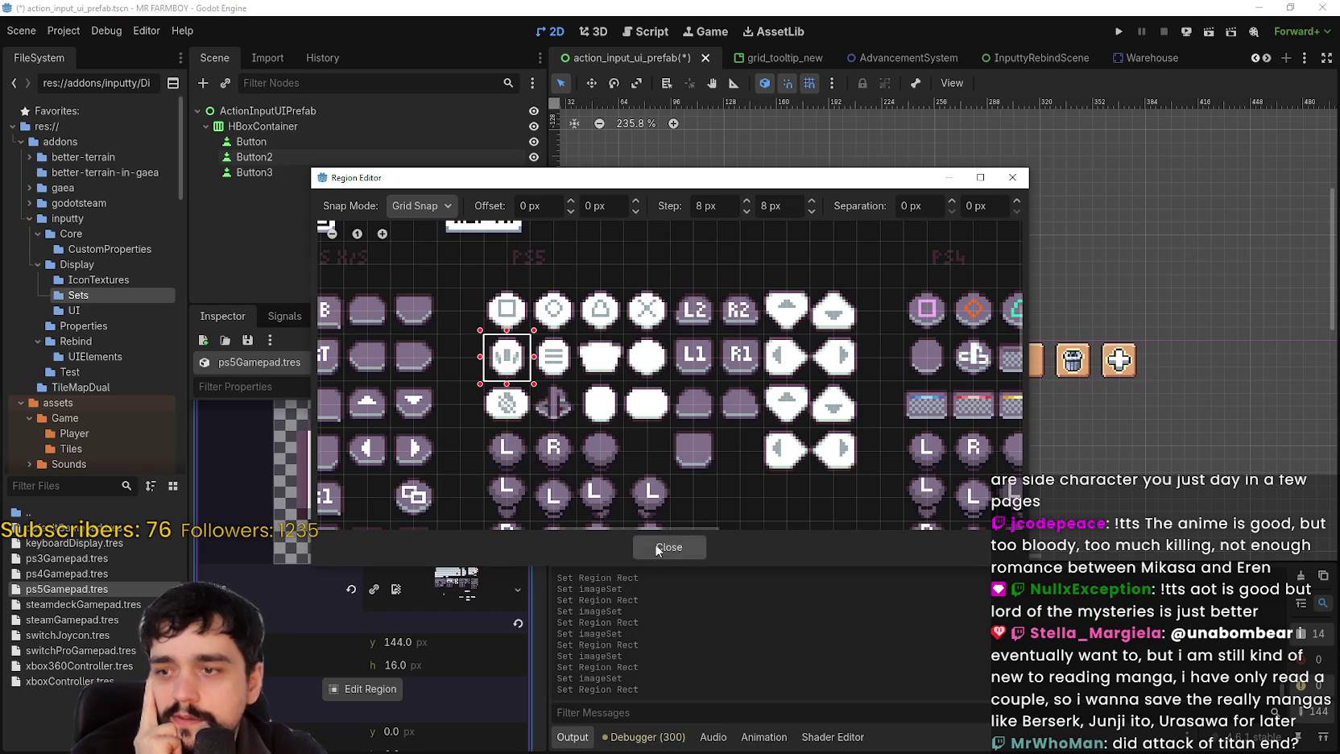
pyautogui.click(656, 548)
pyautogui.click(442, 537)
# - Paste the atlas texture into entry 5 and crop it to the pixel-art PS button icon
pyautogui.click(453, 592)
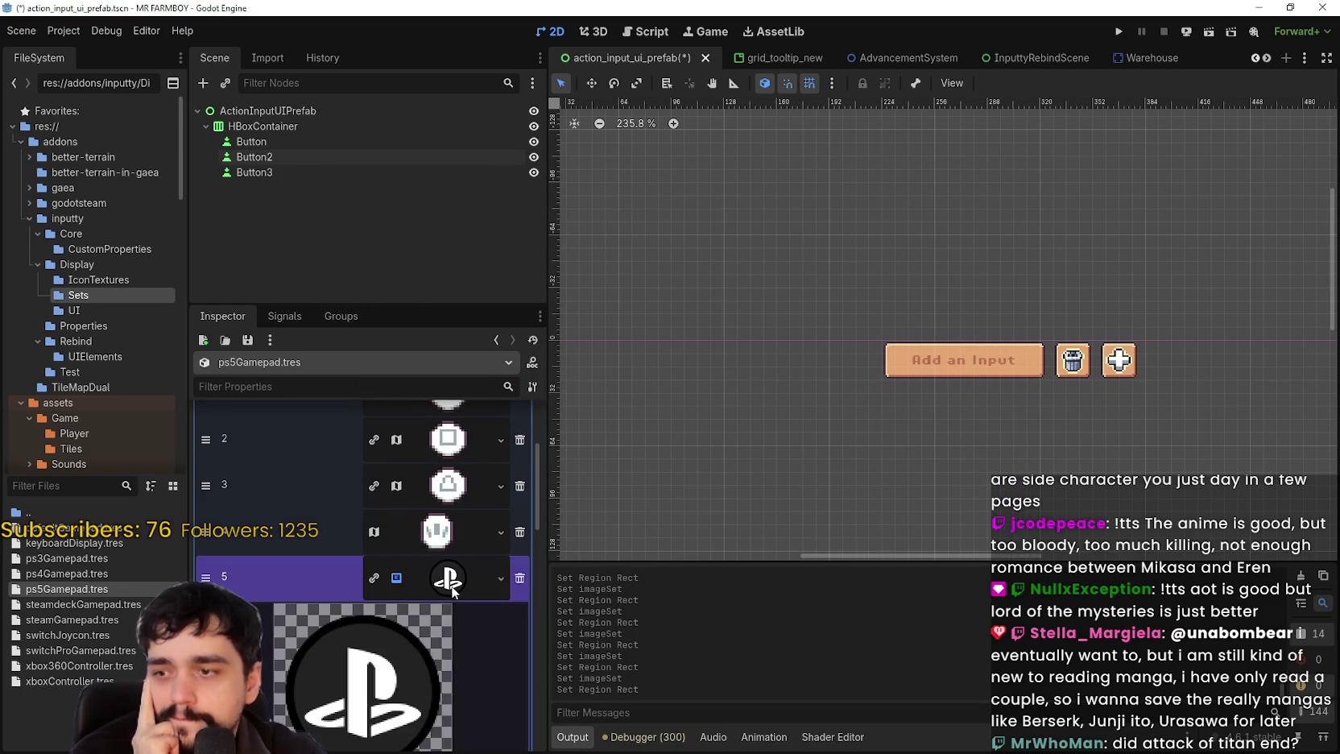
pyautogui.rightClick(453, 592)
pyautogui.click(463, 725)
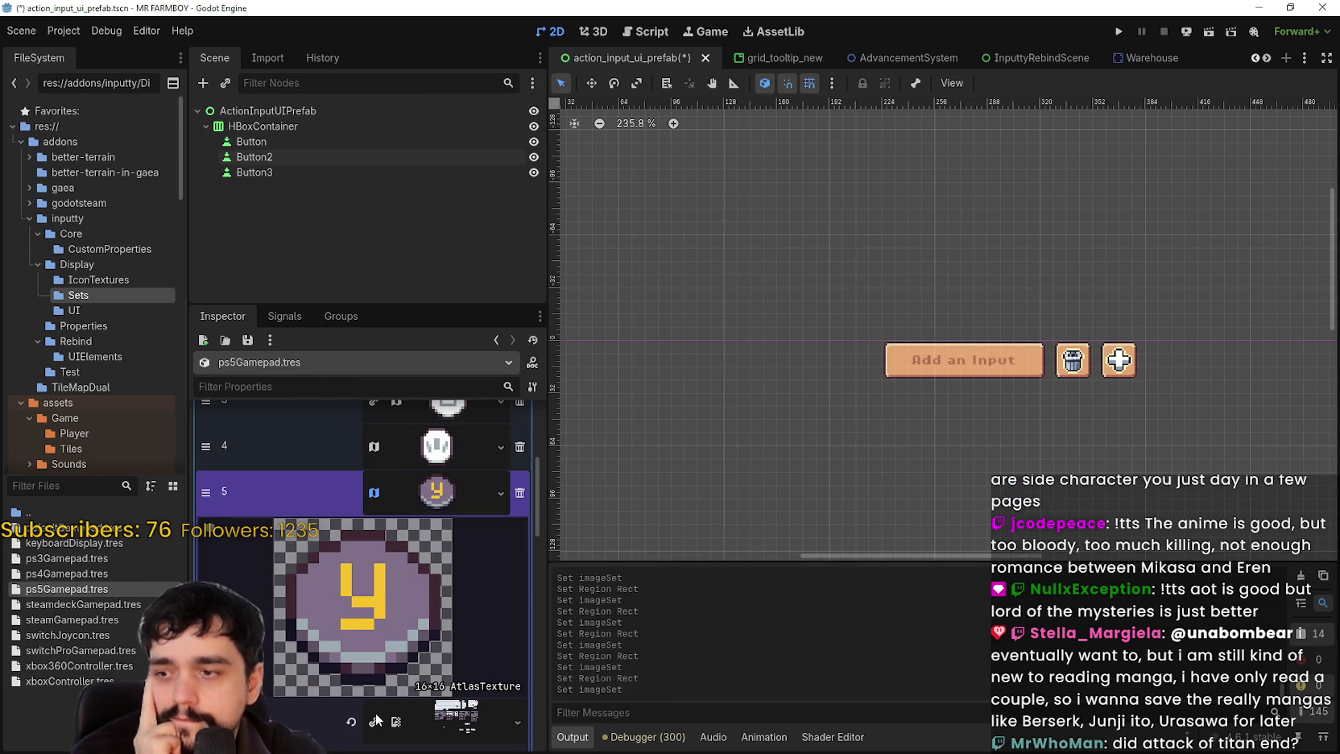
pyautogui.scroll(-3, 375, 719)
pyautogui.click(363, 692)
pyautogui.scroll(-3, 450, 310)
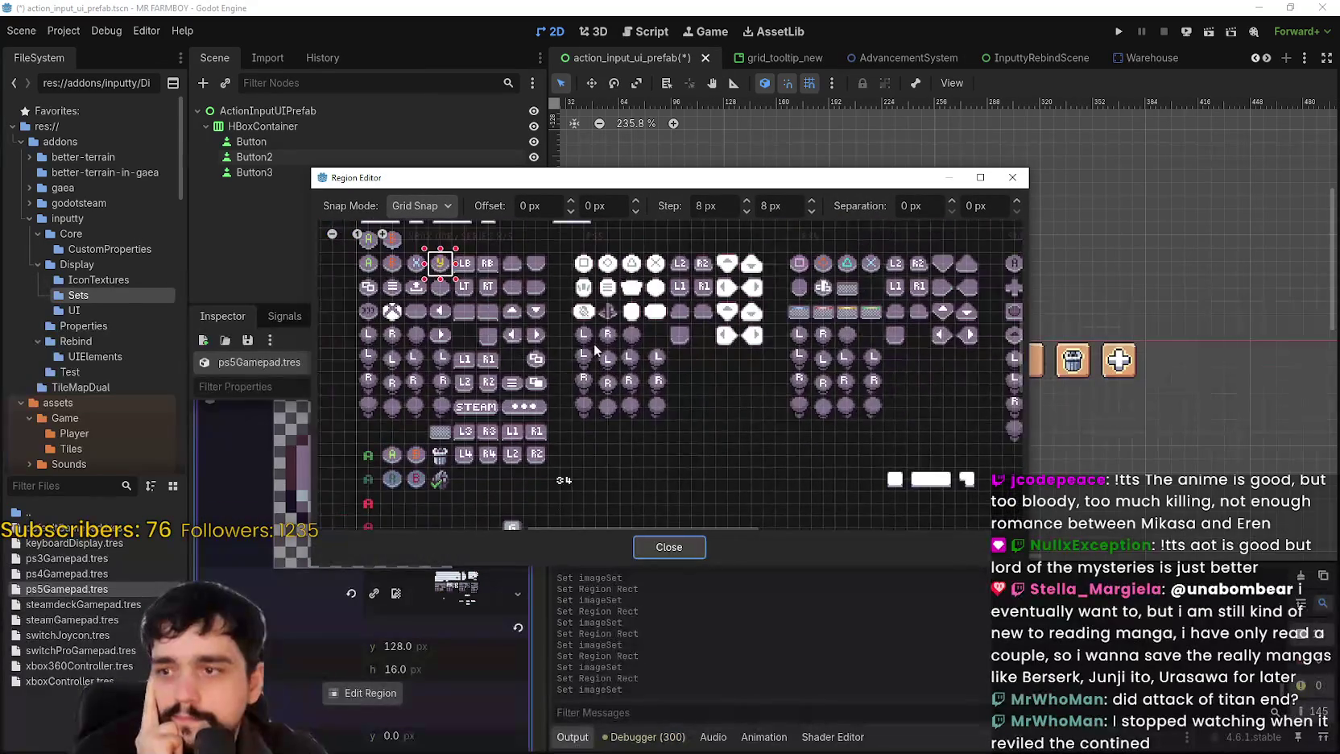
pyautogui.scroll(3, 604, 338)
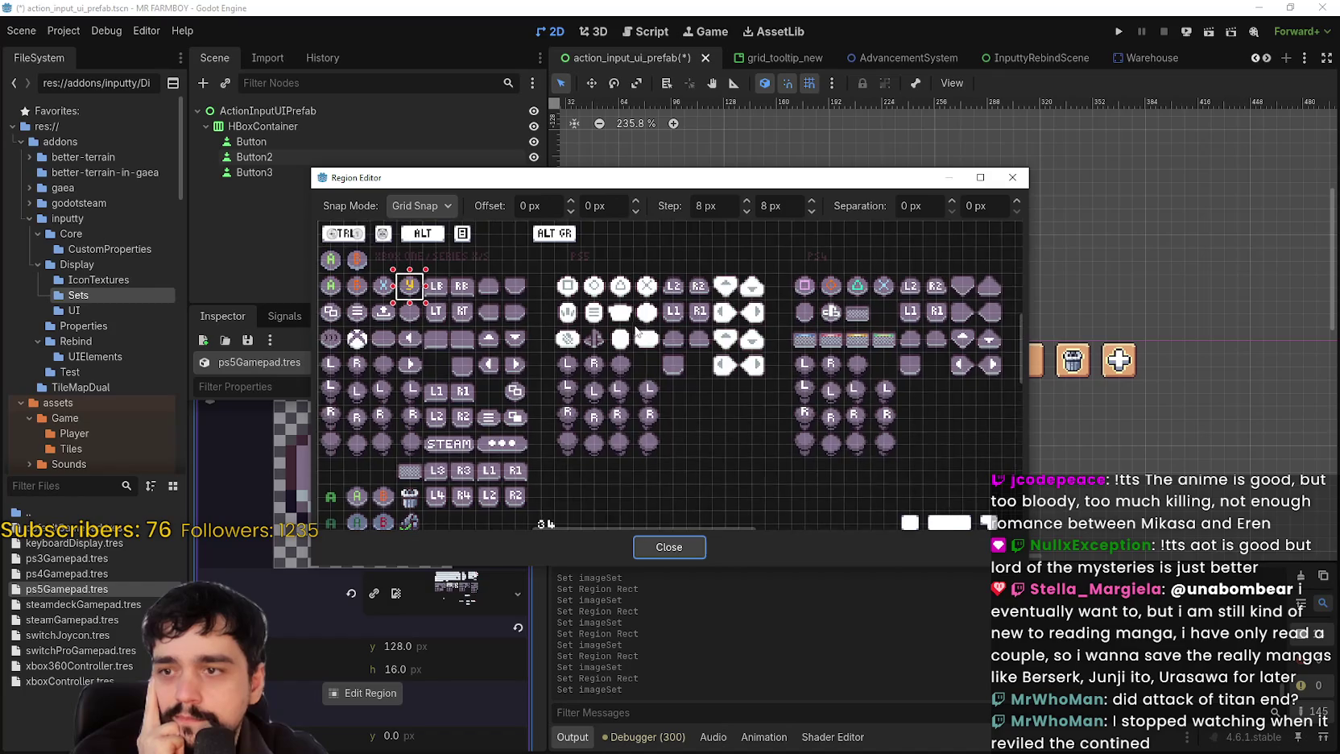
pyautogui.scroll(2, 613, 323)
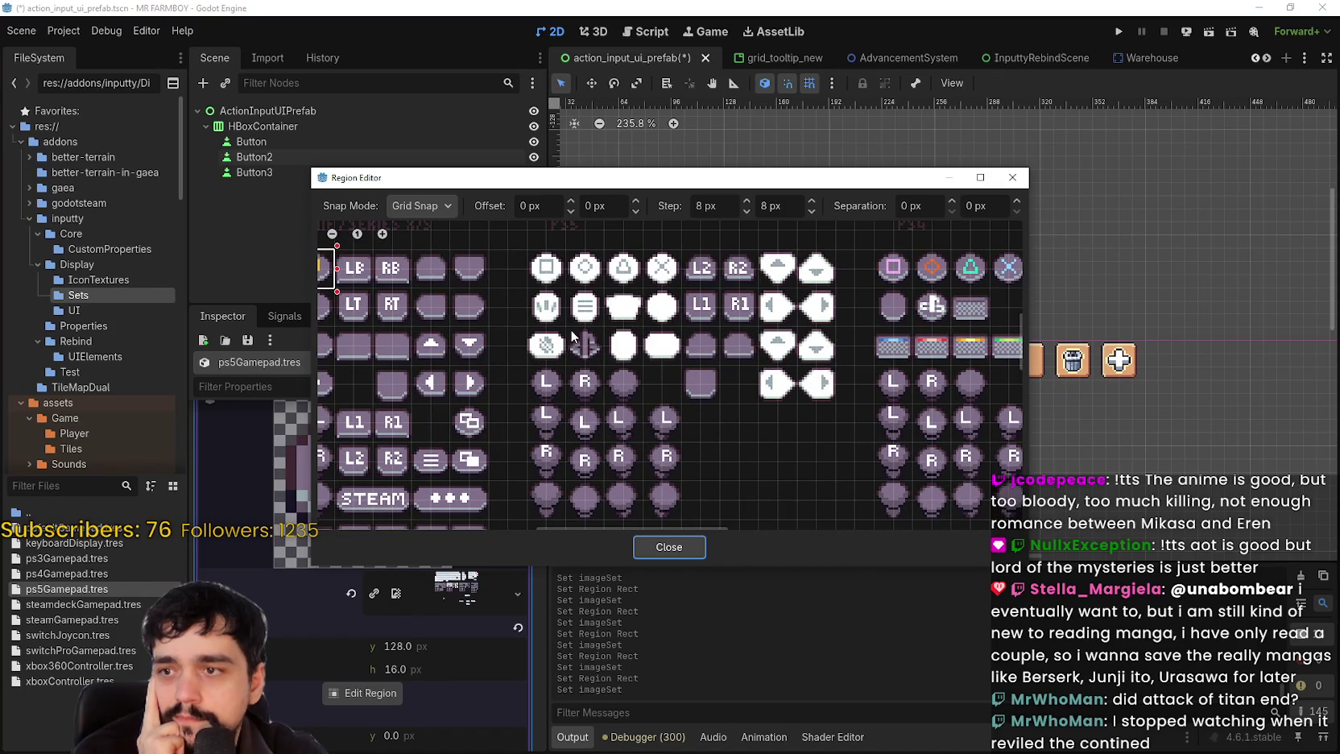
pyautogui.click(578, 338)
pyautogui.scroll(-2, 707, 446)
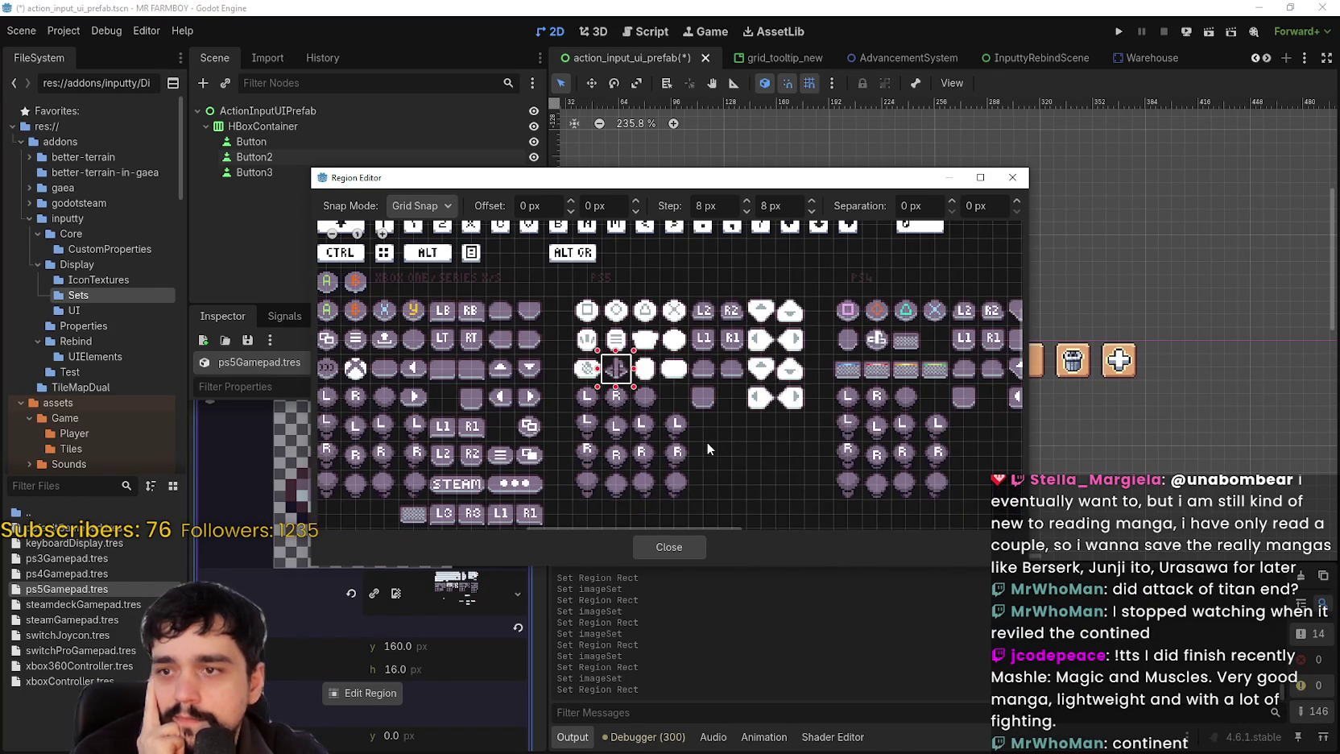
pyautogui.scroll(2, 777, 436)
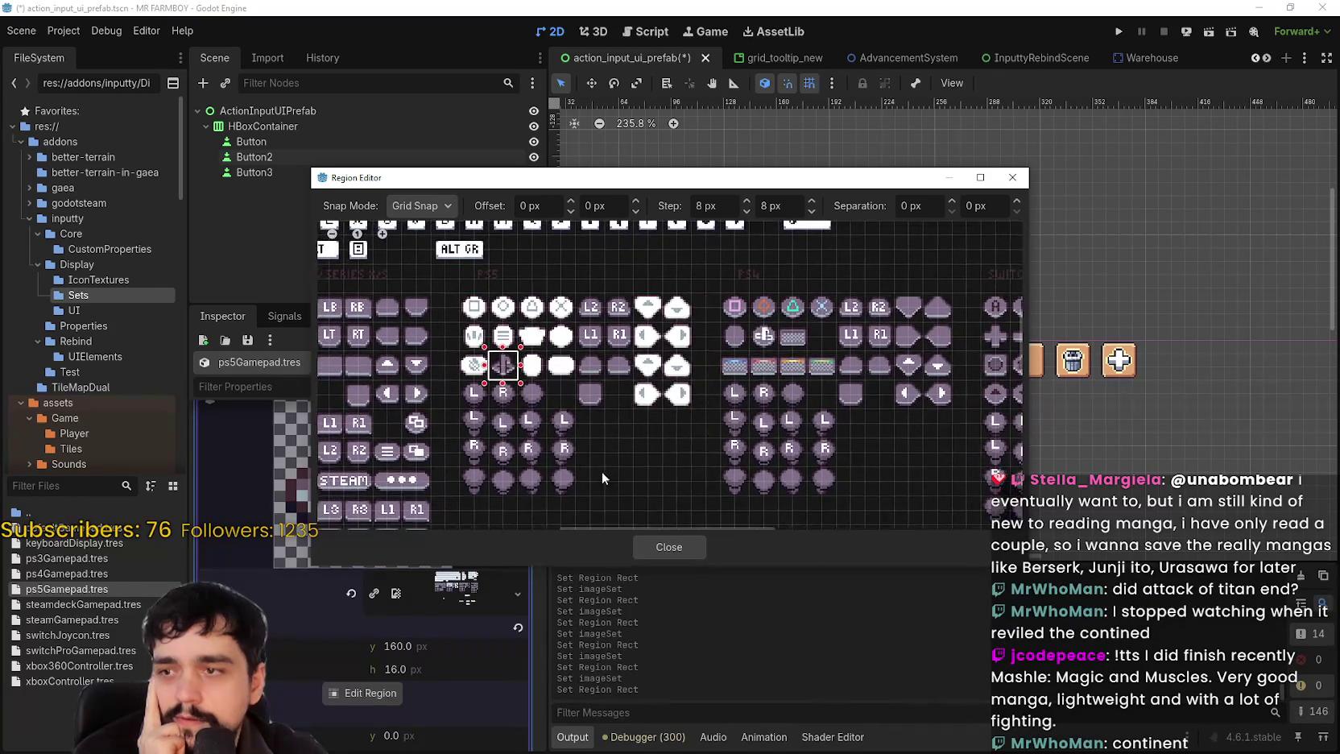
pyautogui.click(659, 547)
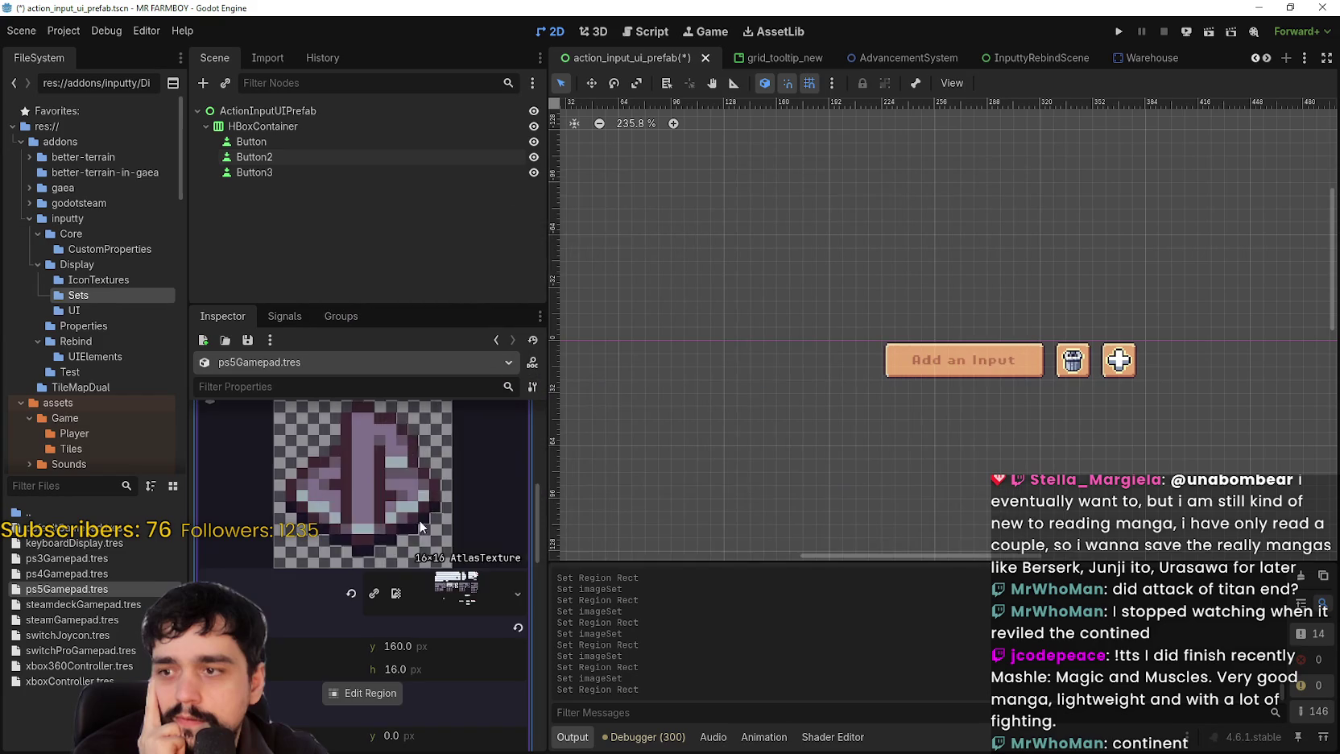
pyautogui.scroll(-3, 463, 467)
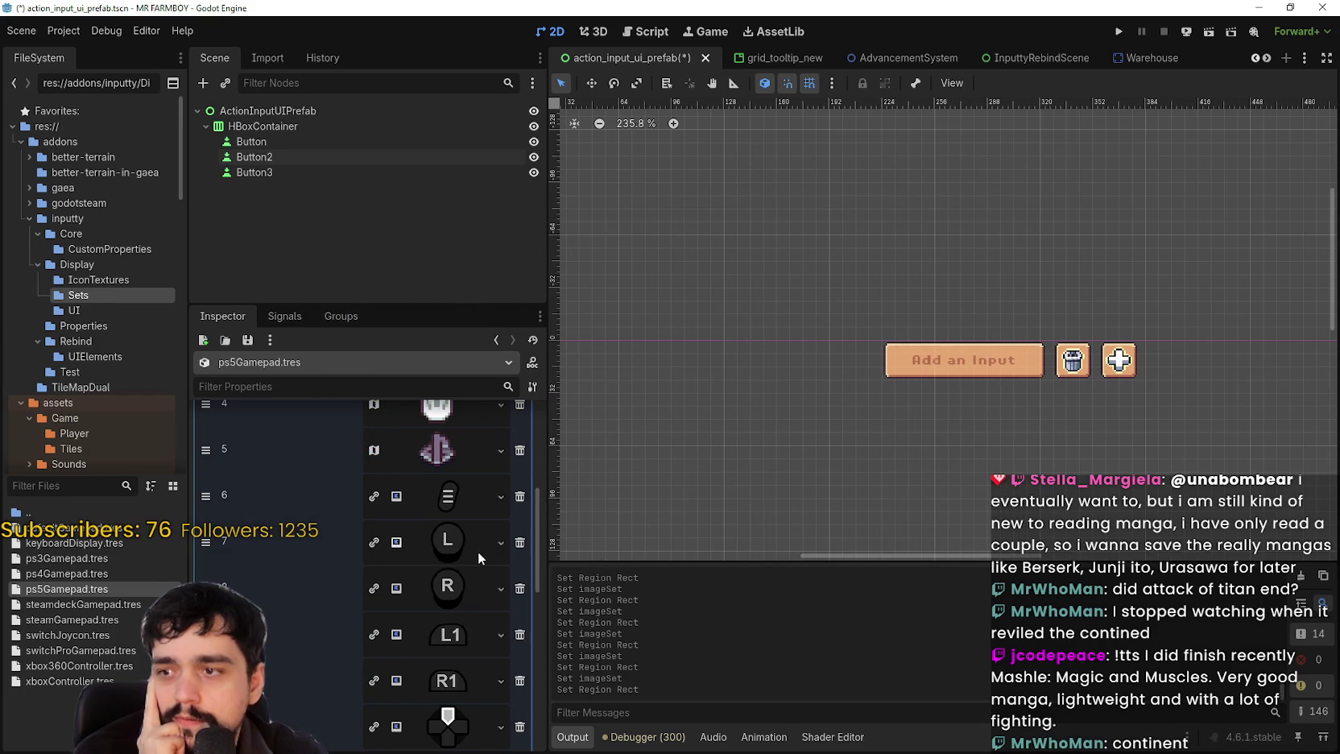
pyautogui.scroll(-3, 478, 551)
pyautogui.scroll(3, 456, 523)
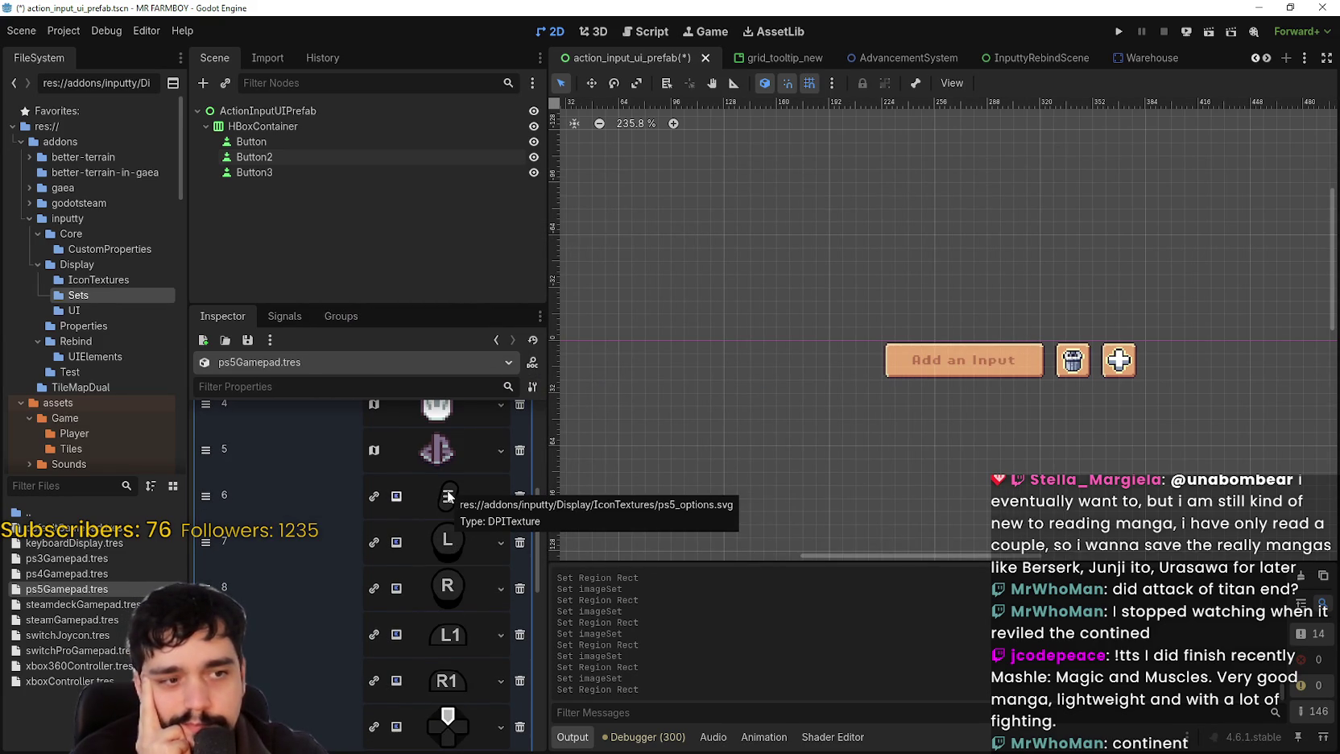
pyautogui.scroll(1, 448, 496)
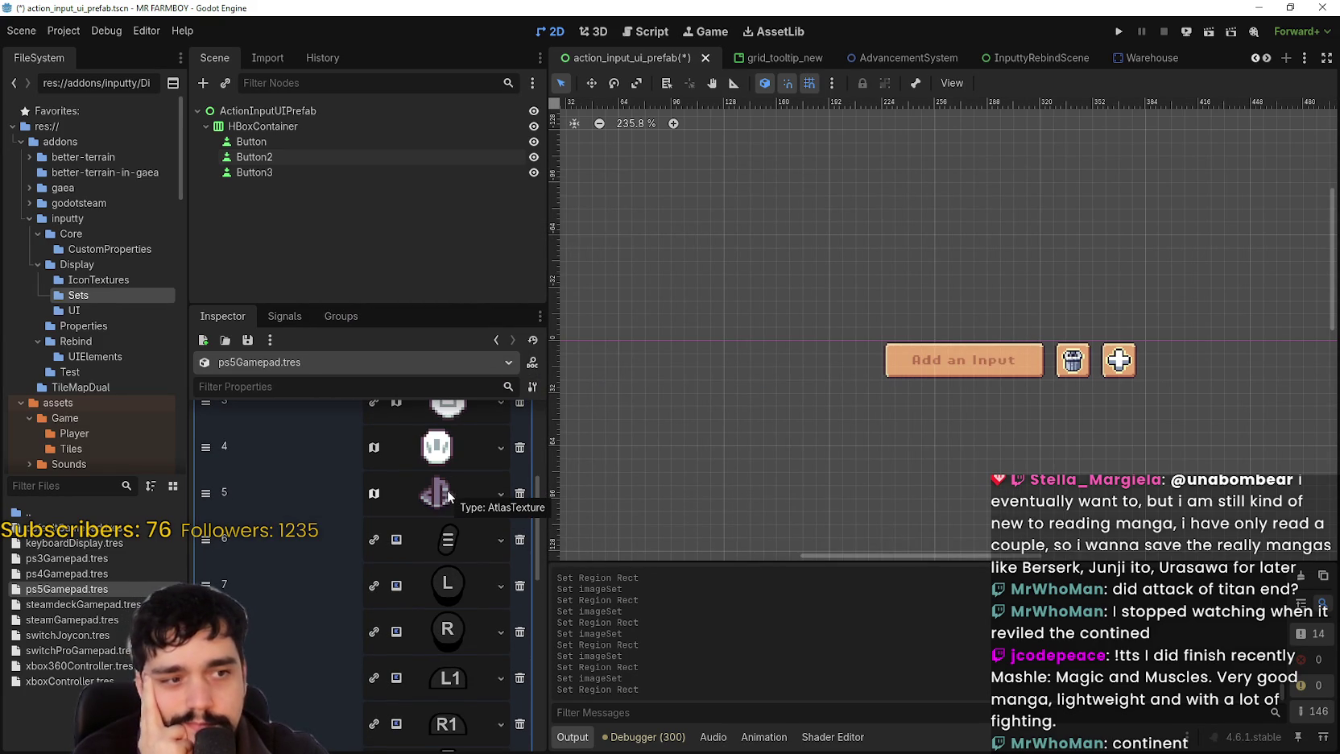
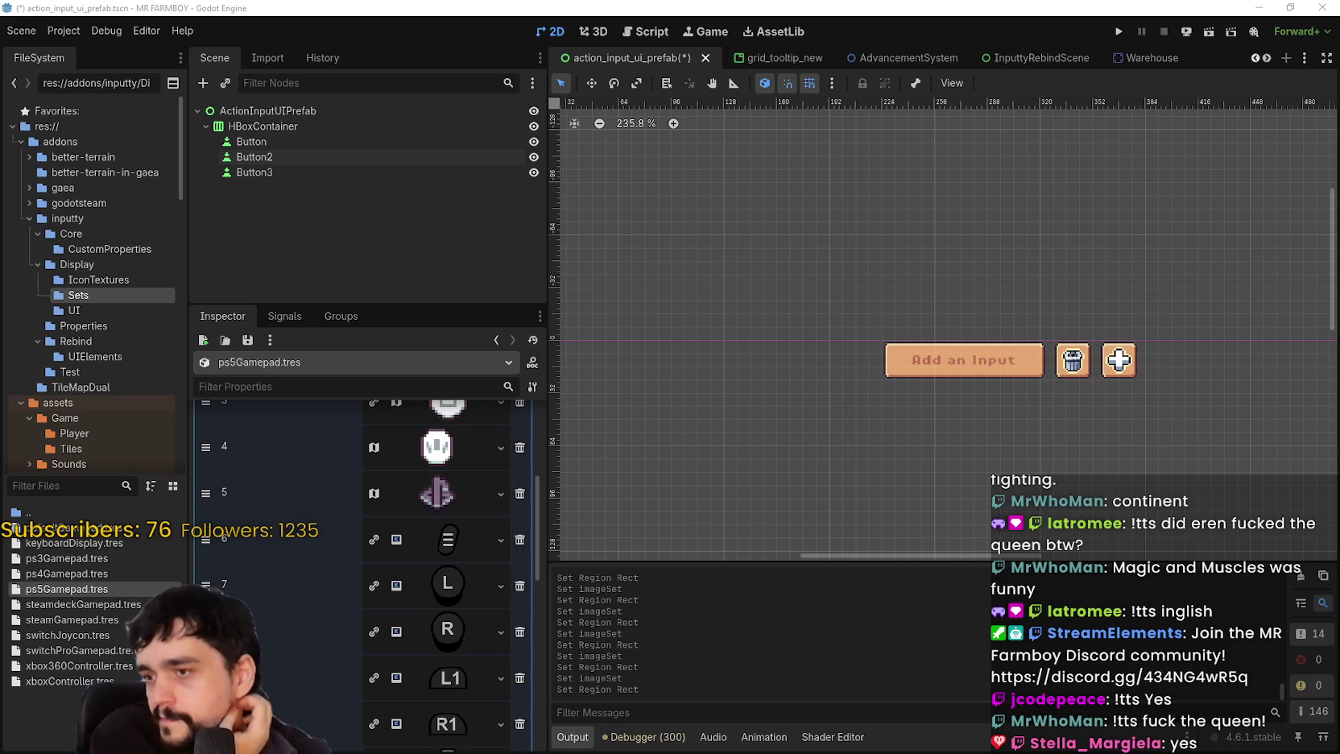
# - Paste the atlas texture into entry 6, set its region to the menu (≡) icon, and save
pyautogui.click(423, 531)
pyautogui.rightClick(423, 532)
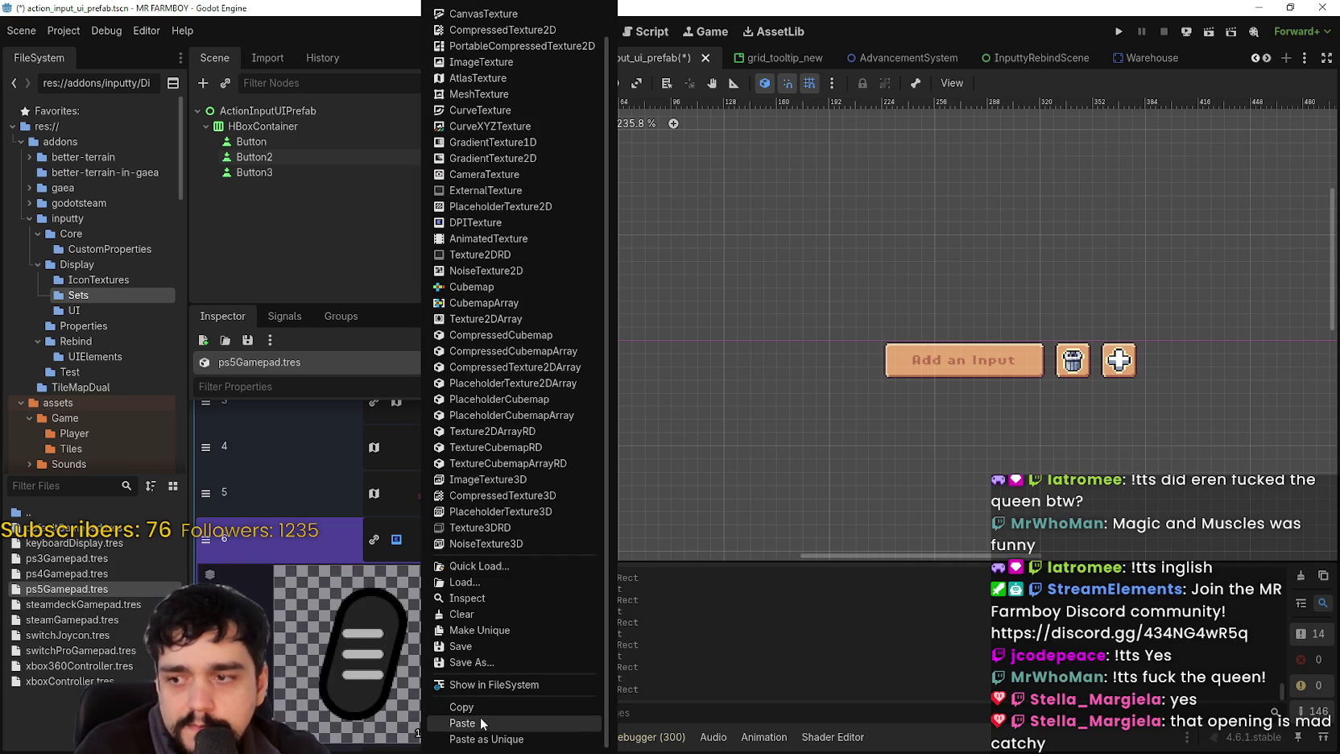
pyautogui.click(483, 724)
pyautogui.click(389, 741)
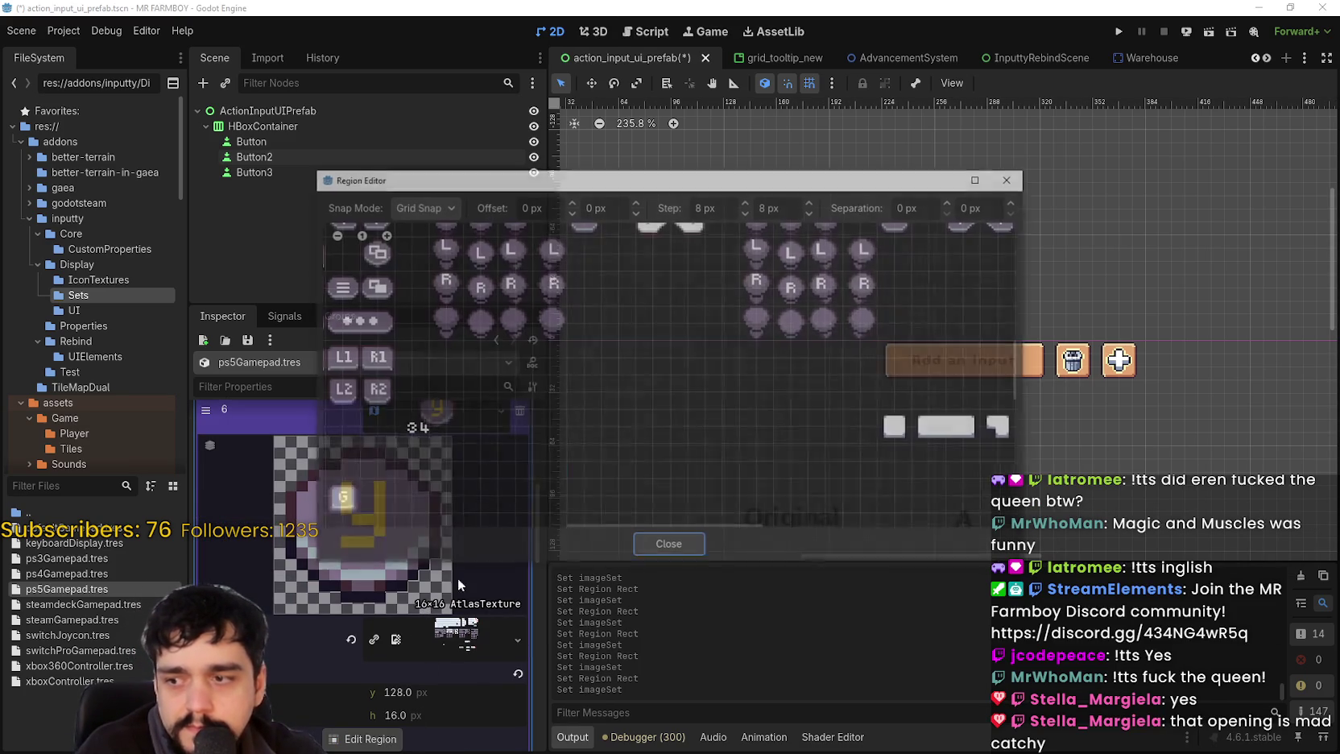
pyautogui.scroll(3, 614, 337)
pyautogui.click(585, 318)
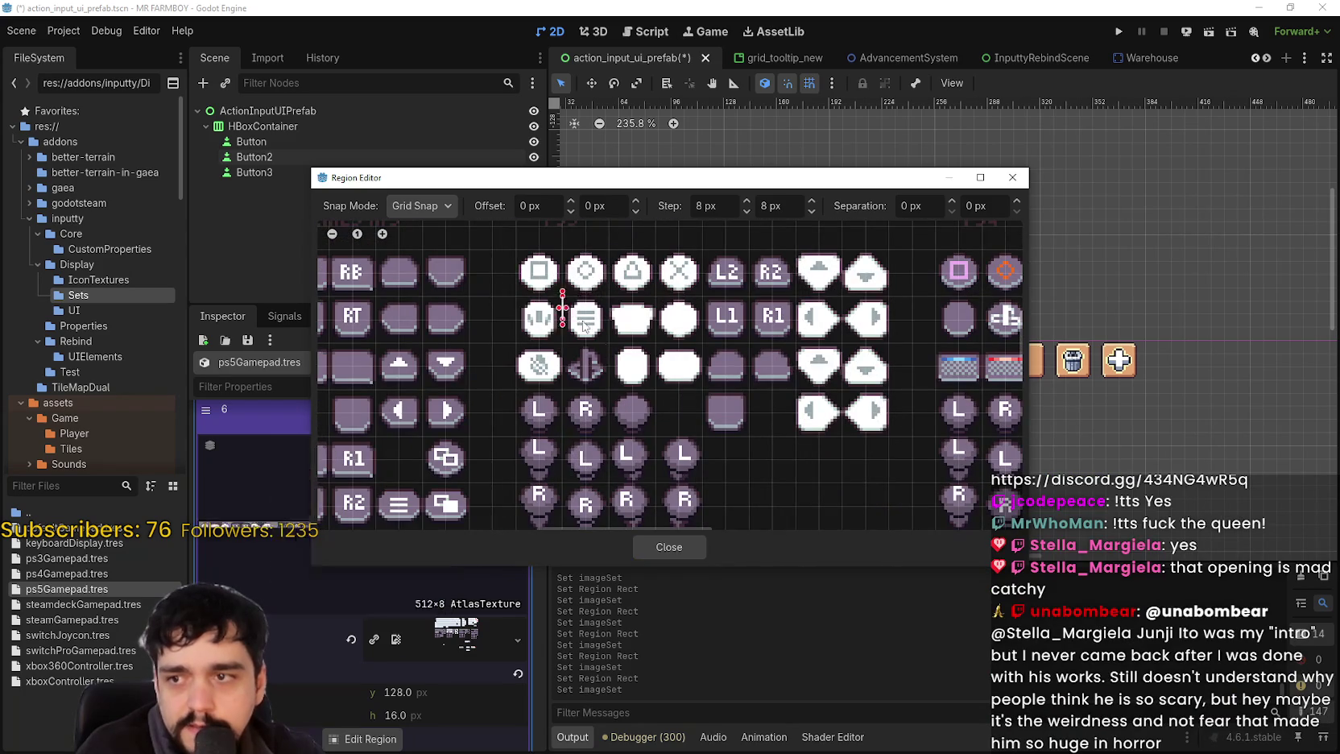
pyautogui.click(694, 547)
pyautogui.click(456, 500)
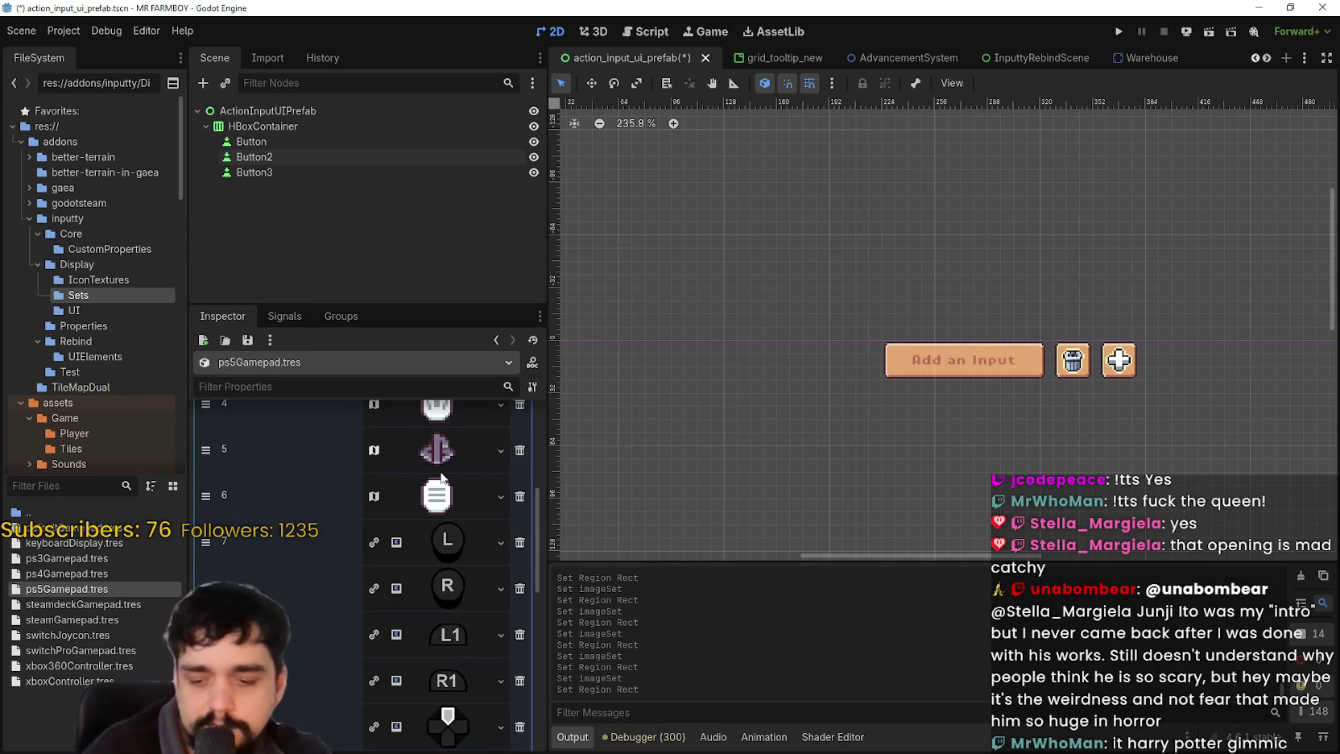
pyautogui.hotkey('ctrl', 's')
# - Paste the atlas texture into entry 7 and set its region to the pixel L icon
pyautogui.click(448, 541)
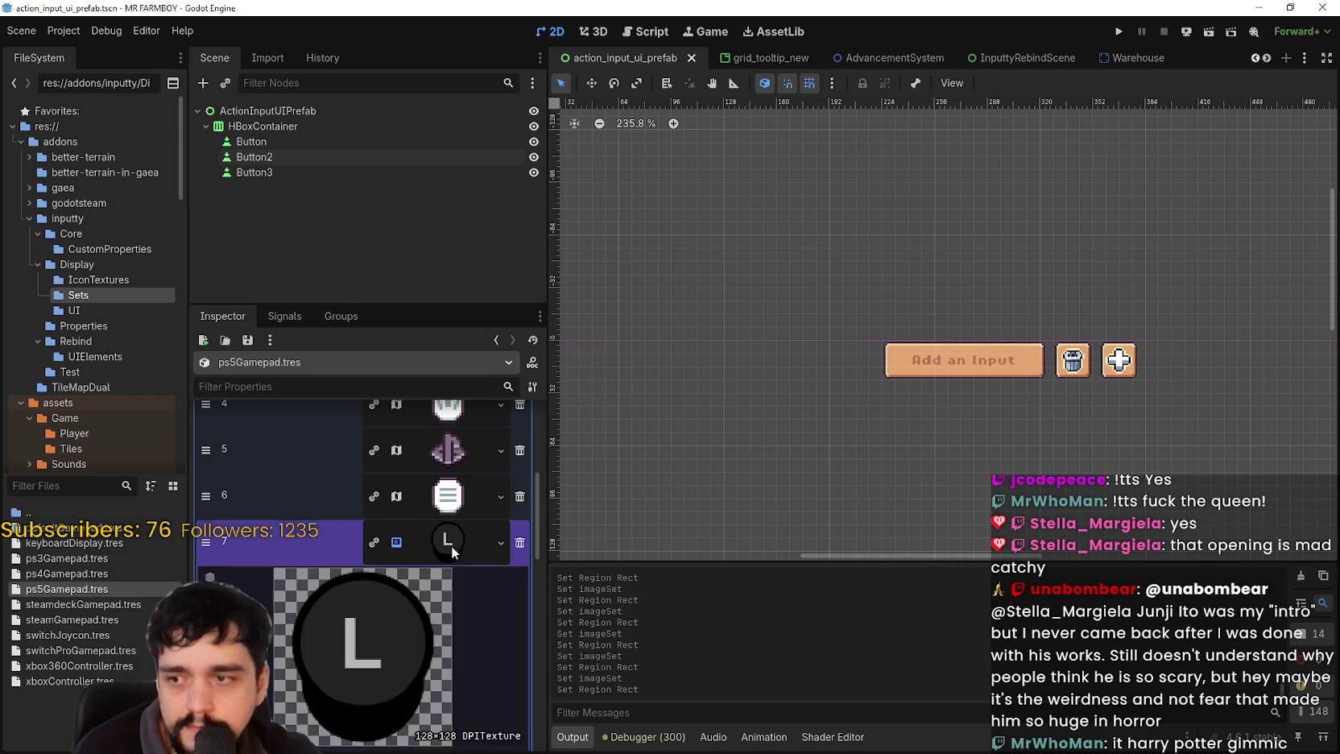
pyautogui.rightClick(450, 499)
pyautogui.scroll(-2, 467, 612)
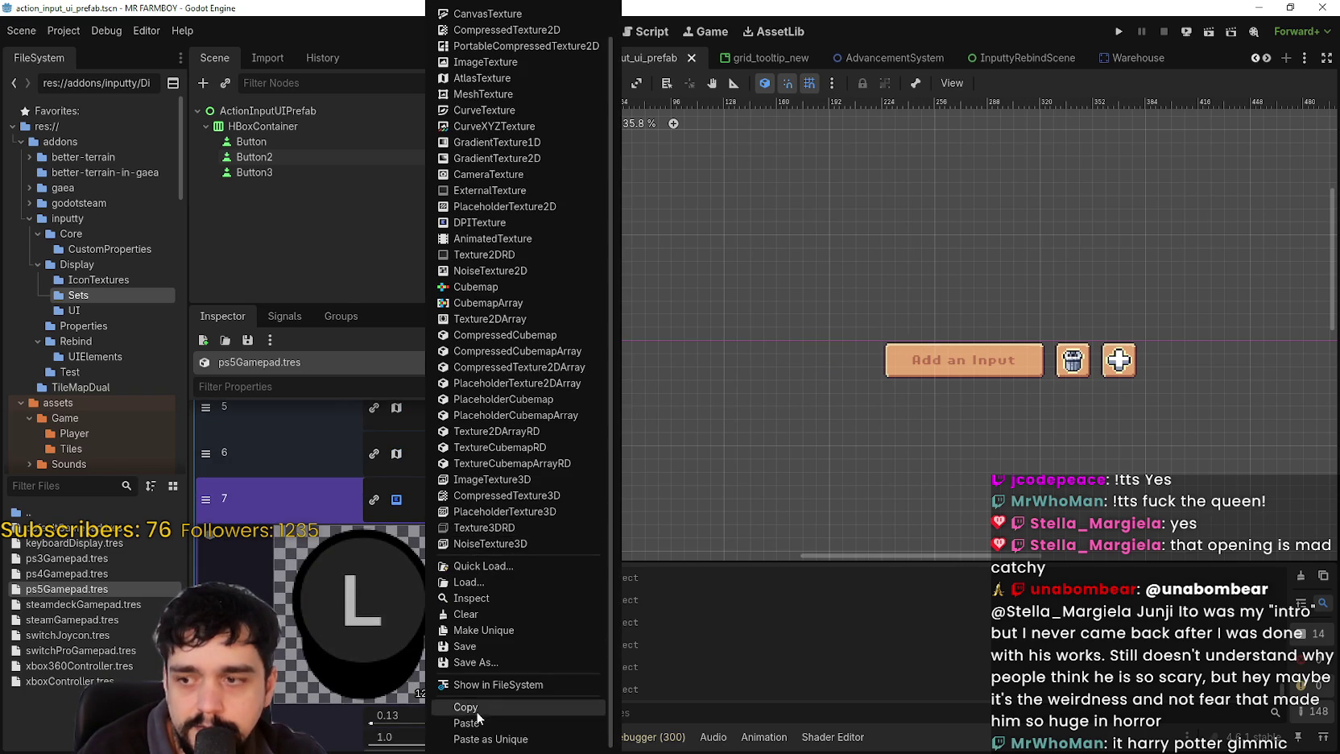
pyautogui.click(483, 726)
pyautogui.click(367, 696)
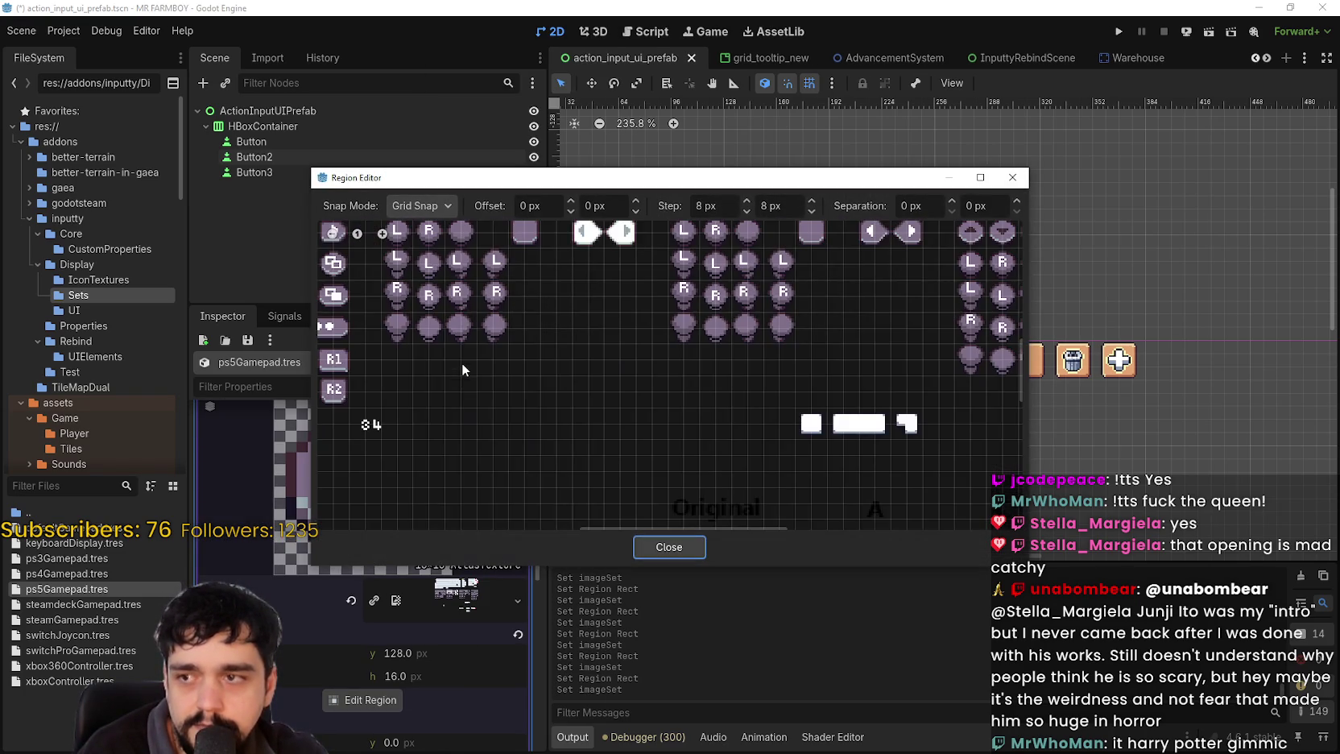
pyautogui.scroll(-4, 523, 419)
pyautogui.scroll(3, 676, 415)
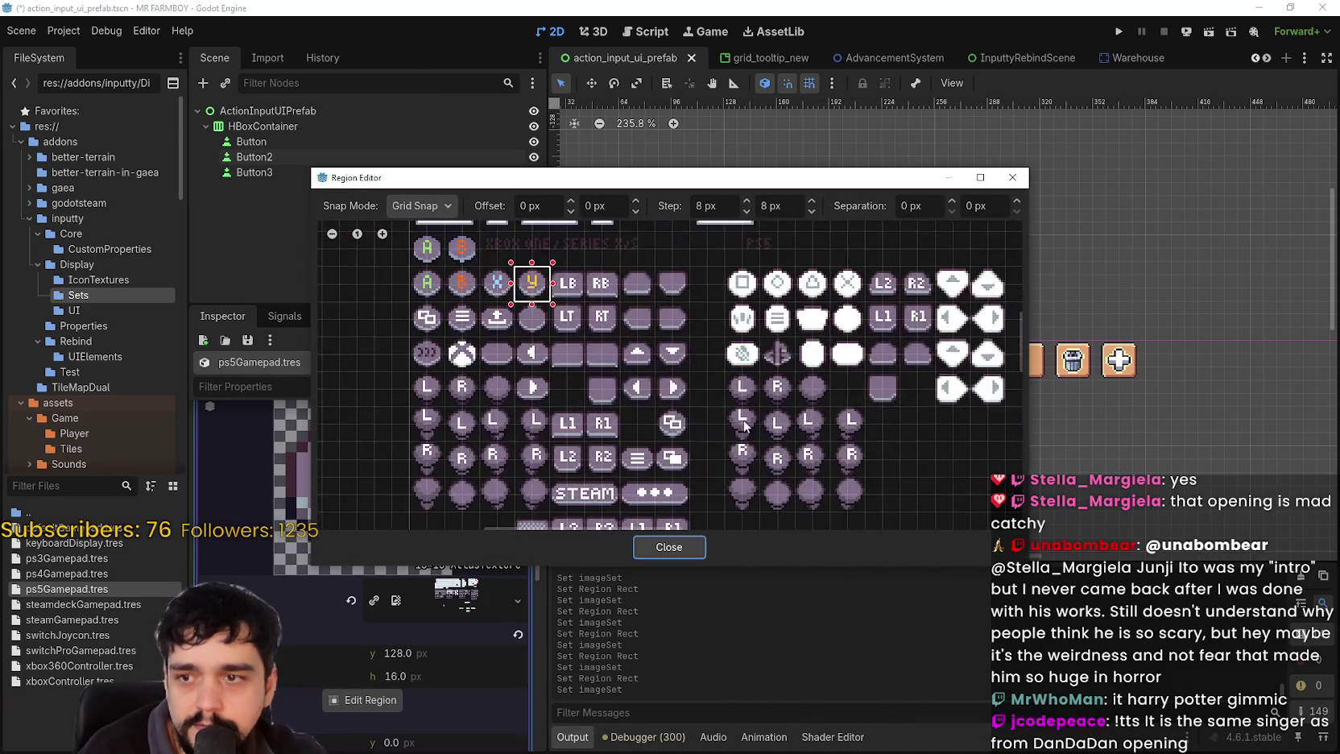
pyautogui.scroll(1, 677, 415)
pyautogui.moveTo(713, 363); pyautogui.dragTo(760, 409)
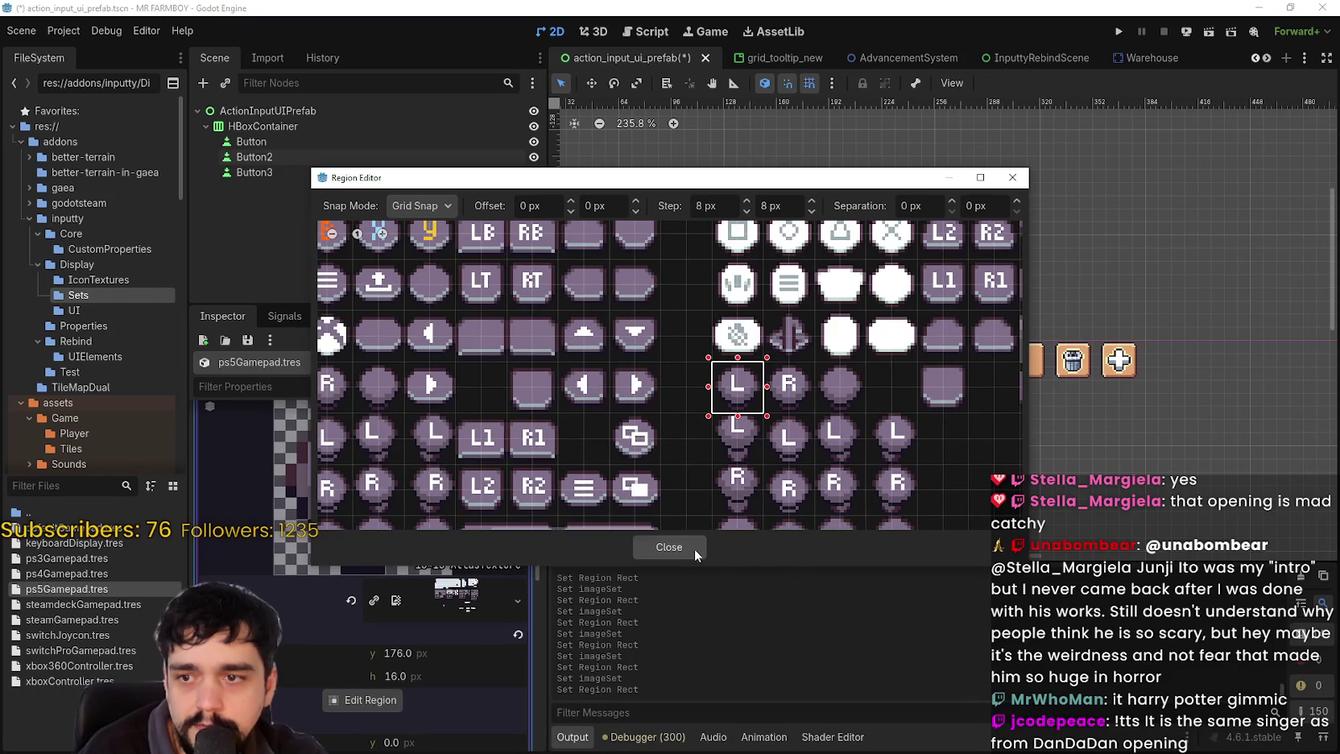
pyautogui.click(702, 551)
pyautogui.click(448, 550)
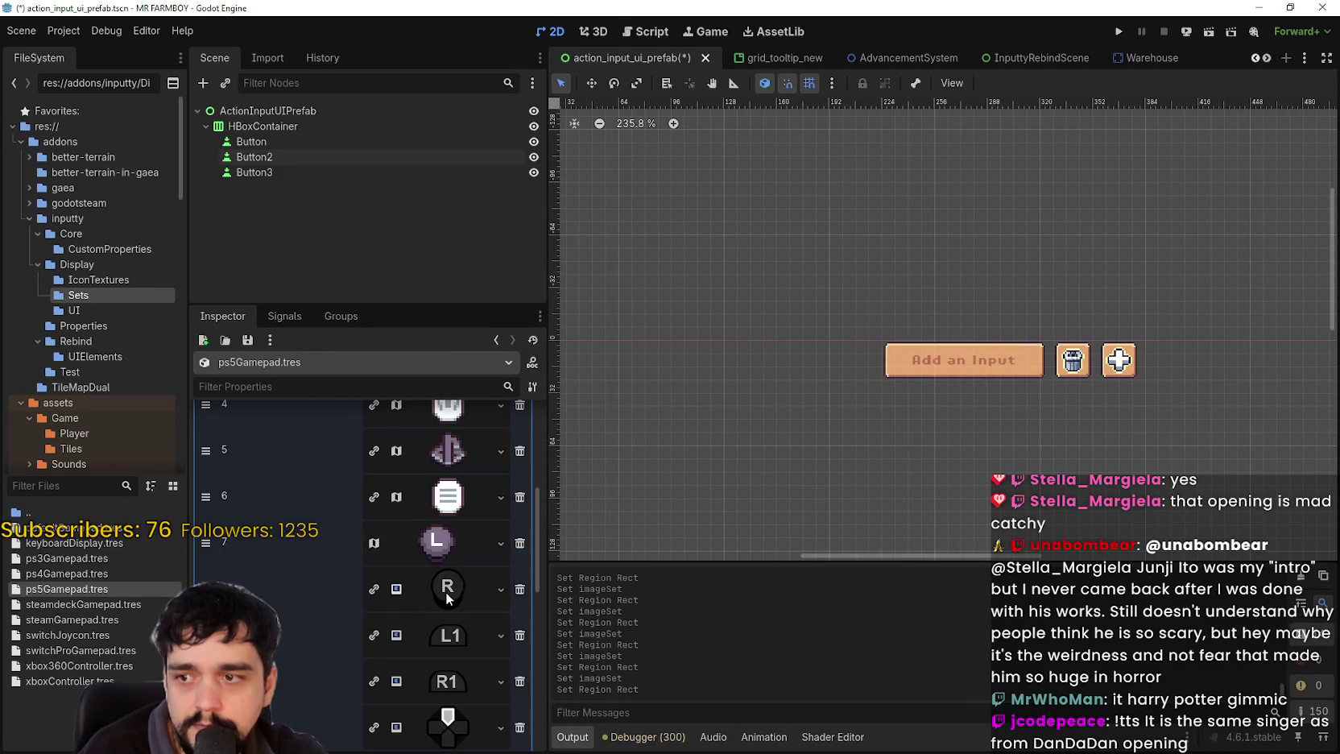
# - Paste the atlas texture into entry 8 and set its region to the pixel R icon
pyautogui.click(444, 591)
pyautogui.scroll(-1, 467, 630)
pyautogui.click(465, 722)
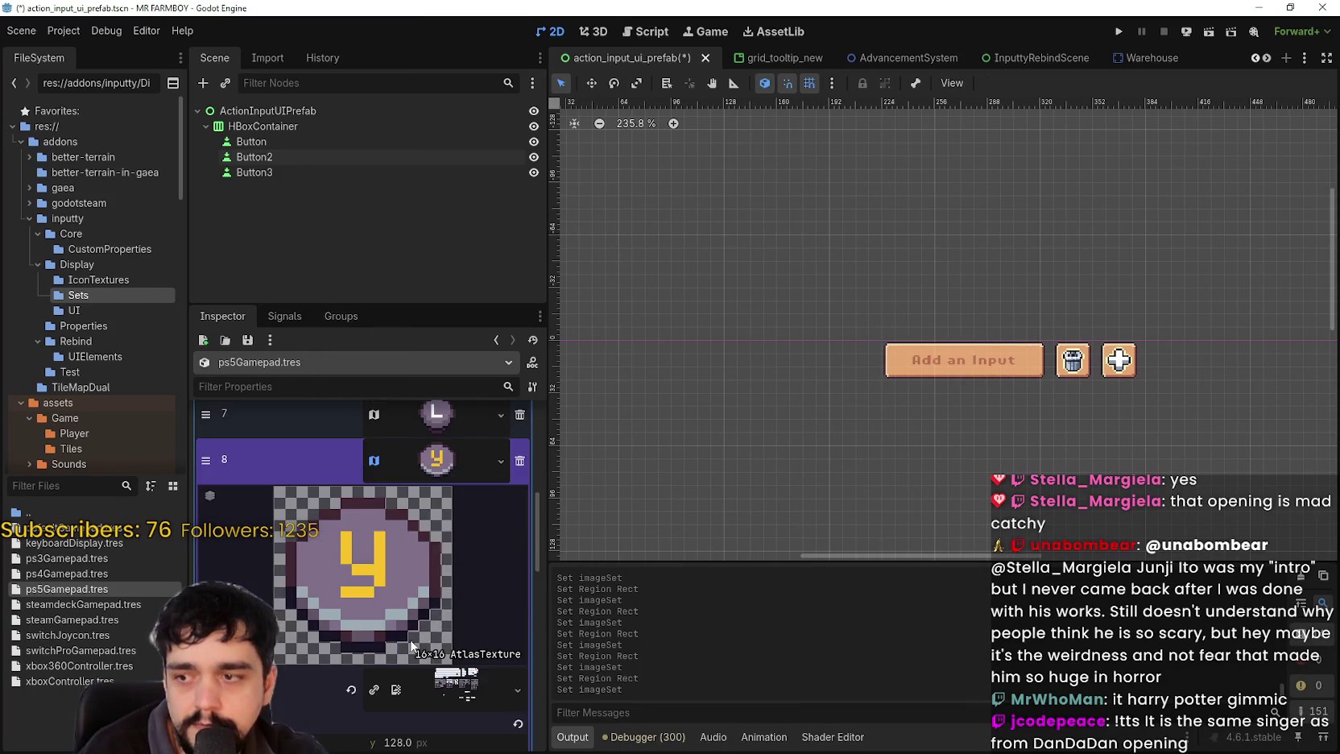
pyautogui.click(373, 682)
pyautogui.click(363, 704)
pyautogui.scroll(-1, 675, 269)
pyautogui.scroll(-2, 681, 382)
pyautogui.scroll(2, 725, 354)
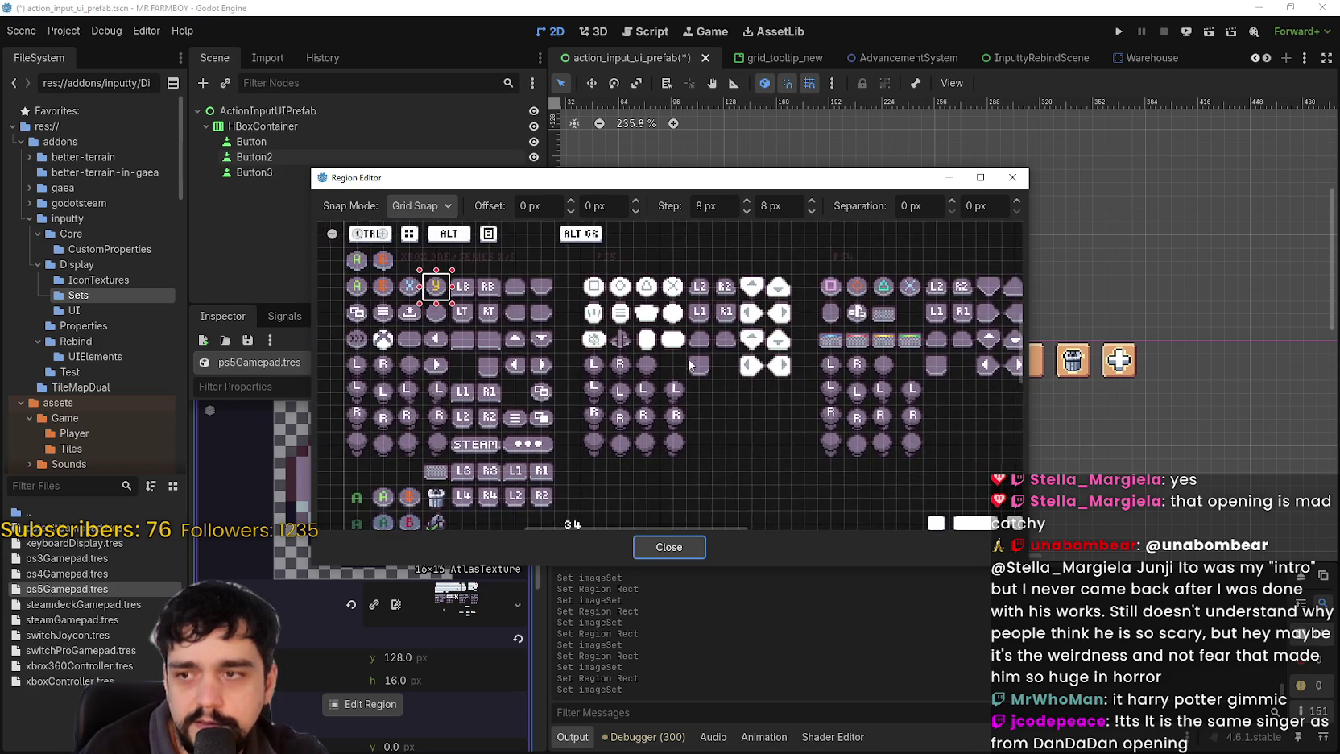
pyautogui.moveTo(606, 352); pyautogui.dragTo(649, 388)
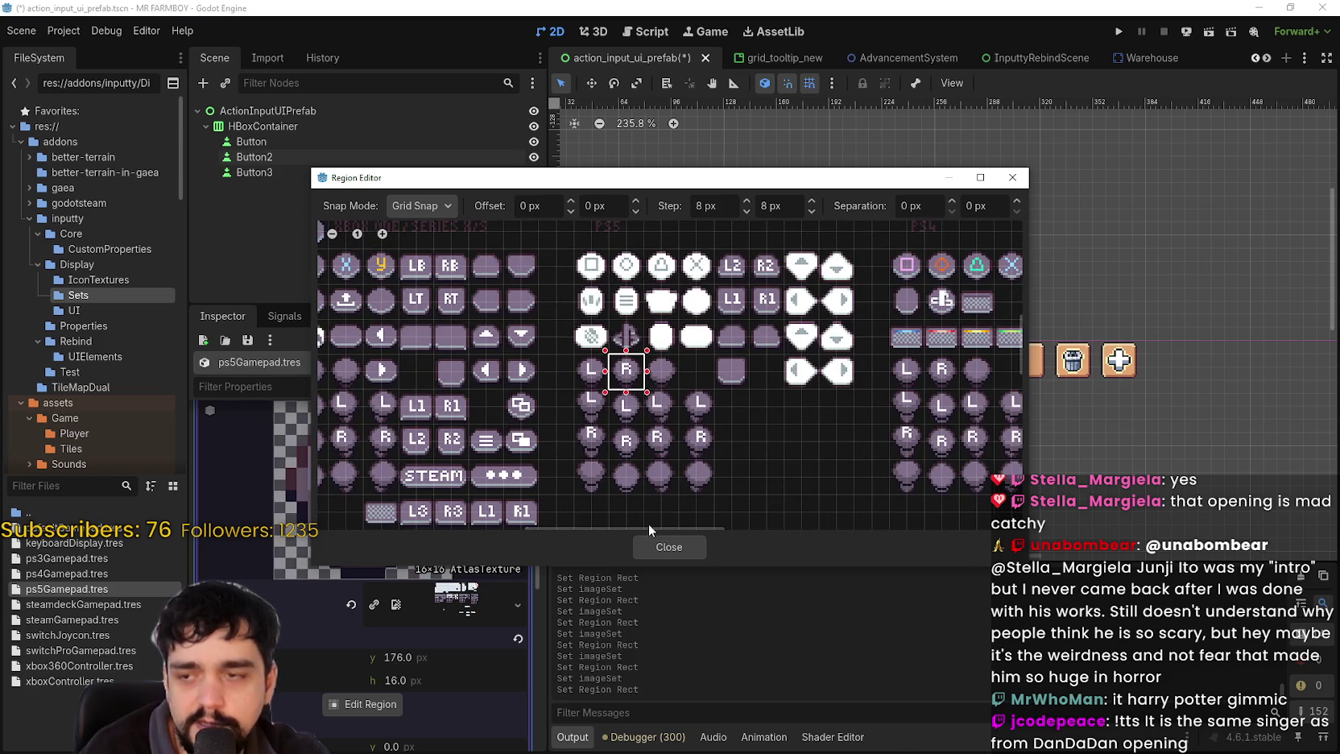
pyautogui.click(686, 542)
pyautogui.click(461, 481)
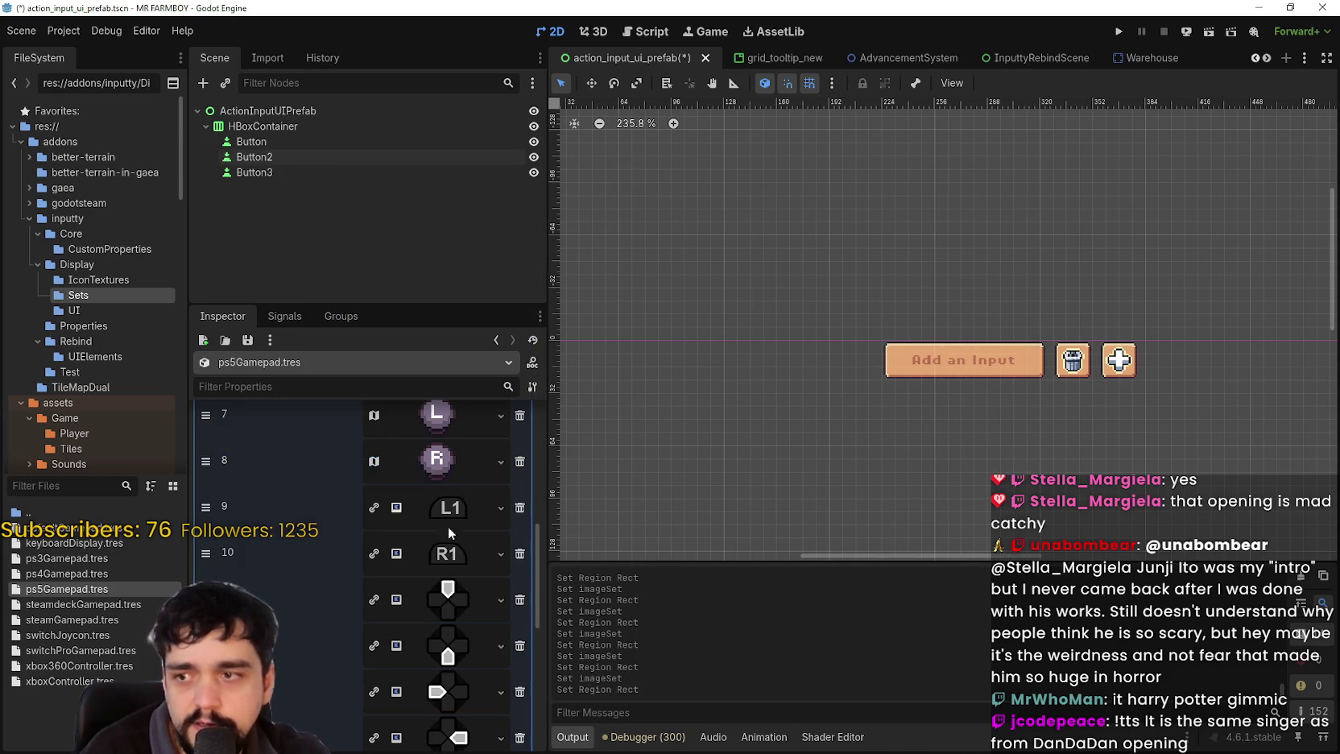
pyautogui.scroll(1, 450, 509)
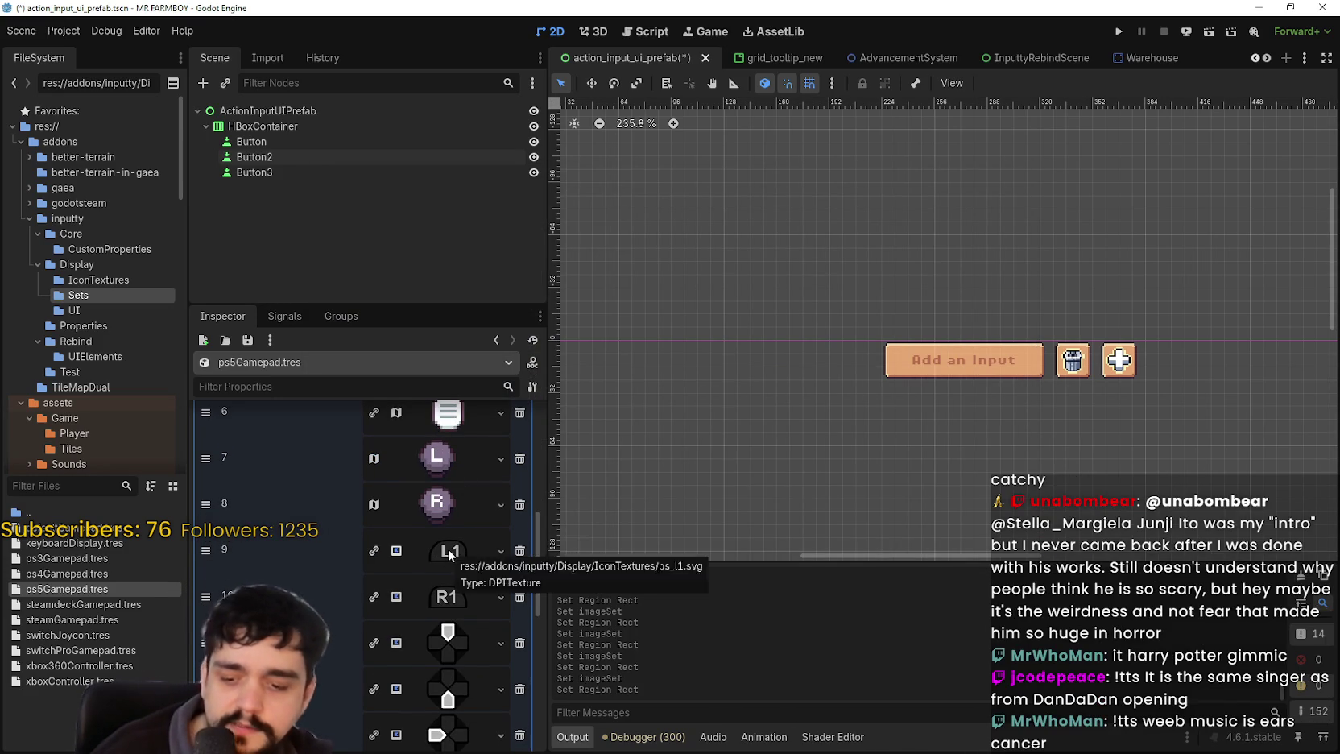
# - Save, then paste the atlas texture into entry 9 with its region on the L1 icon
pyautogui.hotkey('ctrl', 's')
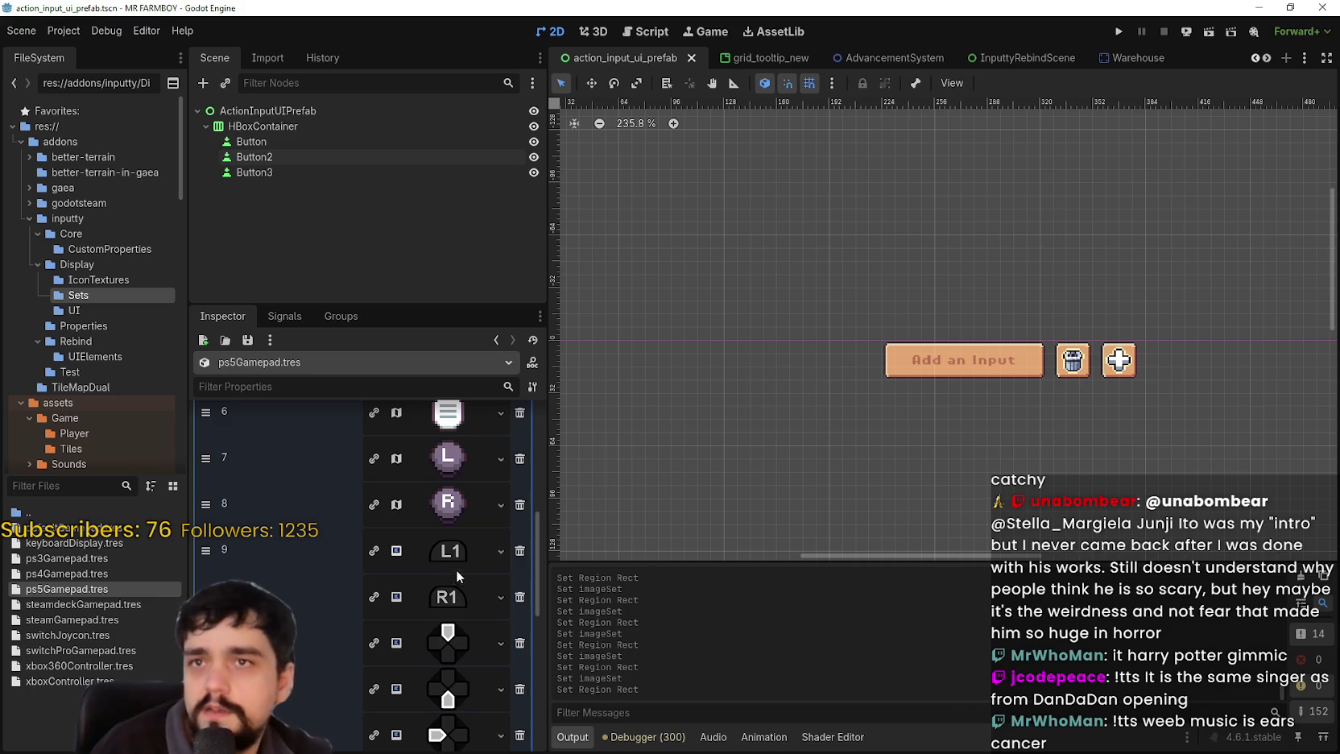
pyautogui.click(445, 551)
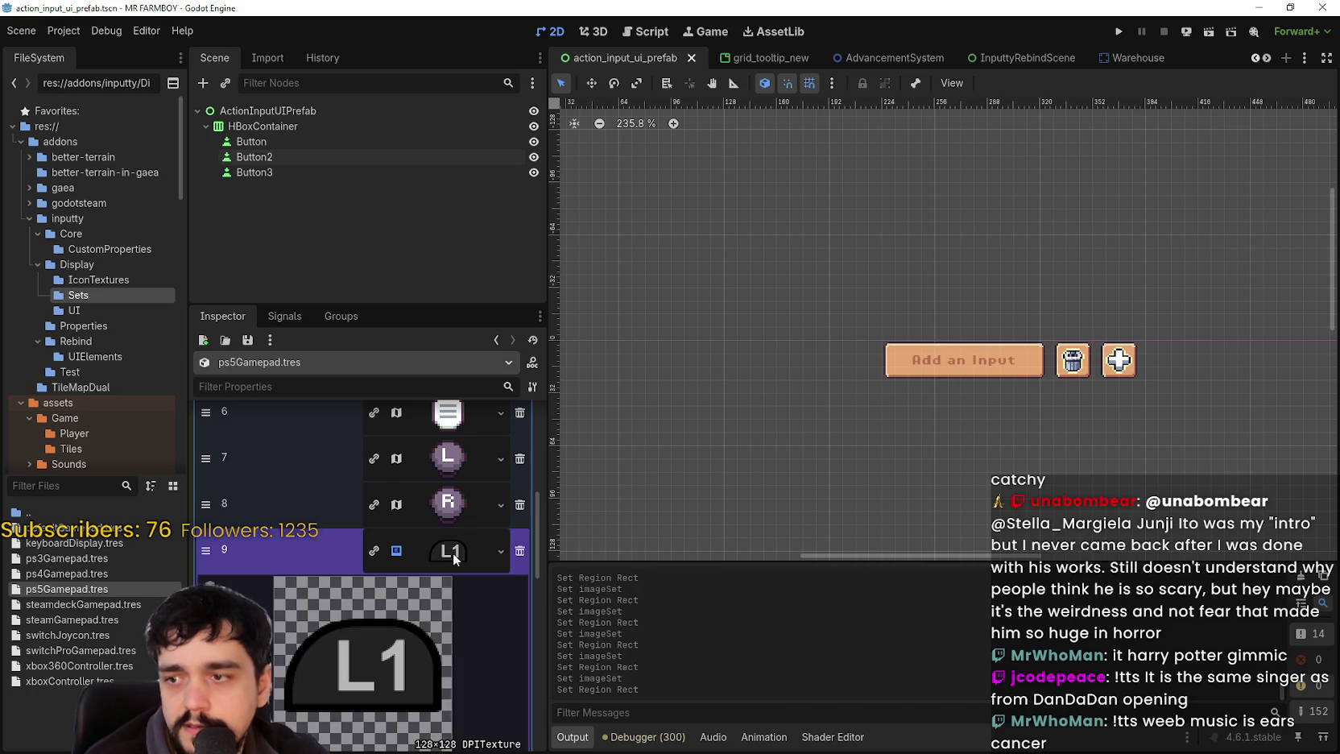
pyautogui.rightClick(441, 551)
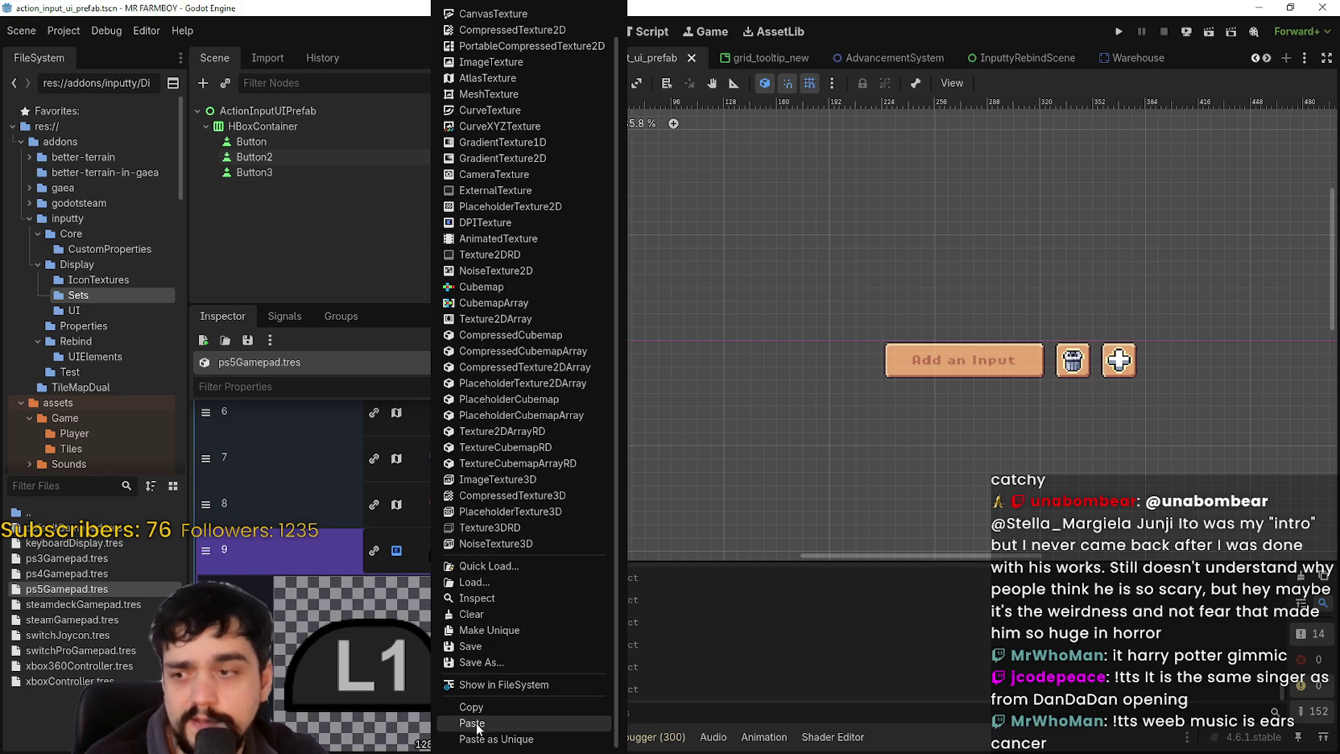
pyautogui.click(477, 724)
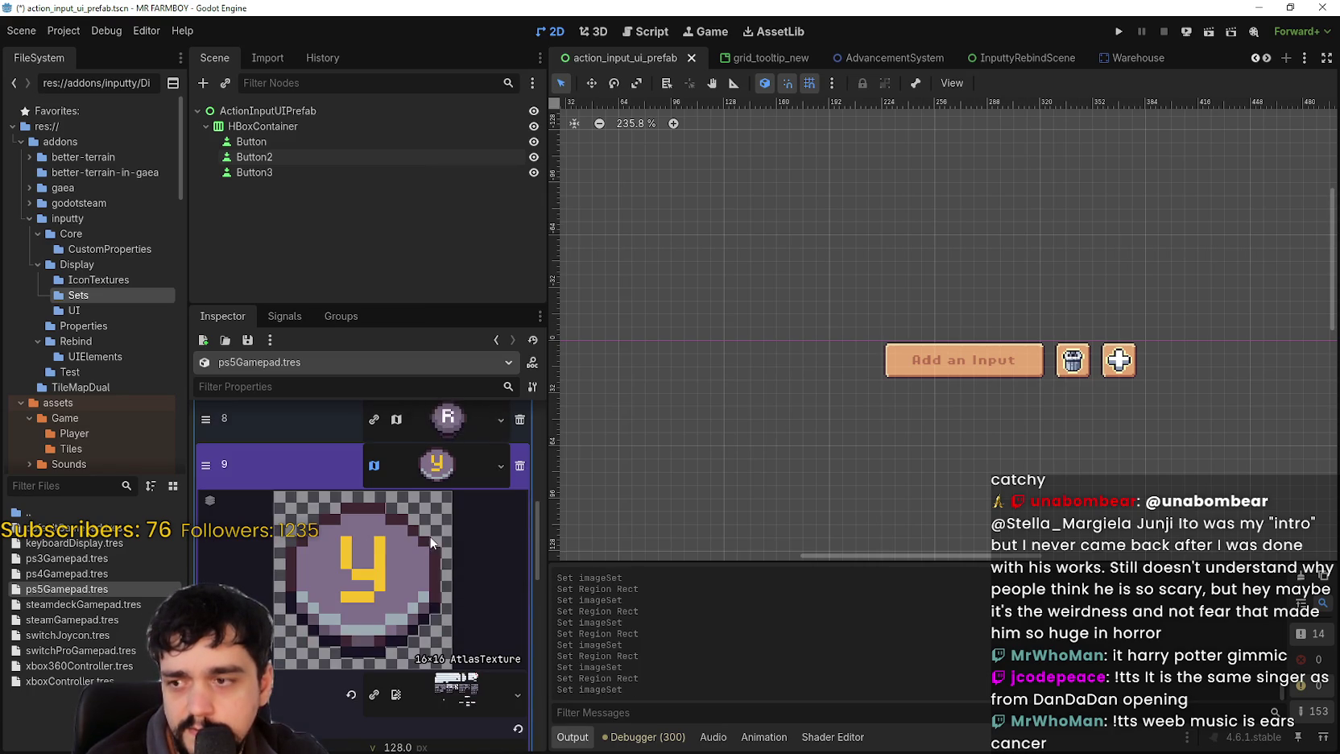
pyautogui.scroll(5, 514, 382)
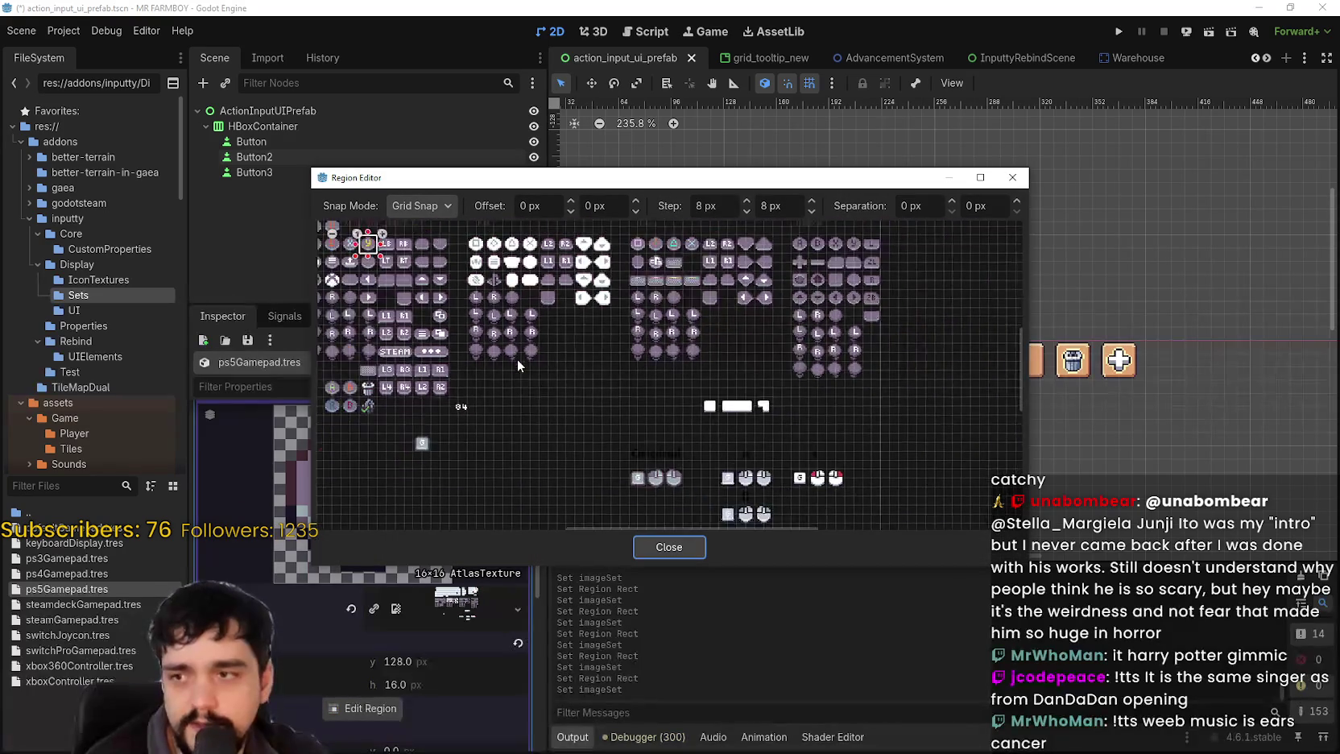
pyautogui.scroll(3, 657, 295)
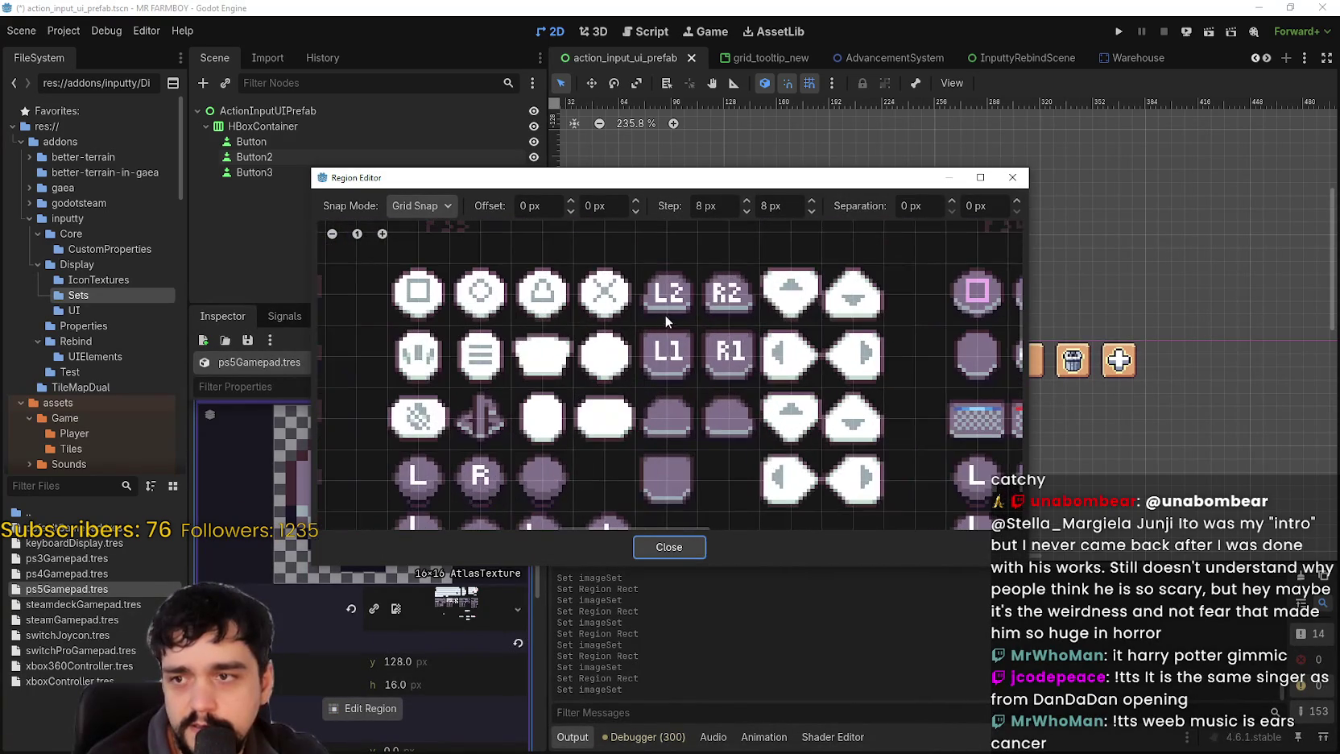
pyautogui.moveTo(683, 342); pyautogui.dragTo(625, 385)
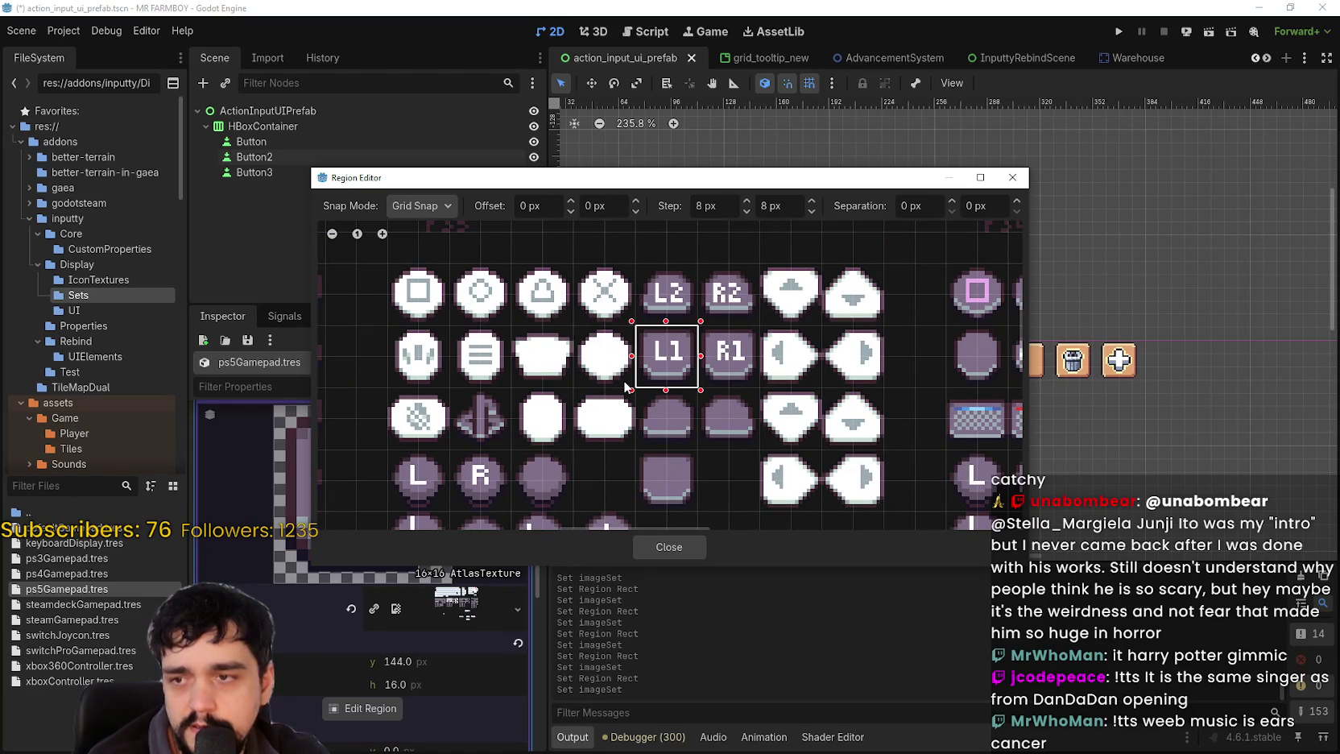
pyautogui.scroll(-5, 505, 494)
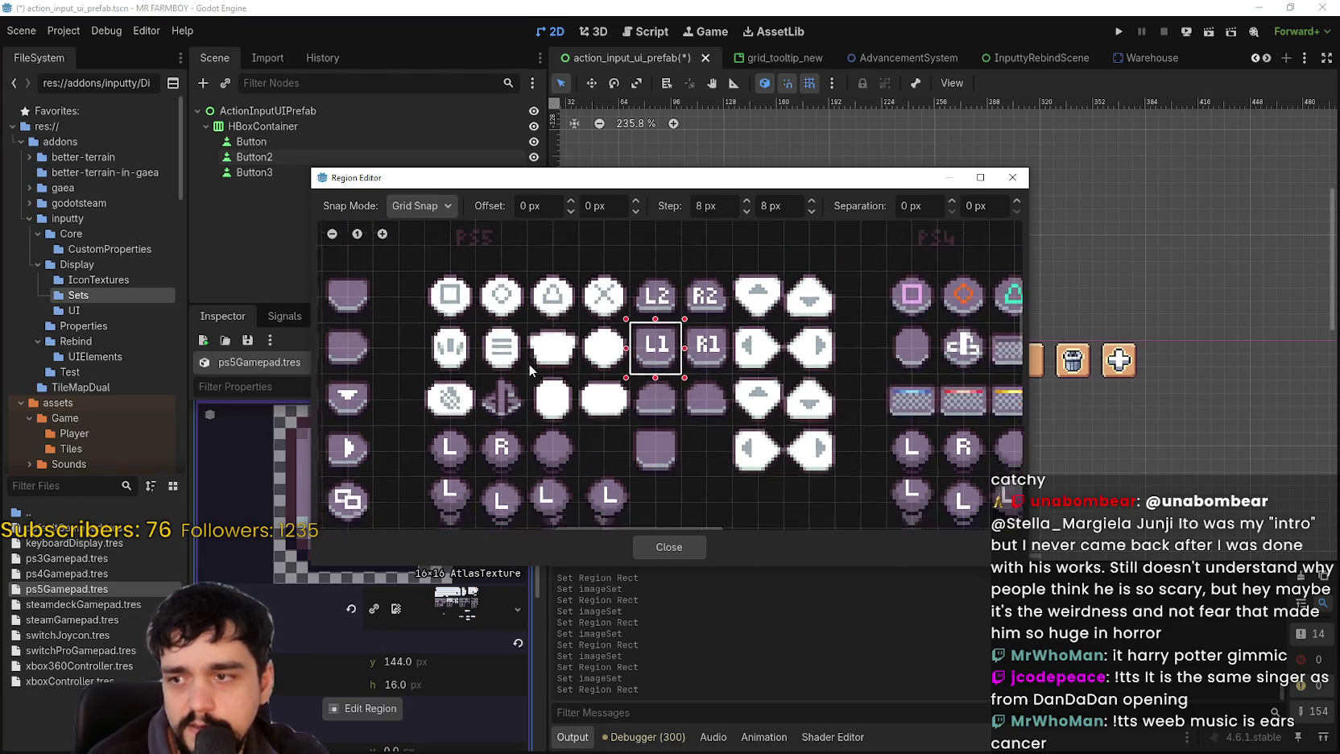
pyautogui.moveTo(512, 364); pyautogui.dragTo(472, 462)
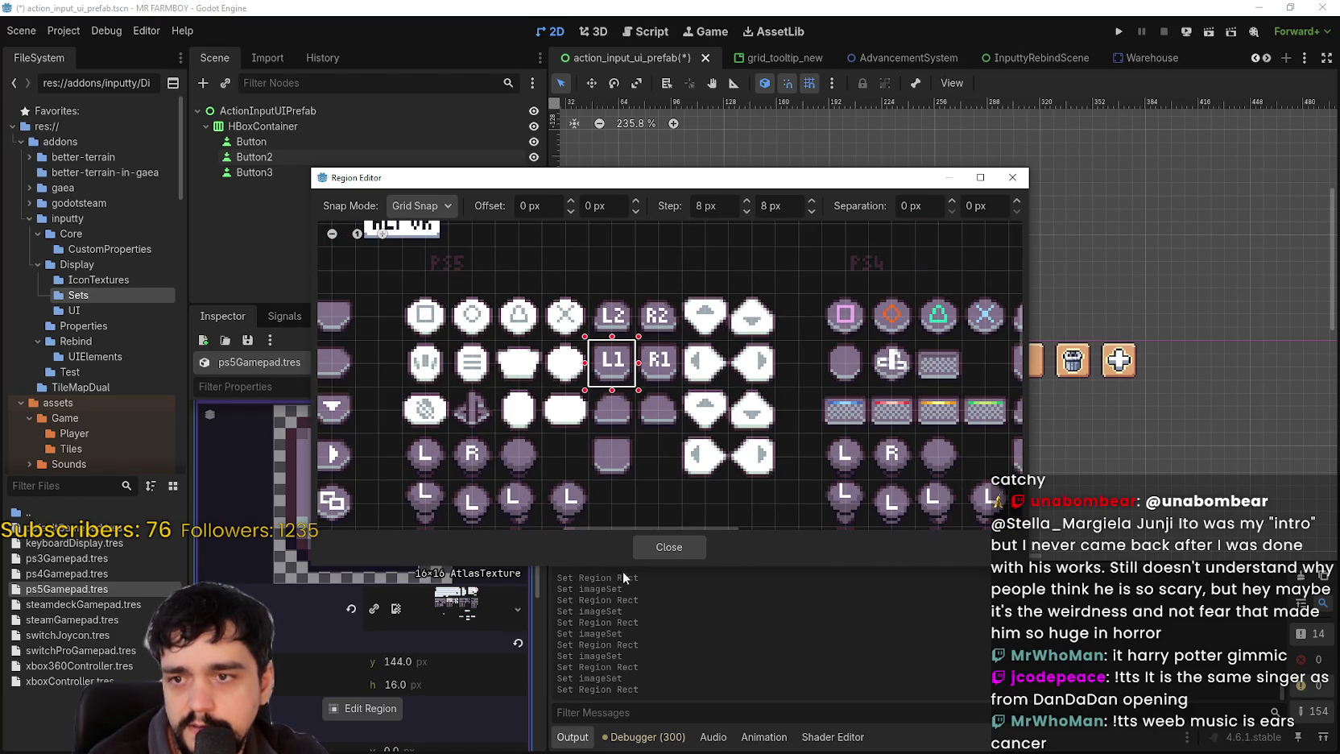
pyautogui.click(660, 545)
pyautogui.click(467, 515)
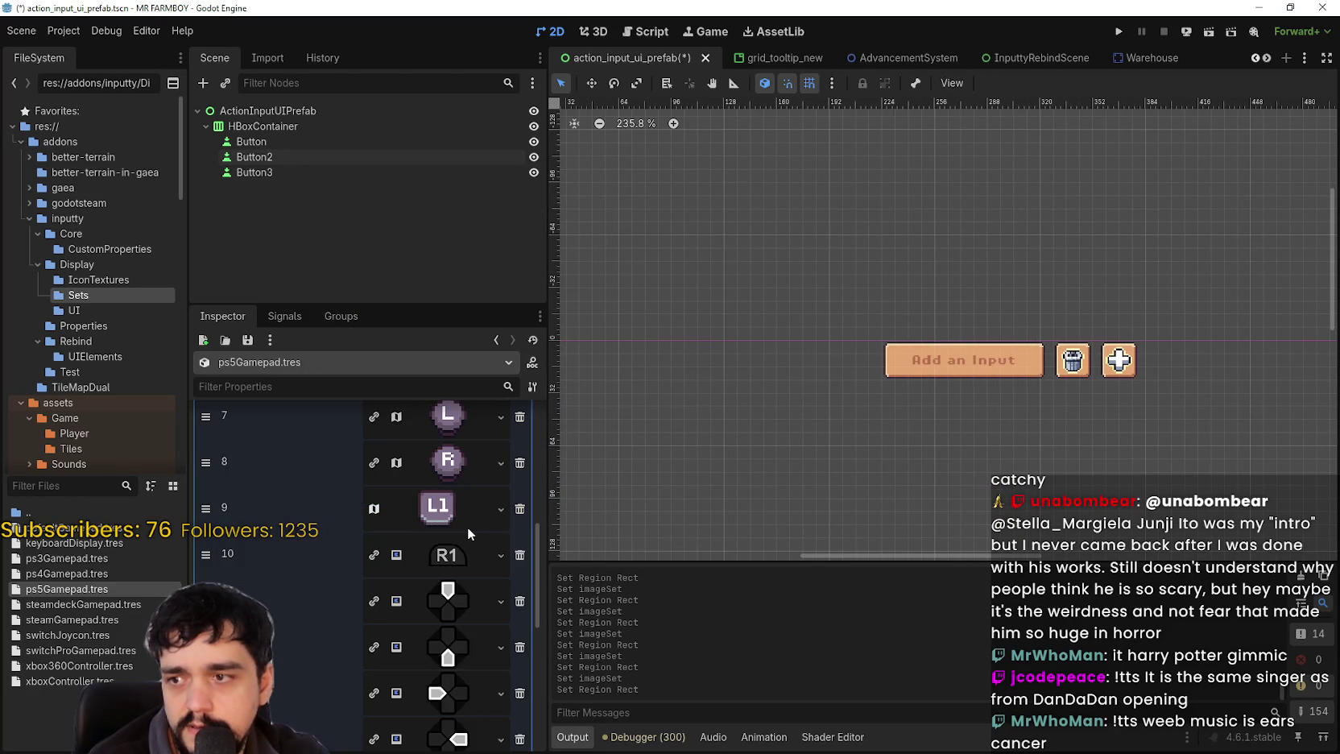
# - Paste the atlas texture into entry 10, set its region to the R1 icon, and save
pyautogui.click(466, 551)
pyautogui.click(500, 554)
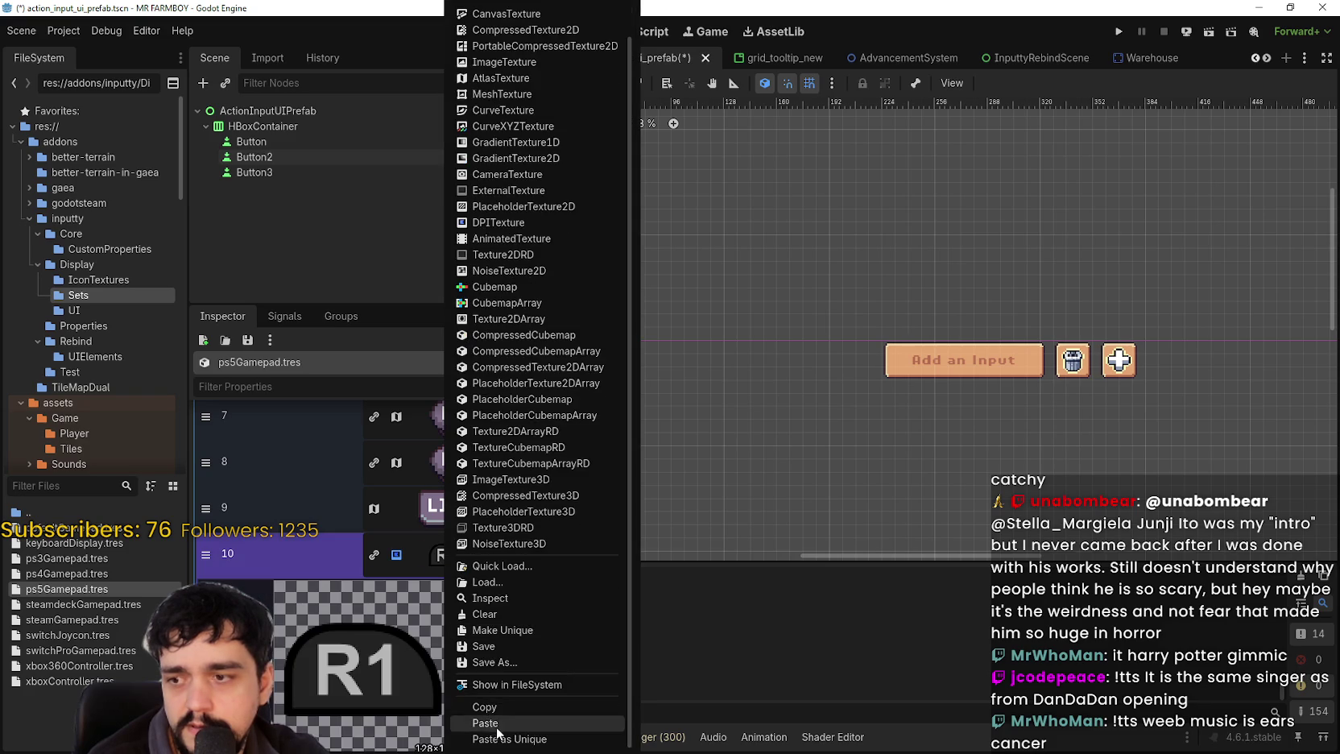
pyautogui.click(485, 722)
pyautogui.click(364, 670)
pyautogui.scroll(5, 602, 379)
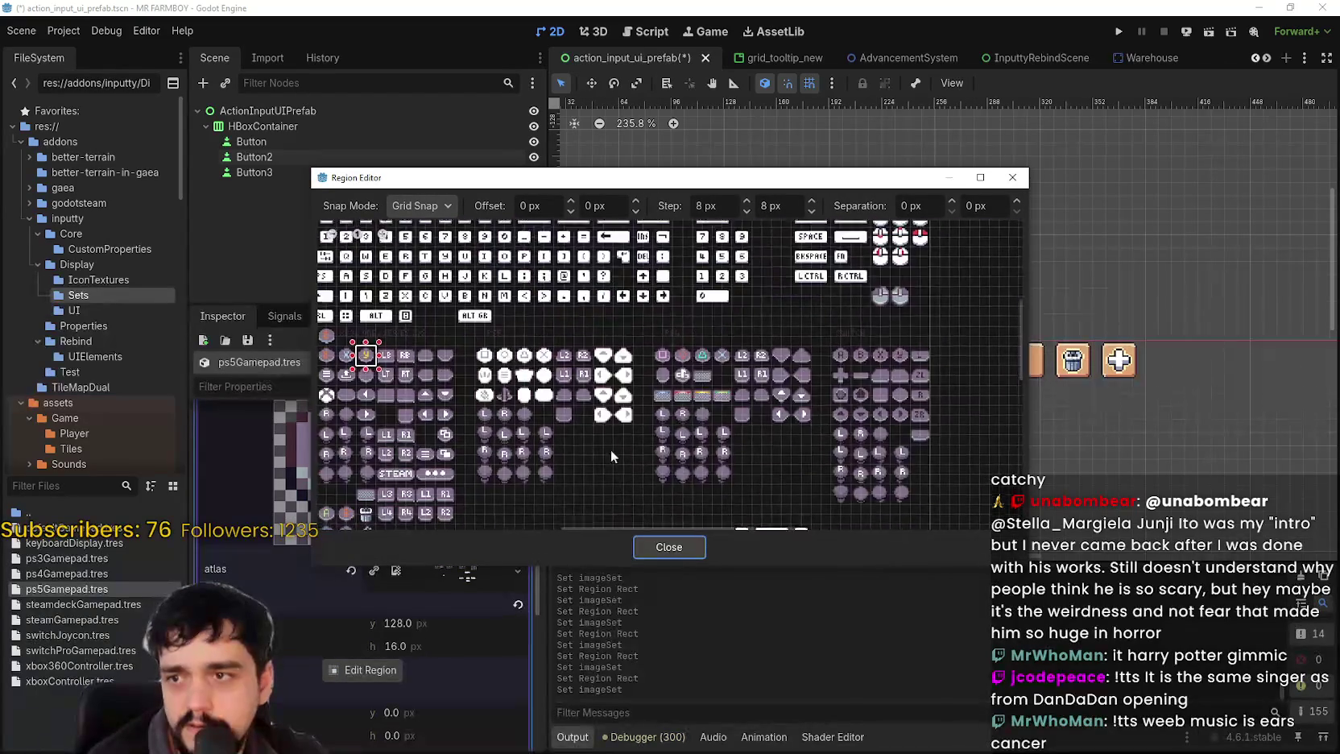
pyautogui.moveTo(562, 353); pyautogui.dragTo(596, 403)
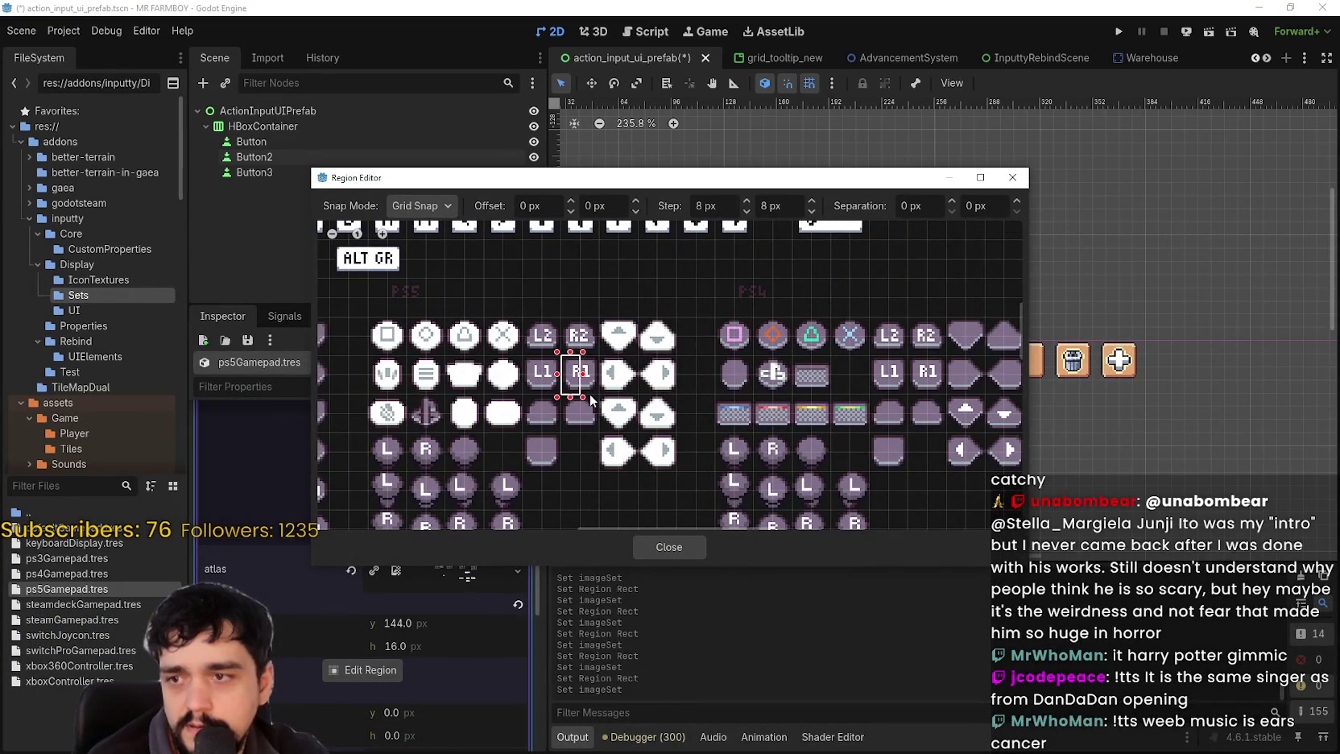
pyautogui.scroll(-2, 774, 426)
pyautogui.hscroll(-3, 774, 426)
pyautogui.moveTo(774, 426); pyautogui.dragTo(692, 414)
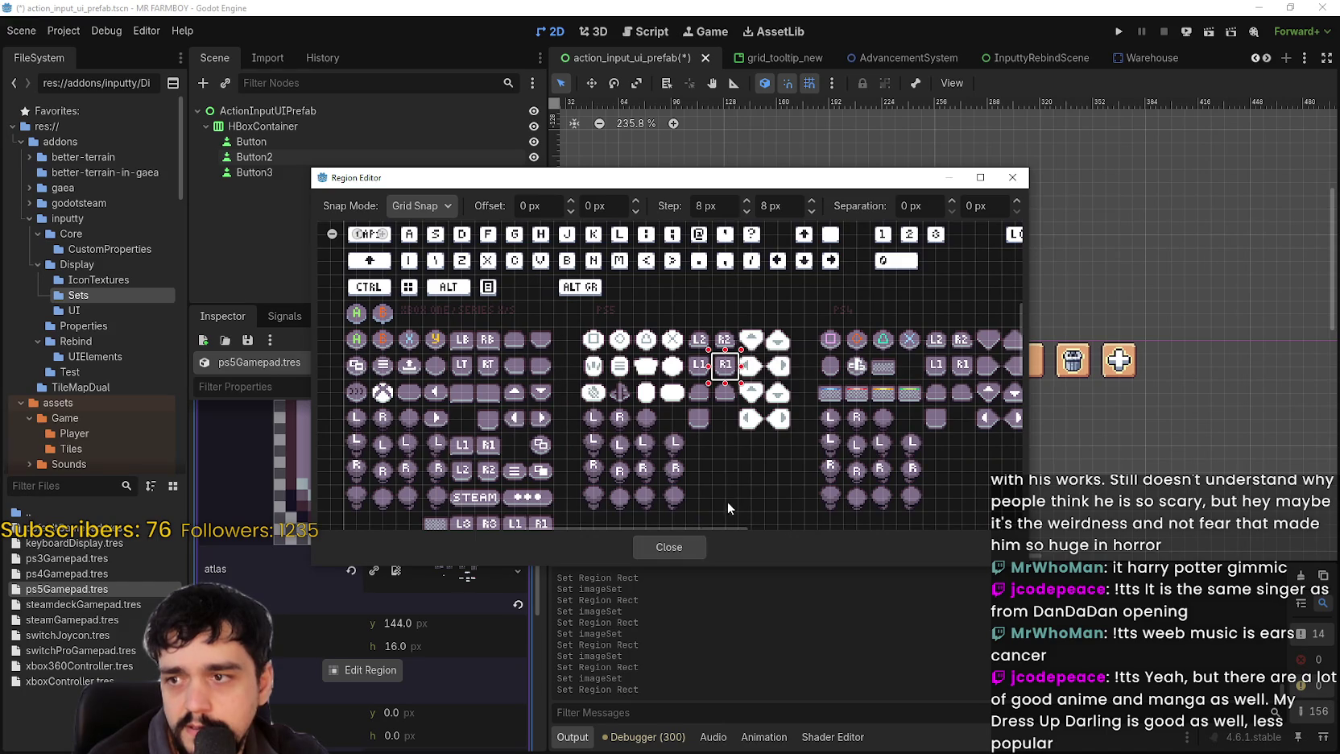
pyautogui.click(669, 547)
pyautogui.scroll(2, 477, 520)
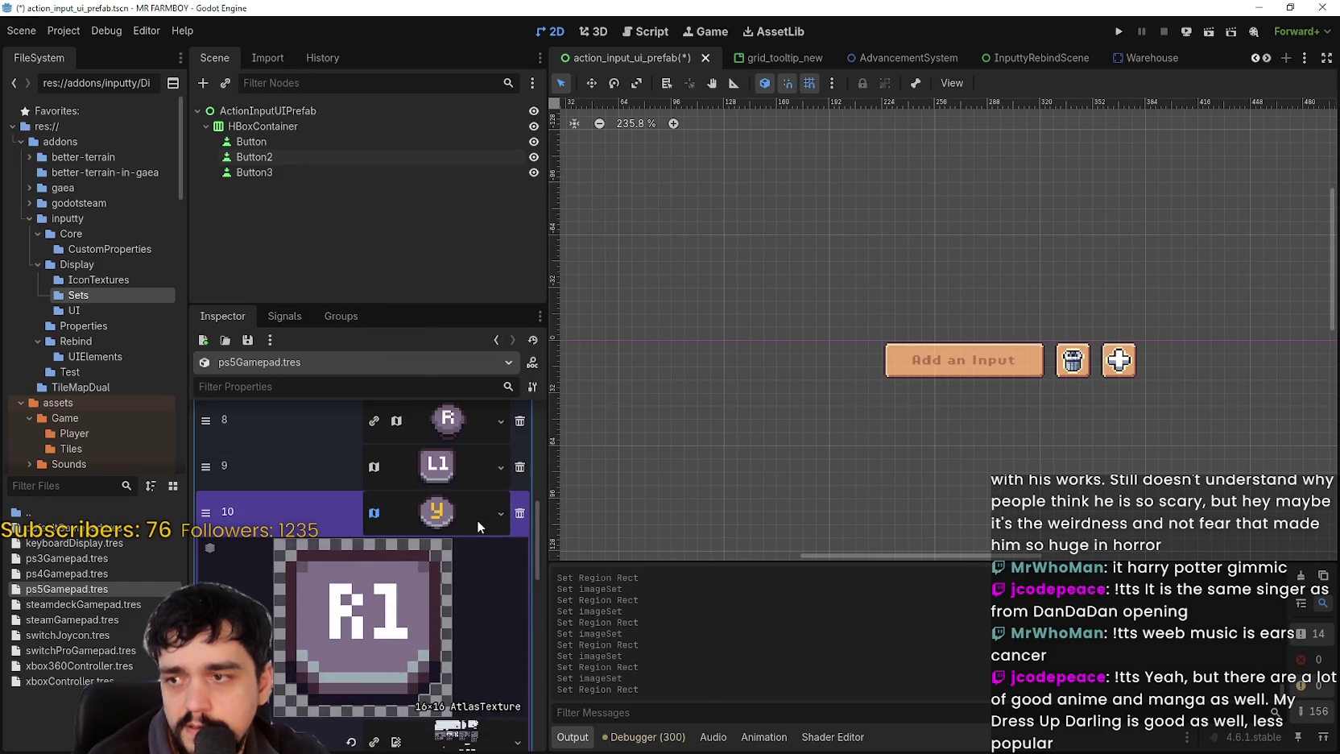
pyautogui.click(477, 519)
pyautogui.hotkey('ctrl', 's')
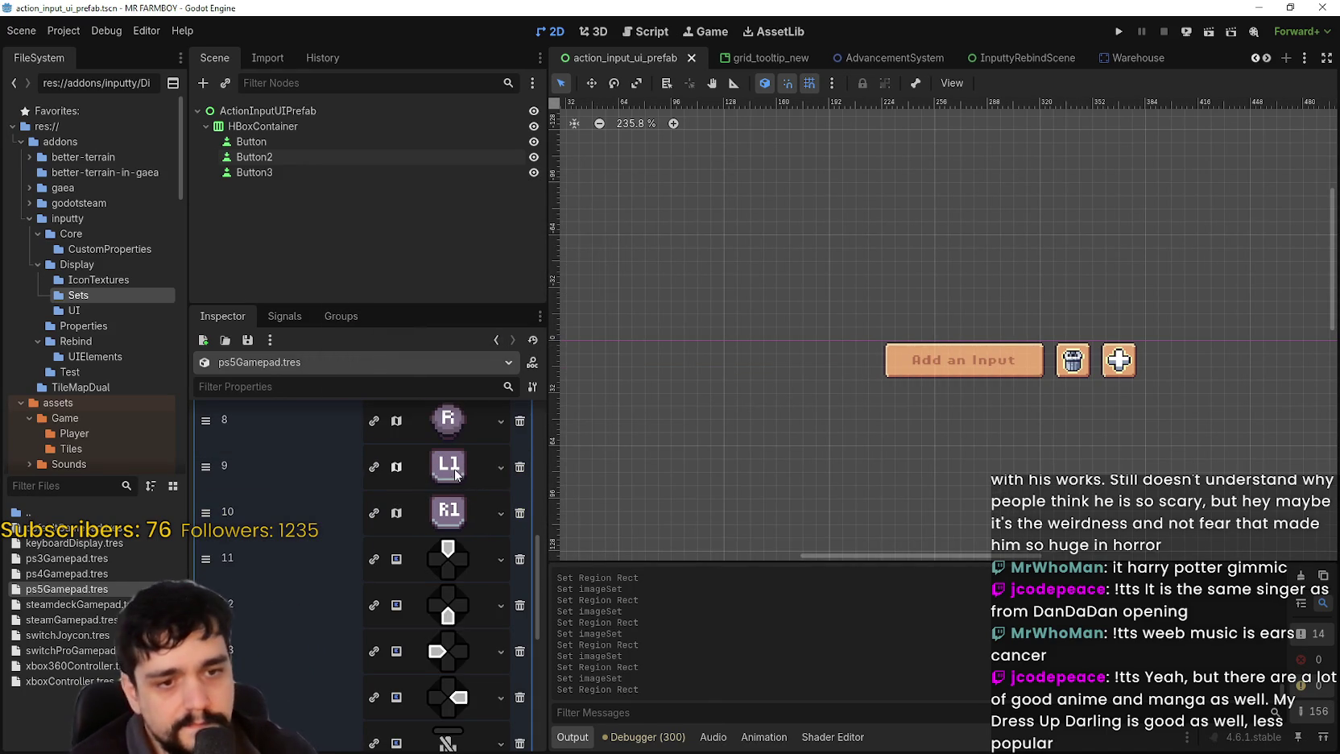
pyautogui.scroll(-1, 467, 547)
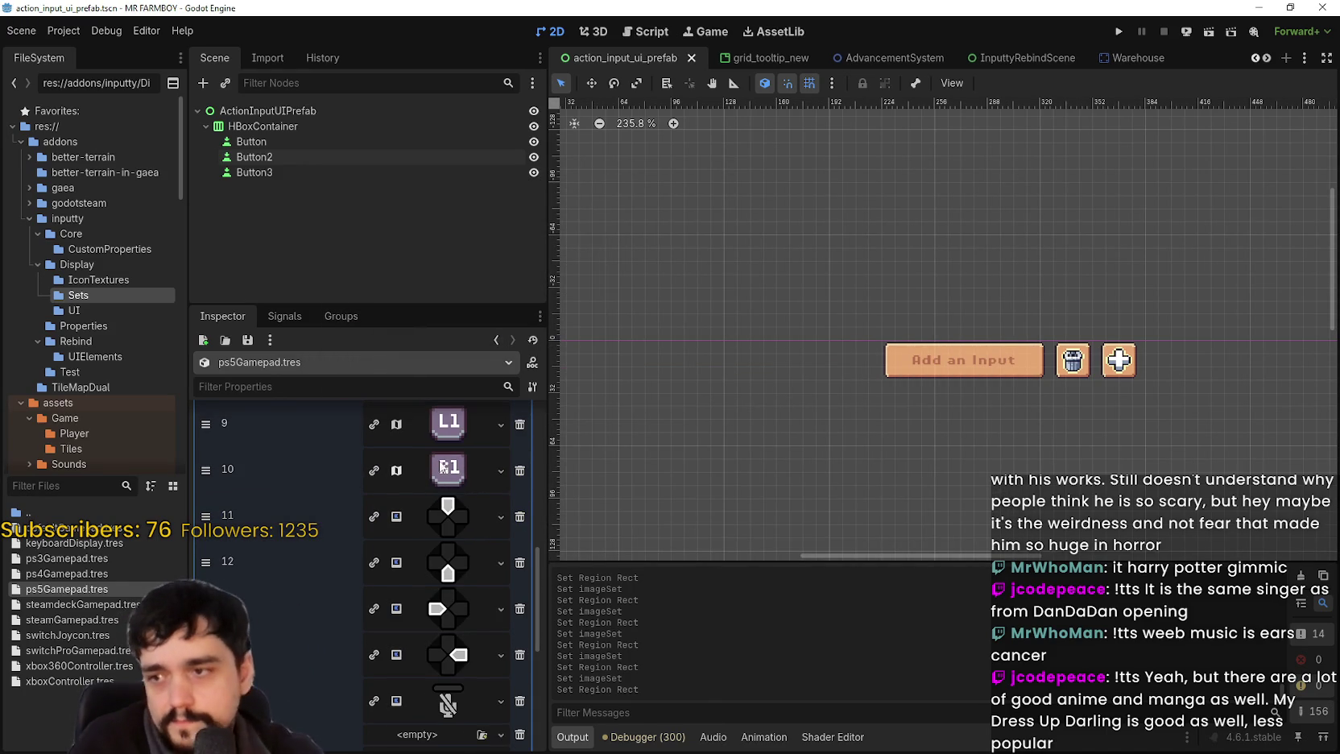
# - Paste the atlas texture into entry 11, then undo the mistaken L-icon region
pyautogui.click(463, 511)
pyautogui.click(500, 516)
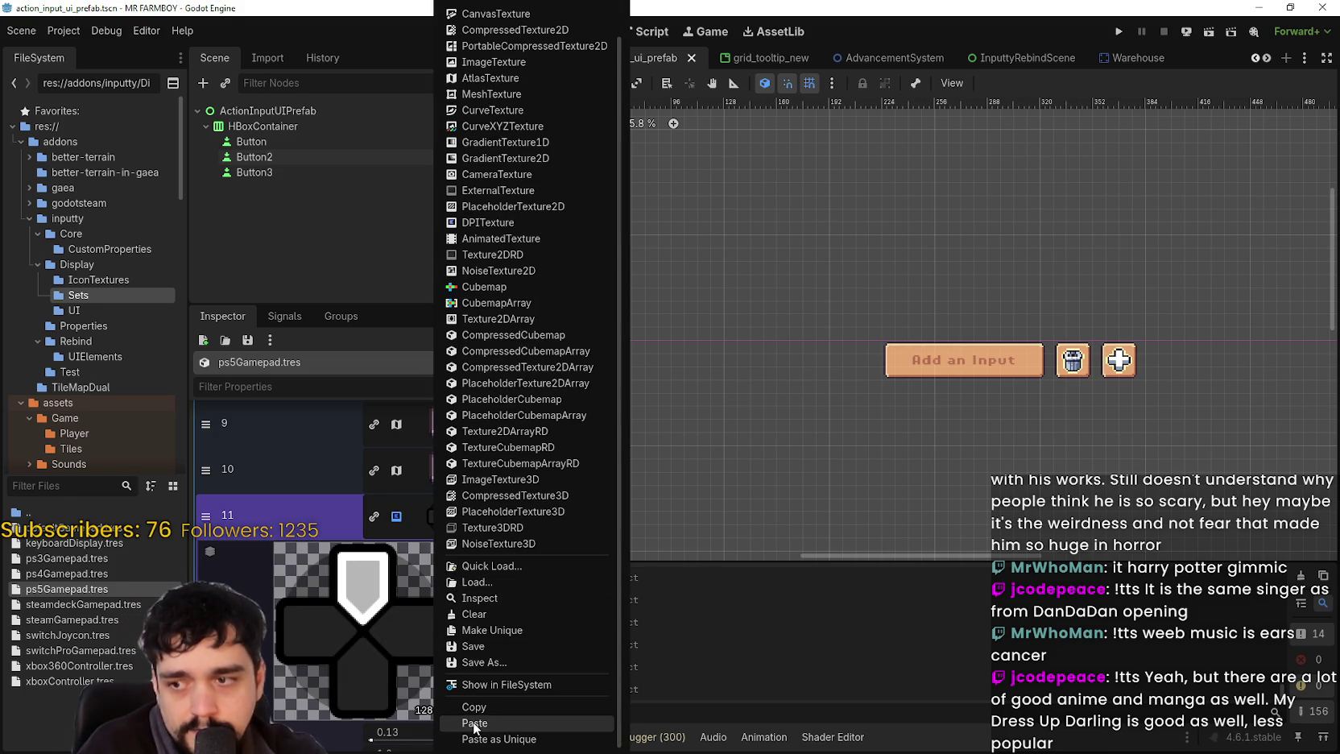
pyautogui.click(474, 724)
pyautogui.scroll(-2, 436, 659)
pyautogui.scroll(-2, 383, 709)
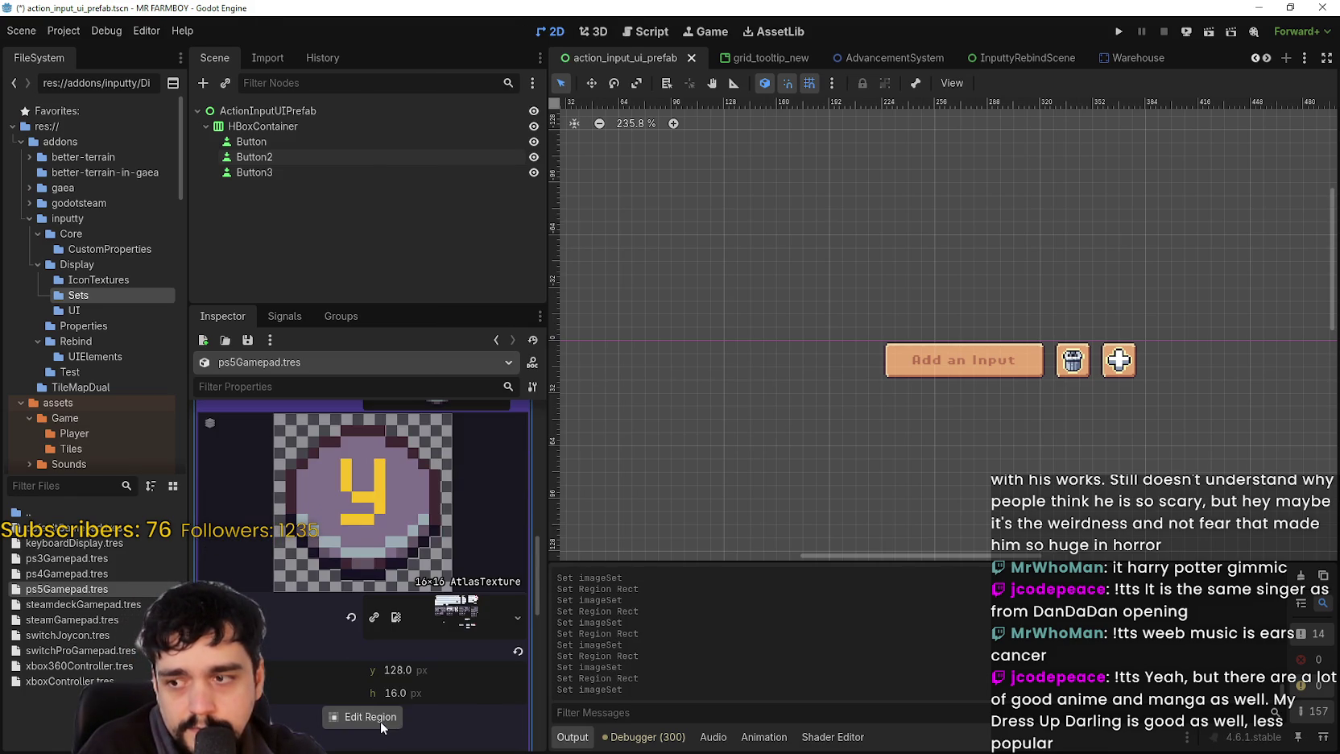
pyautogui.click(380, 720)
pyautogui.scroll(-3, 486, 426)
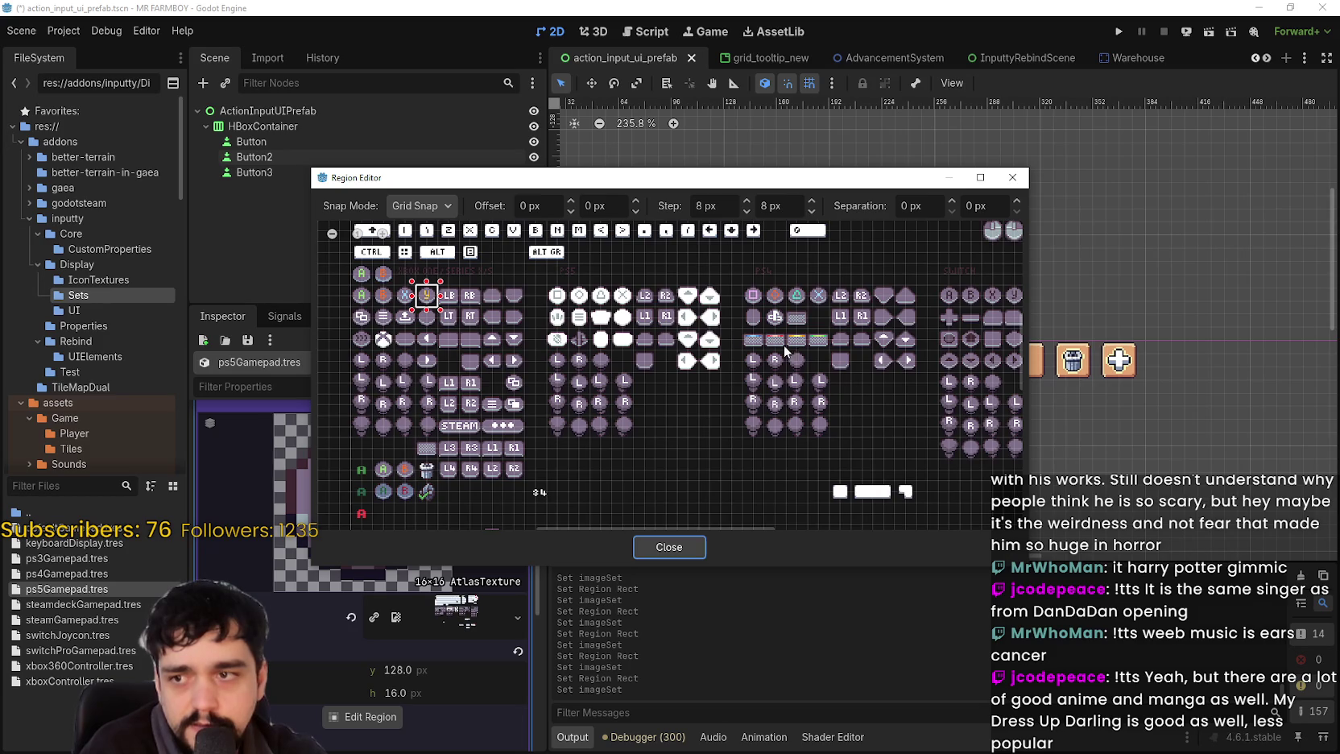
pyautogui.scroll(1, 697, 332)
pyautogui.scroll(1, 693, 333)
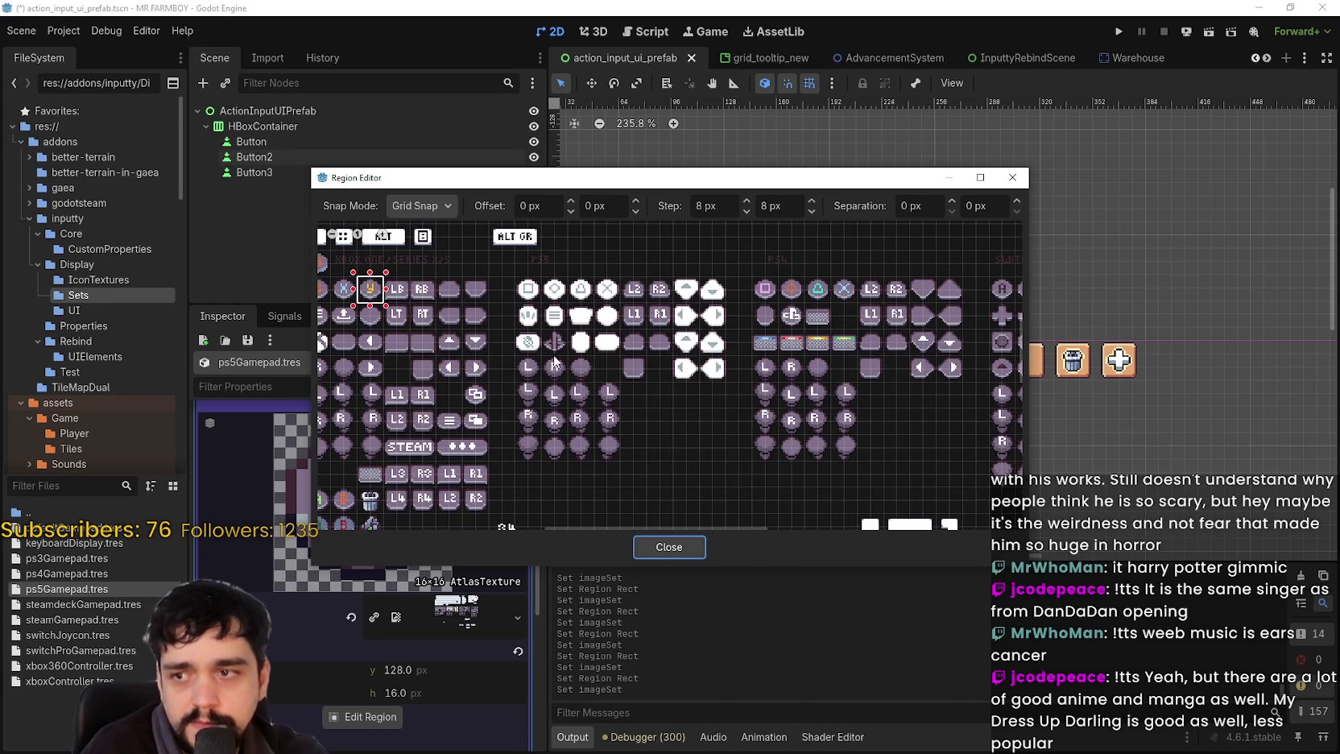
pyautogui.click(527, 367)
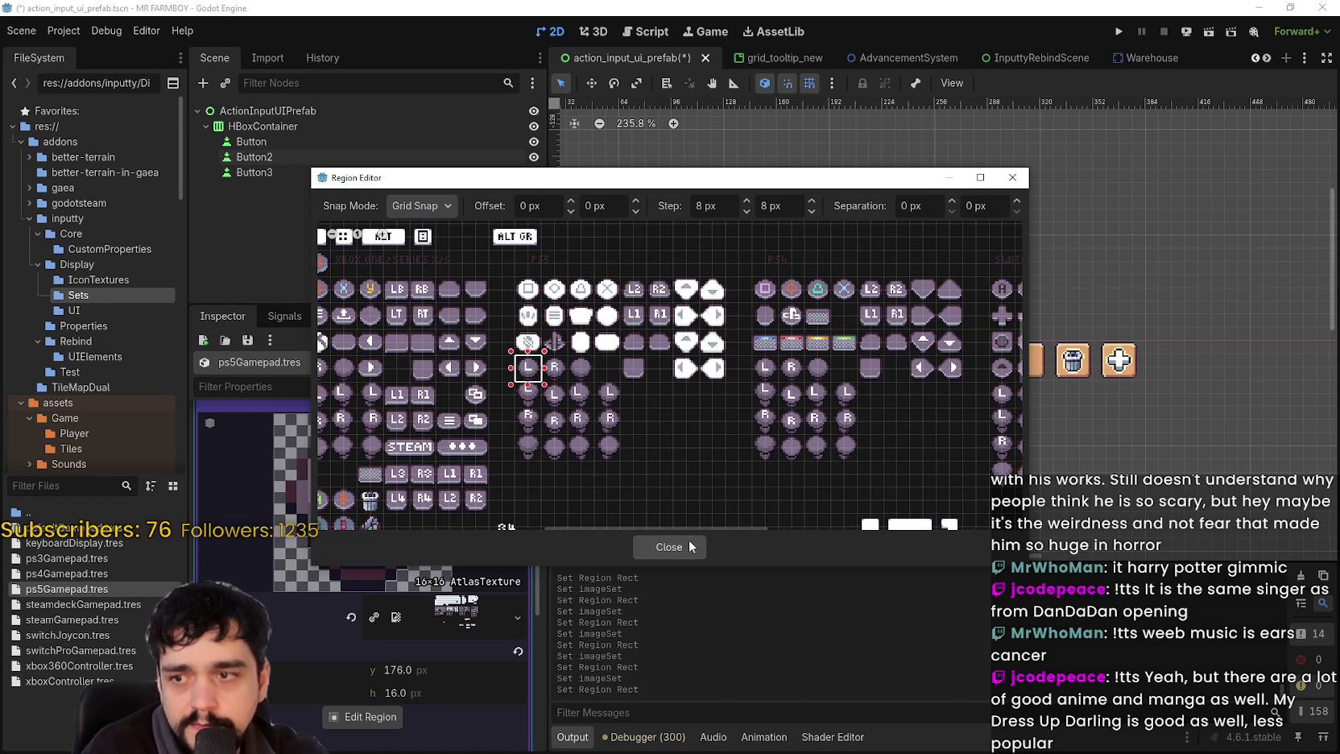
pyautogui.click(669, 547)
pyautogui.scroll(-5, 427, 536)
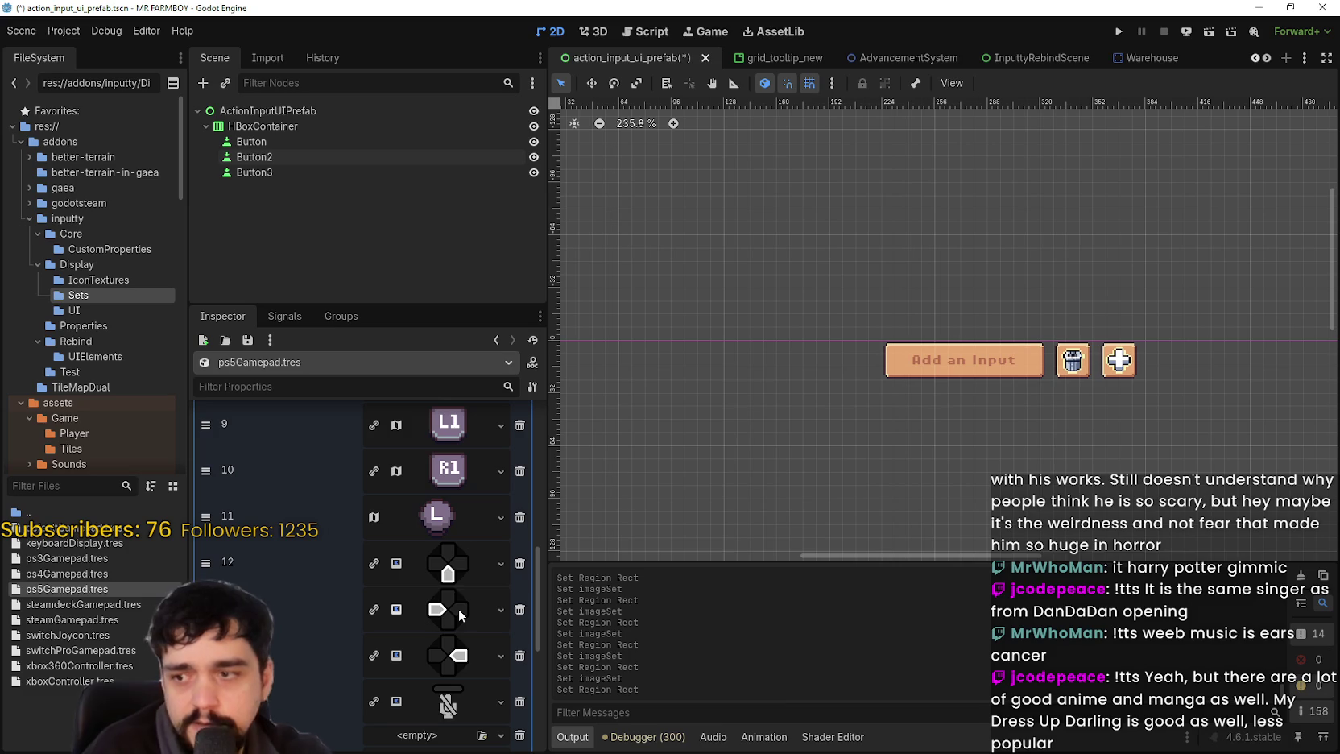
pyautogui.hotkey('ctrl', 'z')
pyautogui.hotkey('ctrl', 'z')
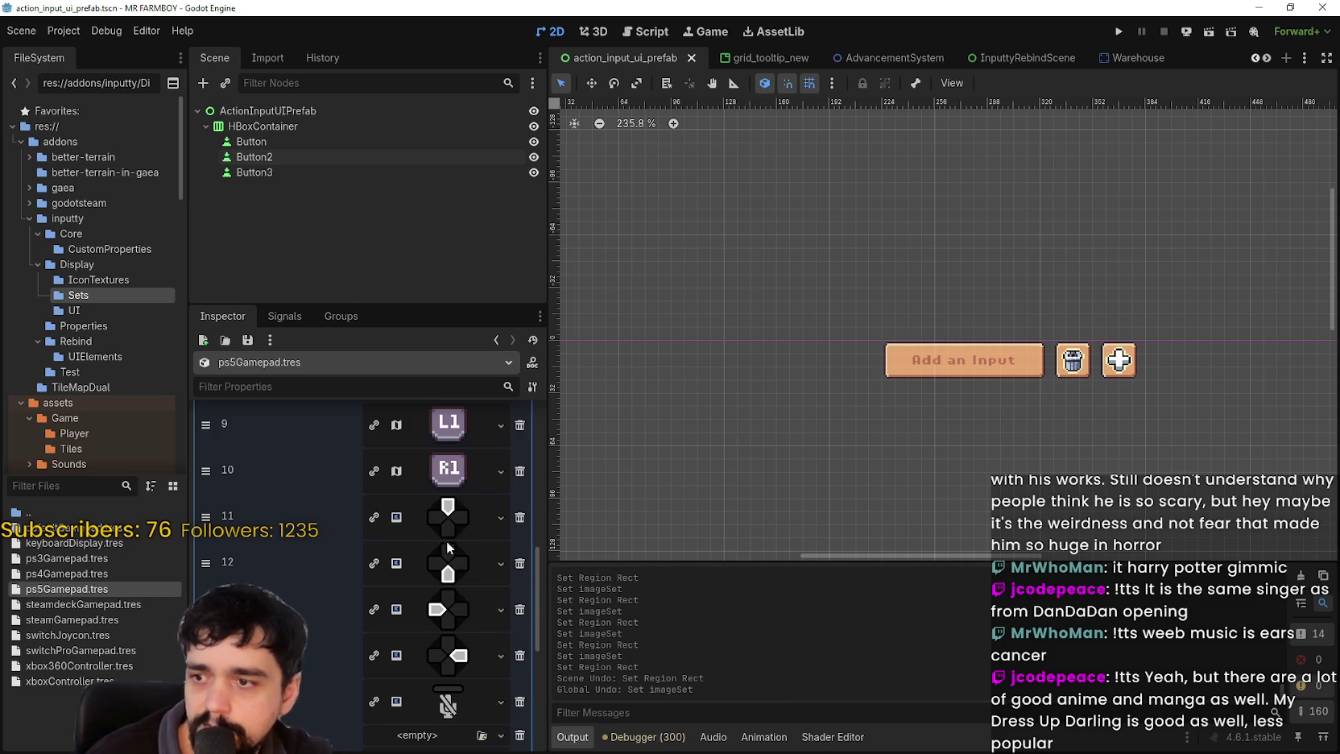
# - Paste the atlas into entry 11 again and outline the top-row up-arrow tile
pyautogui.click(447, 515)
pyautogui.rightClick(448, 515)
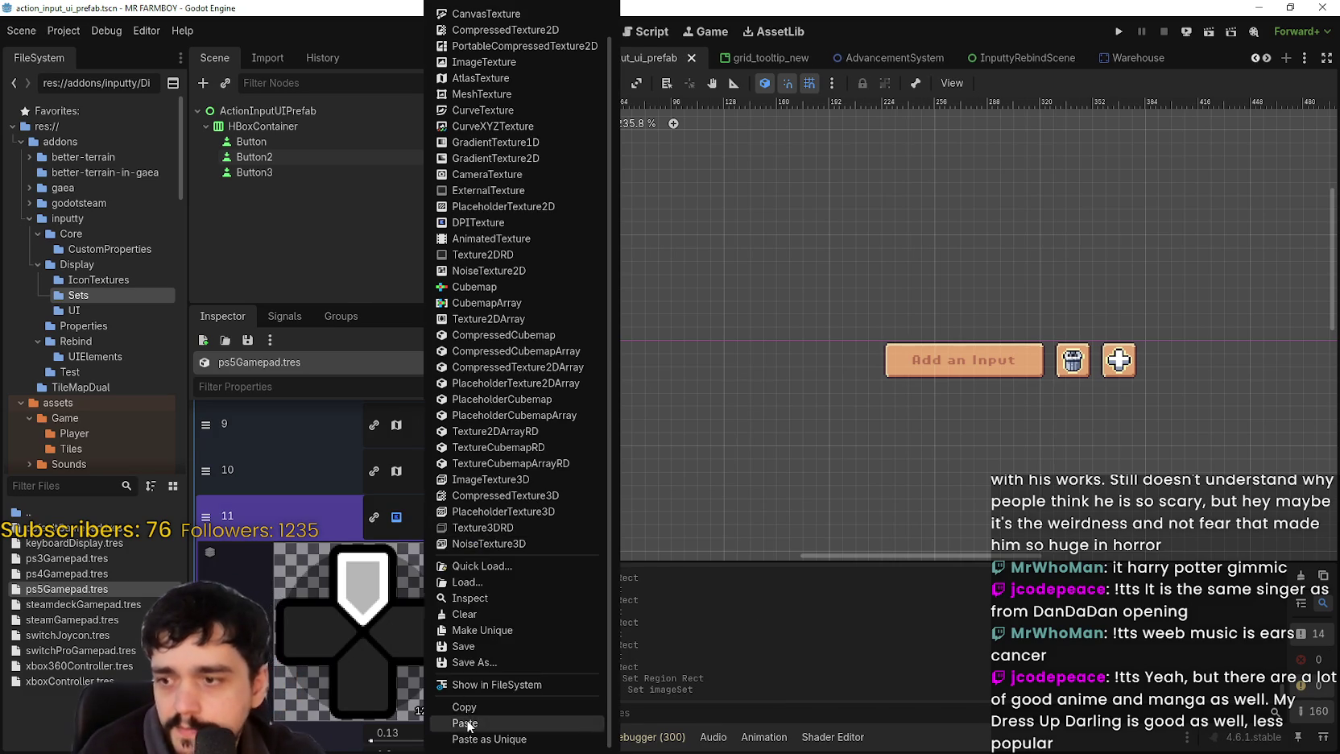
pyautogui.click(465, 723)
pyautogui.scroll(-3, 395, 672)
pyautogui.click(372, 717)
pyautogui.scroll(4, 551, 326)
pyautogui.moveTo(658, 318); pyautogui.dragTo(698, 350)
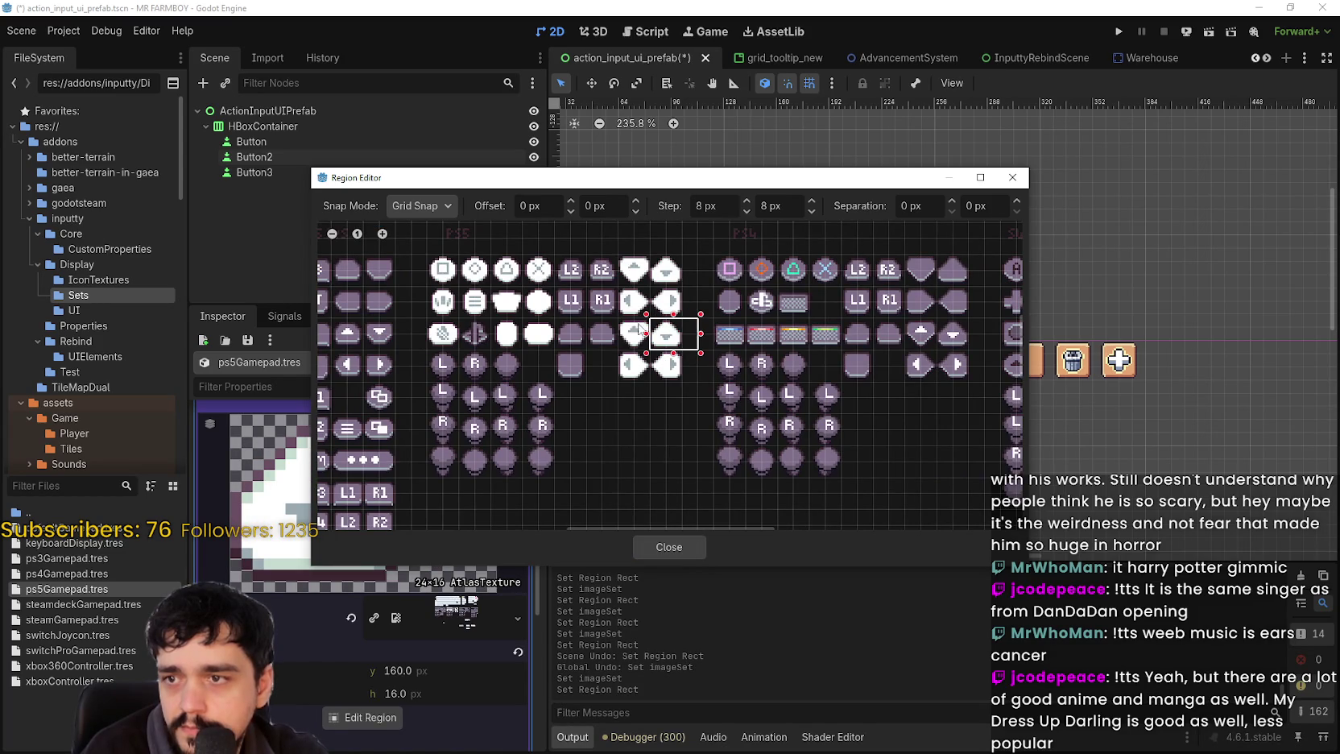
pyautogui.scroll(2, 638, 236)
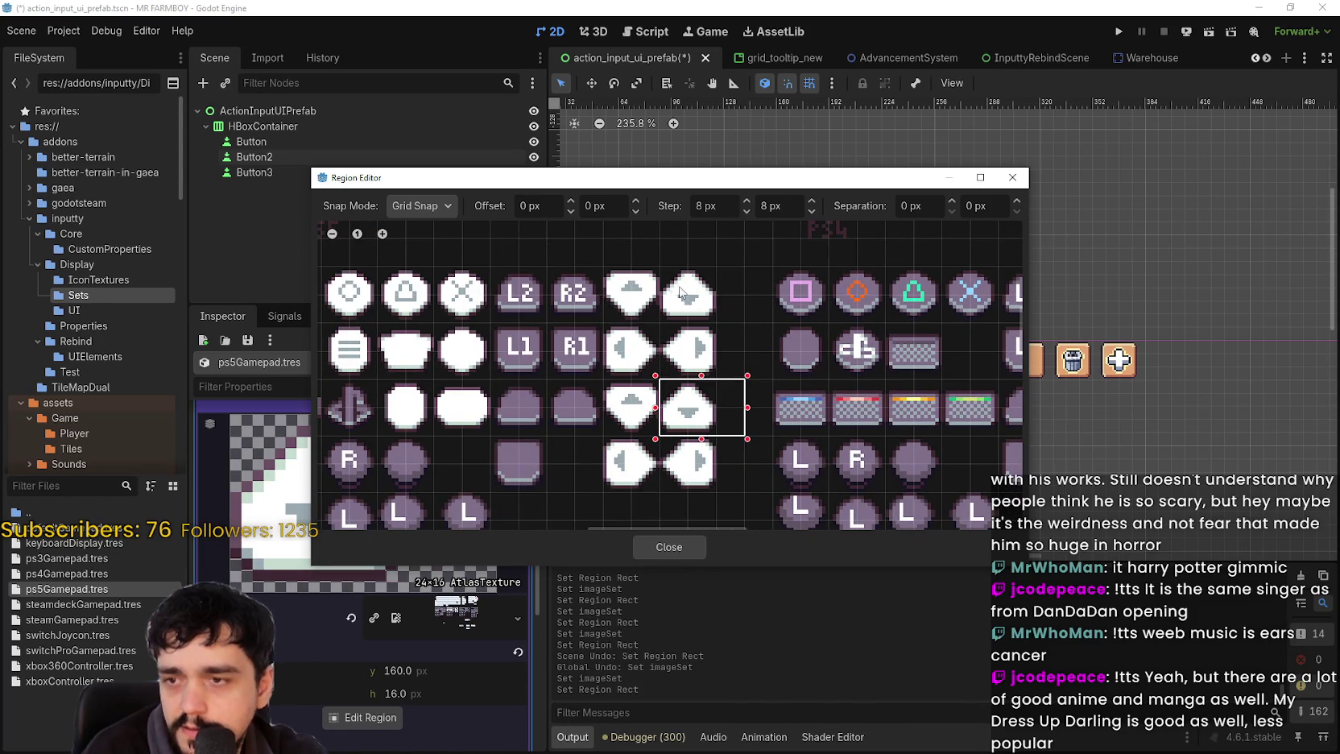
pyautogui.moveTo(612, 276); pyautogui.dragTo(662, 325)
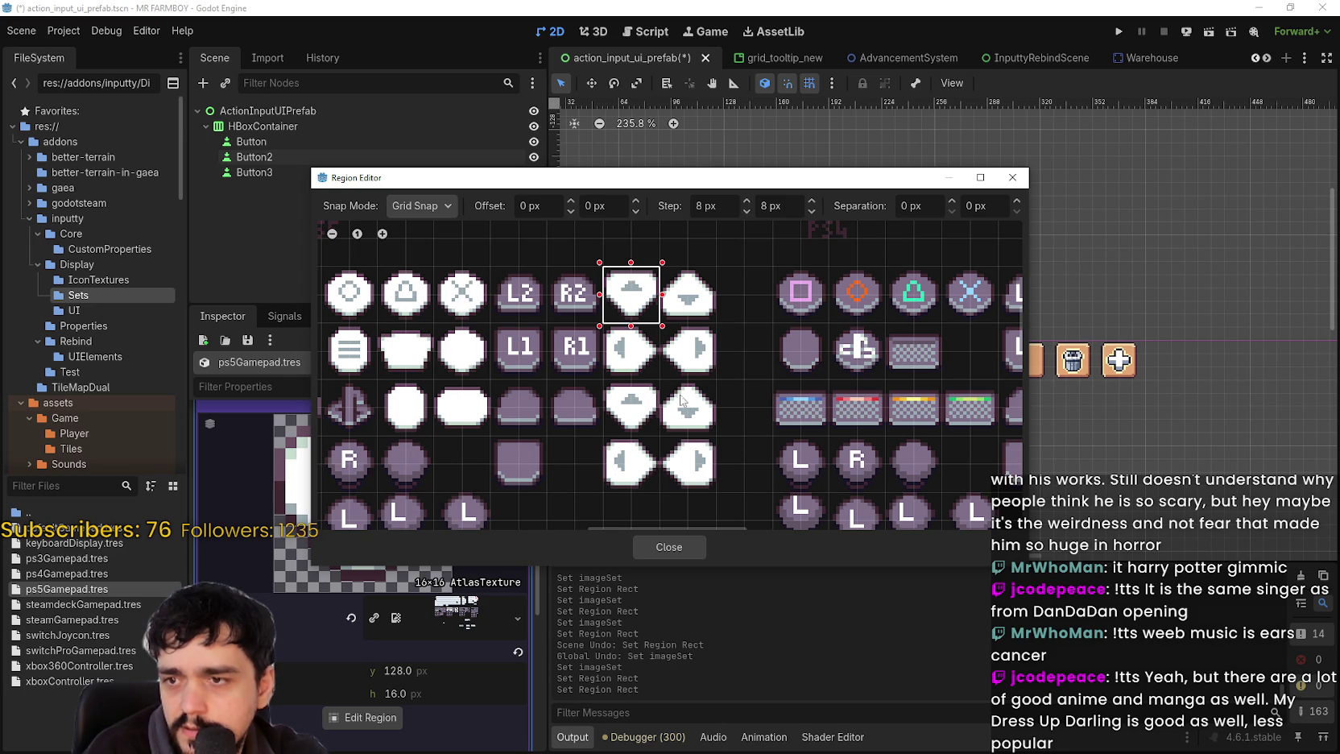
# - Tighten entry 11's region to an 8x8 box around the white up-arrow and close the editor
pyautogui.scroll(-2, 656, 427)
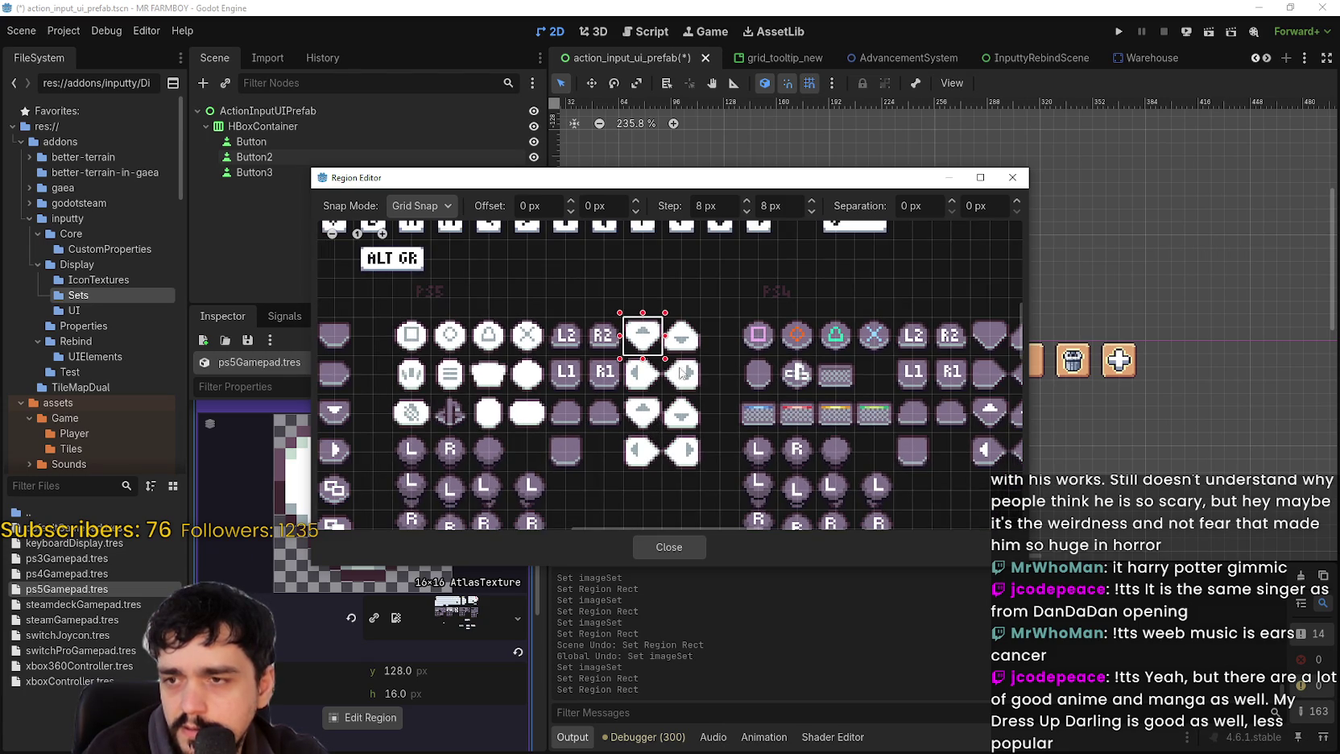
pyautogui.moveTo(679, 331); pyautogui.dragTo(700, 363)
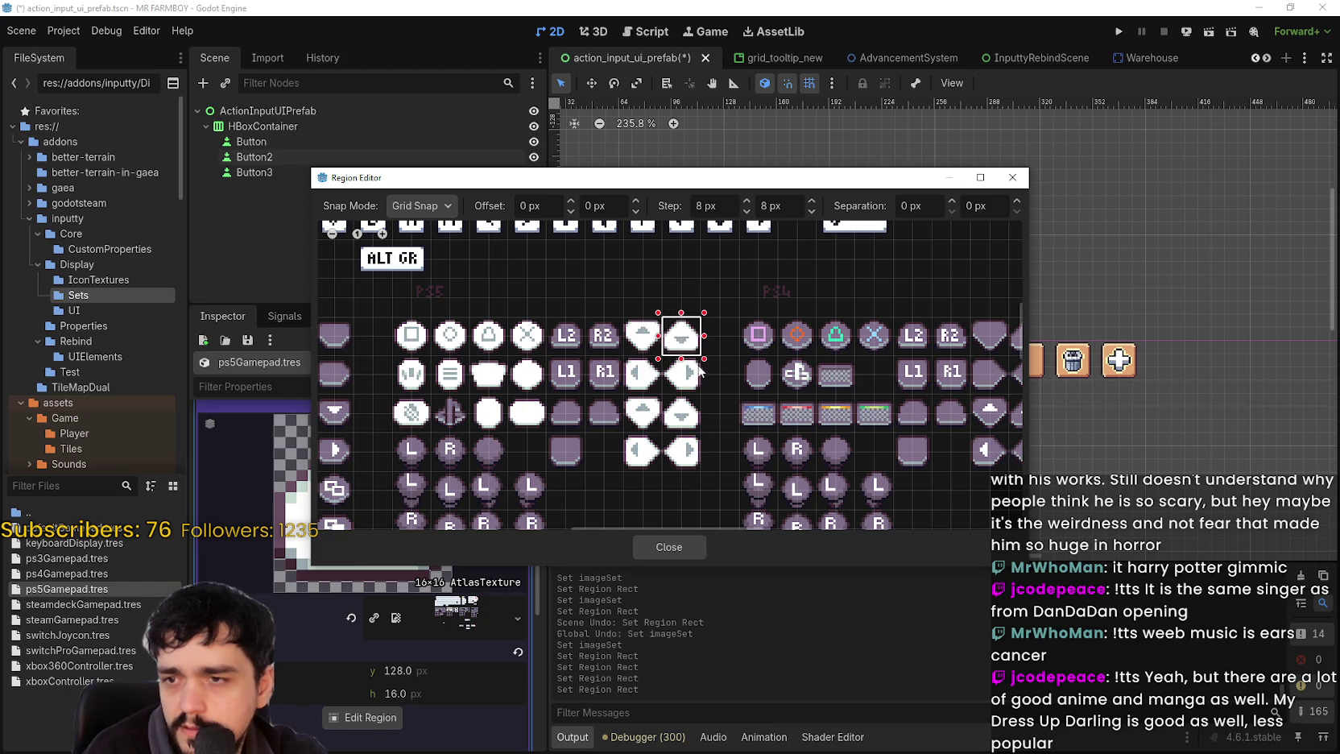
pyautogui.scroll(-2, 680, 376)
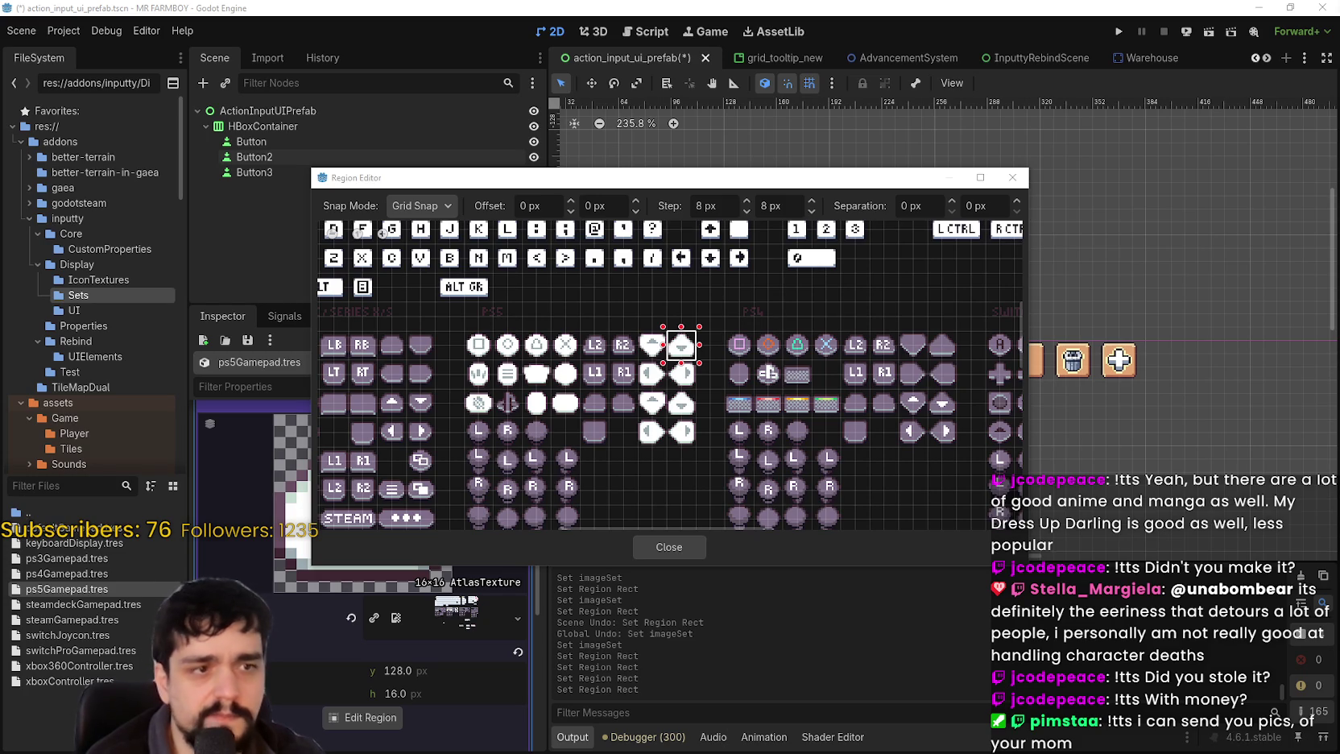
pyautogui.scroll(1, 757, 412)
pyautogui.scroll(1, 679, 388)
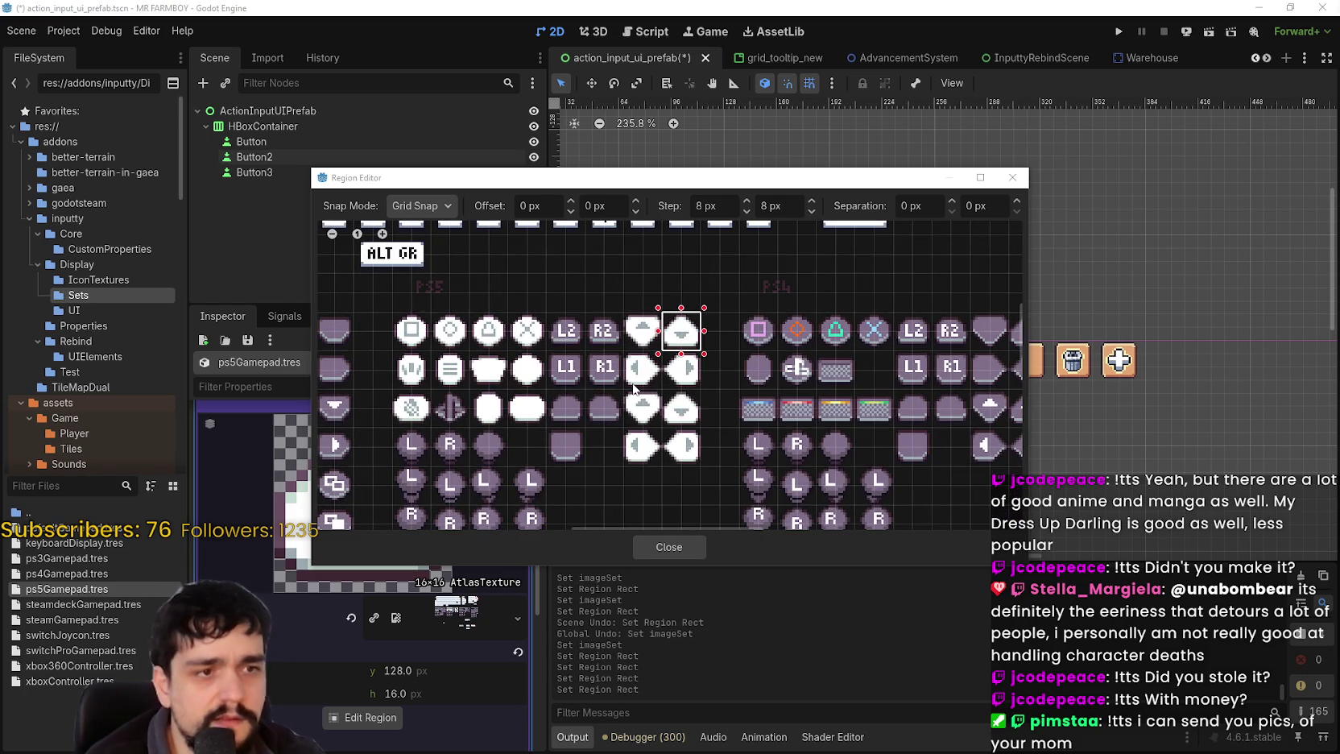
pyautogui.moveTo(693, 417)
pyautogui.mouseDown()
pyautogui.moveTo(824, 416)
pyautogui.moveTo(824, 439)
pyautogui.mouseUp()
pyautogui.scroll(2, 825, 416)
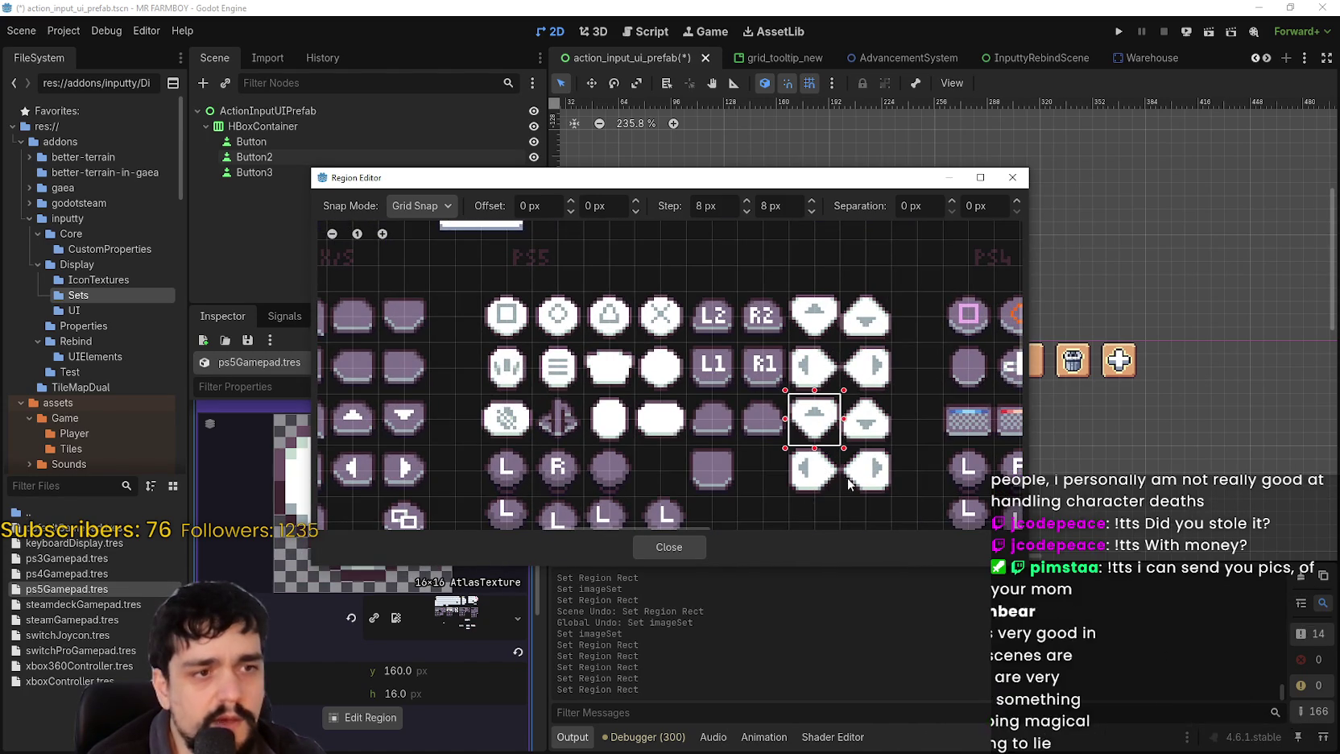
pyautogui.scroll(-1, 806, 508)
pyautogui.scroll(-1, 682, 409)
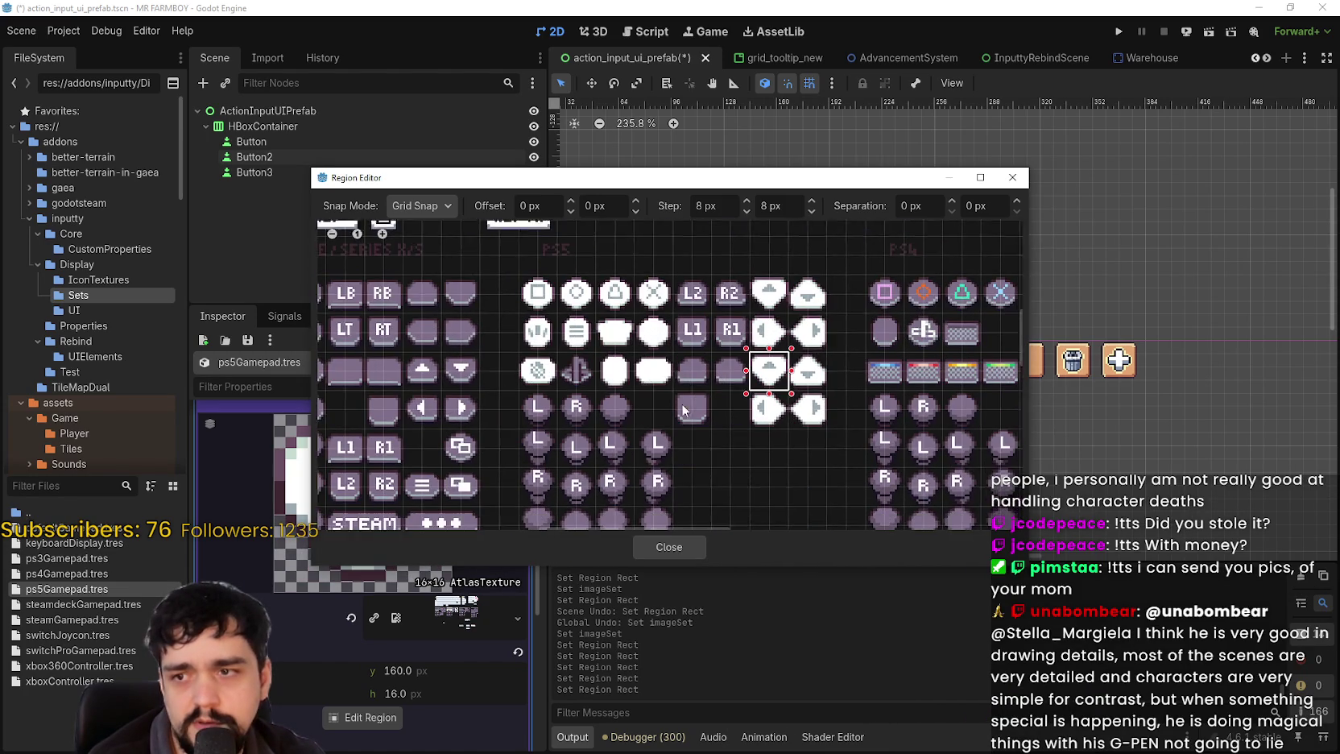
pyautogui.click(656, 542)
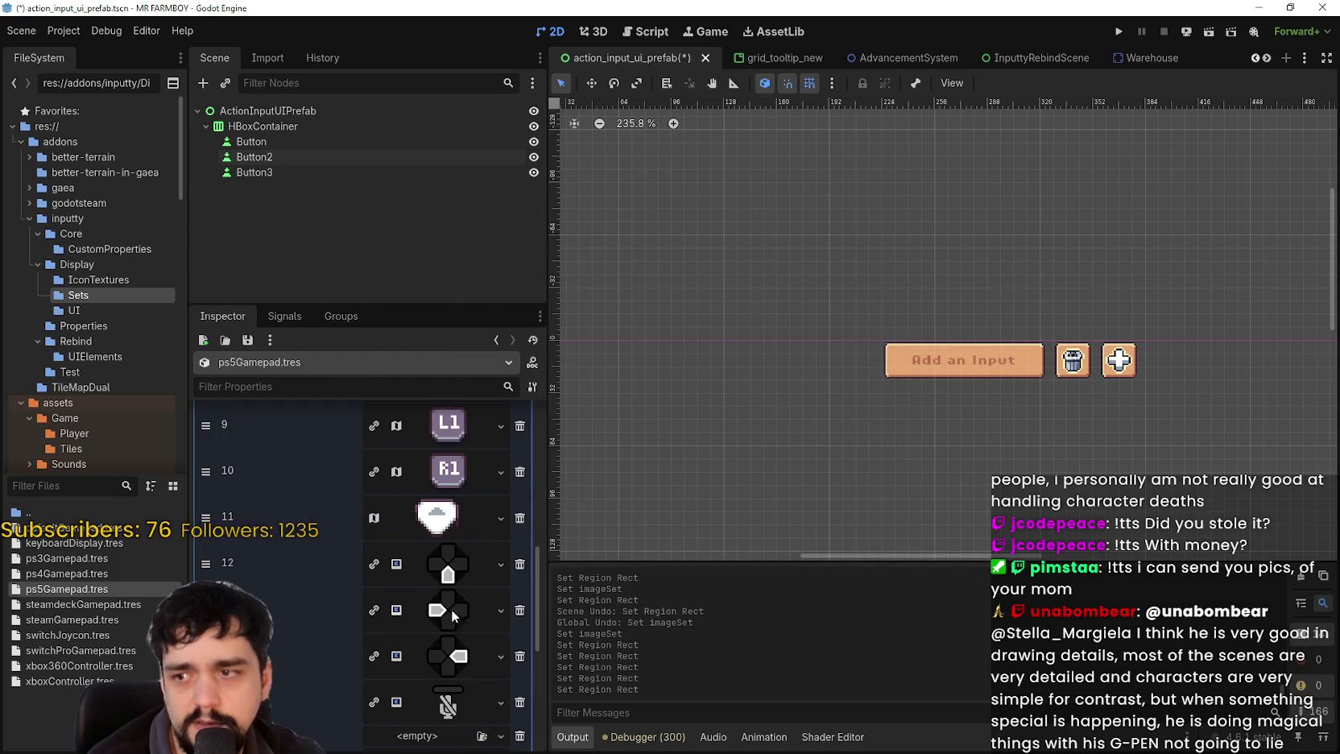
pyautogui.rightClick(457, 589)
pyautogui.scroll(-1, 477, 725)
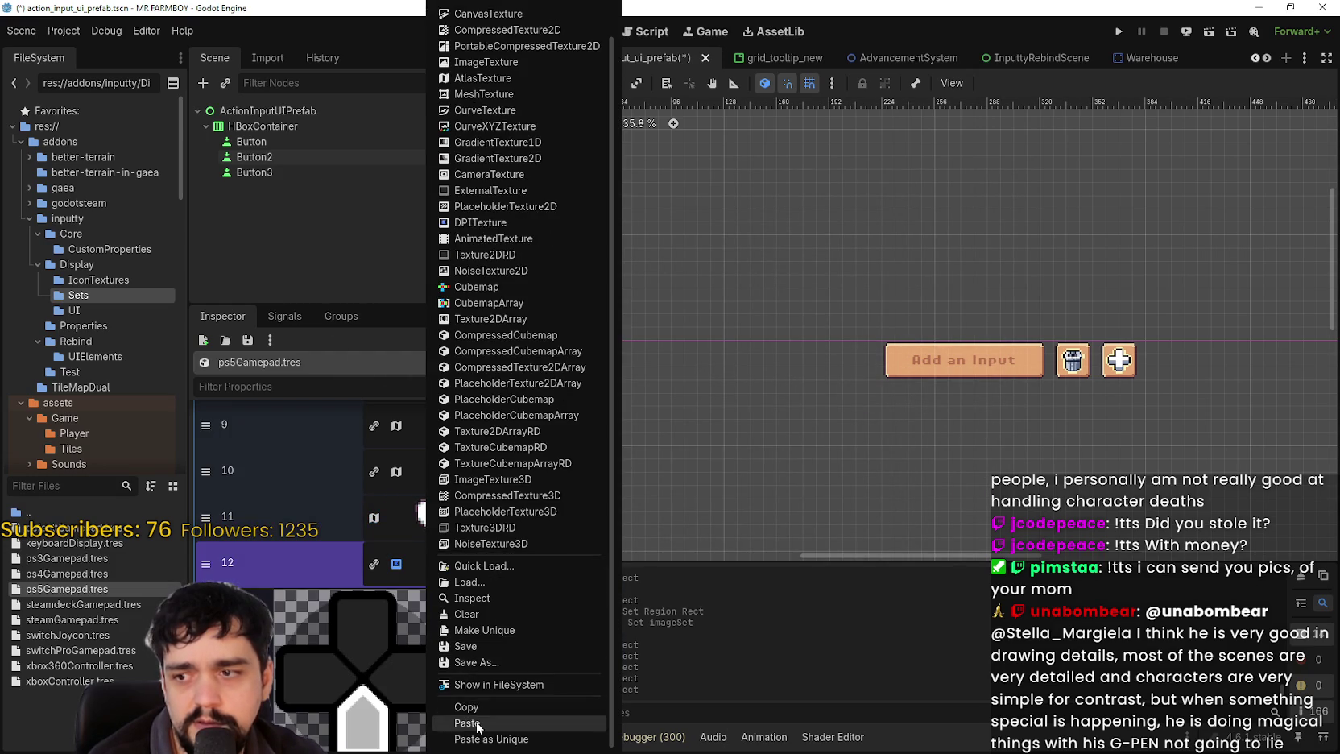
# - Paste the atlas texture into entry 12 and set its region to the down-arrow tile
pyautogui.click(477, 726)
pyautogui.click(371, 680)
pyautogui.scroll(4, 719, 364)
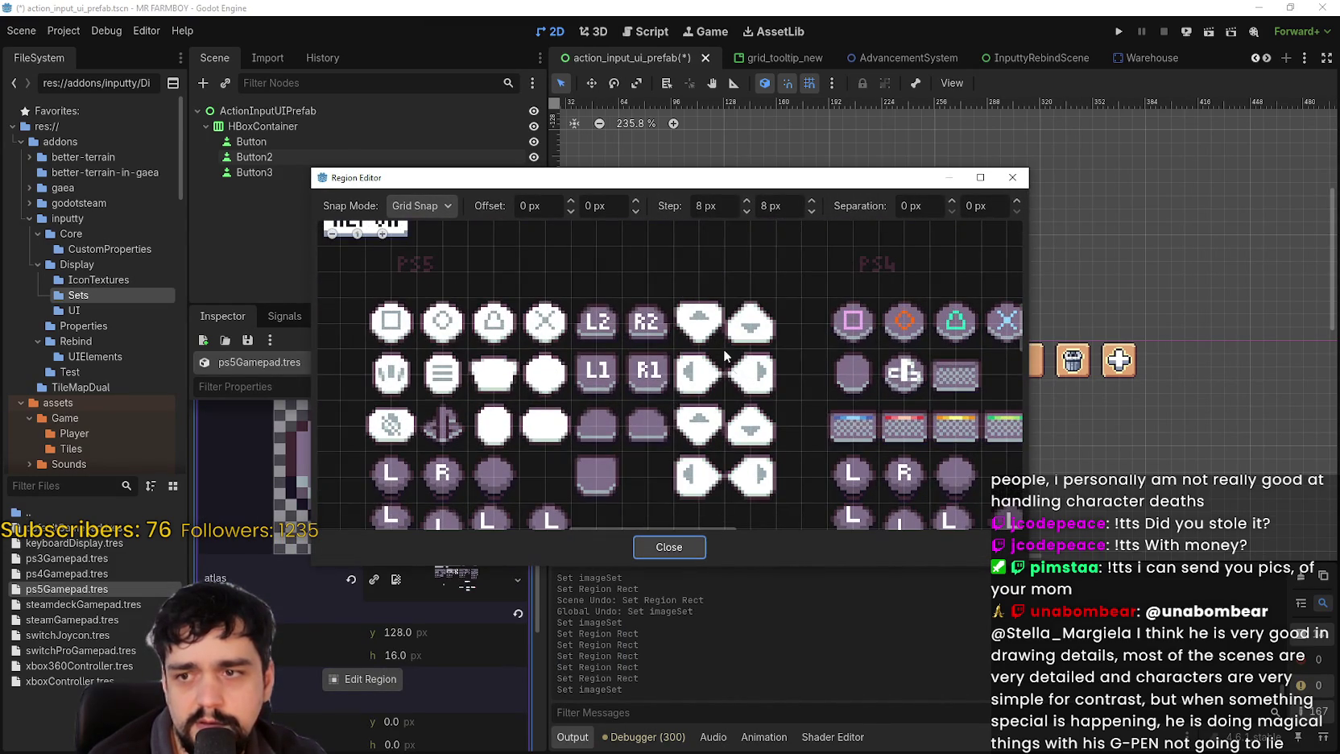
pyautogui.scroll(-1, 729, 382)
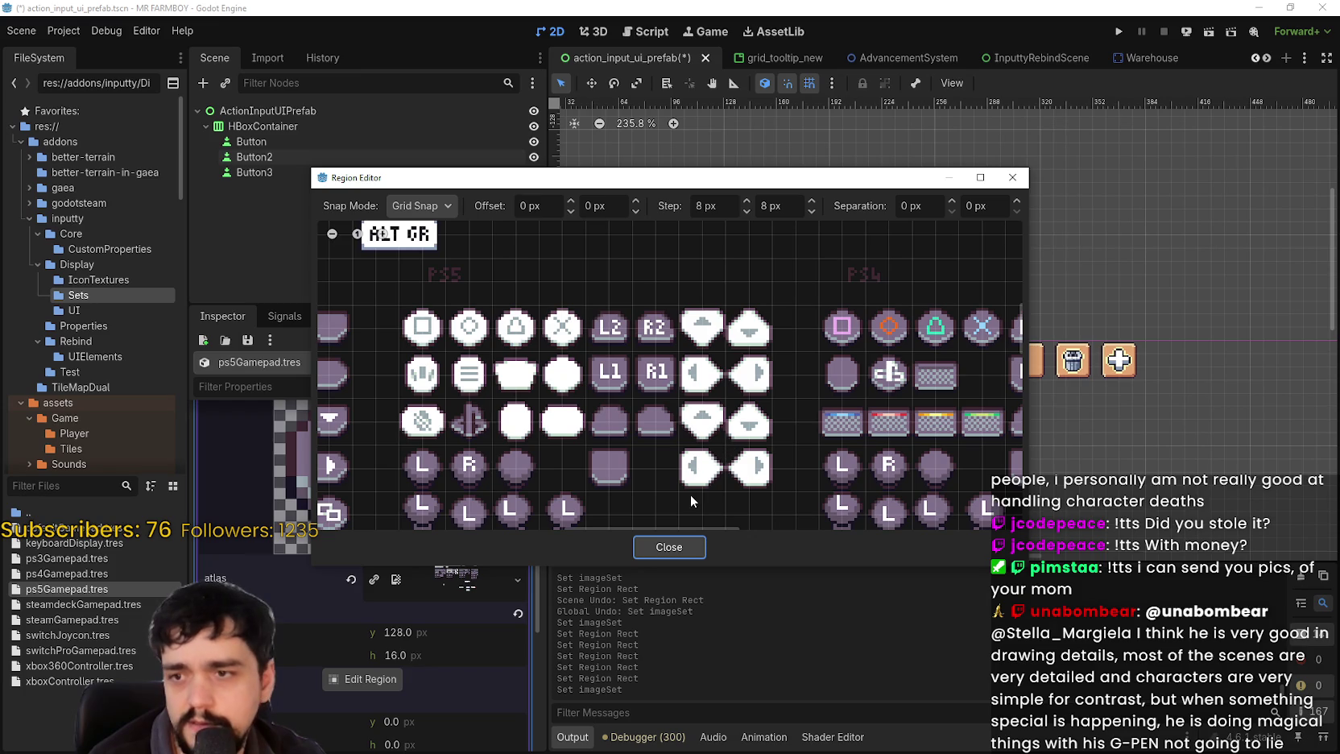
pyautogui.moveTo(725, 407)
pyautogui.mouseDown()
pyautogui.moveTo(752, 412)
pyautogui.moveTo(771, 439)
pyautogui.mouseUp()
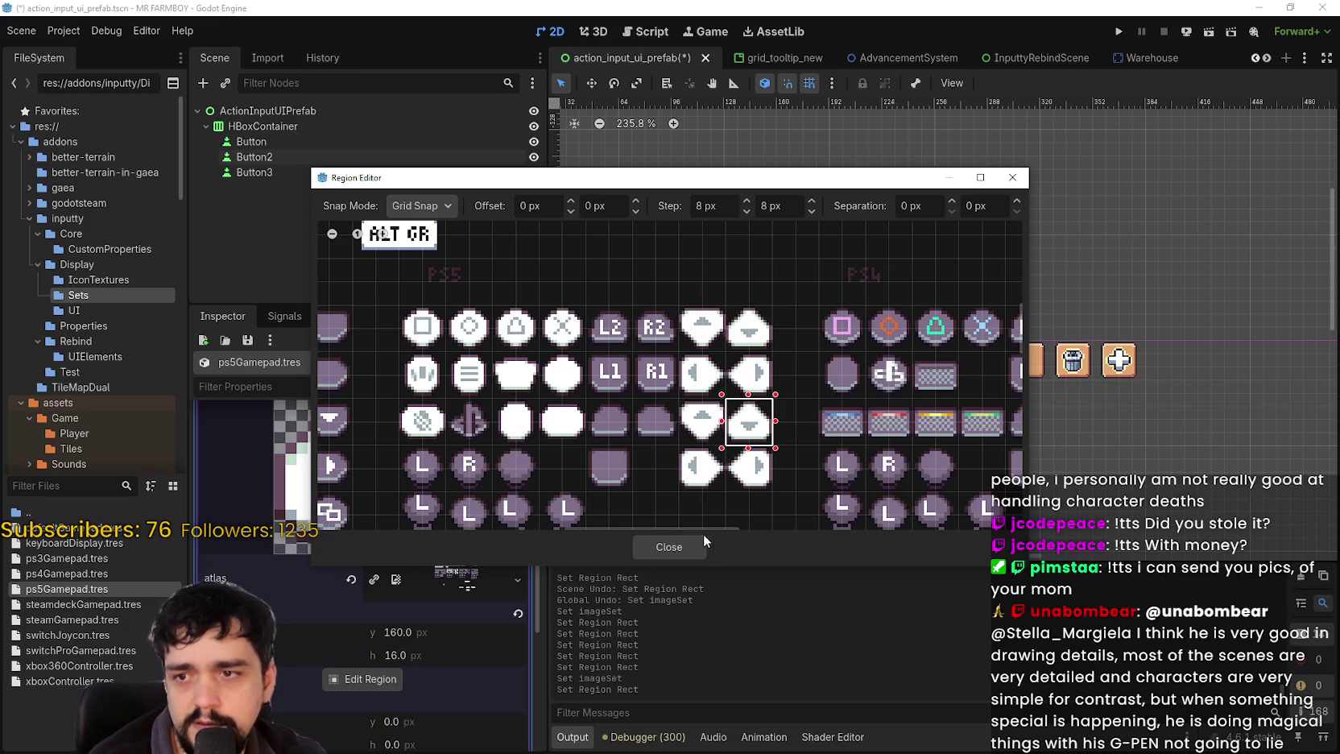
pyautogui.click(672, 547)
pyautogui.click(435, 563)
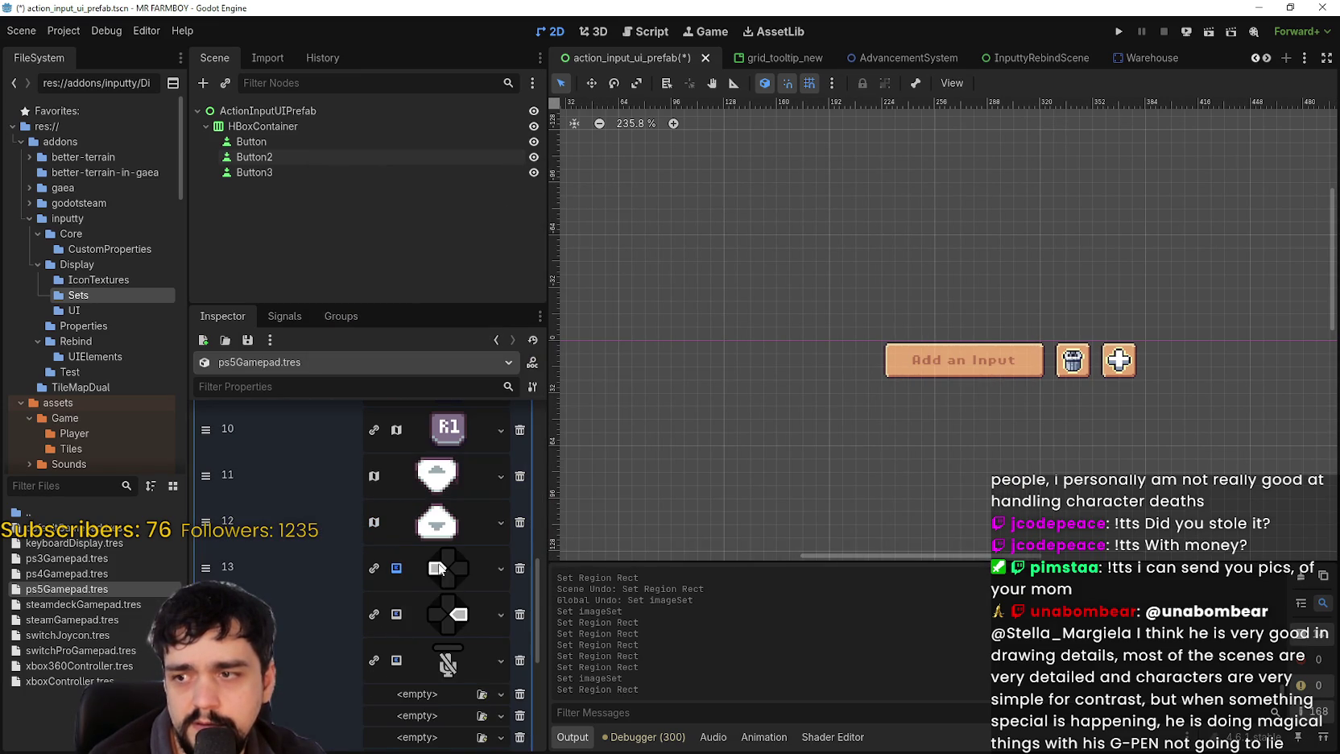
# - Give entry 13 the pasted atlas texture with the left-arrow tile as its region
pyautogui.click(430, 580)
pyautogui.rightClick(430, 580)
pyautogui.scroll(-1, 483, 692)
pyautogui.click(485, 723)
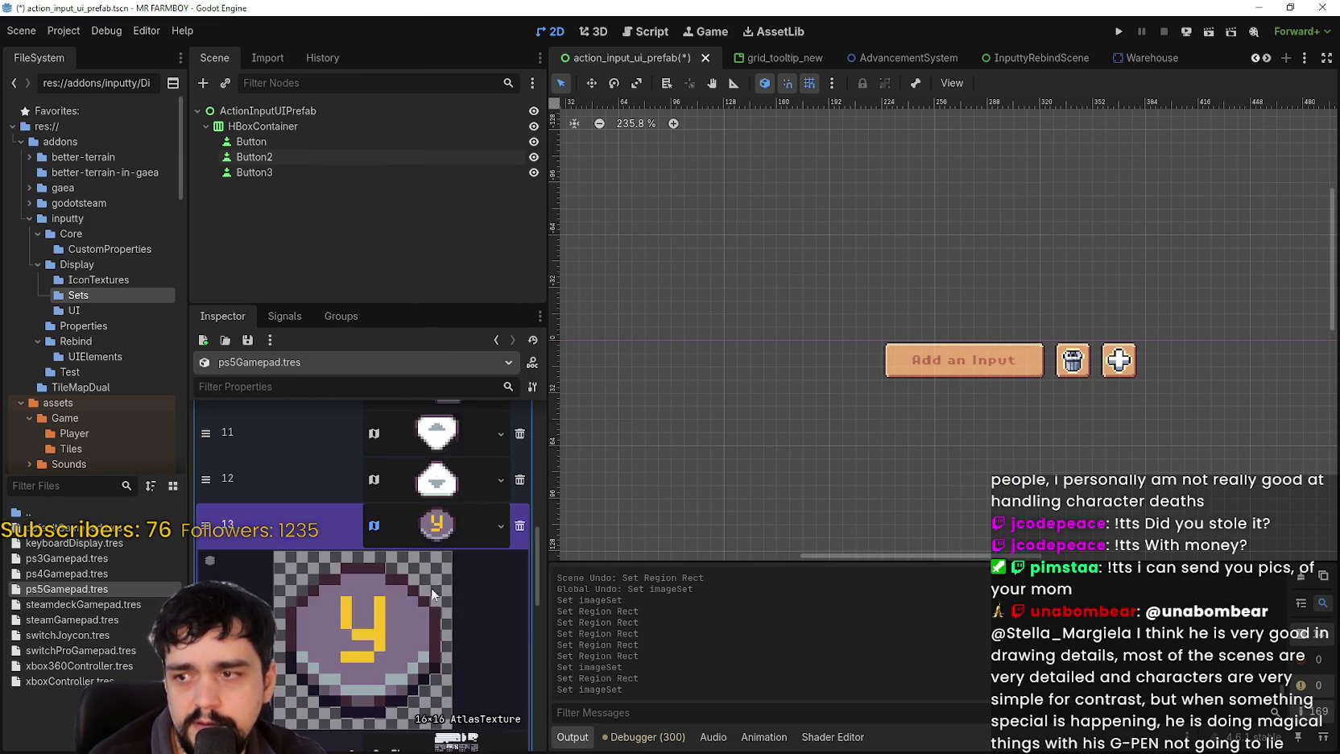
pyautogui.click(431, 600)
pyautogui.click(362, 726)
pyautogui.scroll(5, 717, 415)
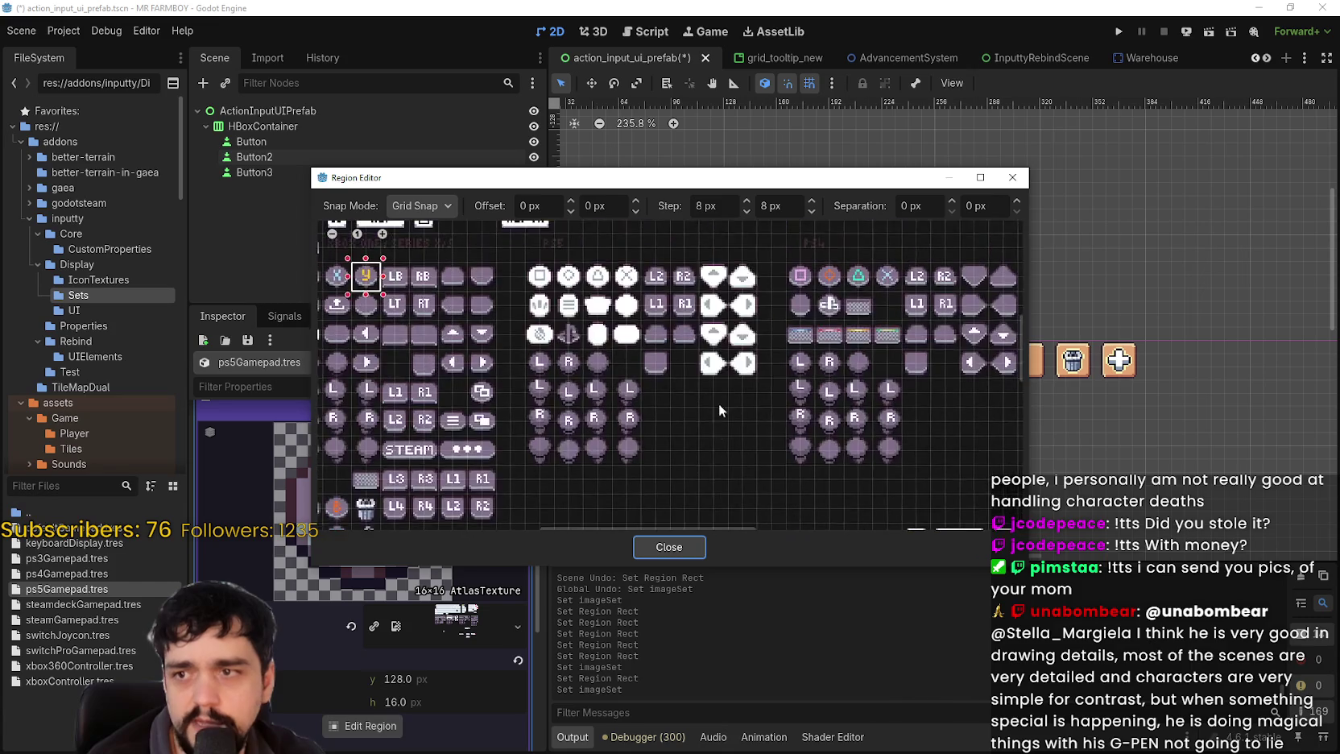
pyautogui.moveTo(689, 278); pyautogui.dragTo(742, 329)
pyautogui.click(677, 550)
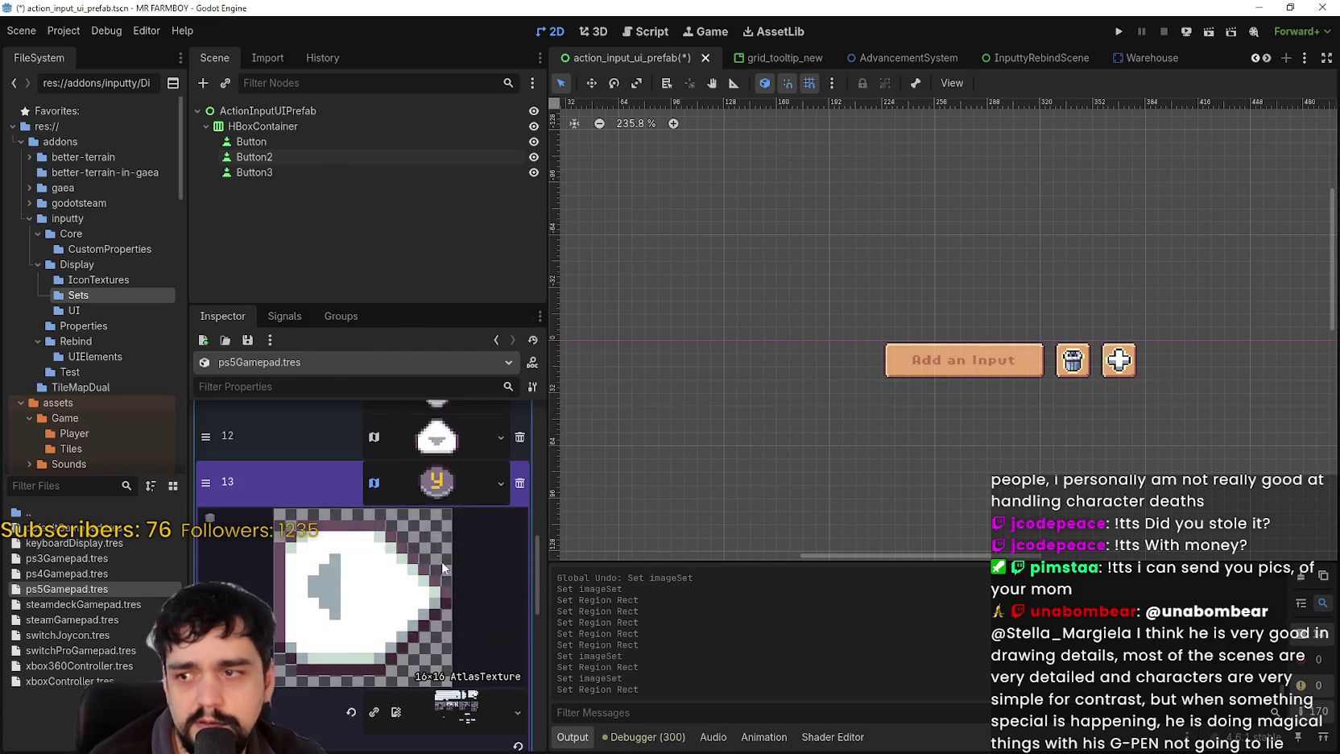
# - Give entry 14 the pasted atlas texture with the right-arrow tile as its region
pyautogui.click(467, 573)
pyautogui.rightClick(467, 573)
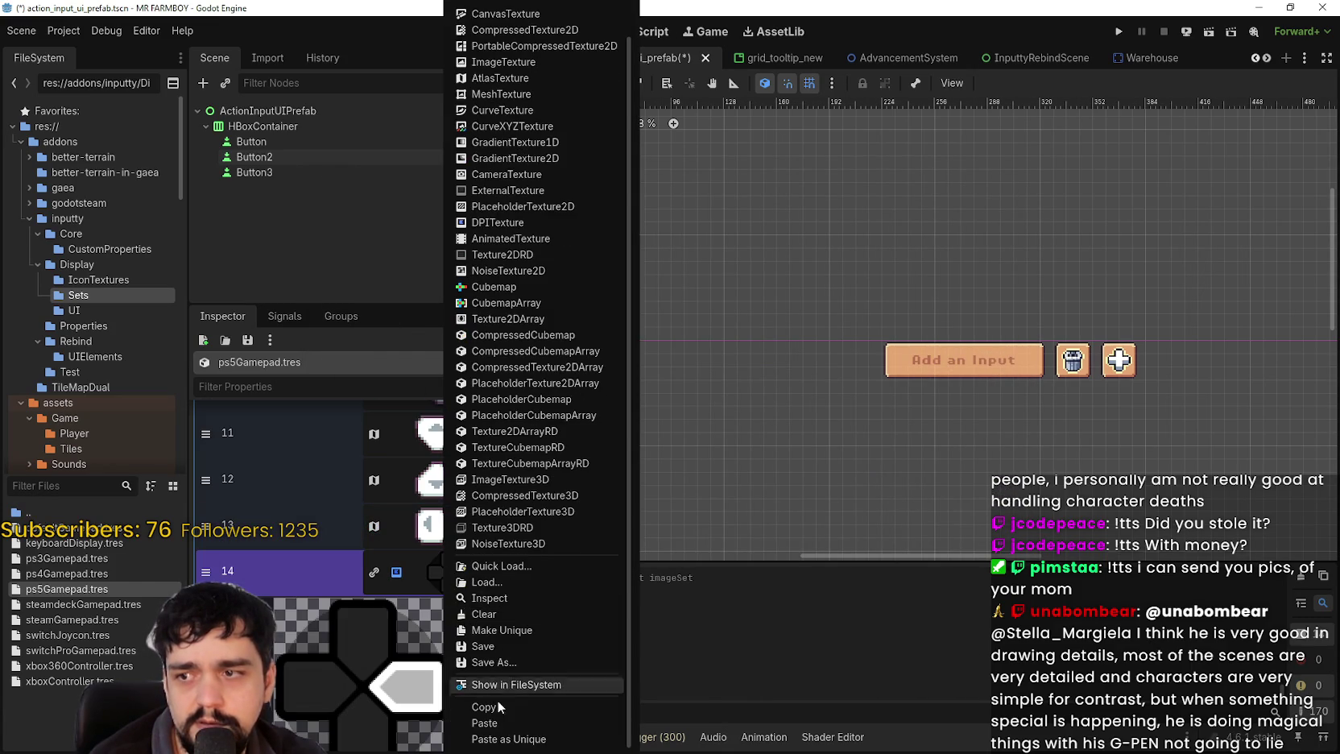
pyautogui.click(499, 728)
pyautogui.click(391, 689)
pyautogui.scroll(-4, 522, 328)
pyautogui.scroll(2, 602, 357)
pyautogui.scroll(2, 602, 356)
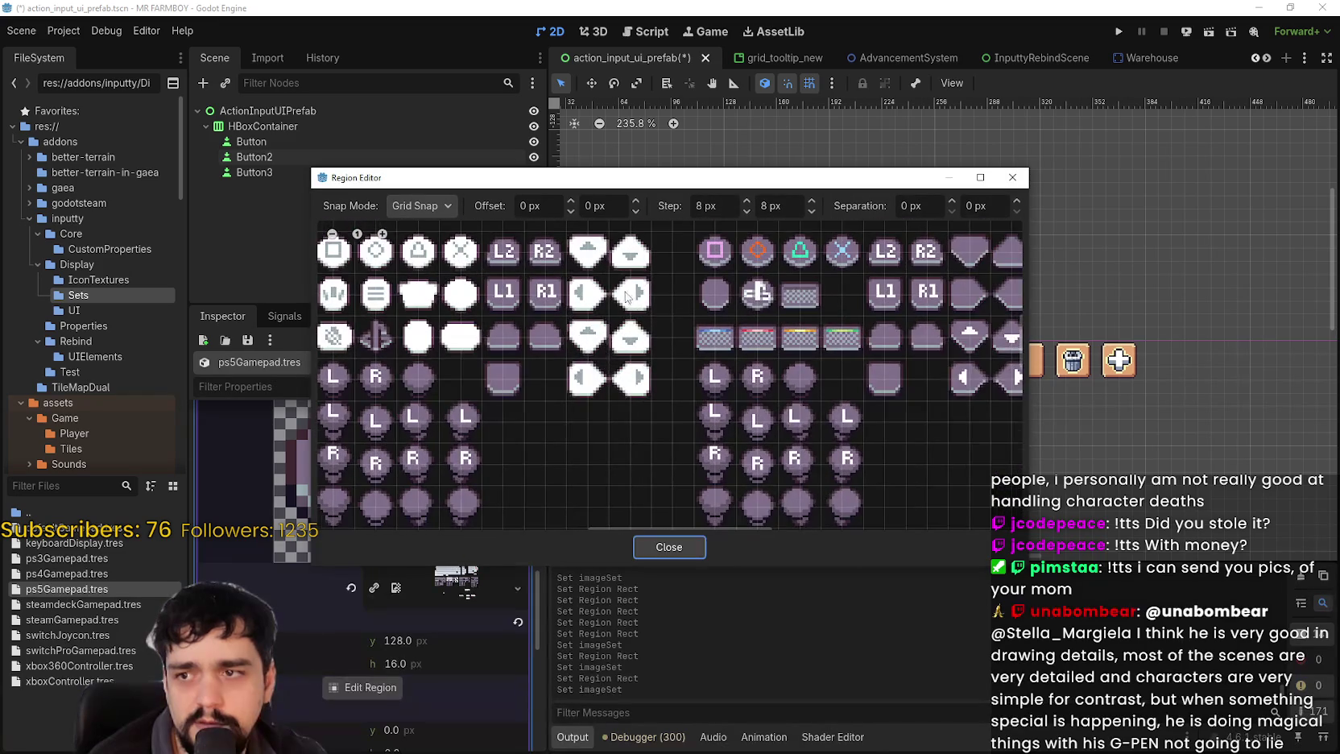
pyautogui.moveTo(604, 272); pyautogui.dragTo(653, 324)
pyautogui.scroll(1, 467, 578)
pyautogui.click(451, 584)
# - Paste the copied atlas texture into entry 15
pyautogui.scroll(-2, 450, 694)
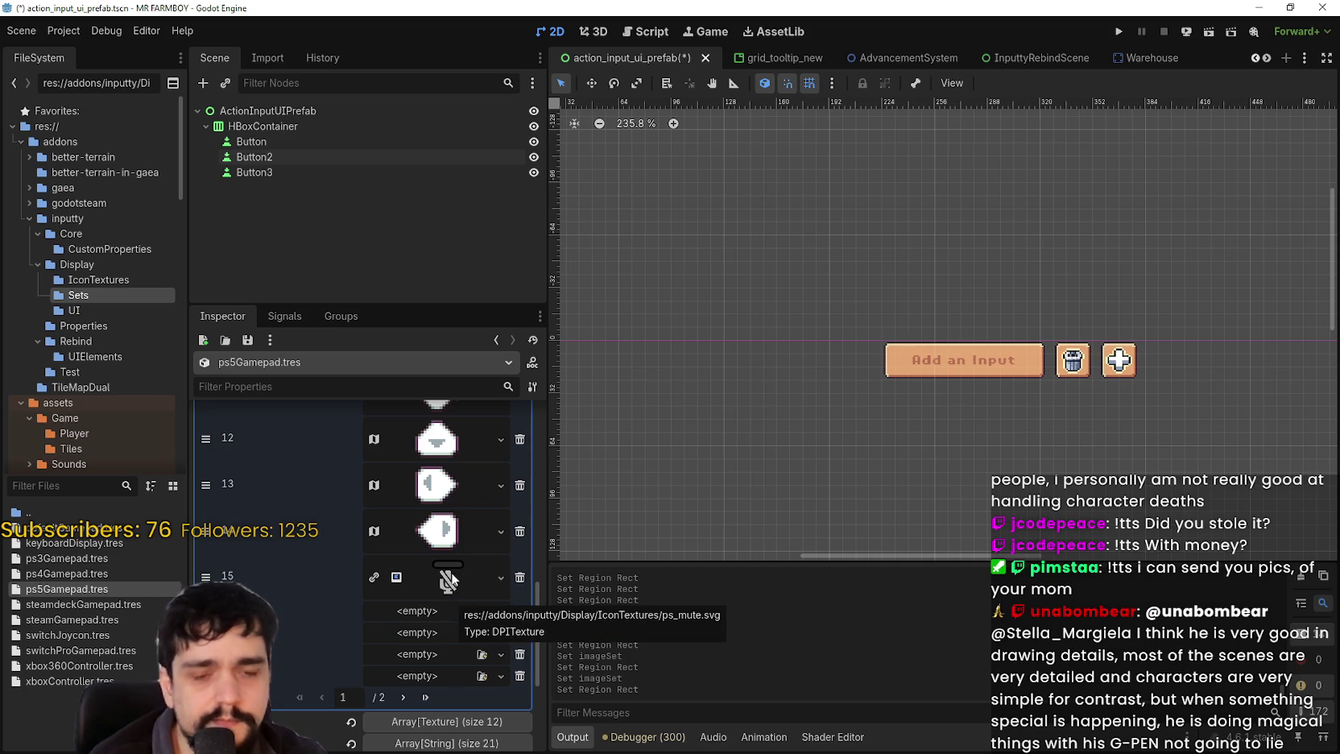
pyautogui.click(456, 570)
pyautogui.rightClick(453, 573)
pyautogui.scroll(-1, 470, 709)
pyautogui.click(475, 722)
pyautogui.click(423, 636)
# - Frame the wide white pill icon as entry 15's region and save the scene
pyautogui.click(333, 648)
pyautogui.scroll(5, 684, 318)
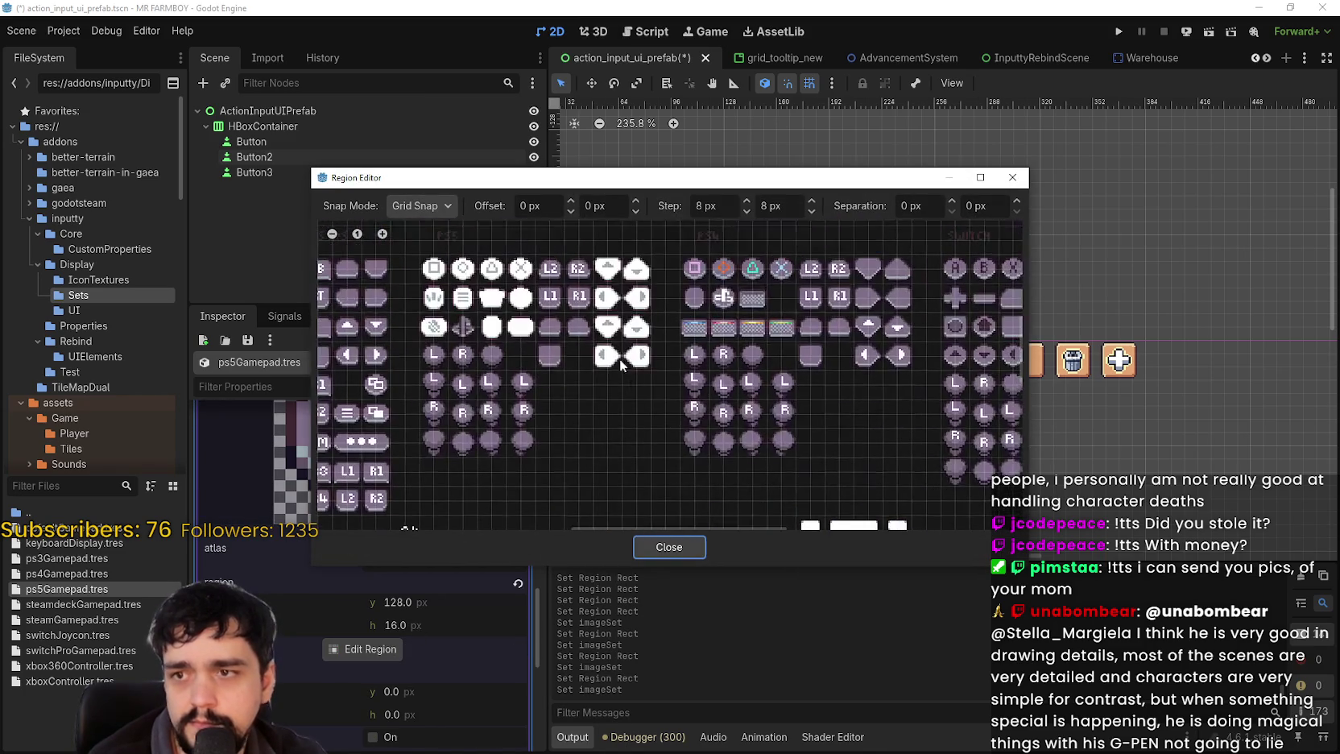
pyautogui.scroll(4, 558, 370)
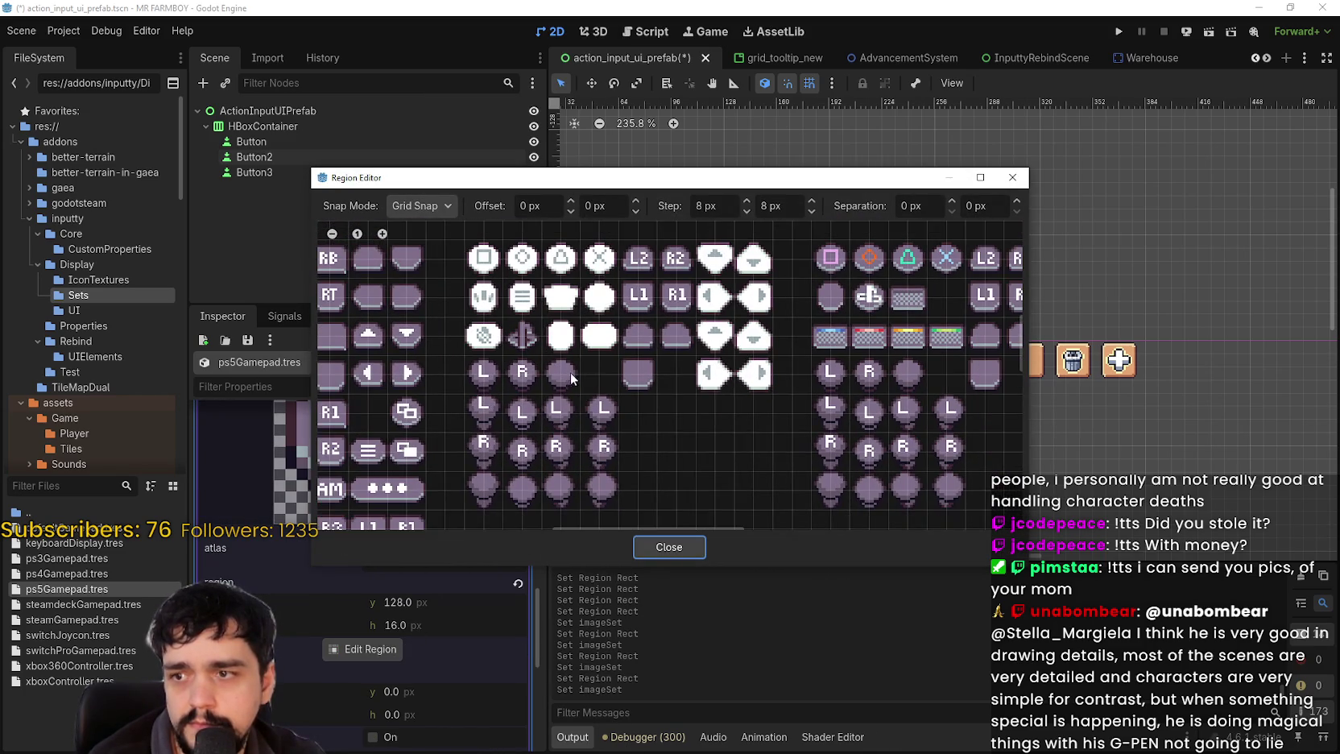
pyautogui.scroll(-2, 697, 386)
pyautogui.hscroll(-2, 697, 387)
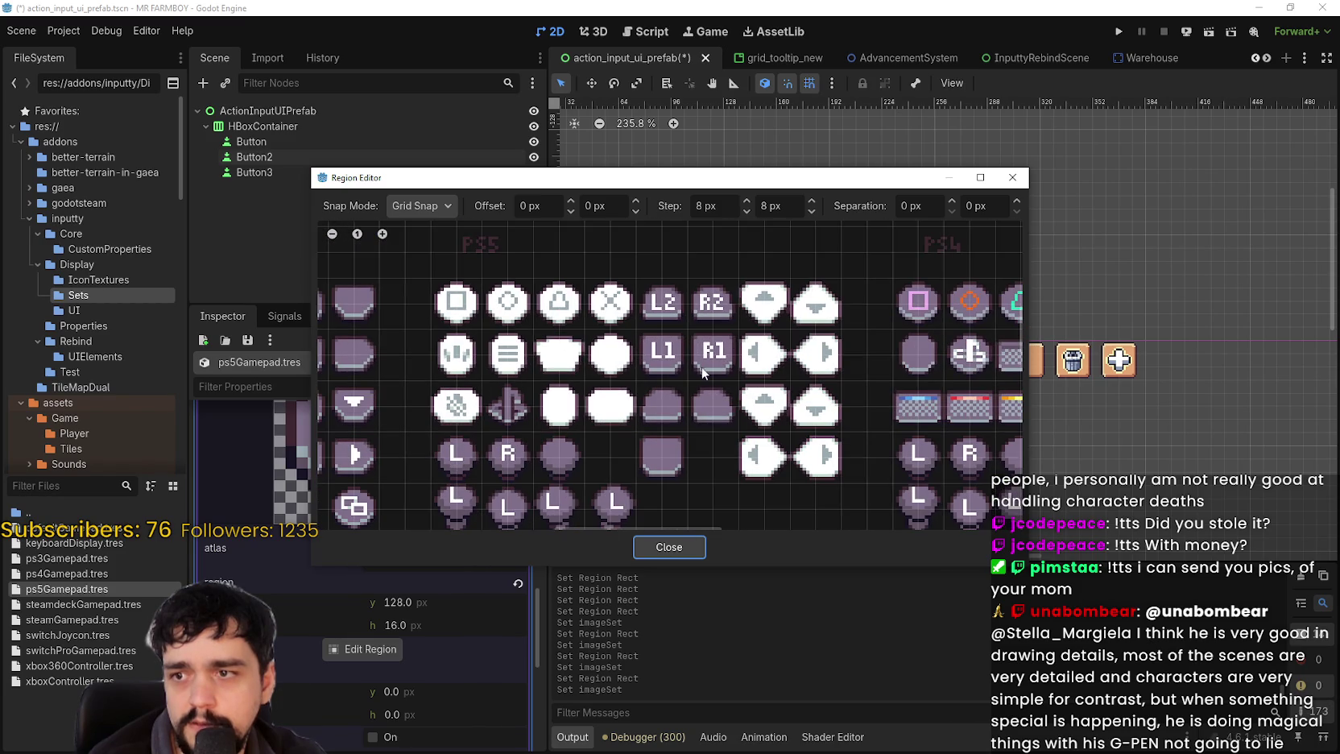
pyautogui.scroll(-2, 730, 450)
pyautogui.scroll(-1, 798, 366)
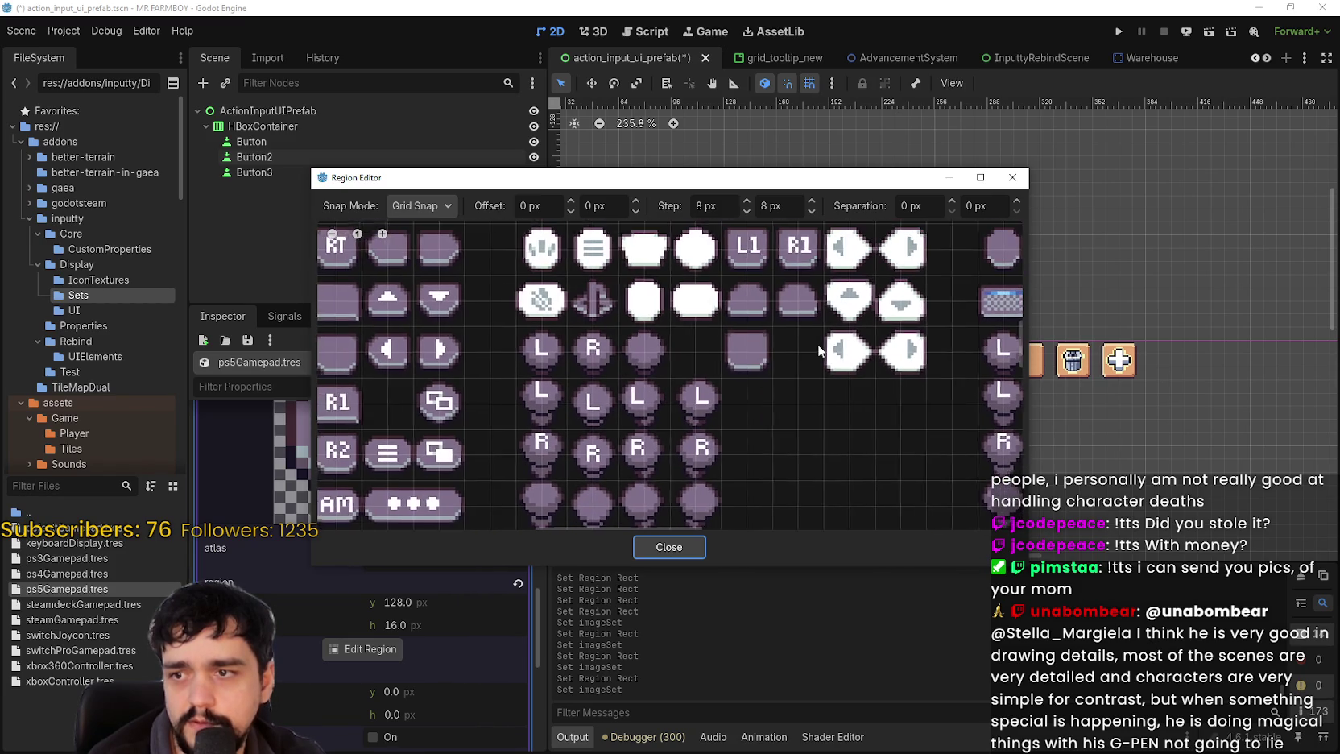
pyautogui.scroll(1, 753, 435)
pyautogui.scroll(-1, 754, 435)
pyautogui.scroll(1, 879, 285)
pyautogui.scroll(-1, 690, 404)
pyautogui.scroll(1, 675, 421)
pyautogui.moveTo(674, 421); pyautogui.dragTo(791, 421)
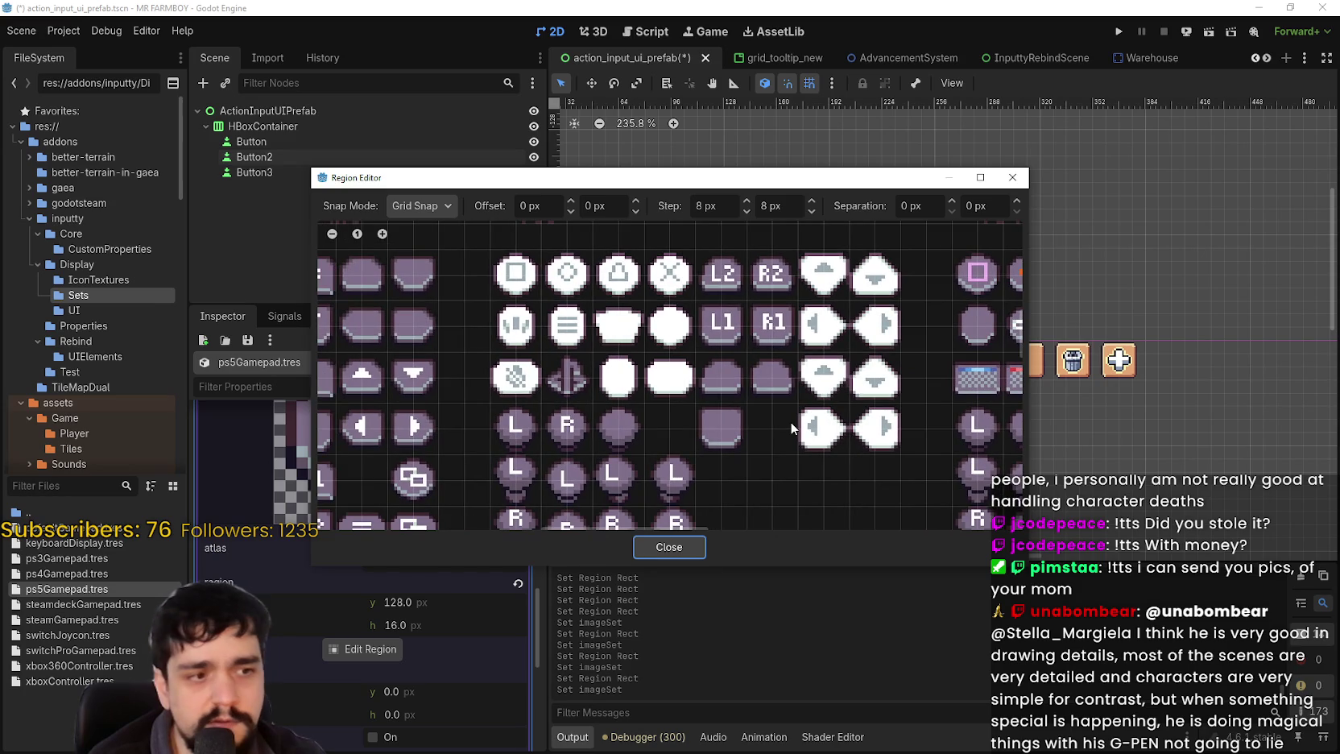
pyautogui.scroll(1, 644, 351)
pyautogui.moveTo(642, 351); pyautogui.dragTo(705, 412)
pyautogui.scroll(-1, 705, 412)
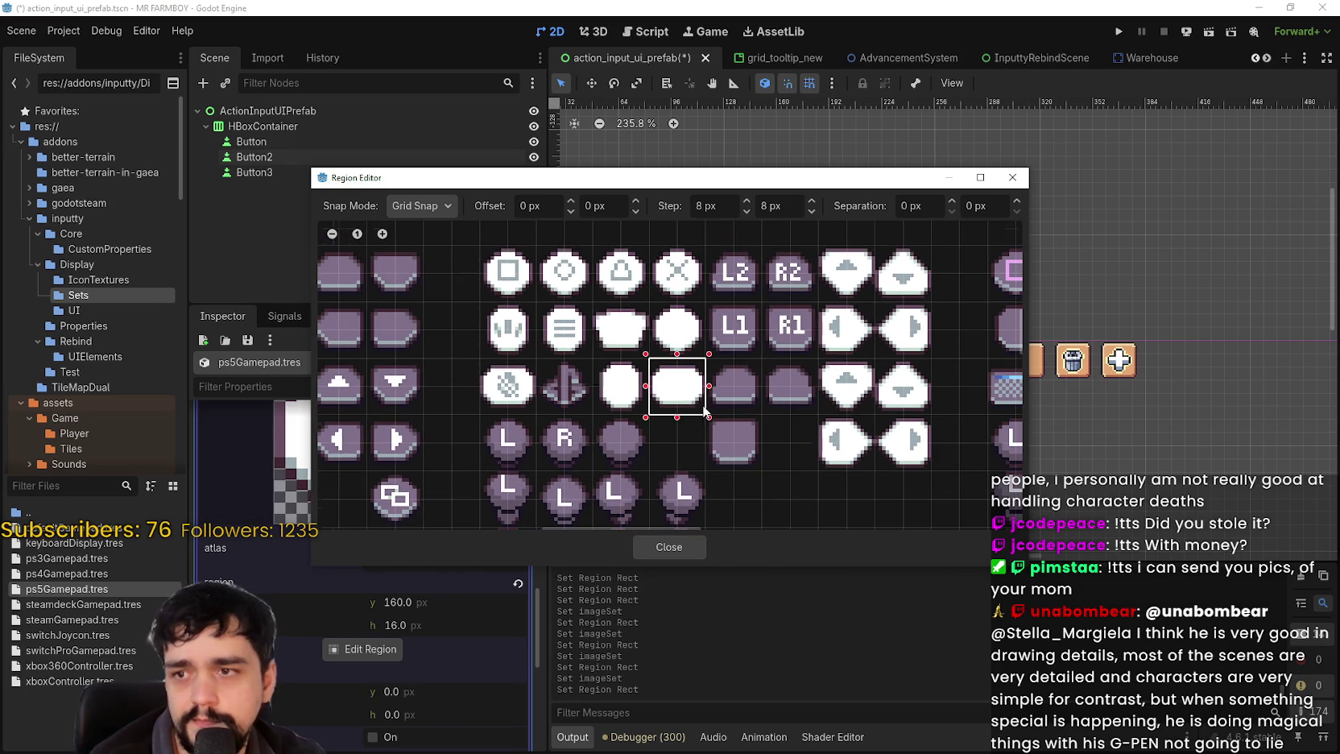
pyautogui.scroll(-2, 711, 382)
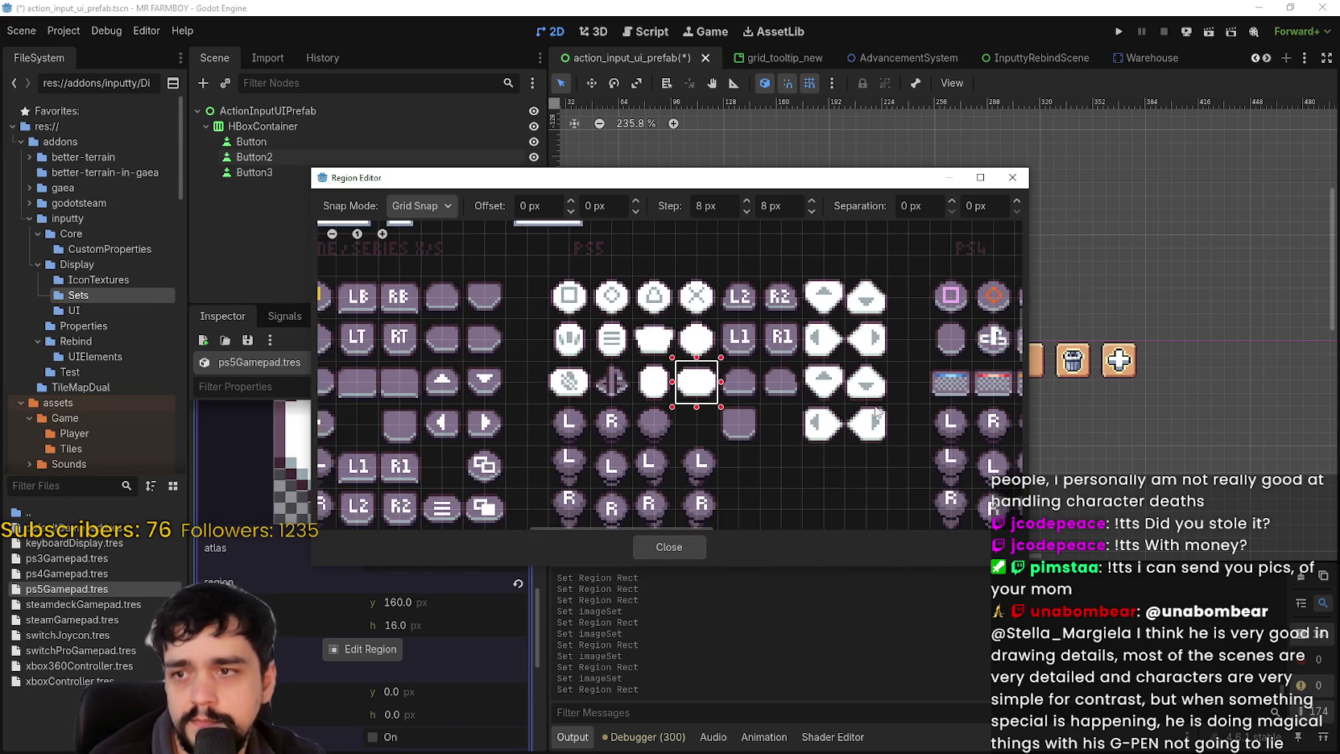
pyautogui.scroll(1, 800, 369)
pyautogui.moveTo(738, 334)
pyautogui.mouseDown()
pyautogui.moveTo(492, 351)
pyautogui.moveTo(690, 364)
pyautogui.moveTo(665, 352)
pyautogui.mouseUp()
pyautogui.scroll(-2, 712, 446)
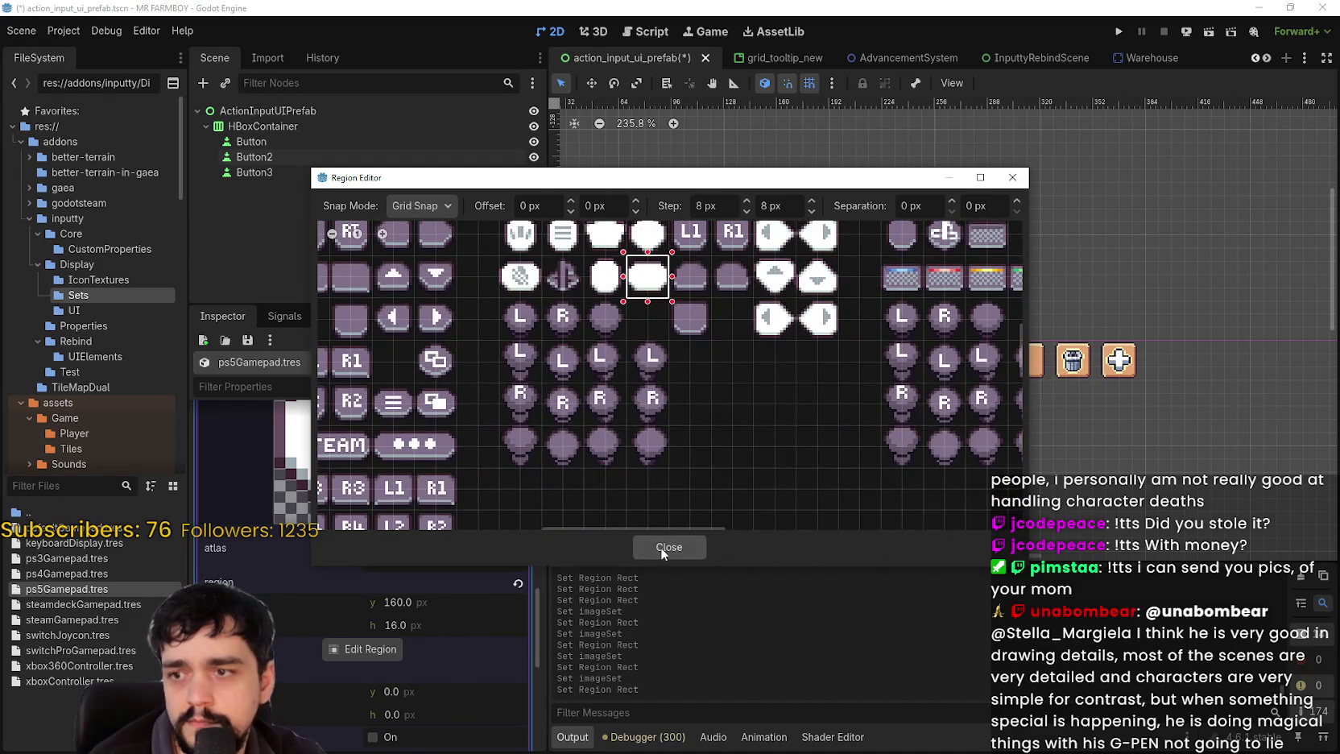
pyautogui.click(668, 547)
pyautogui.click(443, 499)
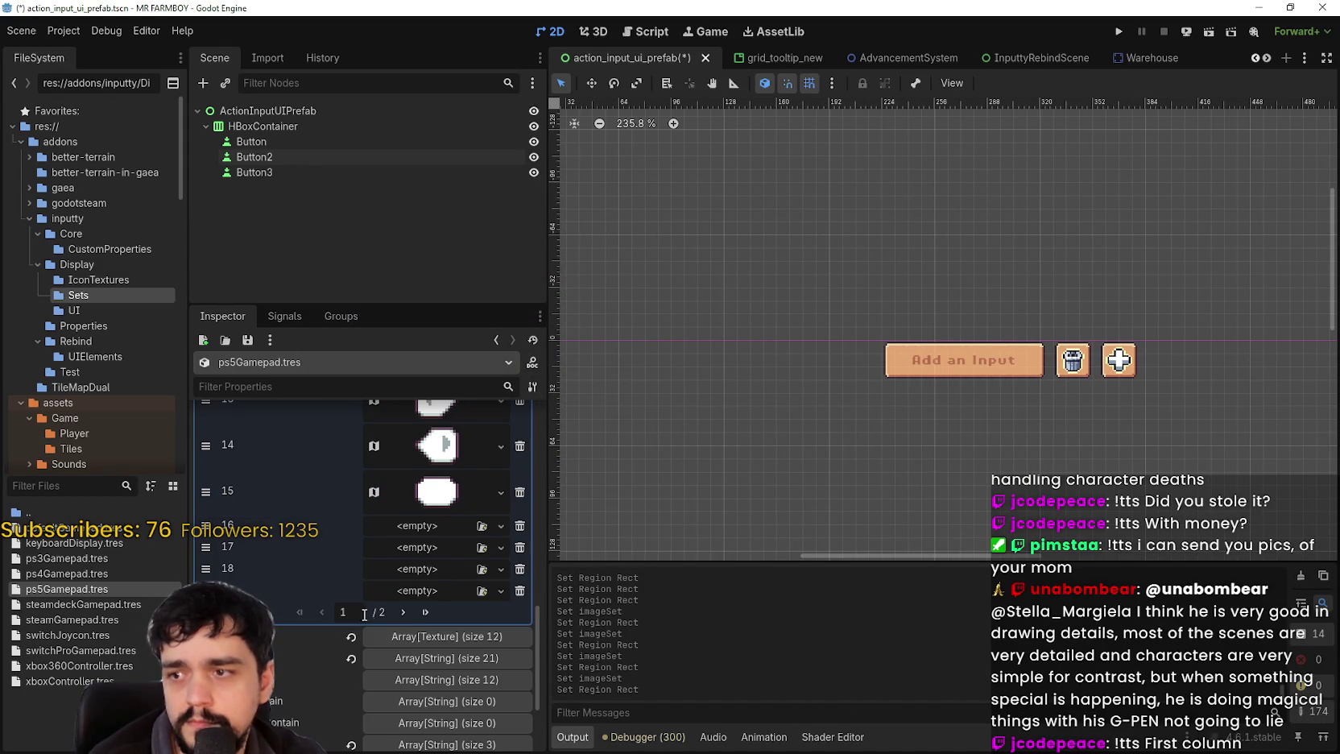
pyautogui.hotkey('ctrl', 's')
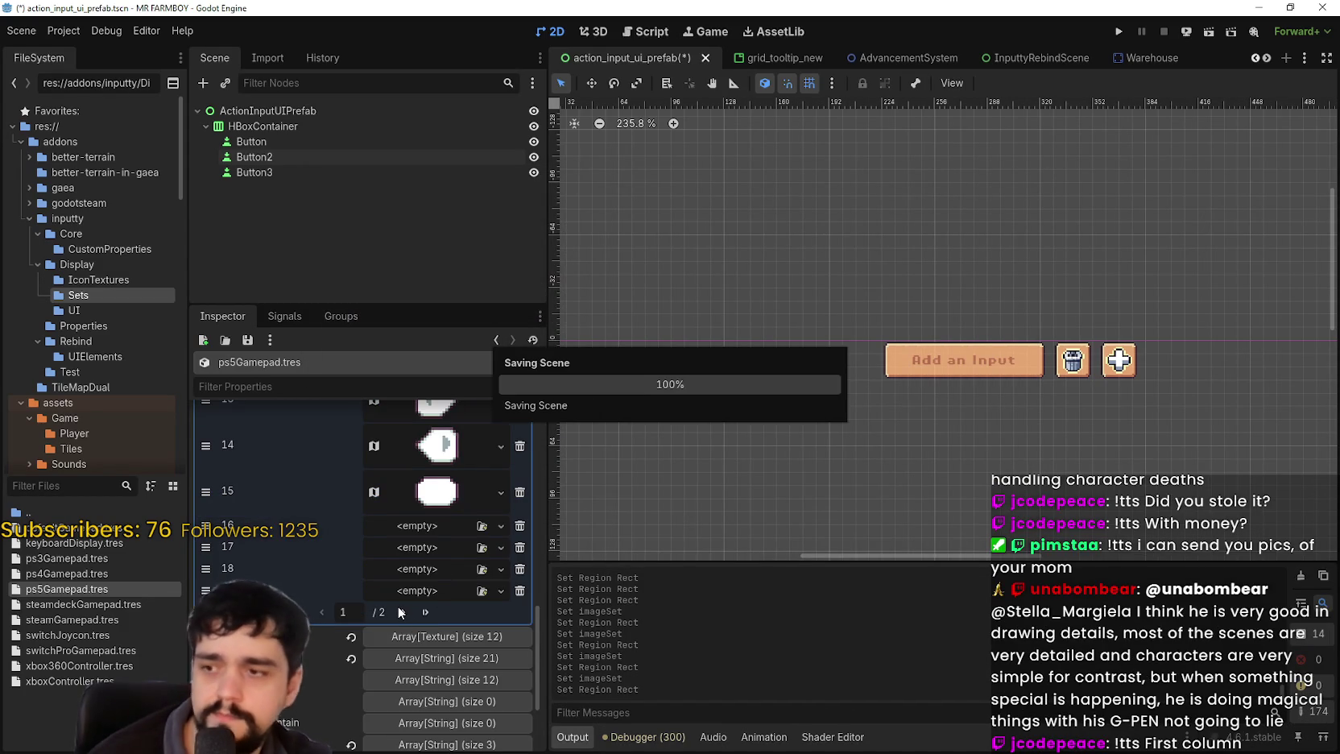
# - Browse imageSet's second page, then return to the first page
pyautogui.click(403, 612)
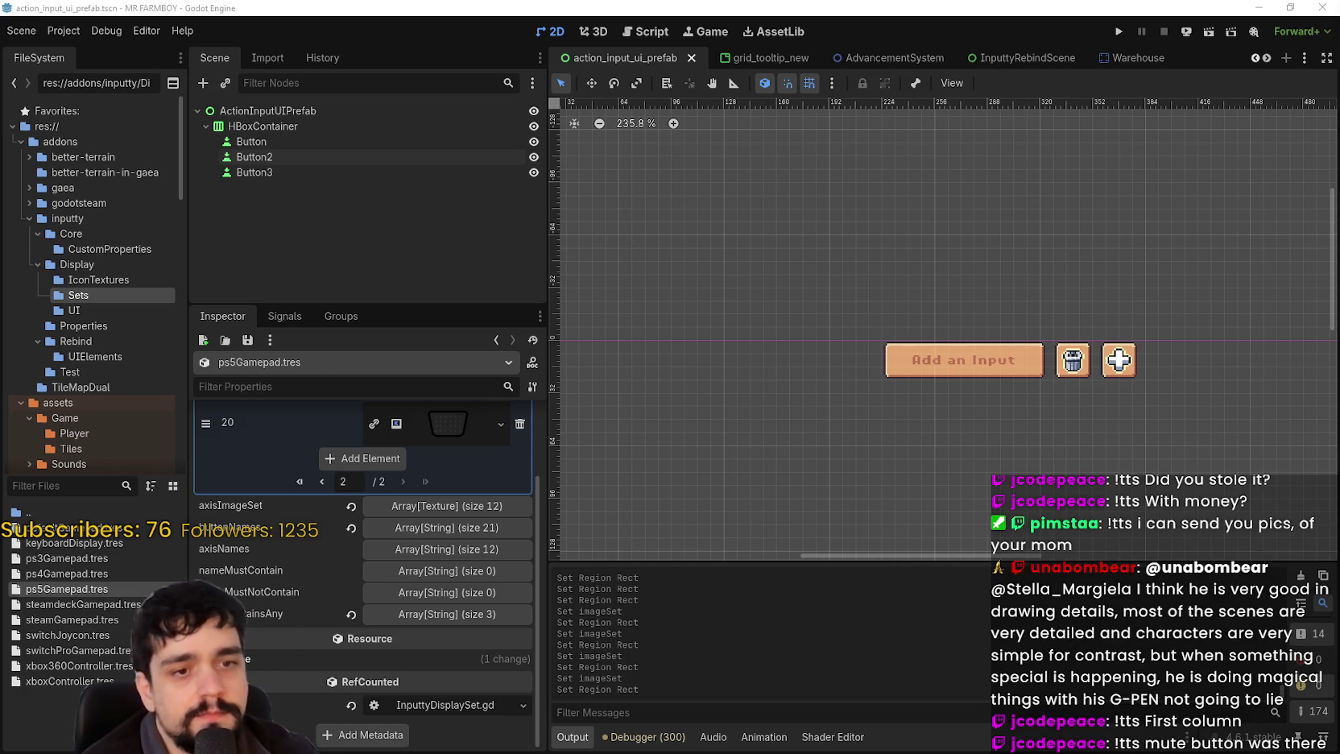
pyautogui.scroll(-4, 725, 303)
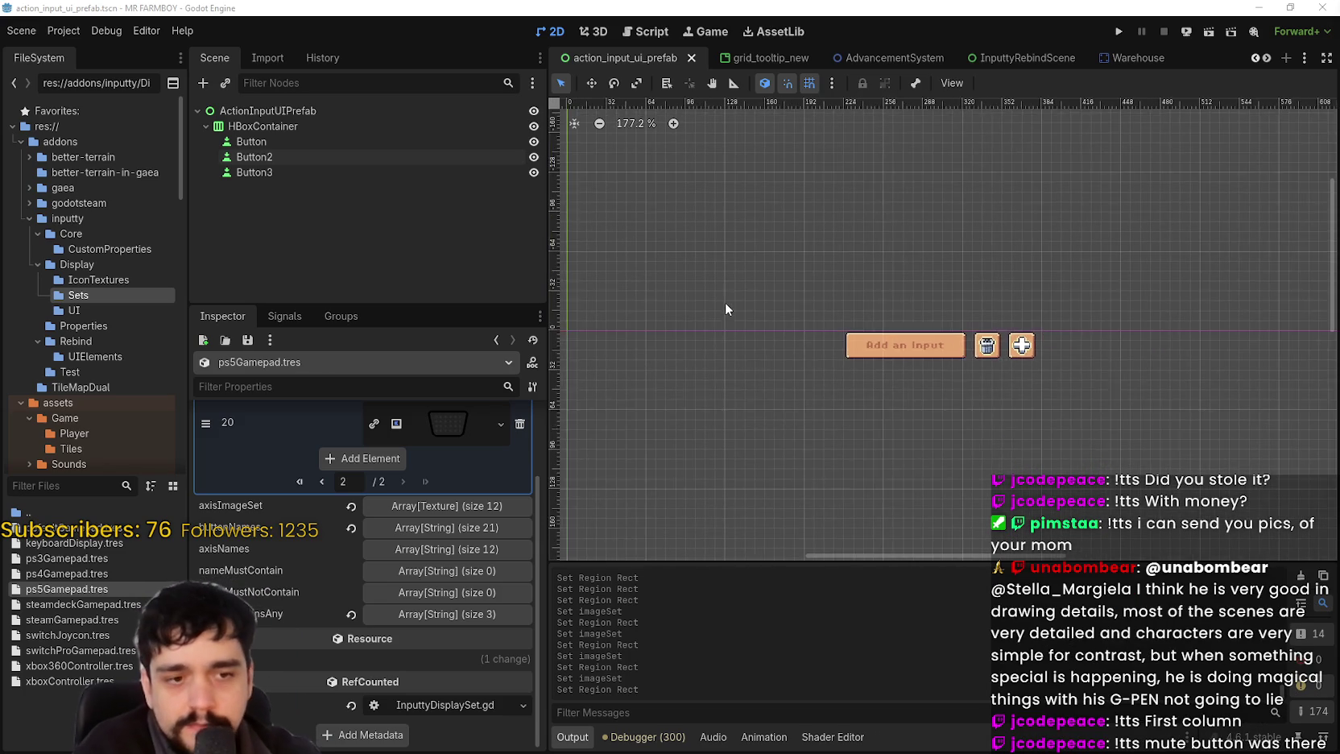
pyautogui.hscroll(-3, 749, 346)
pyautogui.scroll(3, 411, 502)
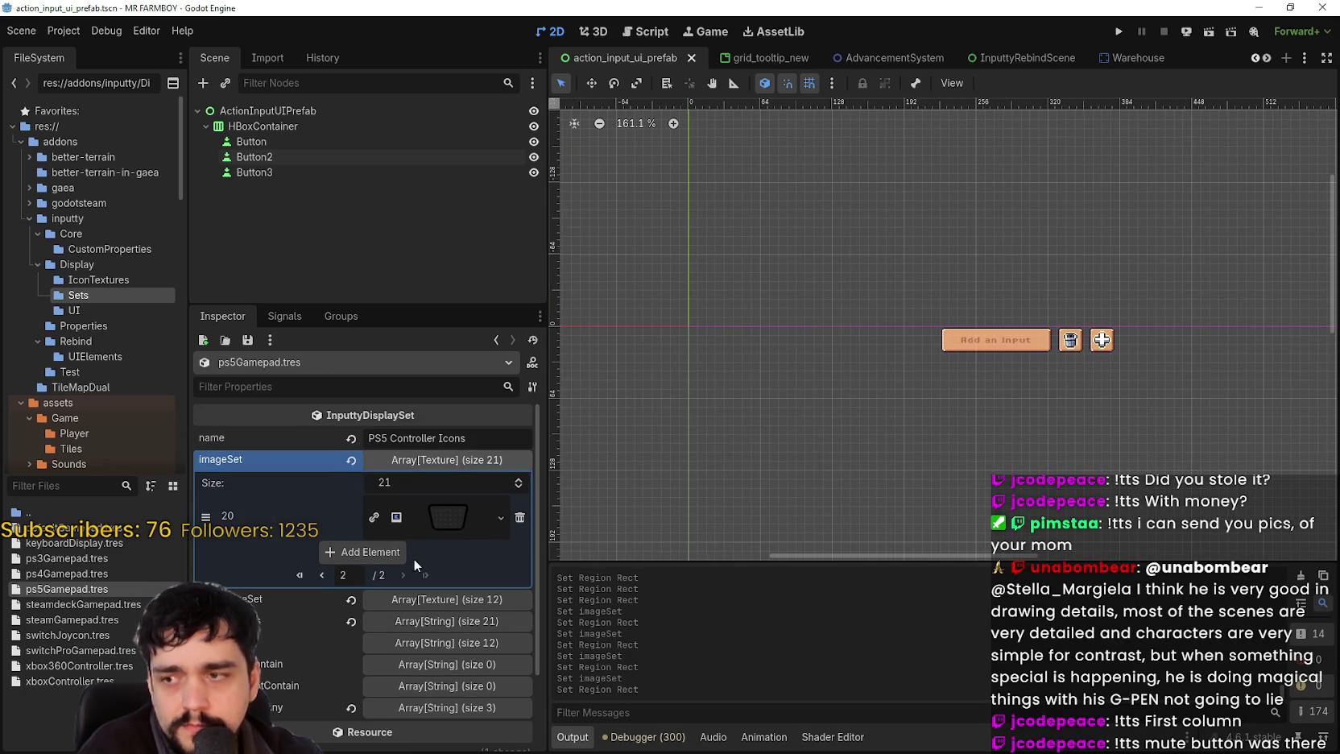
pyautogui.click(322, 574)
pyautogui.scroll(-8, 410, 556)
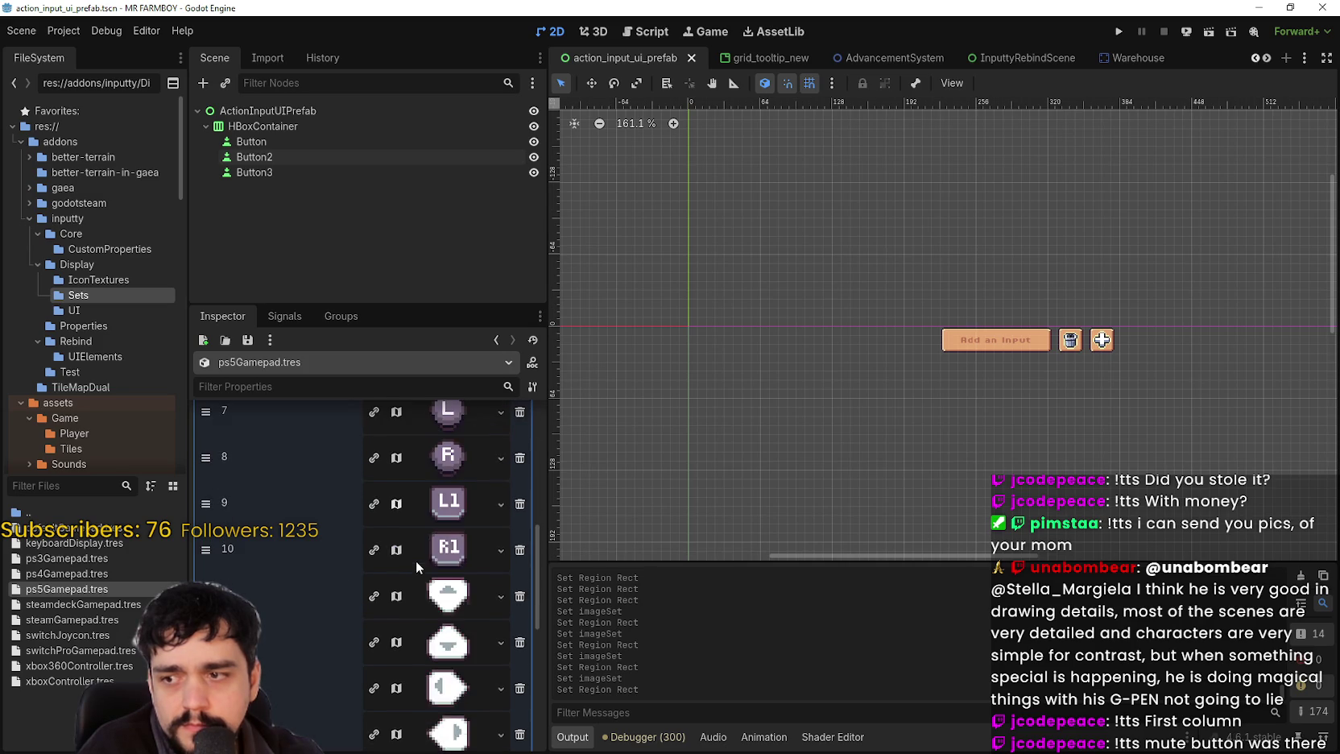
pyautogui.scroll(-2, 437, 592)
# - Reframe element 15's atlas region on the round white checkered icon and save
pyautogui.click(447, 596)
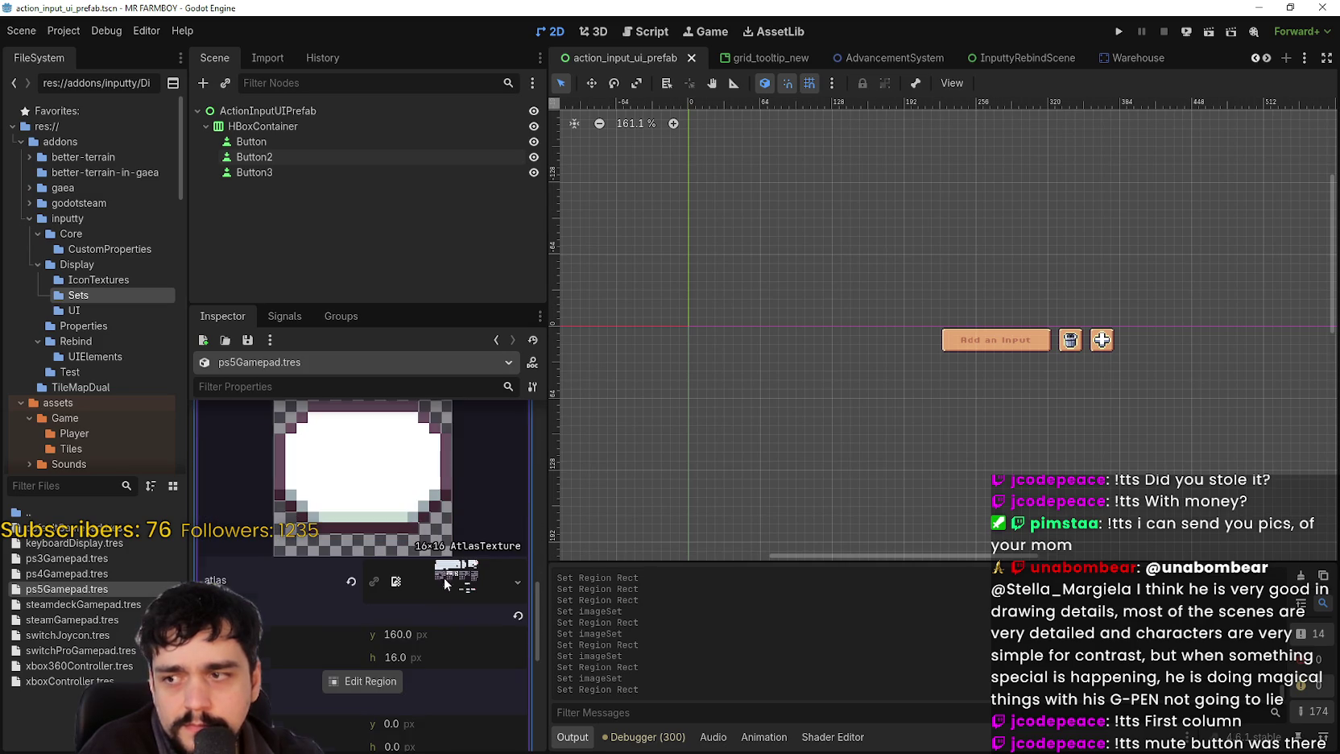
pyautogui.click(370, 681)
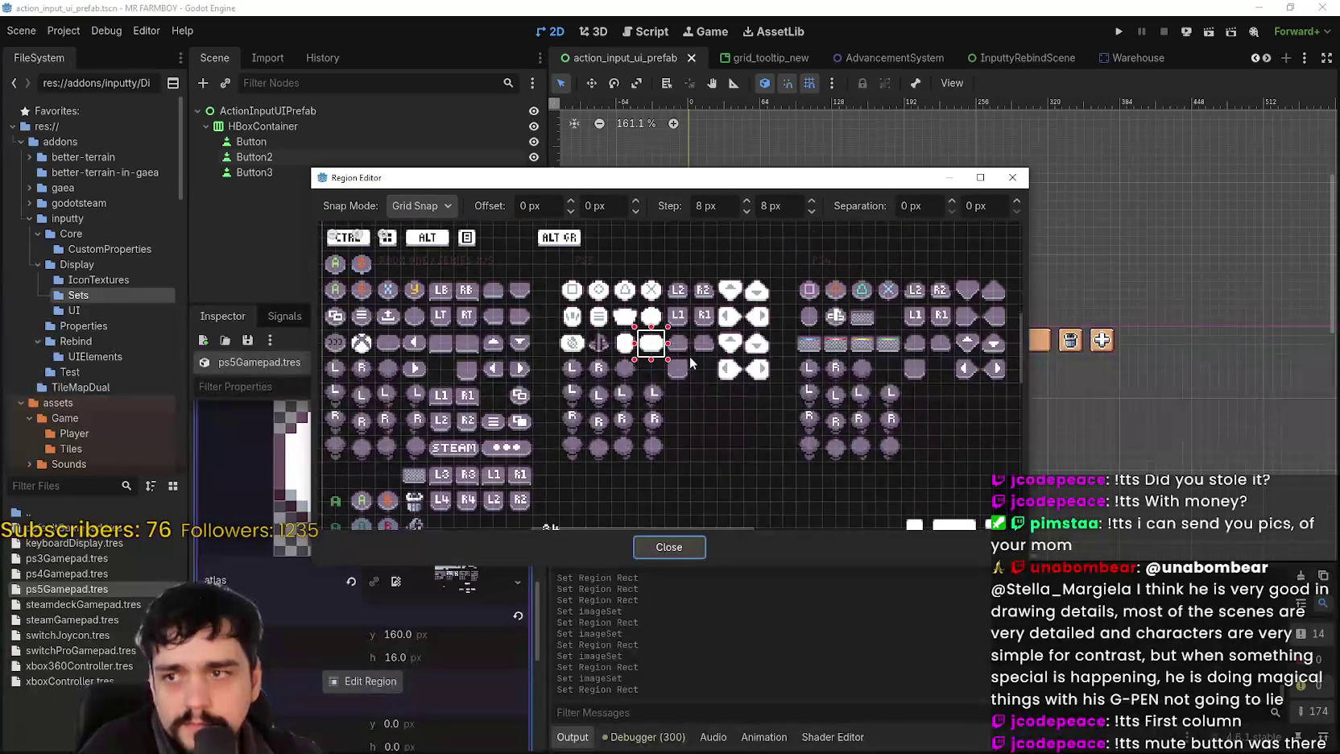
pyautogui.scroll(4, 571, 294)
pyautogui.scroll(-1, 581, 287)
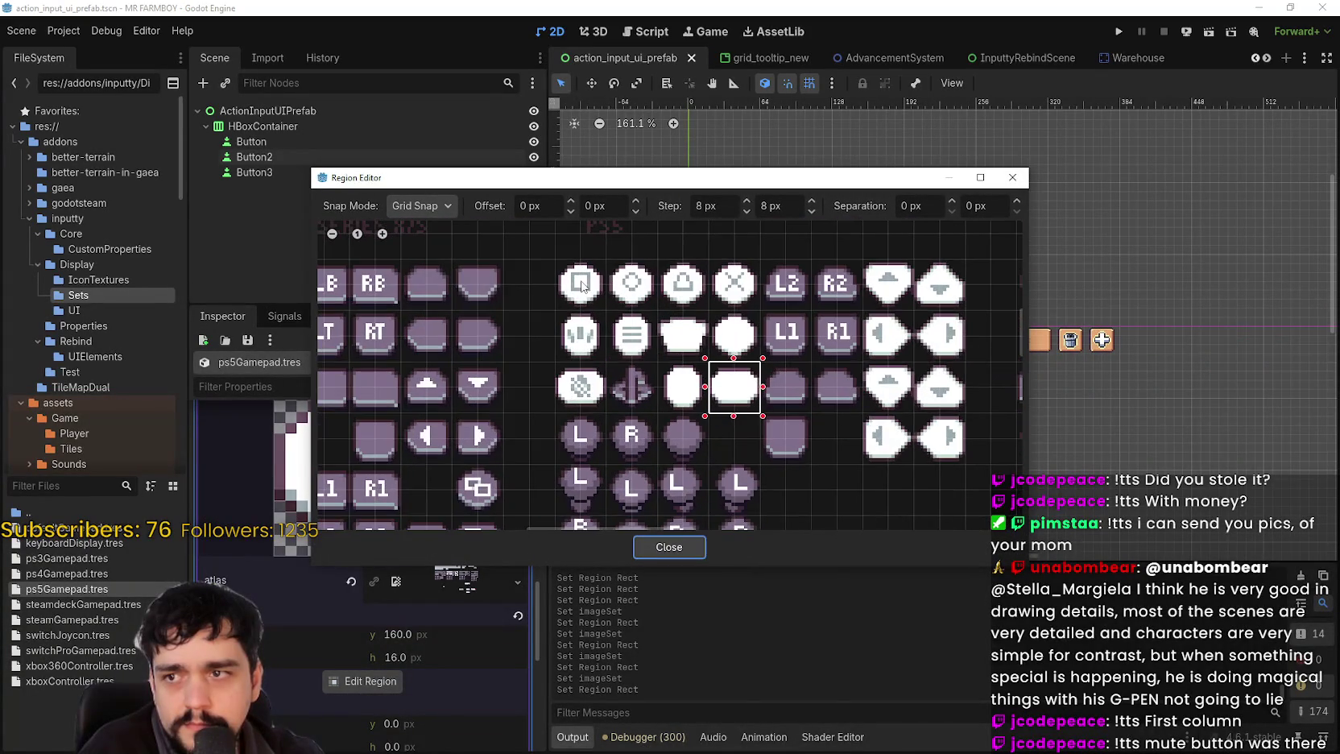
pyautogui.scroll(3, 564, 373)
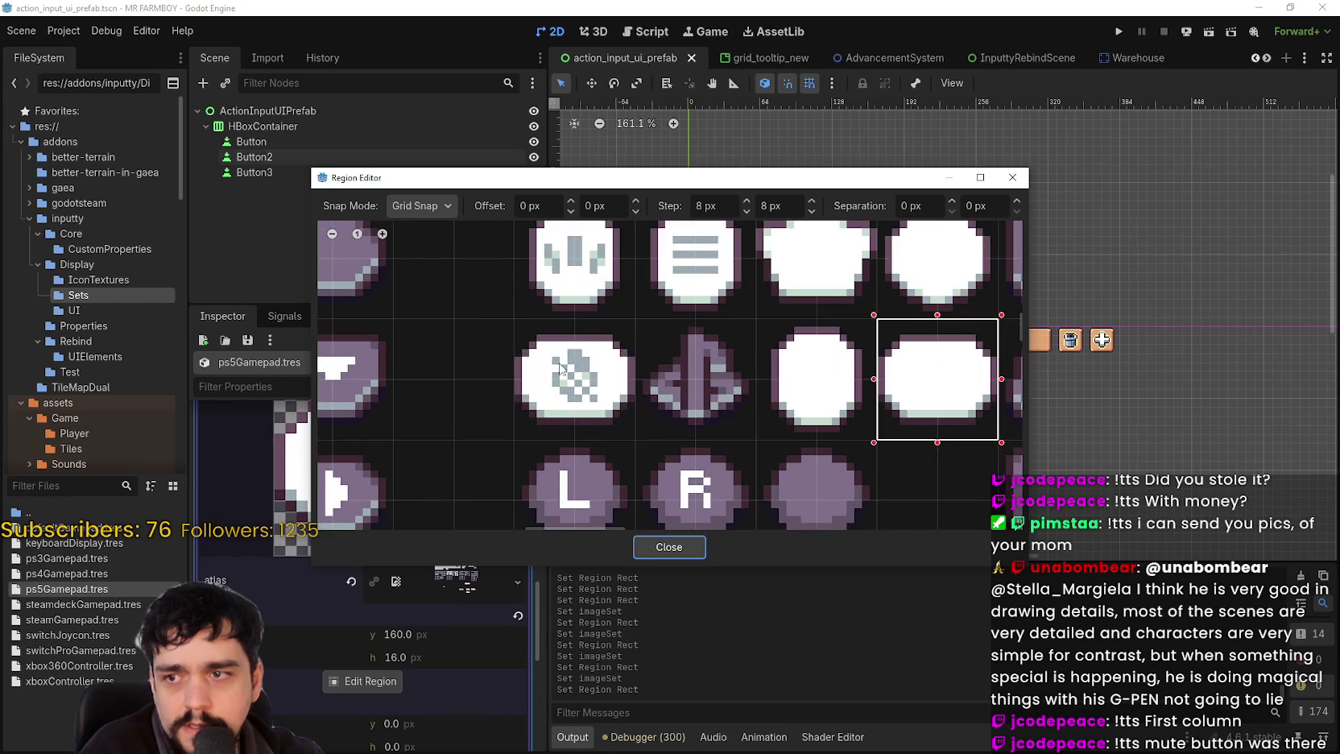
pyautogui.moveTo(499, 336); pyautogui.dragTo(668, 439)
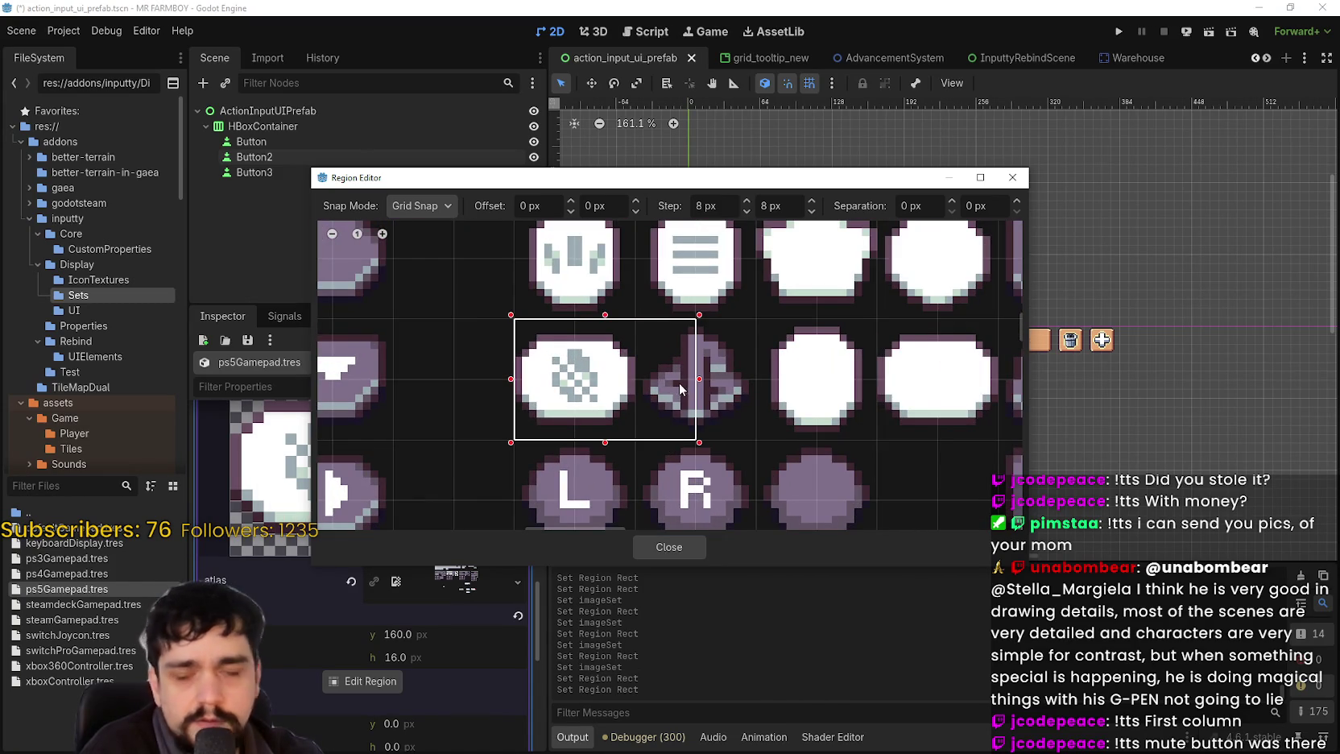
pyautogui.scroll(-4, 656, 377)
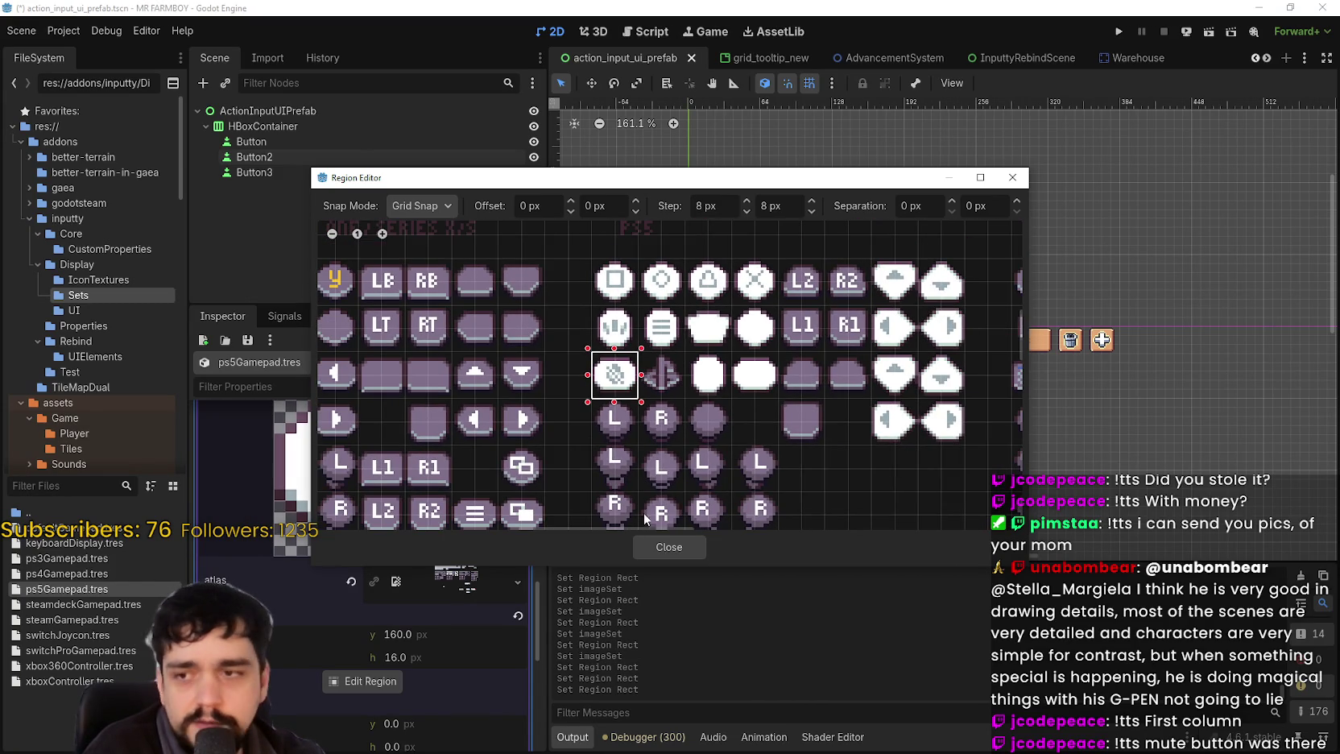
pyautogui.scroll(1, 659, 424)
pyautogui.click(668, 548)
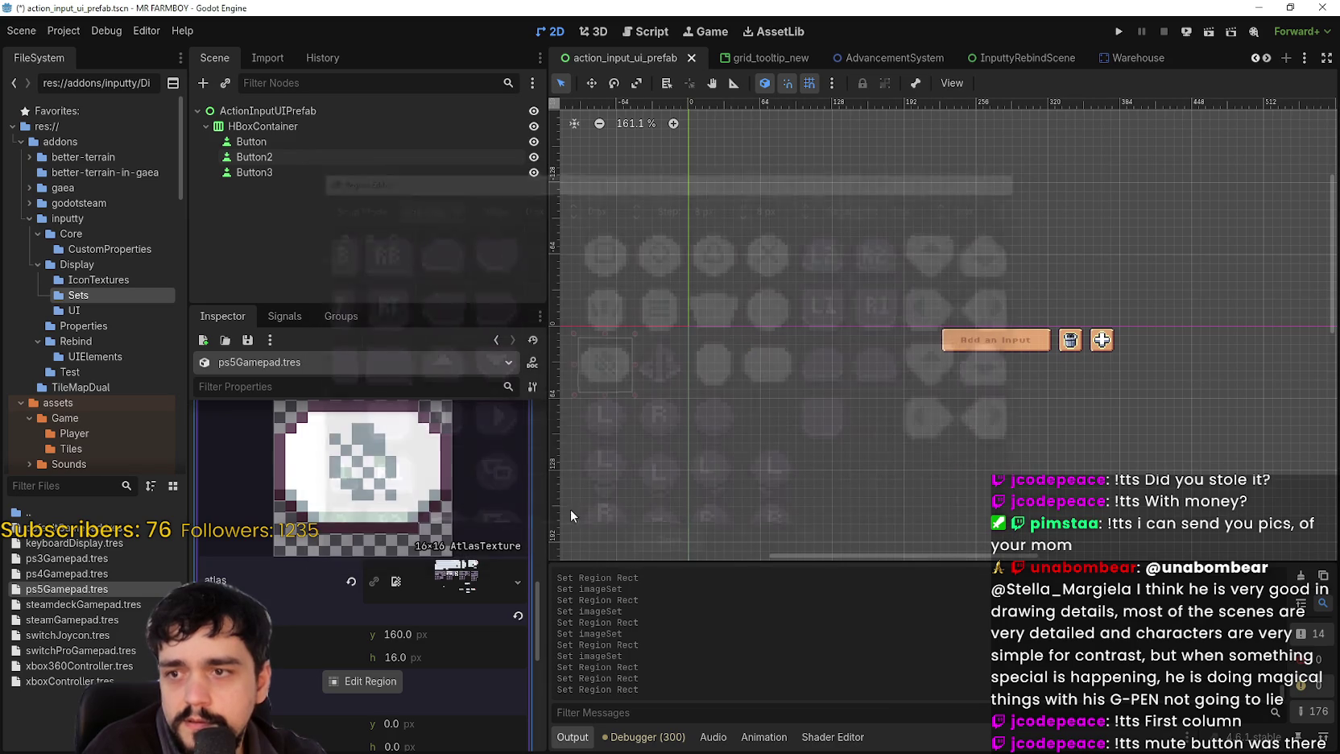
pyautogui.click(447, 455)
pyautogui.scroll(3, 437, 591)
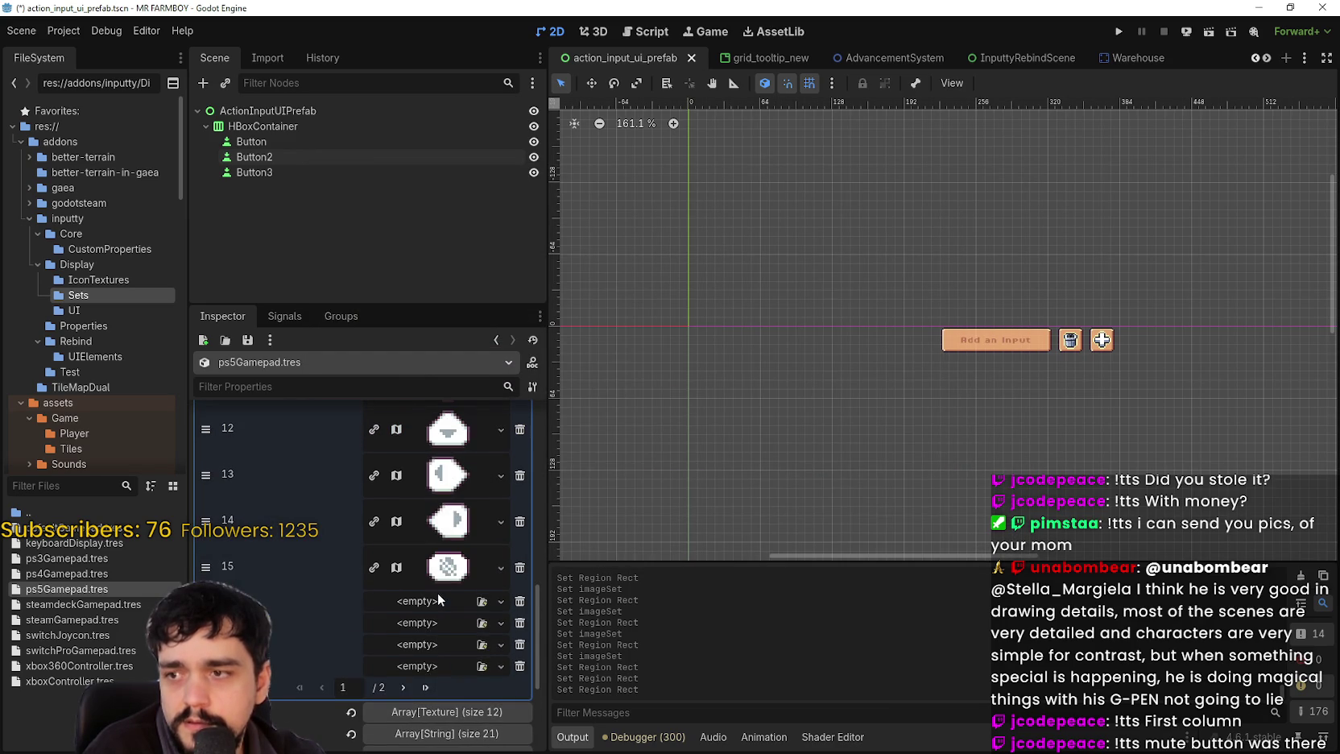
pyautogui.hotkey('ctrl', 's')
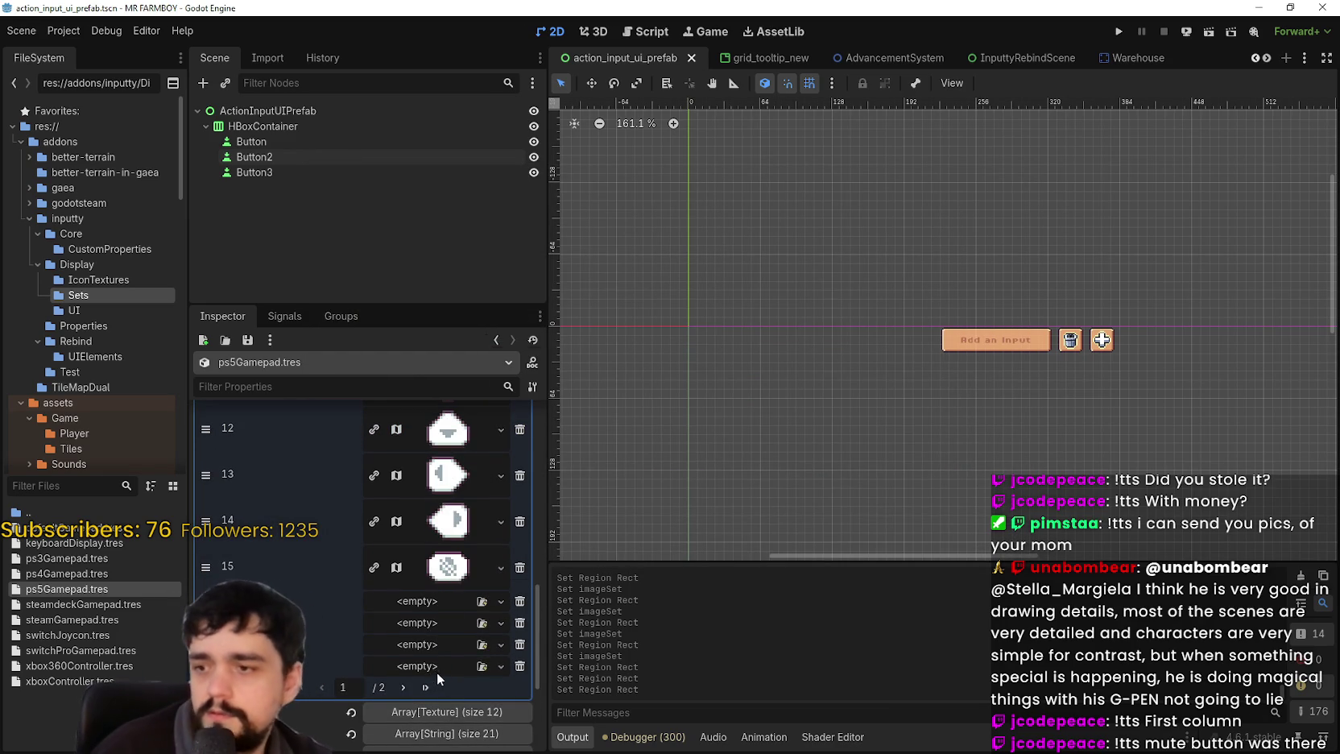
# - Move to imageSet's second page and bring up element 20's texture options
pyautogui.click(402, 685)
pyautogui.scroll(2, 401, 564)
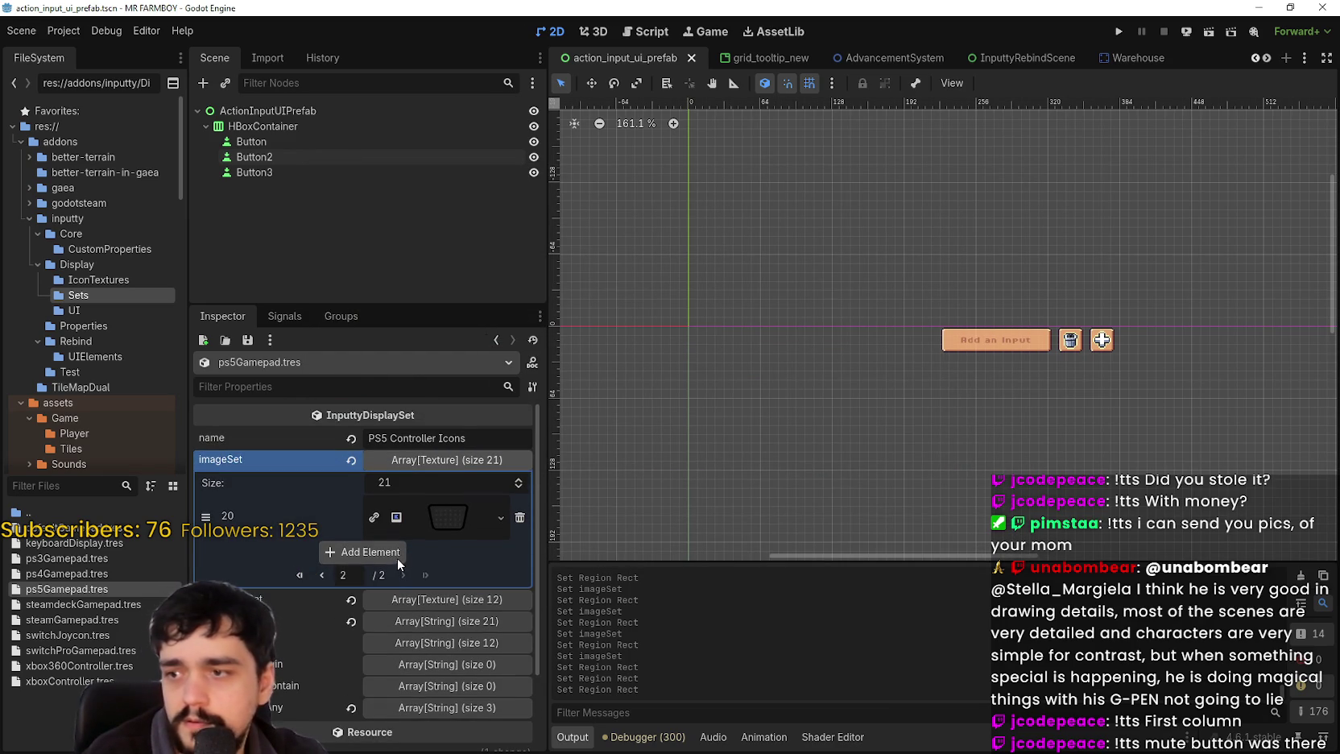
pyautogui.click(442, 528)
pyautogui.rightClick(442, 528)
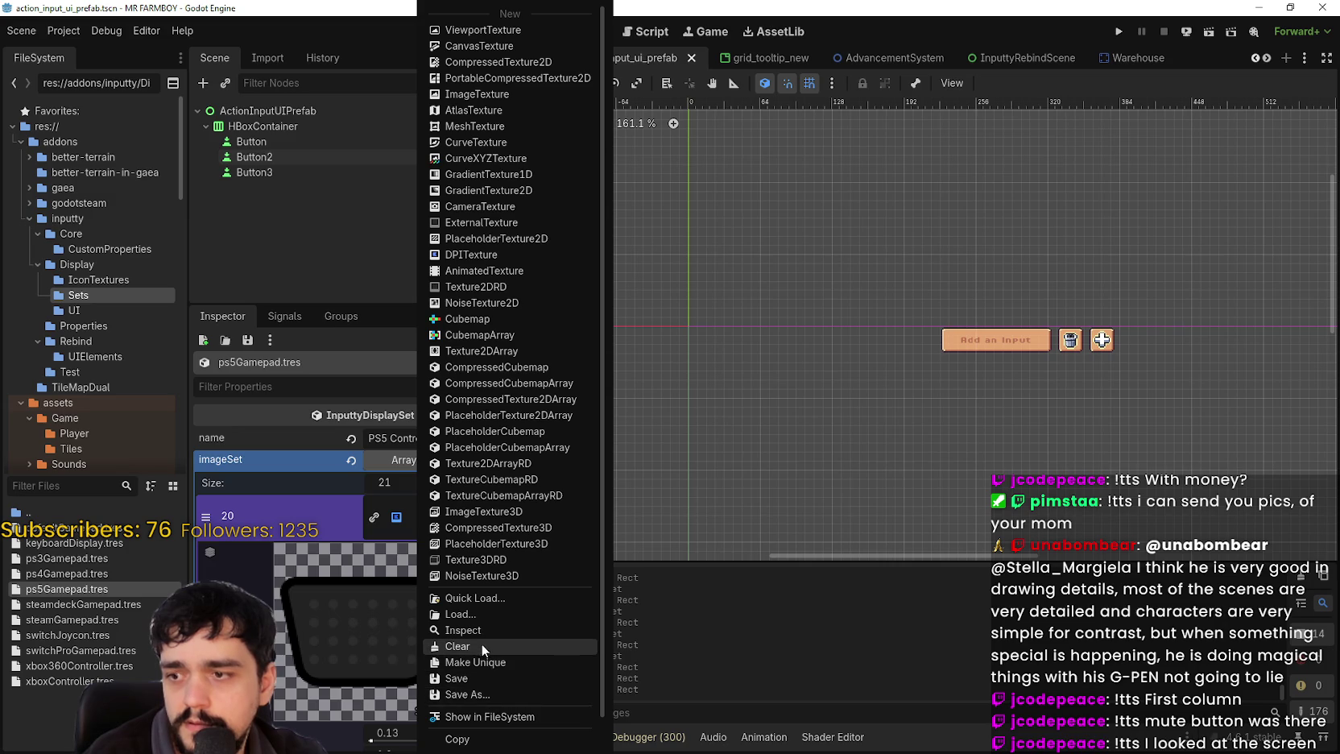
# - Paste the atlas into element 20, frame the grey hatched PS4 icon, and save
pyautogui.click(479, 727)
pyautogui.scroll(-2, 351, 670)
pyautogui.scroll(-2, 366, 691)
pyautogui.click(368, 678)
pyautogui.scroll(-3, 712, 406)
pyautogui.scroll(5, 618, 396)
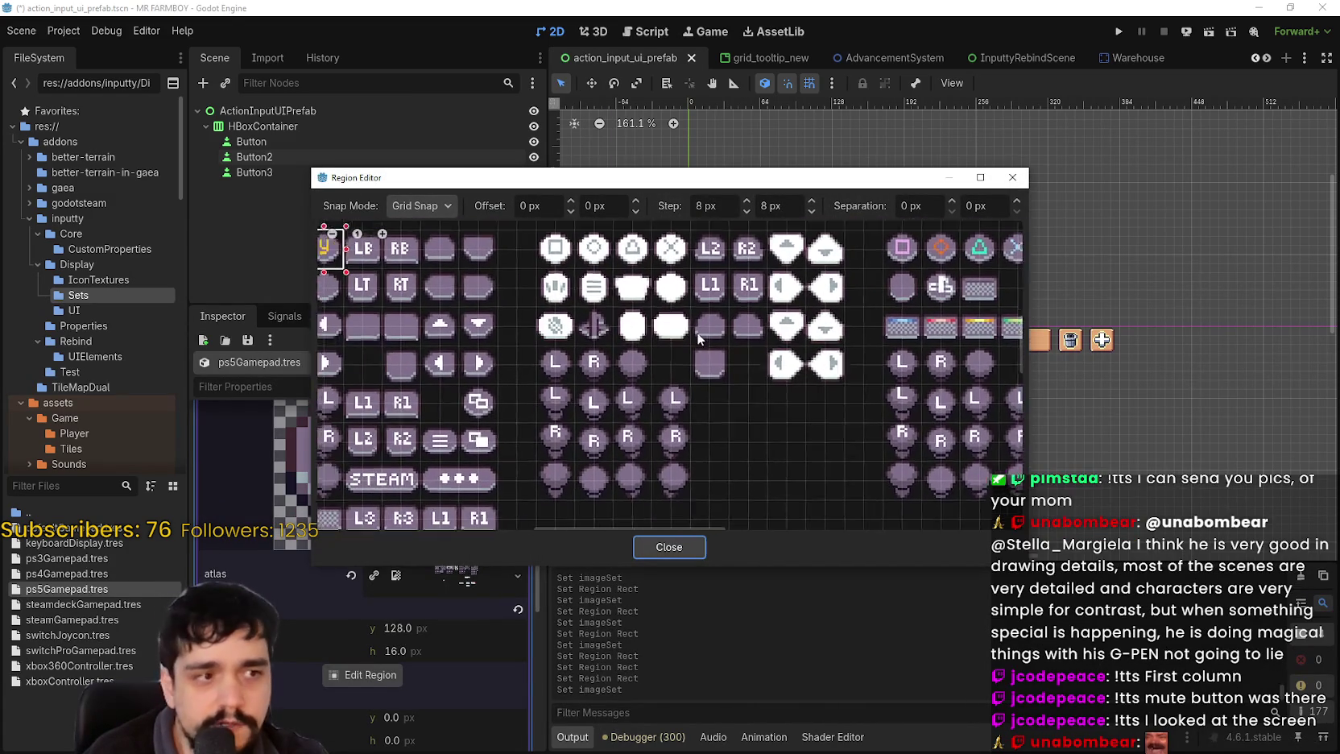
pyautogui.scroll(-2, 698, 333)
pyautogui.scroll(2, 670, 363)
pyautogui.moveTo(652, 357); pyautogui.dragTo(694, 387)
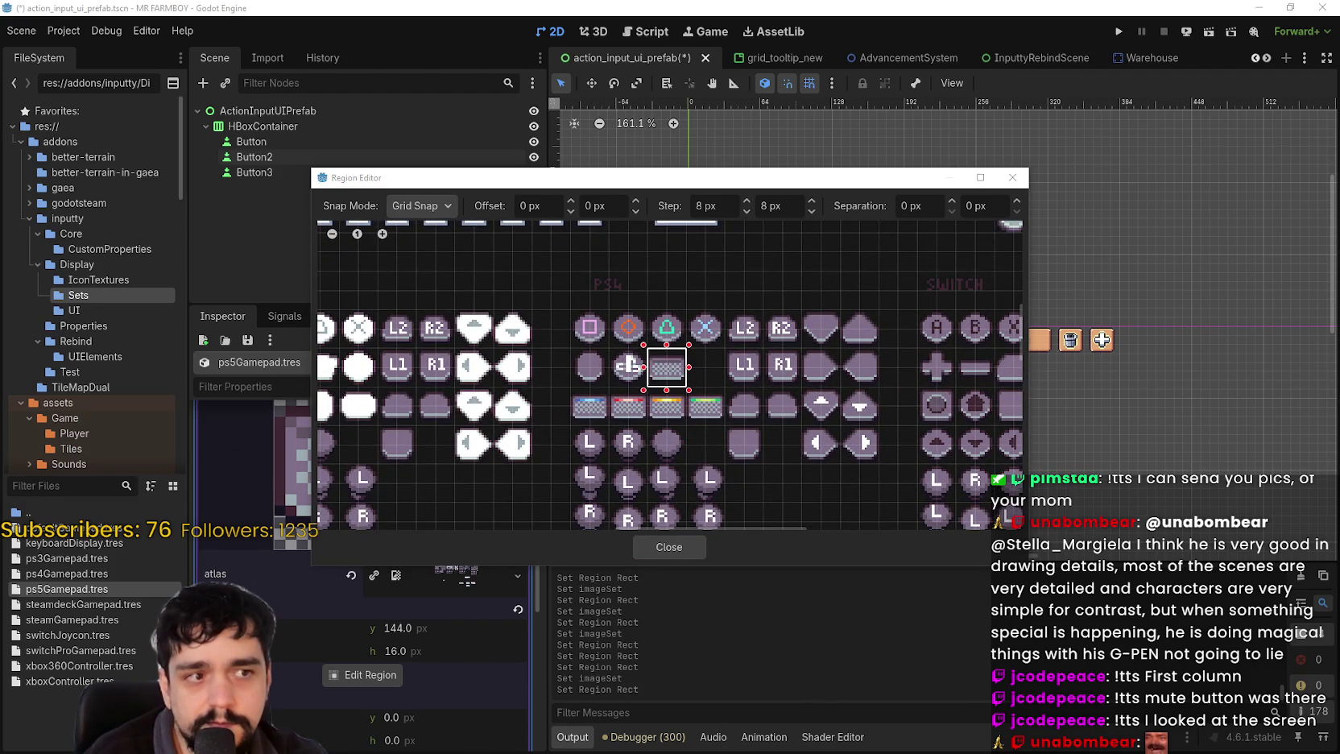
pyautogui.click(668, 544)
pyautogui.click(421, 486)
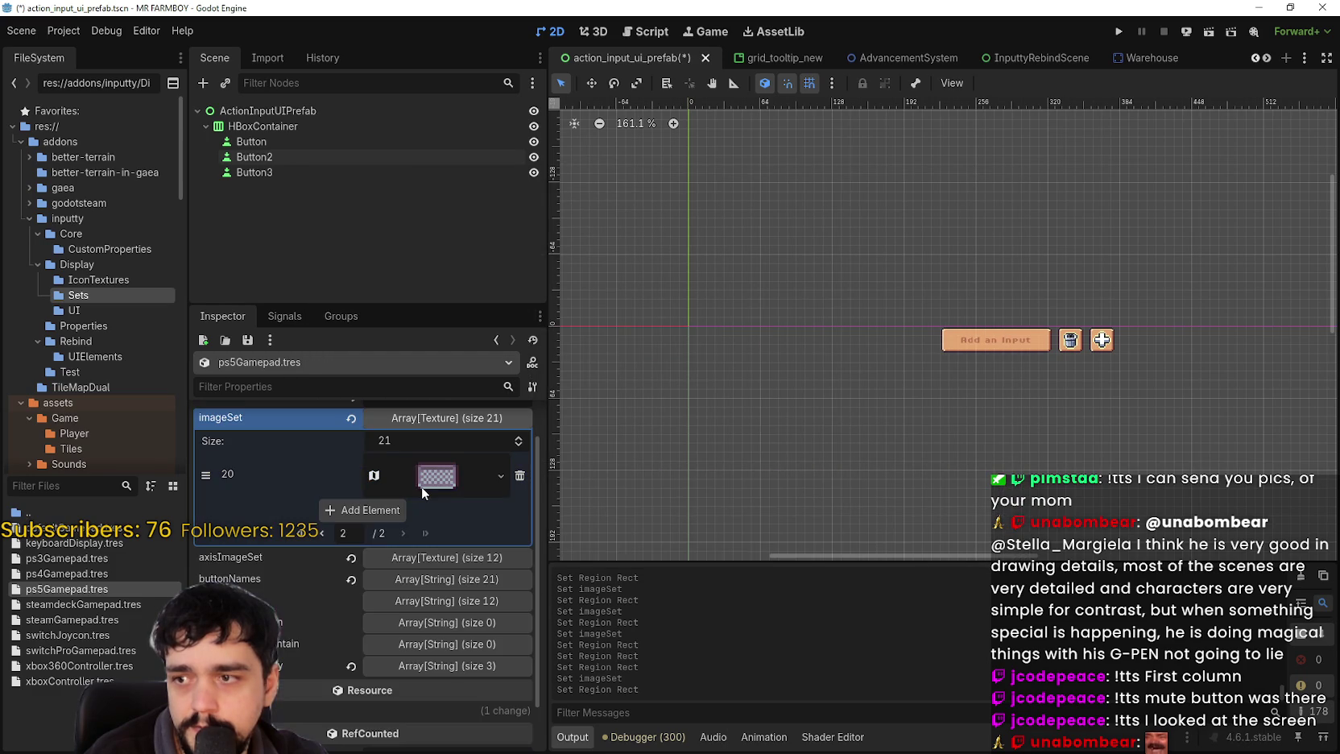
pyautogui.hotkey('ctrl', 's')
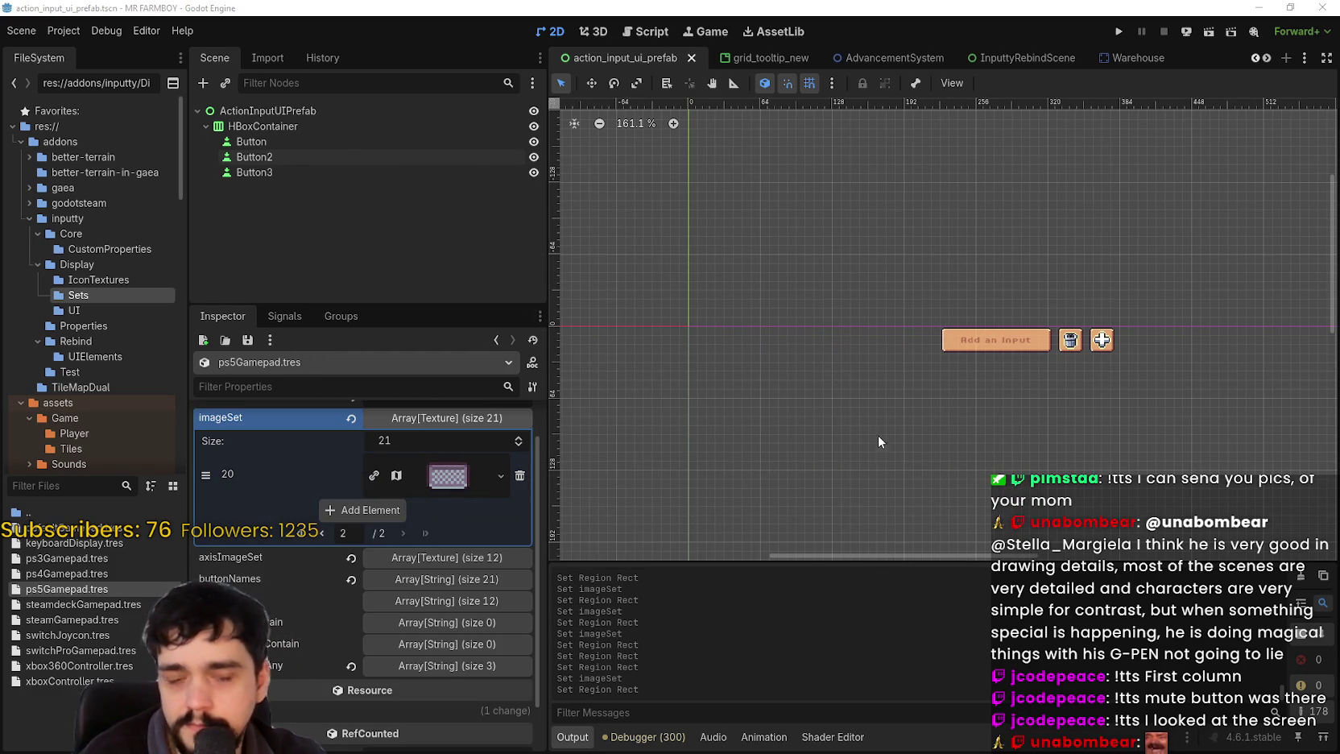
# - Collapse the imageSet list and expand the axisImageSet list
pyautogui.hscroll(-2, 876, 436)
pyautogui.scroll(-1, 876, 436)
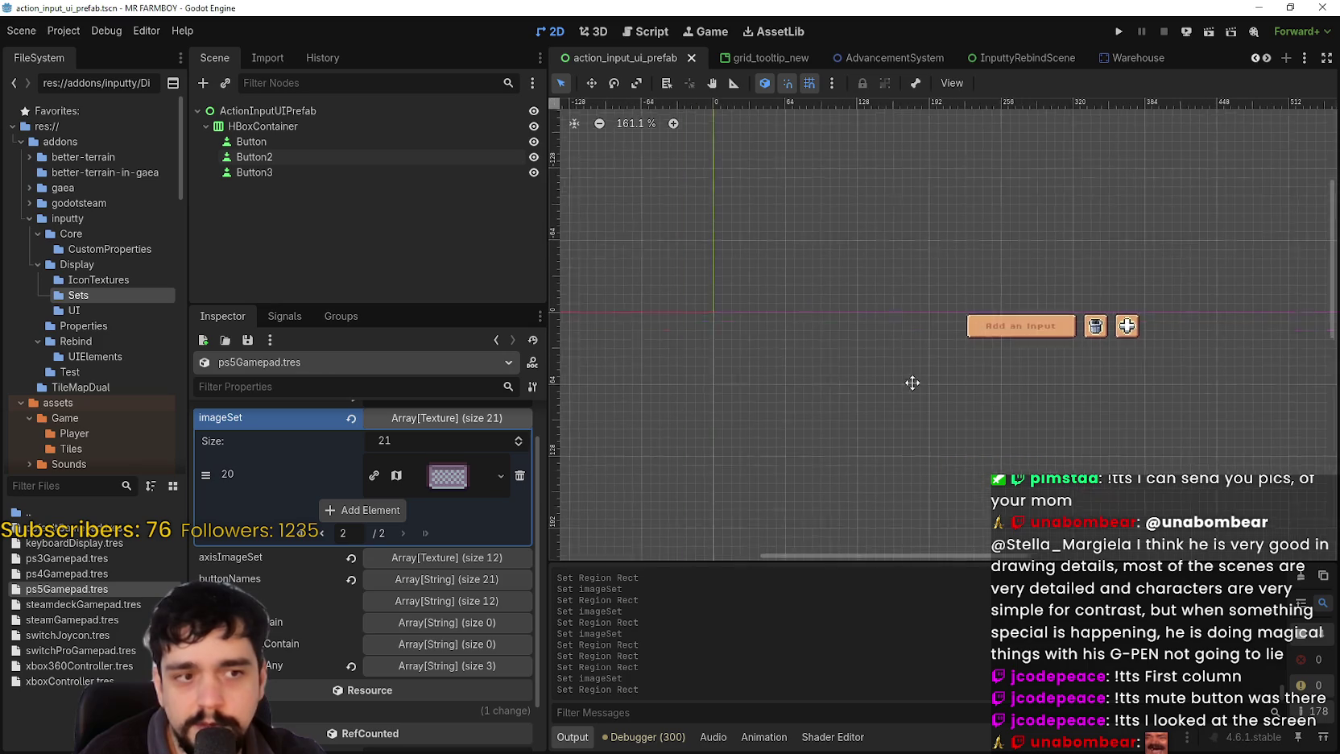
pyautogui.click(426, 422)
pyautogui.click(434, 481)
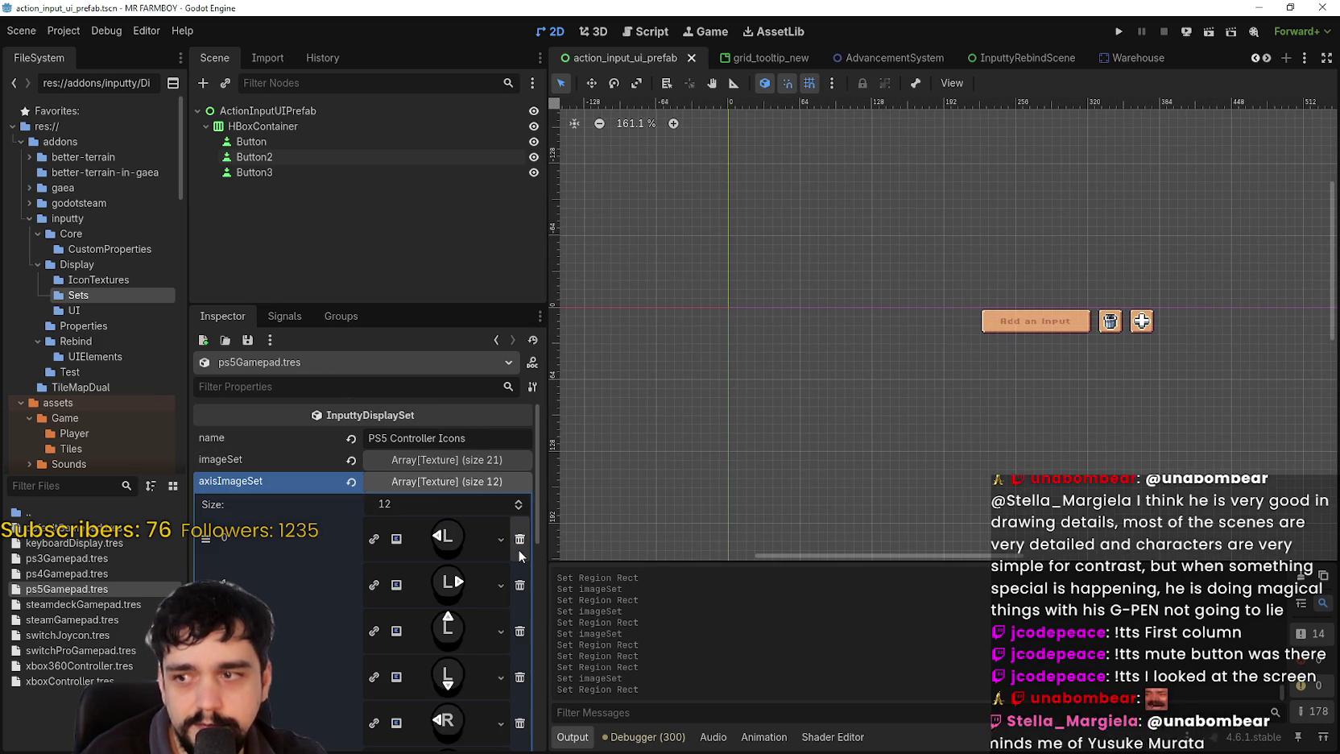
# - Paste the atlas texture into axisImageSet element 0 and frame its pixel L stick icon
pyautogui.rightClick(453, 549)
pyautogui.click(514, 727)
pyautogui.scroll(-2, 441, 667)
pyautogui.click(384, 693)
pyautogui.scroll(1, 588, 331)
pyautogui.scroll(2, 593, 331)
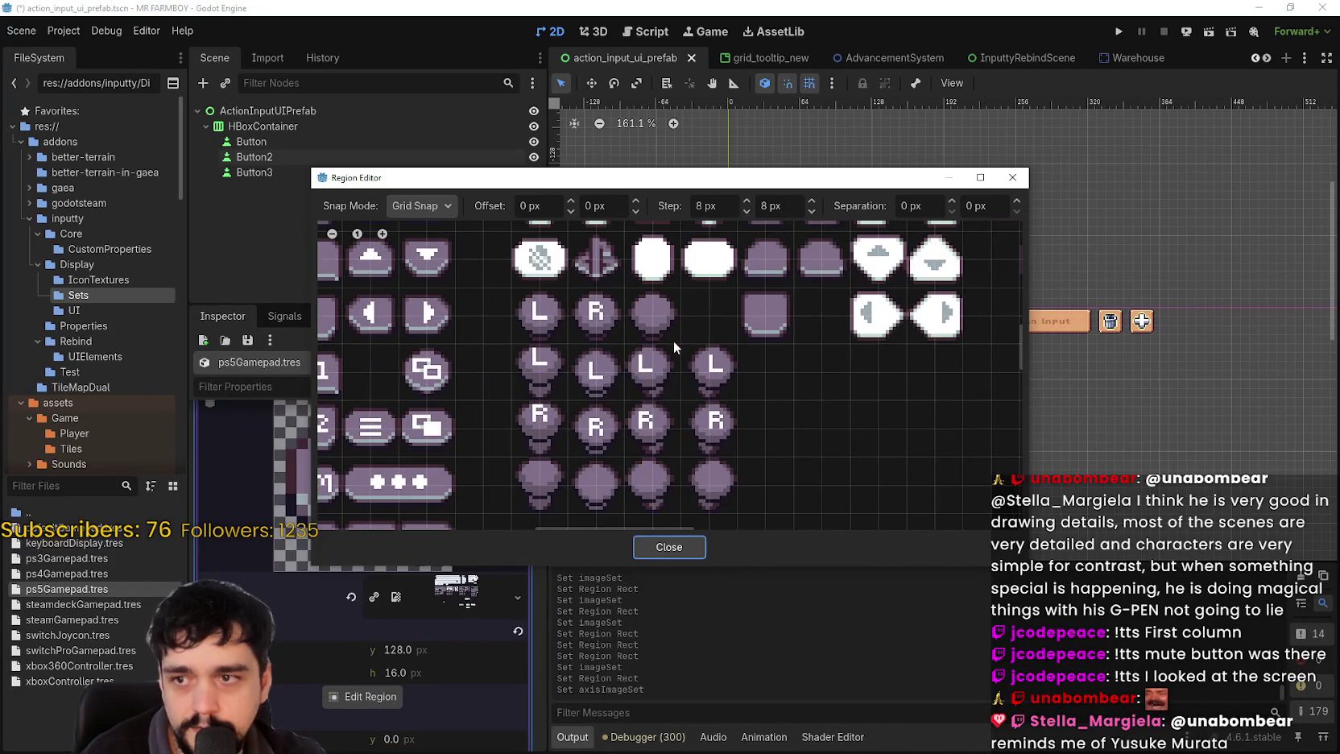
pyautogui.moveTo(671, 343); pyautogui.dragTo(617, 394)
pyautogui.click(665, 549)
# - Give axisImageSet element 1 the pasted atlas with the pixel L stick tile region
pyautogui.click(453, 505)
pyautogui.click(447, 544)
pyautogui.rightClick(447, 548)
pyautogui.click(474, 717)
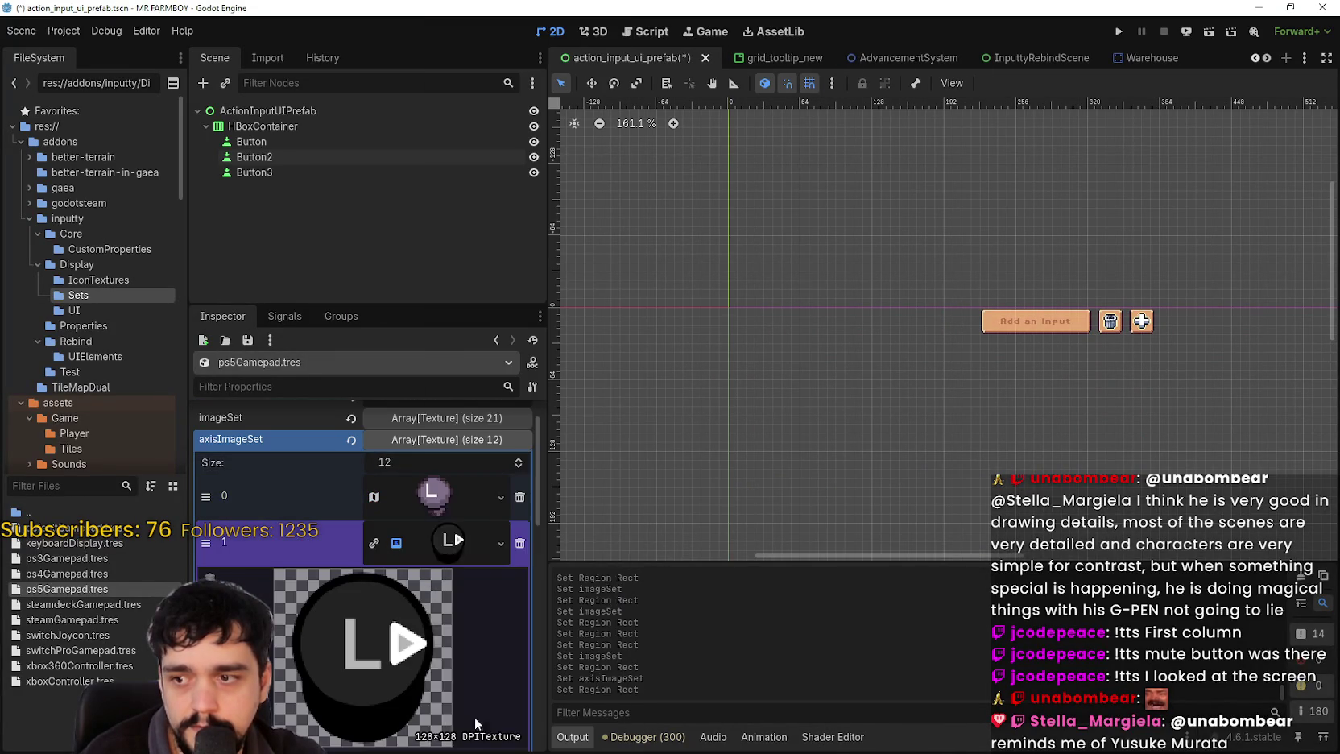
pyautogui.click(381, 662)
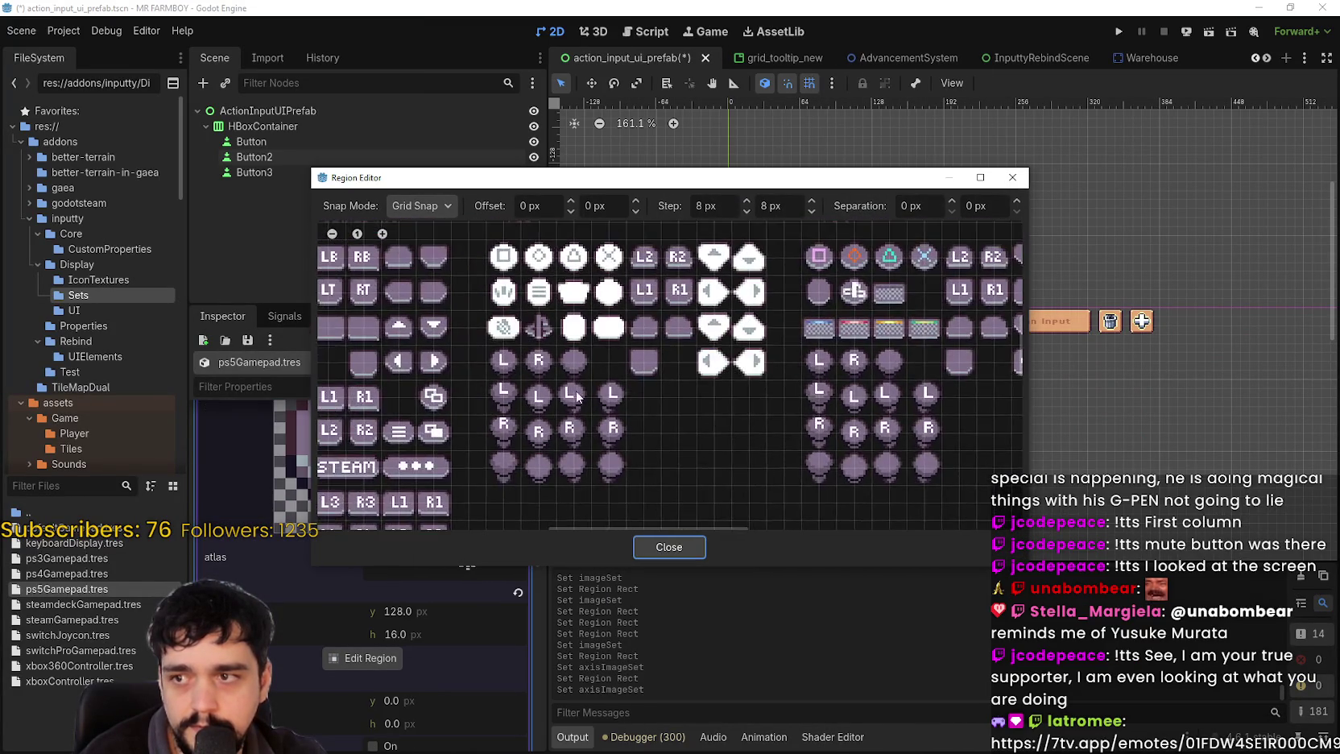
pyautogui.scroll(1, 593, 387)
pyautogui.moveTo(594, 372); pyautogui.dragTo(649, 431)
pyautogui.click(654, 556)
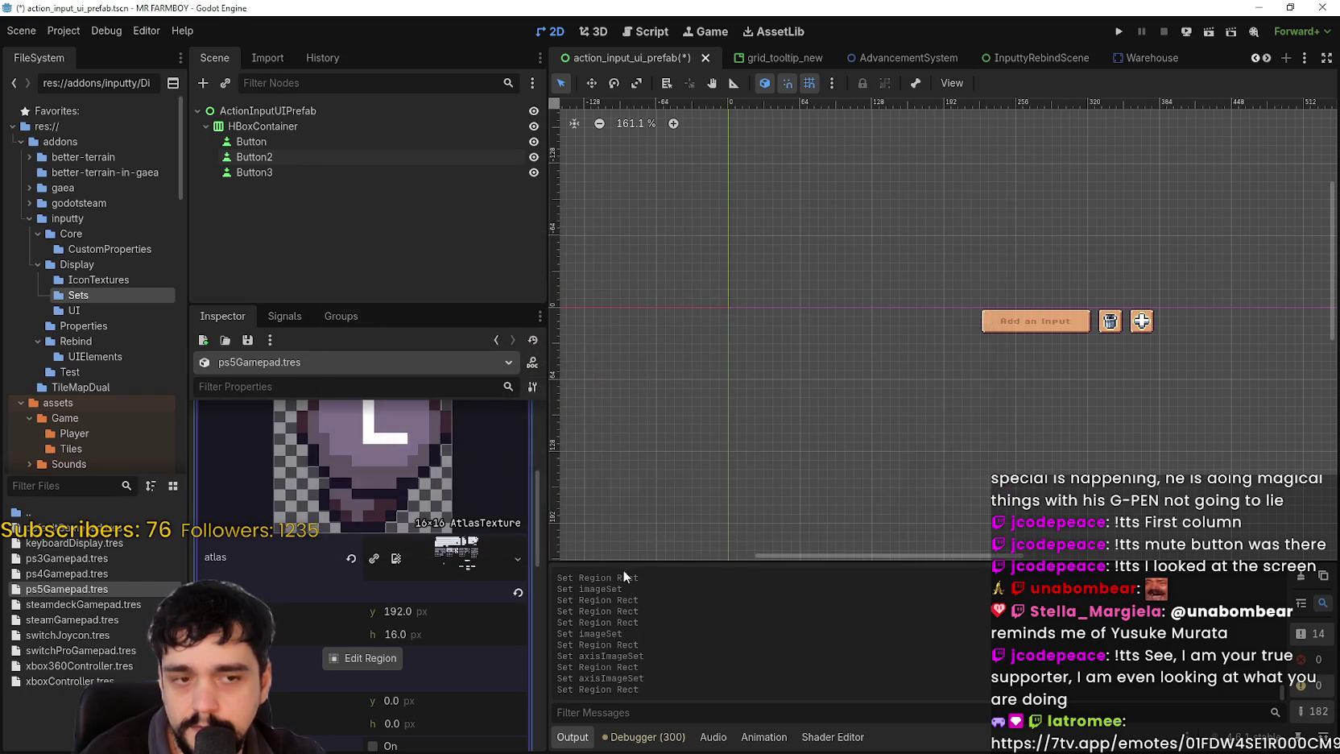
pyautogui.scroll(2, 442, 510)
pyautogui.click(437, 509)
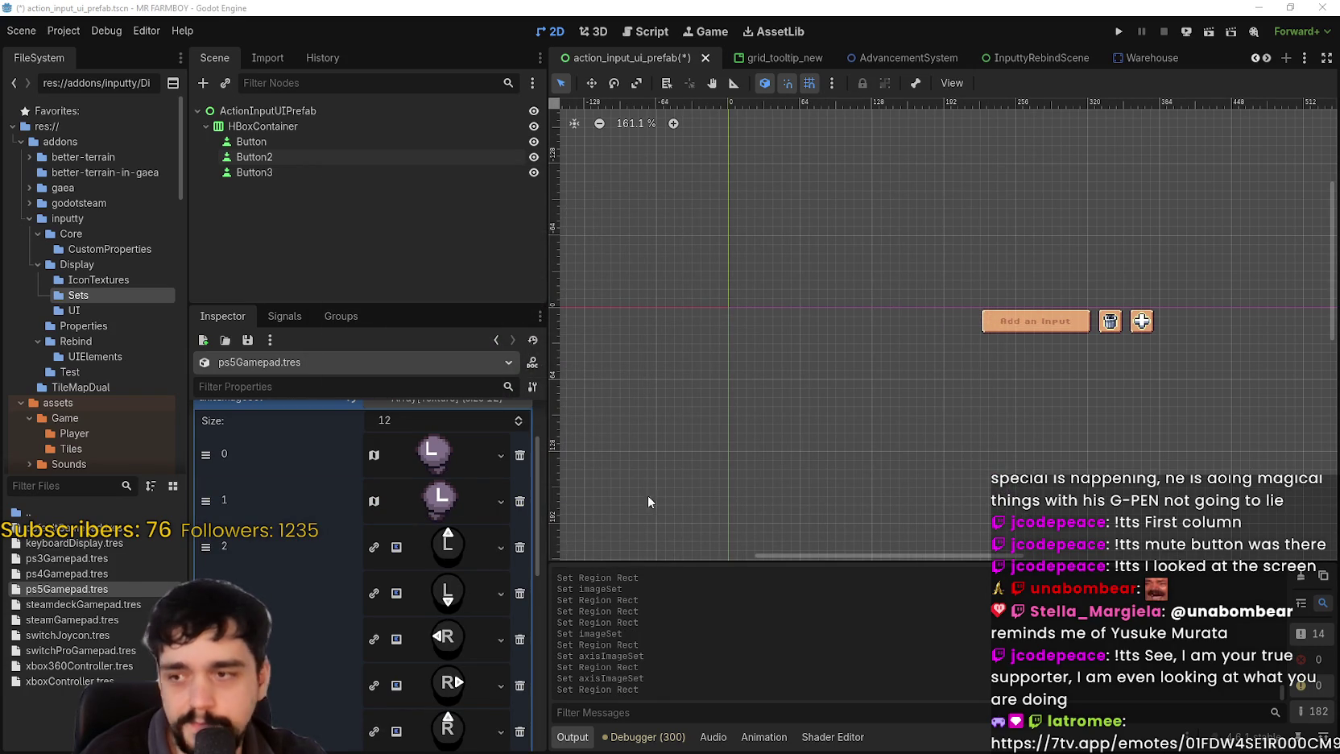
pyautogui.click(449, 566)
# - Paste the atlas into axisImageSet element 2 and frame its pixel L stick icon
pyautogui.rightClick(439, 579)
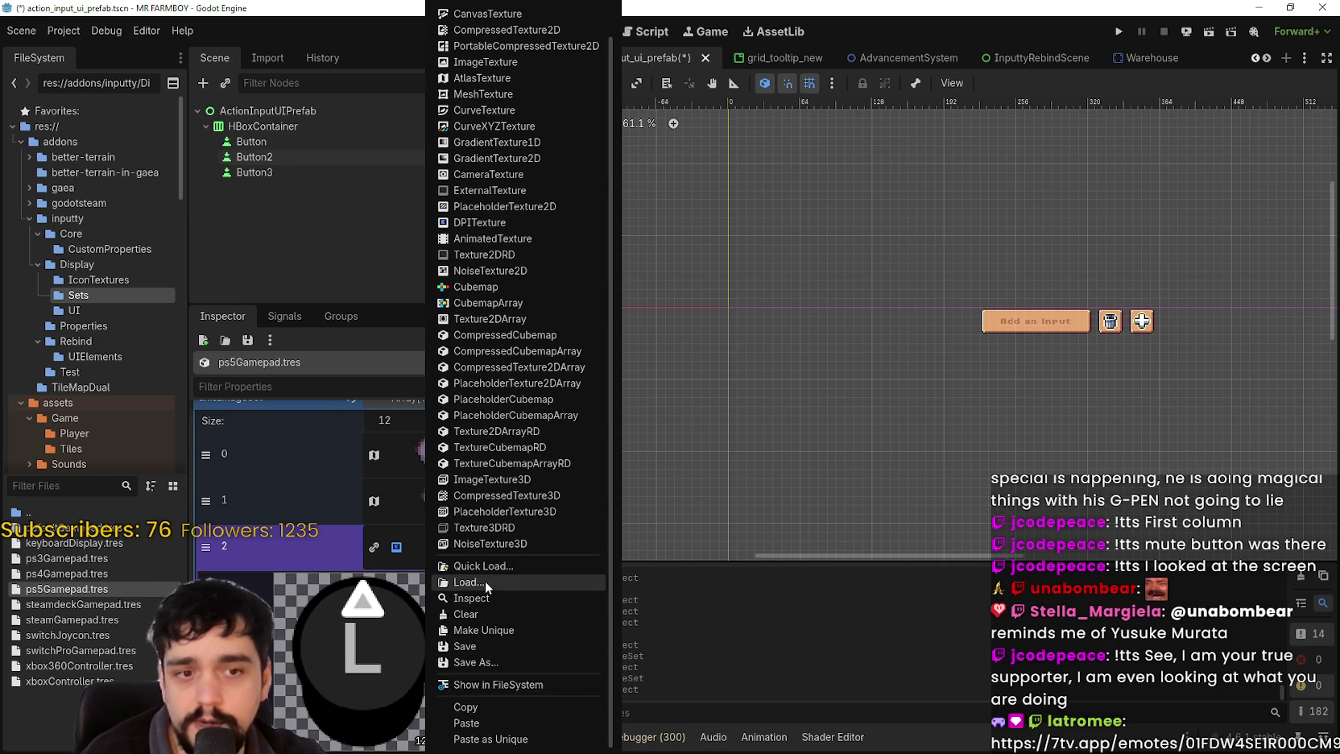
pyautogui.click(499, 719)
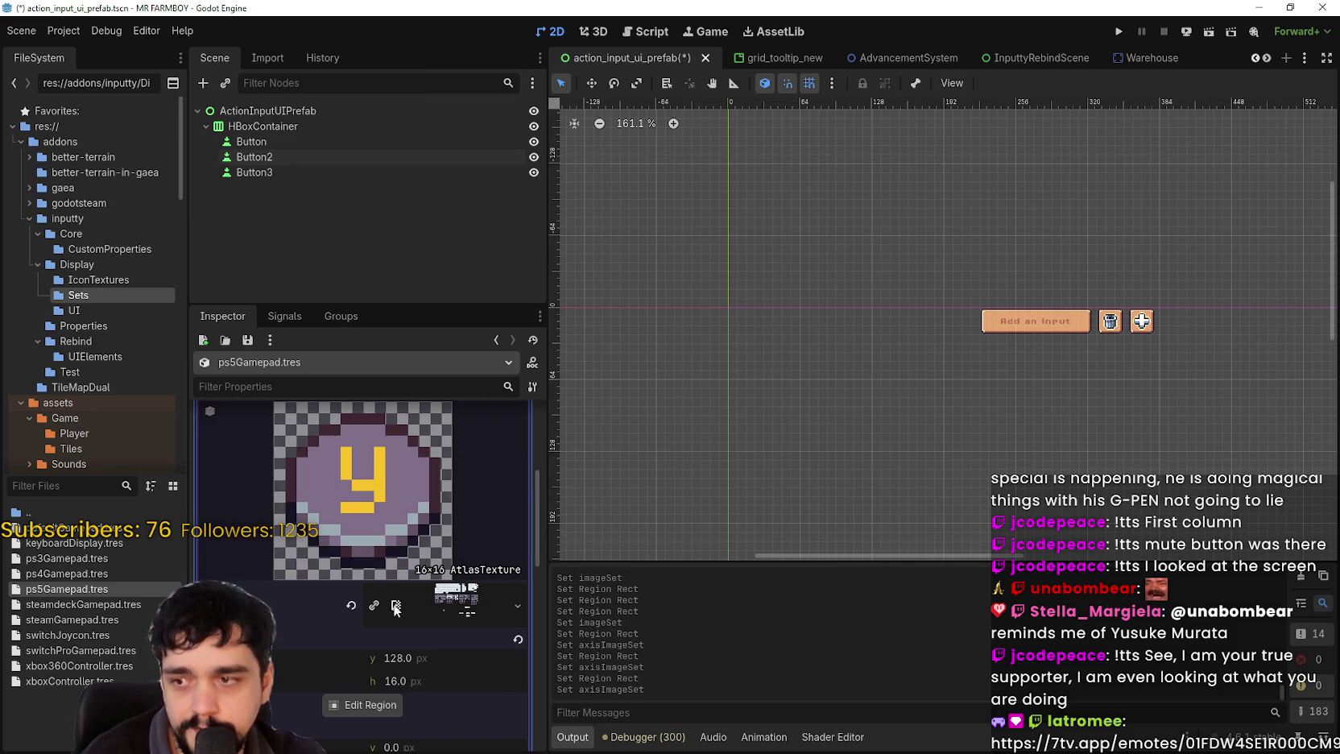
pyautogui.click(362, 705)
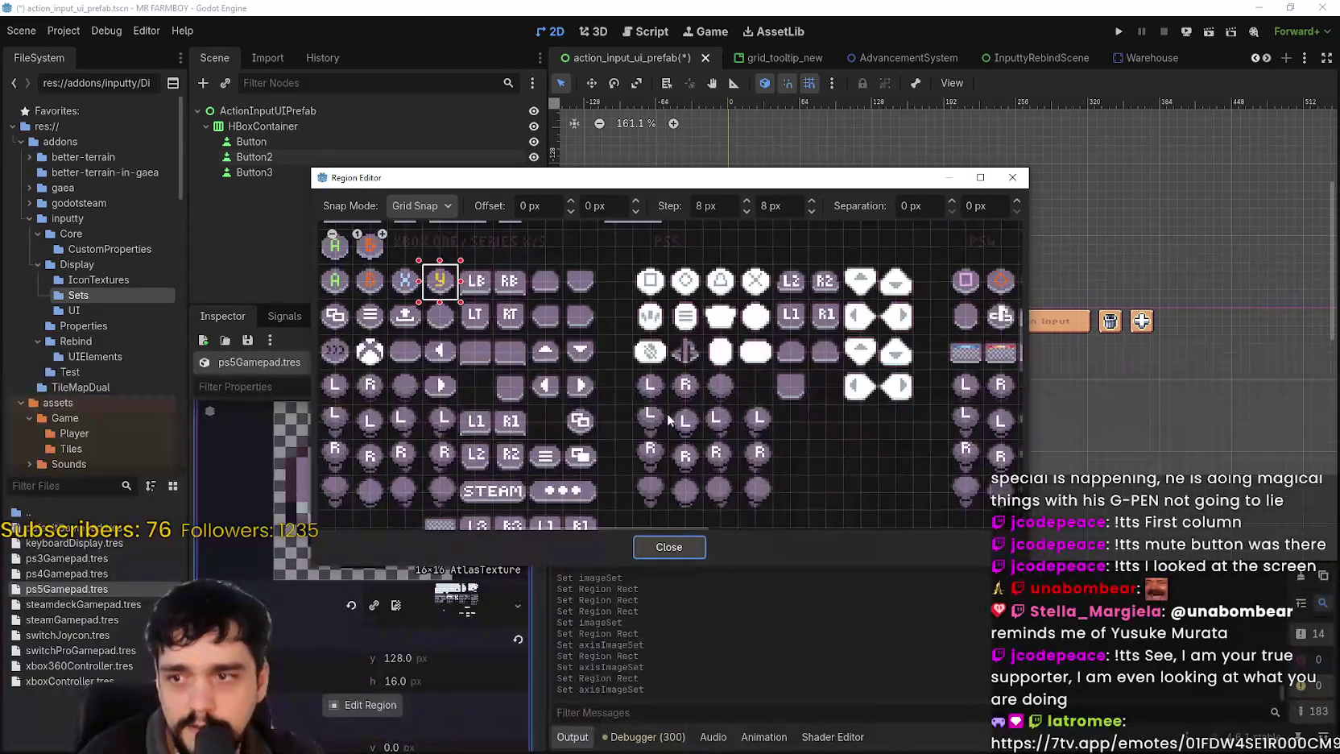
pyautogui.scroll(4, 662, 416)
pyautogui.moveTo(581, 391); pyautogui.dragTo(647, 445)
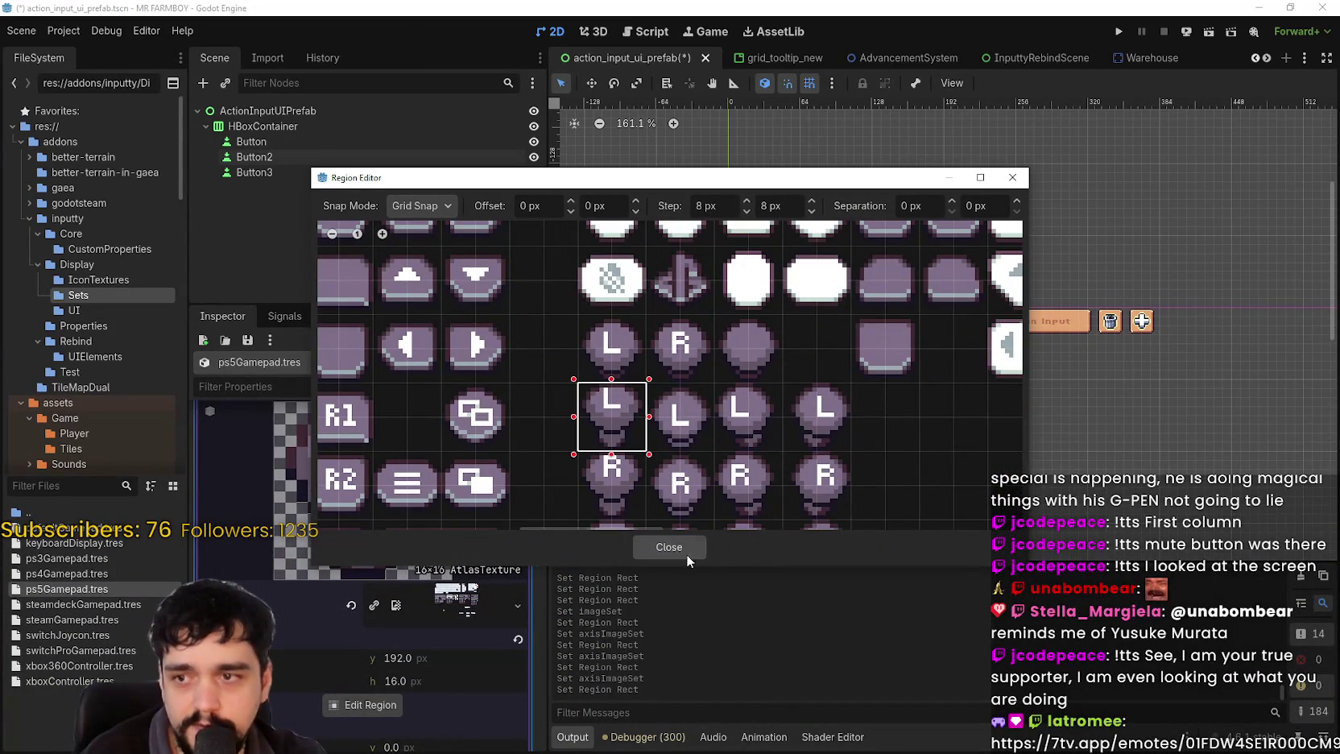
pyautogui.press('Escape')
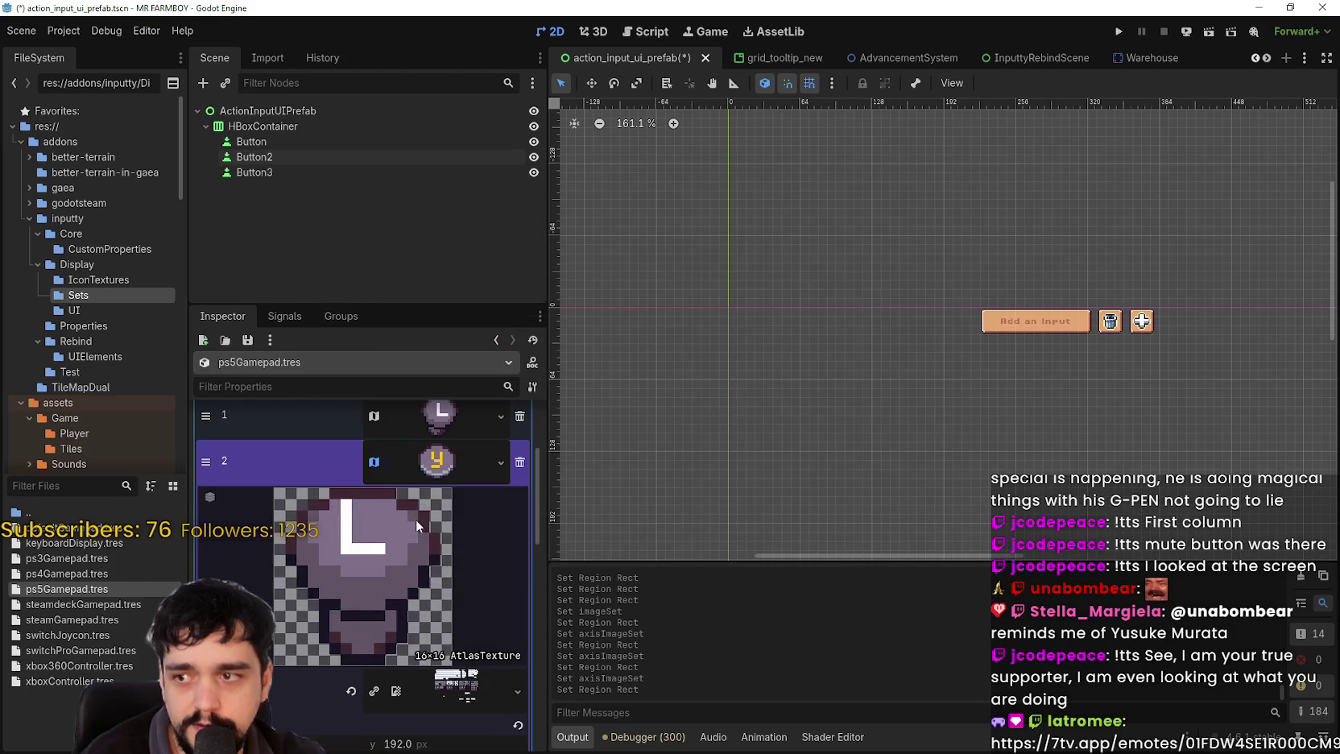
# - Give element 3 the pasted atlas with the L stick tile as its region
pyautogui.rightClick(435, 500)
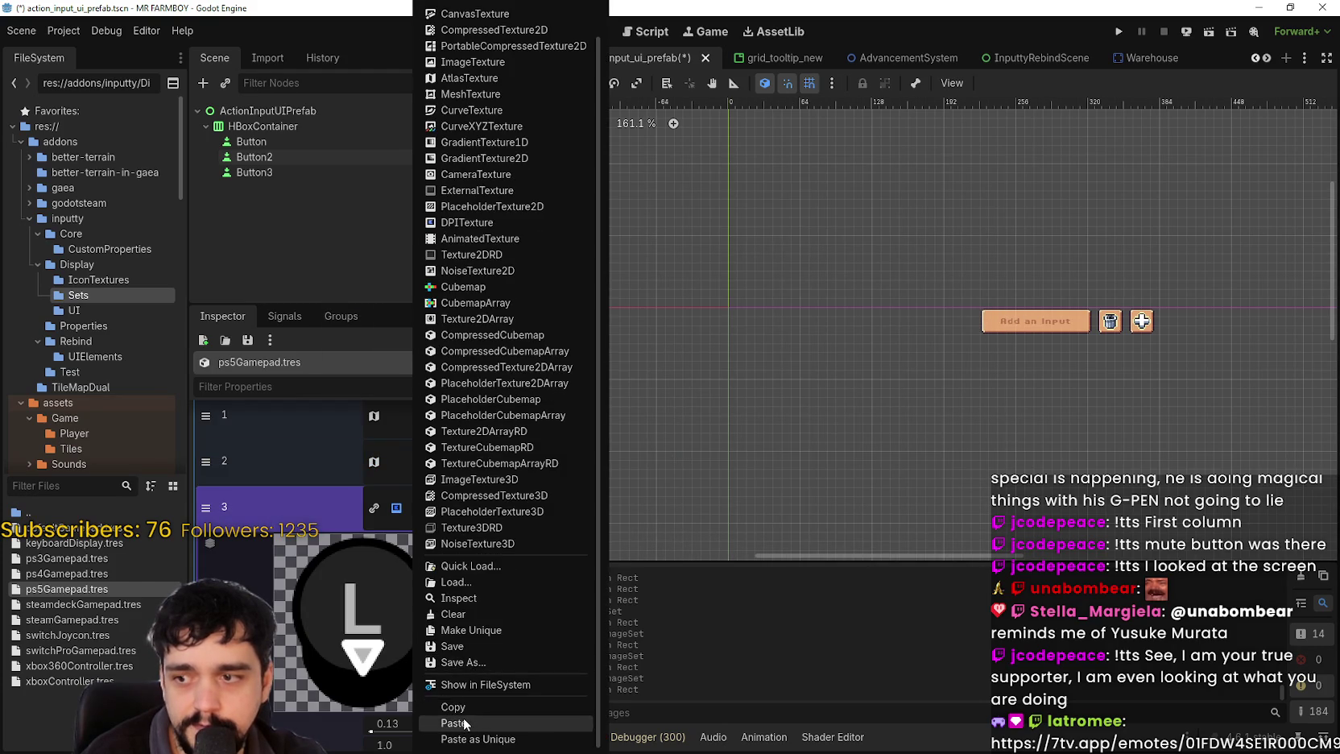
pyautogui.click(451, 722)
pyautogui.click(382, 668)
pyautogui.scroll(3, 579, 306)
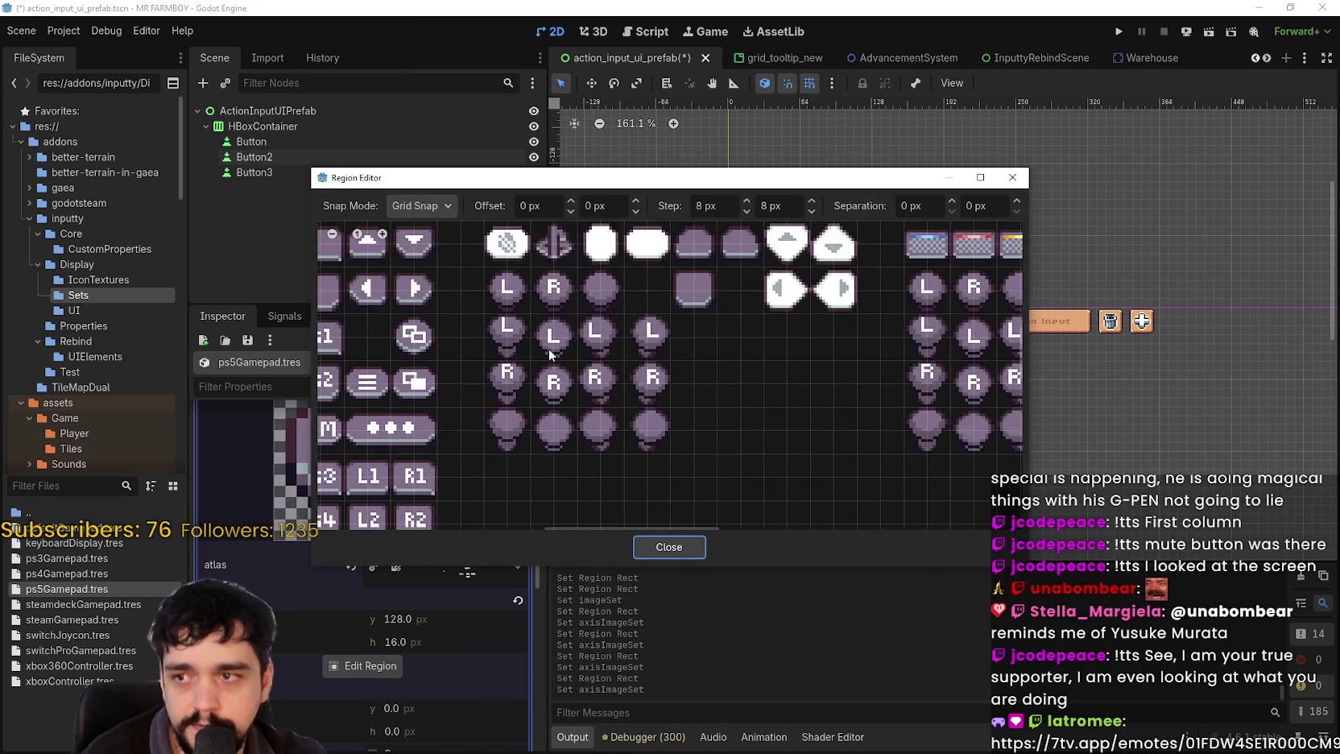
pyautogui.click(556, 320)
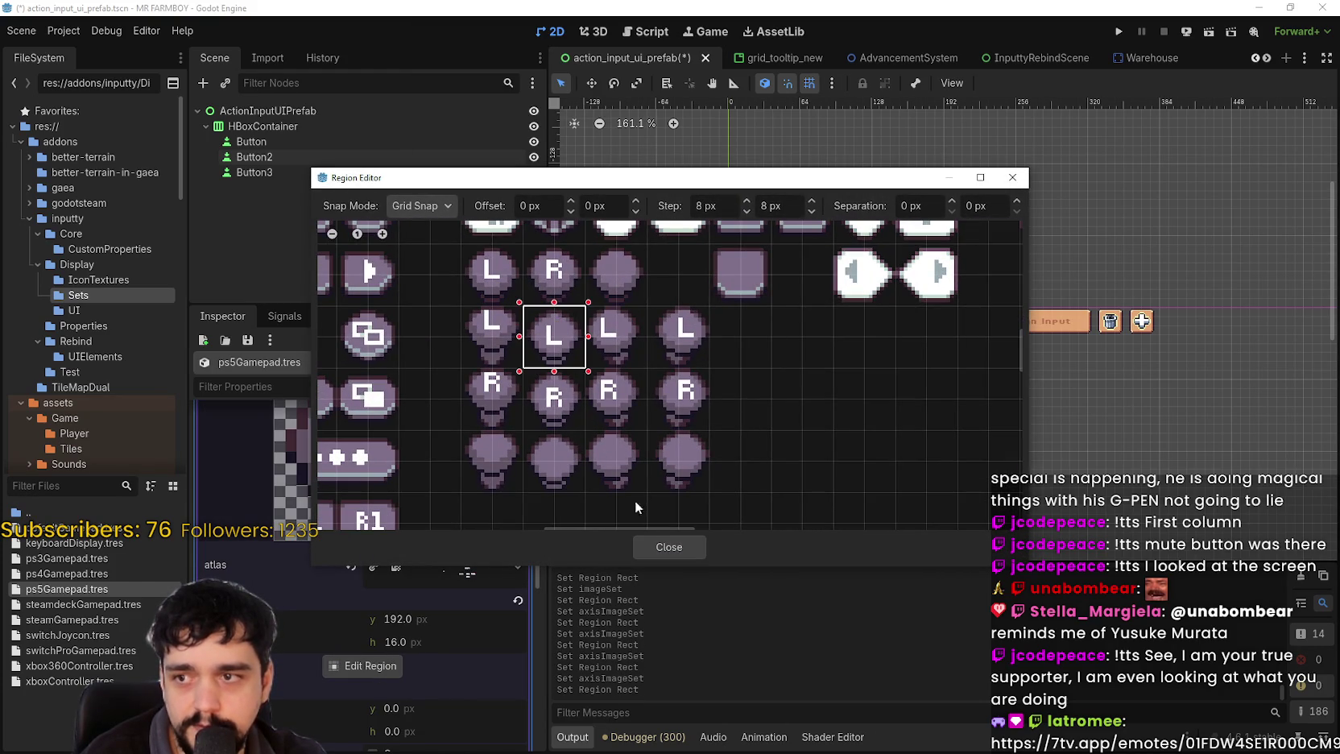
pyautogui.click(683, 549)
pyautogui.click(455, 467)
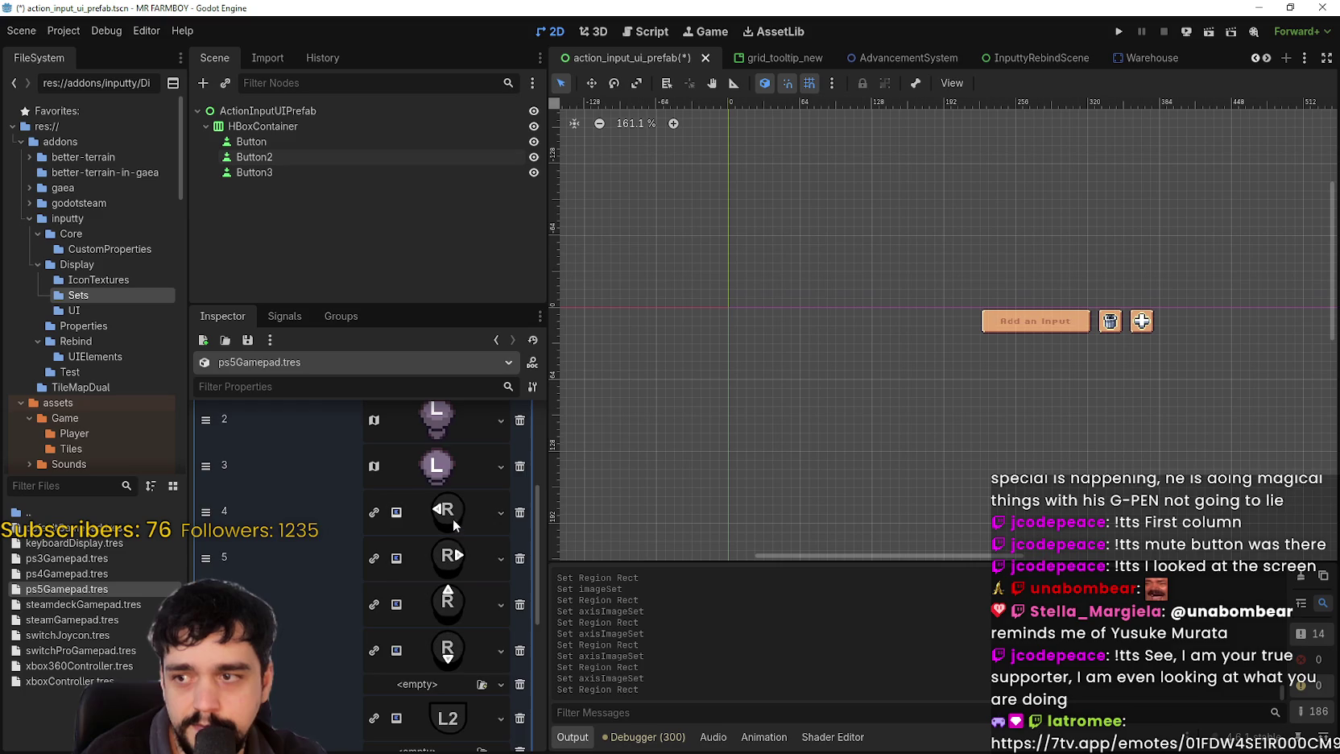
pyautogui.click(453, 524)
pyautogui.scroll(-5, 516, 645)
# - Paste the AtlasTexture into axisImageSet element 4 and set its region to the full 16x16 R stick icon
pyautogui.click(466, 705)
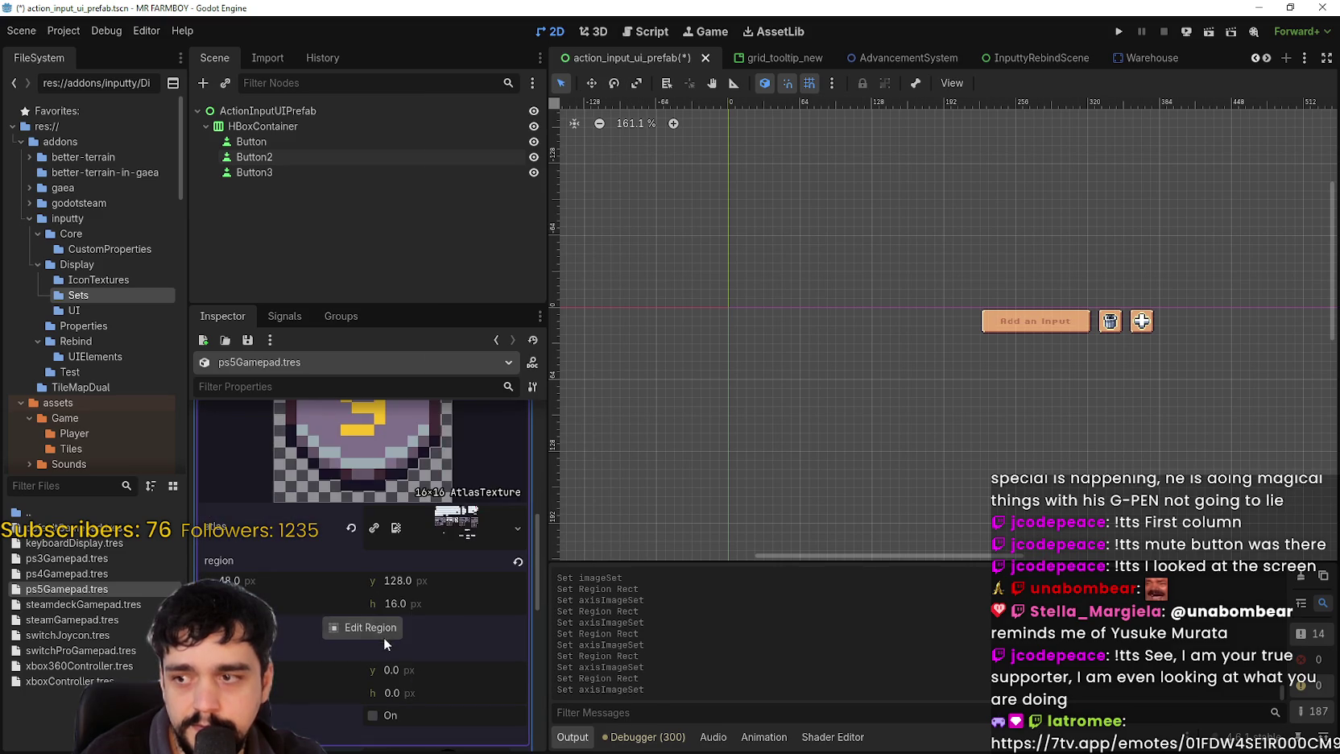
pyautogui.click(367, 627)
pyautogui.moveTo(644, 401)
pyautogui.mouseDown()
pyautogui.moveTo(609, 391)
pyautogui.moveTo(651, 411)
pyautogui.moveTo(642, 405)
pyautogui.mouseUp()
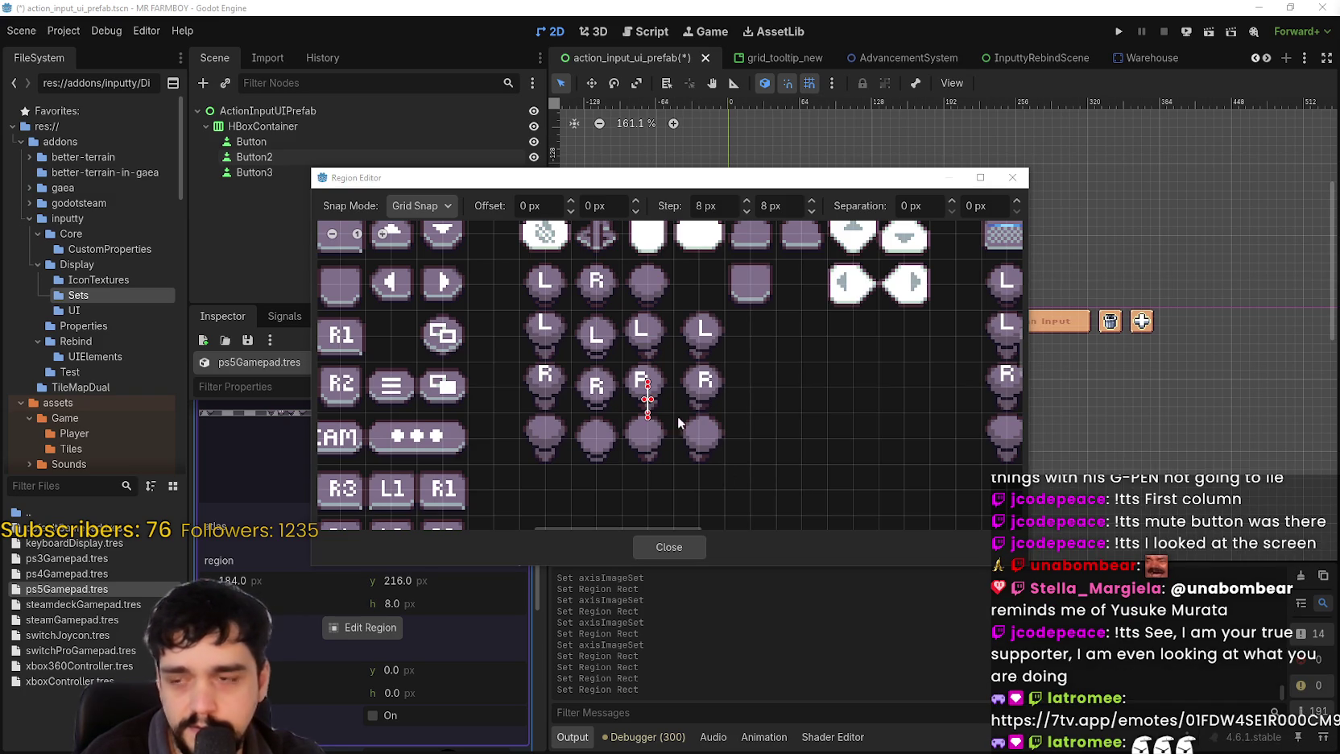
pyautogui.moveTo(619, 358); pyautogui.dragTo(670, 409)
pyautogui.click(674, 548)
pyautogui.scroll(5, 429, 549)
pyautogui.click(441, 440)
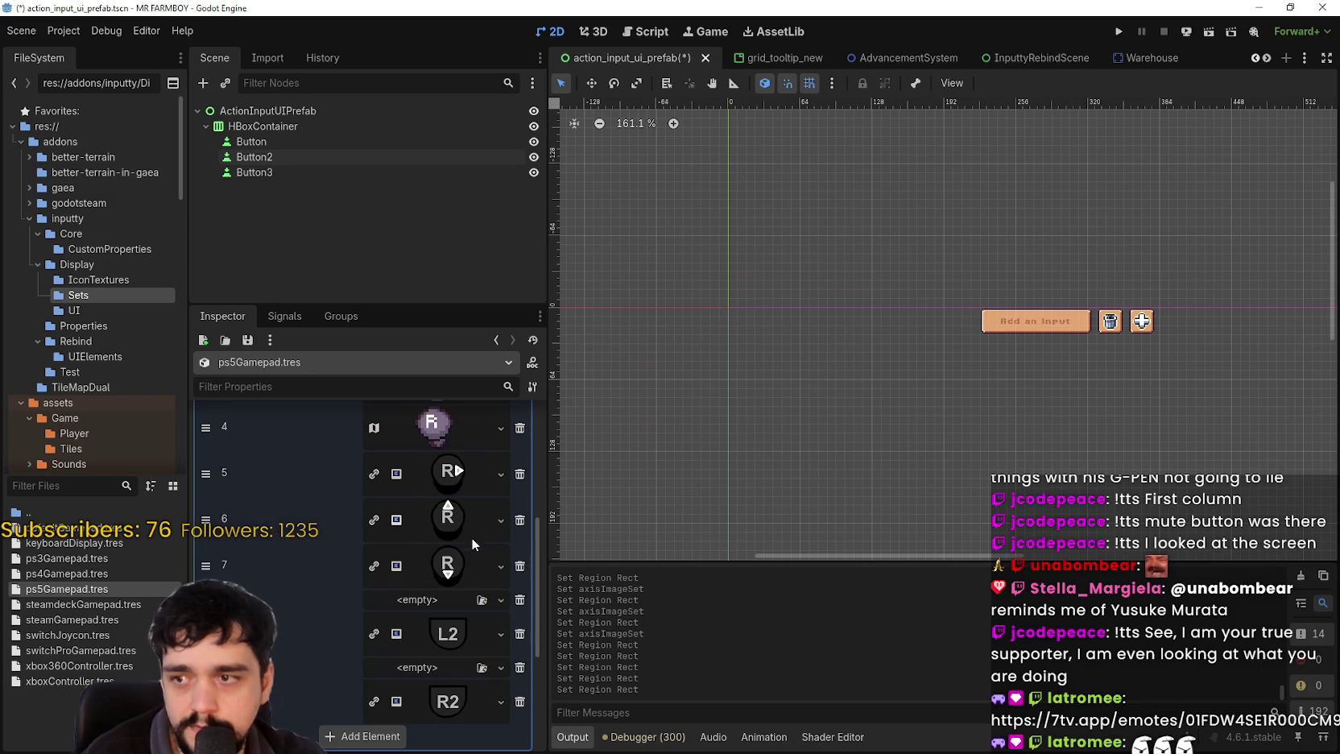
# - Make element 5 an R stick atlas icon from the sprite sheet, then save the scene
pyautogui.click(462, 484)
pyautogui.rightClick(461, 483)
pyautogui.click(488, 712)
pyautogui.click(371, 595)
pyautogui.click(390, 626)
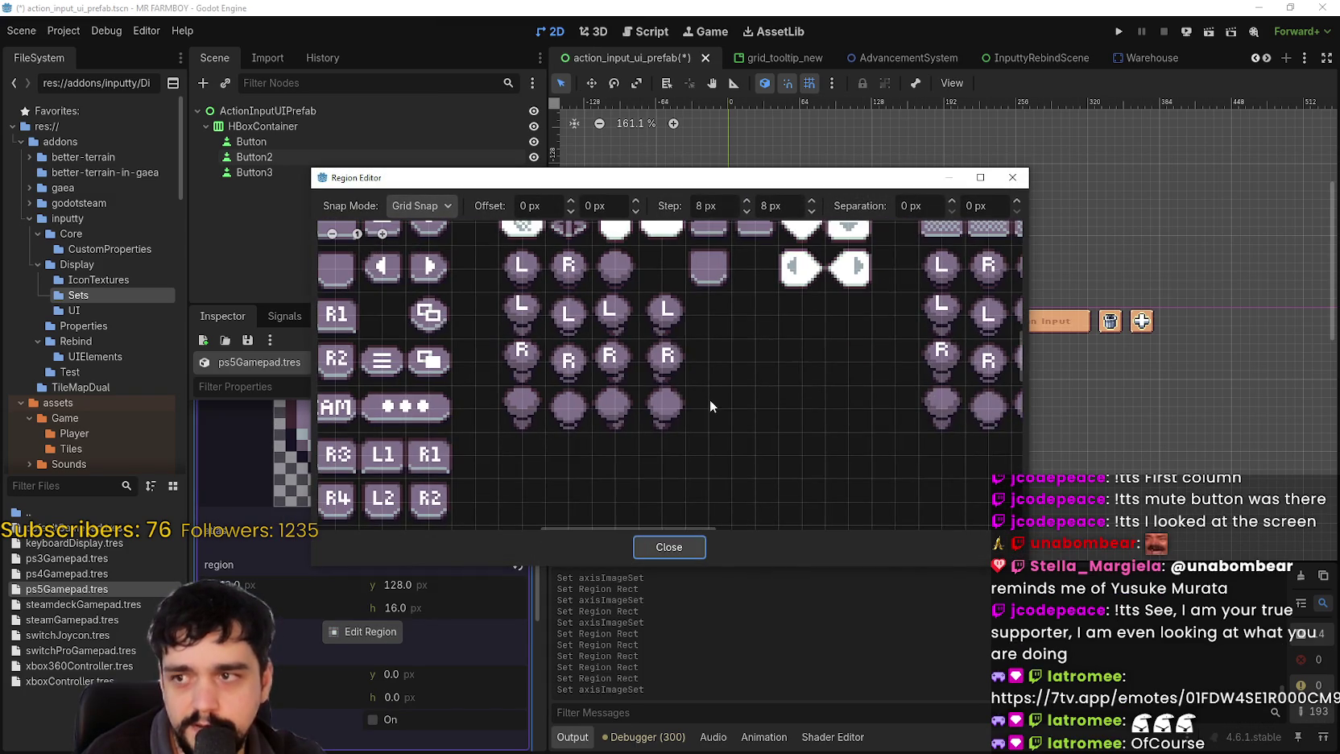
pyautogui.click(648, 348)
pyautogui.click(642, 547)
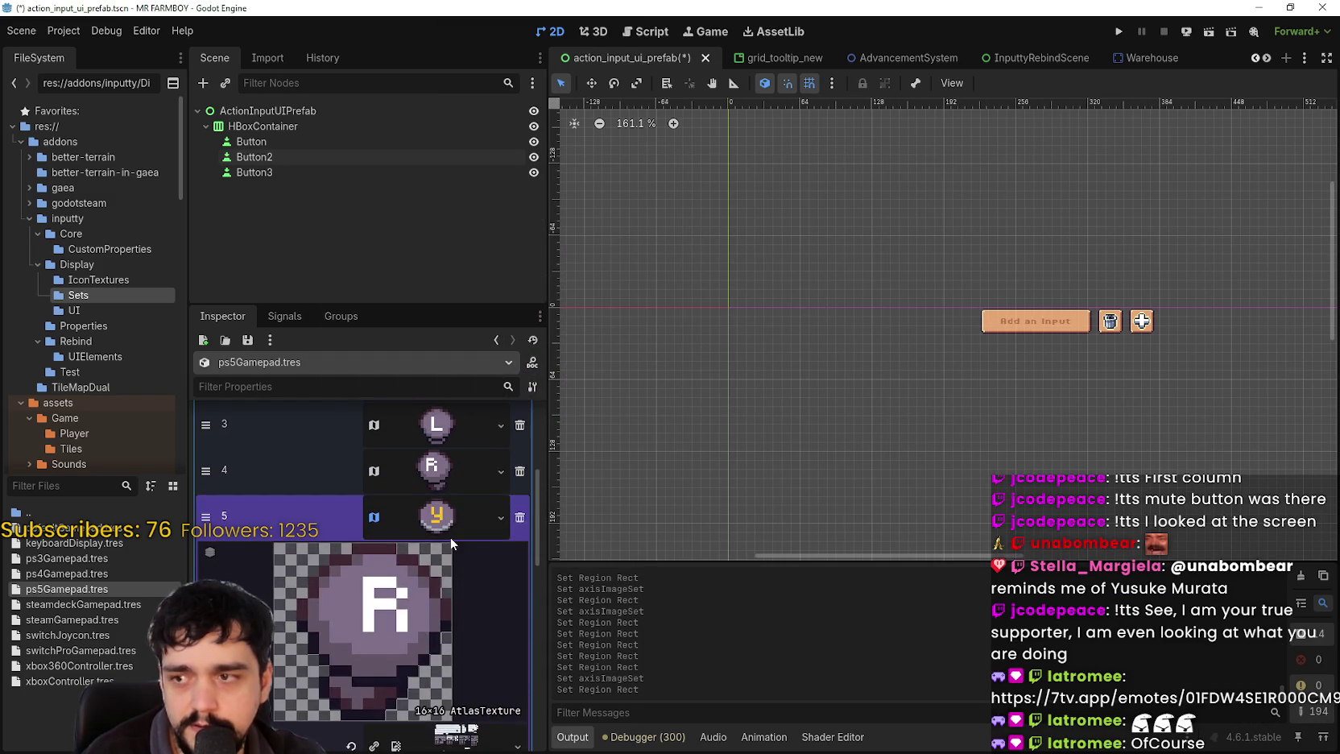
pyautogui.hotkey('ctrl', 's')
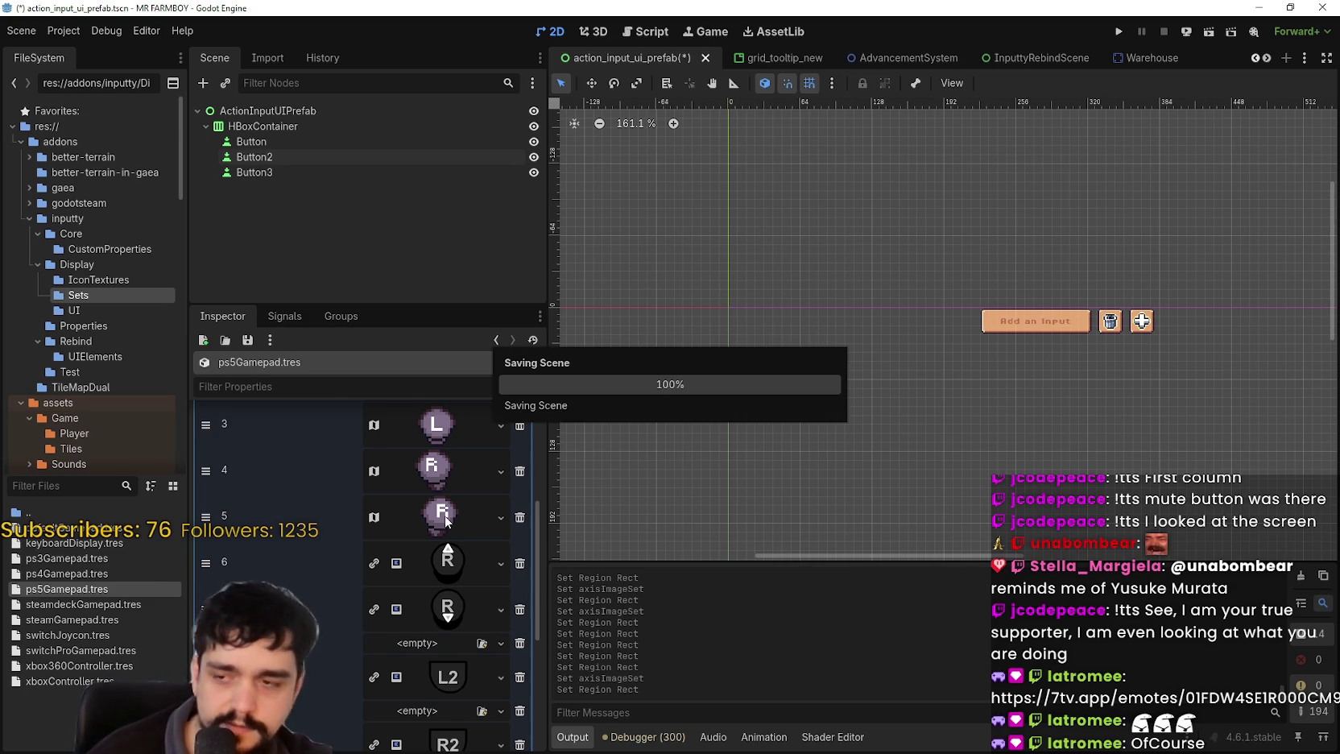
# - Paste the AtlasTexture into axisImageSet element 6 and select an R stick icon as its region
pyautogui.click(447, 550)
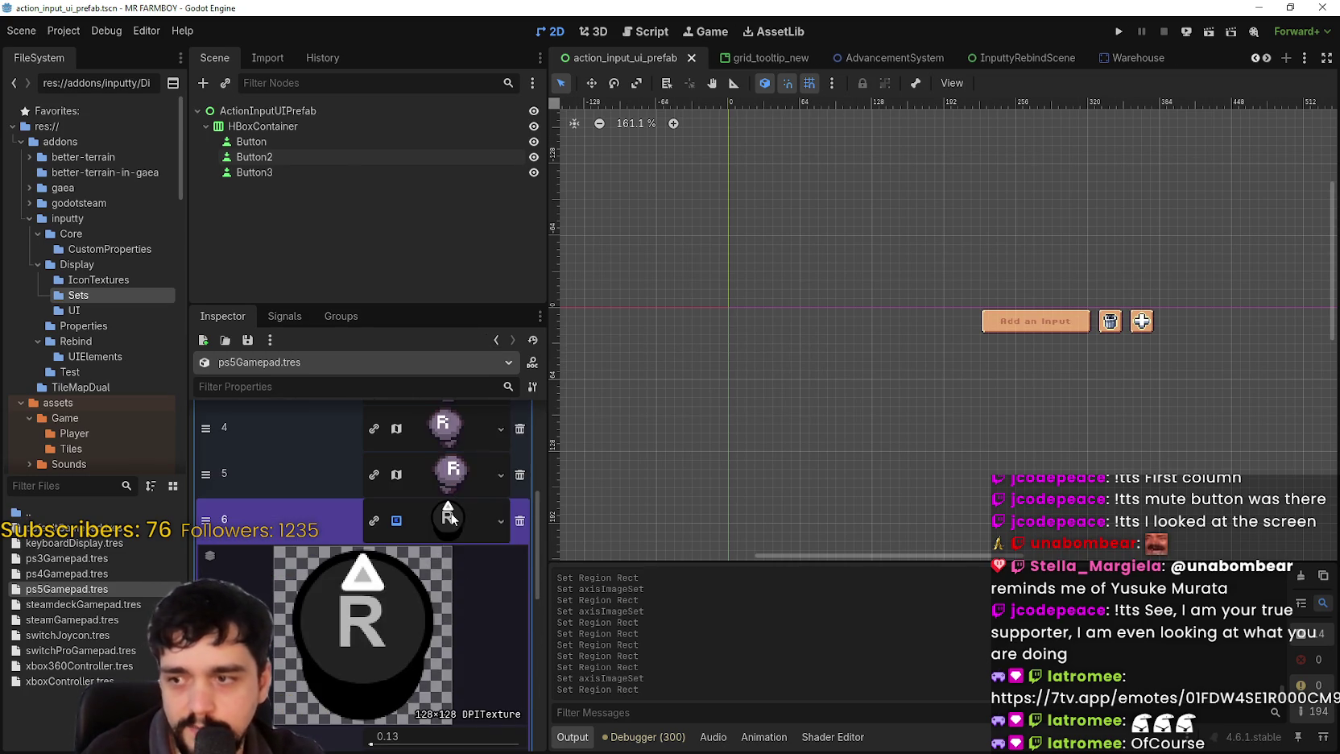
pyautogui.rightClick(431, 518)
pyautogui.click(482, 724)
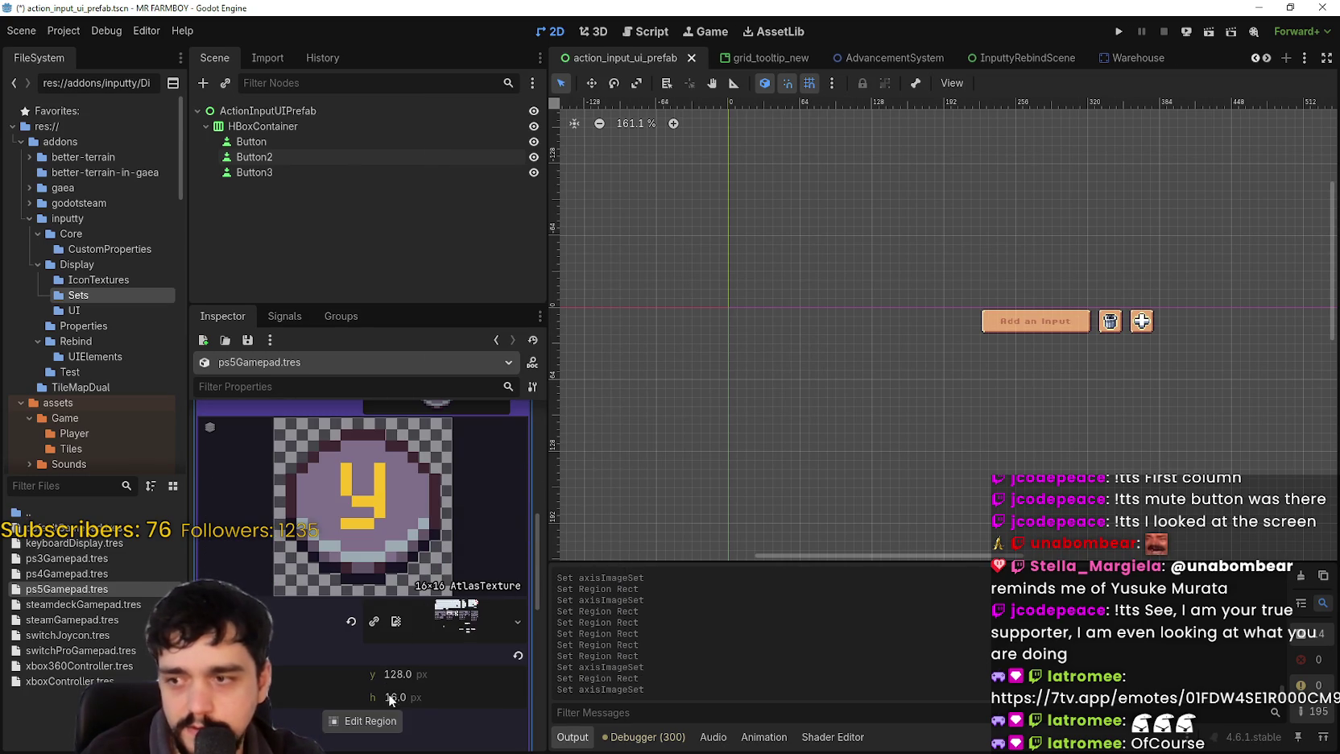
pyautogui.click(366, 721)
pyautogui.scroll(-2, 624, 380)
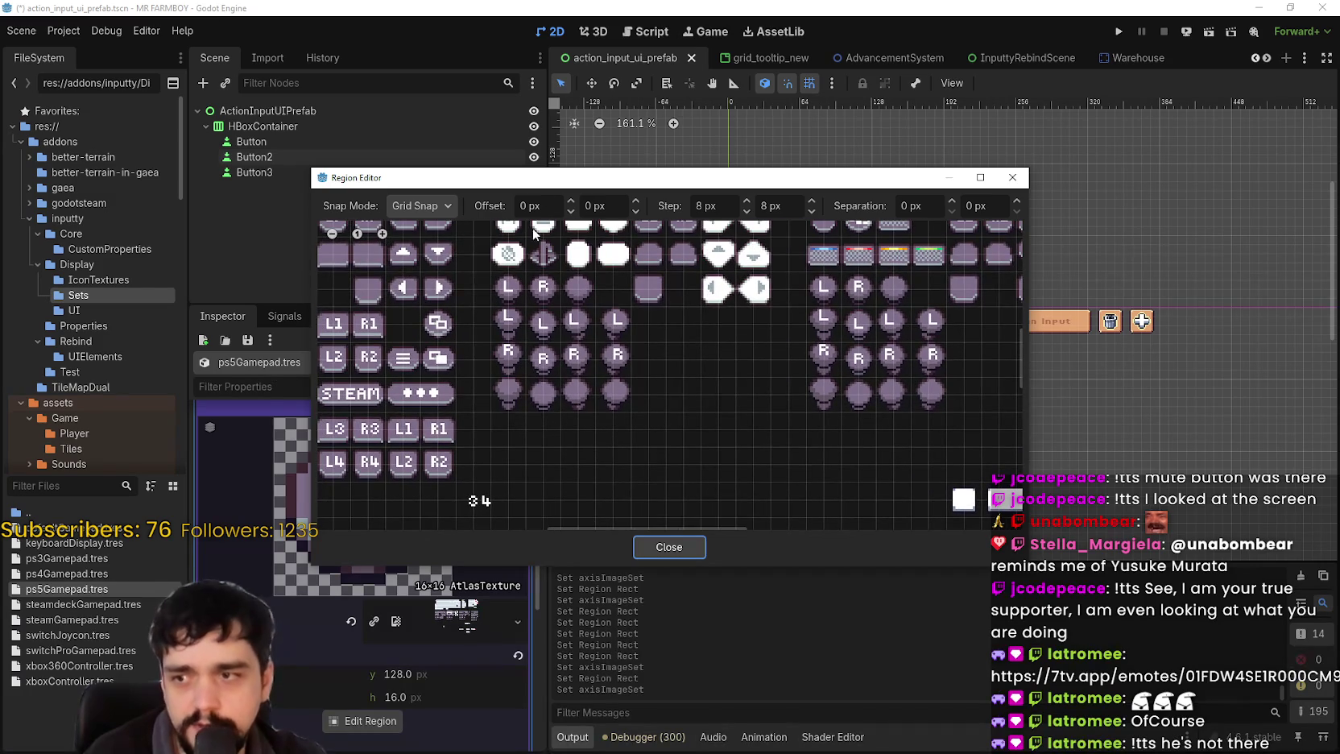
pyautogui.scroll(2, 577, 391)
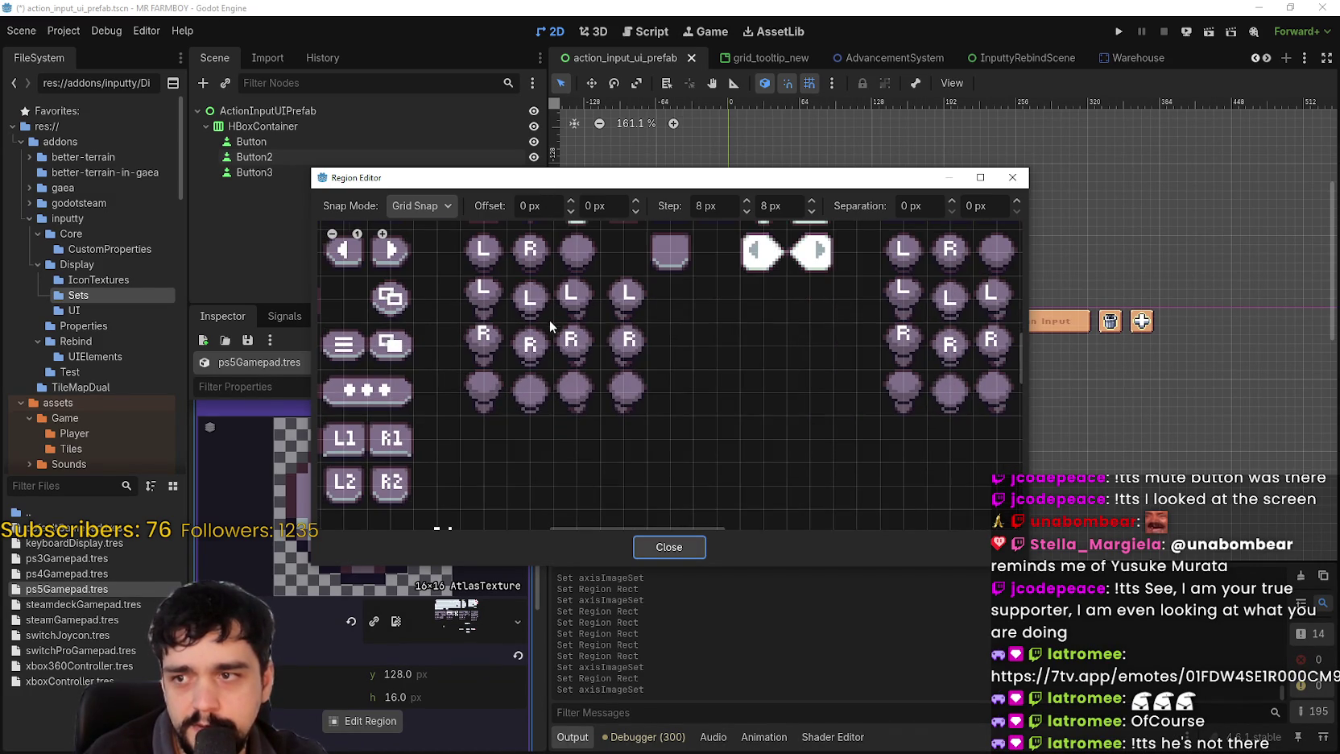
pyautogui.scroll(1, 549, 322)
pyautogui.moveTo(605, 319)
pyautogui.mouseDown()
pyautogui.moveTo(544, 381)
pyautogui.moveTo(525, 381)
pyautogui.moveTo(550, 354)
pyautogui.mouseUp()
pyautogui.click(676, 546)
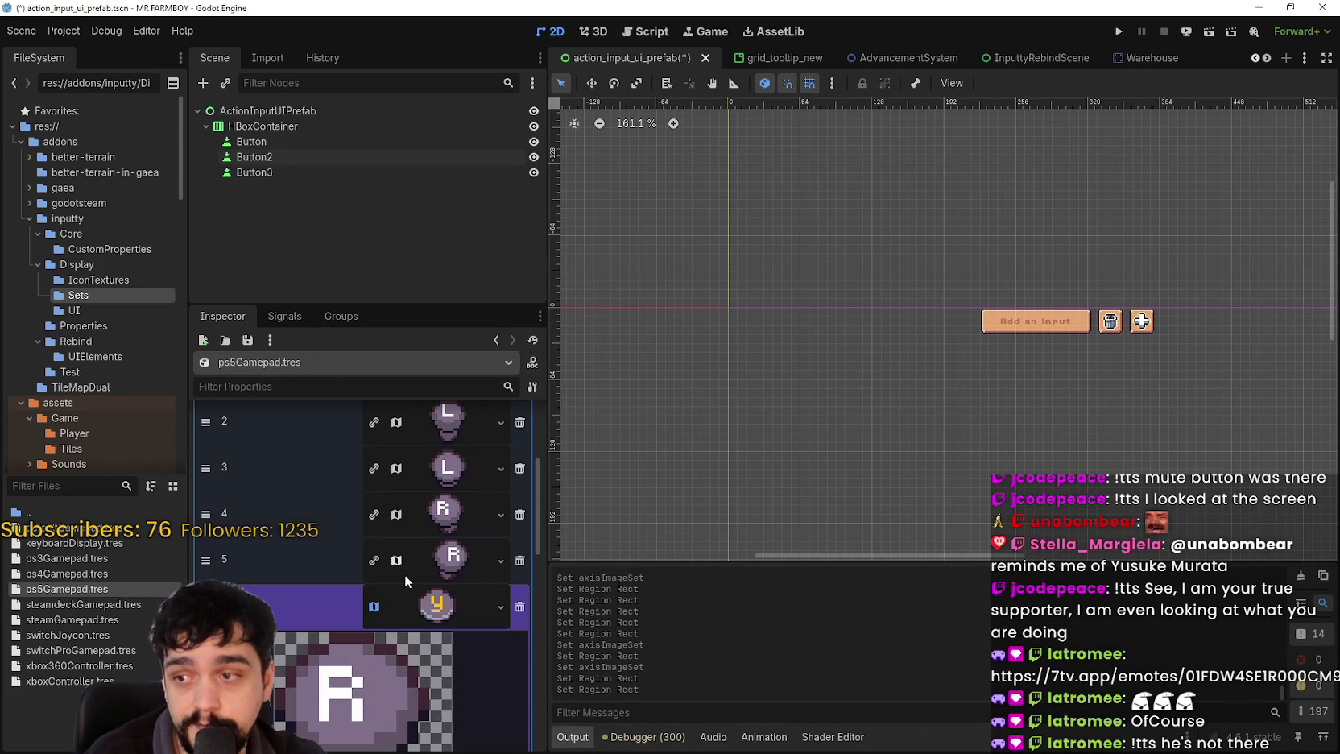
# - Move the pasted texture's region onto the first R stick icon on the sprite sheet
pyautogui.click(440, 606)
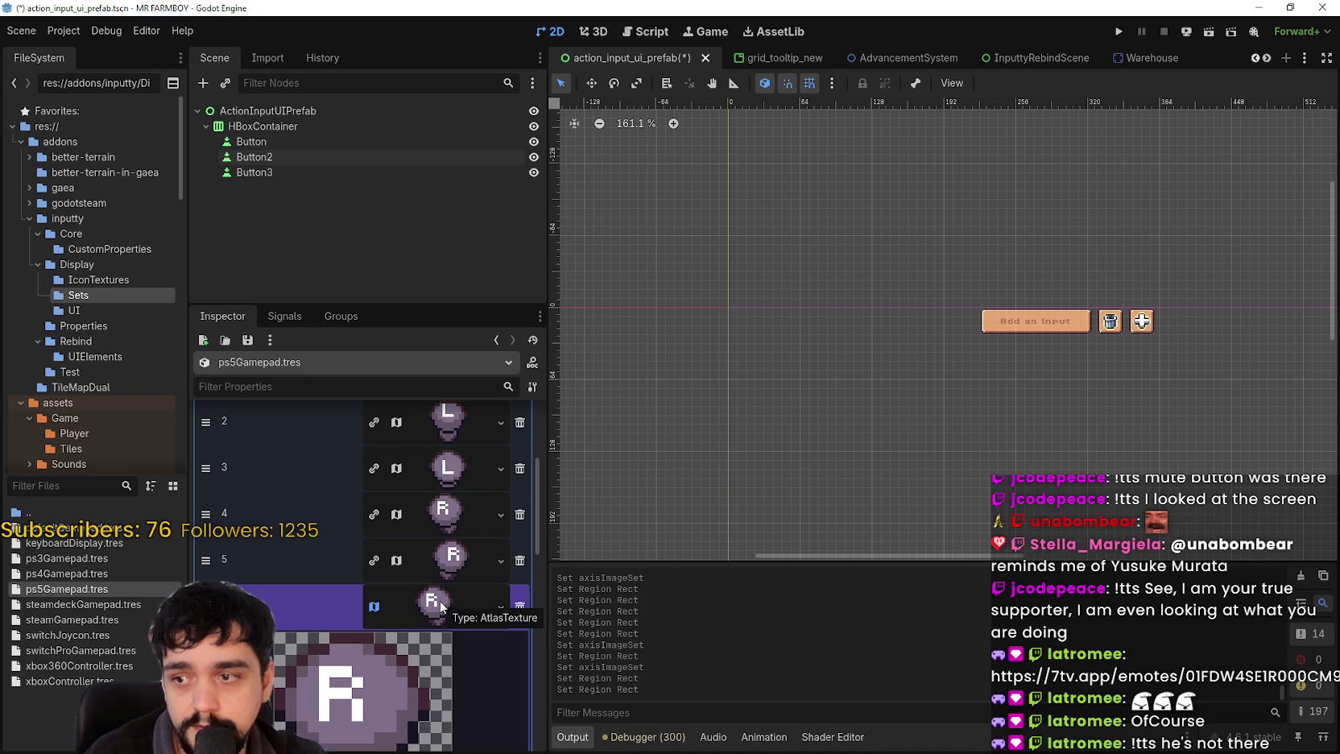
pyautogui.rightClick(440, 606)
pyautogui.click(367, 623)
pyautogui.scroll(-5, 416, 599)
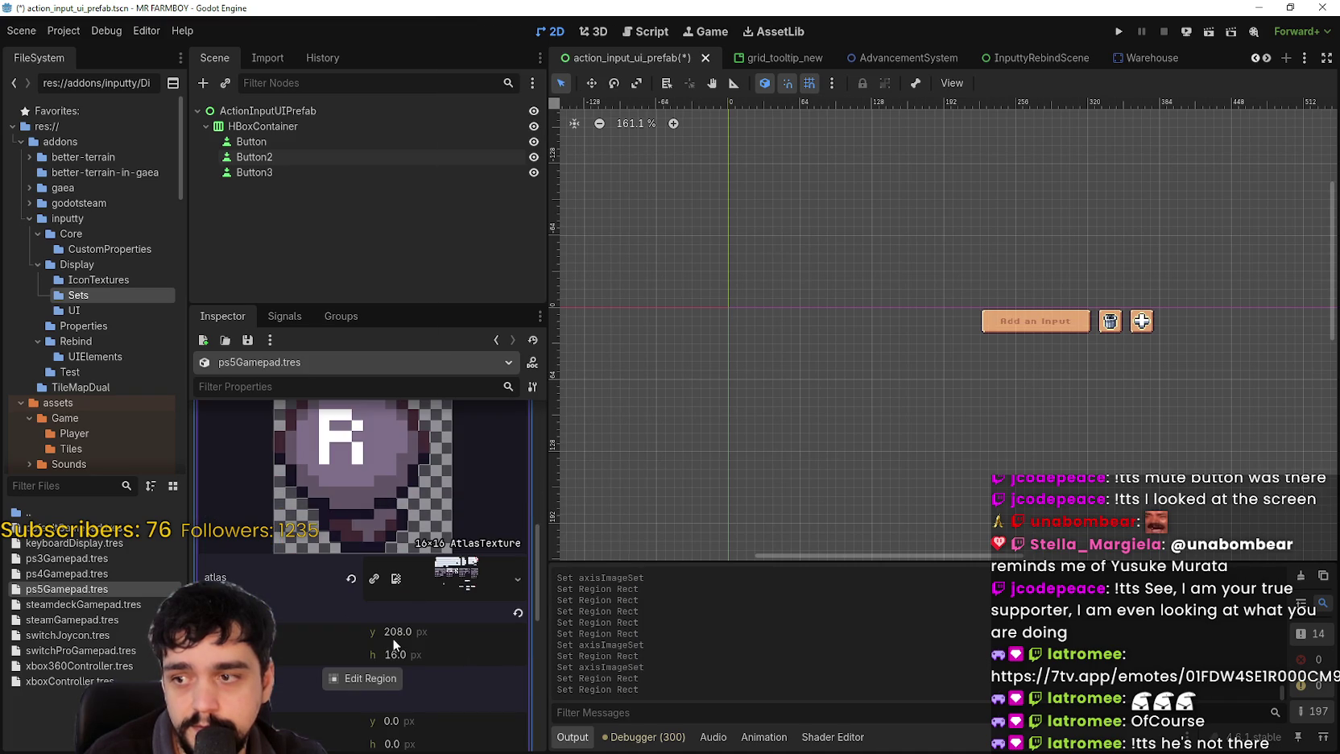
pyautogui.click(380, 677)
pyautogui.scroll(4, 508, 322)
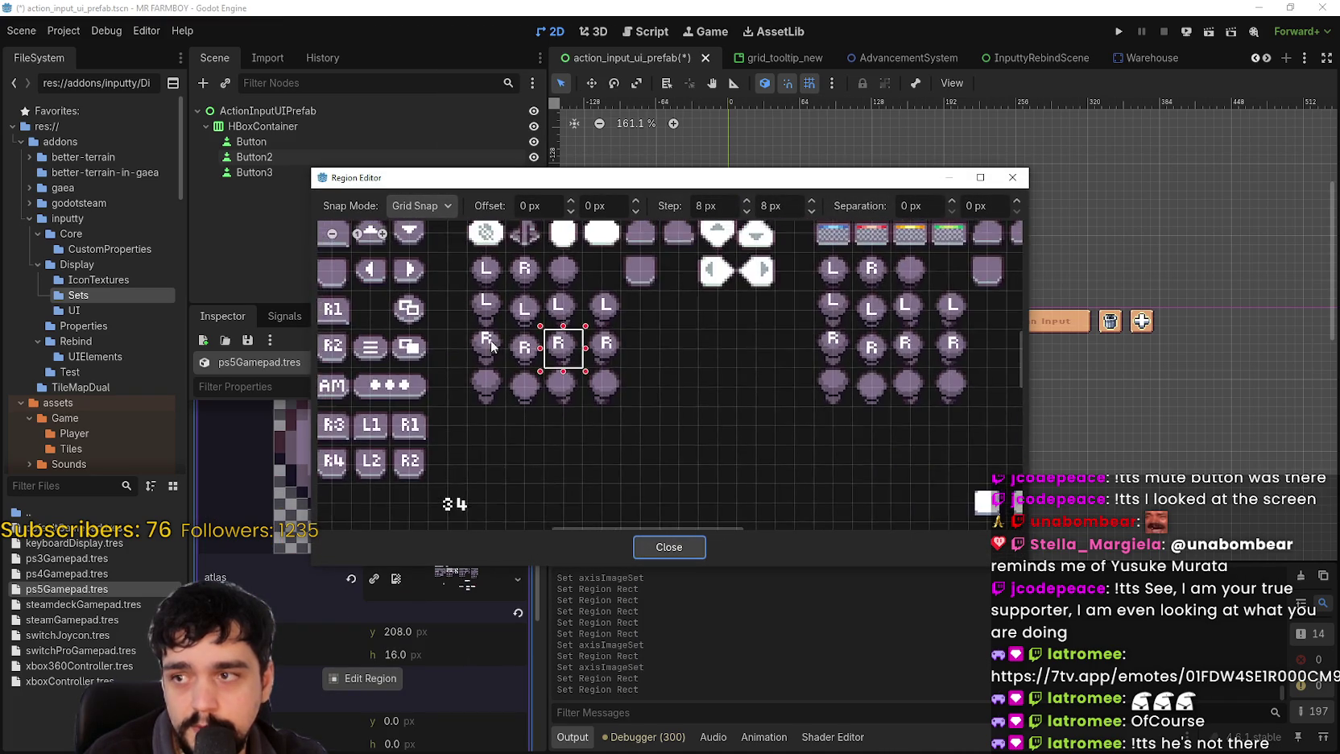
pyautogui.scroll(2, 493, 344)
pyautogui.moveTo(469, 330); pyautogui.dragTo(506, 376)
pyautogui.click(637, 554)
# - Paste the AtlasTexture into element 7 and frame an R stick icon as its region
pyautogui.scroll(-5, 435, 604)
pyautogui.rightClick(458, 585)
pyautogui.scroll(-1, 459, 579)
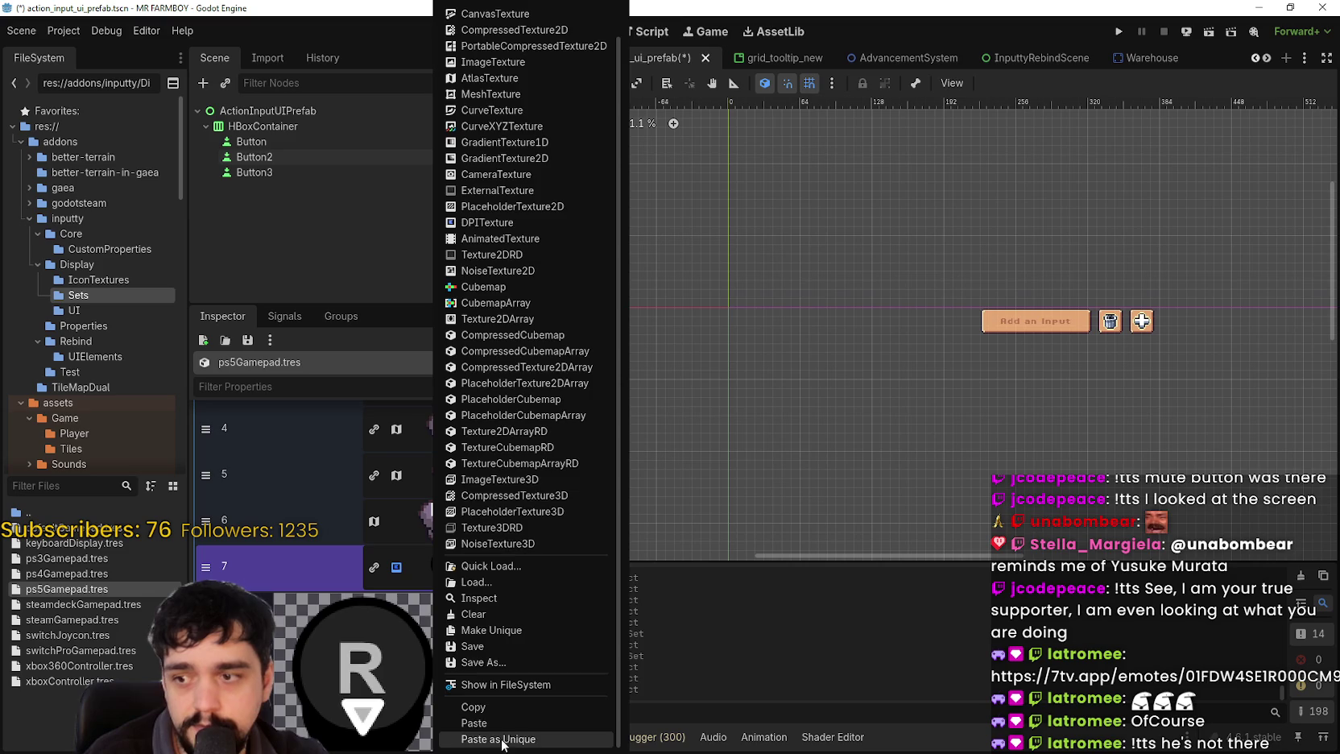
pyautogui.click(461, 665)
pyautogui.click(394, 636)
pyautogui.scroll(-3, 596, 378)
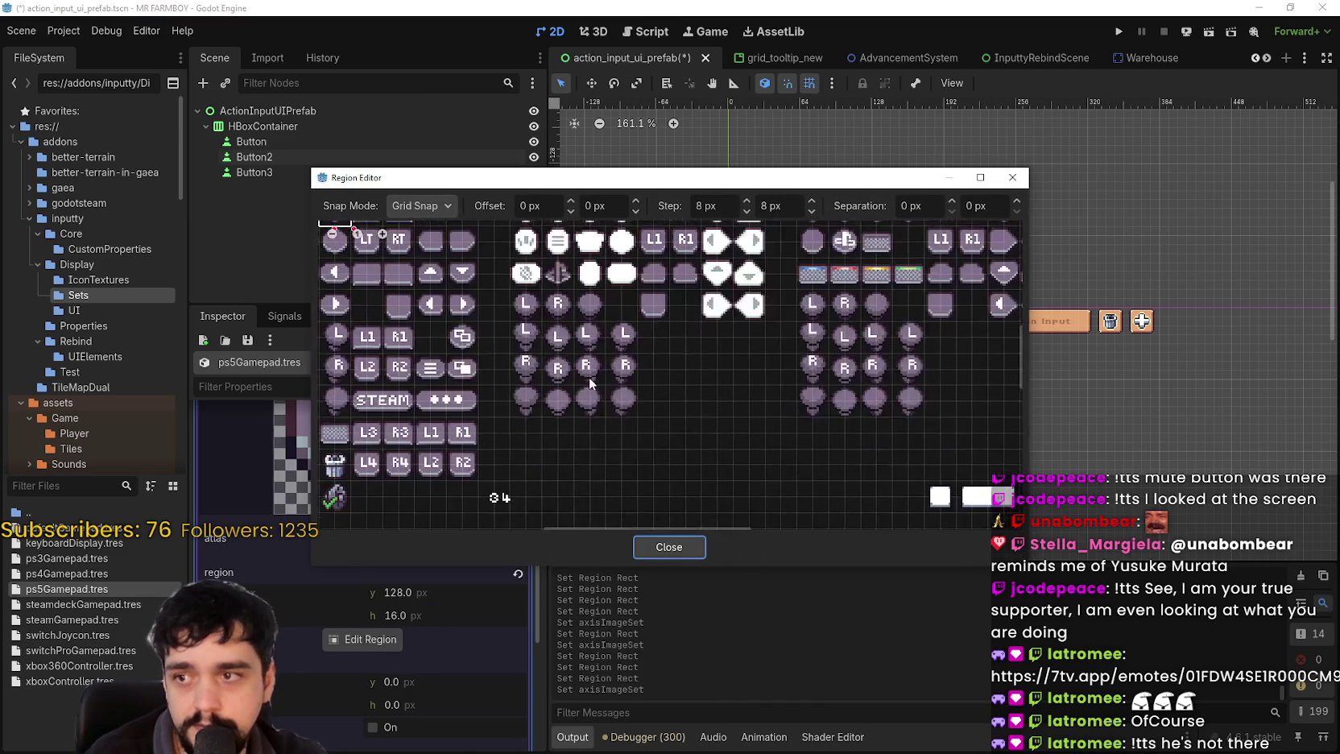
pyautogui.scroll(3, 615, 398)
pyautogui.moveTo(536, 347); pyautogui.dragTo(584, 394)
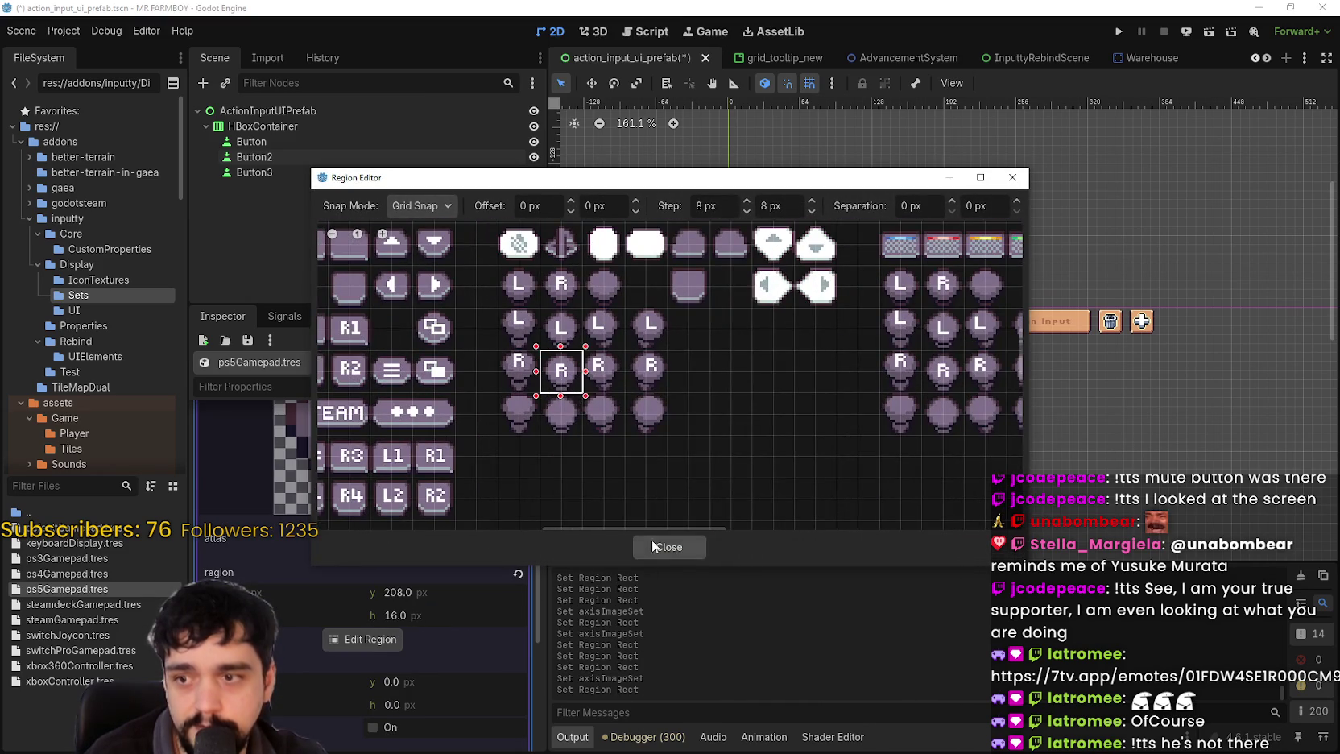
pyautogui.click(654, 546)
pyautogui.click(427, 555)
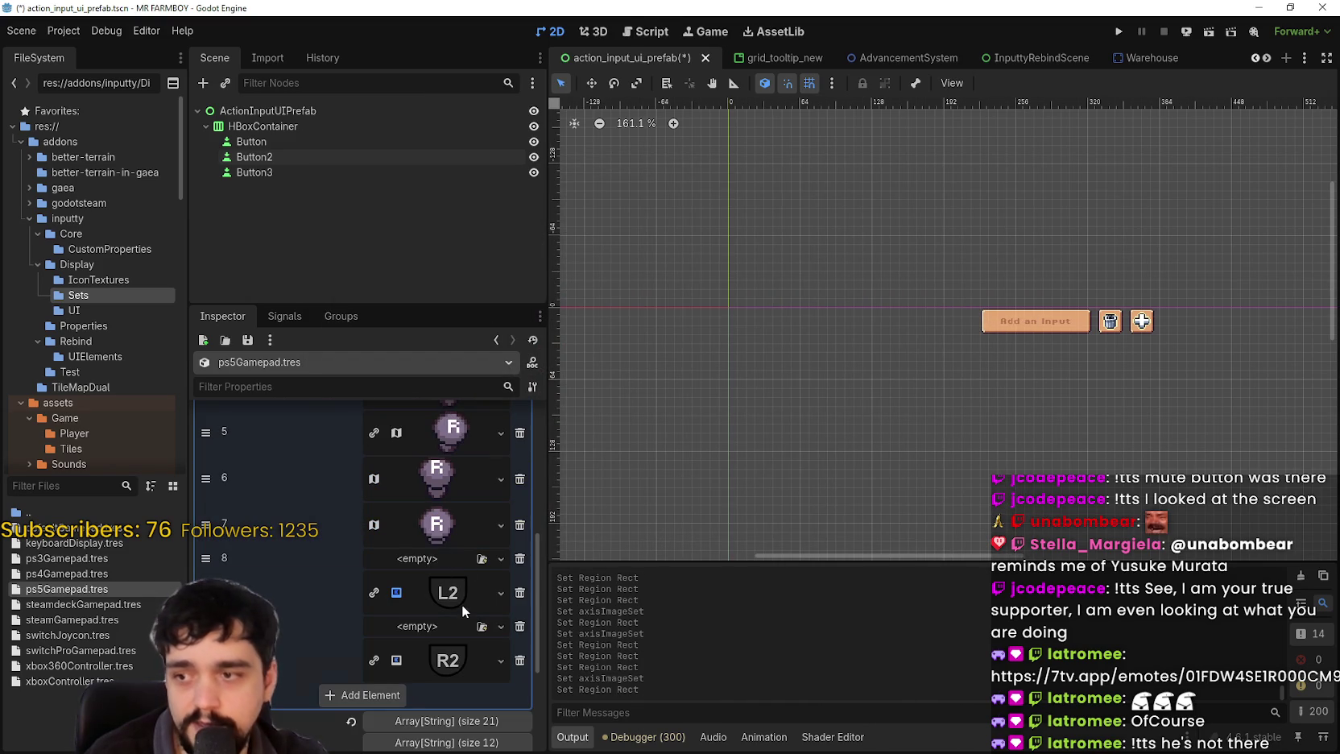
pyautogui.click(500, 593)
# - Set the L2 axis image's atlas region to the pixel-art L2 icon
pyautogui.click(506, 718)
pyautogui.click(372, 663)
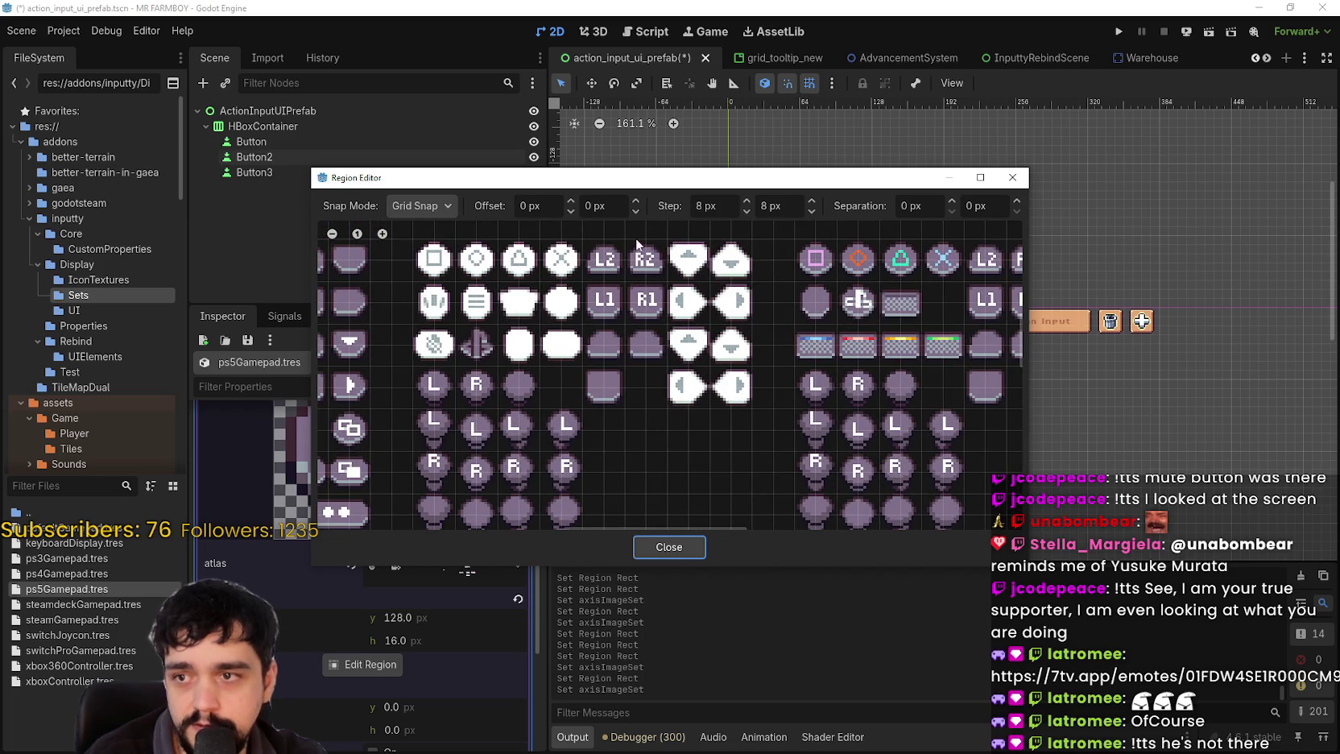
pyautogui.moveTo(629, 235); pyautogui.dragTo(580, 284)
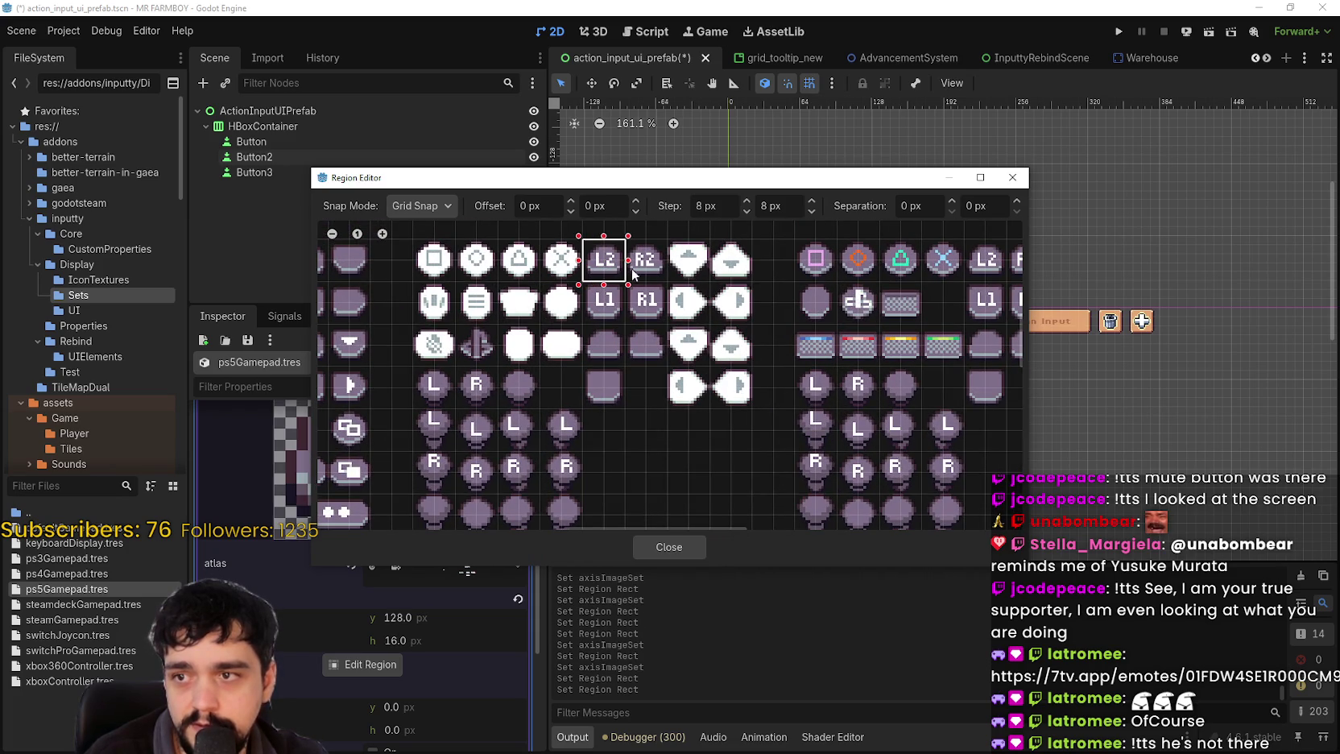
pyautogui.click(668, 547)
pyautogui.scroll(3, 377, 601)
pyautogui.click(435, 483)
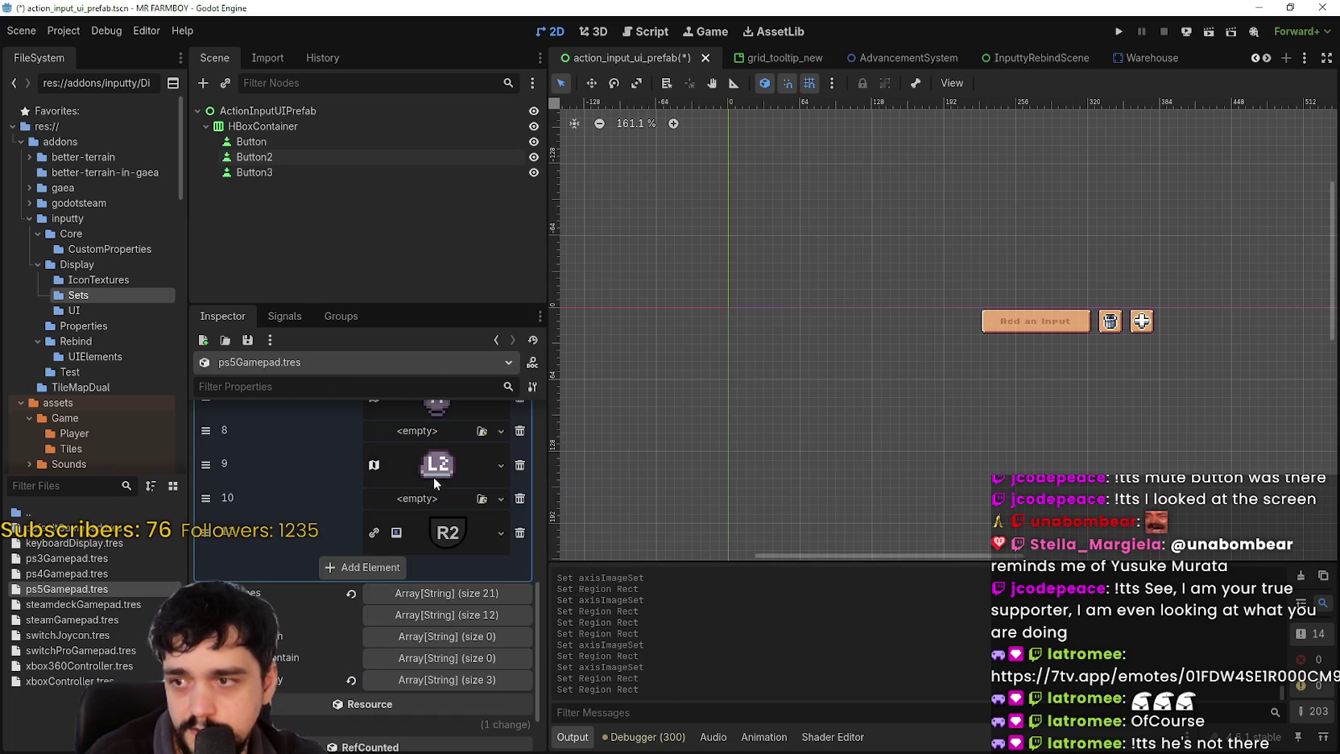
# - Paste the AtlasTexture into R2 slot 11, choose the R2 icon region, and save
pyautogui.click(448, 533)
pyautogui.rightClick(448, 533)
pyautogui.click(486, 722)
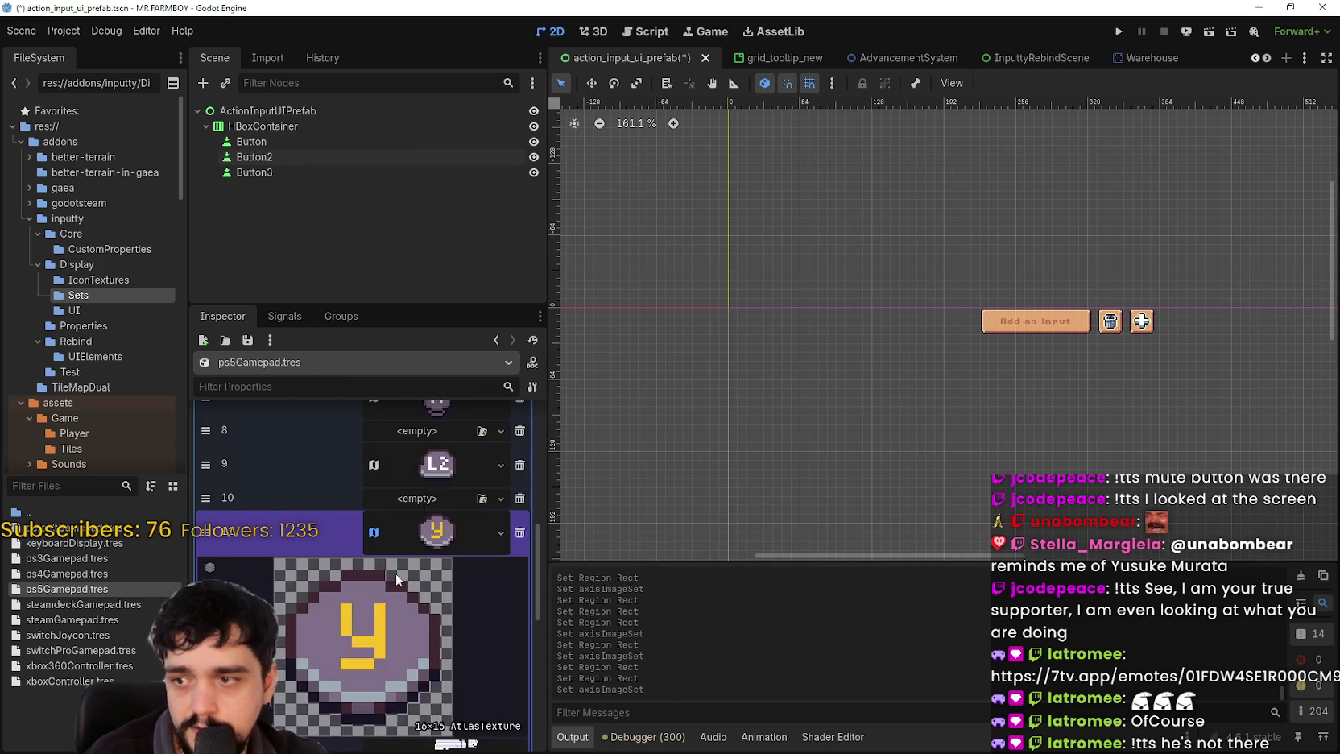
pyautogui.click(395, 572)
pyautogui.click(362, 690)
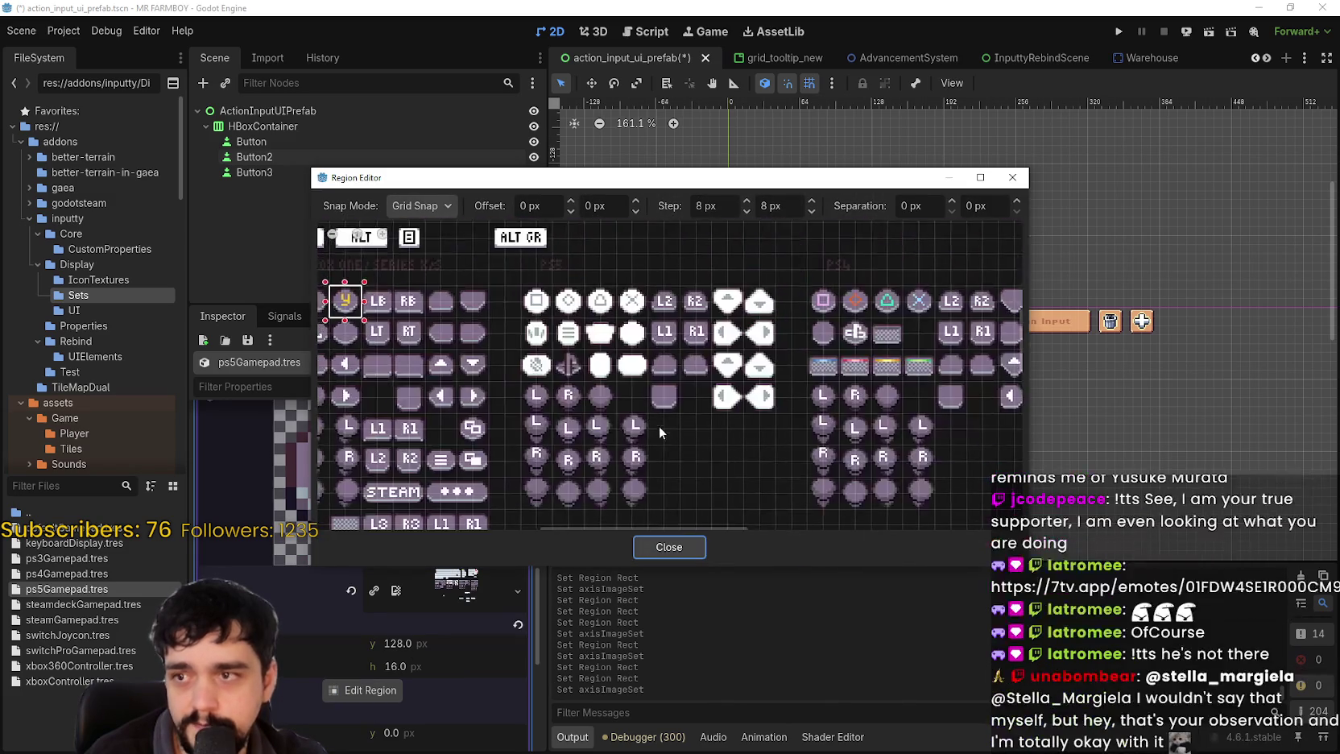
pyautogui.click(683, 546)
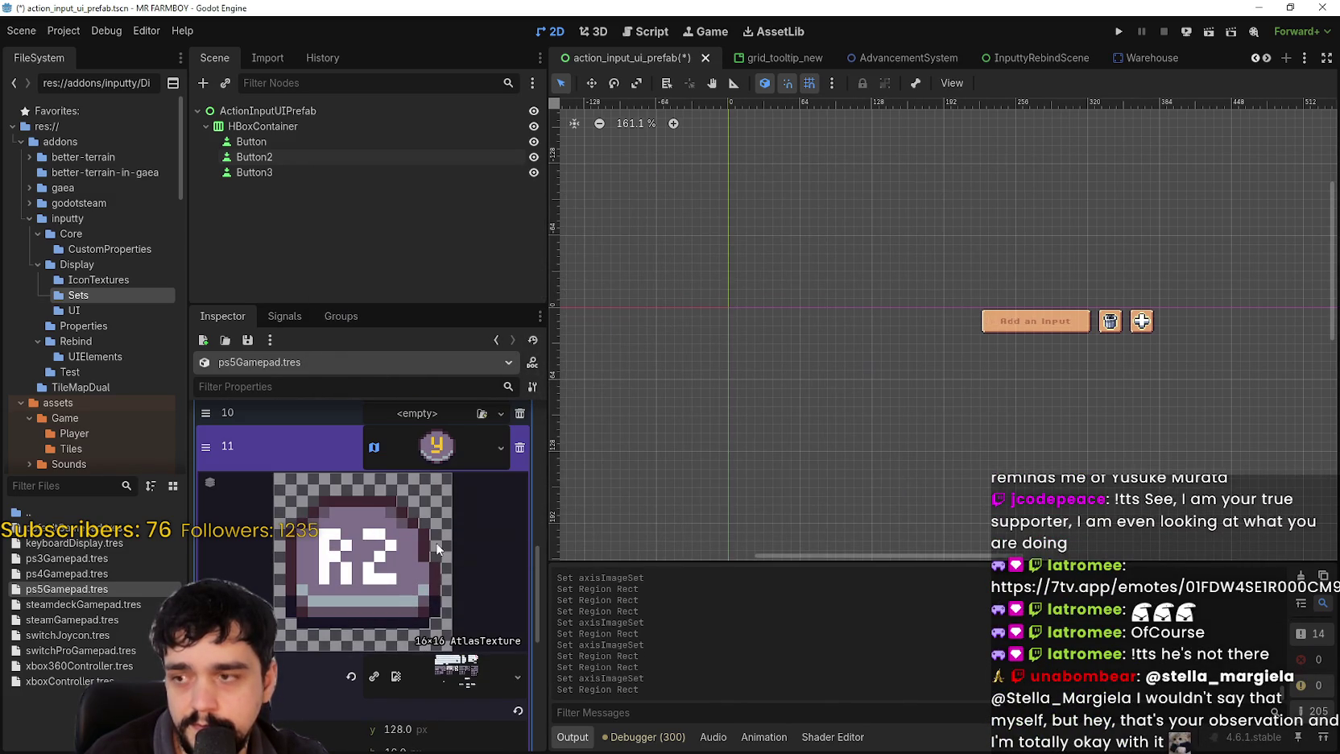
pyautogui.click(444, 464)
pyautogui.hotkey('ctrl', 's')
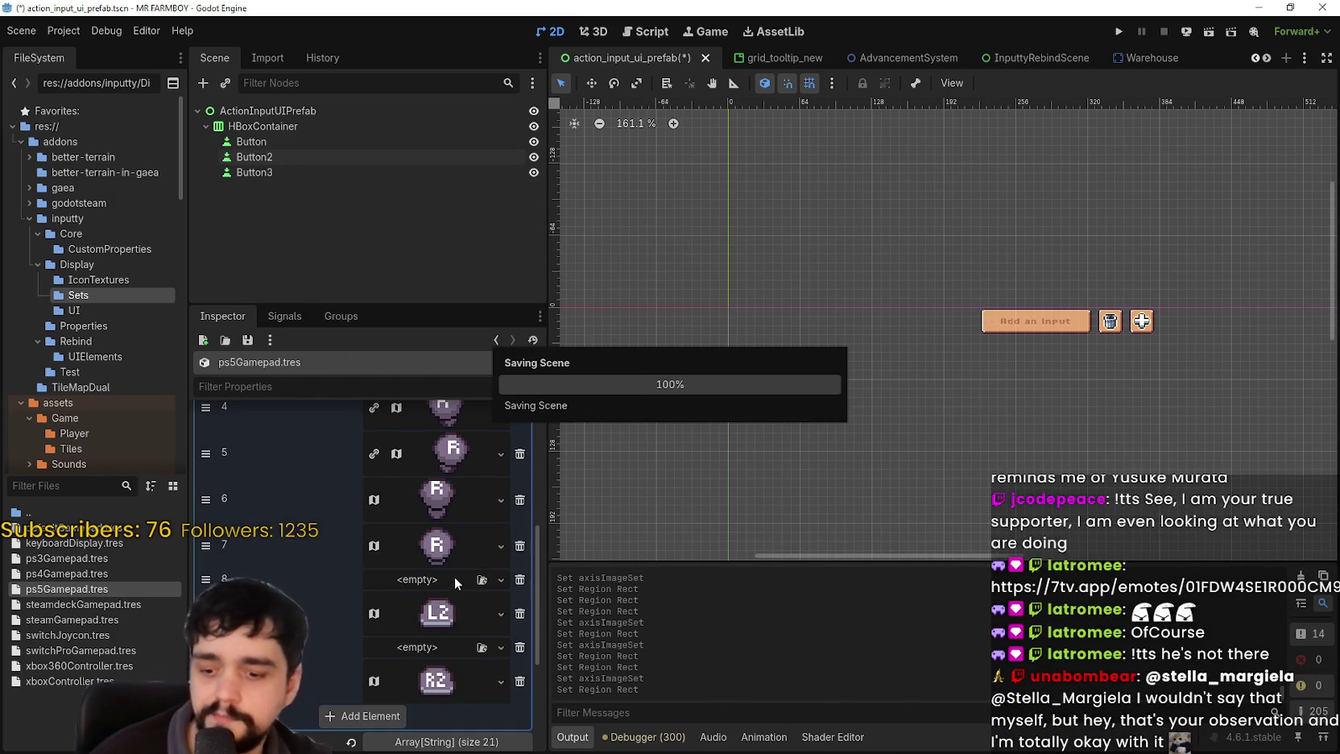
# - Expand and collapse the set's device name list to check it
pyautogui.scroll(-3, 444, 591)
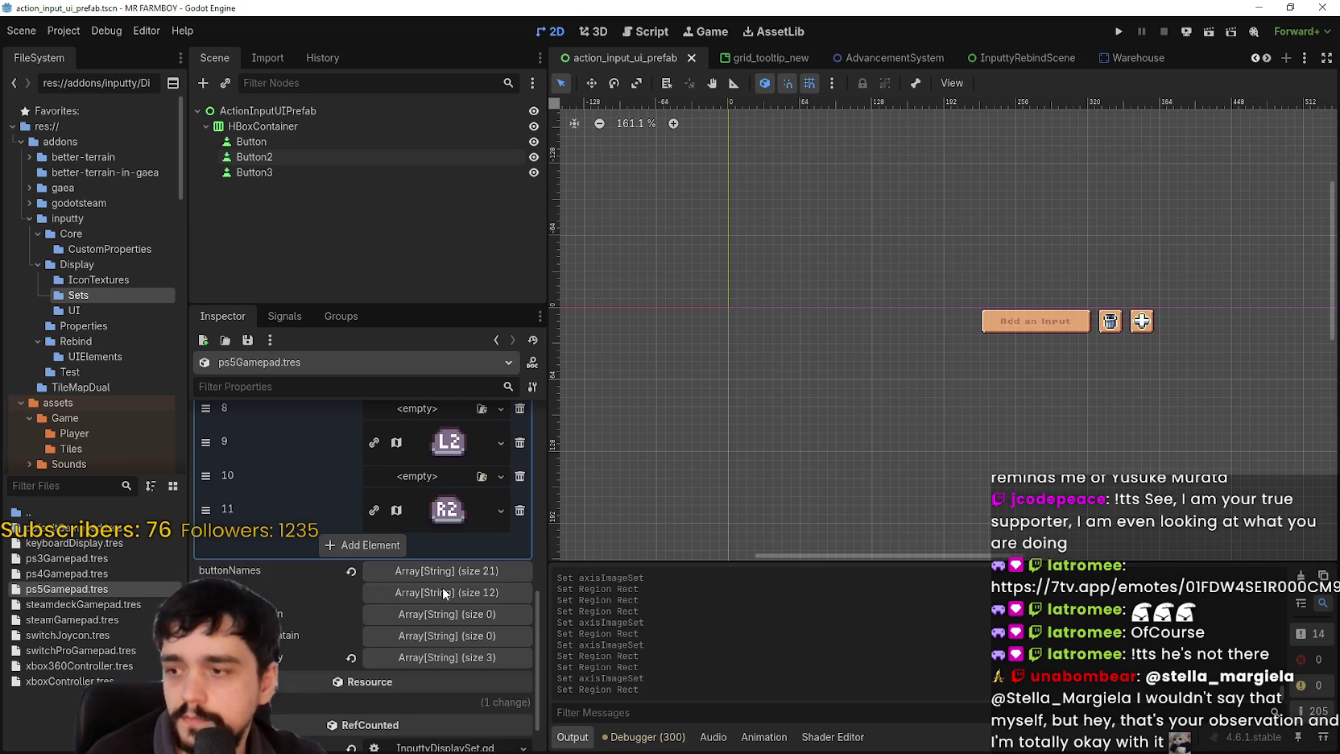
pyautogui.click(473, 659)
pyautogui.click(474, 659)
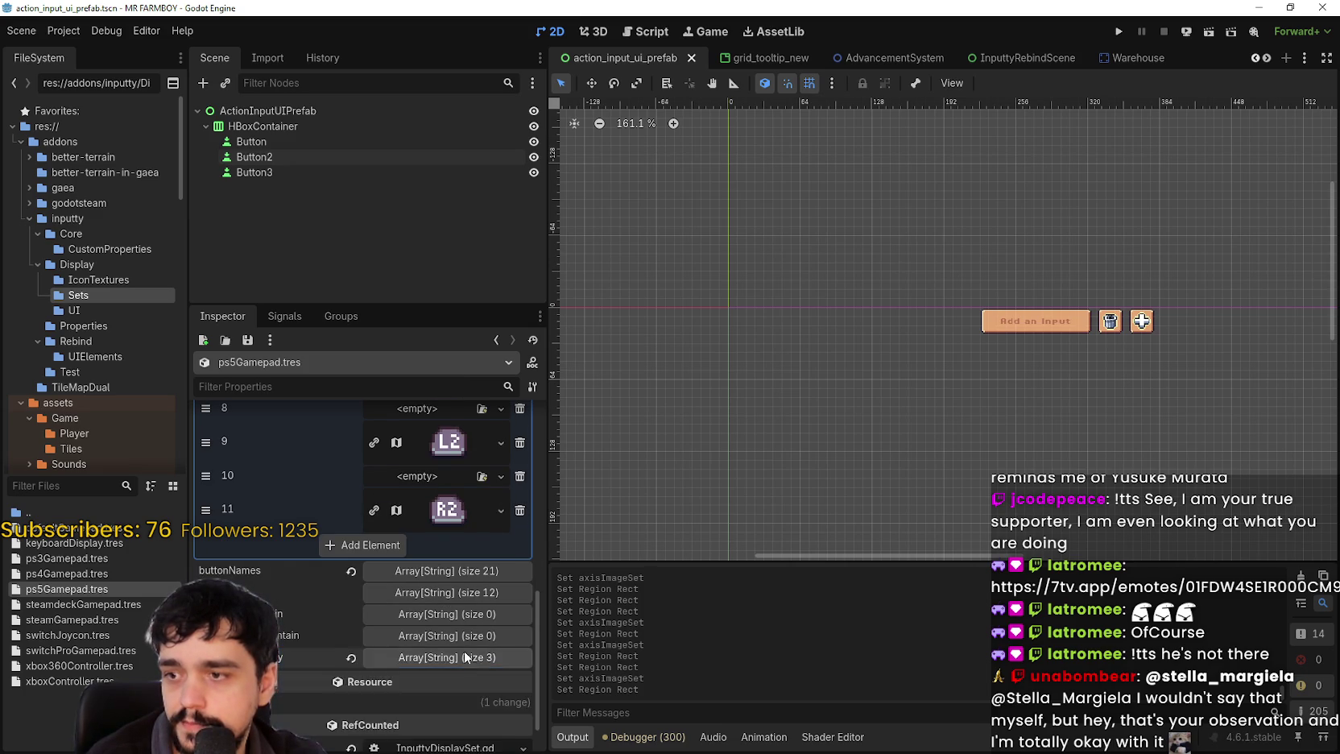
# - Collapse the axis image list and save the scene
pyautogui.scroll(5, 464, 650)
pyautogui.scroll(3, 463, 654)
pyautogui.click(463, 470)
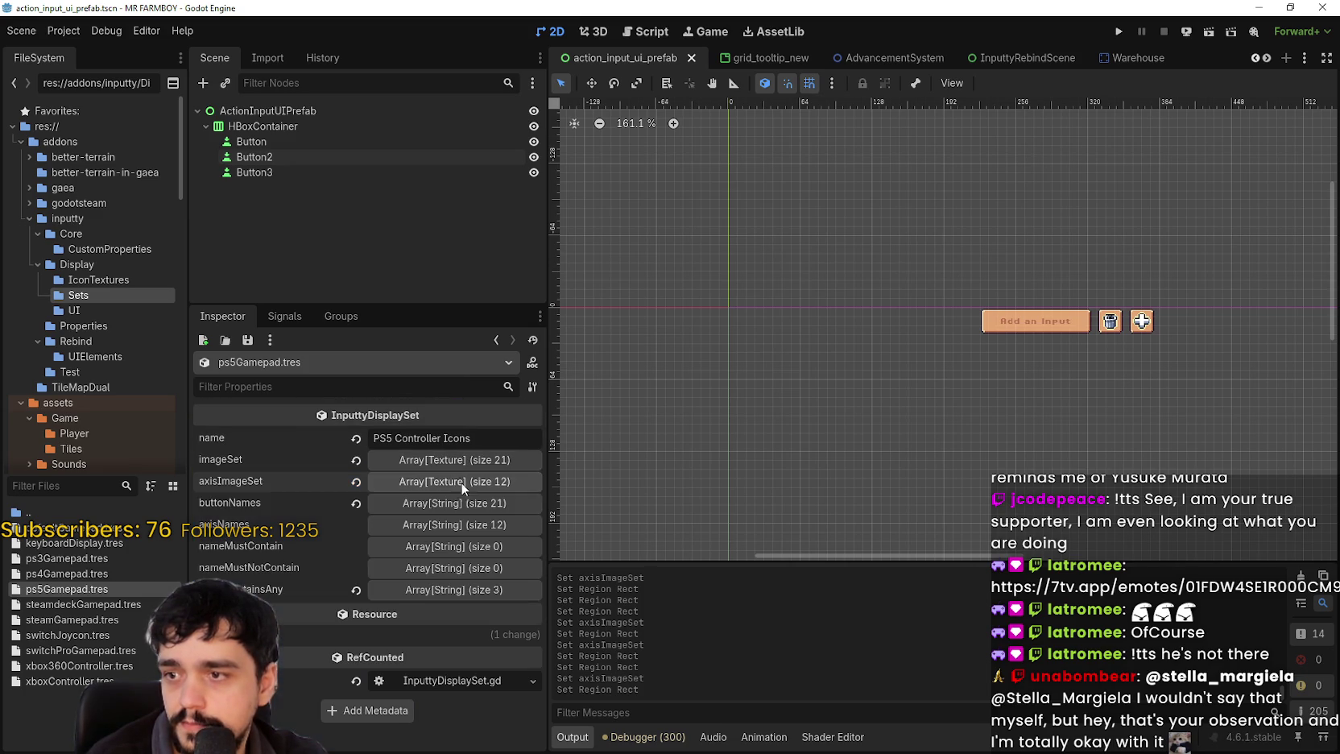
pyautogui.hotkey('ctrl', 's')
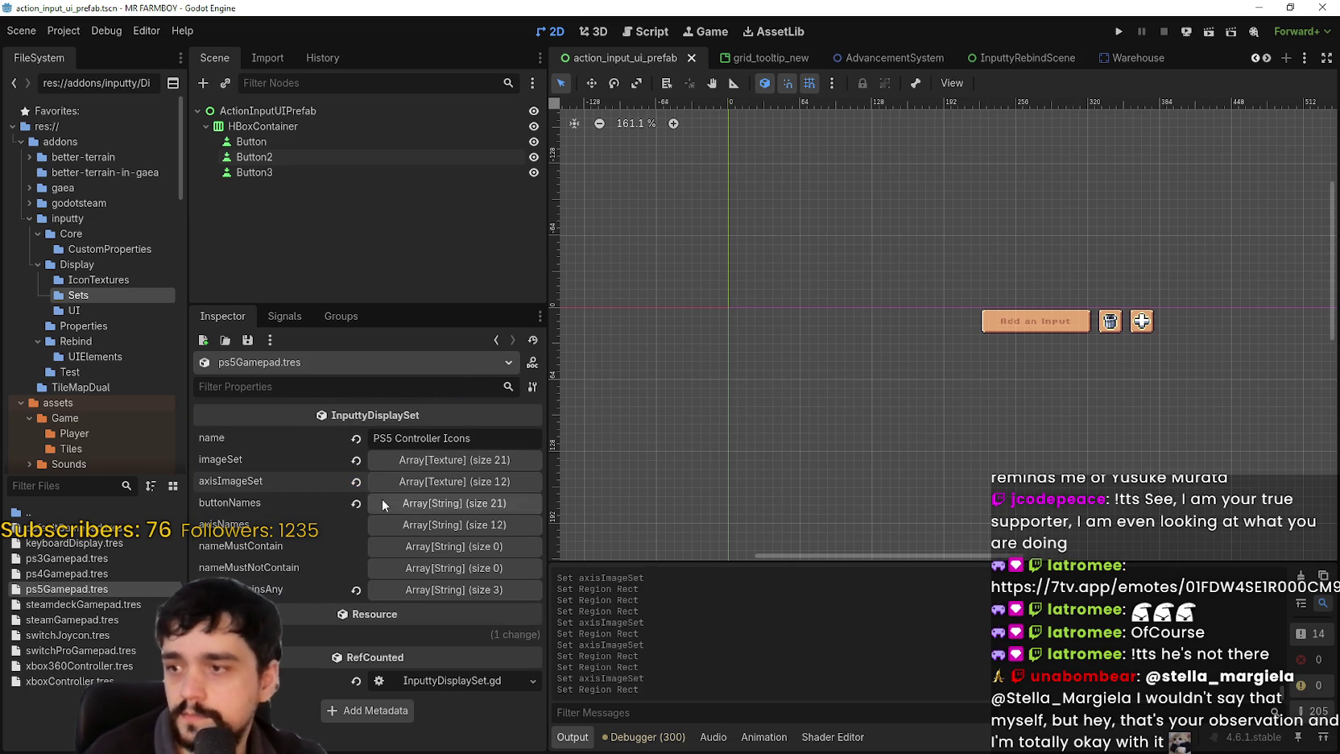
# - Open ps4Gamepad.tres in the Inspector and browse its 21-entry imageSet, starting at the cross slot
pyautogui.click(90, 575)
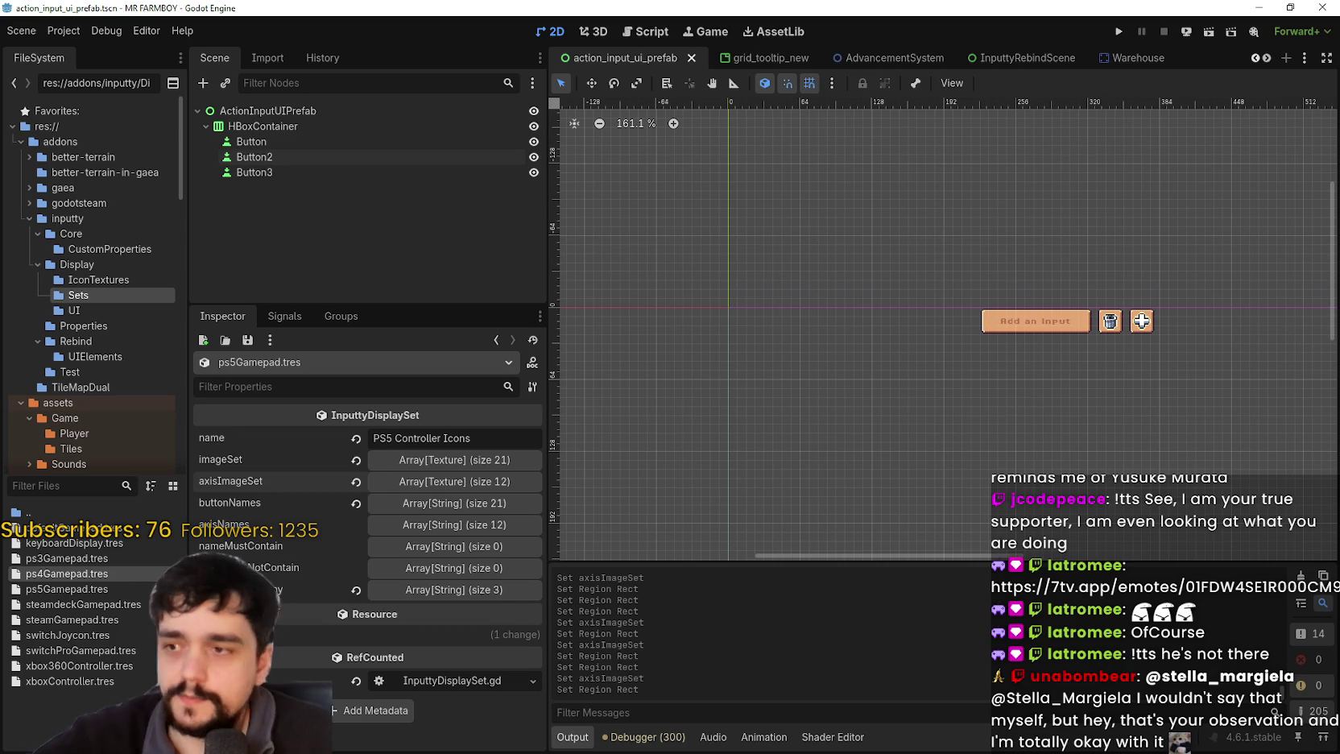
pyautogui.click(128, 573)
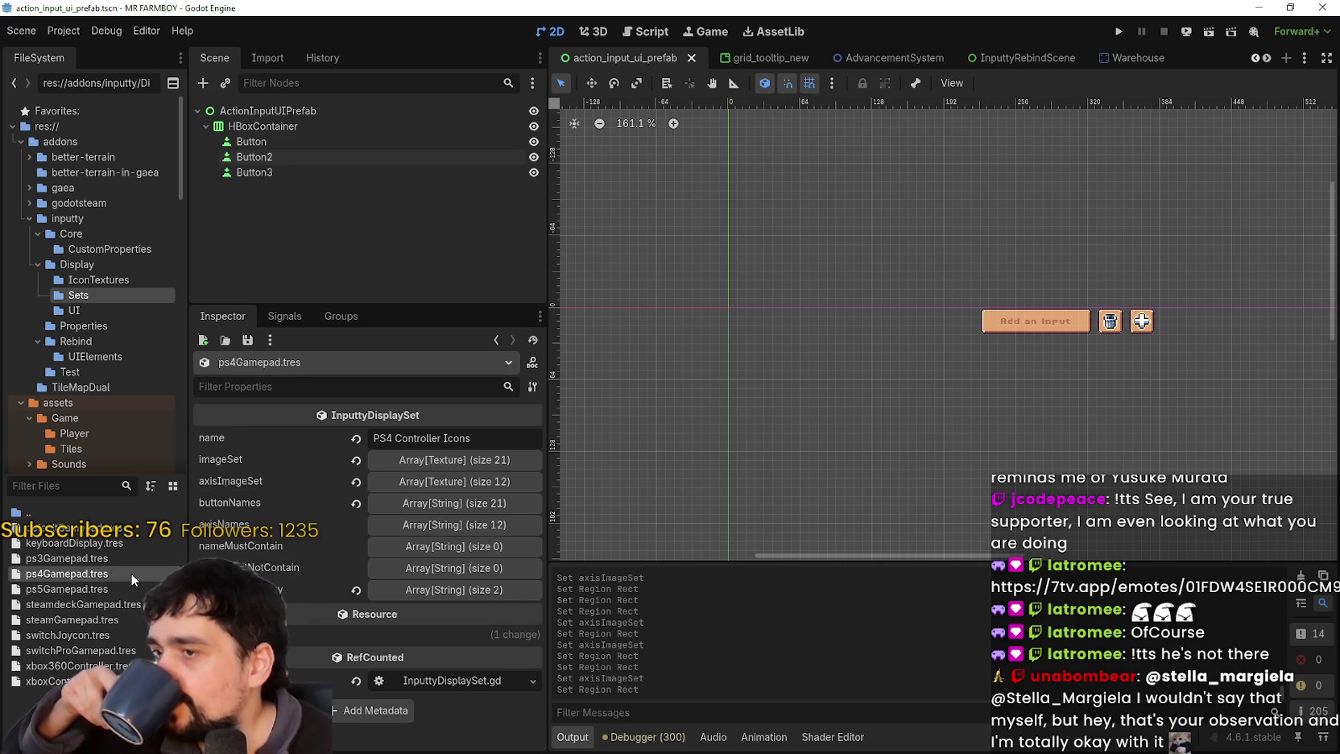
pyautogui.click(489, 462)
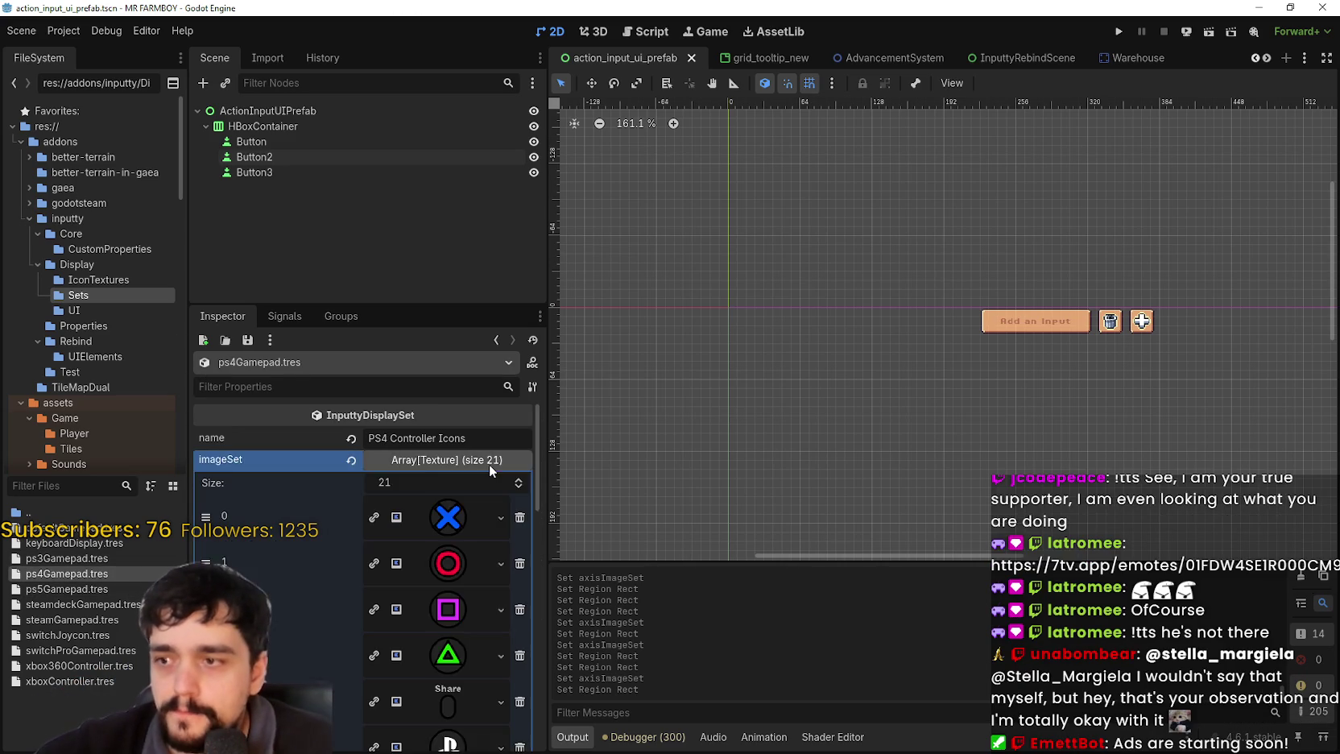
pyautogui.scroll(-3, 463, 524)
pyautogui.scroll(-5, 463, 523)
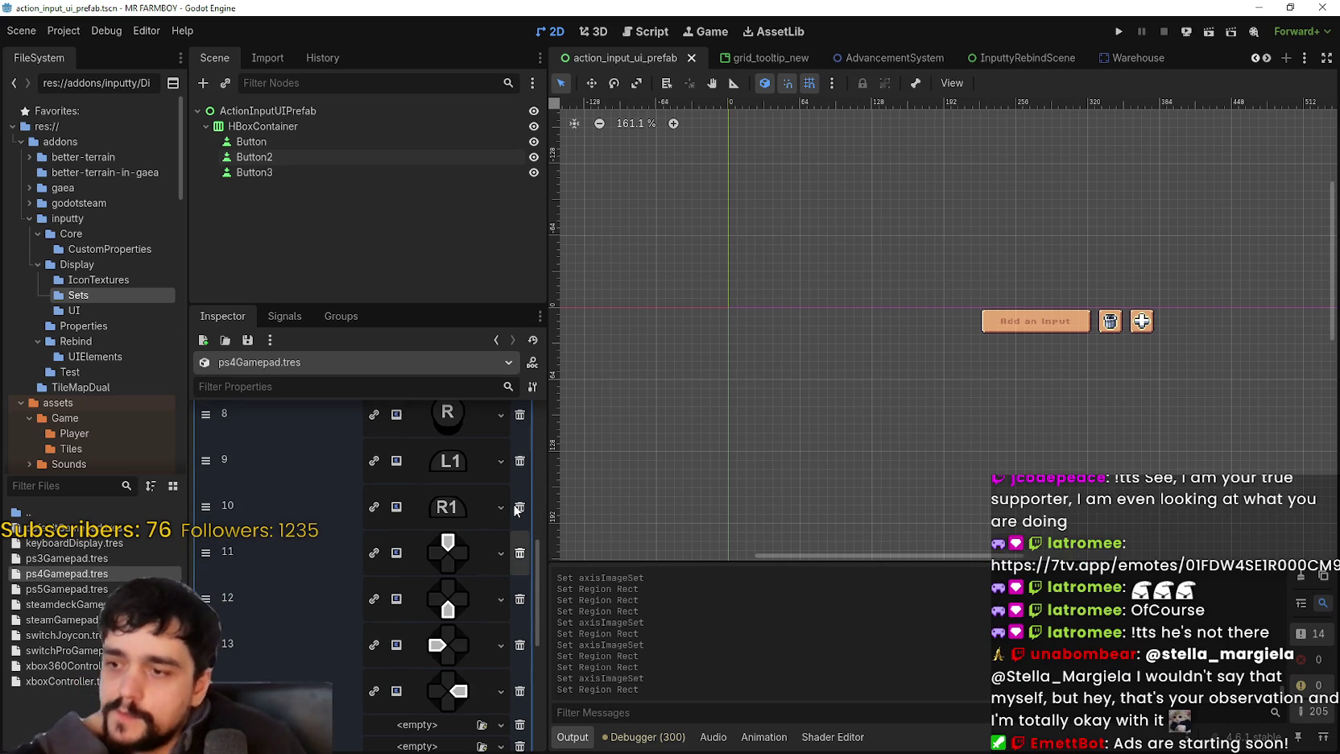
pyautogui.scroll(-5, 443, 507)
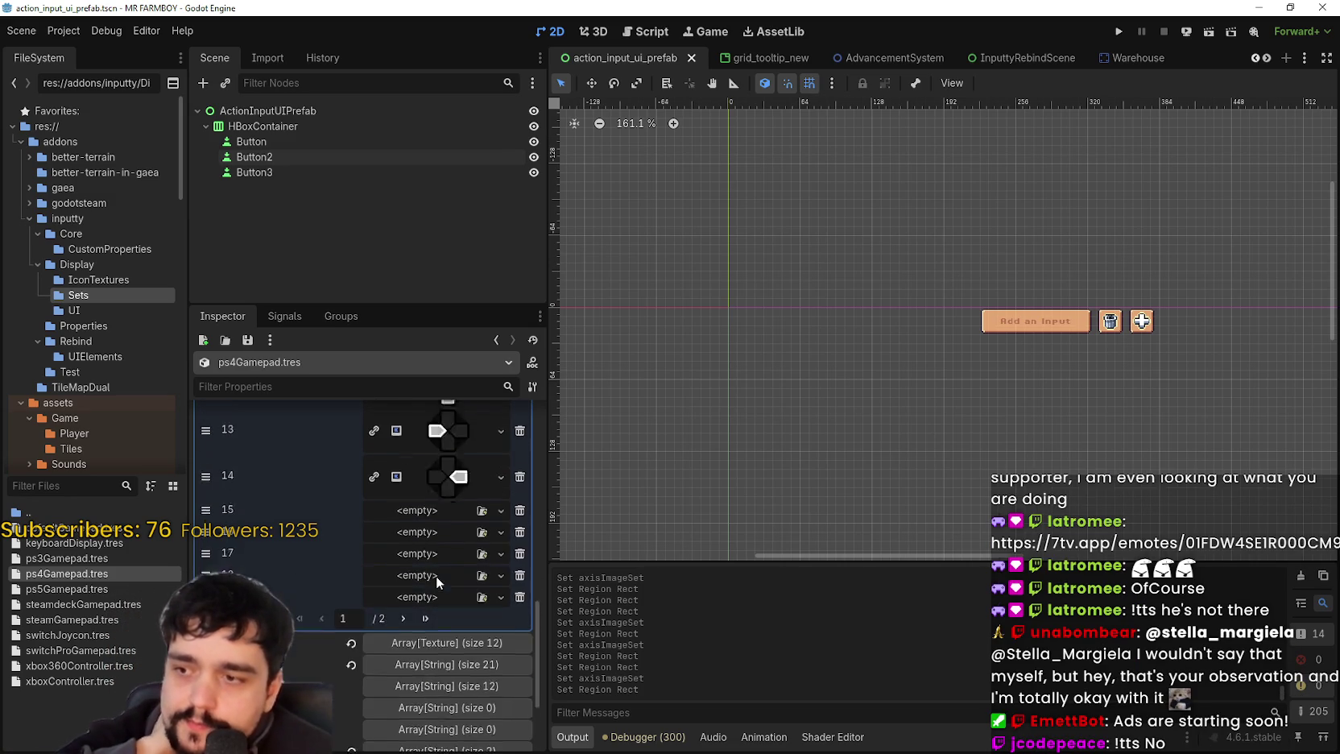
pyautogui.scroll(5, 435, 573)
pyautogui.scroll(8, 436, 570)
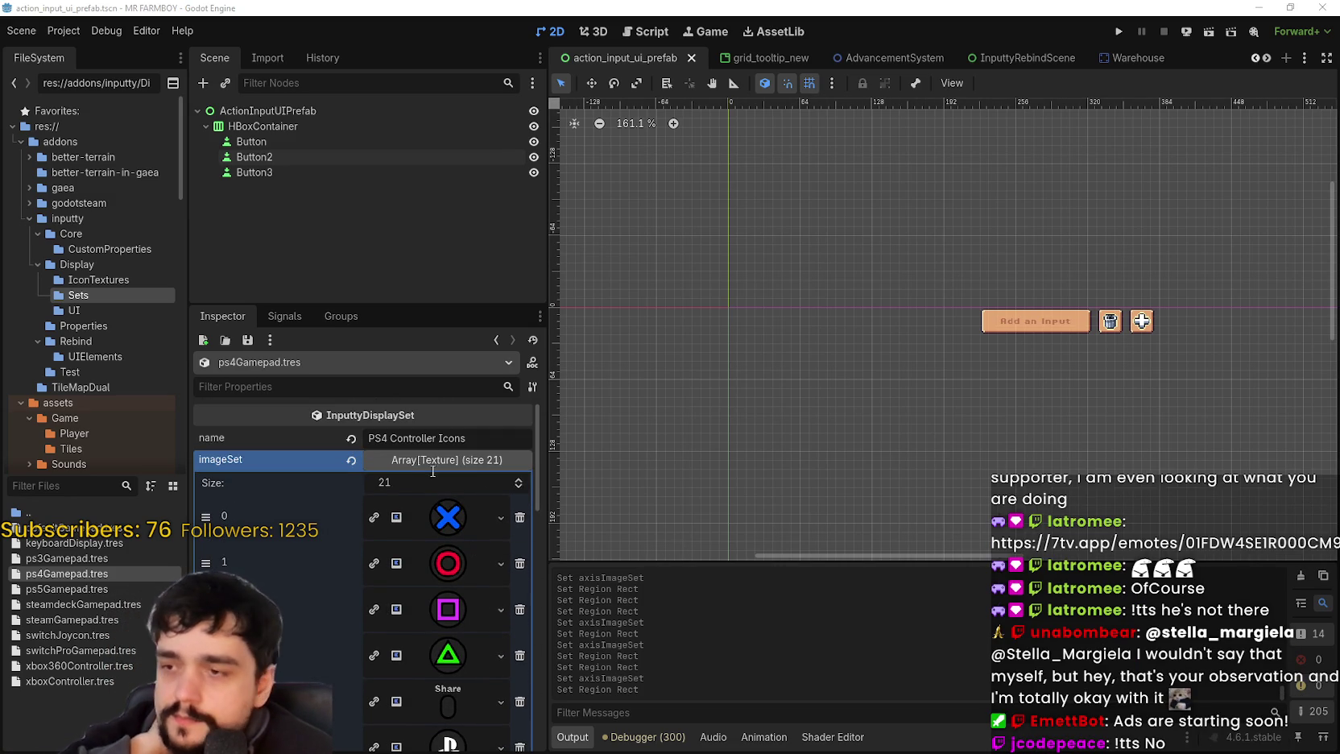
pyautogui.click(440, 527)
# - Replace the cross image with the AtlasTexture framed on the pixel-art cross icon
pyautogui.rightClick(439, 526)
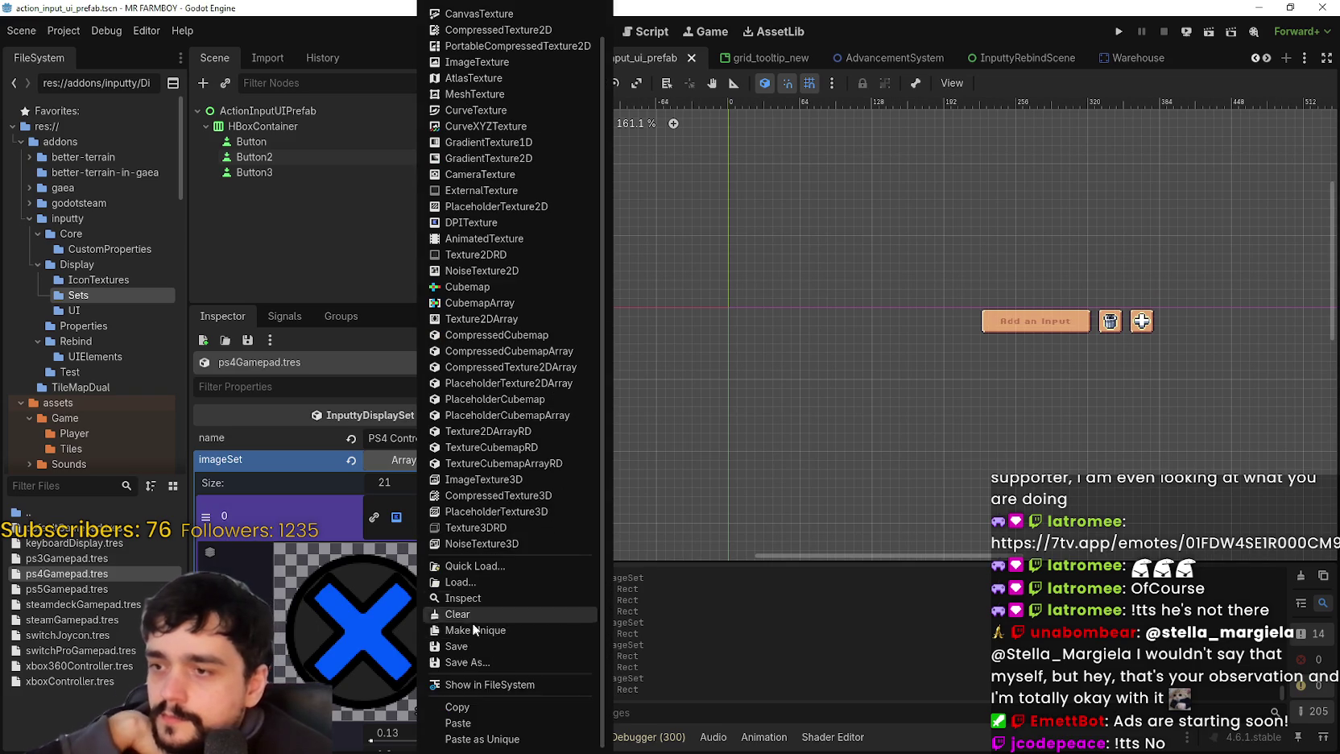
pyautogui.click(473, 729)
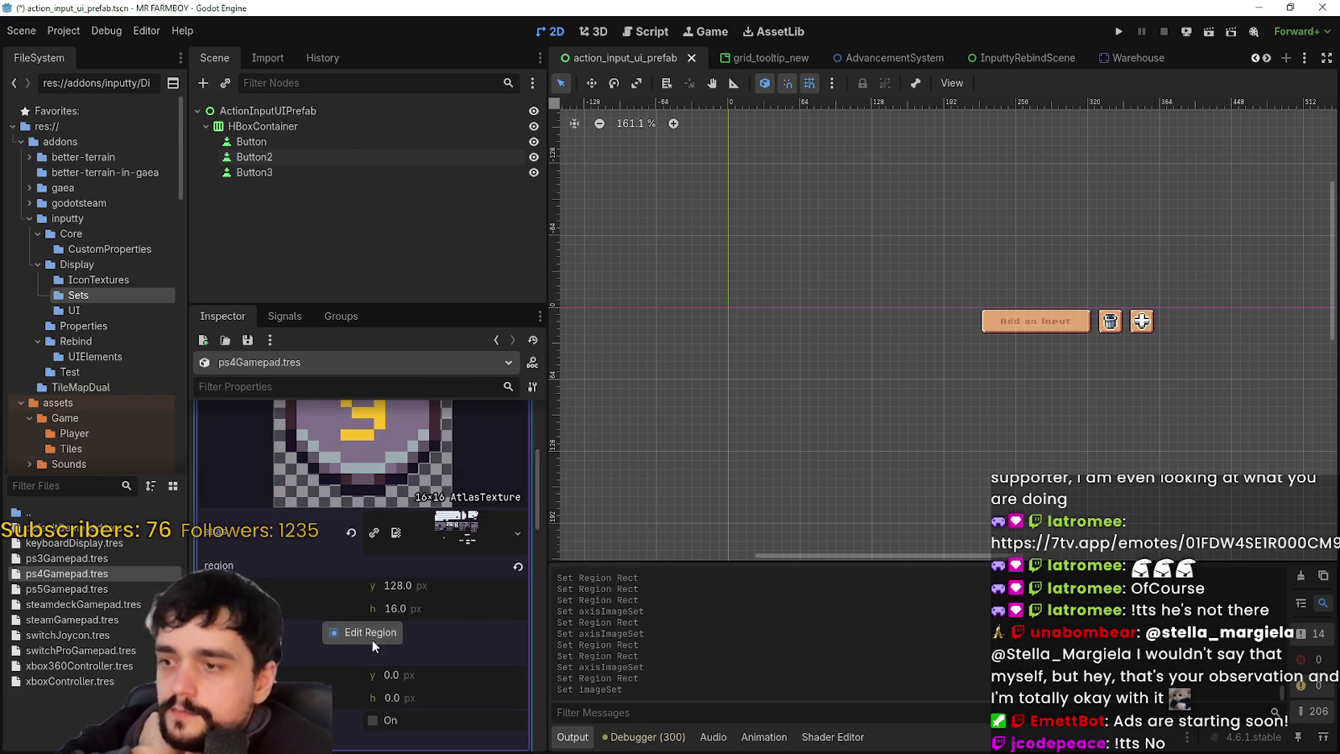
pyautogui.click(372, 636)
pyautogui.scroll(3, 569, 437)
pyautogui.scroll(-3, 612, 366)
pyautogui.scroll(3, 793, 339)
pyautogui.moveTo(799, 310); pyautogui.dragTo(757, 351)
pyautogui.click(678, 549)
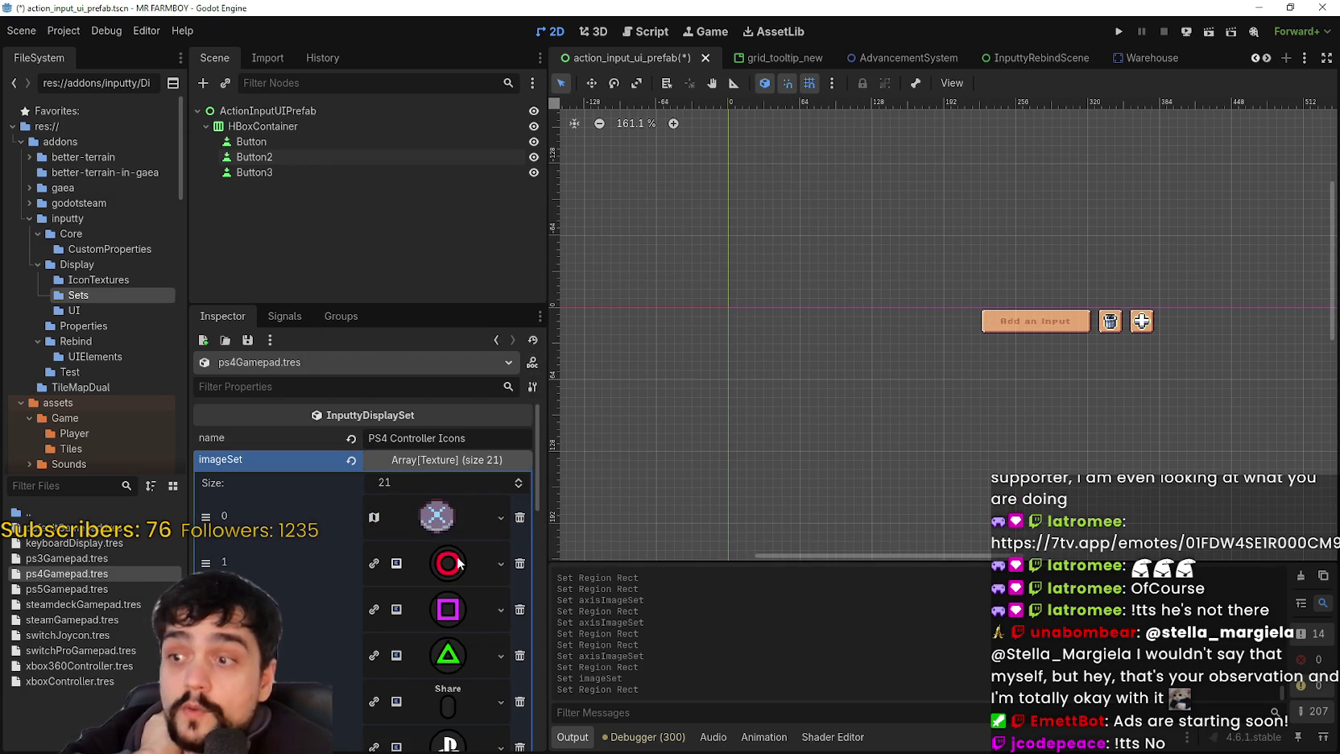
# - Paste the AtlasTexture into the circle slot and set its region to the circle icon
pyautogui.click(448, 563)
pyautogui.rightClick(452, 439)
pyautogui.scroll(-2, 479, 712)
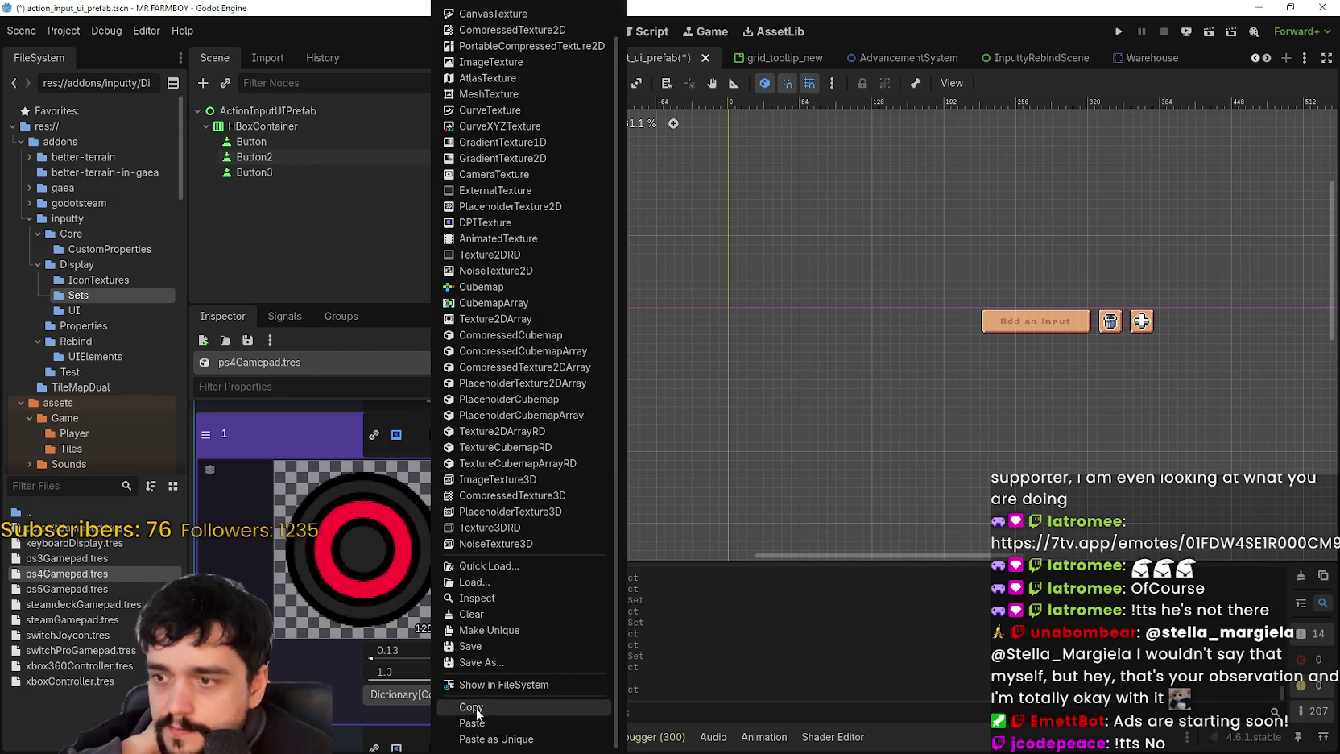
pyautogui.click(477, 723)
pyautogui.click(378, 636)
pyautogui.scroll(4, 730, 298)
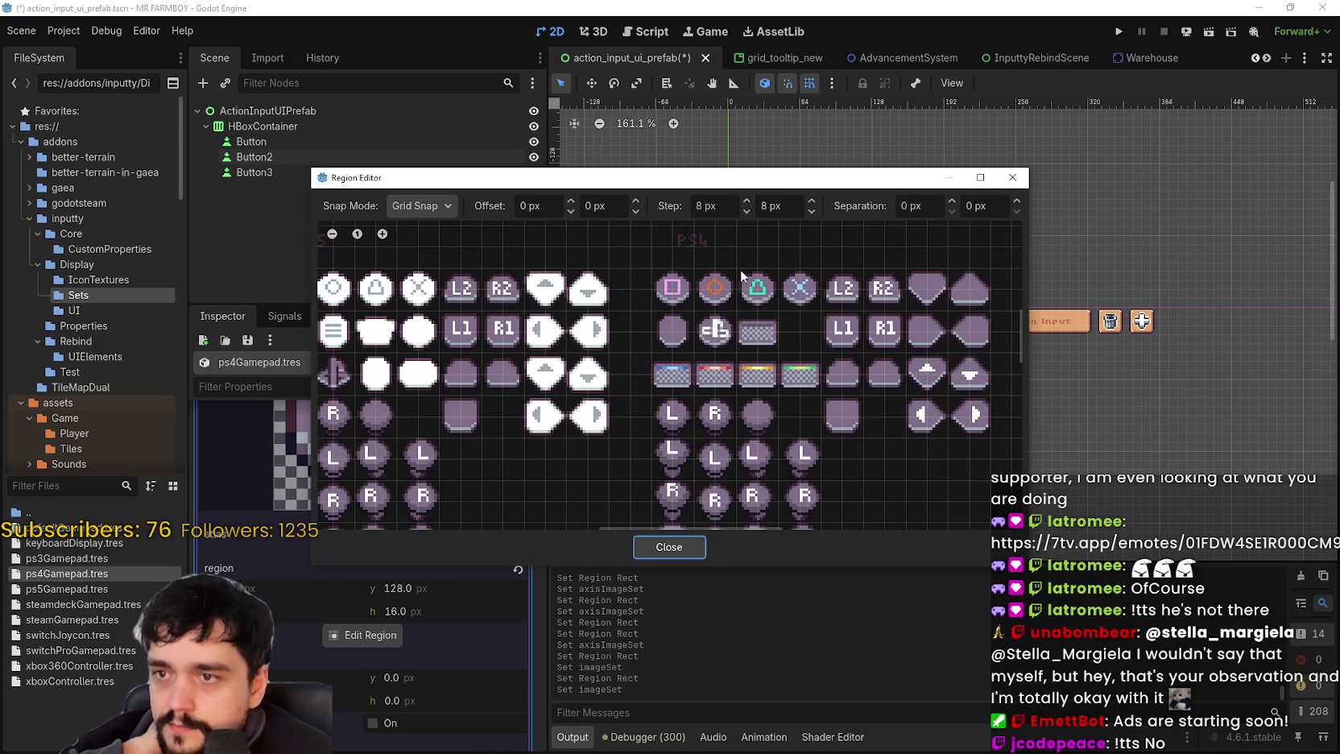
pyautogui.click(681, 546)
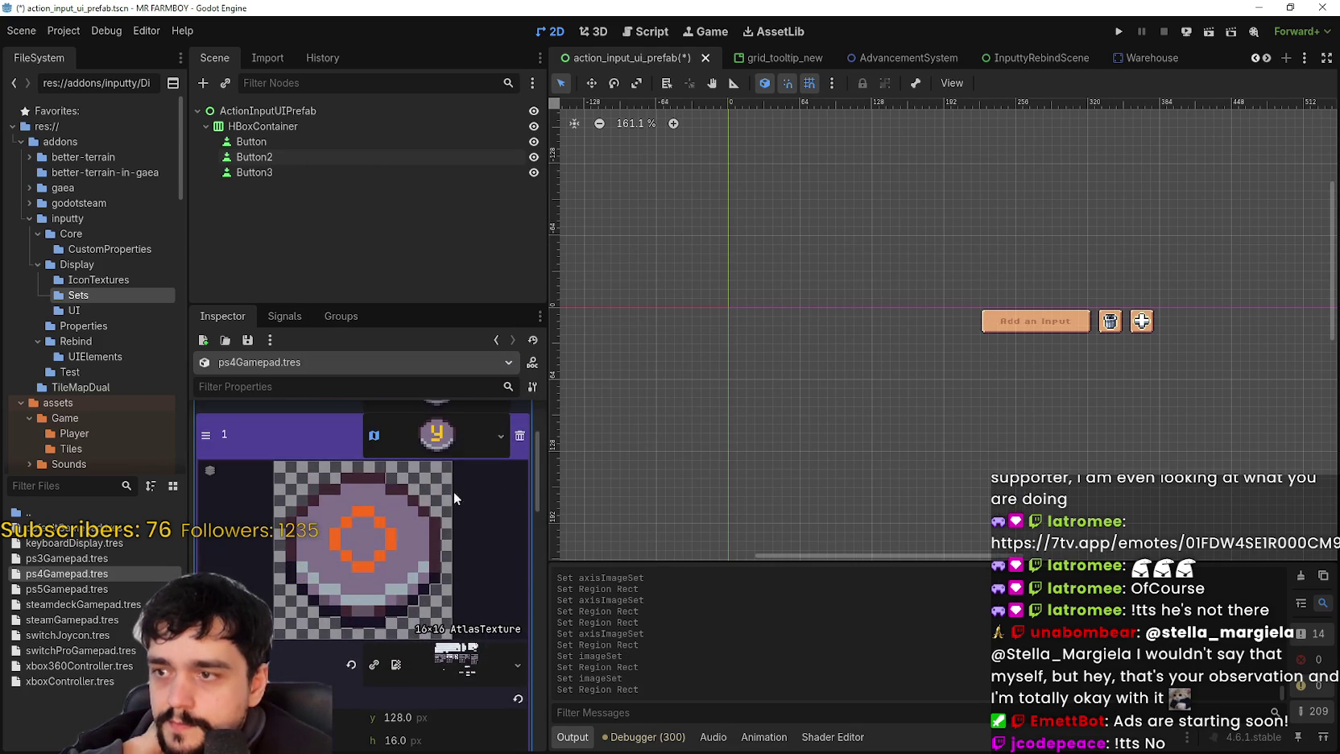
pyautogui.click(449, 449)
# - Paste the AtlasTexture into the square slot and frame the pixel-art square icon
pyautogui.click(448, 481)
pyautogui.rightClick(428, 595)
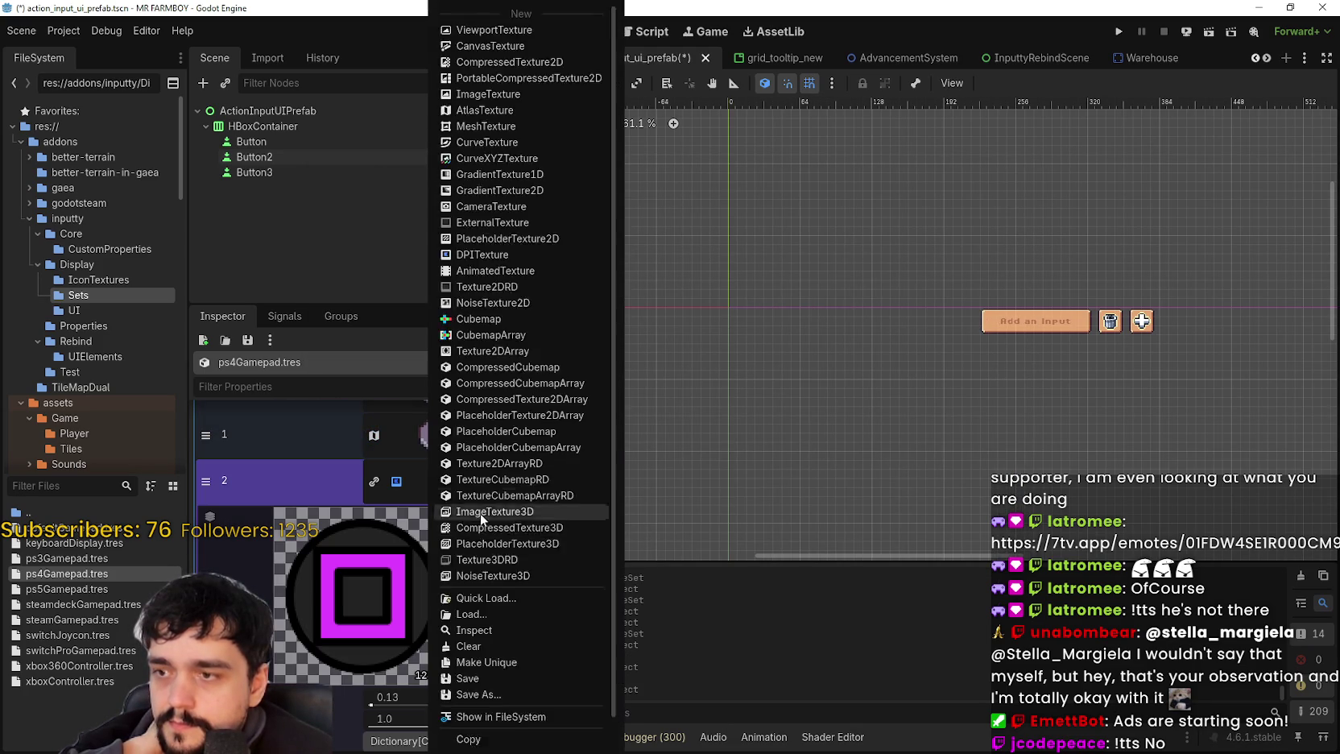
pyautogui.click(471, 727)
pyautogui.click(370, 681)
pyautogui.scroll(3, 708, 321)
pyautogui.scroll(2, 700, 322)
pyautogui.moveTo(645, 335); pyautogui.dragTo(671, 372)
pyautogui.click(684, 546)
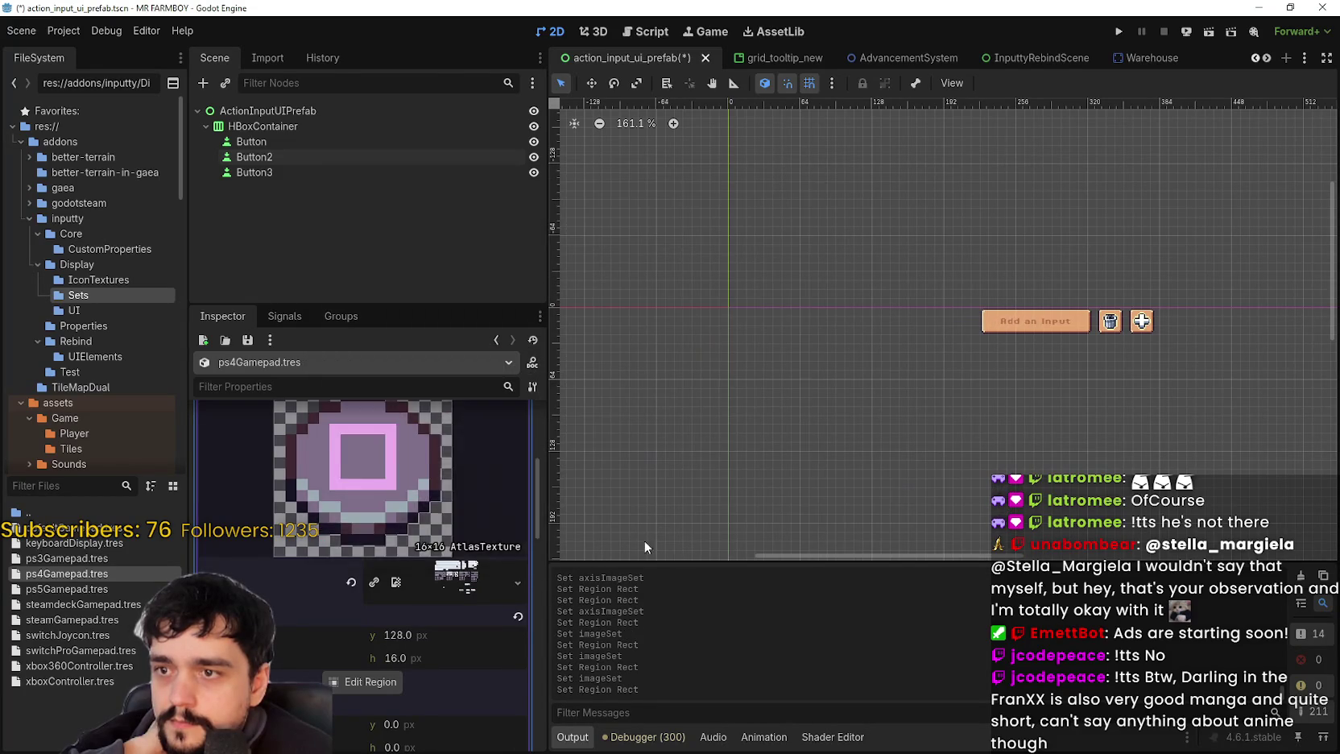
# - Paste the AtlasTexture into the triangle slot and pick the pixel-art triangle icon as its region
pyautogui.scroll(-3, 451, 533)
pyautogui.click(463, 487)
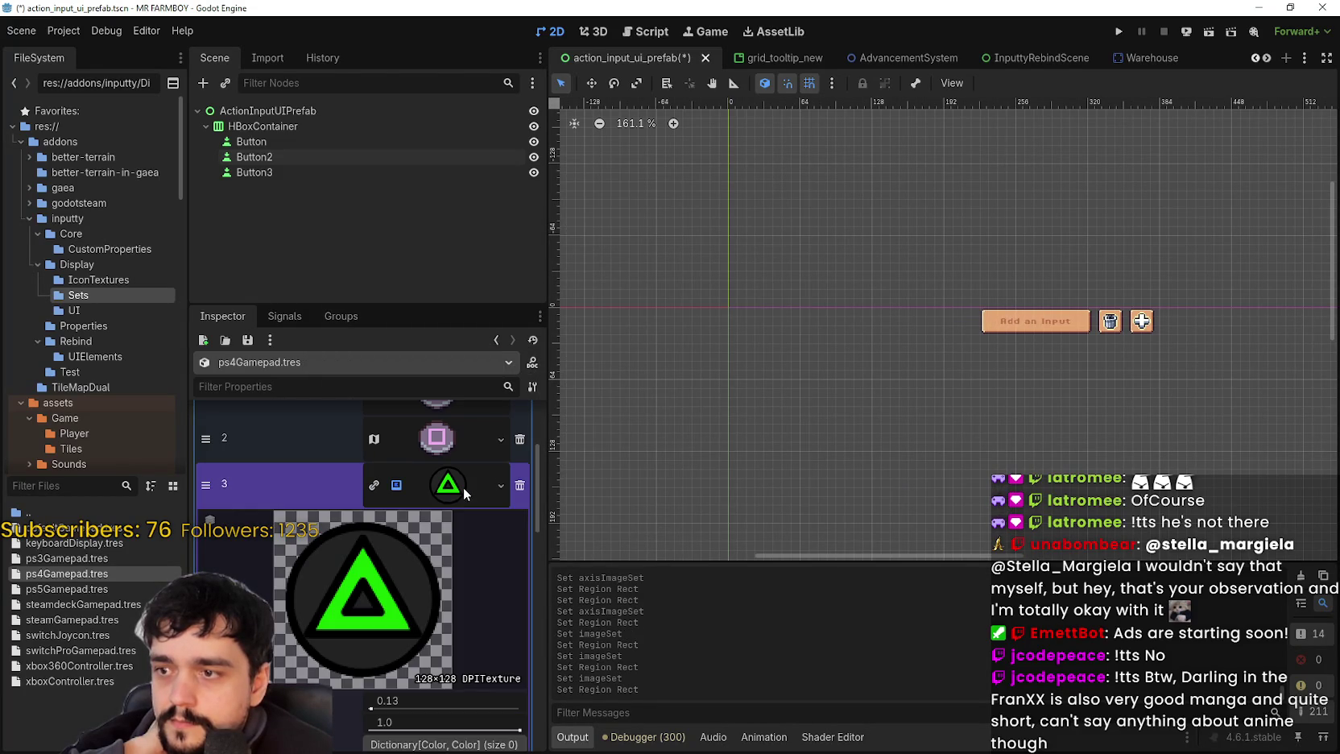
pyautogui.rightClick(463, 486)
pyautogui.scroll(-2, 487, 564)
pyautogui.click(503, 723)
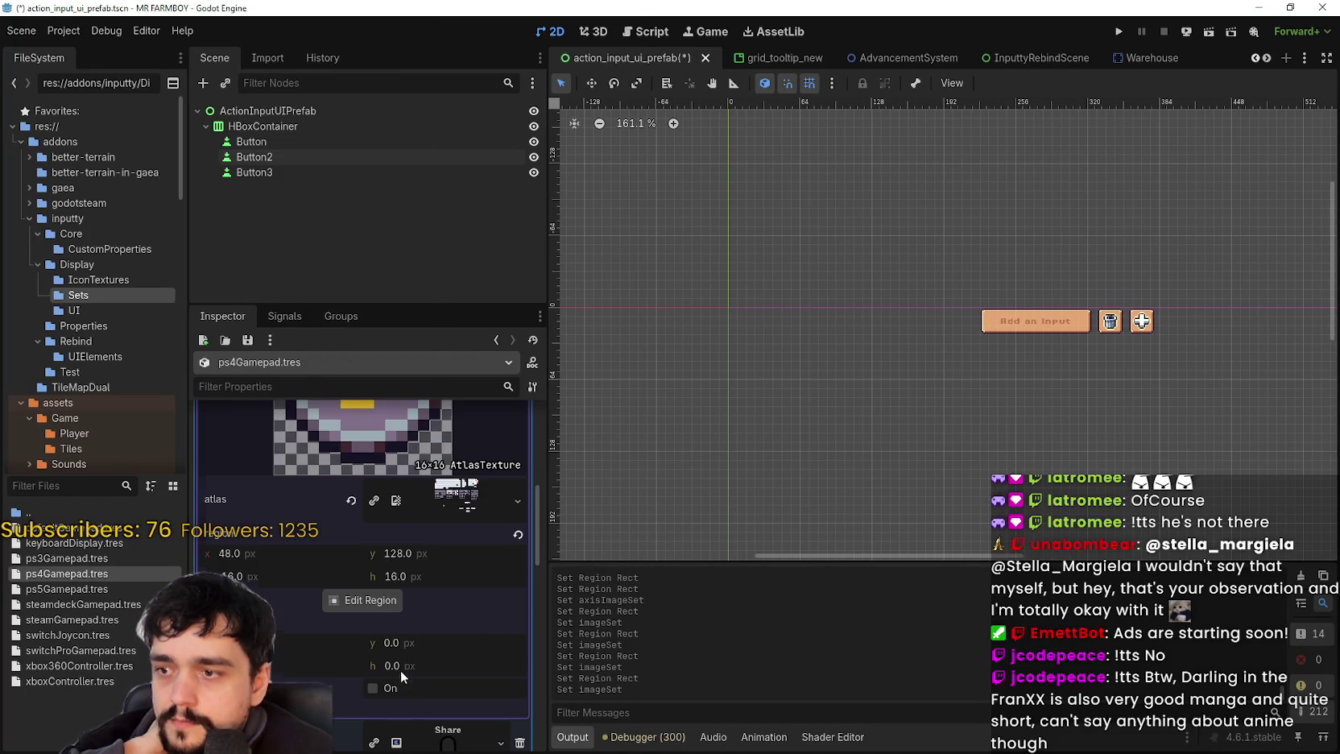
pyautogui.click(376, 607)
pyautogui.scroll(3, 695, 346)
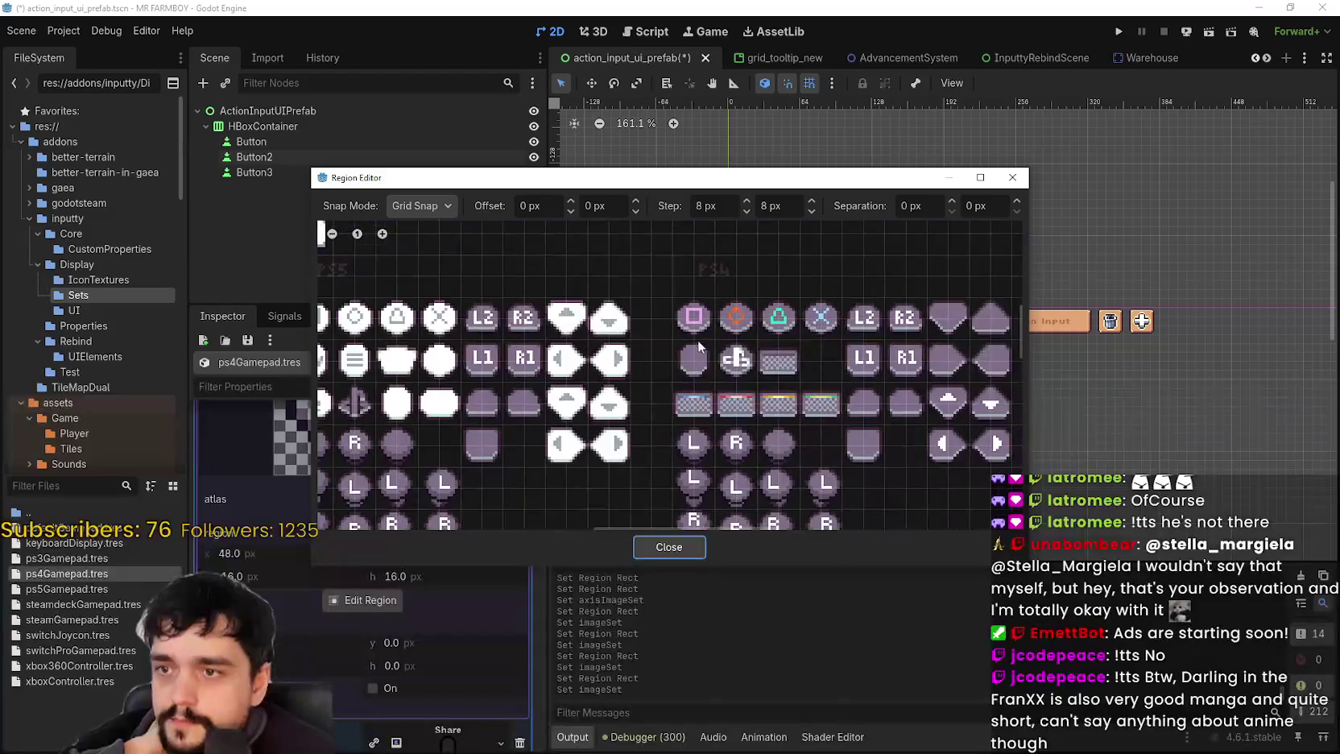
pyautogui.click(778, 290)
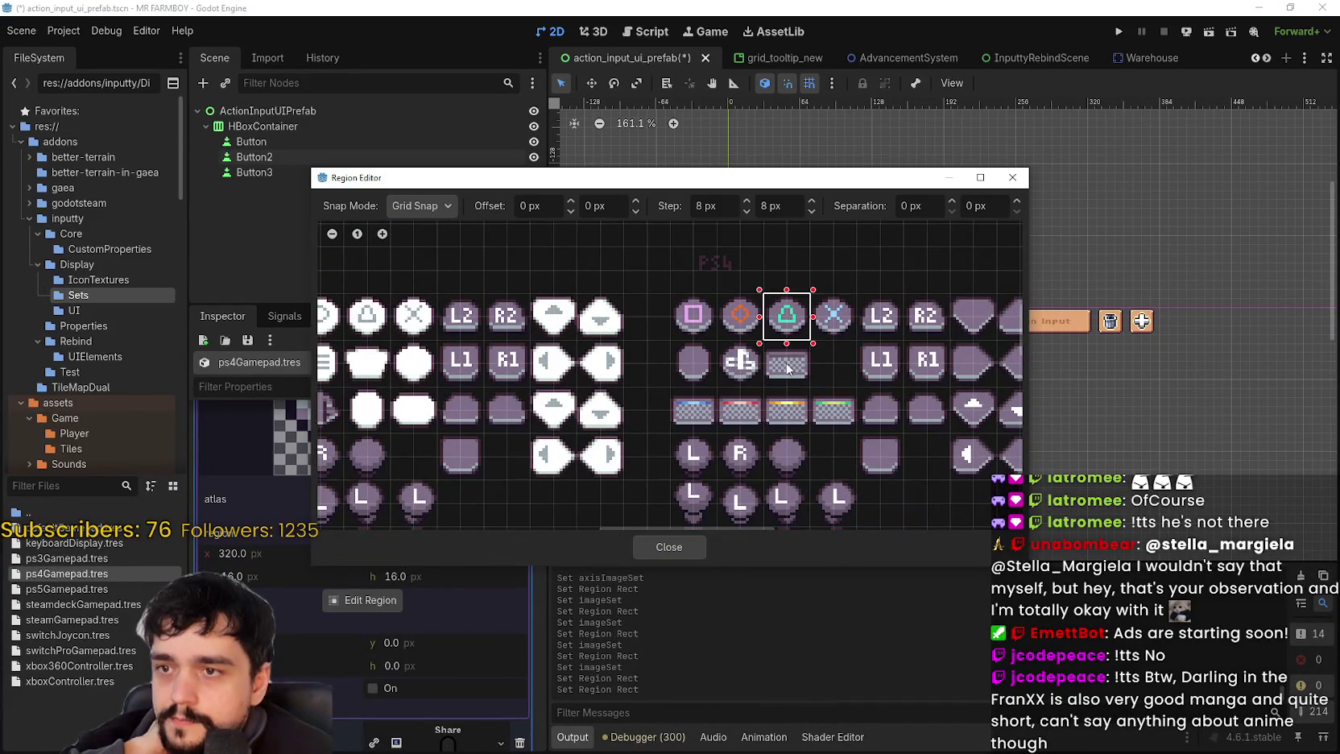
pyautogui.scroll(-3, 793, 356)
pyautogui.scroll(1, 676, 418)
pyautogui.click(669, 546)
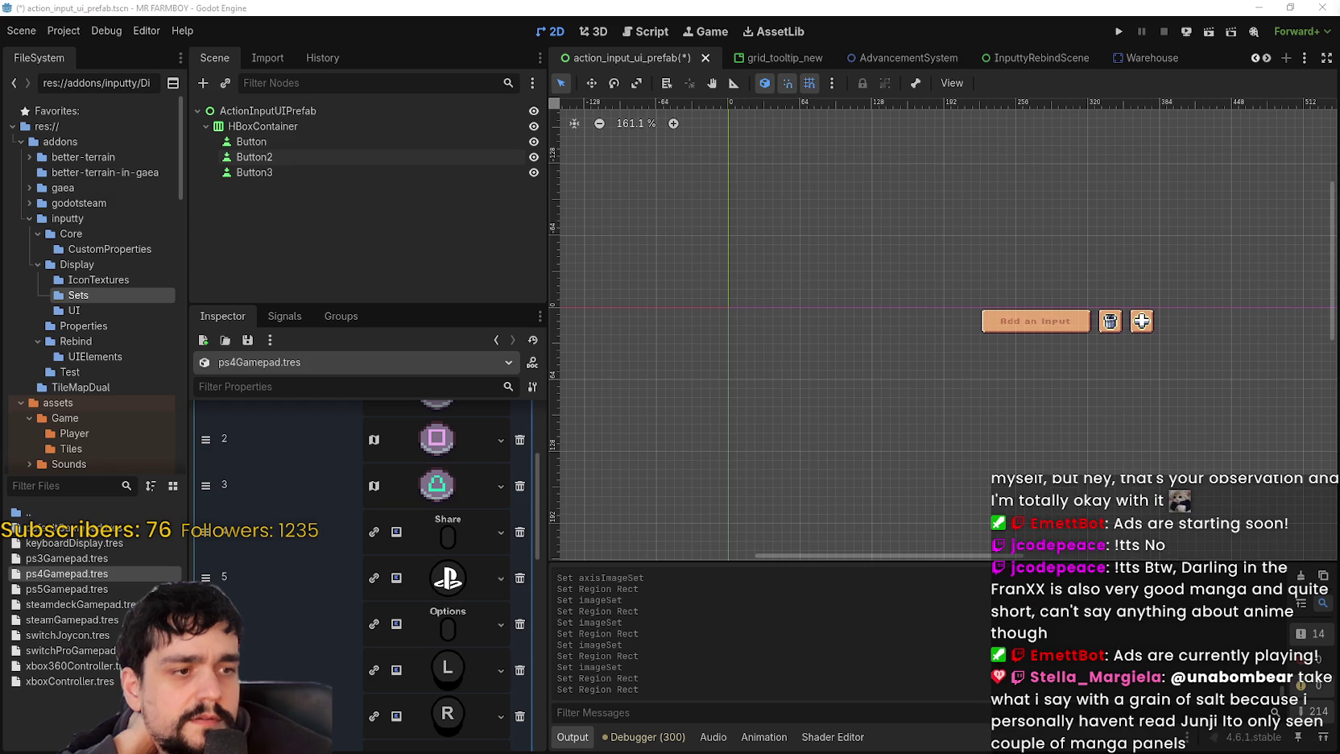
# - Open the texture options for the PS button image slot
pyautogui.click(500, 578)
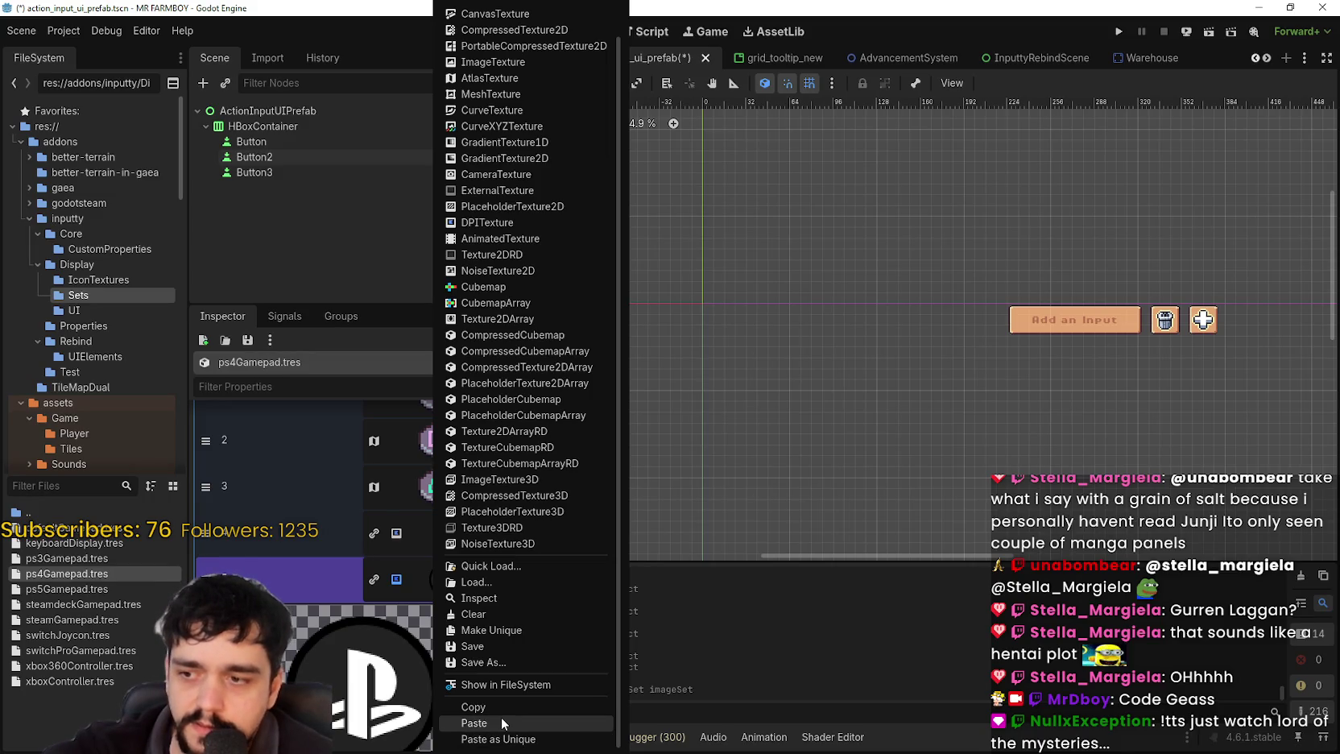
# - Paste the AtlasTexture into entry 5 and set its region to the touchpad icon tile
pyautogui.click(498, 724)
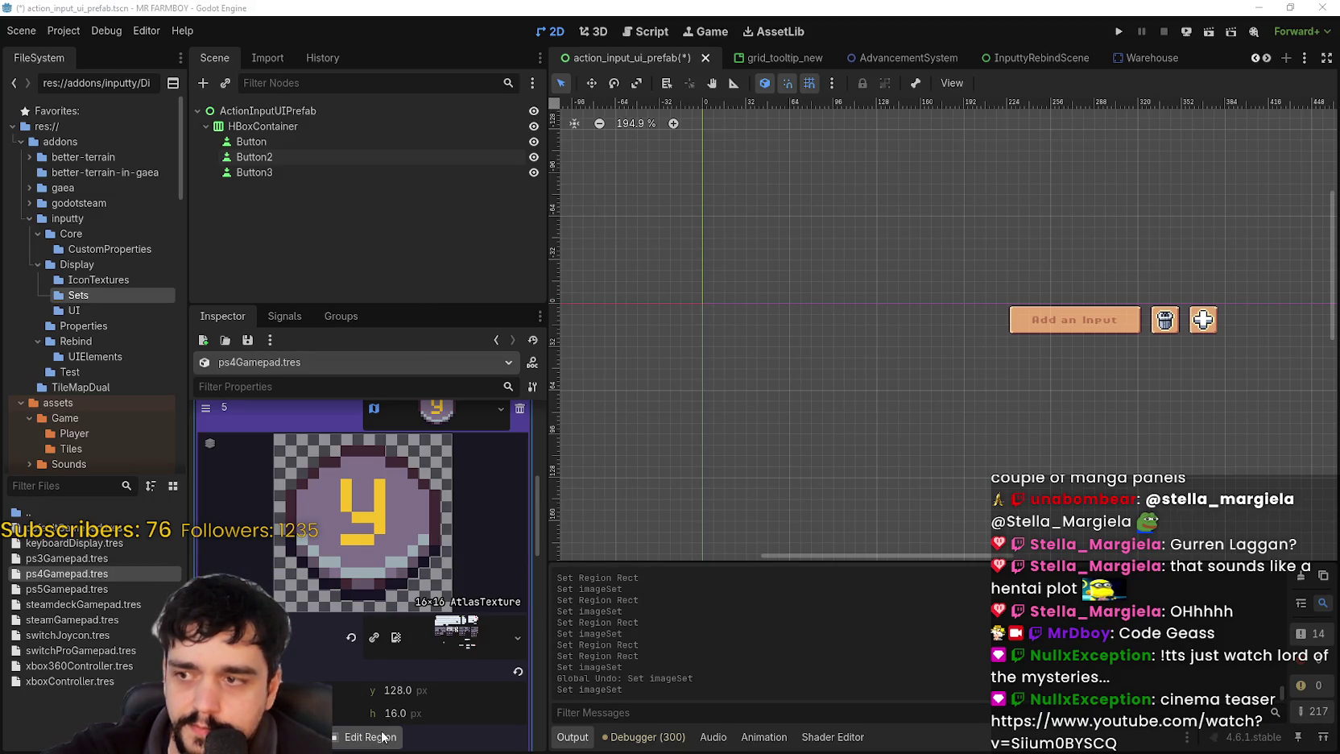
pyautogui.click(370, 736)
pyautogui.scroll(5, 717, 423)
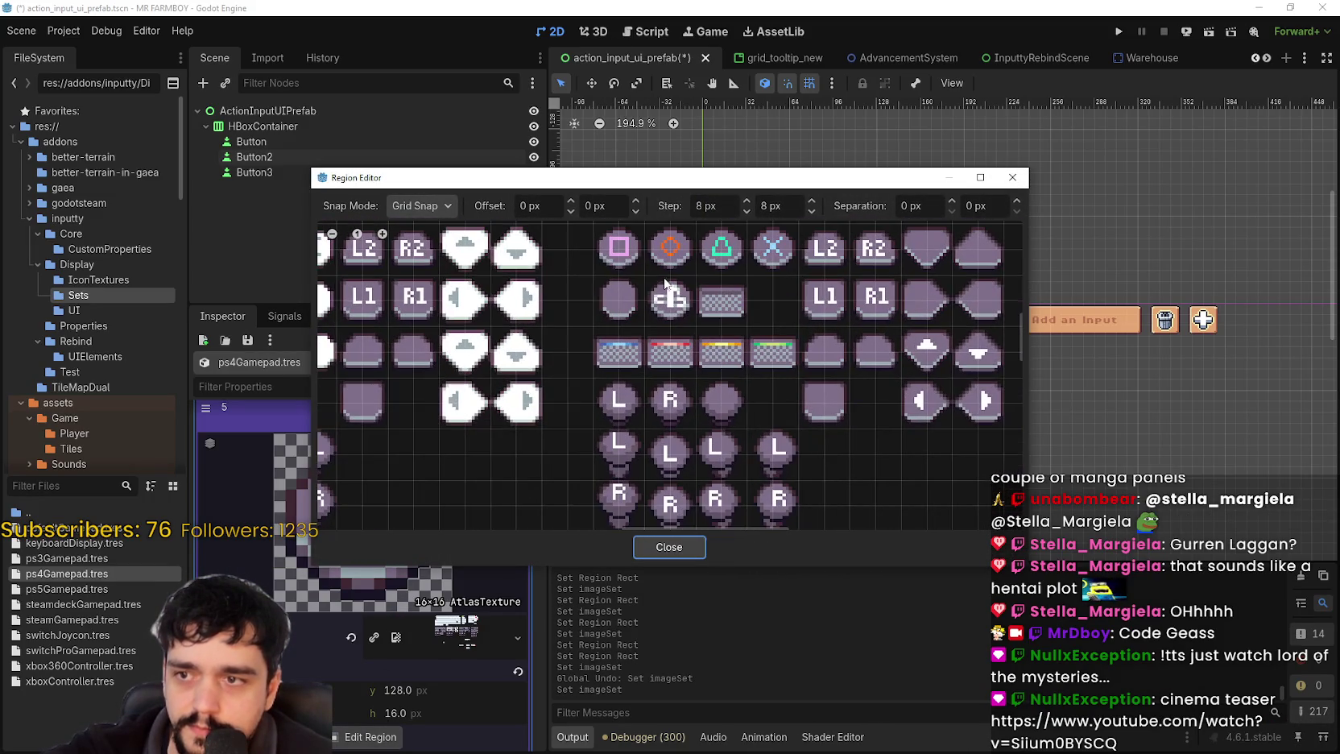
pyautogui.click(673, 297)
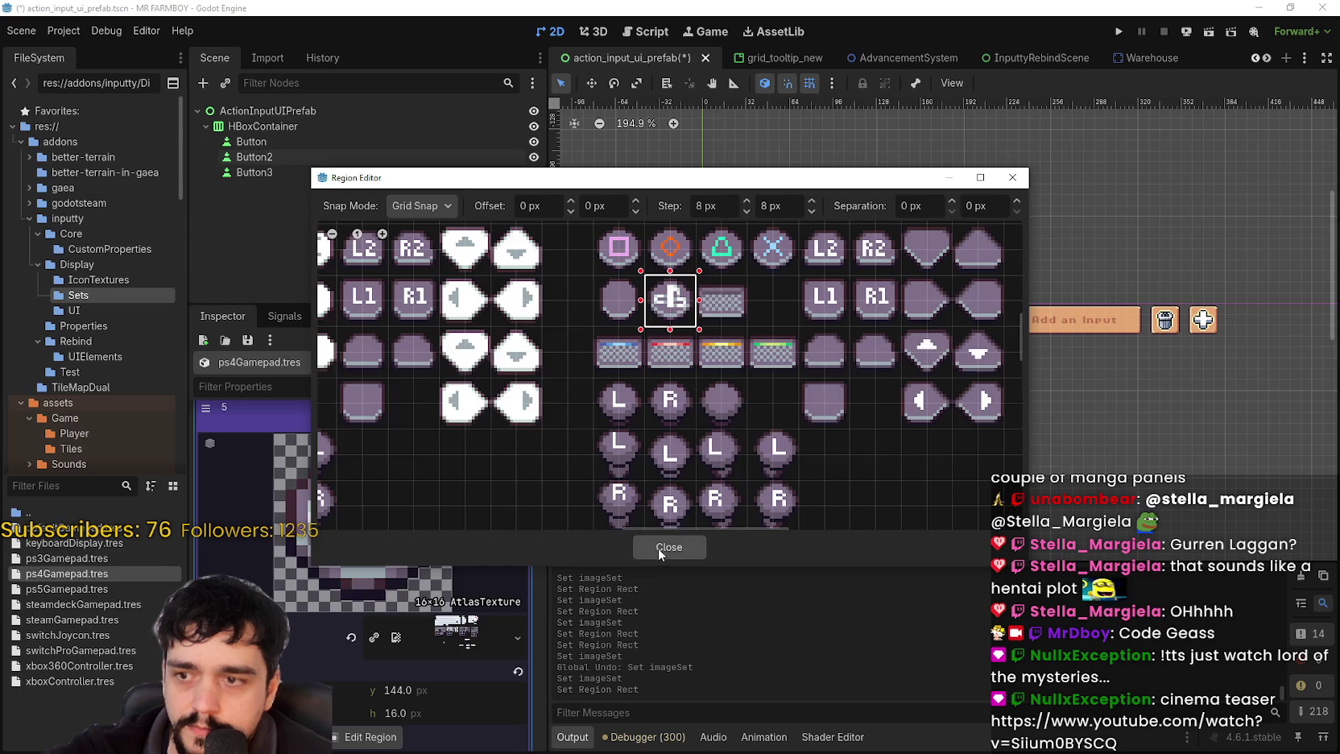
pyautogui.click(668, 547)
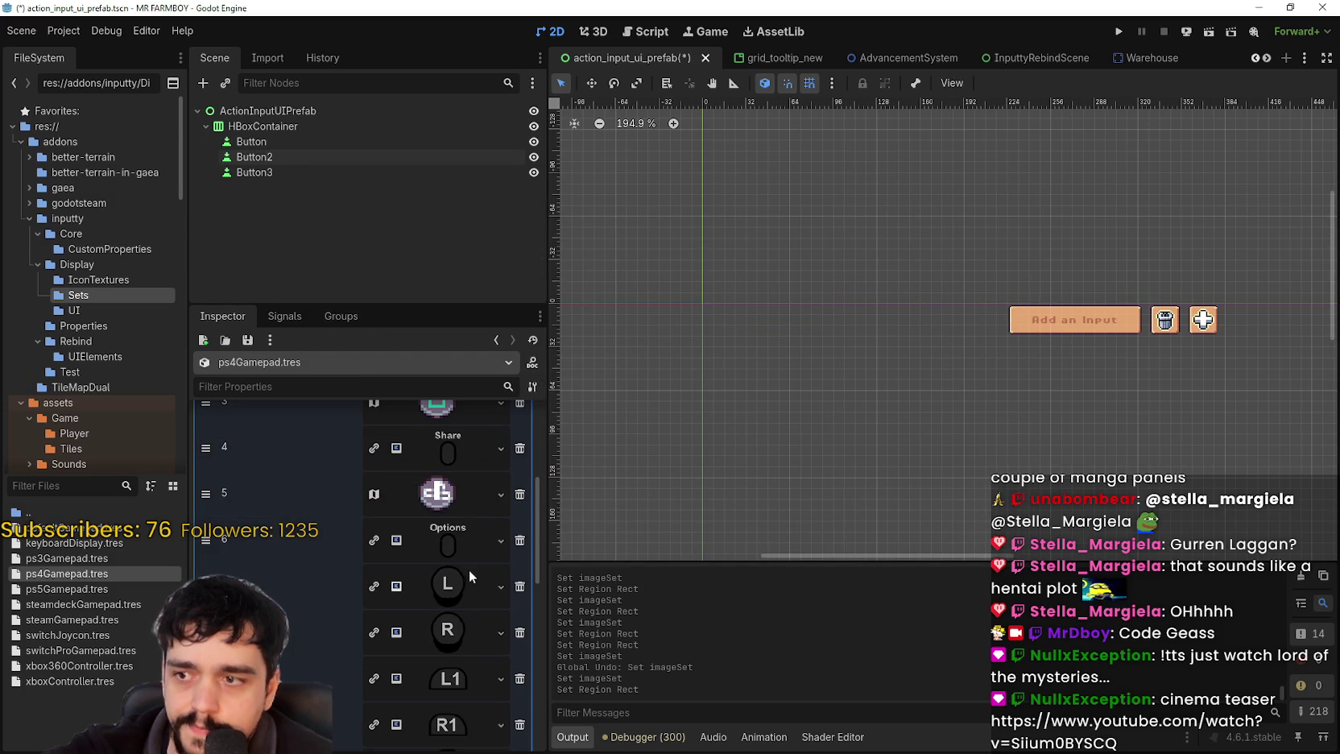
pyautogui.scroll(-2, 469, 594)
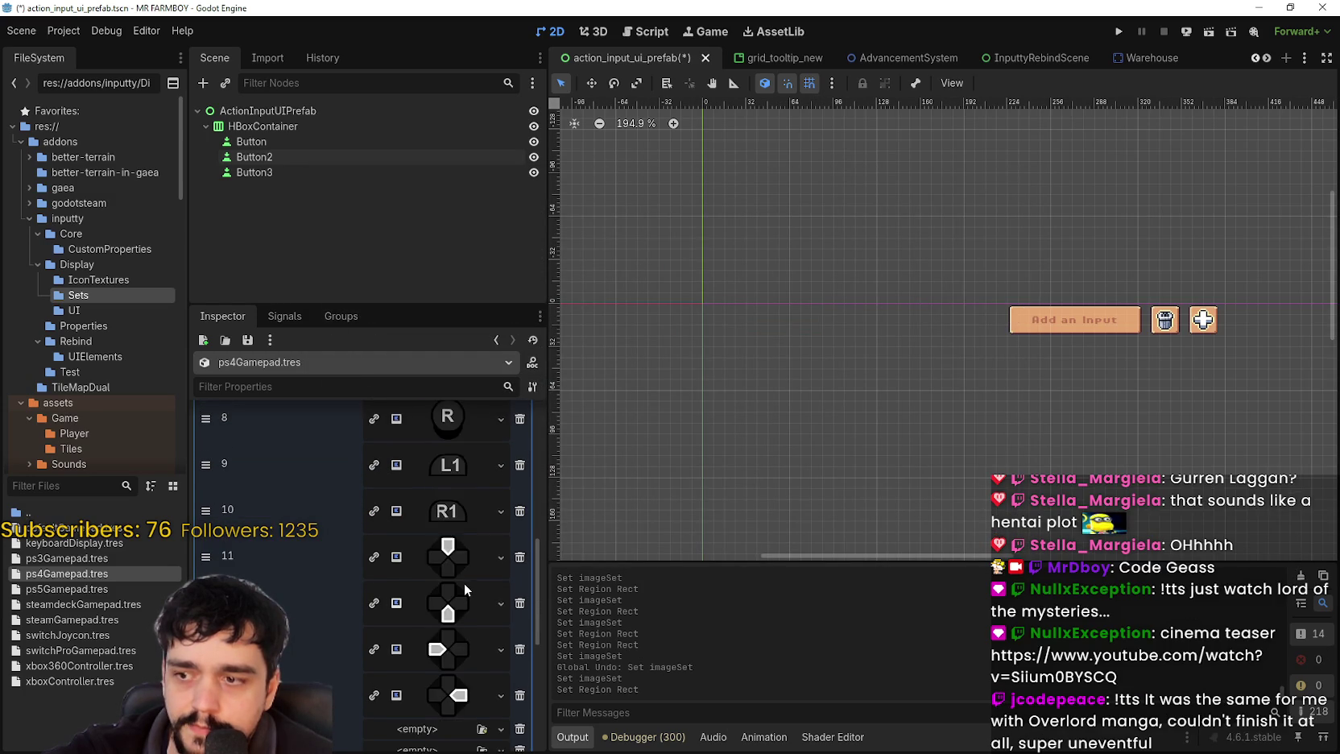
pyautogui.scroll(2, 453, 492)
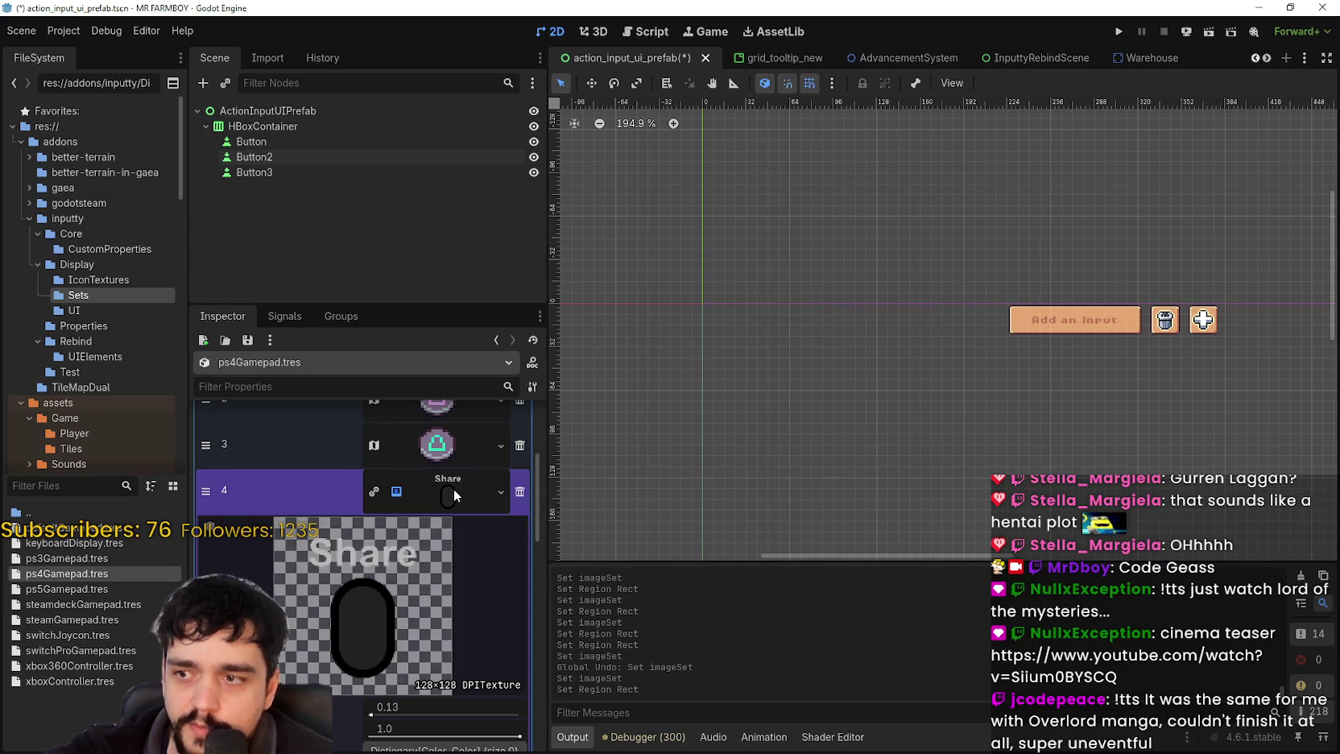
# - Replace the Share image (entry 4) with the AtlasTexture framed on a round blank tile
pyautogui.rightClick(453, 488)
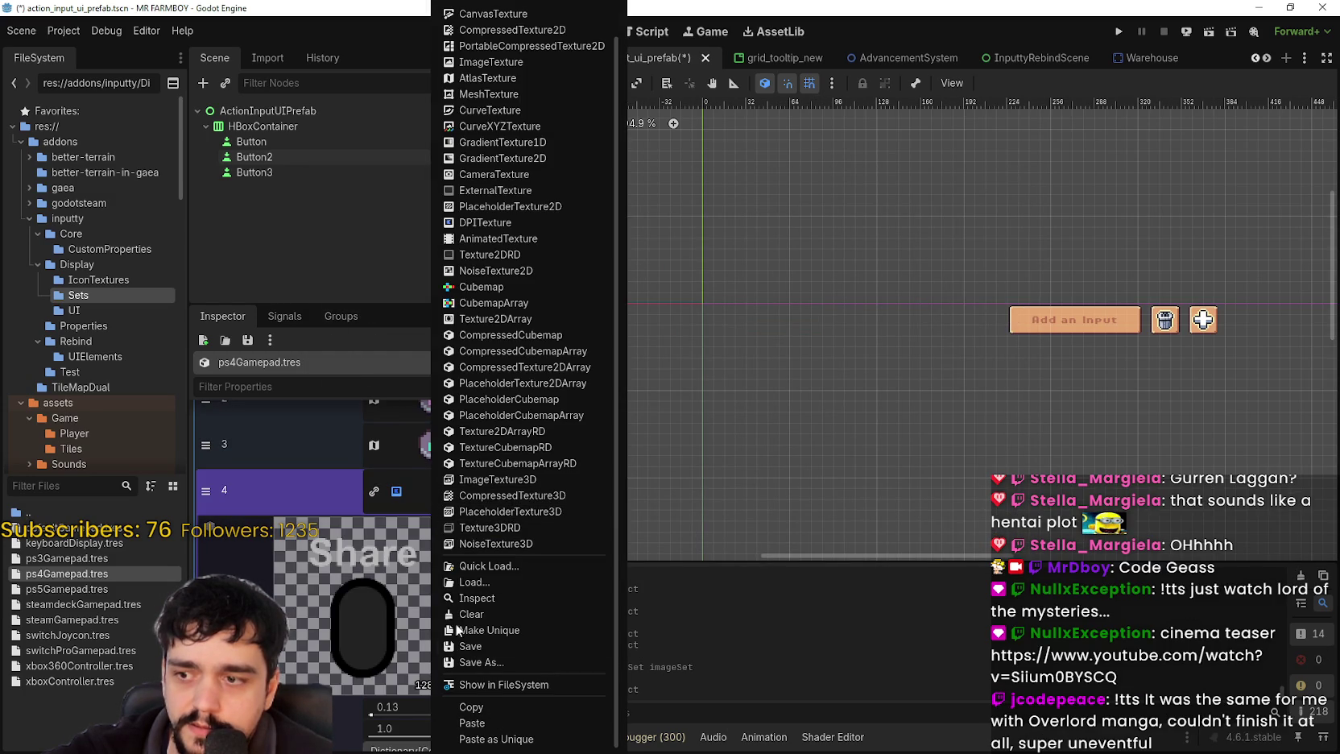
pyautogui.click(518, 722)
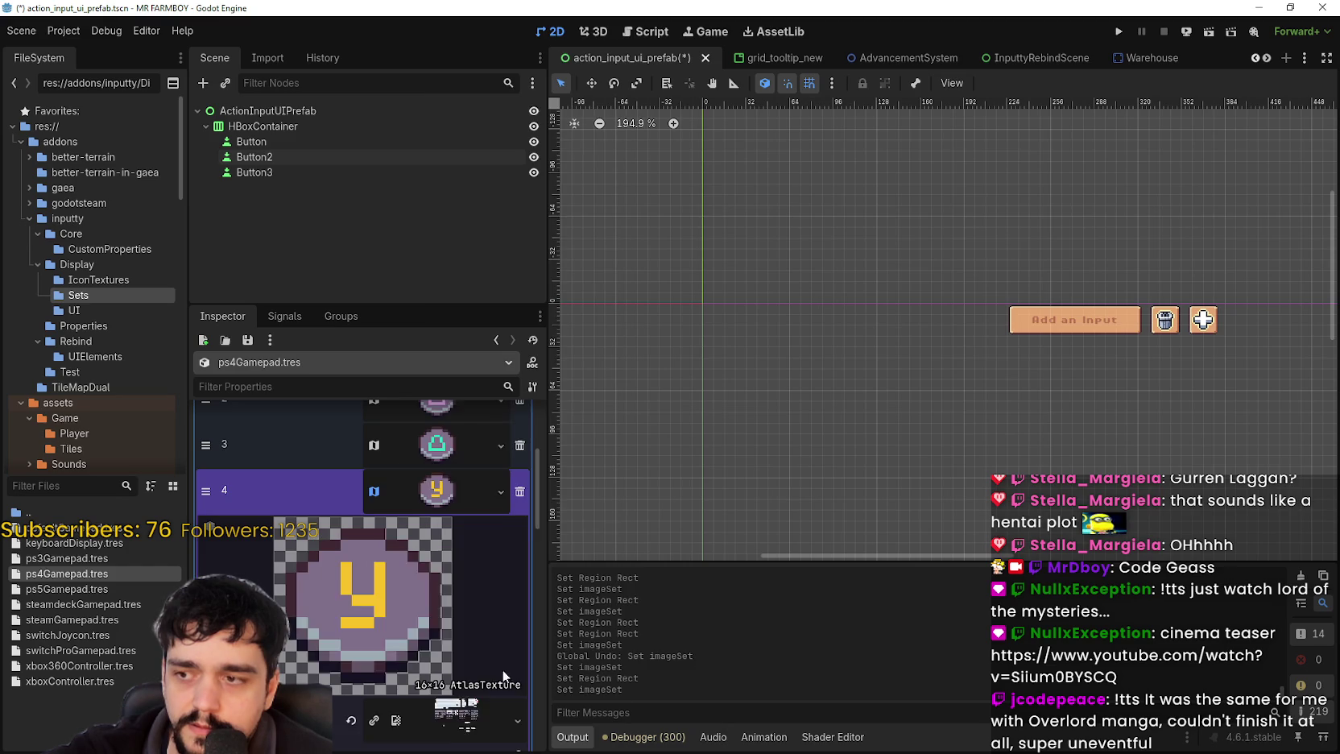
pyautogui.click(380, 735)
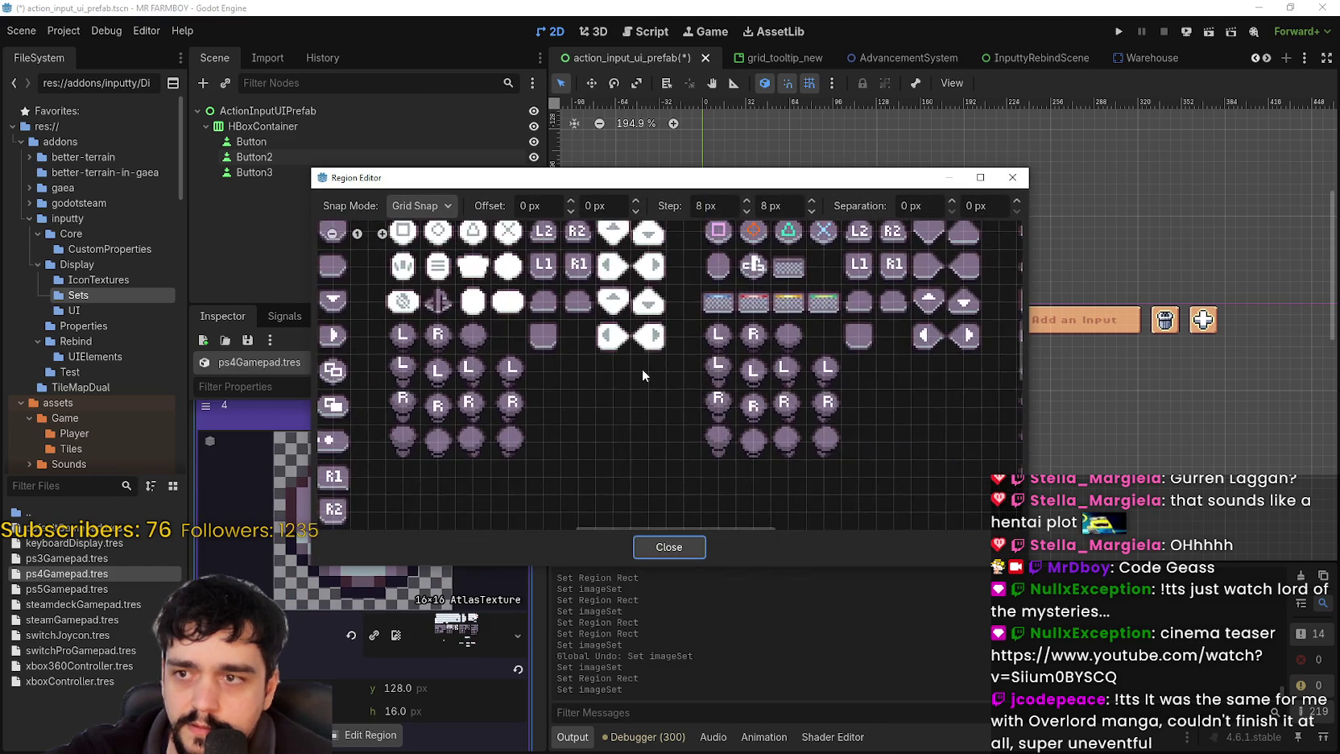
pyautogui.scroll(3, 645, 329)
pyautogui.moveTo(648, 335); pyautogui.dragTo(679, 372)
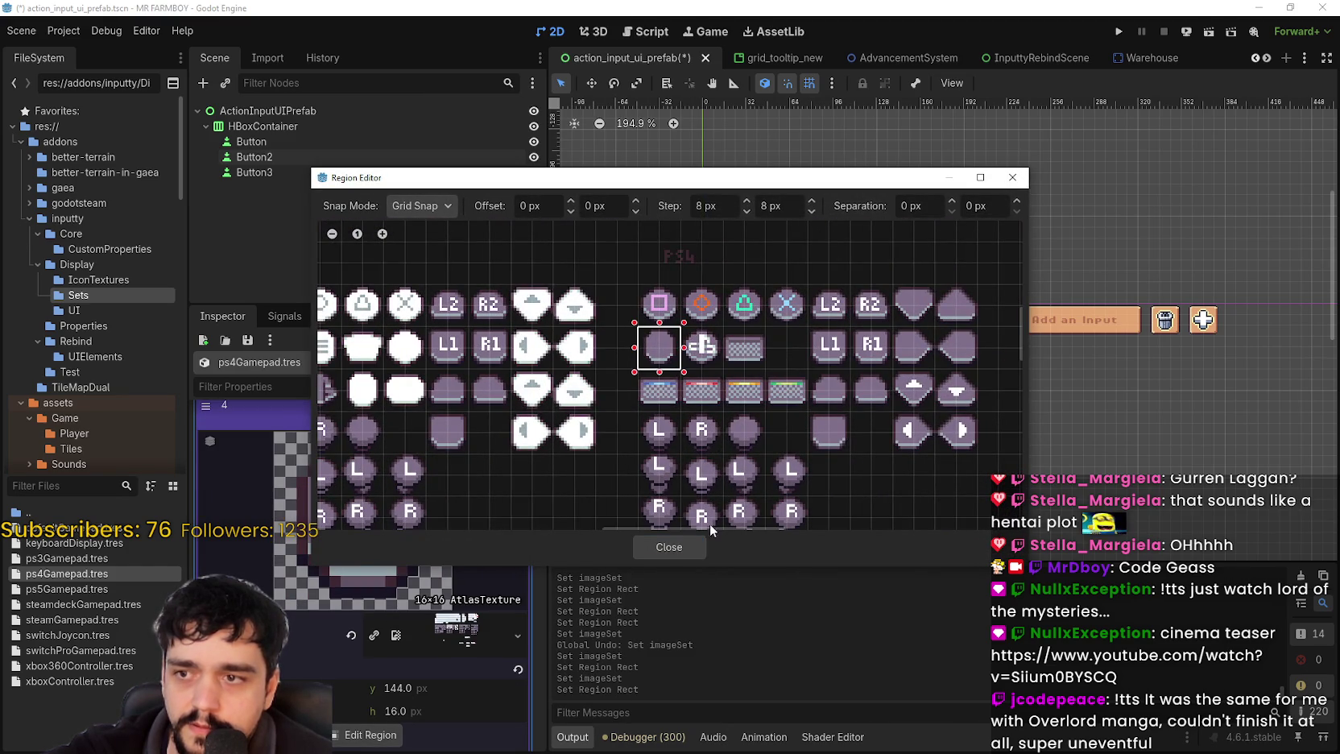
pyautogui.click(644, 539)
pyautogui.click(445, 458)
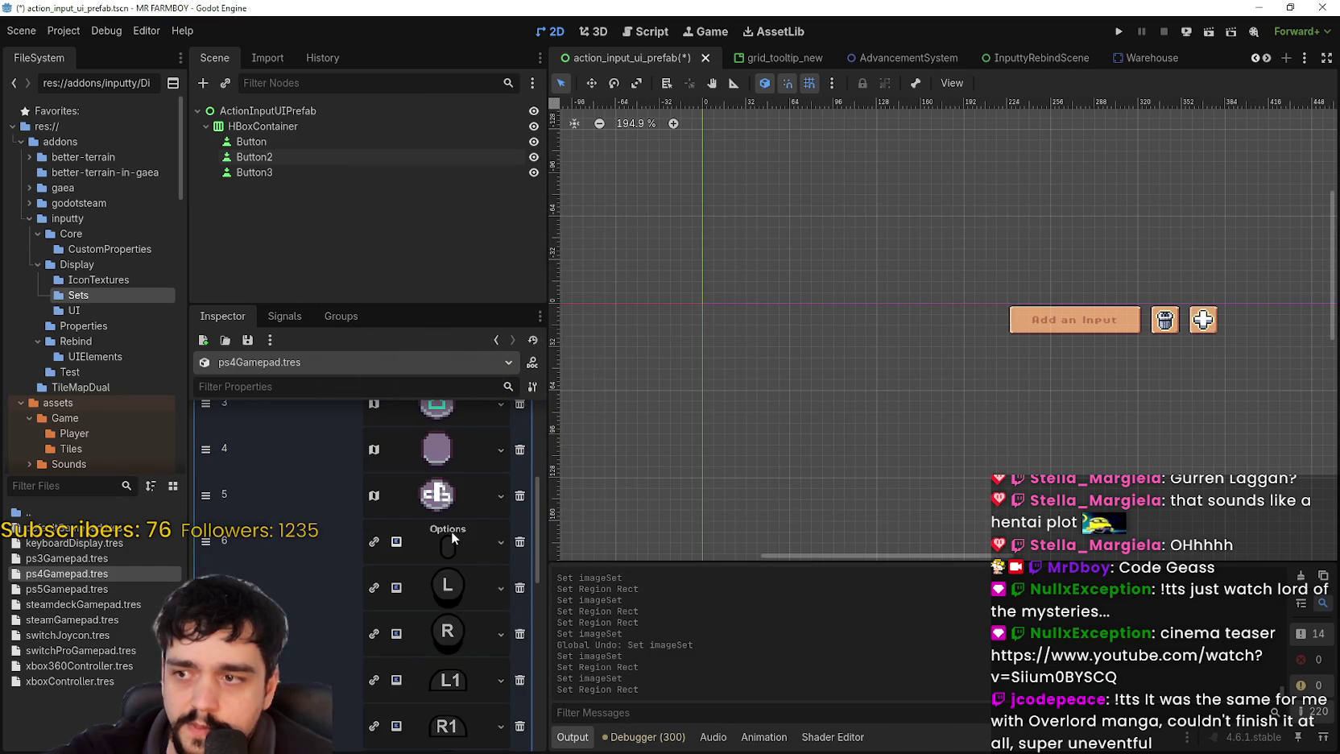
# - Give the Options entry 6 a round blank tile atlas region and save the scene
pyautogui.rightClick(456, 556)
pyautogui.scroll(-1, 483, 692)
pyautogui.click(467, 717)
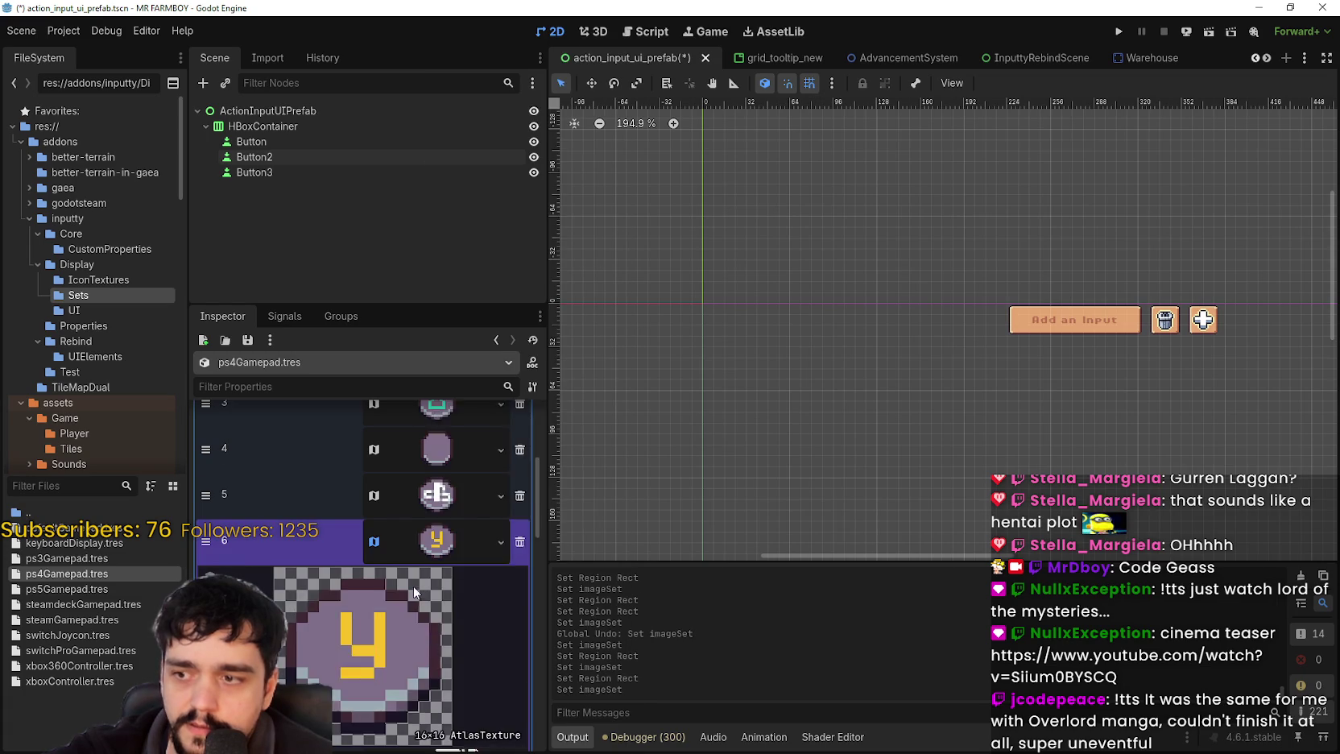
pyautogui.click(369, 741)
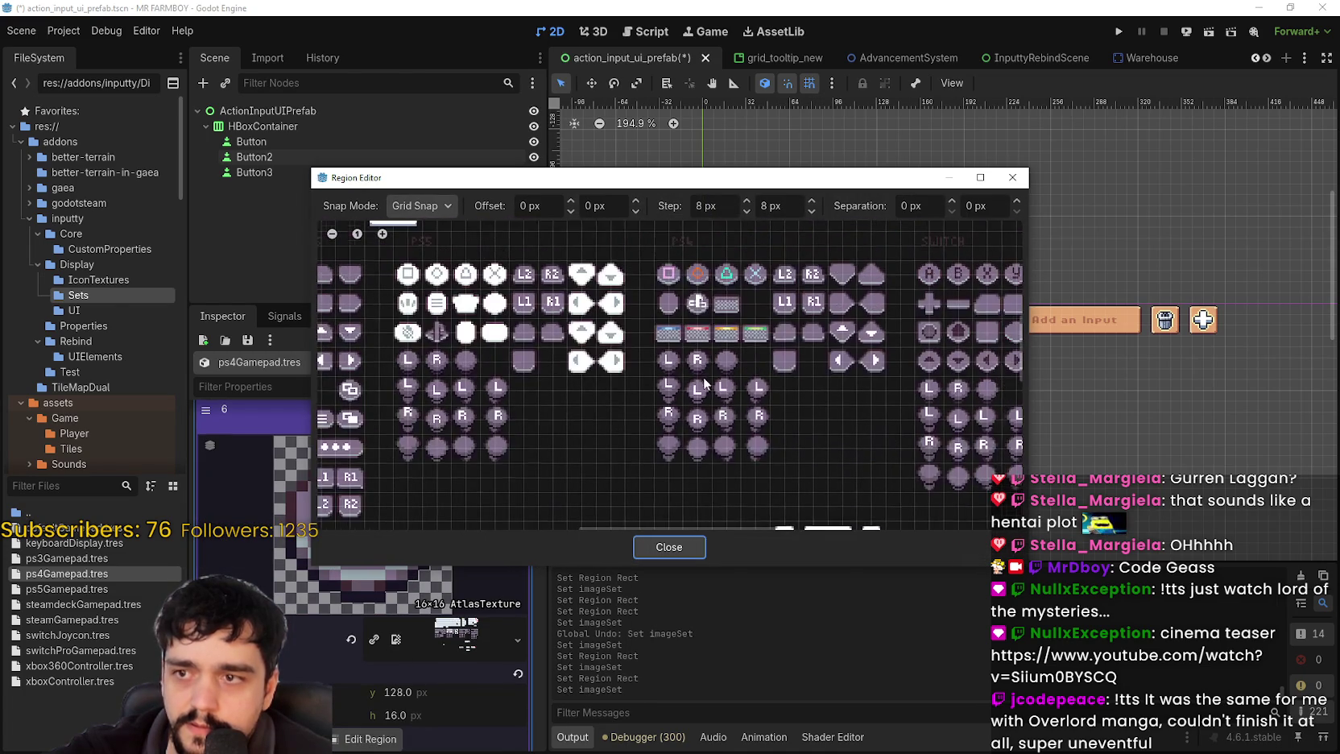
pyautogui.click(663, 299)
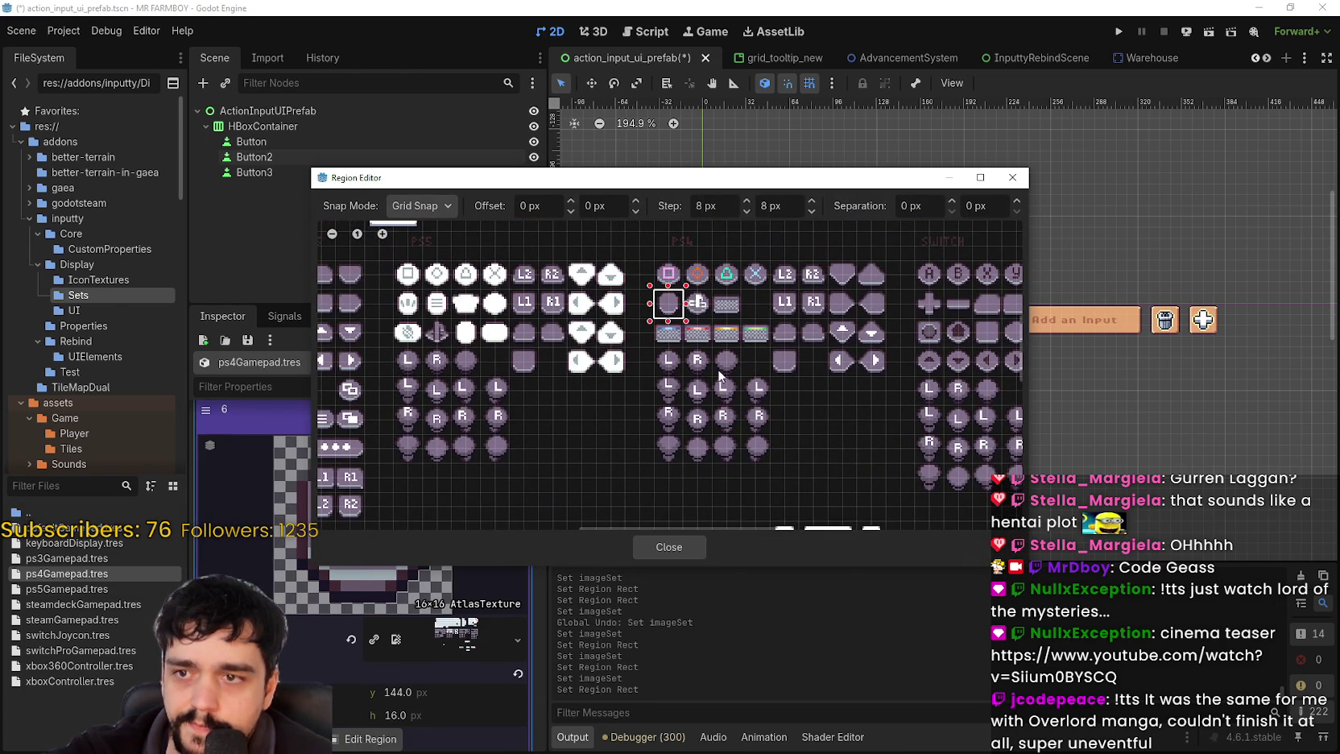
pyautogui.click(678, 546)
pyautogui.scroll(2, 451, 524)
pyautogui.click(451, 538)
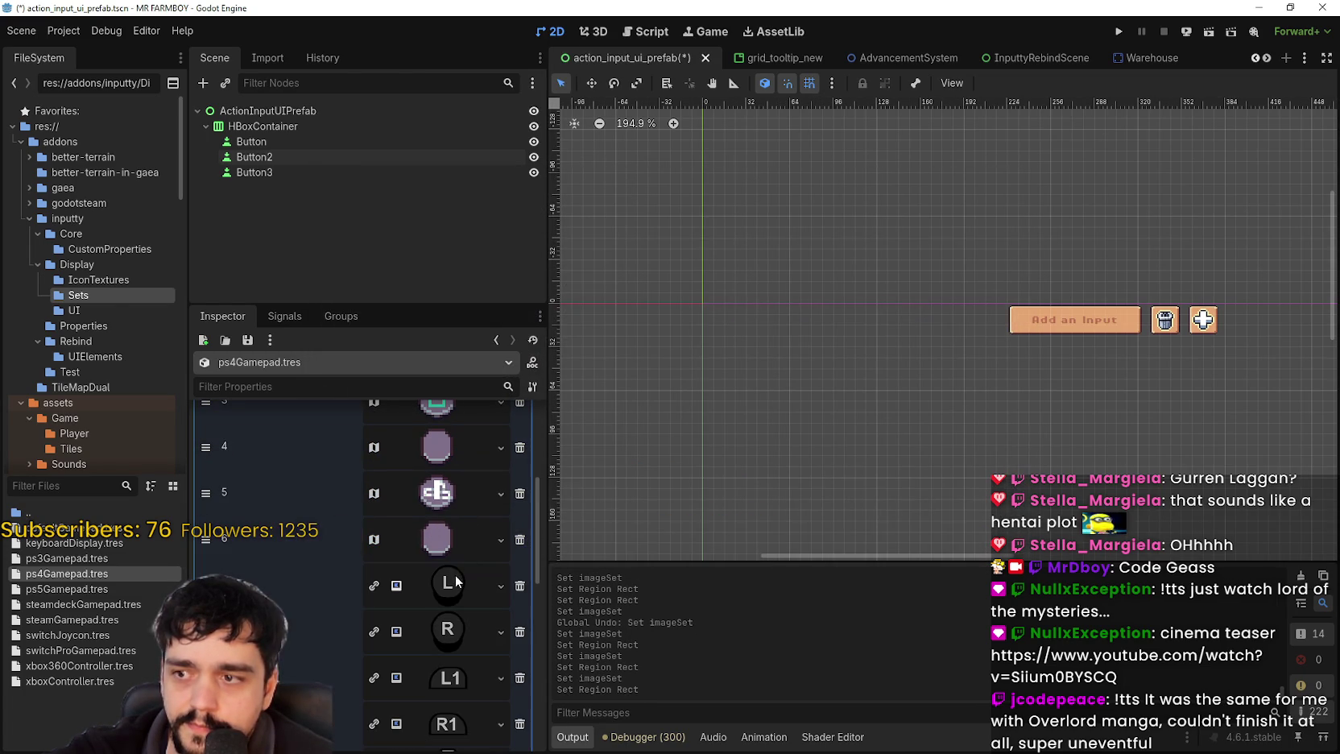
pyautogui.hotkey('ctrl', 's')
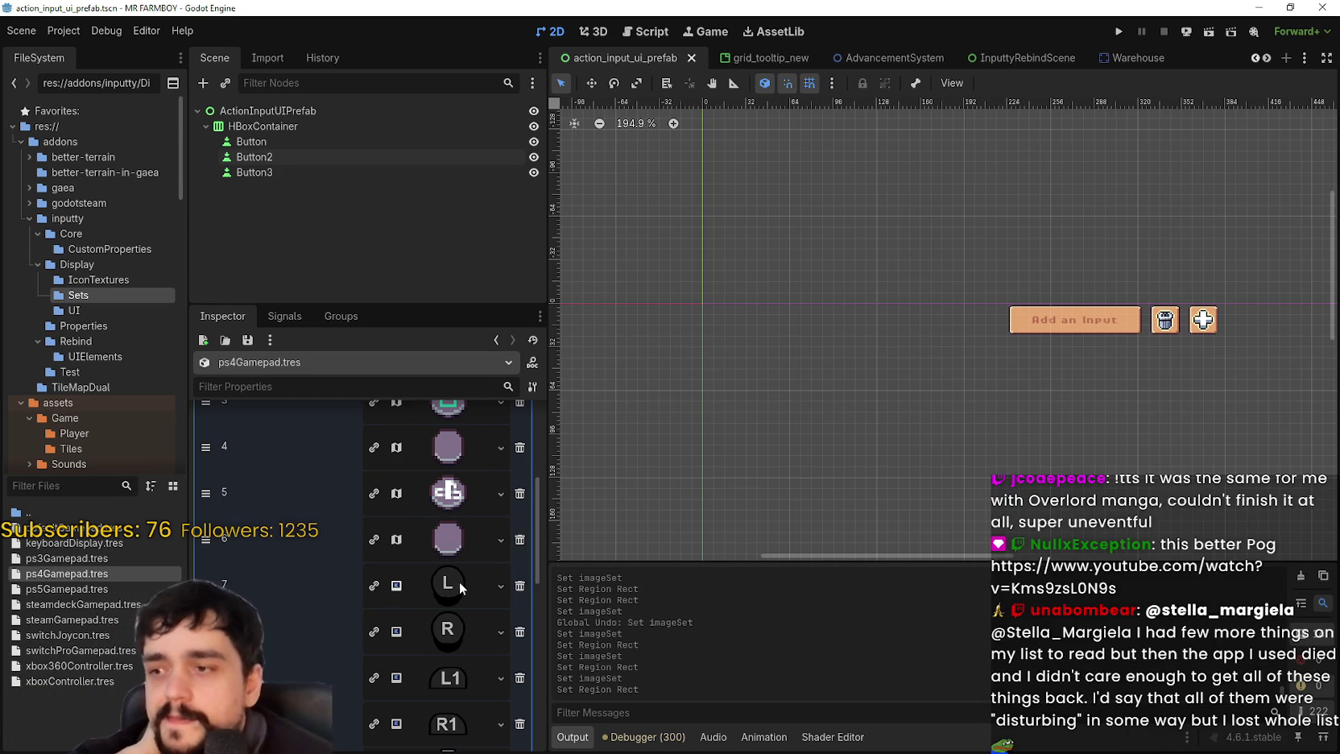
# - Paste the atlas texture into imageSet entry 7 and set its region to the pixel-art L icon
pyautogui.rightClick(456, 579)
pyautogui.click(463, 723)
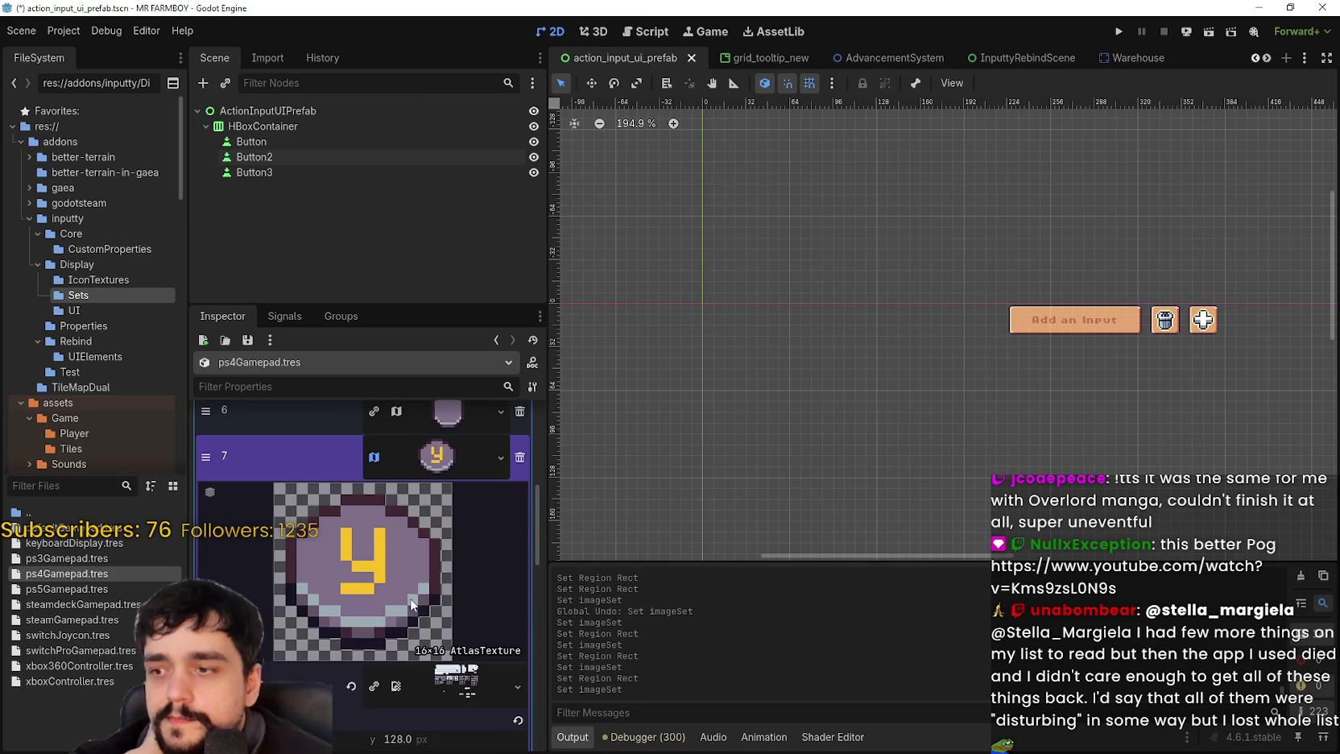
pyautogui.click(366, 702)
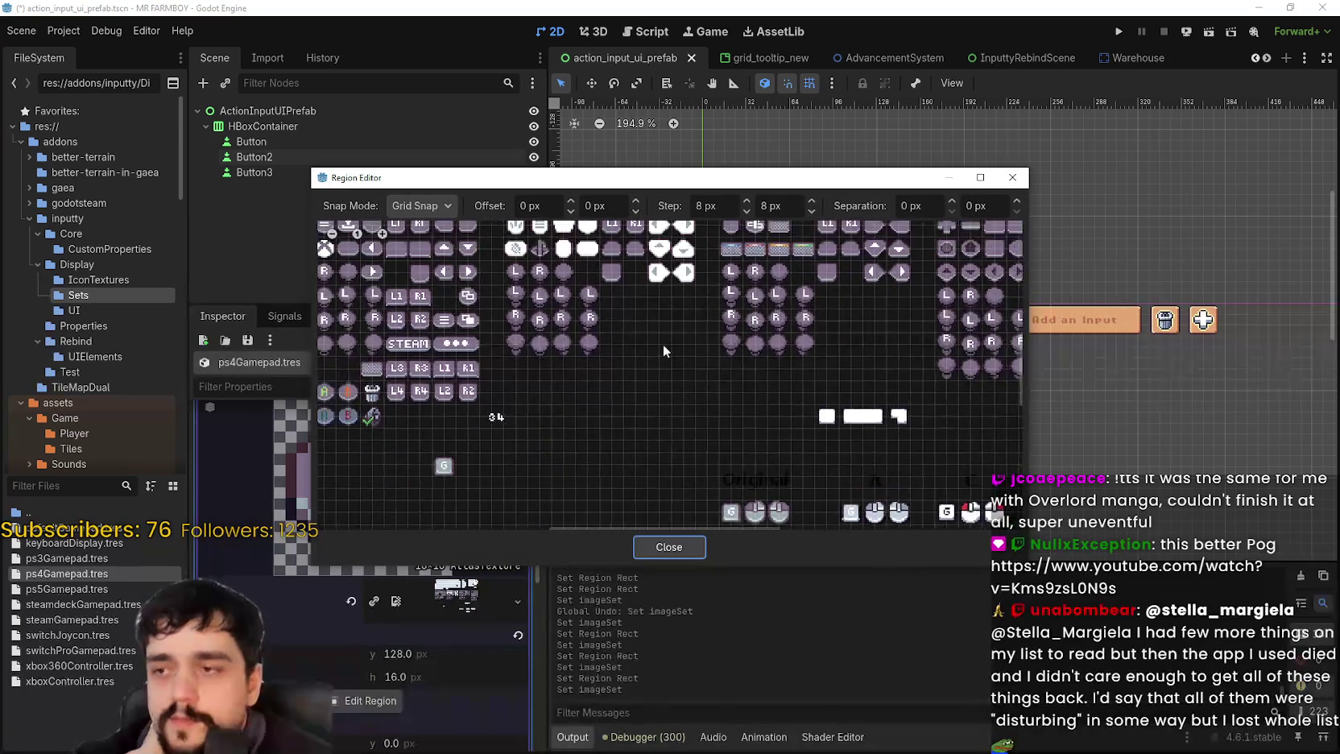
pyautogui.scroll(2, 668, 396)
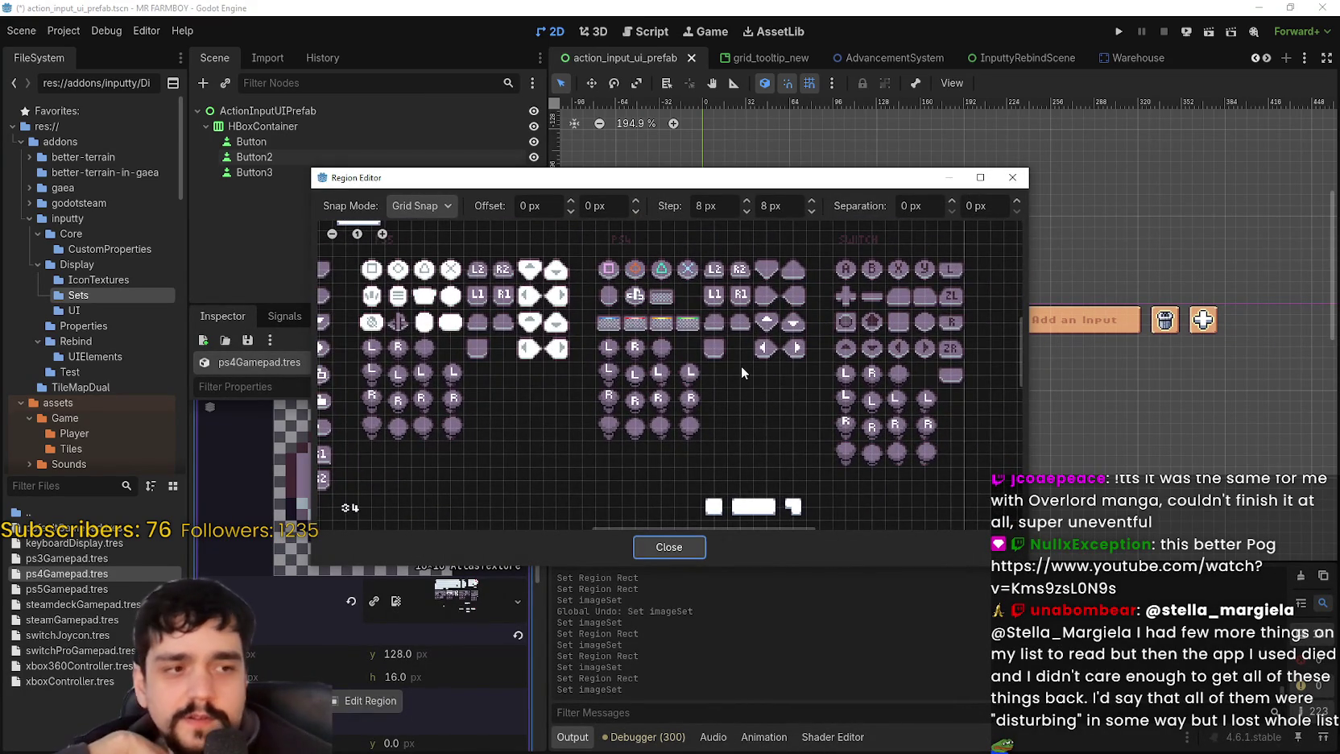
pyautogui.scroll(2, 600, 335)
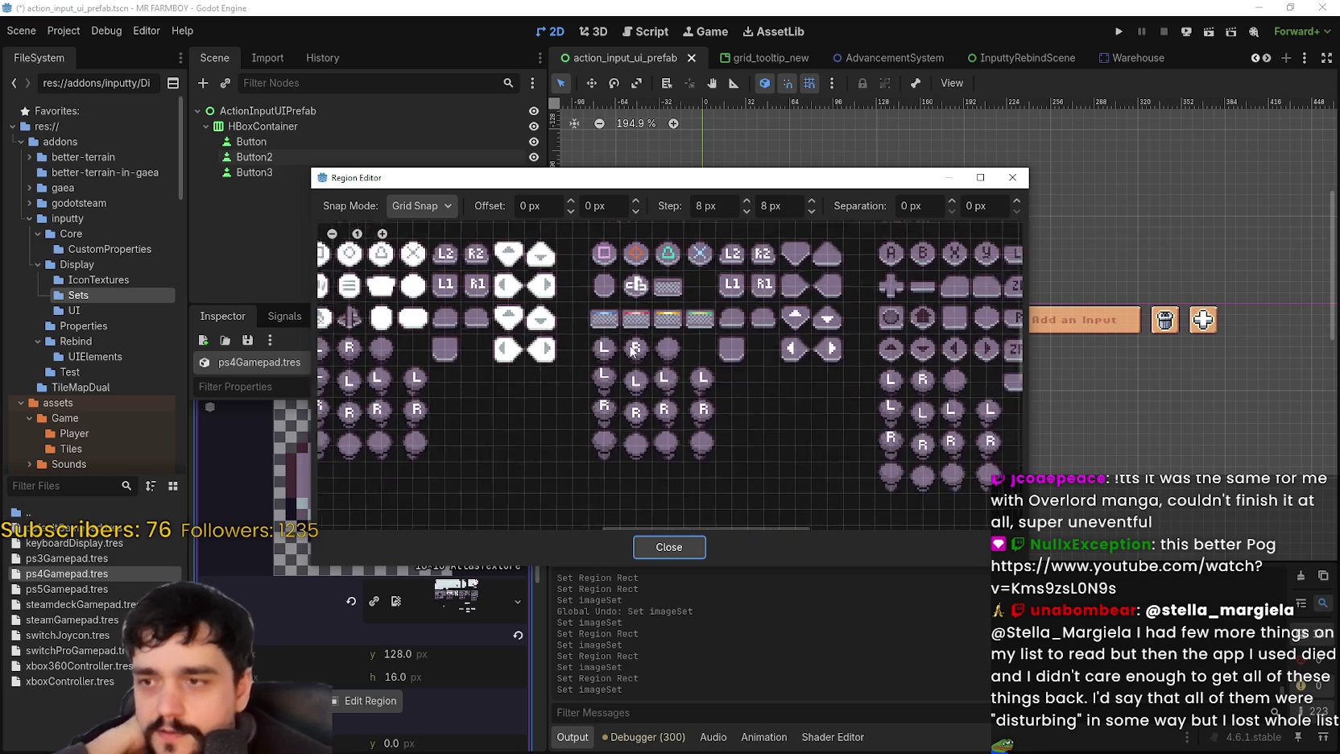
pyautogui.click(600, 342)
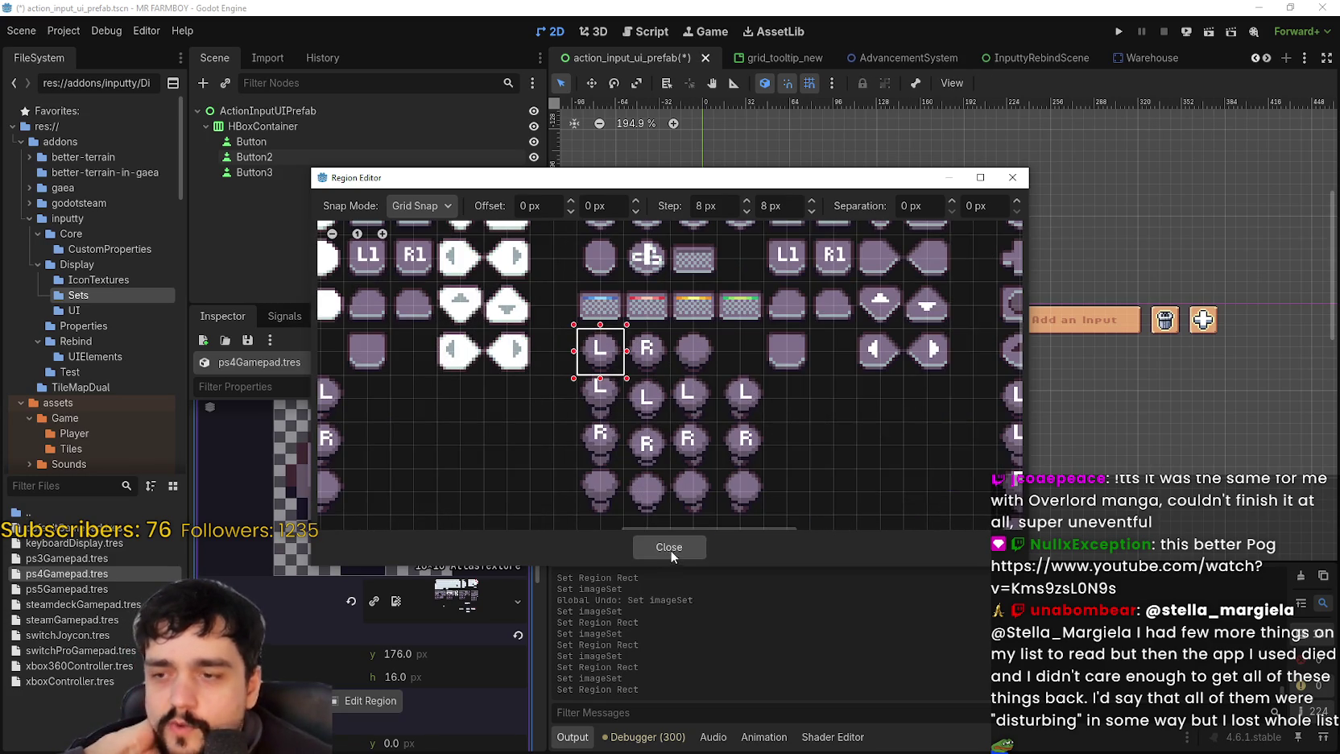
pyautogui.click(670, 548)
# - Paste the atlas texture into entry 8 and frame the pixel-art R icon as its region
pyautogui.rightClick(446, 603)
pyautogui.click(466, 722)
pyautogui.click(374, 641)
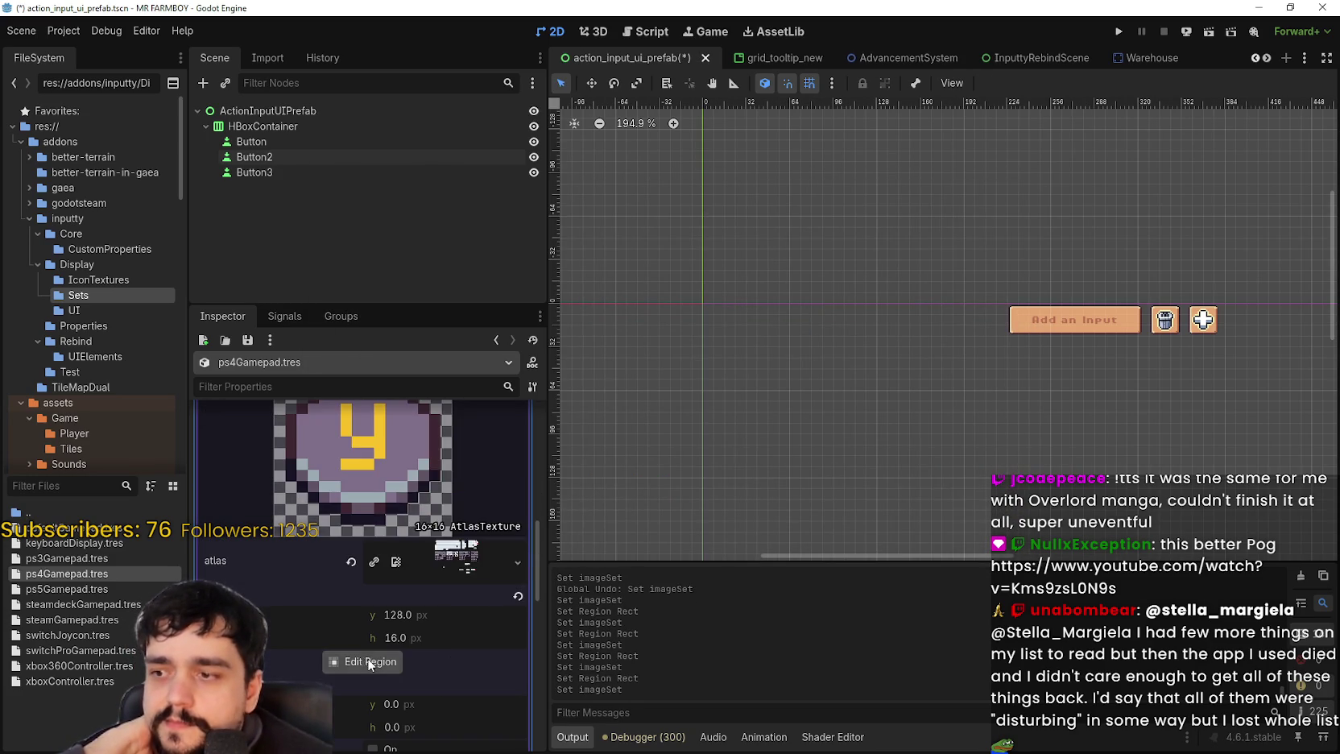
pyautogui.click(362, 661)
pyautogui.scroll(2, 660, 395)
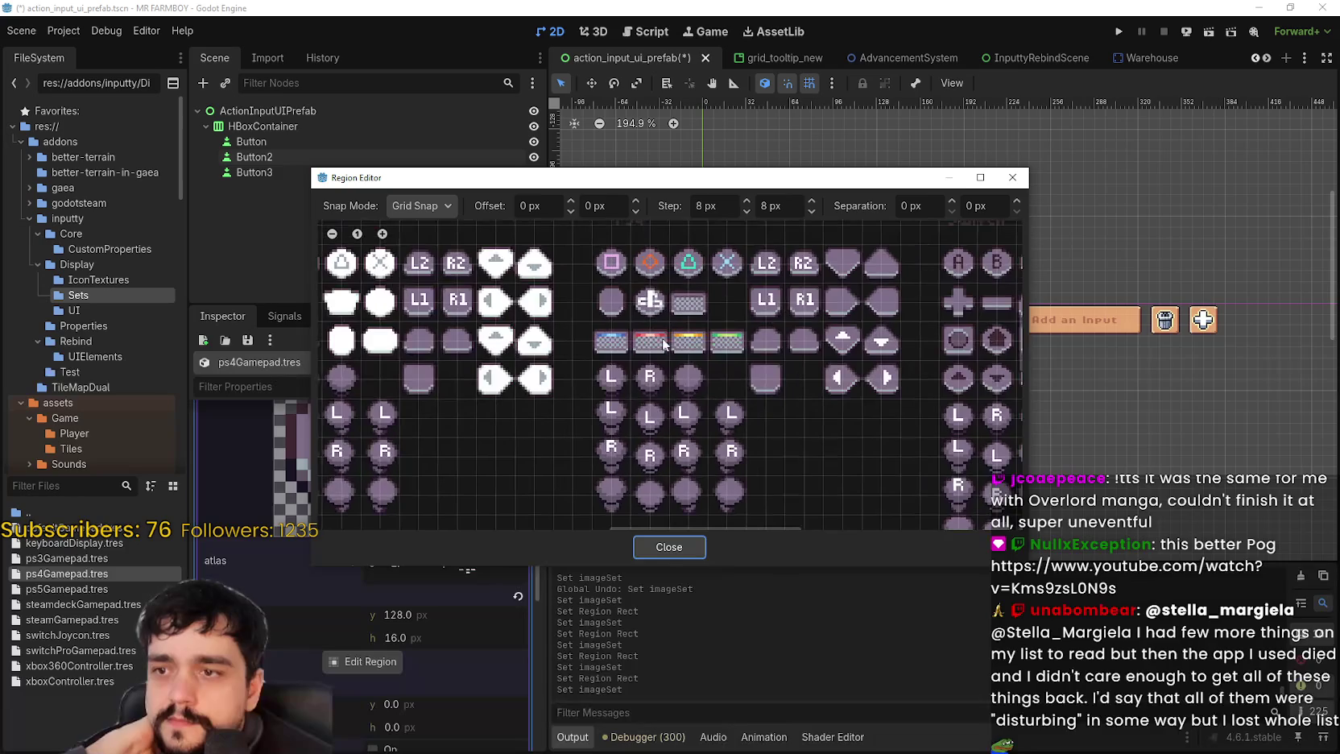
pyautogui.moveTo(641, 374); pyautogui.dragTo(673, 408)
pyautogui.click(654, 551)
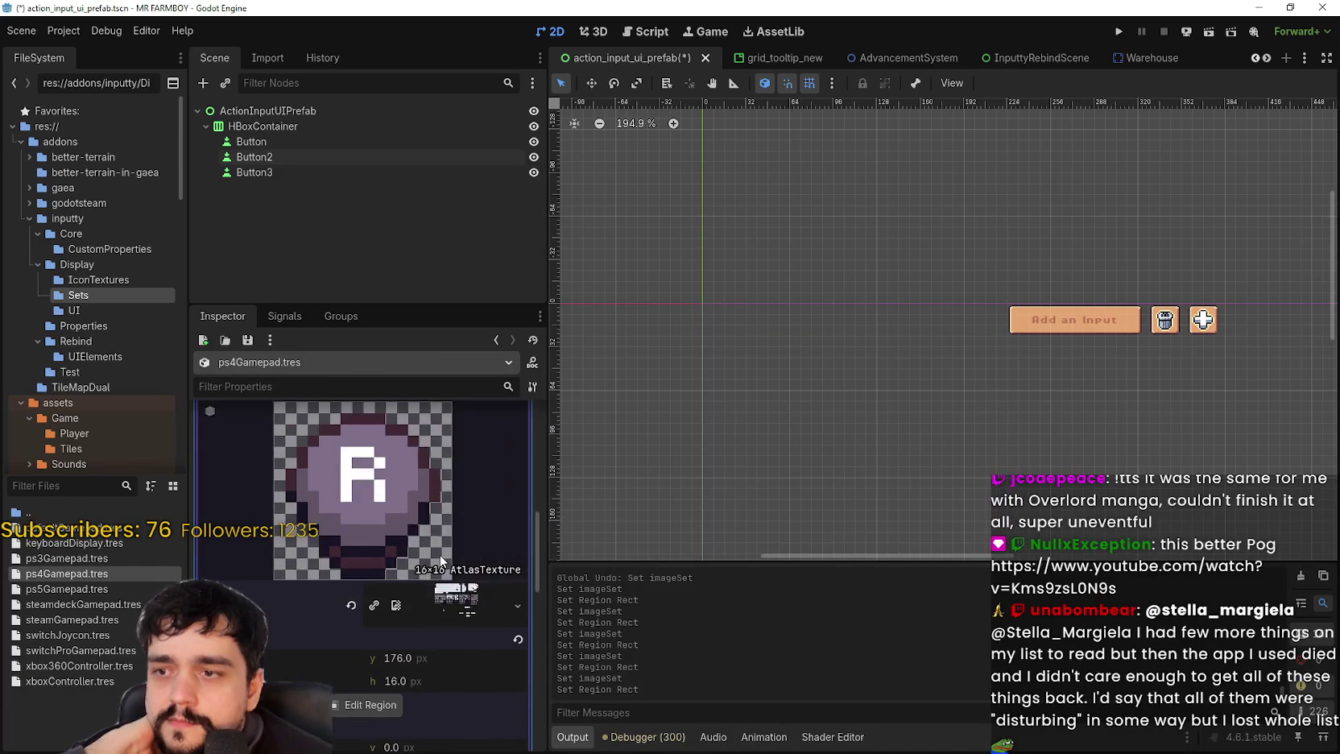
pyautogui.scroll(3, 452, 477)
pyautogui.click(463, 548)
pyautogui.scroll(-3, 442, 547)
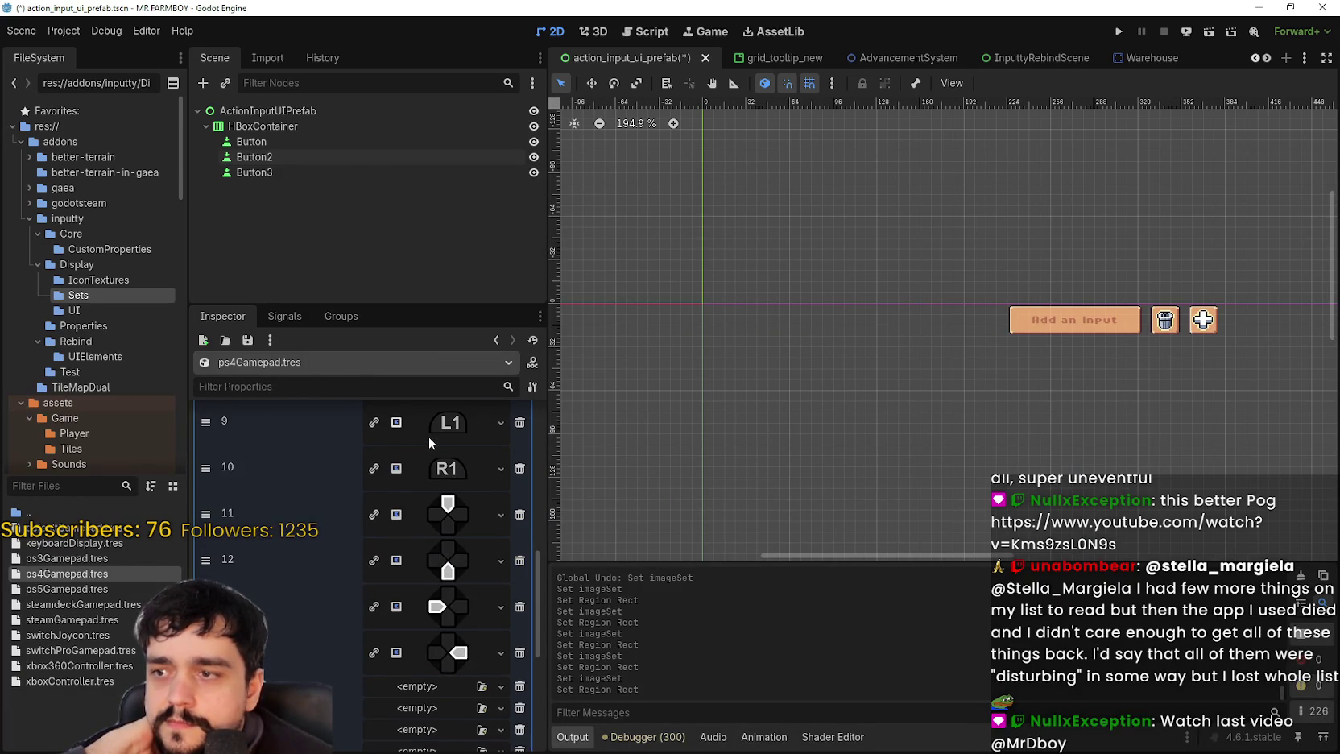
# - Replace entry 9's L1 texture with an atlas region framing the pixel-art L1 icon
pyautogui.click(431, 425)
pyautogui.rightClick(430, 426)
pyautogui.scroll(-1, 489, 563)
pyautogui.click(486, 722)
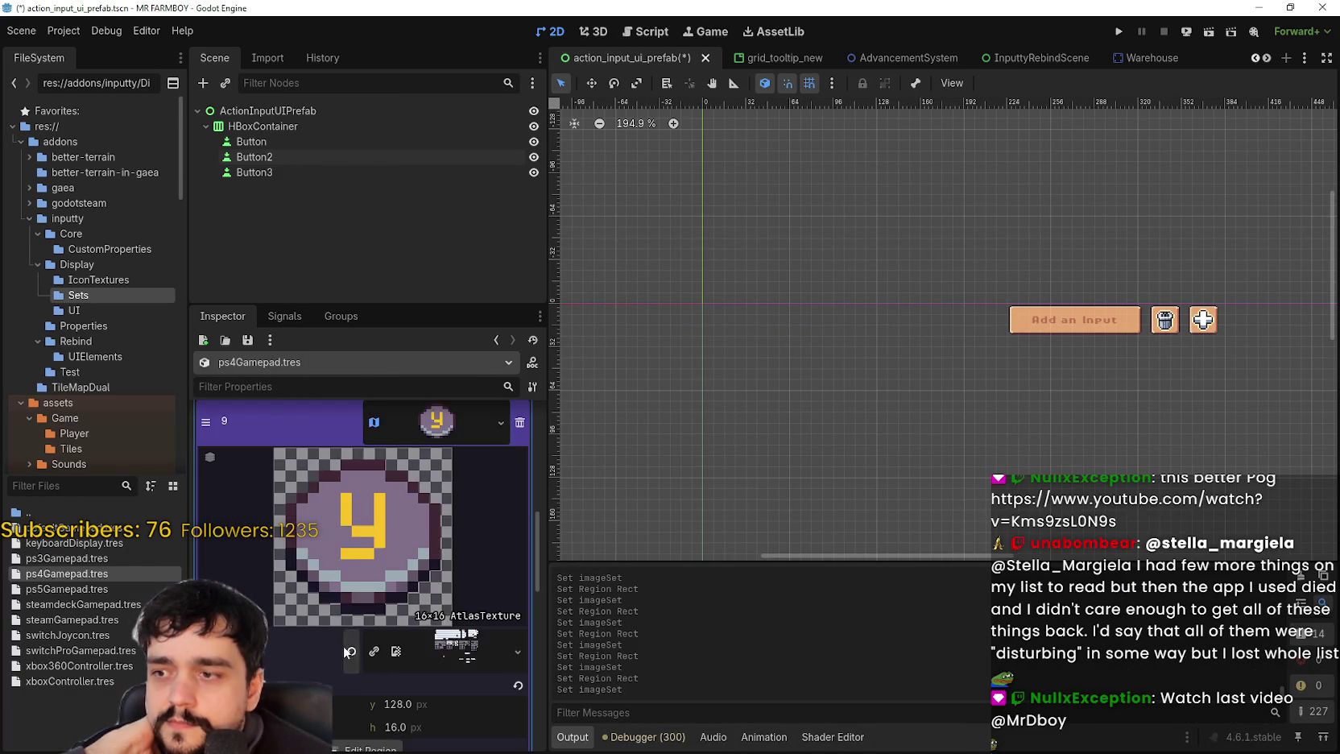
pyautogui.click(362, 665)
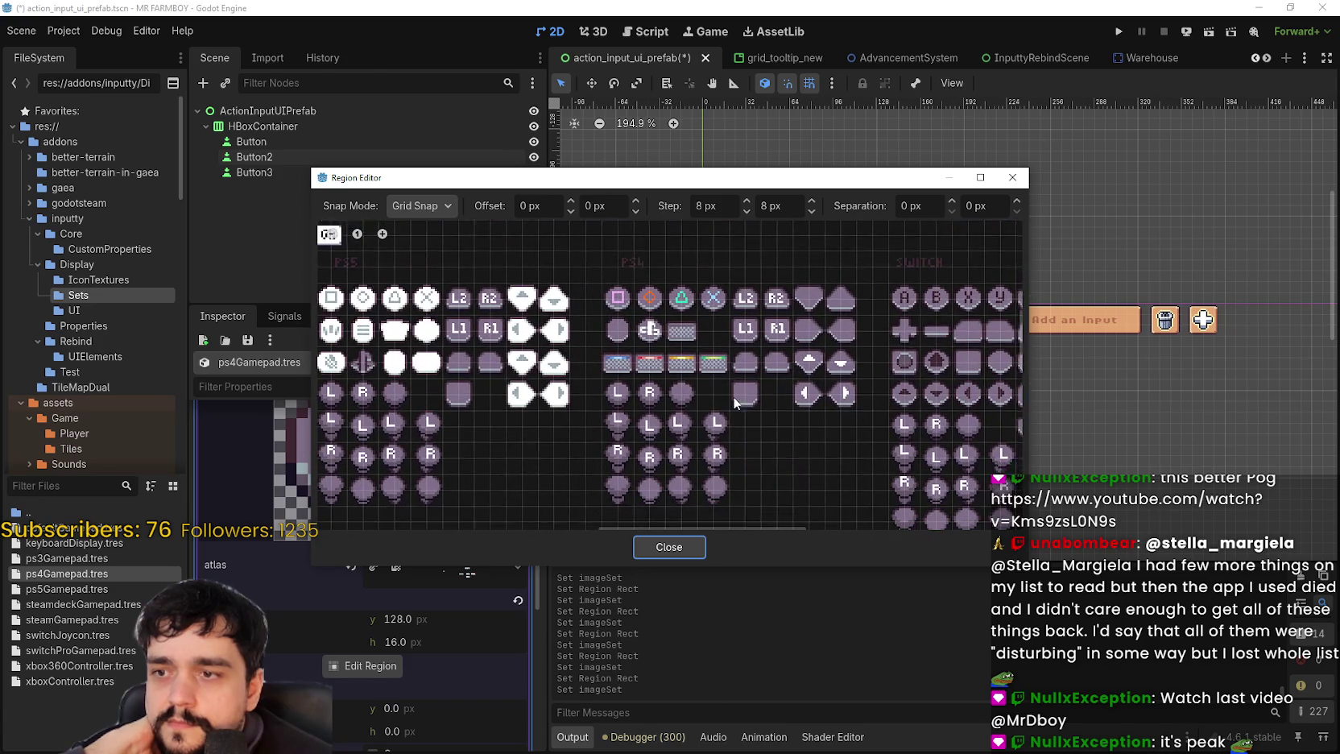
pyautogui.click(668, 547)
pyautogui.scroll(-5, 452, 510)
pyautogui.scroll(4, 452, 508)
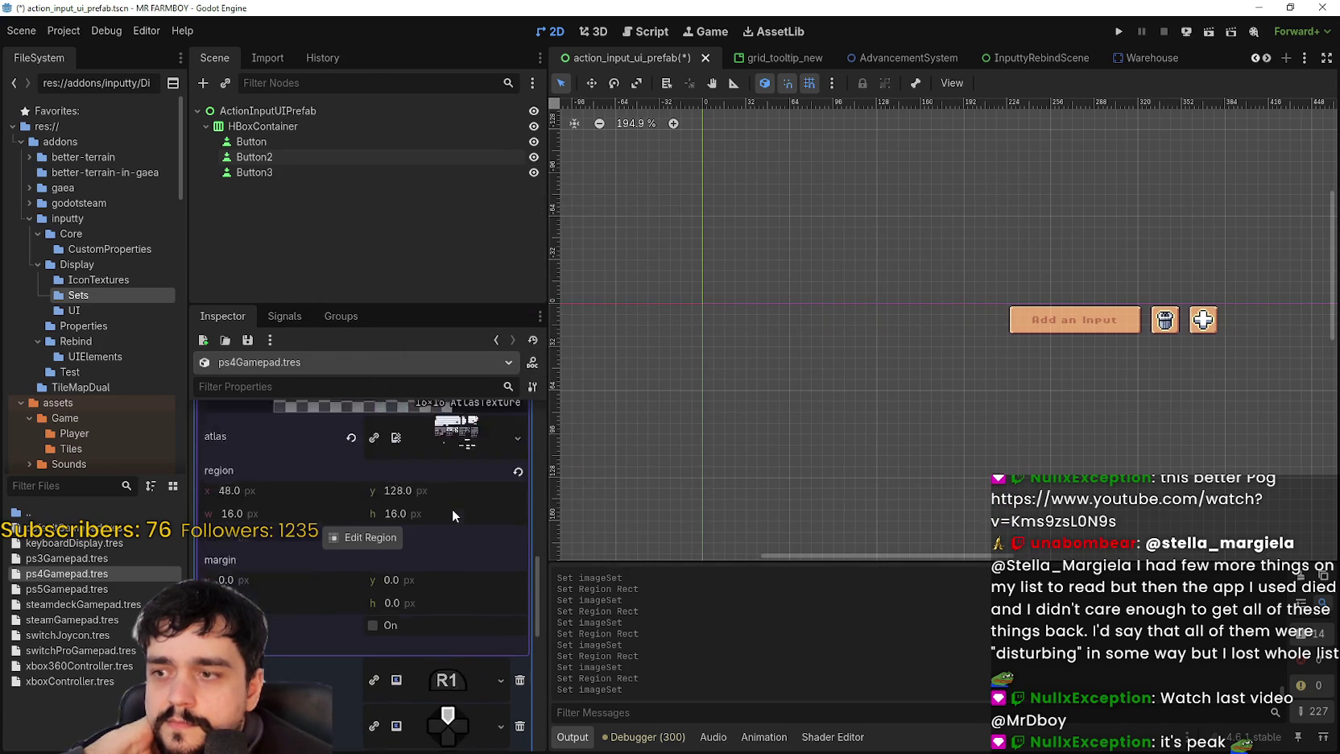
pyautogui.click(379, 623)
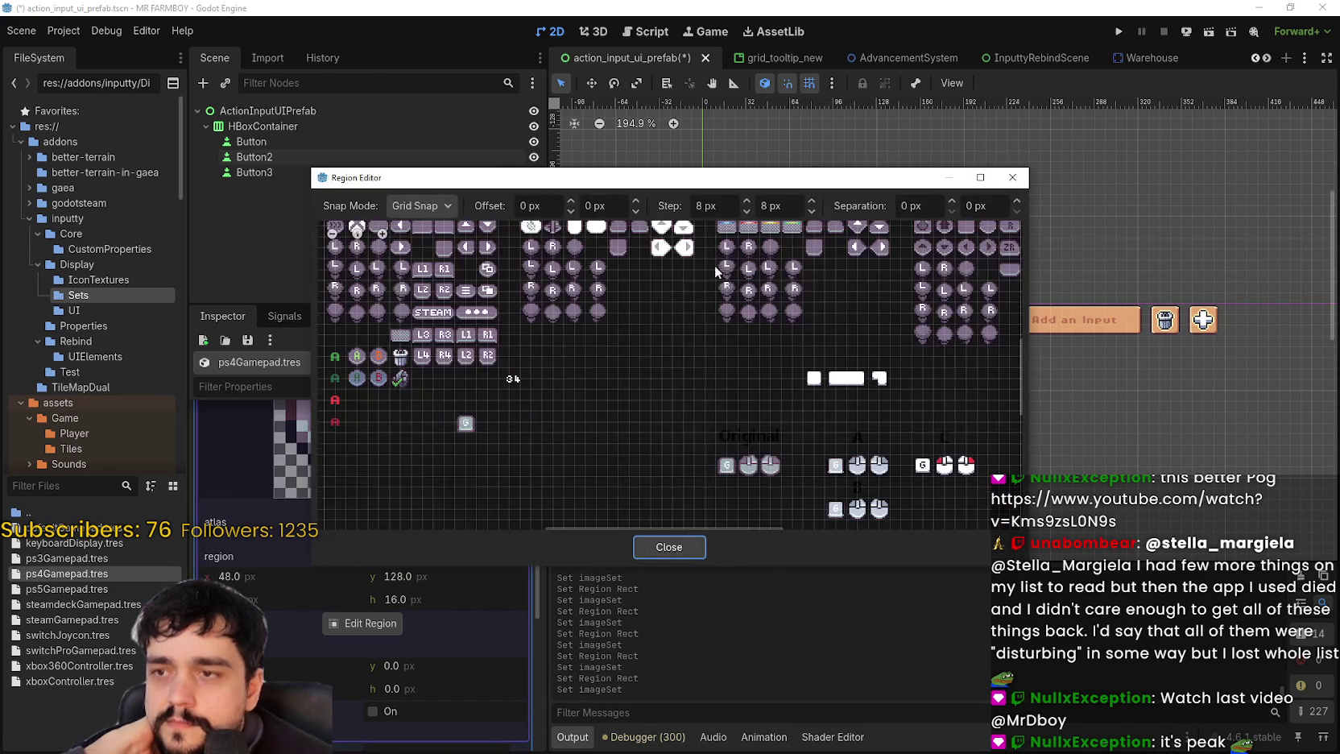
pyautogui.moveTo(692, 347); pyautogui.dragTo(667, 369)
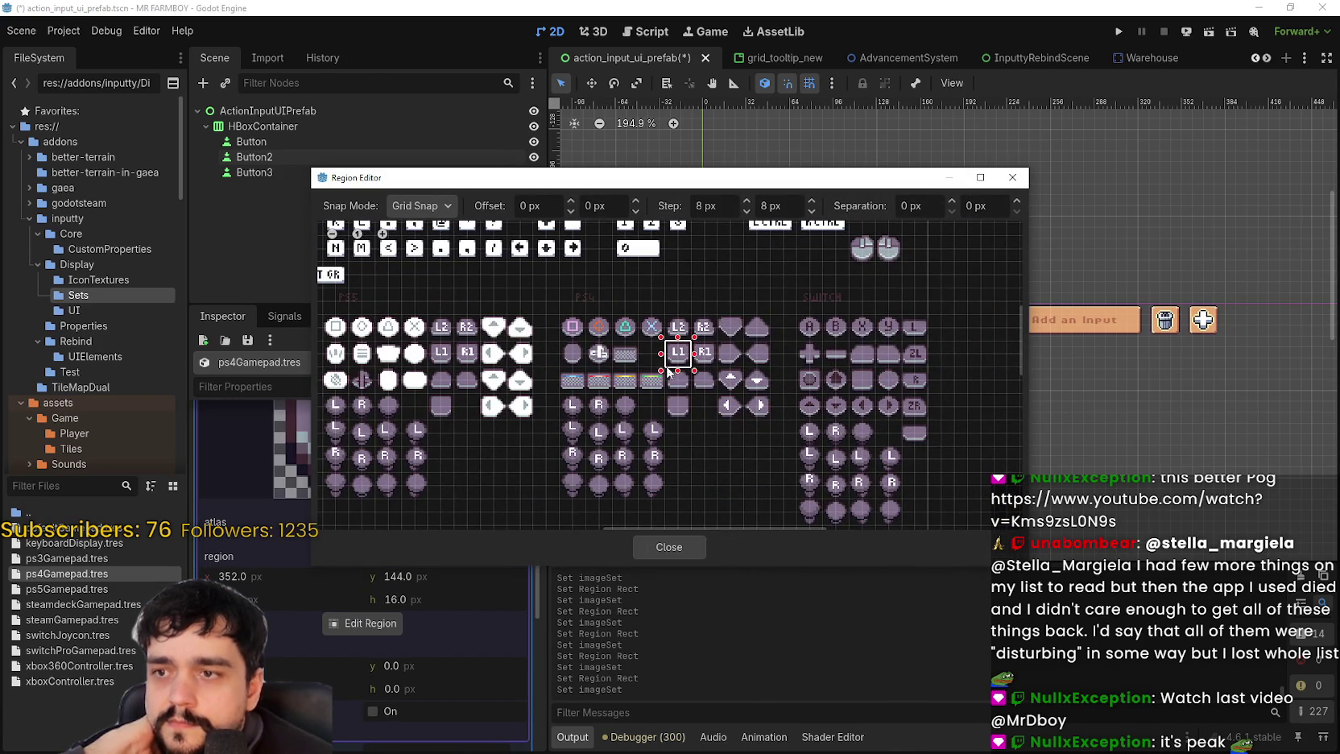
pyautogui.click(667, 547)
pyautogui.click(450, 438)
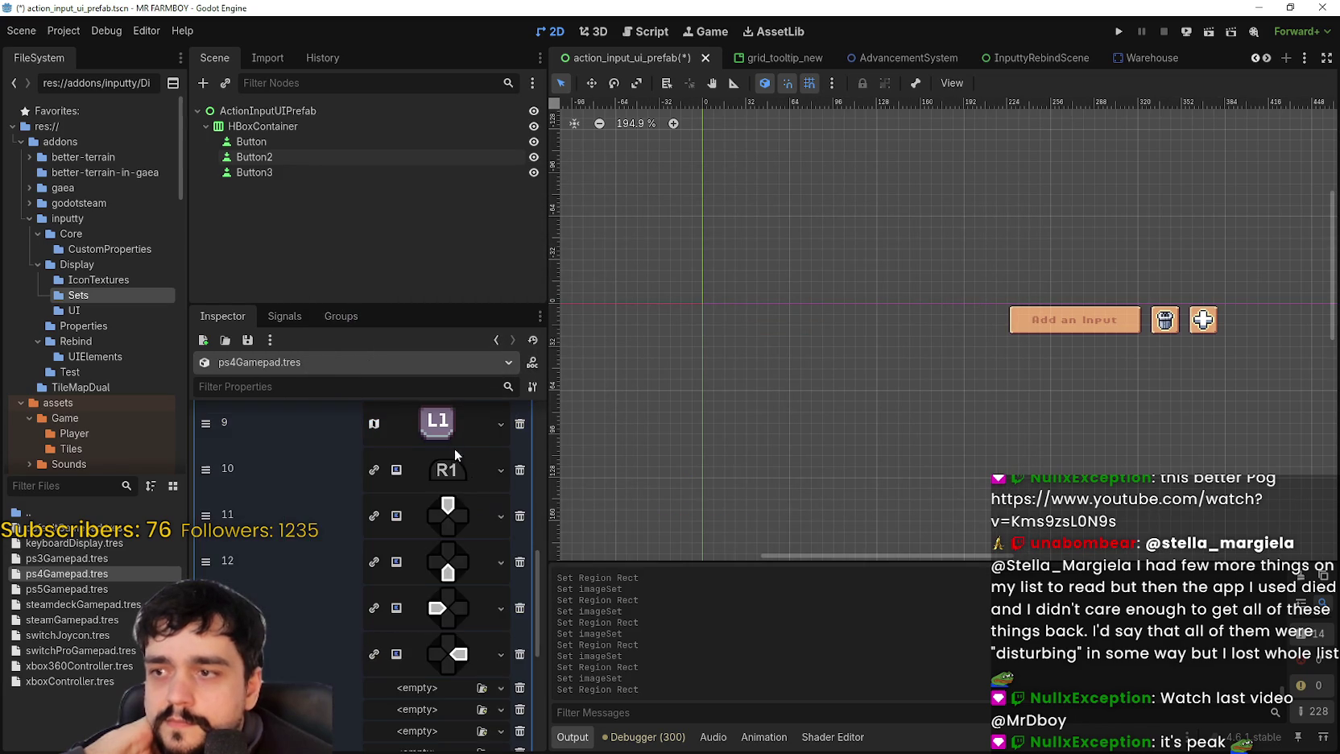
# - Paste a unique atlas texture into entry 10 and select the R1 tile as its region
pyautogui.click(474, 465)
pyautogui.rightClick(451, 475)
pyautogui.click(491, 735)
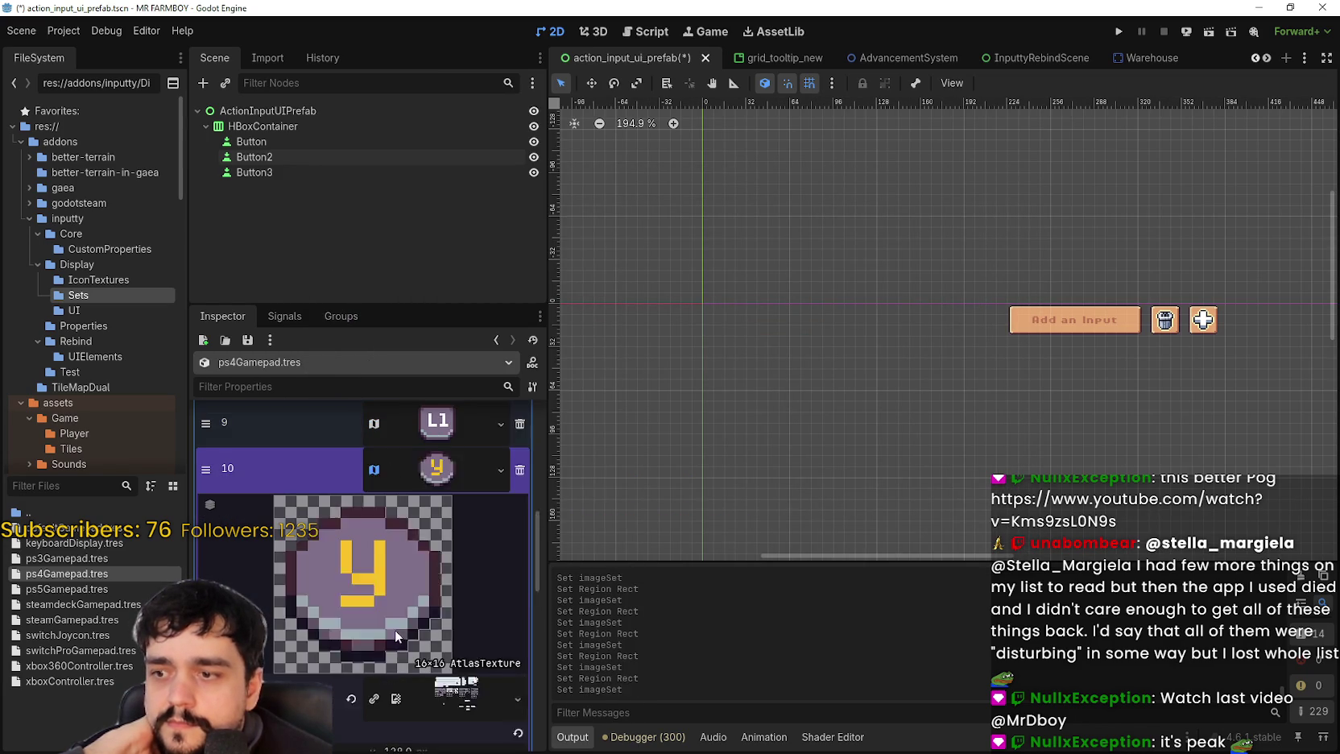
pyautogui.click(401, 635)
pyautogui.click(361, 670)
pyautogui.scroll(2, 741, 375)
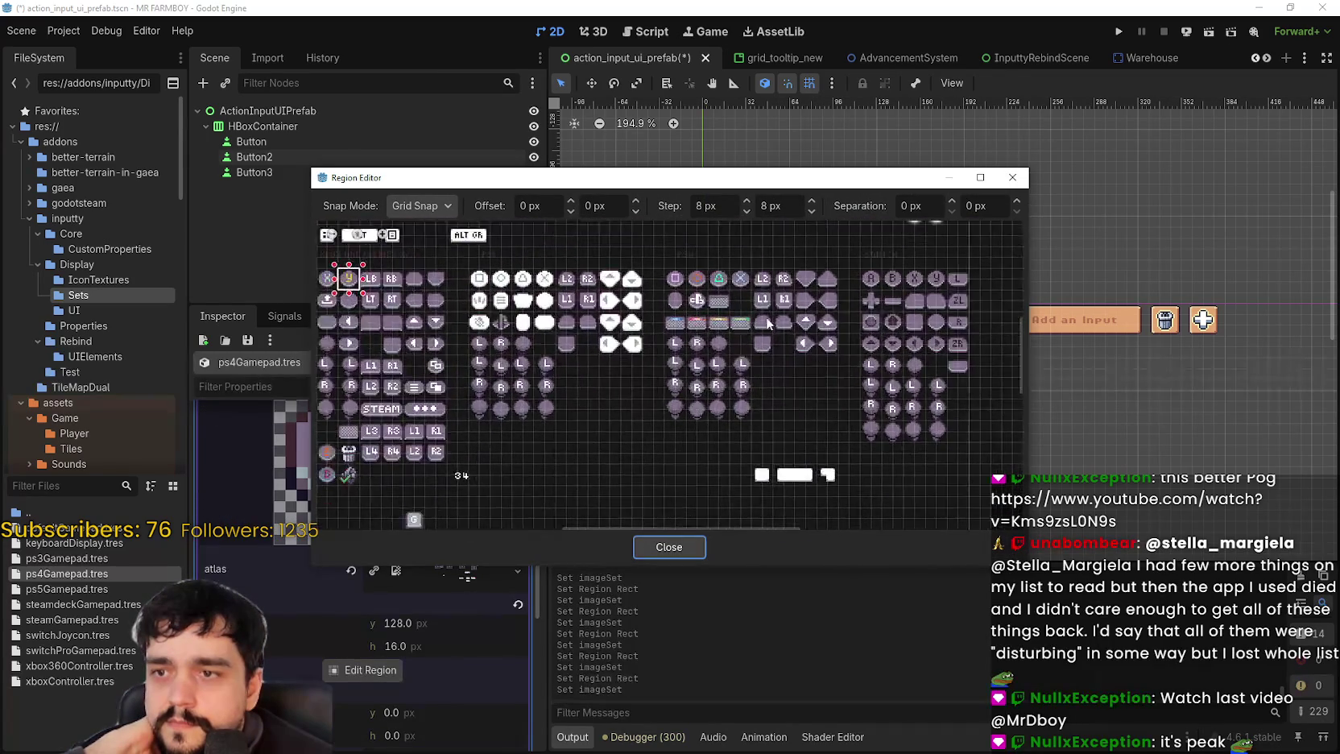
pyautogui.moveTo(769, 281); pyautogui.dragTo(797, 317)
pyautogui.click(680, 549)
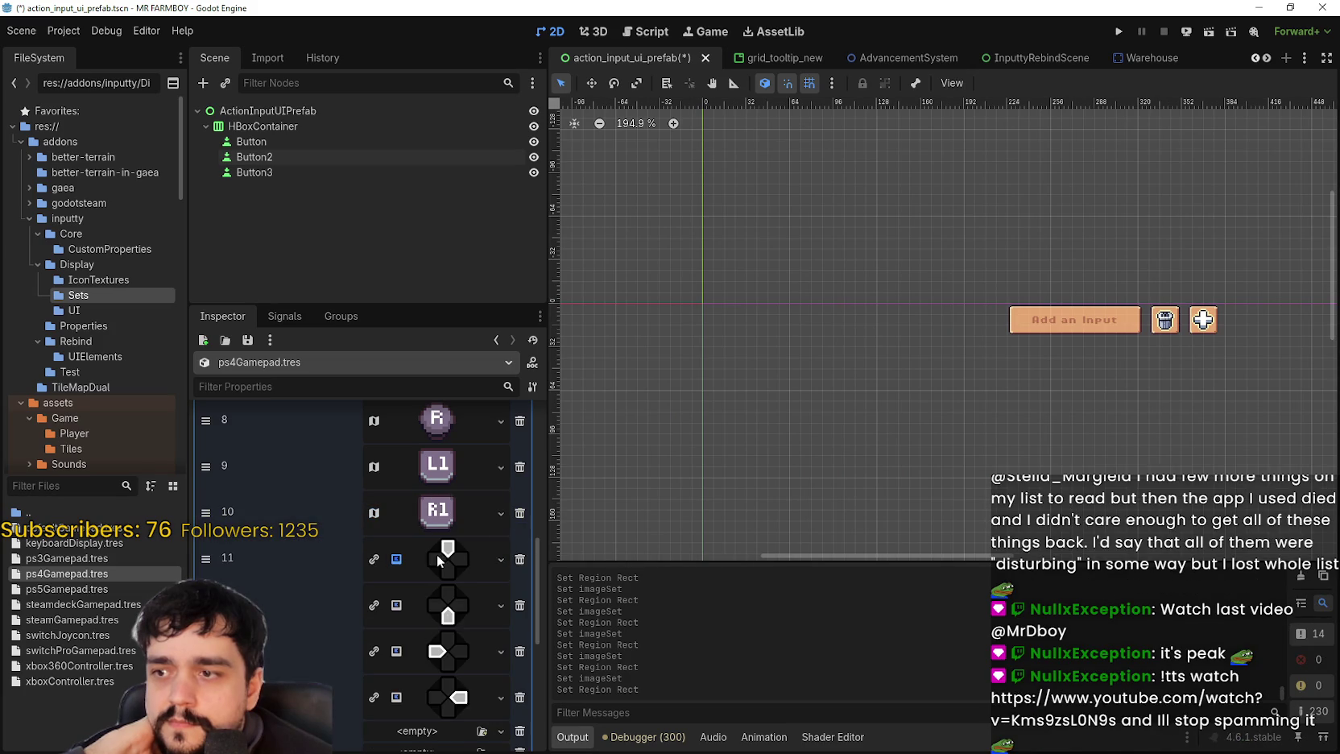
# - Paste the atlas texture into entry 11 and pick the down-arrow d-pad tile as its region
pyautogui.rightClick(442, 554)
pyautogui.scroll(-2, 483, 644)
pyautogui.click(471, 723)
pyautogui.scroll(-5, 405, 681)
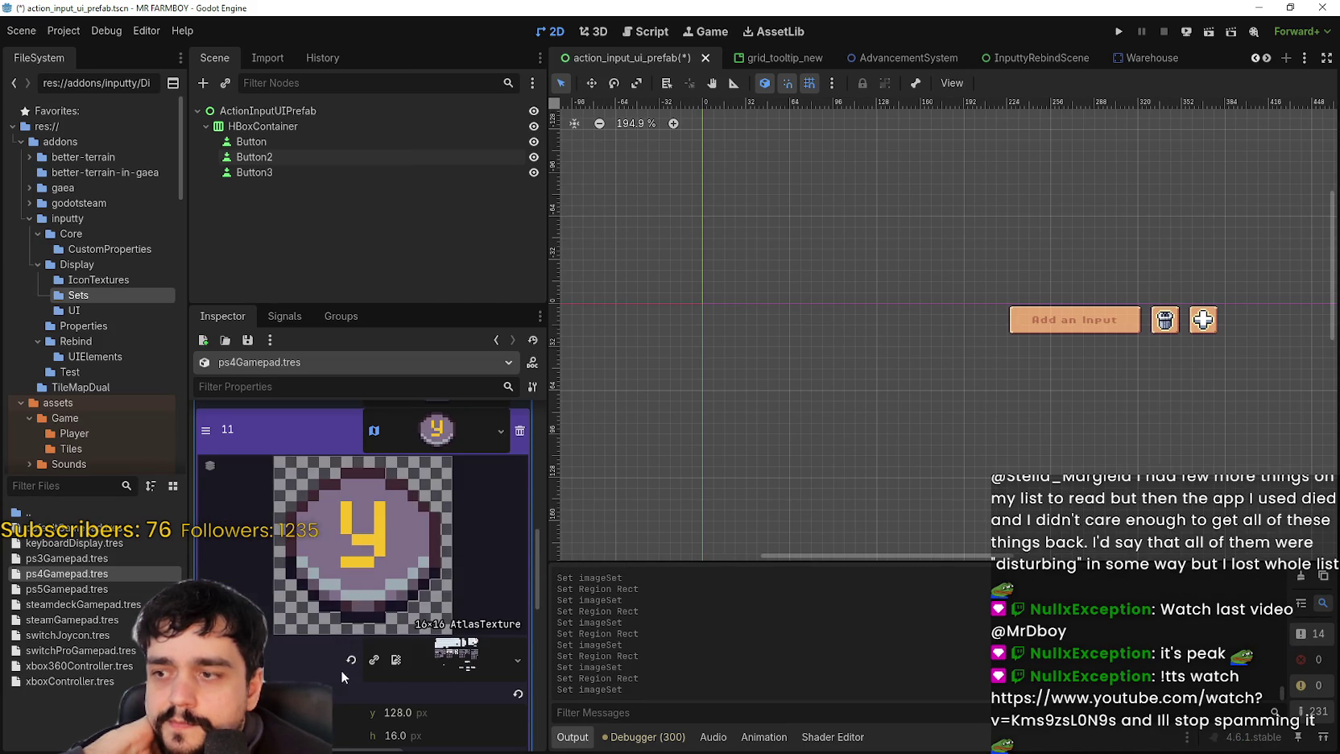
pyautogui.click(354, 674)
pyautogui.scroll(1, 814, 316)
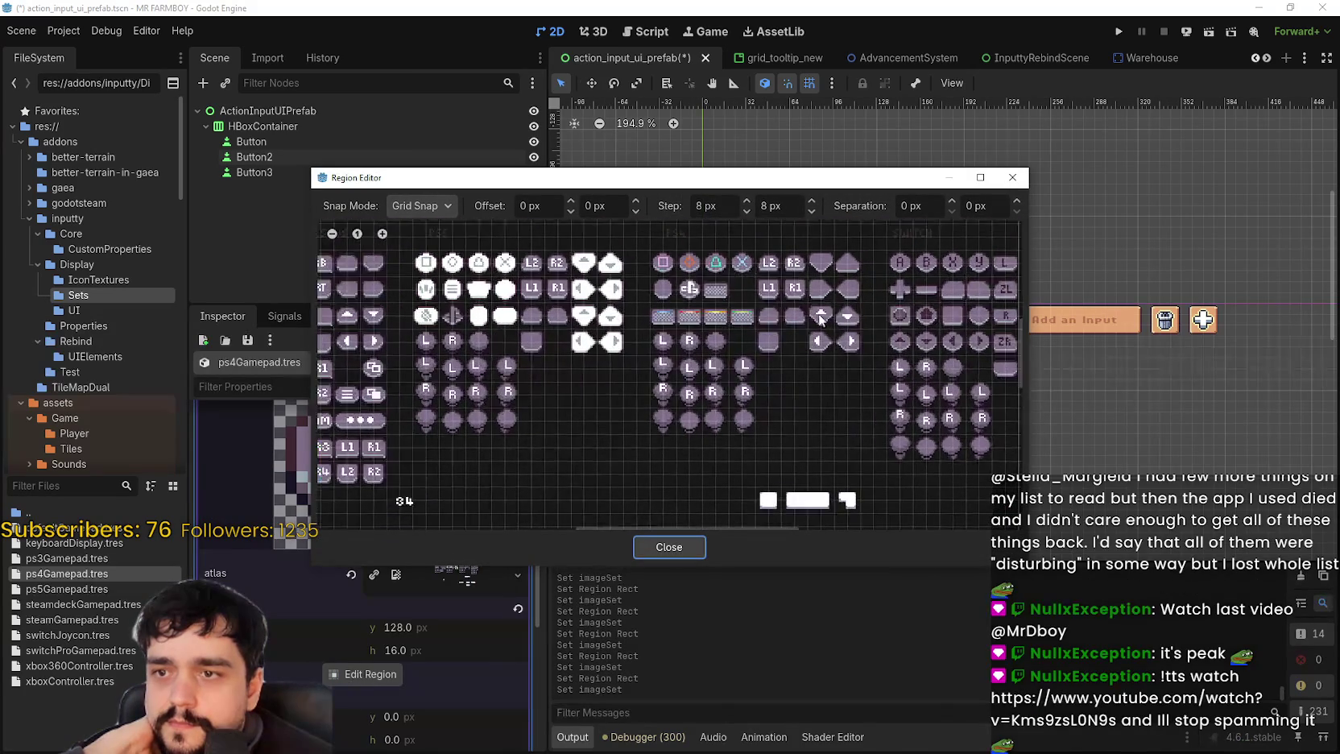
pyautogui.scroll(1, 814, 315)
pyautogui.click(849, 316)
pyautogui.scroll(1, 837, 347)
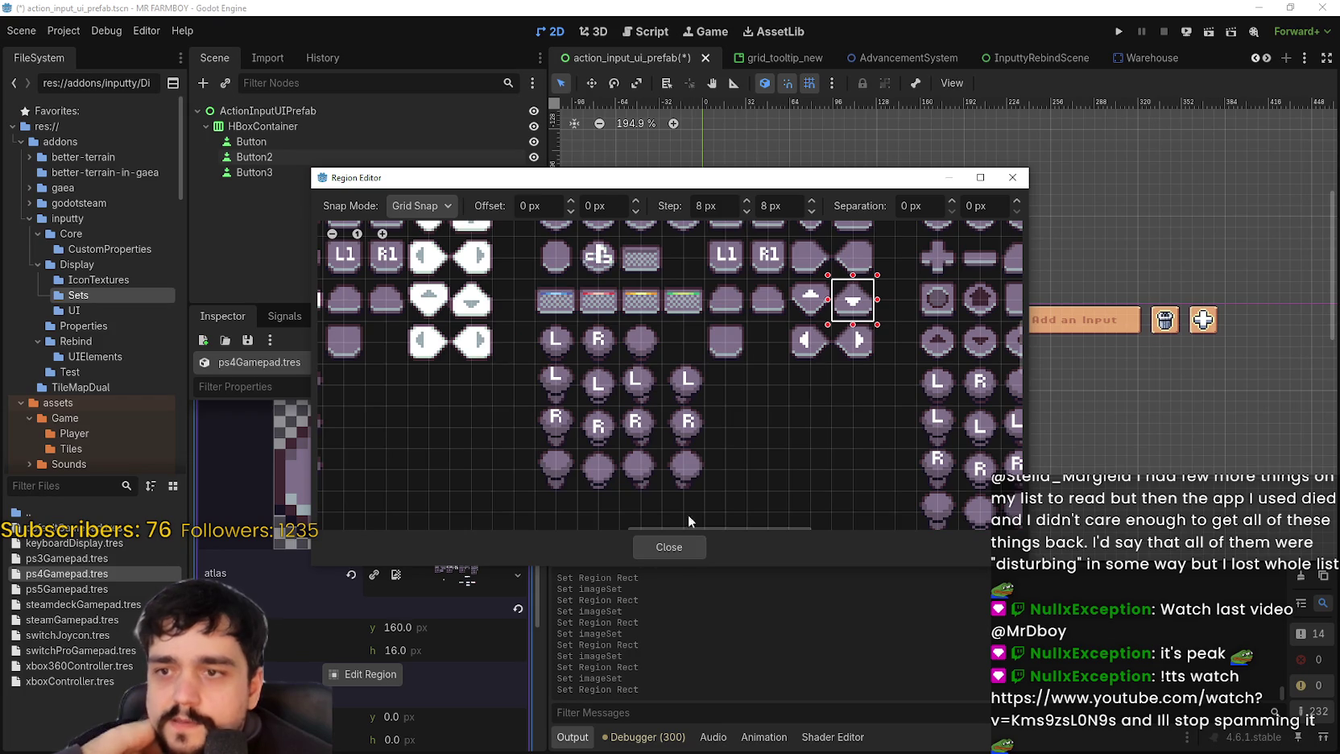
pyautogui.scroll(-3, 705, 467)
pyautogui.scroll(2, 794, 400)
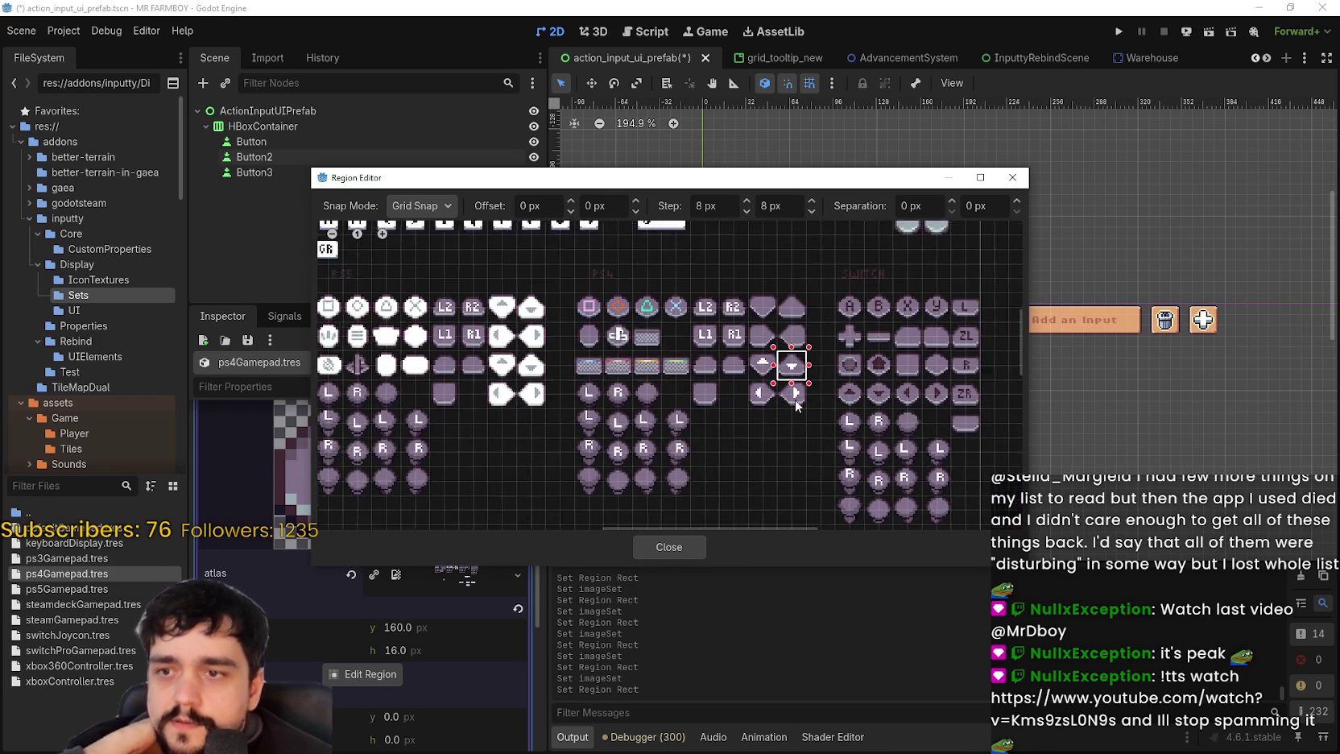
pyautogui.click(669, 547)
pyautogui.scroll(-5, 476, 533)
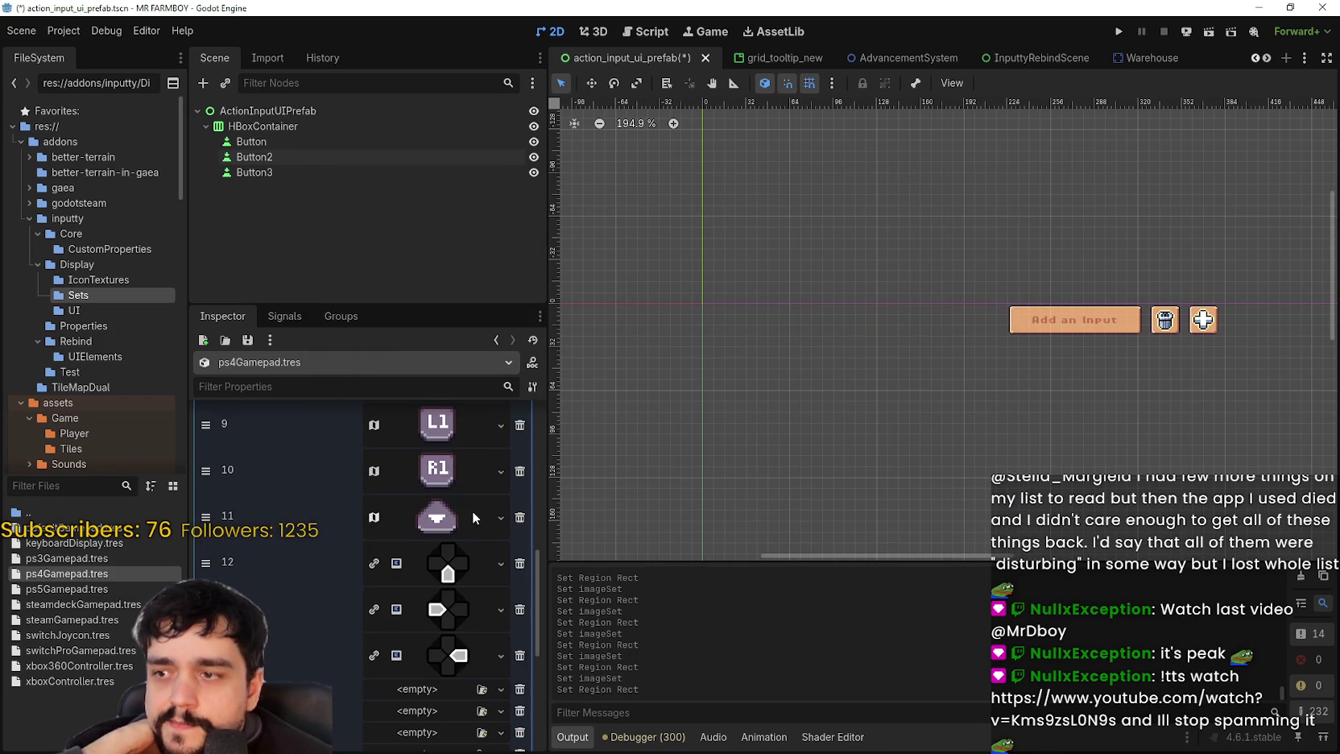
pyautogui.rightClick(458, 563)
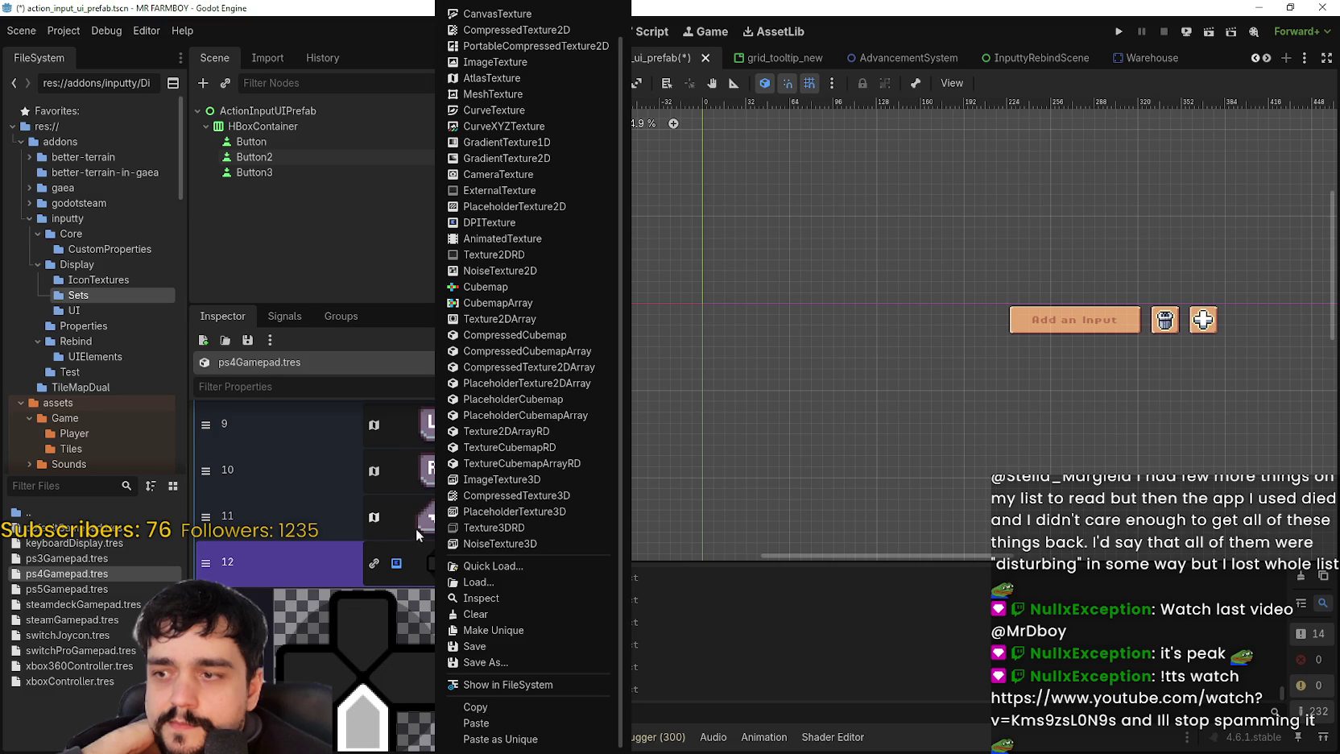
pyautogui.click(411, 526)
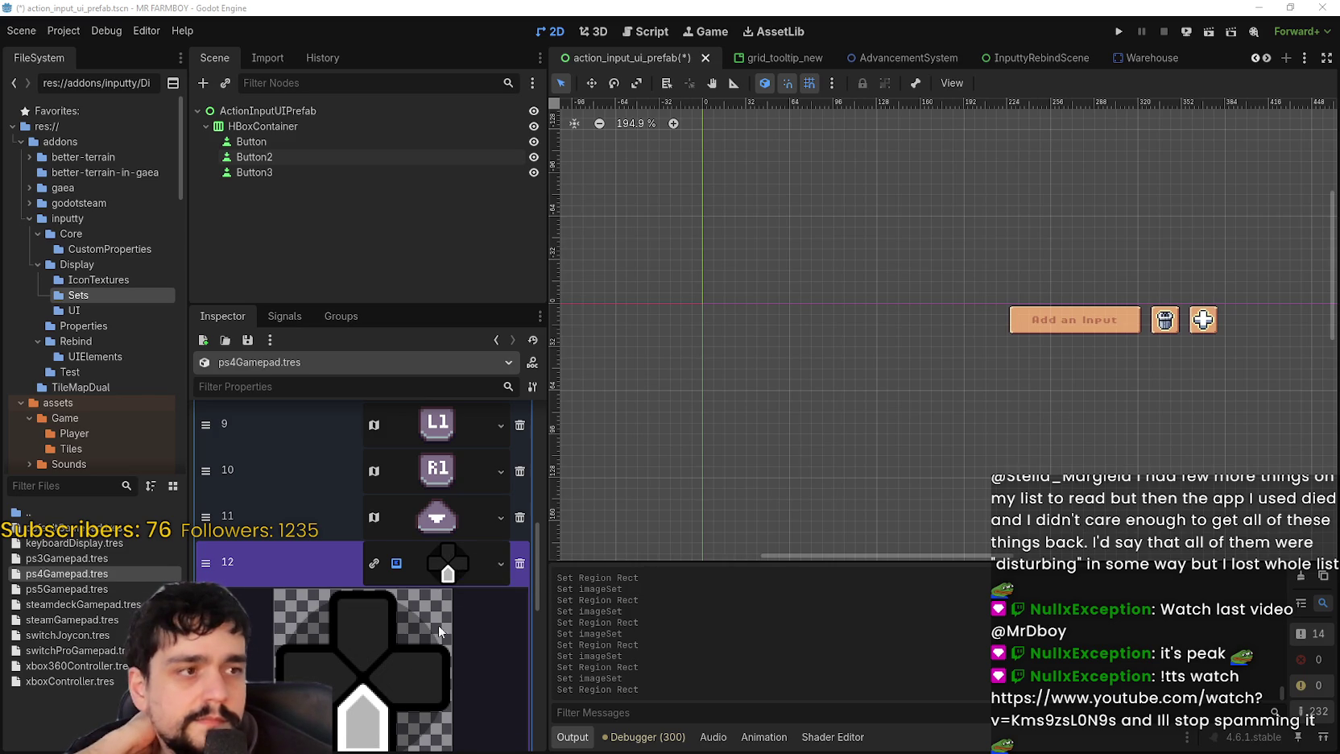
# - Move entry 11's atlas region onto the up-arrow d-pad tile
pyautogui.click(442, 521)
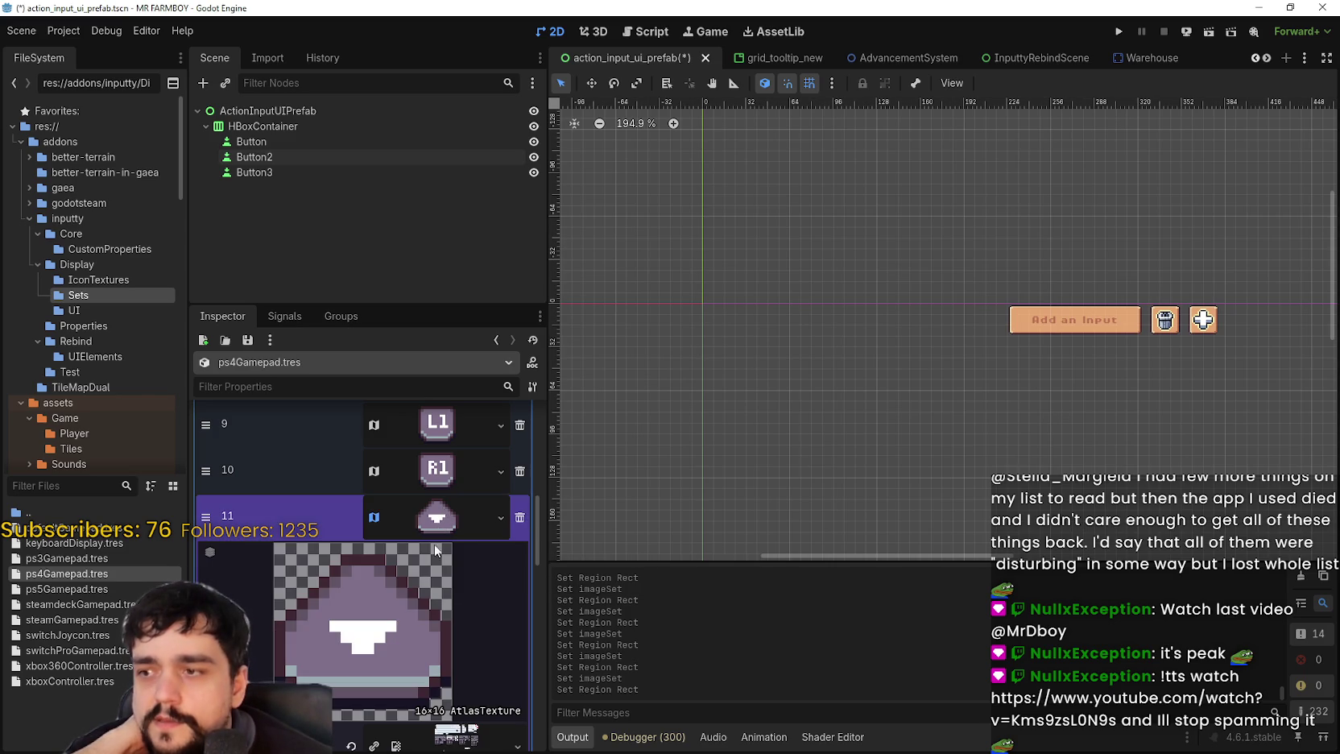
pyautogui.scroll(-5, 348, 677)
pyautogui.click(360, 633)
pyautogui.scroll(4, 775, 375)
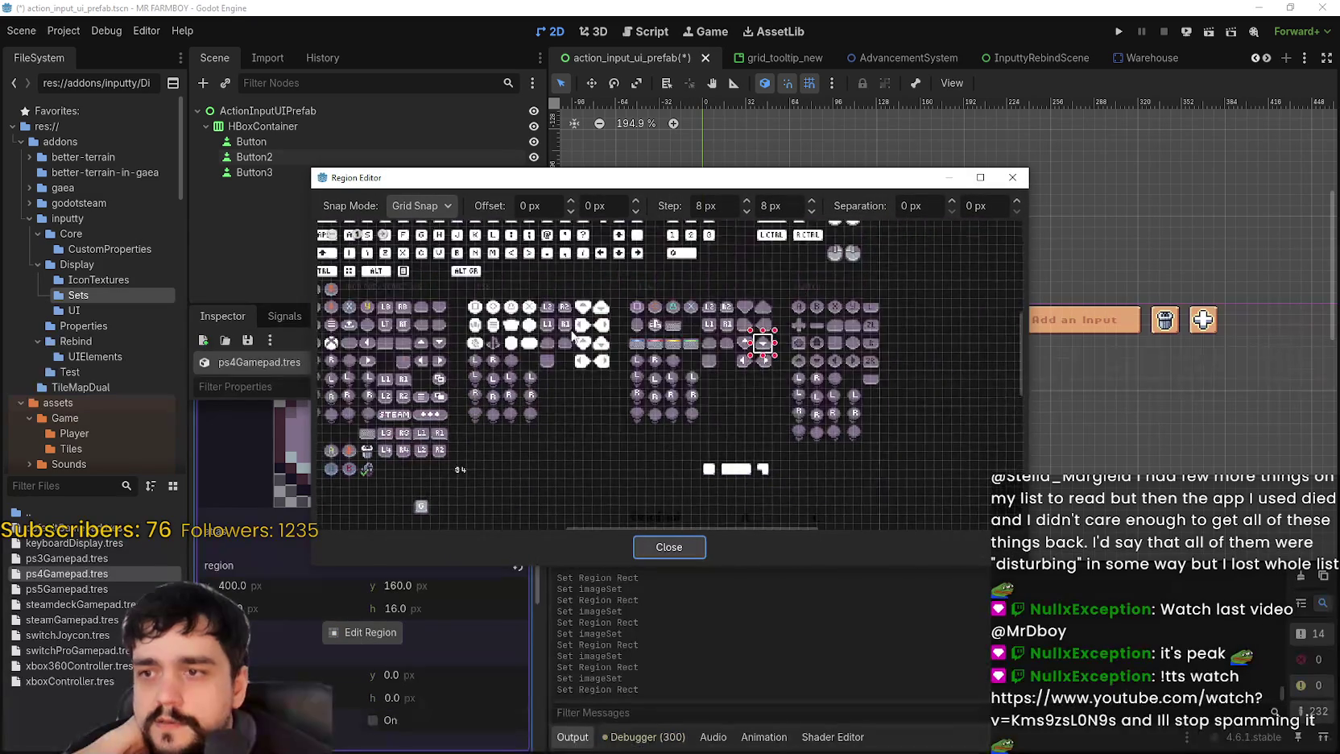
pyautogui.moveTo(776, 375); pyautogui.dragTo(811, 400)
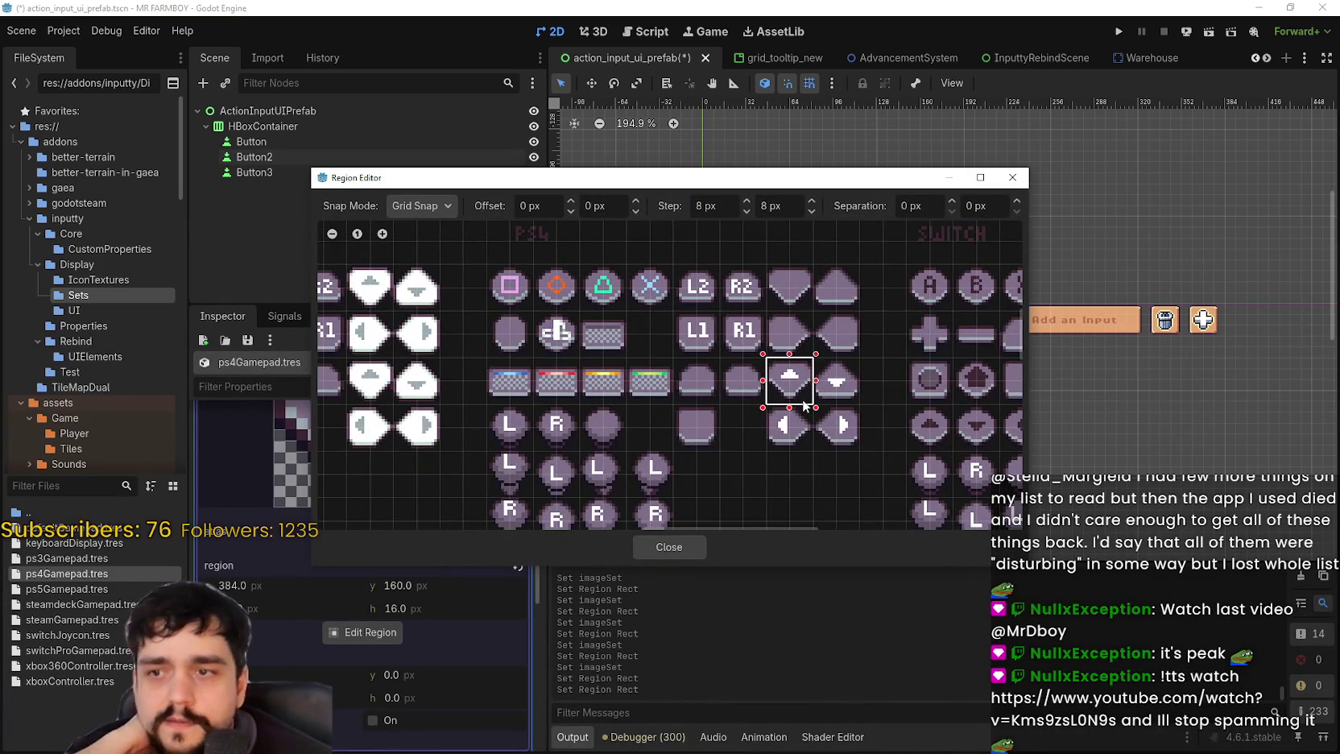
pyautogui.click(668, 547)
pyautogui.scroll(2, 436, 494)
pyautogui.click(450, 507)
# - Paste the atlas texture into entry 12 and select the down-arrow tile as its region
pyautogui.click(438, 521)
pyautogui.click(438, 521)
pyautogui.click(501, 521)
pyautogui.click(497, 738)
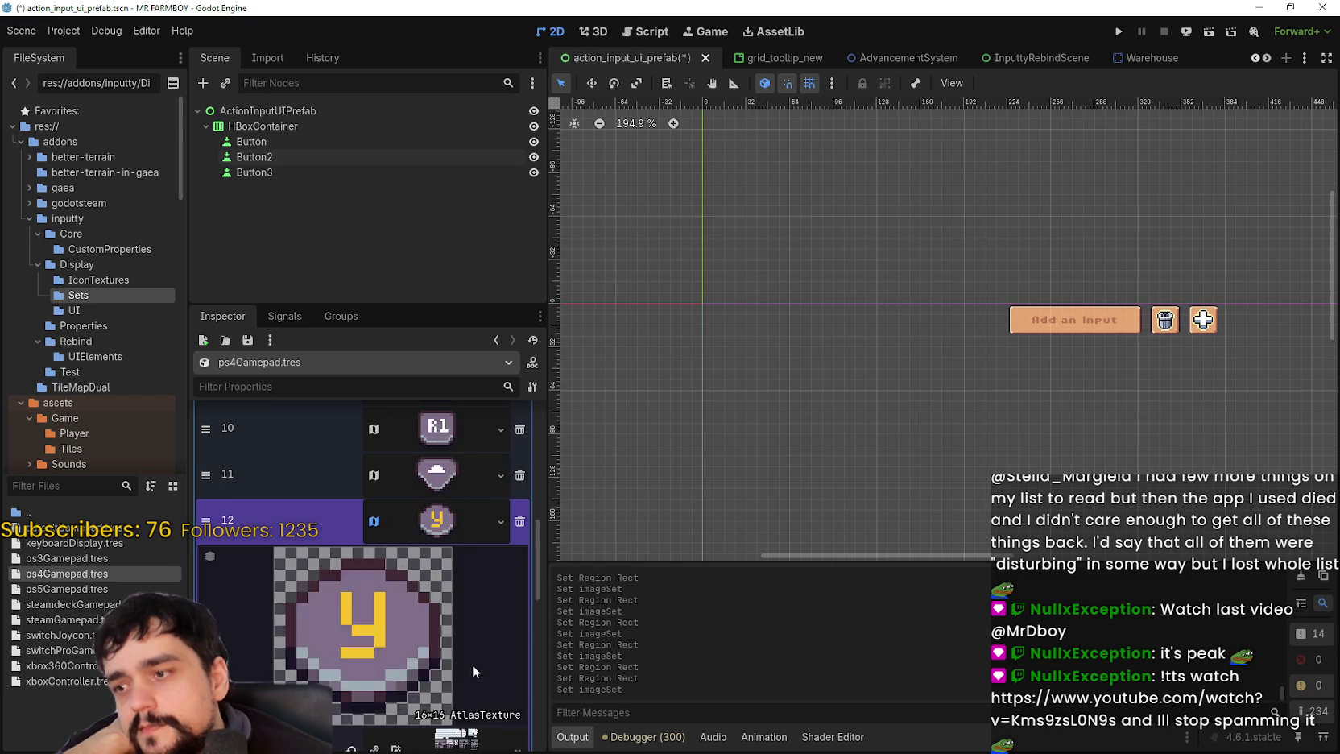
pyautogui.click(364, 679)
pyautogui.scroll(-3, 716, 288)
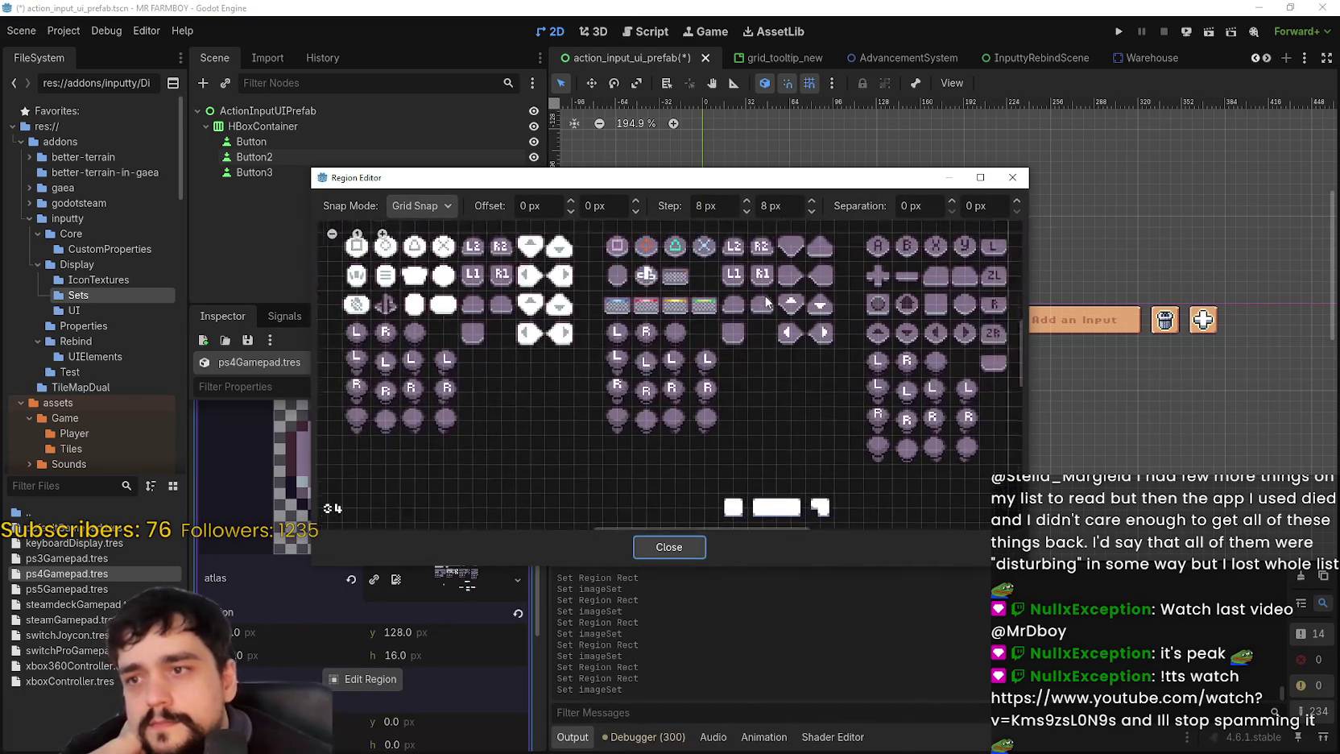
pyautogui.scroll(3, 771, 336)
pyautogui.moveTo(758, 316); pyautogui.dragTo(793, 355)
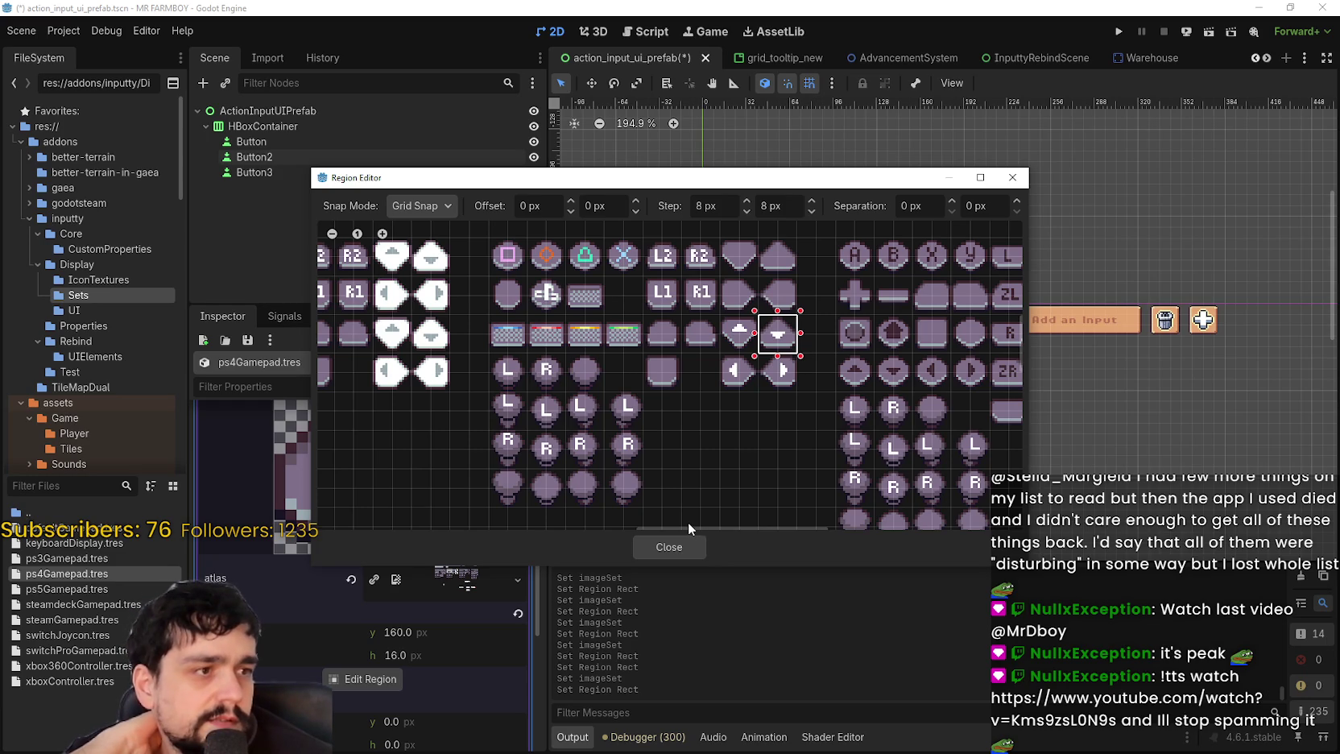
pyautogui.click(673, 548)
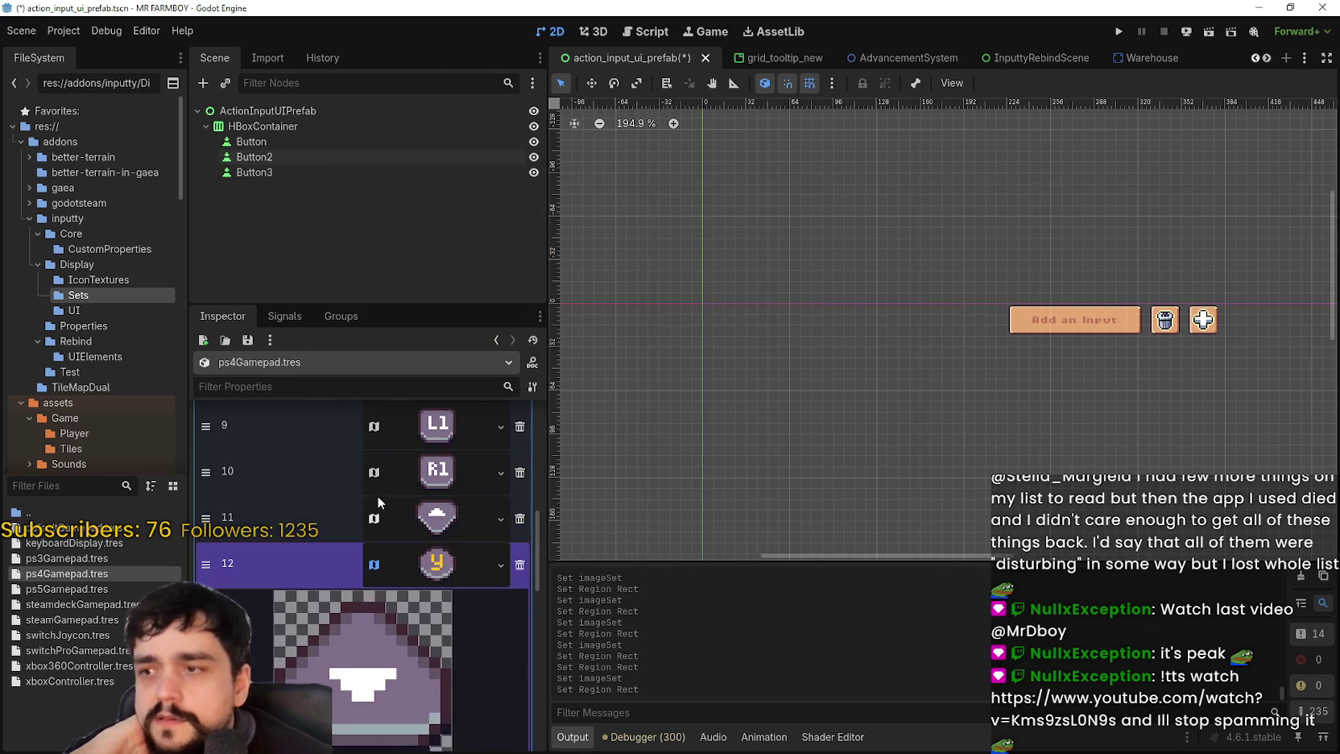
pyautogui.scroll(-3, 443, 570)
# - Give entry 13 a pasted atlas texture with the left-arrow tile as its region
pyautogui.rightClick(456, 483)
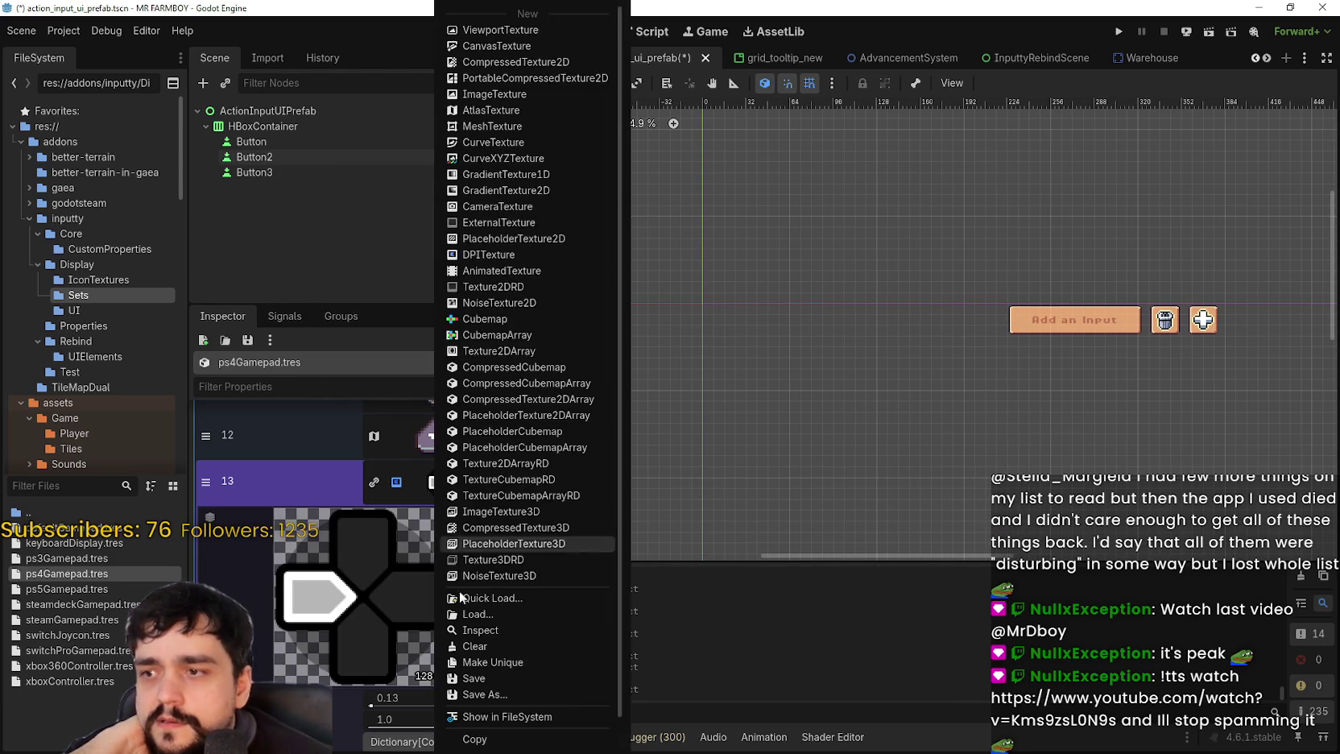
pyautogui.click(487, 723)
pyautogui.click(361, 681)
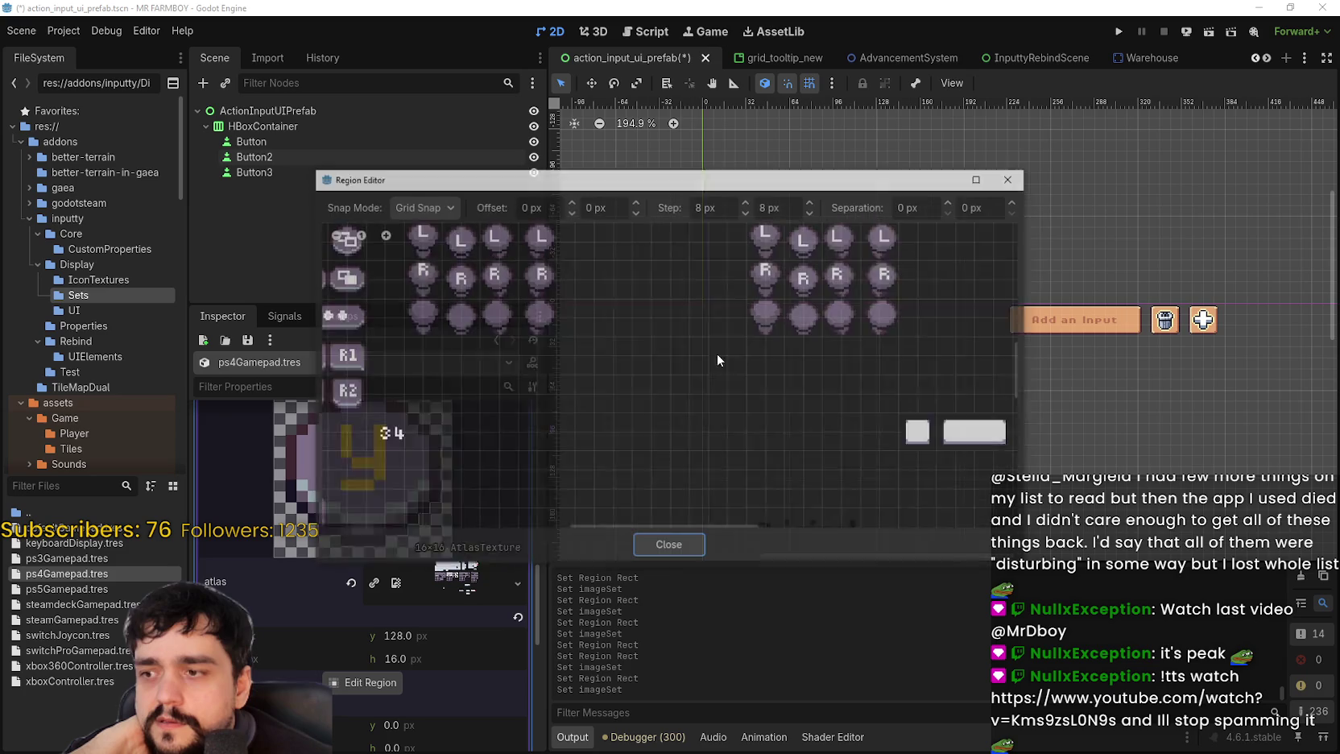
pyautogui.scroll(3, 778, 340)
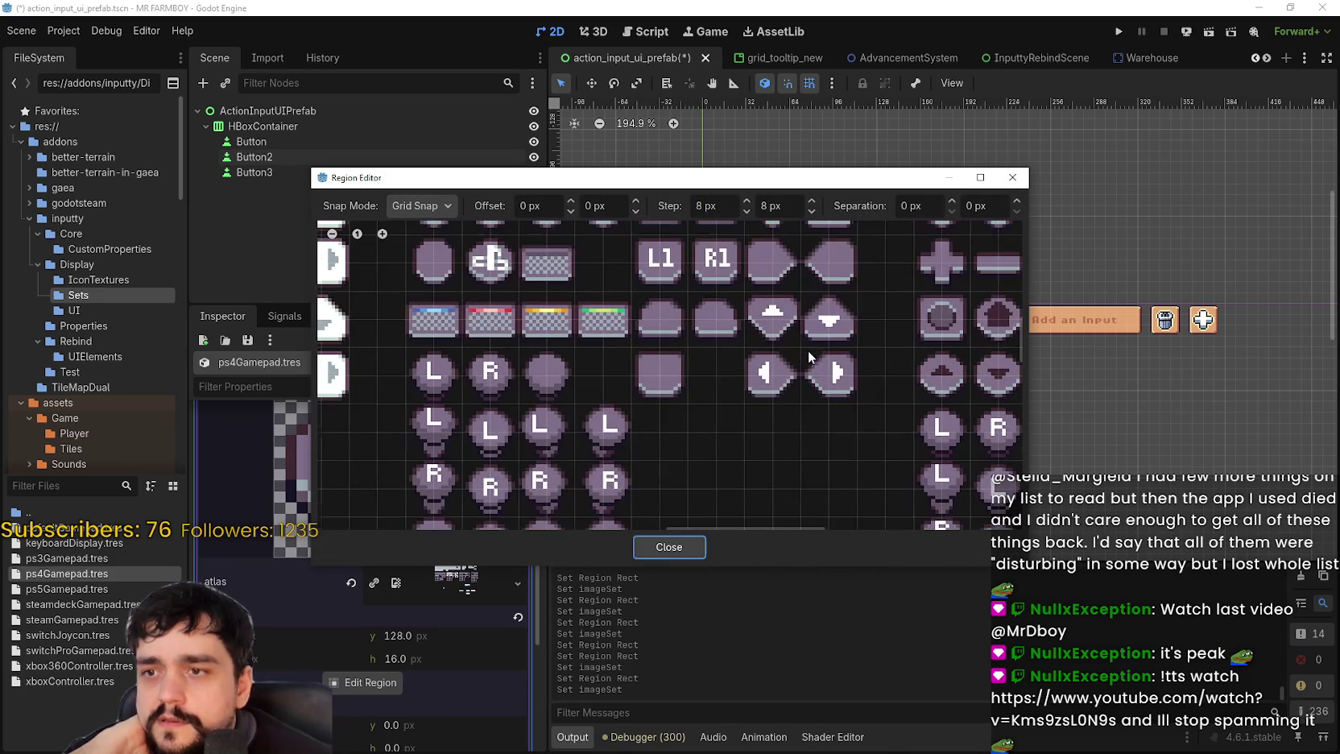
pyautogui.moveTo(804, 345); pyautogui.dragTo(748, 414)
pyautogui.click(668, 547)
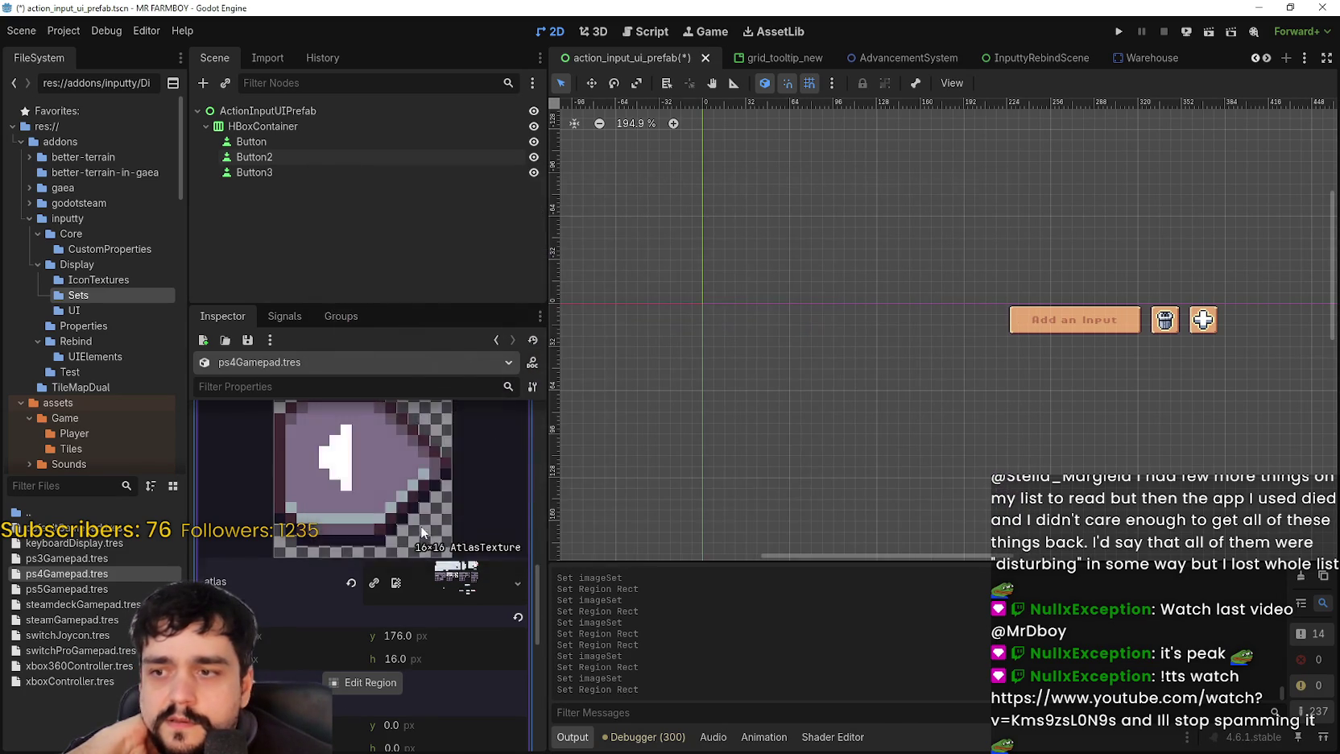
pyautogui.scroll(3, 421, 526)
# - Give entry 14 a pasted atlas texture with the right-arrow tile as its region
pyautogui.rightClick(440, 569)
pyautogui.scroll(-1, 439, 573)
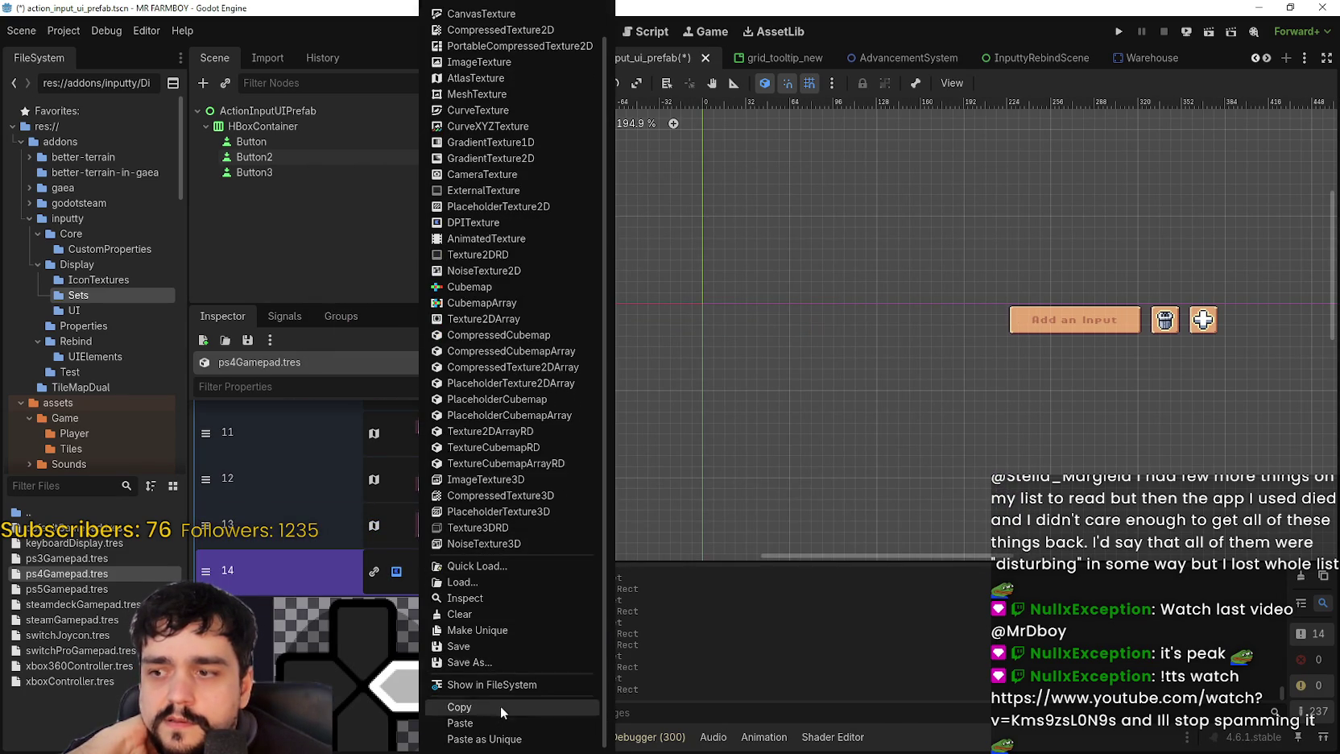
pyautogui.click(494, 721)
pyautogui.click(383, 649)
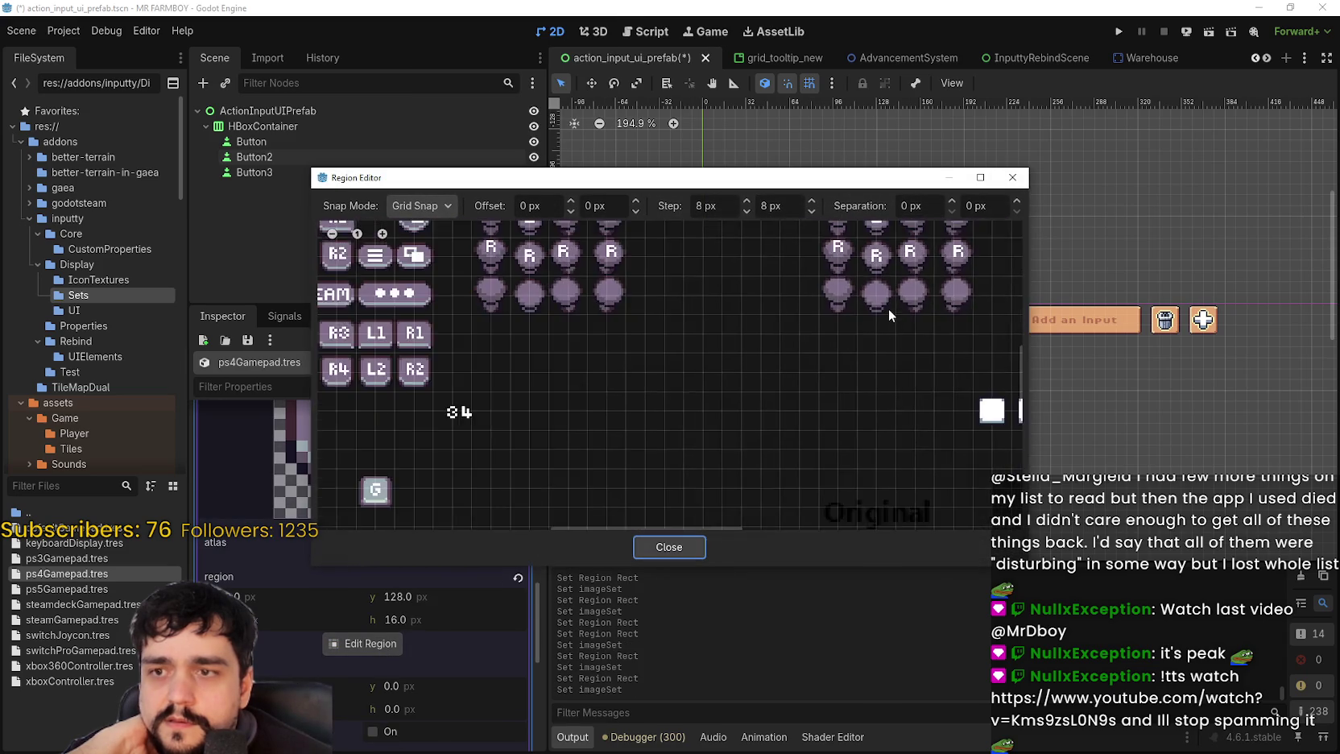
pyautogui.scroll(4, 808, 346)
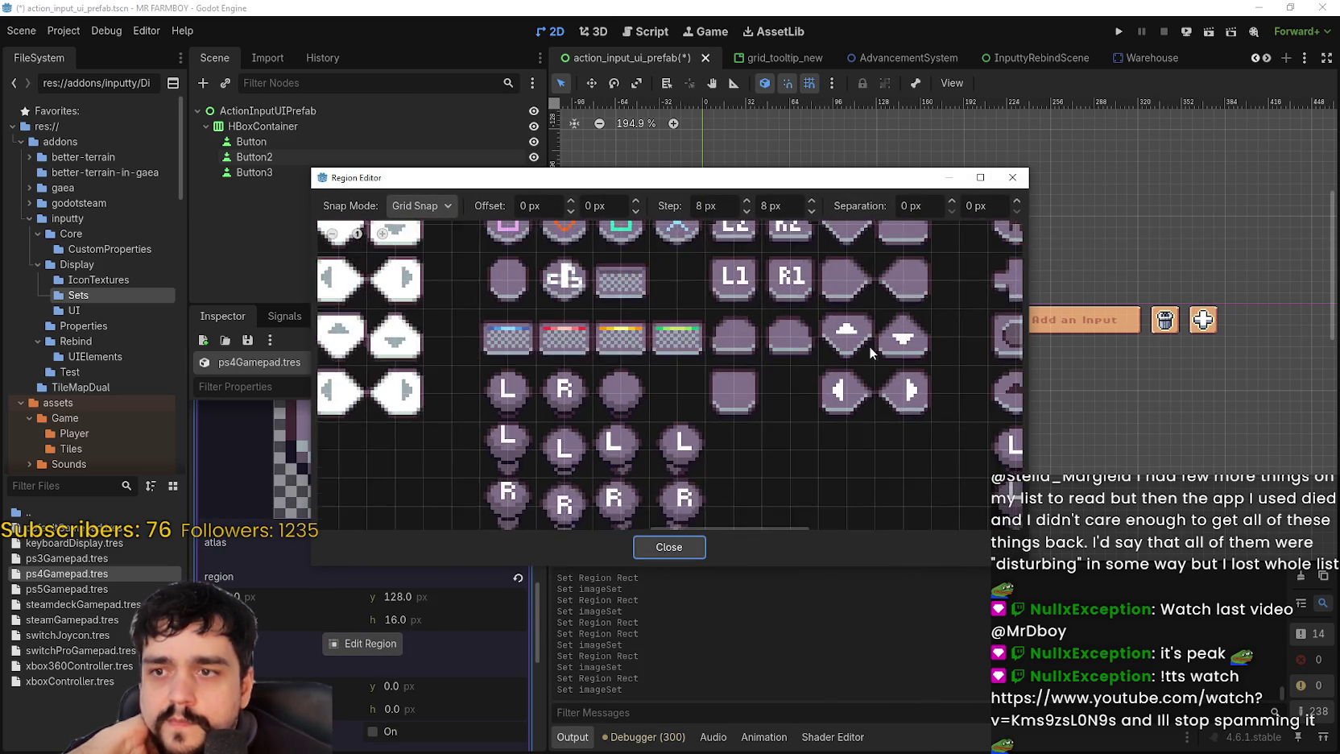
pyautogui.moveTo(801, 371); pyautogui.dragTo(844, 429)
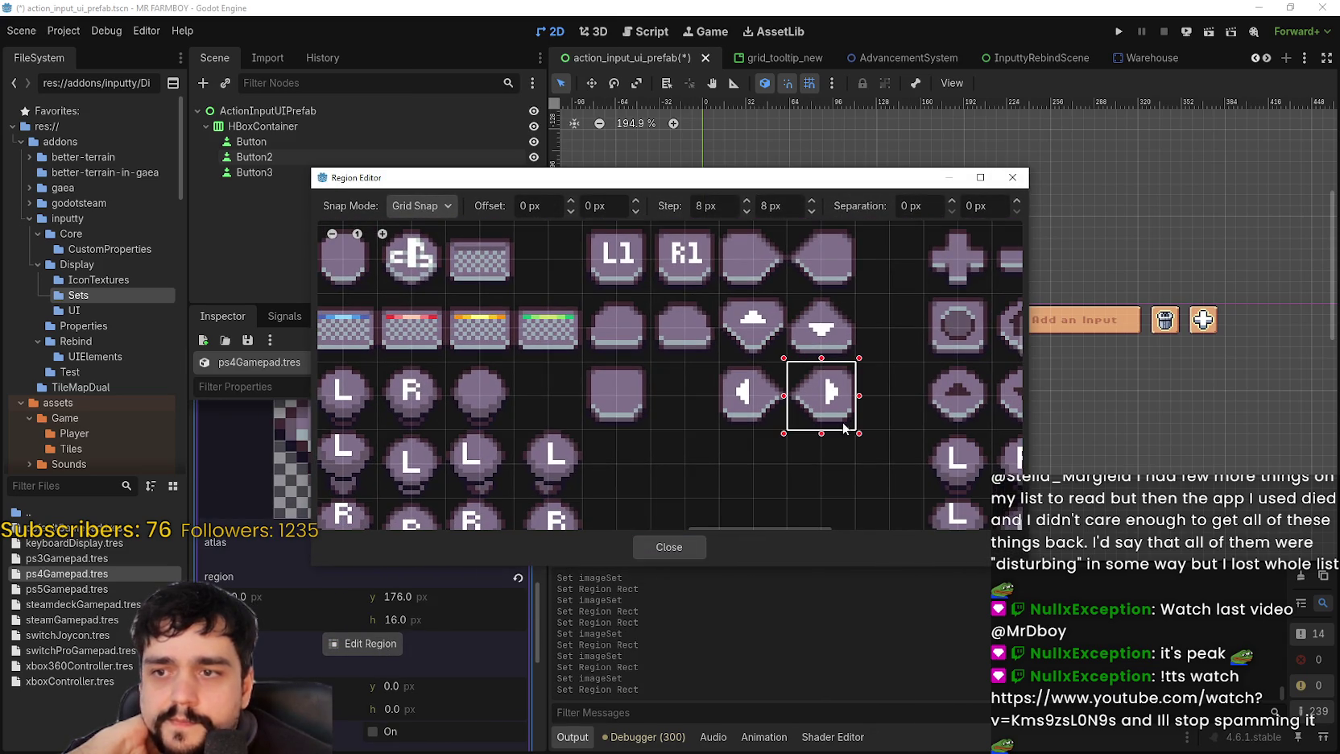
pyautogui.click(682, 546)
pyautogui.scroll(3, 421, 456)
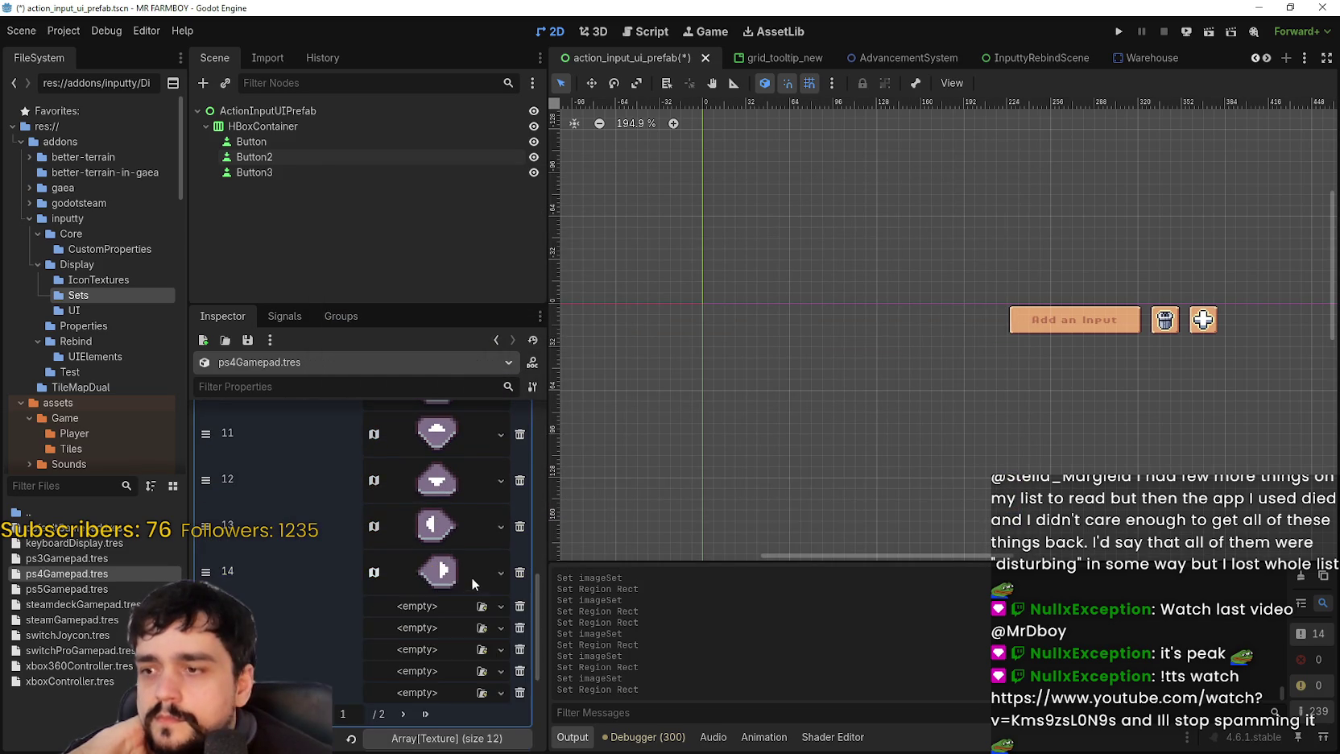
pyautogui.scroll(-2, 470, 578)
# - Save, then paste the atlas texture into imageSet entry 20 and select the grey tile region
pyautogui.hotkey('ctrl', 's')
pyautogui.click(404, 586)
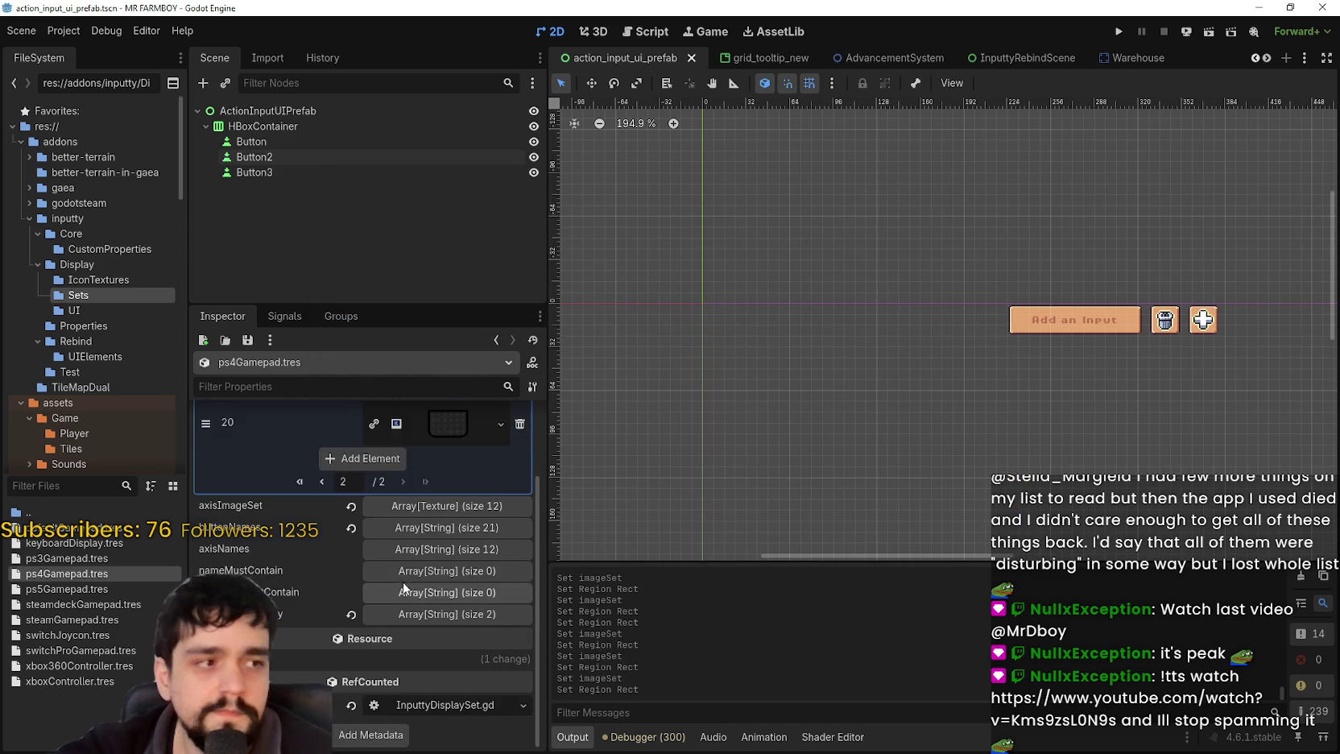
pyautogui.click(454, 519)
pyautogui.rightClick(454, 518)
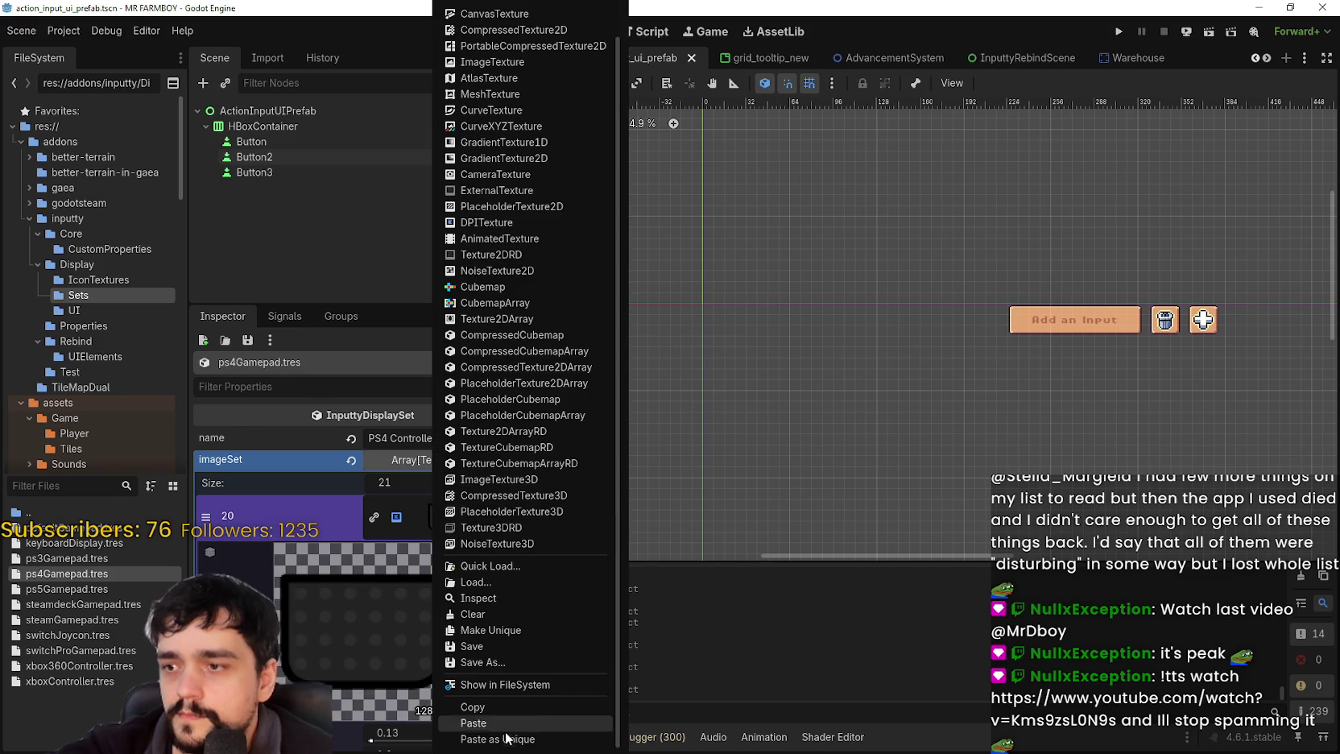
pyautogui.click(475, 722)
pyautogui.click(351, 669)
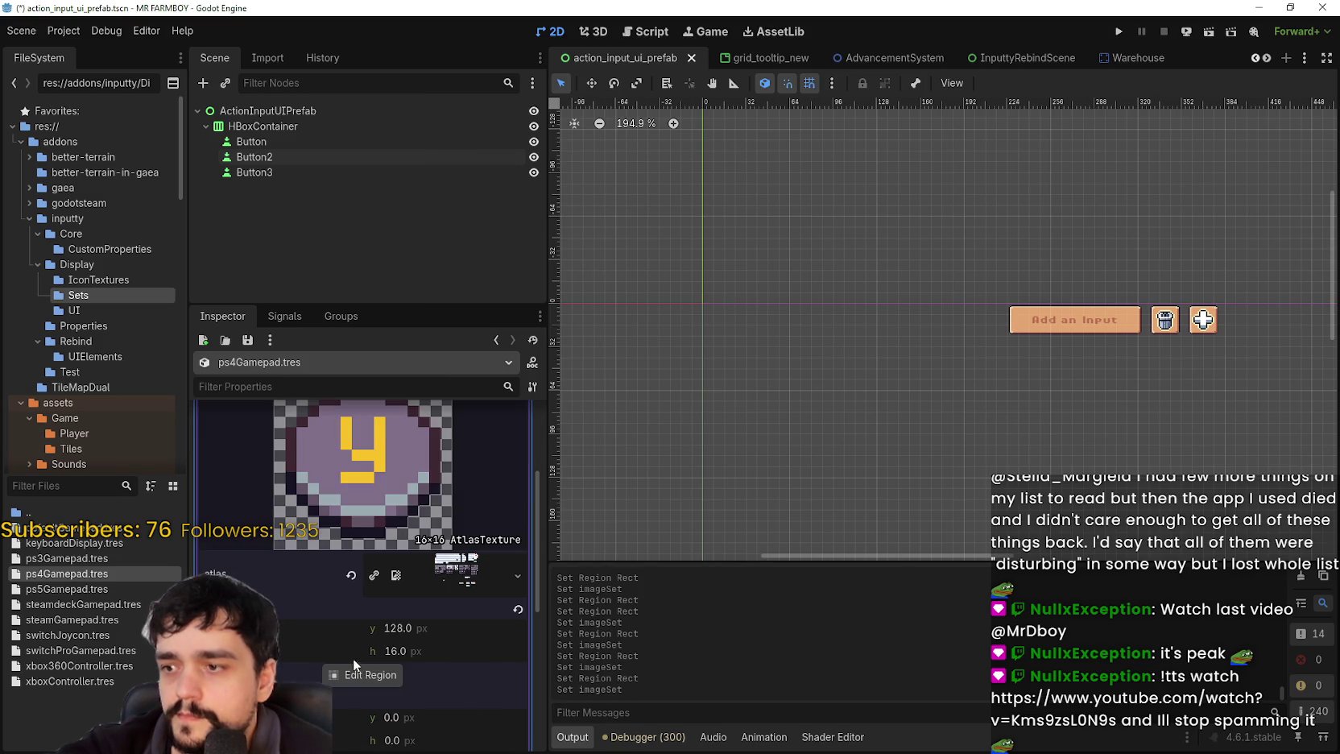
pyautogui.click(360, 675)
pyautogui.scroll(2, 730, 449)
pyautogui.scroll(3, 678, 364)
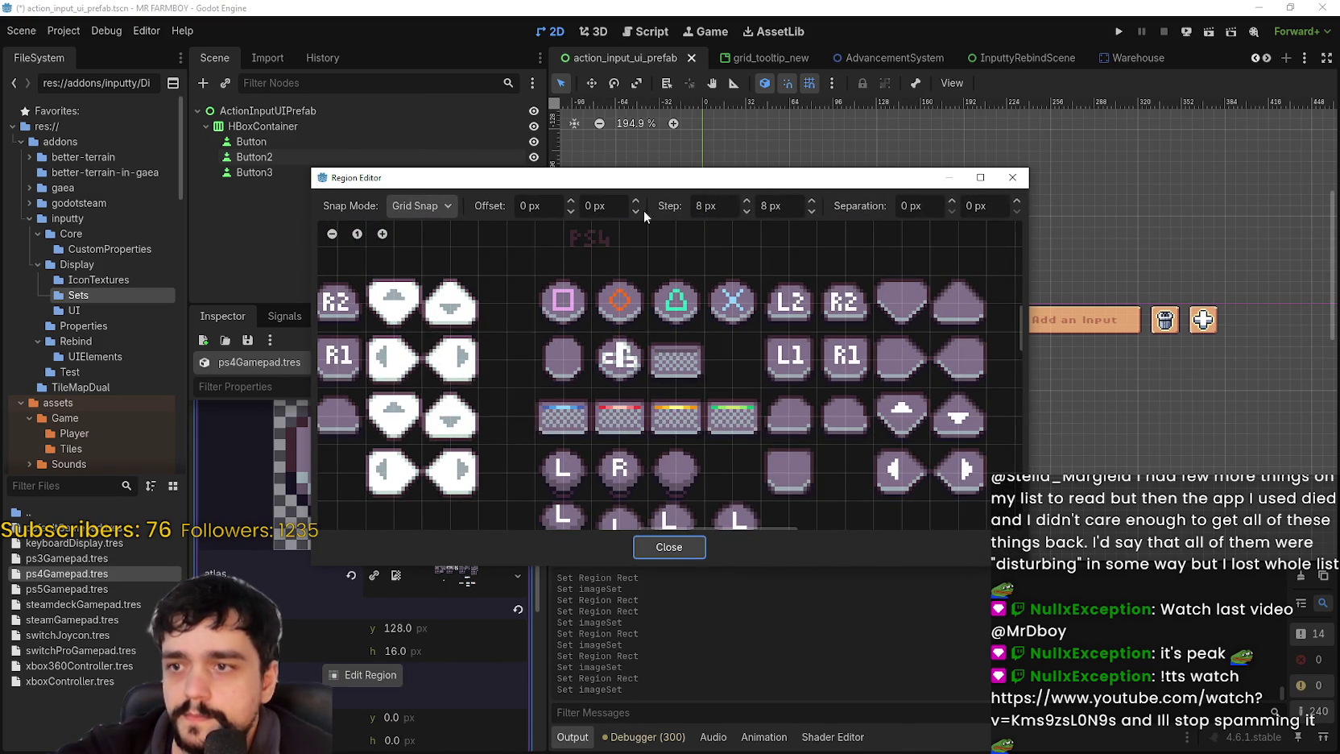
pyautogui.moveTo(644, 327); pyautogui.dragTo(707, 391)
pyautogui.click(664, 548)
# - Save the scene with Ctrl+S and bring the YouTube video window over the editor
pyautogui.click(436, 475)
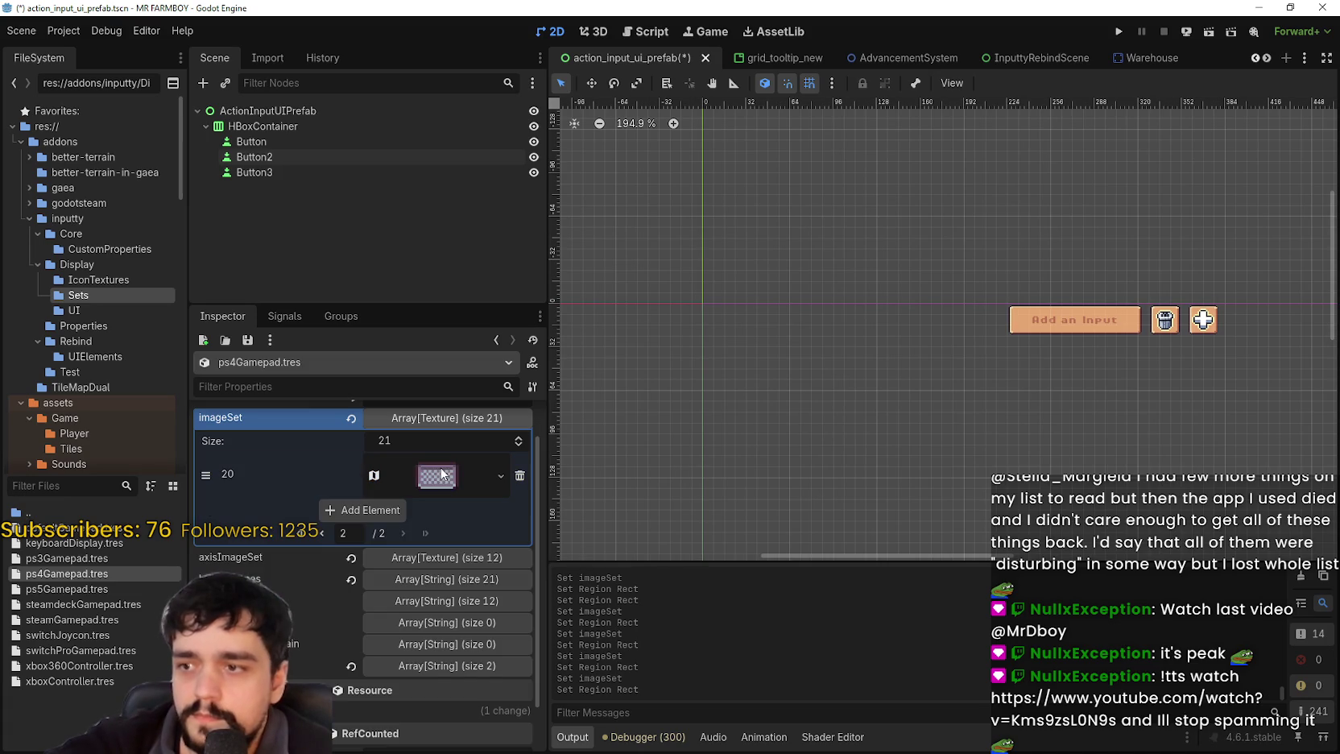
pyautogui.hotkey('ctrl', 's')
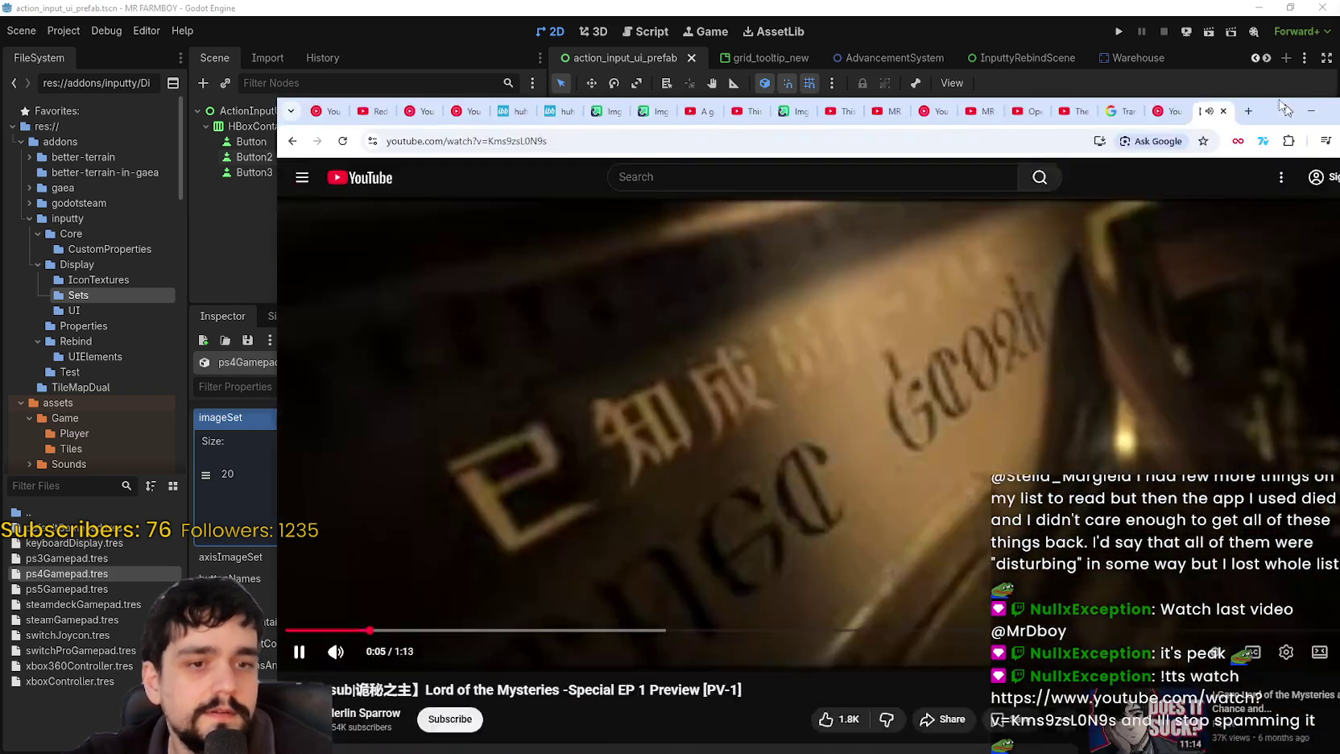
pyautogui.moveTo(1288, 70); pyautogui.dragTo(1062, 70)
# - Set the YouTube video quality to 720p, turn captions on, and minimize the browser
pyautogui.click(1065, 617)
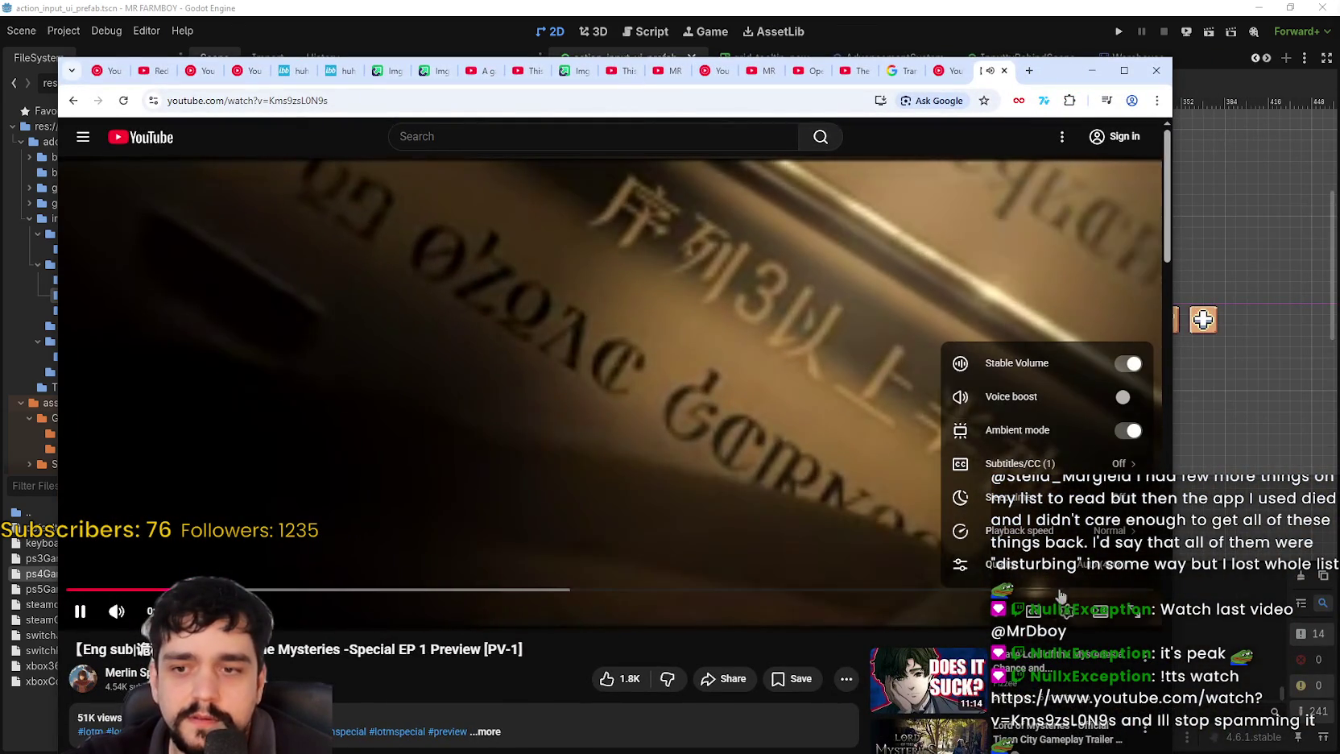
pyautogui.click(1047, 564)
pyautogui.click(1042, 415)
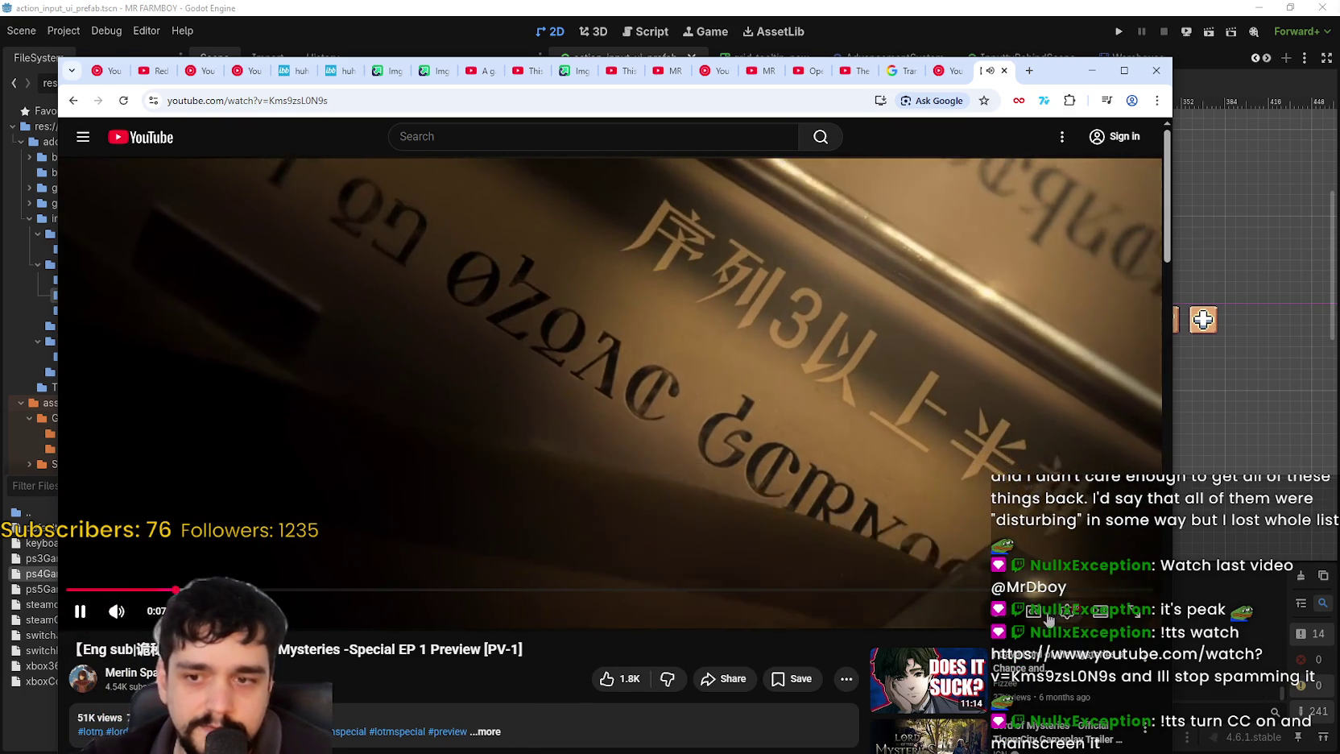
pyautogui.click(1047, 613)
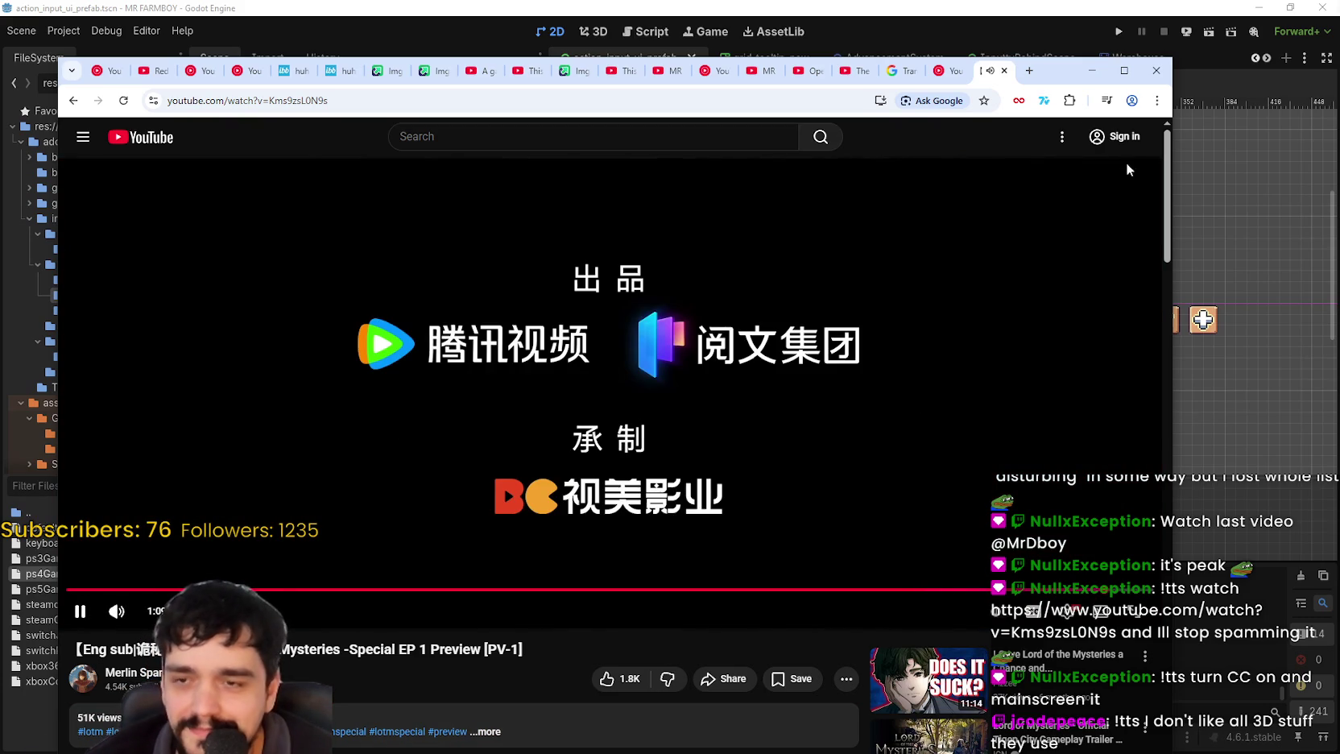
pyautogui.click(1091, 70)
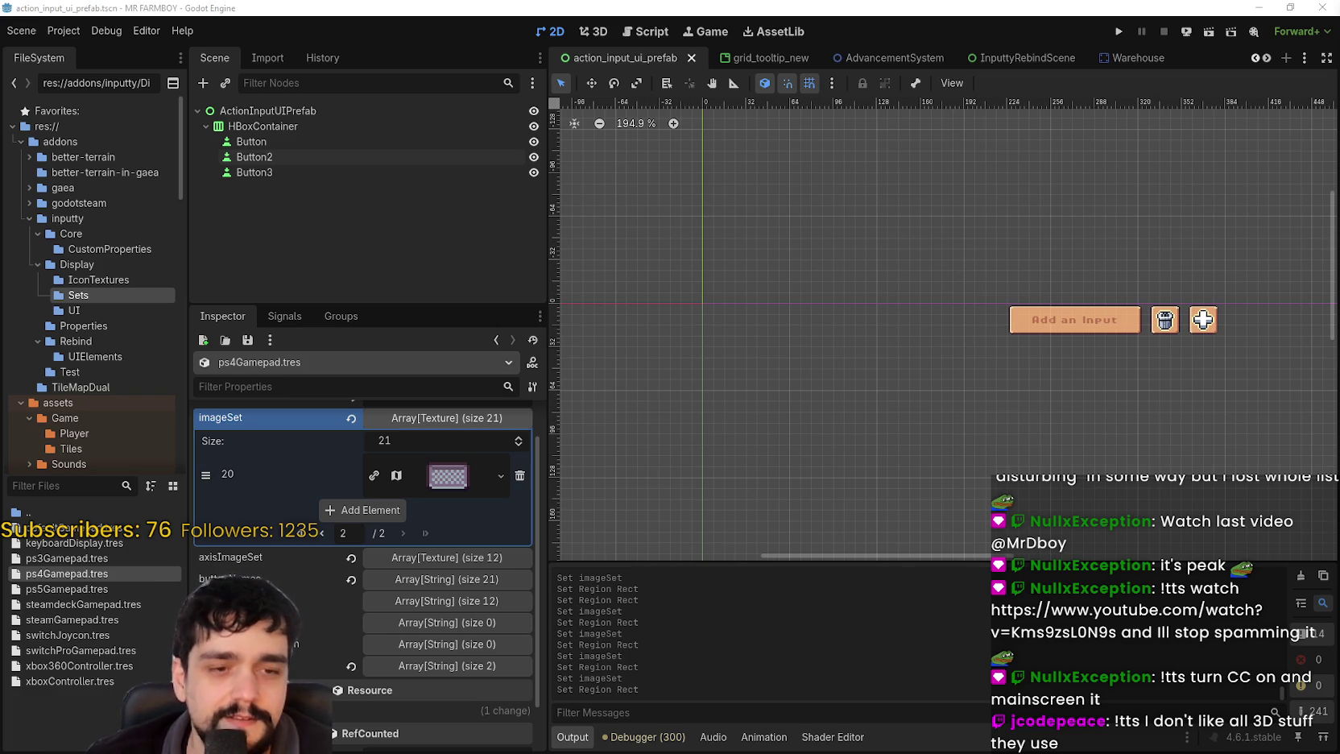
# - Collapse imageSet, save the scene, and expand the axisImageSet array
pyautogui.hscroll(2, 1207, 366)
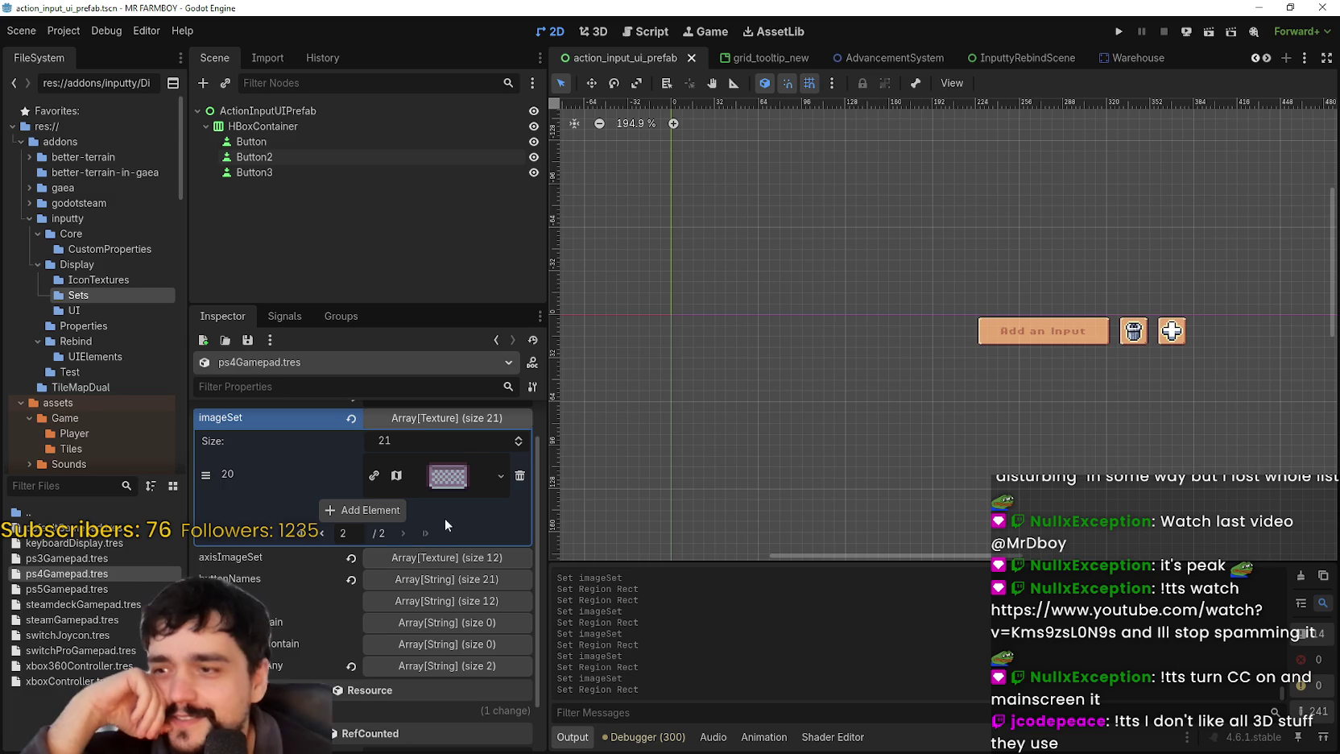
pyautogui.click(422, 421)
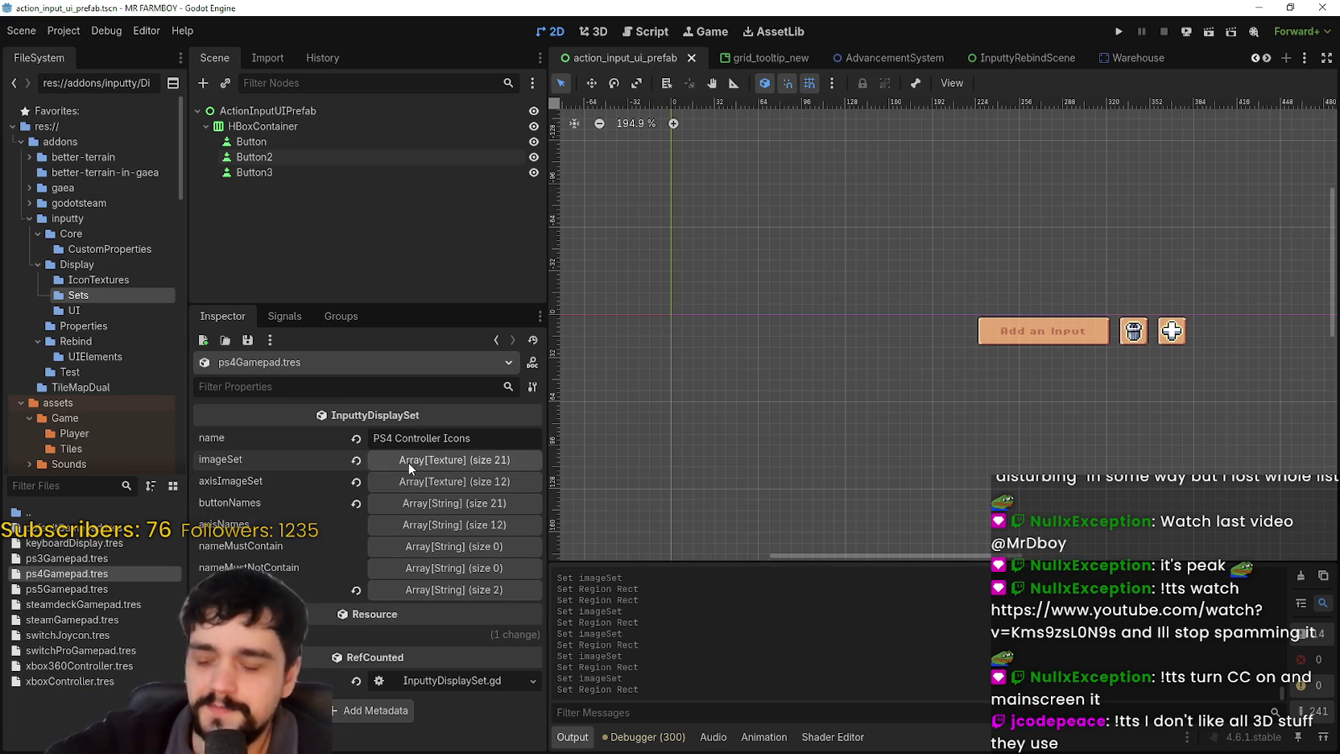
pyautogui.hotkey('ctrl', 's')
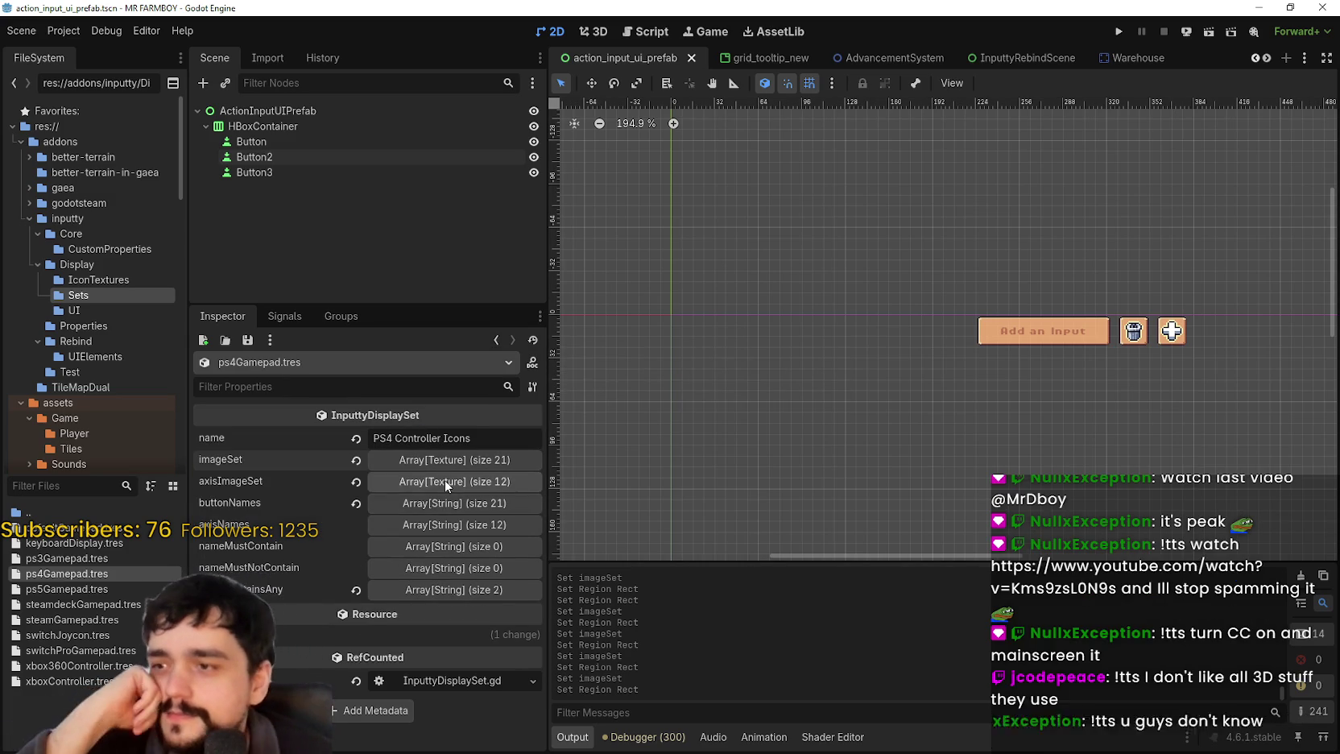
pyautogui.click(445, 481)
# - Paste the copied atlas texture into axisImageSet entry 0 and pick the L stick icon region
pyautogui.click(456, 538)
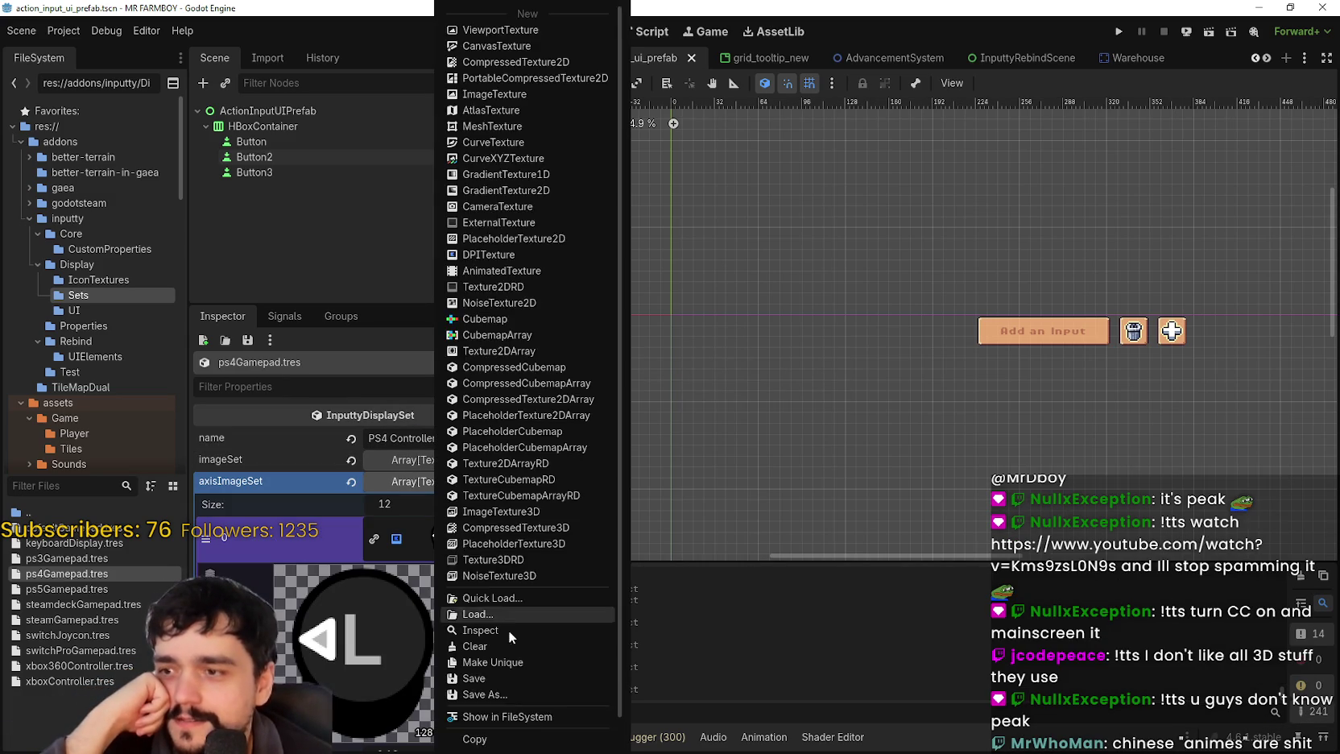
pyautogui.click(500, 719)
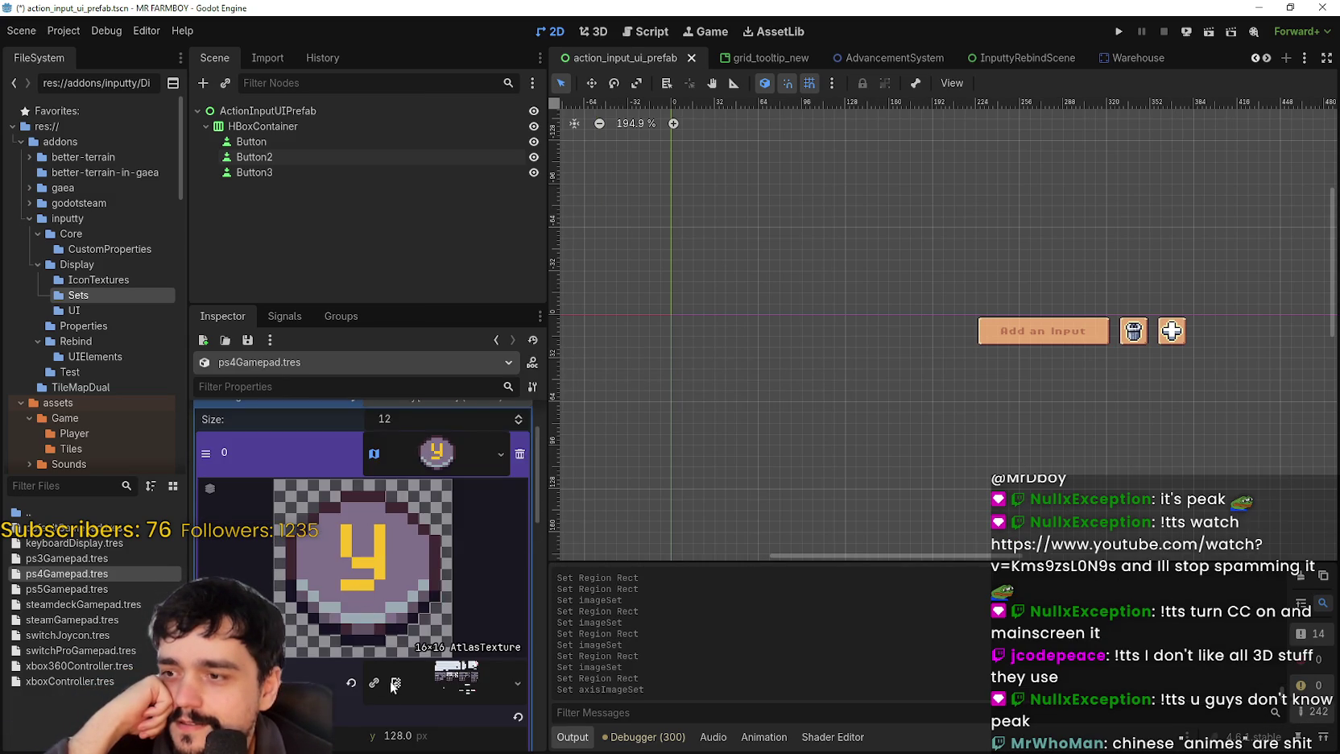
pyautogui.click(392, 684)
pyautogui.click(387, 690)
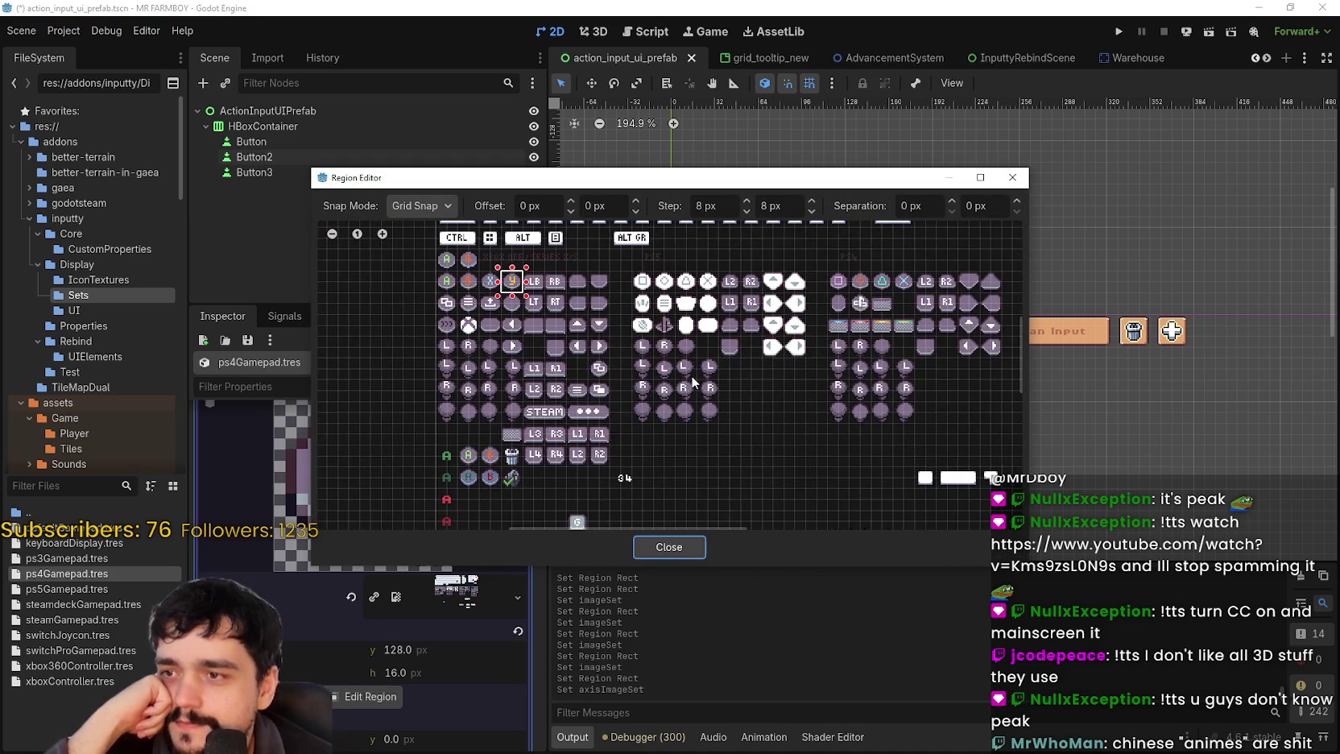
pyautogui.scroll(4, 692, 381)
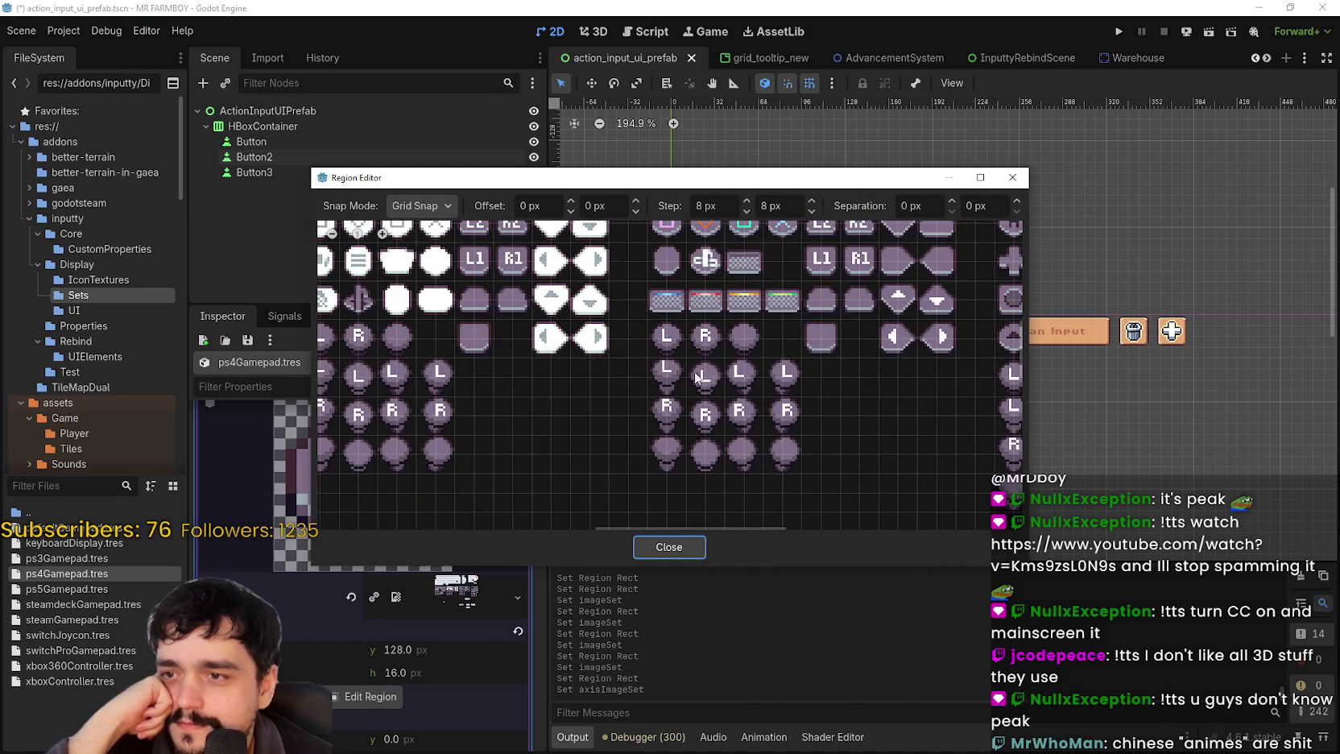
pyautogui.scroll(1, 697, 375)
pyautogui.click(750, 372)
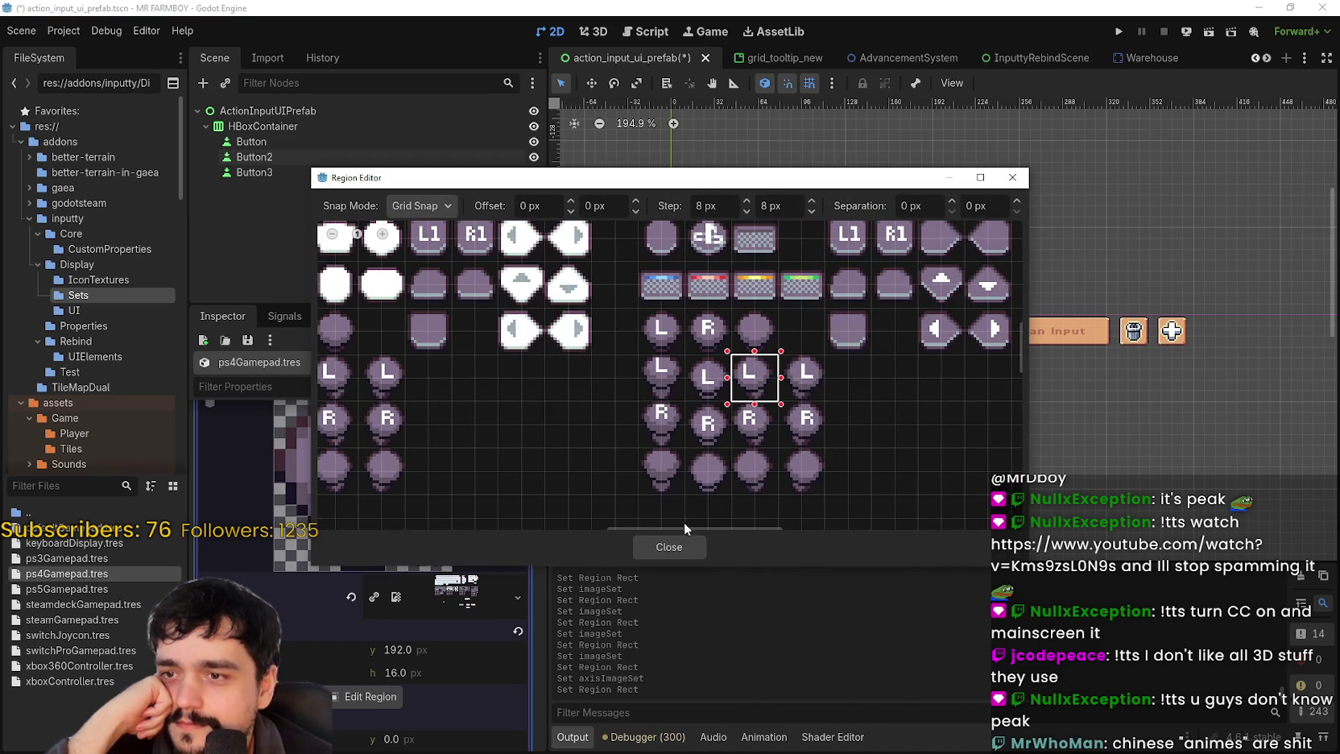
pyautogui.click(668, 547)
pyautogui.click(435, 528)
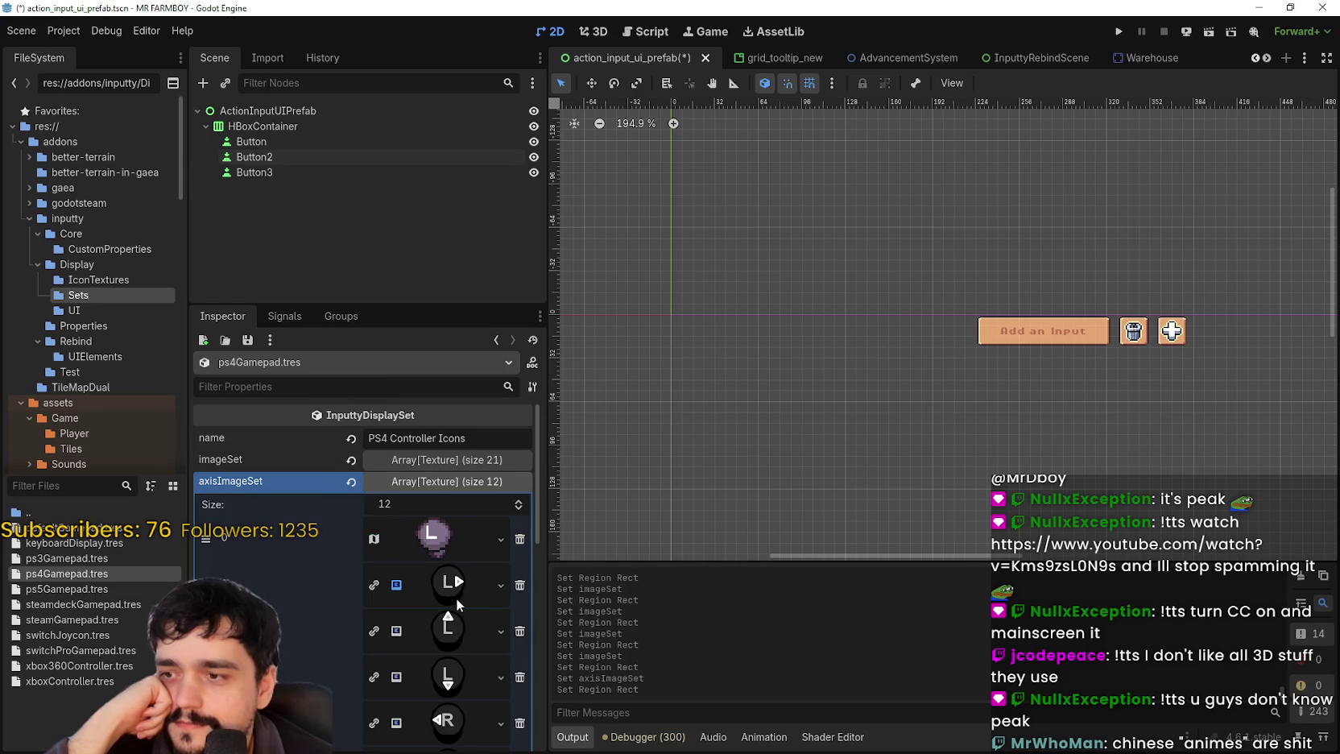
# - Paste the atlas texture into entry 1 and mark the L stick icon as its region
pyautogui.rightClick(441, 592)
pyautogui.scroll(-1, 500, 661)
pyautogui.click(466, 720)
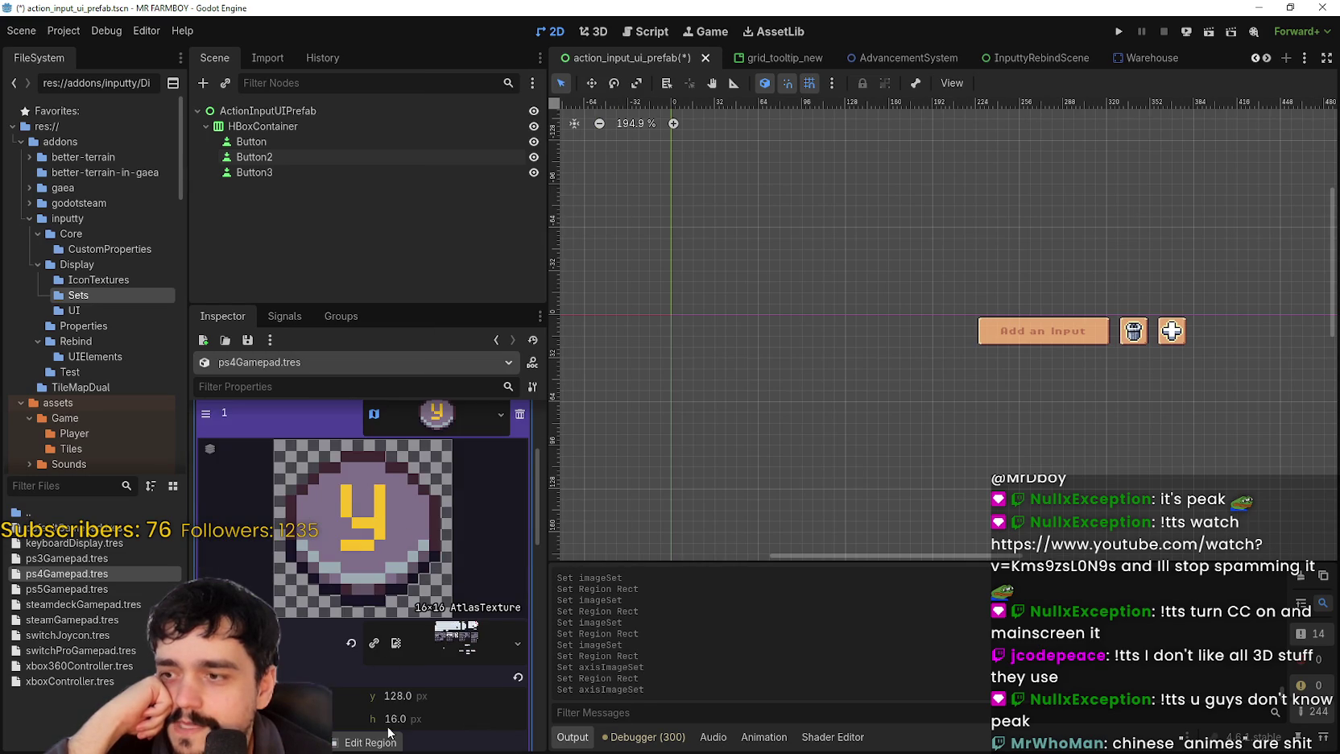
pyautogui.click(385, 740)
pyautogui.moveTo(763, 365); pyautogui.dragTo(789, 395)
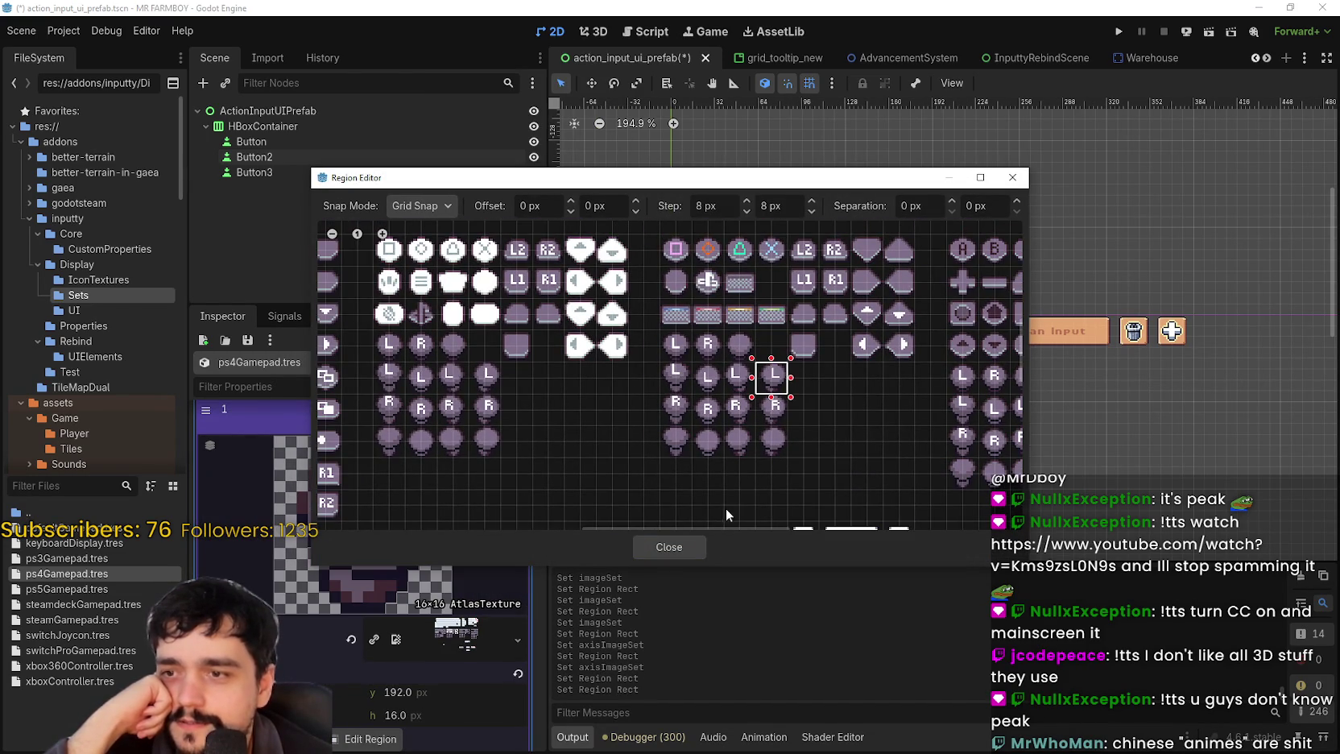
pyautogui.click(669, 546)
pyautogui.click(449, 587)
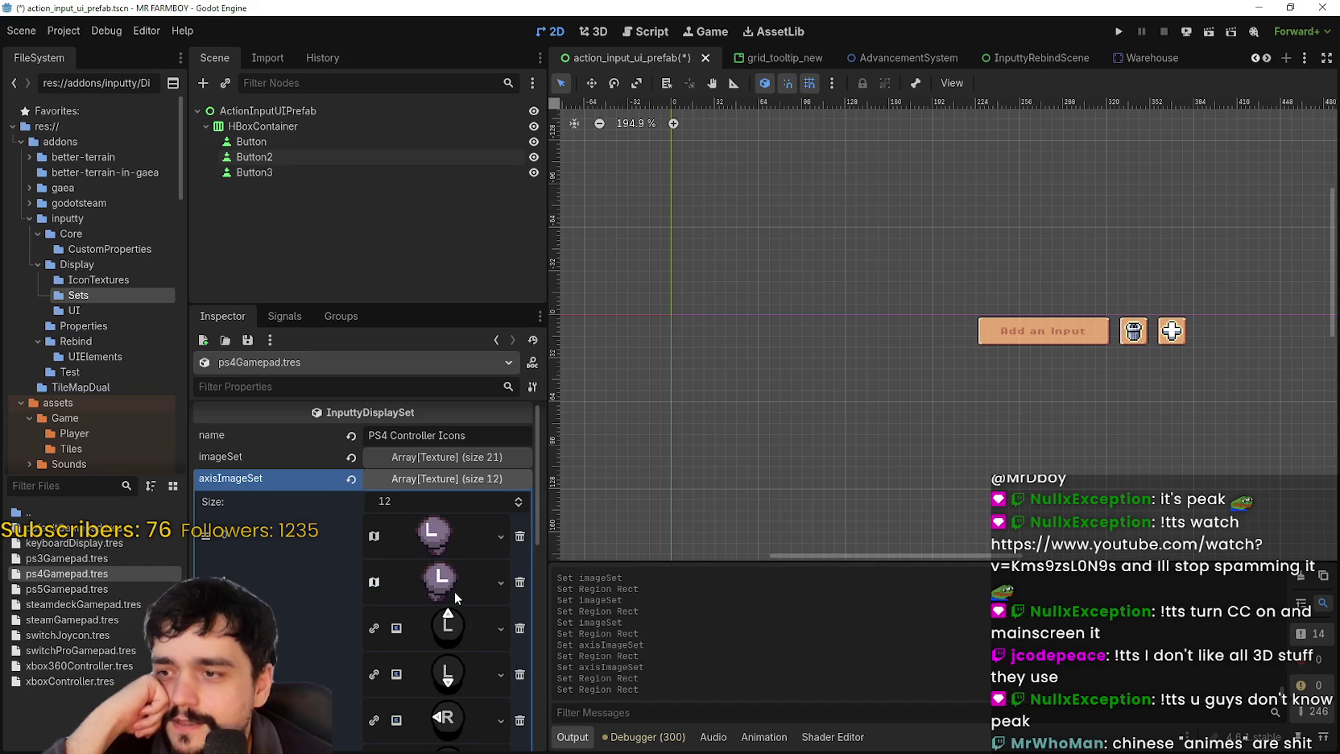
# - Give entry 2 a pasted atlas texture with the L stick icon region, then save
pyautogui.click(456, 617)
pyautogui.rightClick(457, 614)
pyautogui.click(464, 723)
pyautogui.scroll(-3, 361, 626)
pyautogui.click(390, 704)
pyautogui.scroll(4, 812, 294)
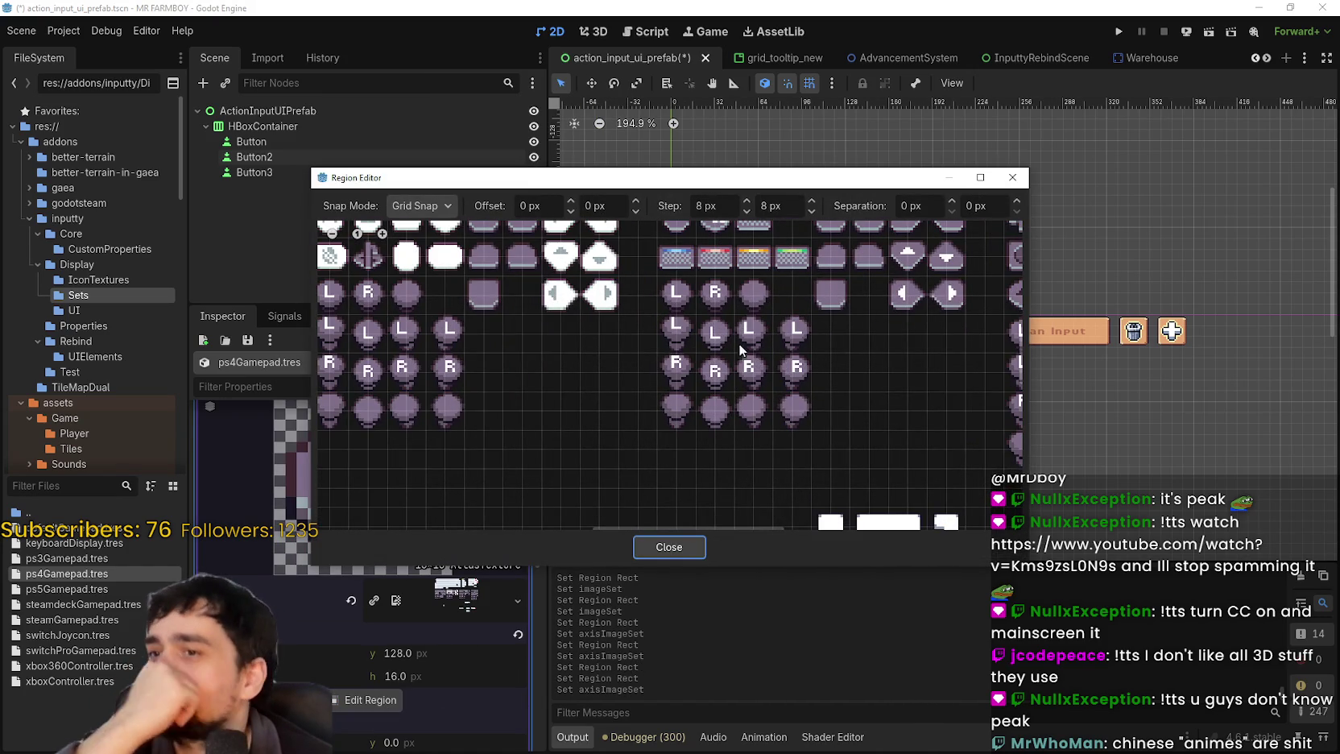
pyautogui.scroll(-2, 639, 322)
pyautogui.click(679, 333)
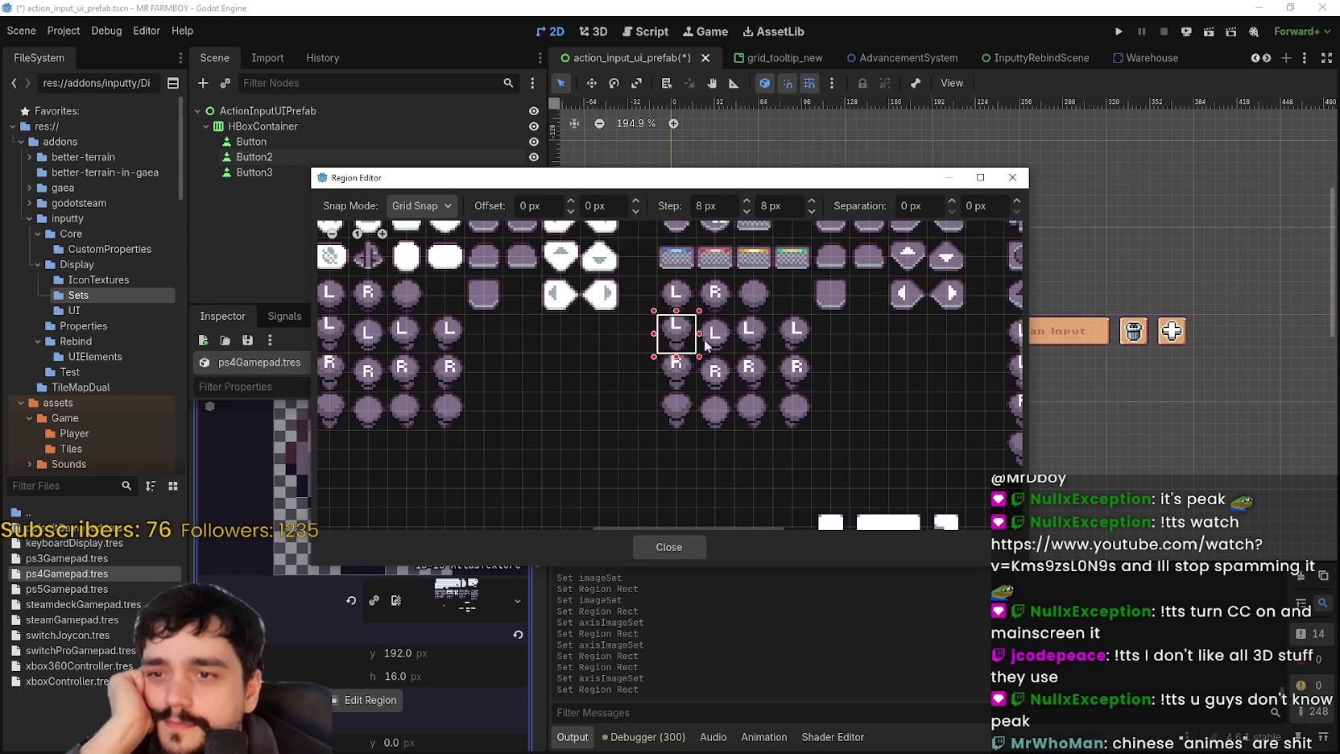
pyautogui.scroll(-1, 706, 341)
pyautogui.moveTo(705, 341); pyautogui.dragTo(704, 416)
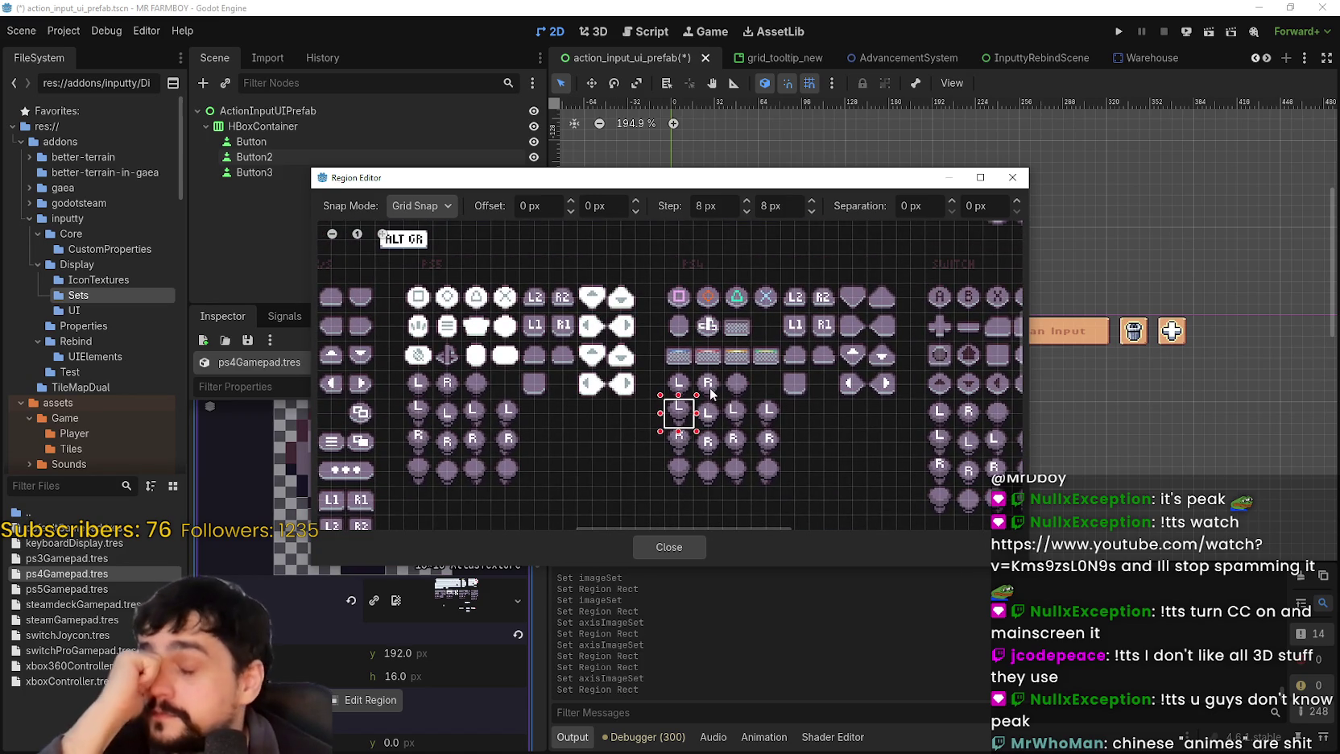
pyautogui.scroll(-1, 788, 425)
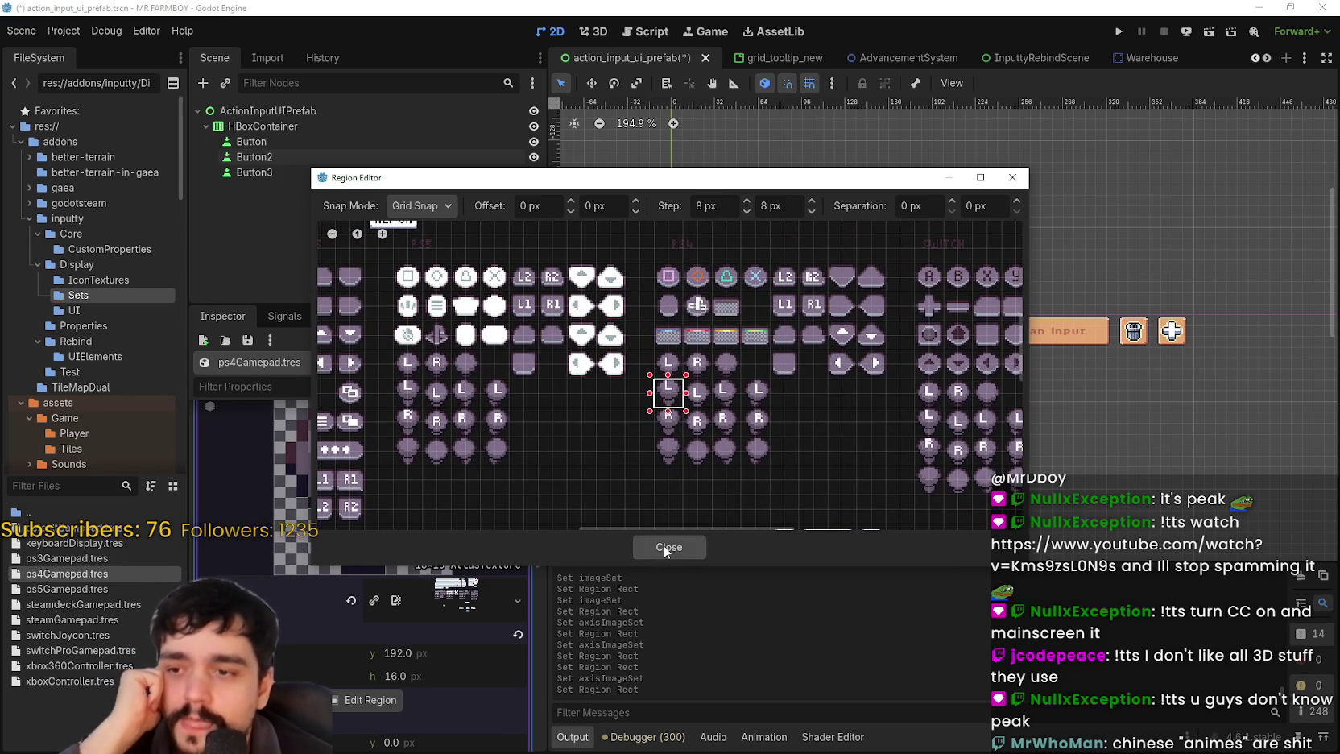
pyautogui.click(663, 545)
pyautogui.click(435, 506)
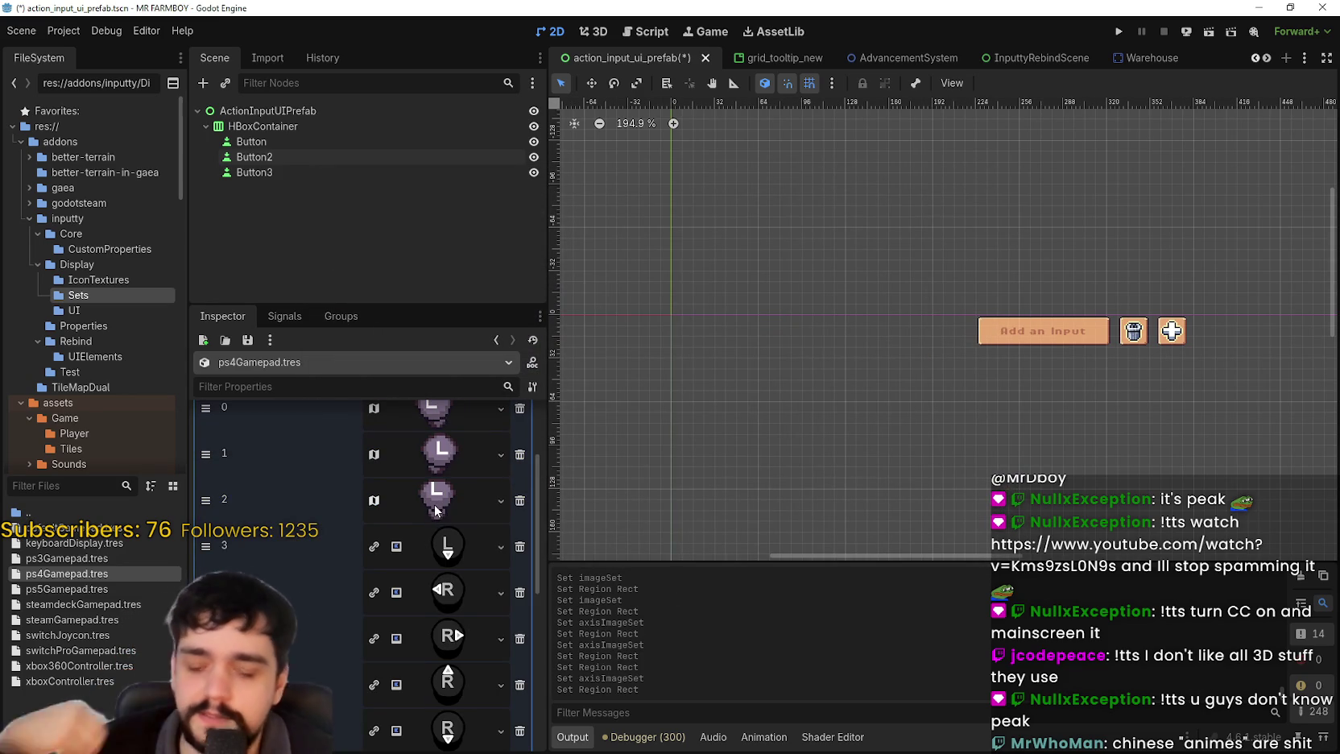
pyautogui.scroll(-1, 430, 523)
pyautogui.hotkey('ctrl', 's')
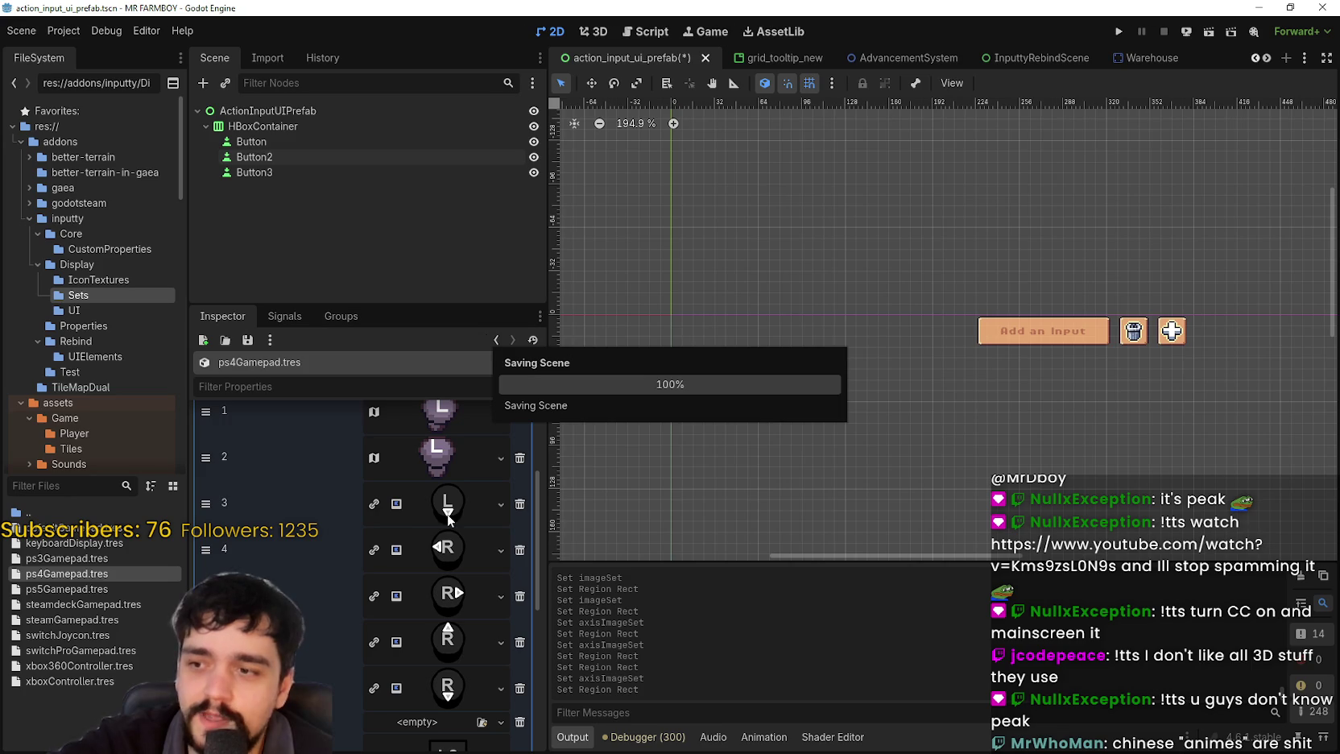
# - Paste the atlas texture into entry 3, set its region to the L stick icon, and save
pyautogui.click(440, 519)
pyautogui.rightClick(440, 519)
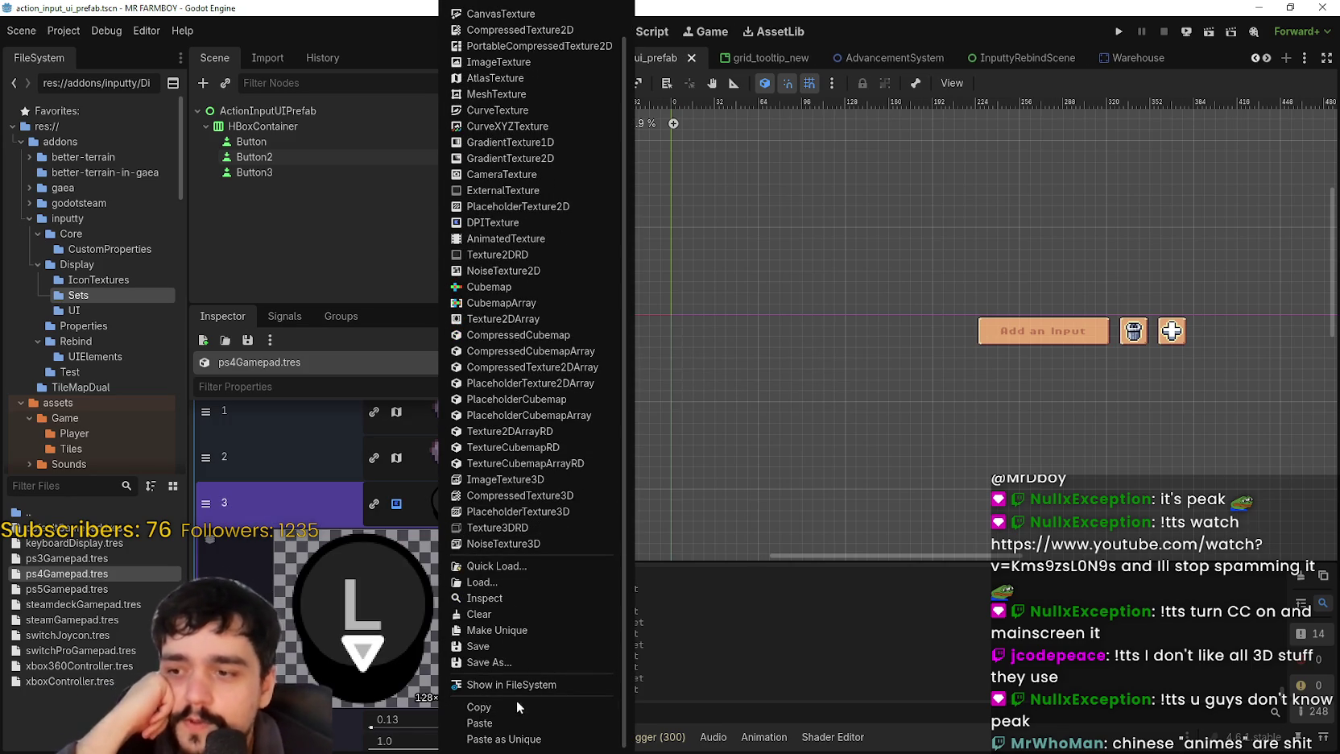
pyautogui.click(510, 722)
pyautogui.scroll(-2, 404, 516)
pyautogui.scroll(-2, 405, 701)
pyautogui.click(370, 661)
pyautogui.scroll(5, 740, 376)
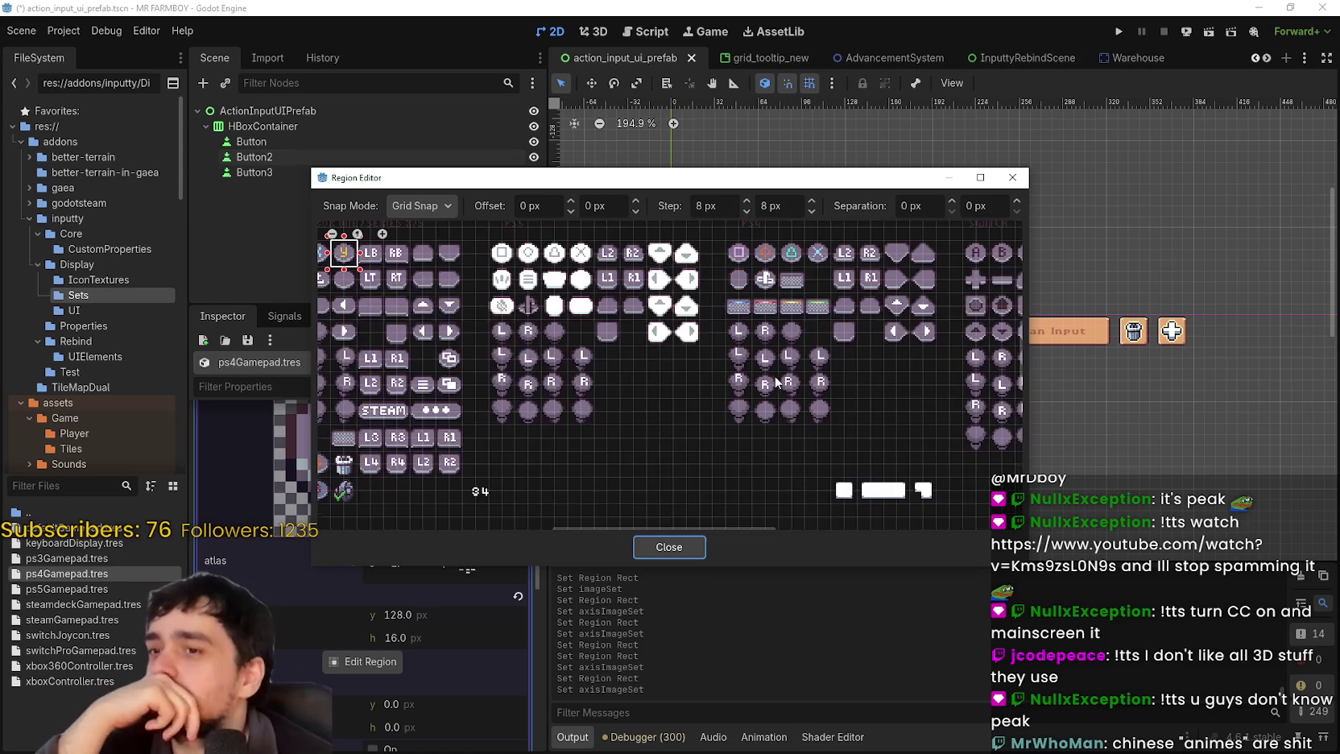
pyautogui.scroll(1, 779, 378)
pyautogui.click(749, 339)
pyautogui.scroll(1, 797, 428)
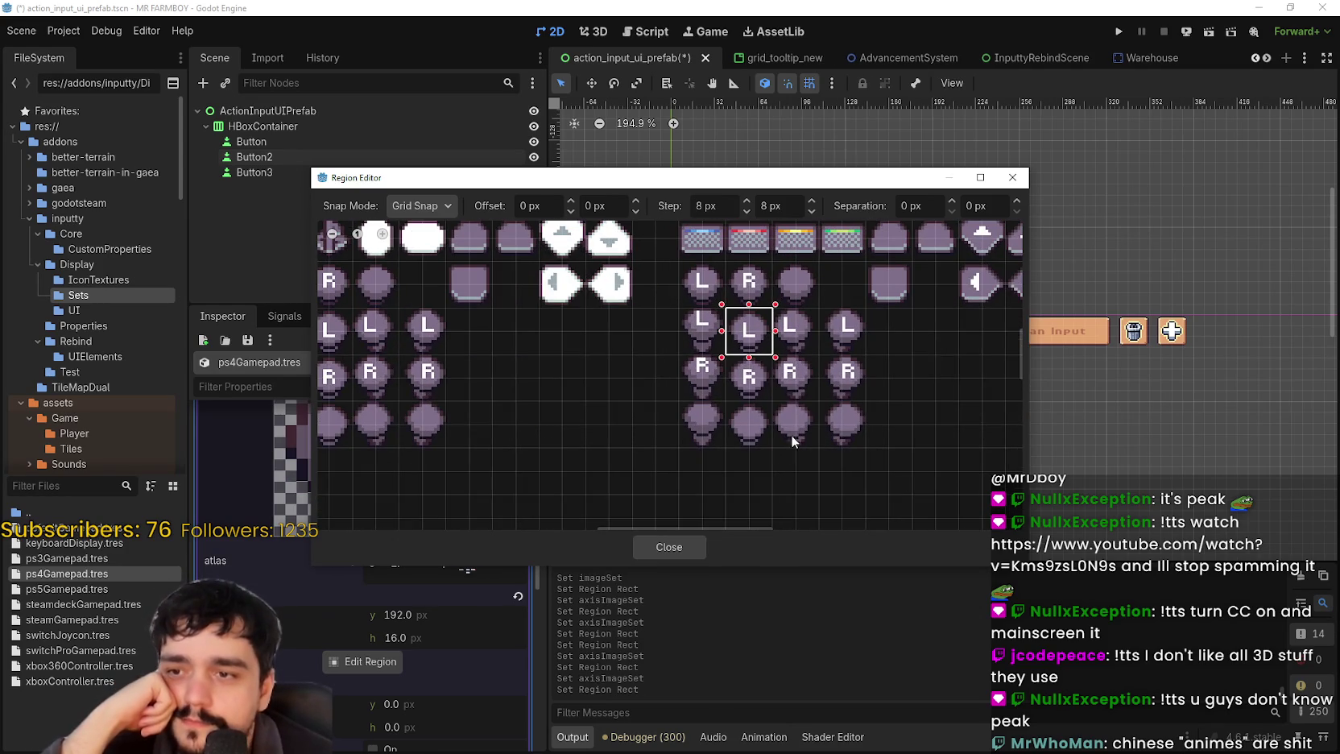
pyautogui.click(691, 544)
pyautogui.scroll(2, 342, 523)
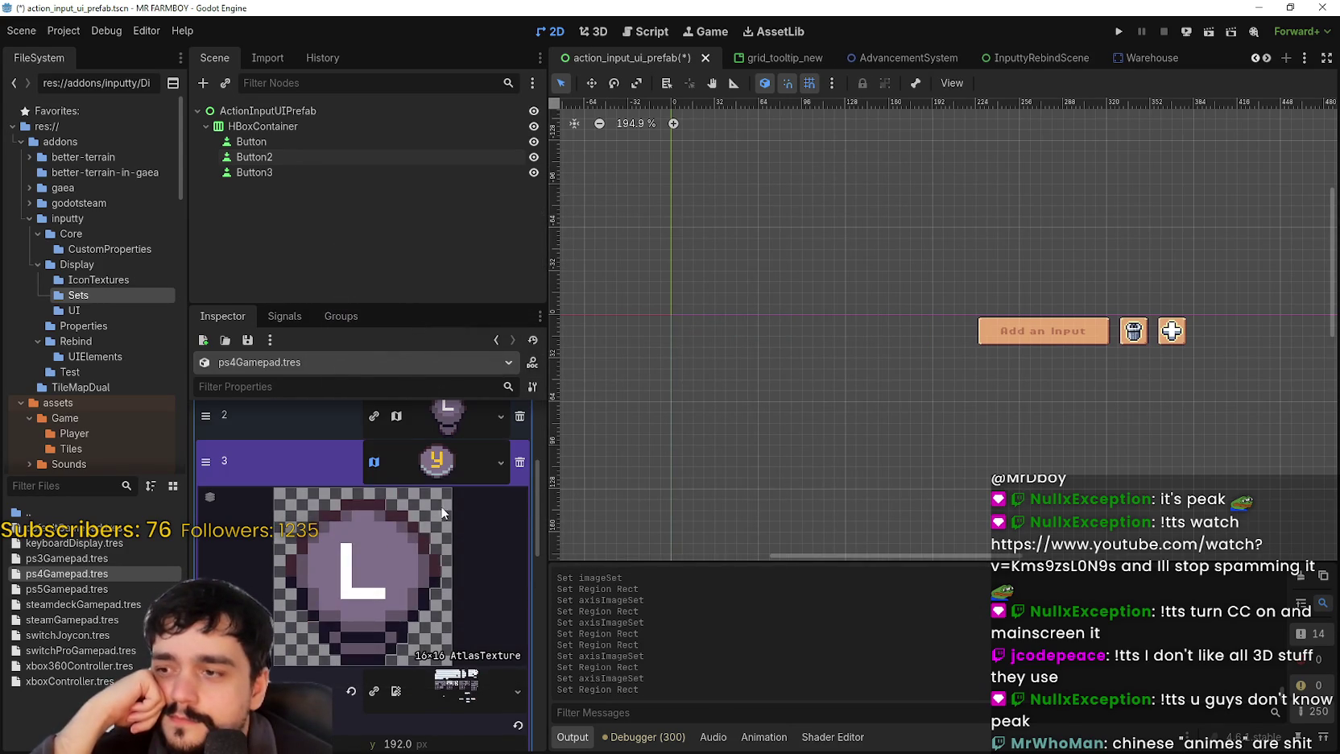
pyautogui.click(436, 471)
pyautogui.hotkey('ctrl', 's')
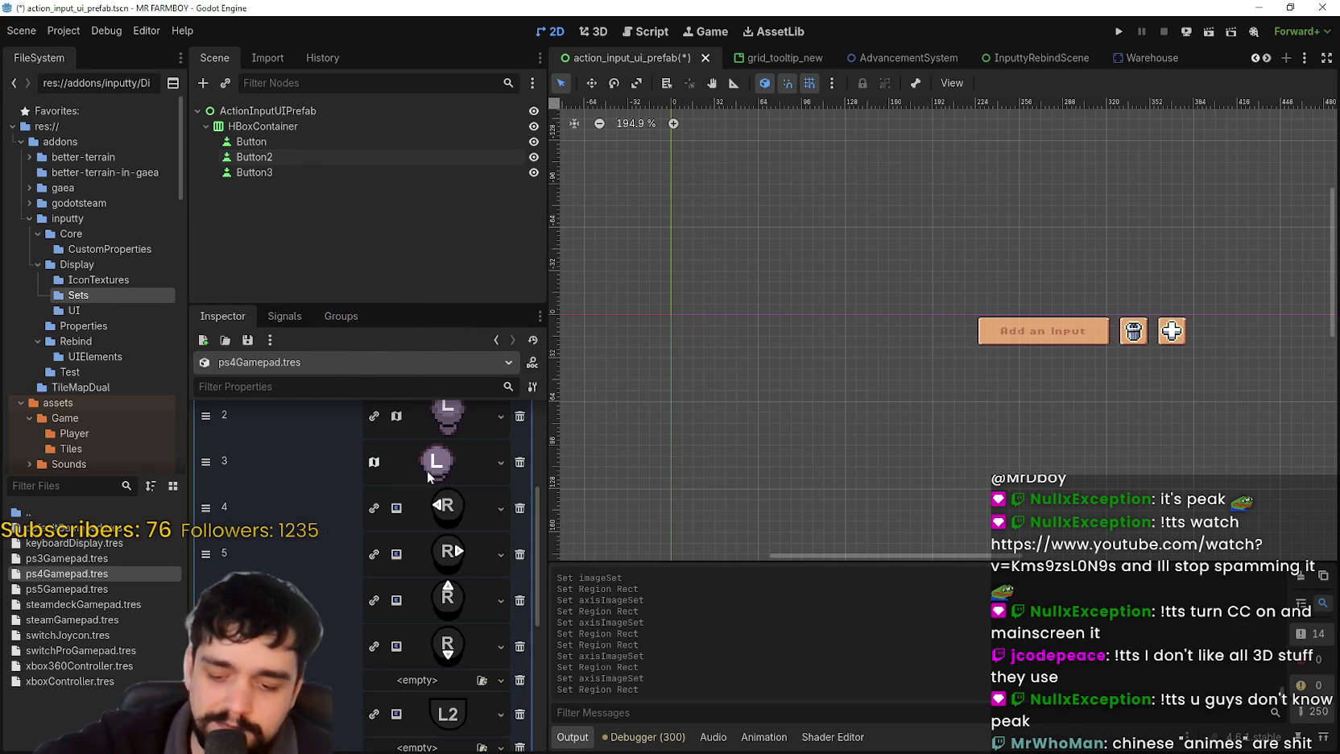
# - Paste the atlas texture into entry 4 and set its region to the R icon
pyautogui.scroll(-1, 451, 524)
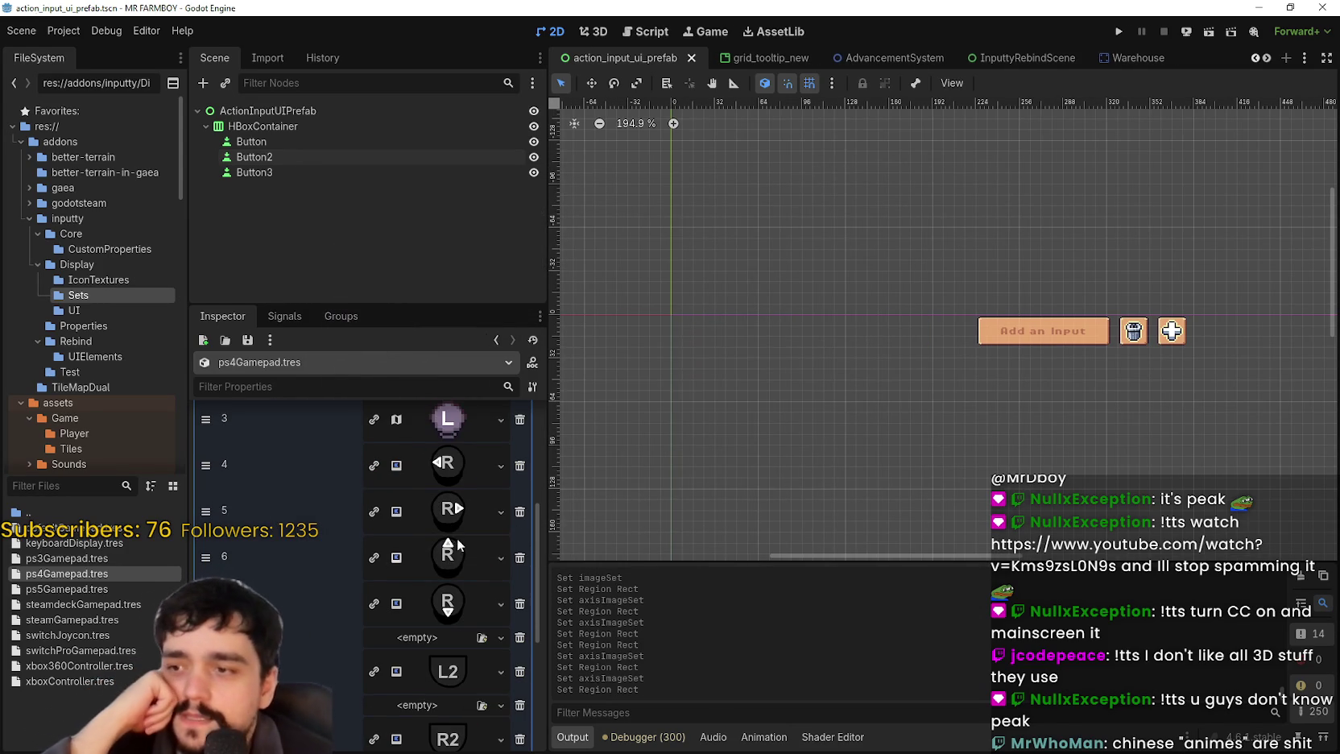
pyautogui.click(448, 465)
pyautogui.rightClick(456, 477)
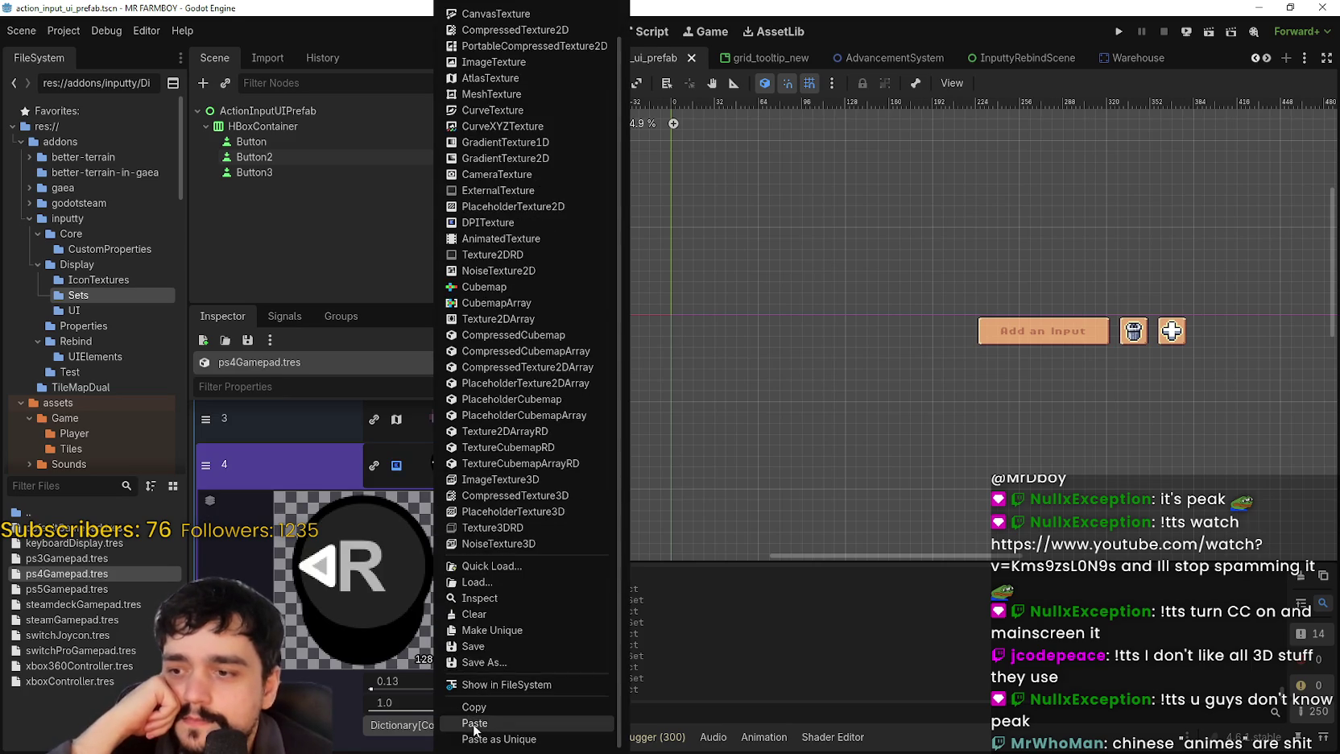
pyautogui.click(474, 722)
pyautogui.click(362, 623)
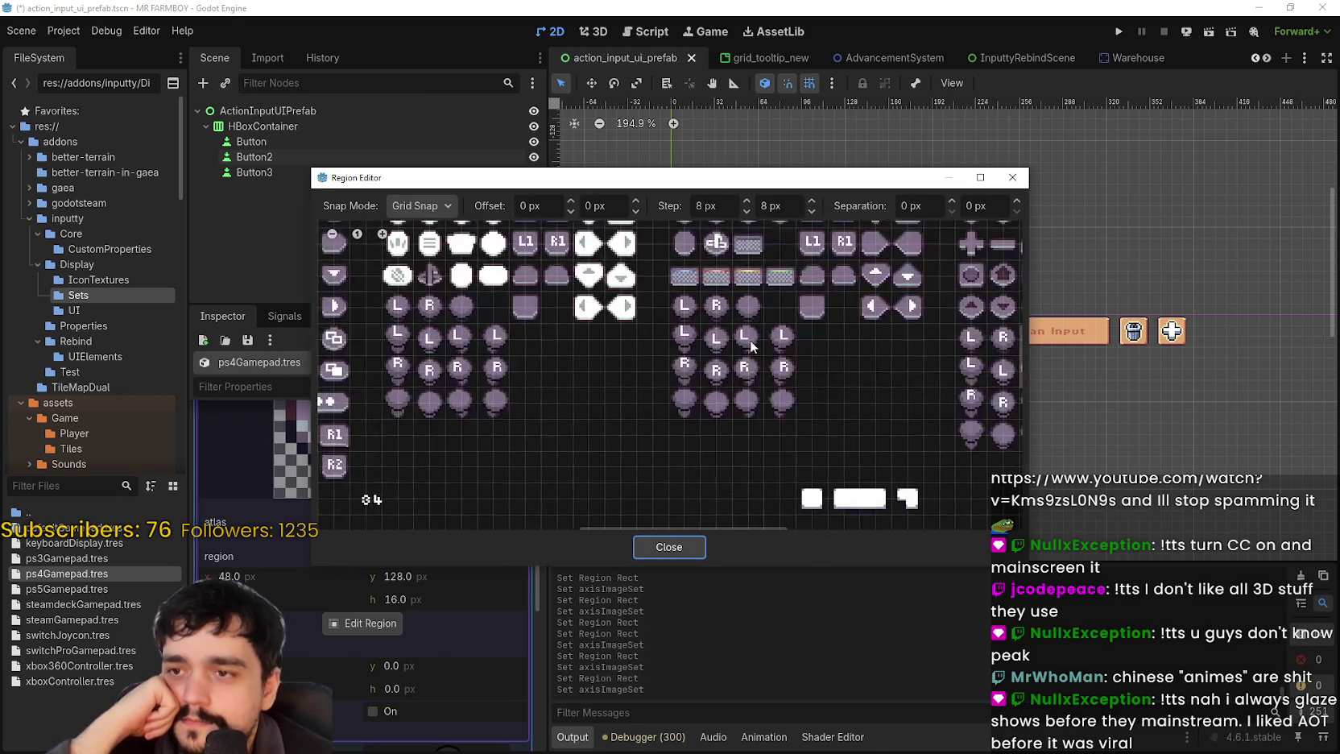
pyautogui.scroll(2, 749, 340)
pyautogui.moveTo(724, 354)
pyautogui.mouseDown()
pyautogui.moveTo(786, 384)
pyautogui.moveTo(754, 410)
pyautogui.mouseUp()
pyautogui.click(665, 543)
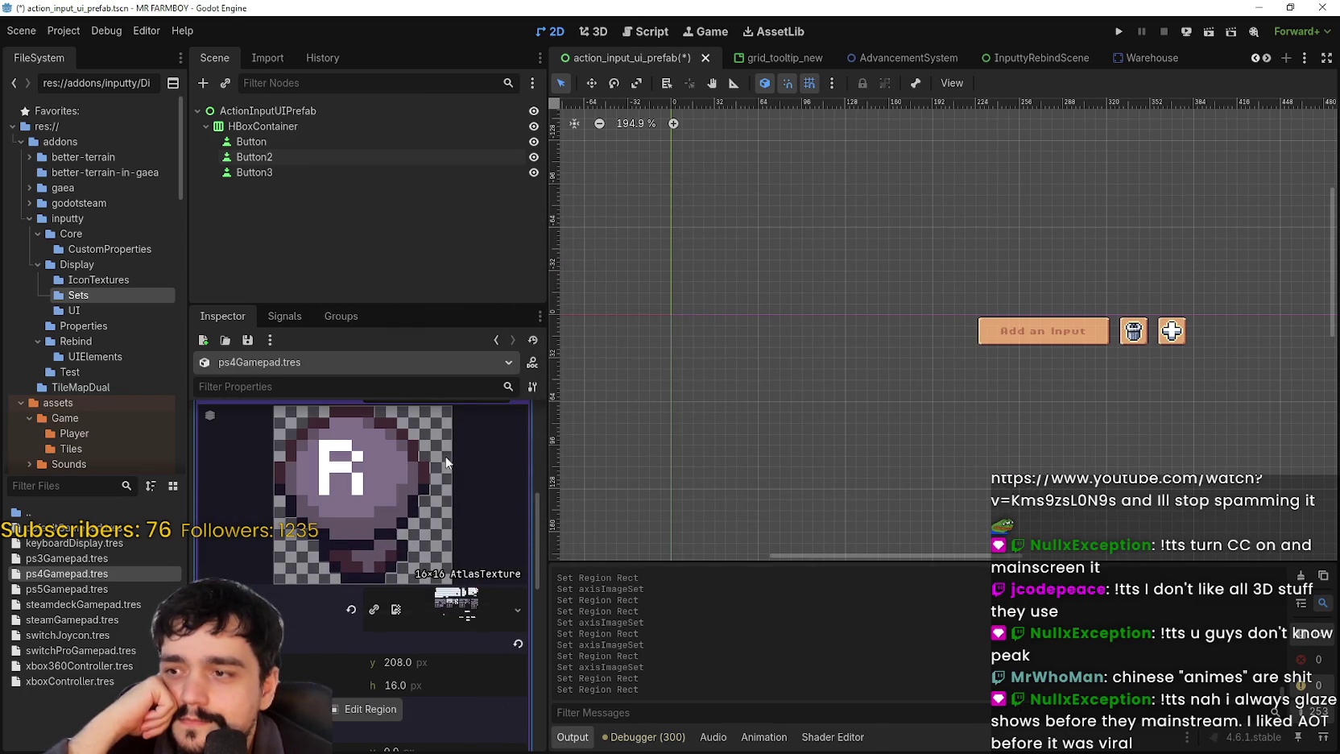
pyautogui.scroll(2, 447, 473)
pyautogui.click(429, 614)
# - Paste the atlas texture into entry 5, set its region to another R icon, and save
pyautogui.rightClick(445, 517)
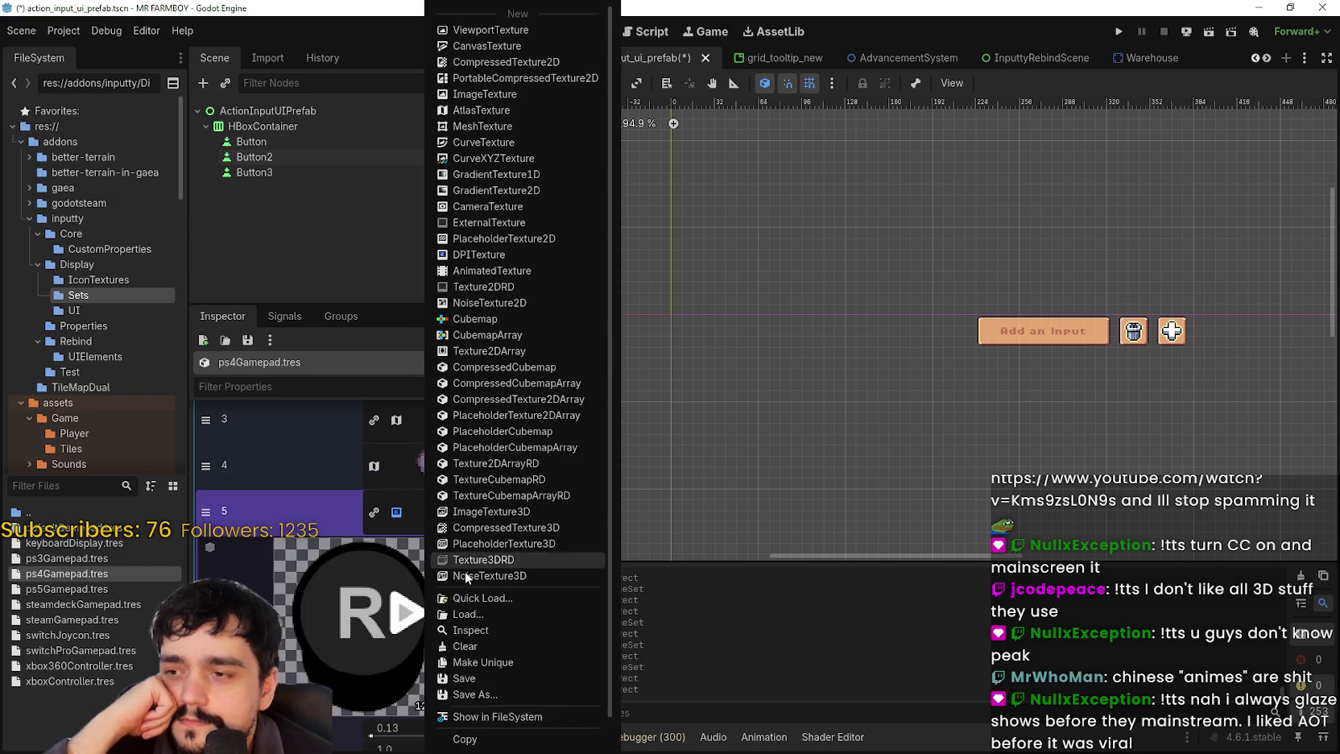
pyautogui.click(456, 722)
pyautogui.click(352, 670)
pyautogui.scroll(-3, 759, 361)
pyautogui.moveTo(716, 388); pyautogui.dragTo(750, 412)
pyautogui.scroll(2, 718, 450)
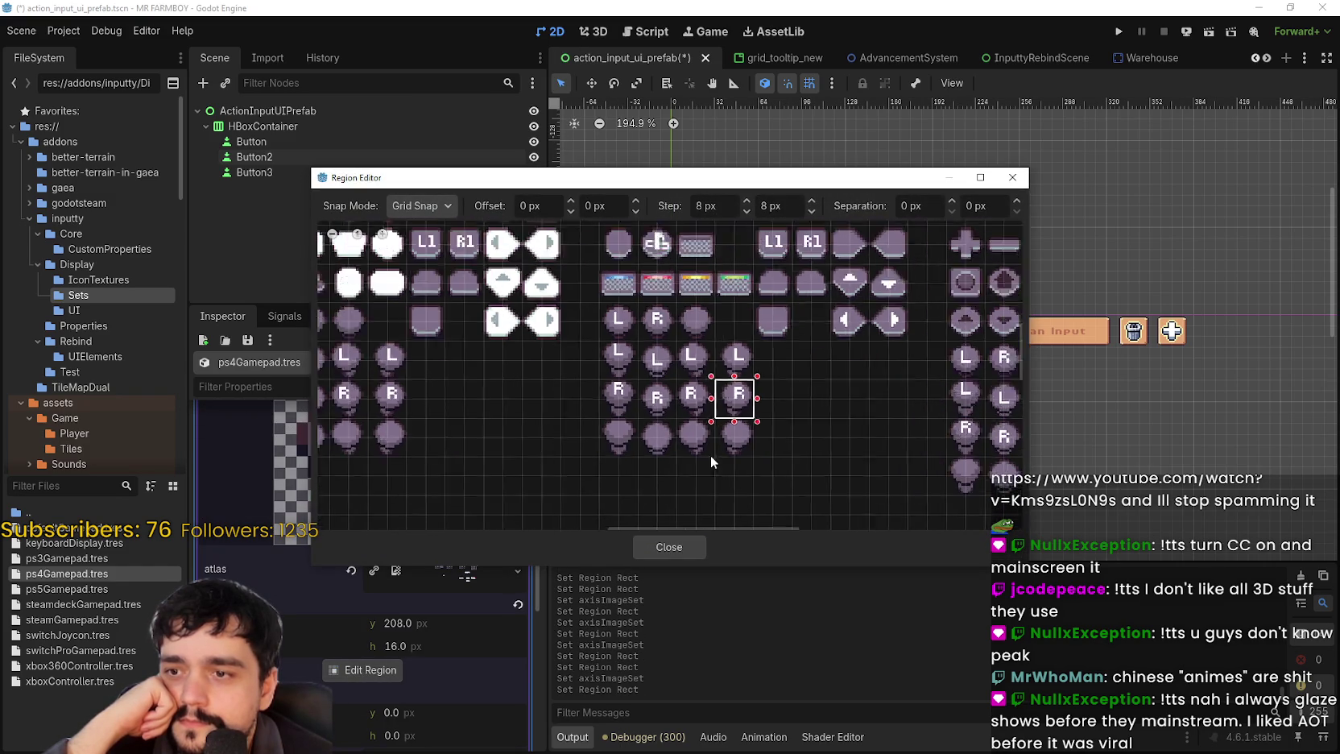
pyautogui.click(668, 541)
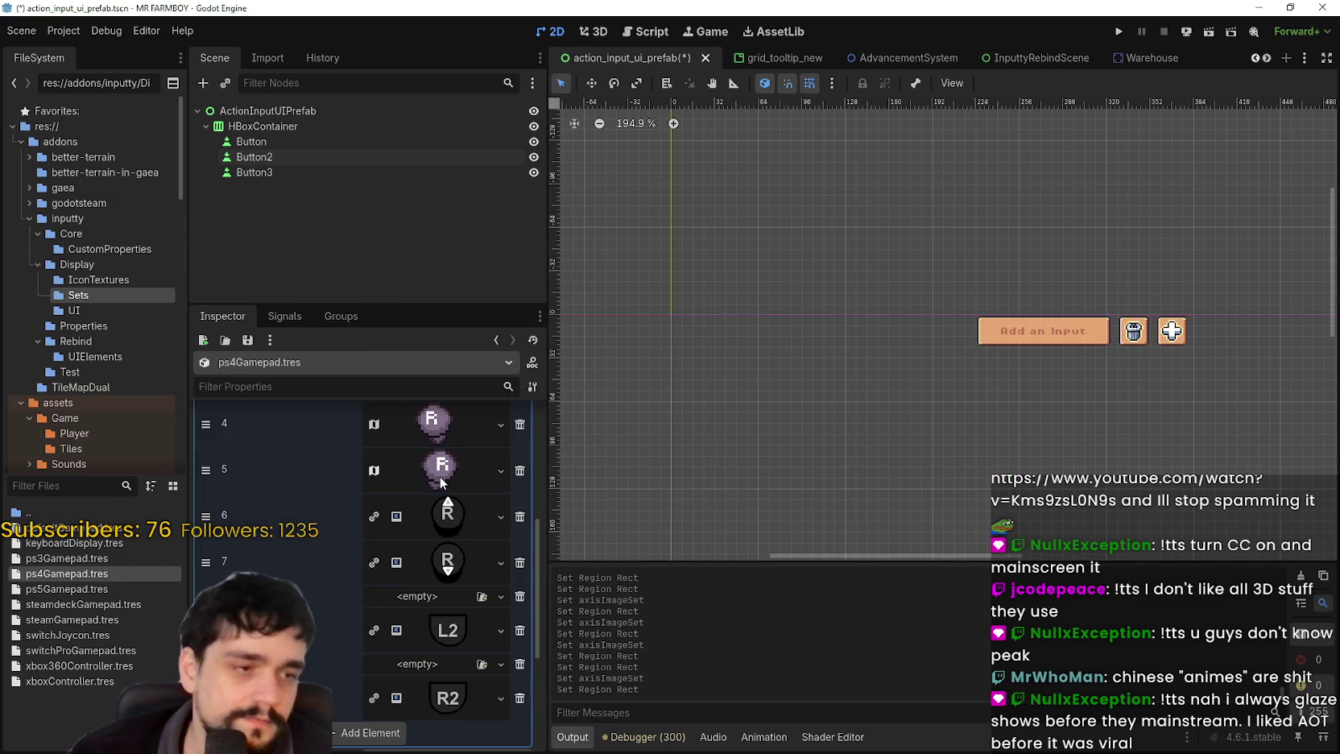
pyautogui.hotkey('ctrl', 's')
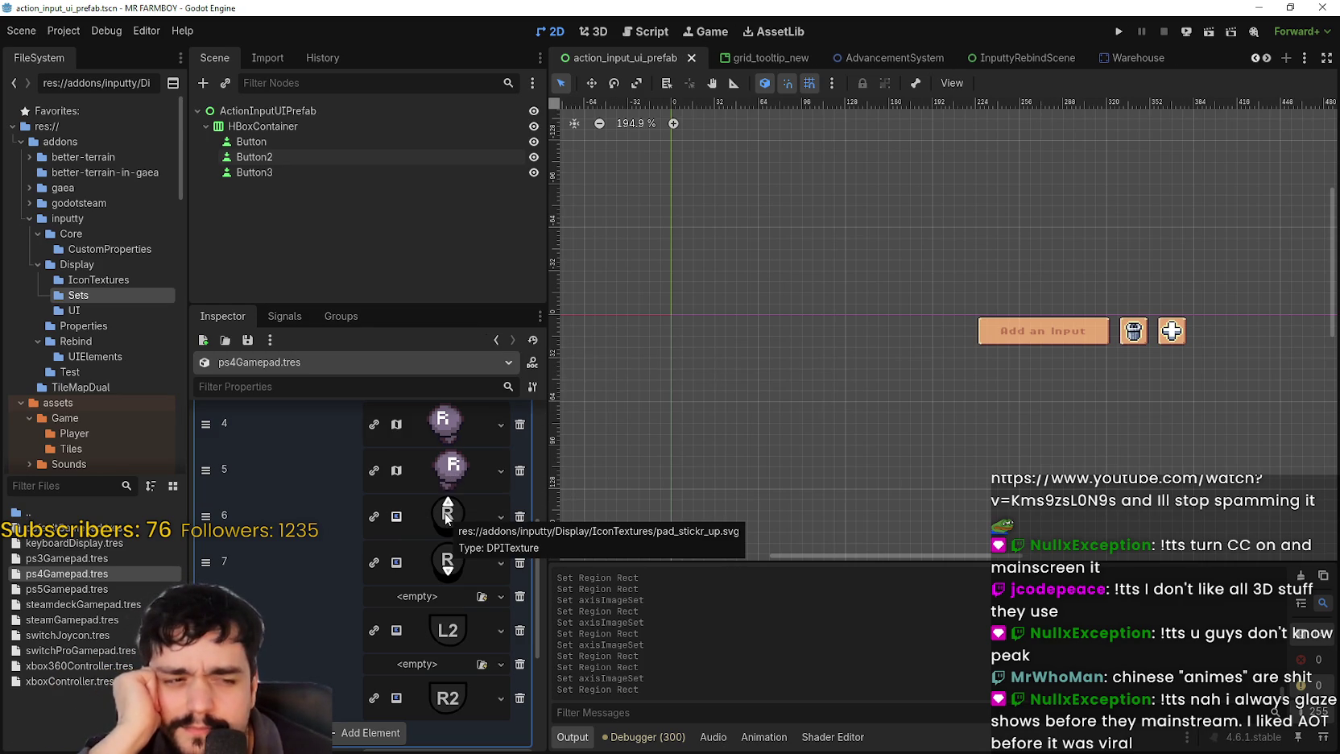
# - Paste the atlas texture into entry 6 and set its region to the matching R icon
pyautogui.click(446, 515)
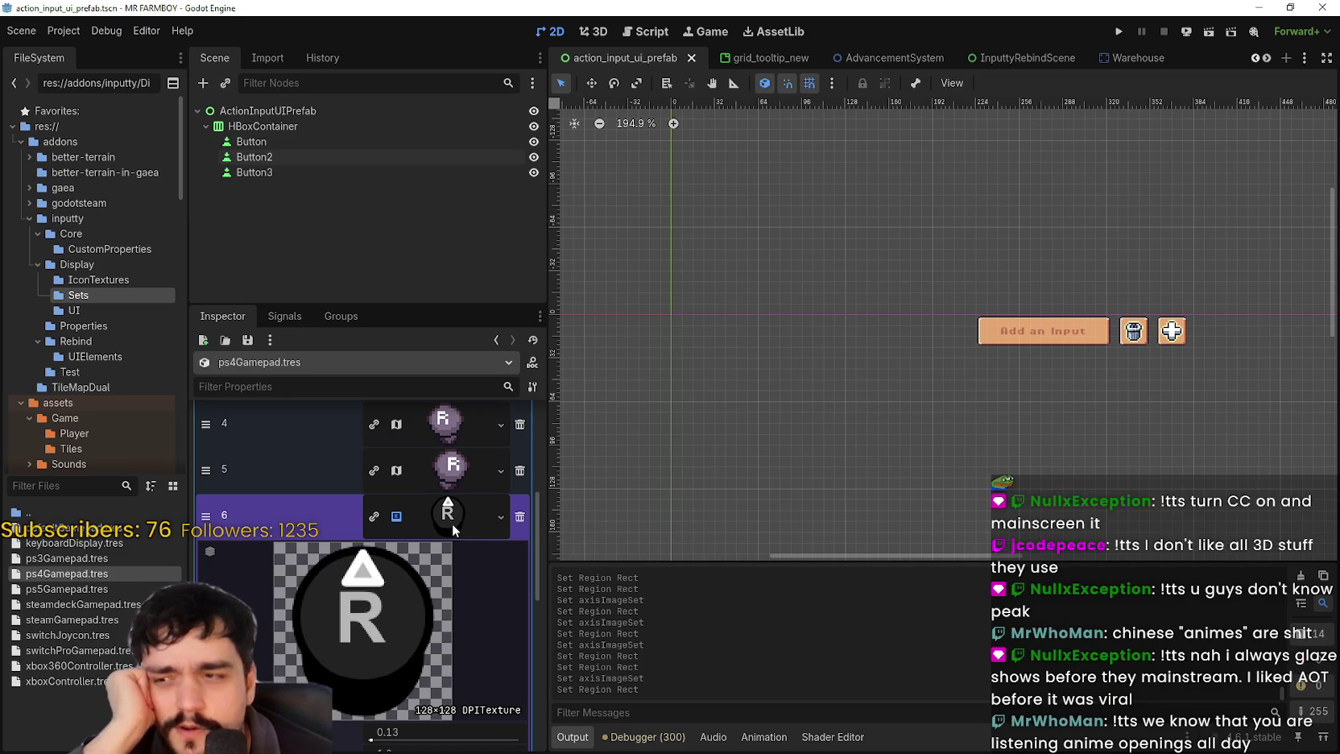
pyautogui.rightClick(444, 515)
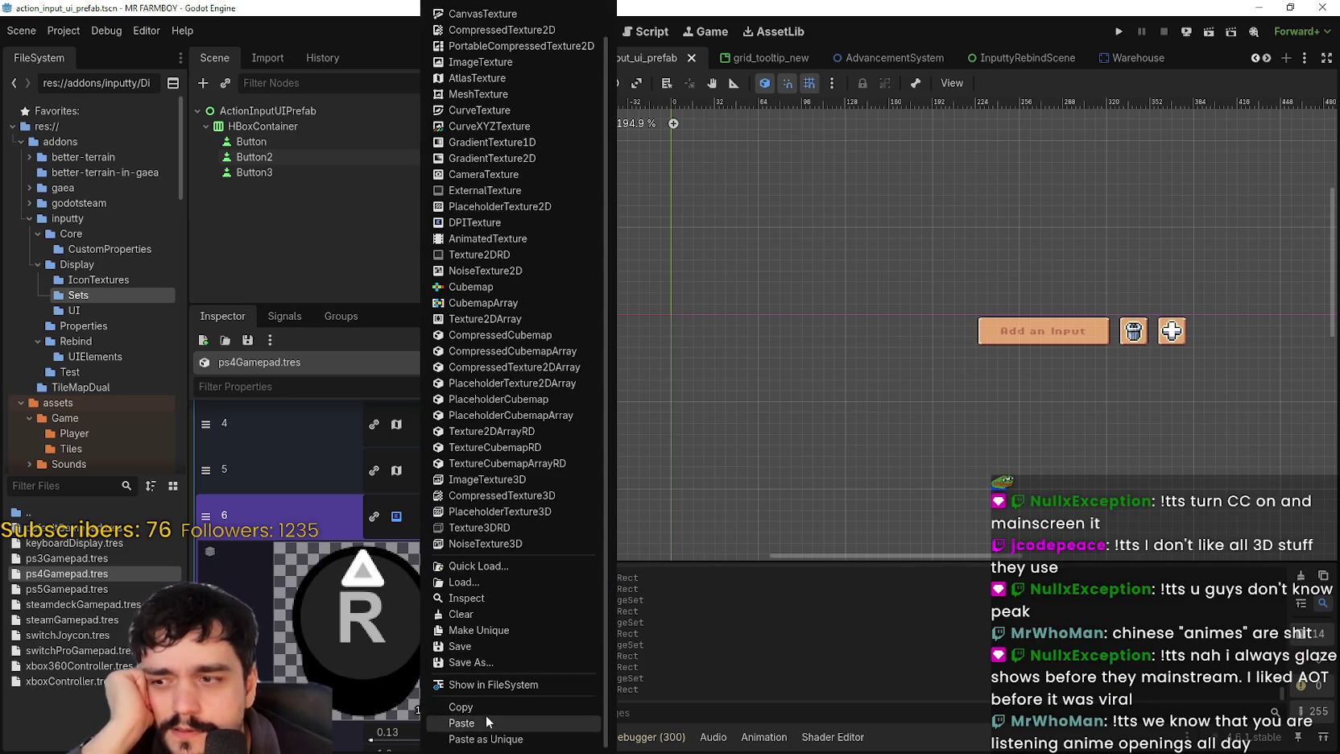
pyautogui.click(486, 722)
pyautogui.click(367, 675)
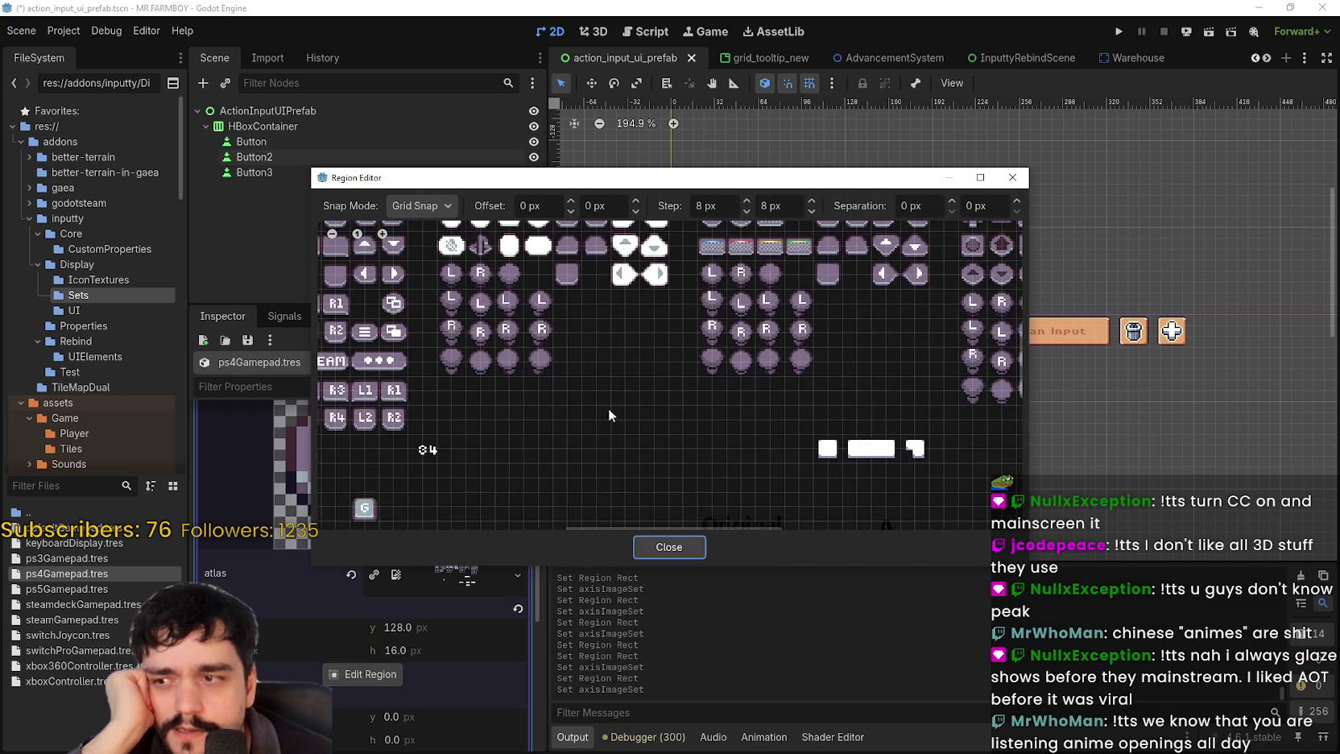
pyautogui.scroll(4, 656, 414)
pyautogui.moveTo(605, 400)
pyautogui.mouseDown()
pyautogui.moveTo(636, 454)
pyautogui.moveTo(650, 435)
pyautogui.mouseUp()
pyautogui.click(677, 553)
pyautogui.scroll(5, 427, 486)
# - Paste the atlas texture into entry 7, set its region to an R icon, and save
pyautogui.click(440, 528)
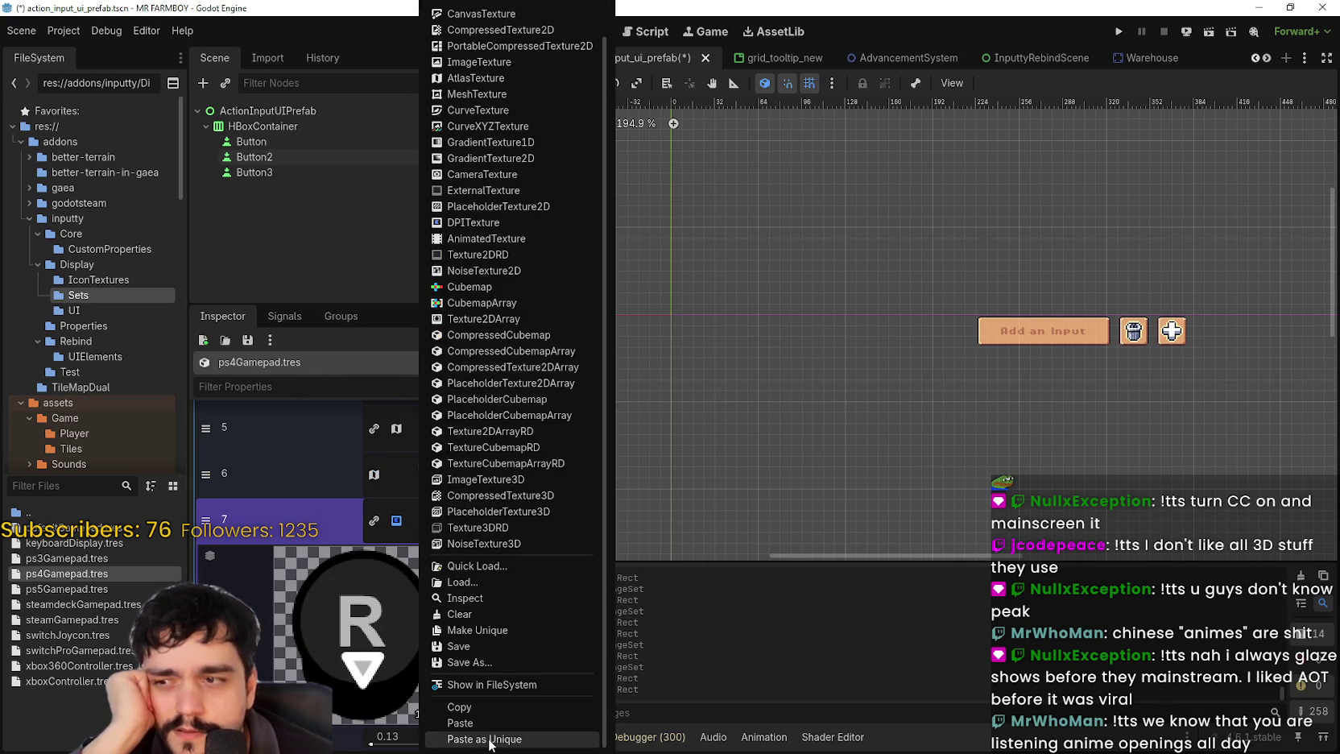
pyautogui.click(451, 708)
pyautogui.scroll(-5, 460, 681)
pyautogui.click(363, 636)
pyautogui.scroll(-3, 703, 422)
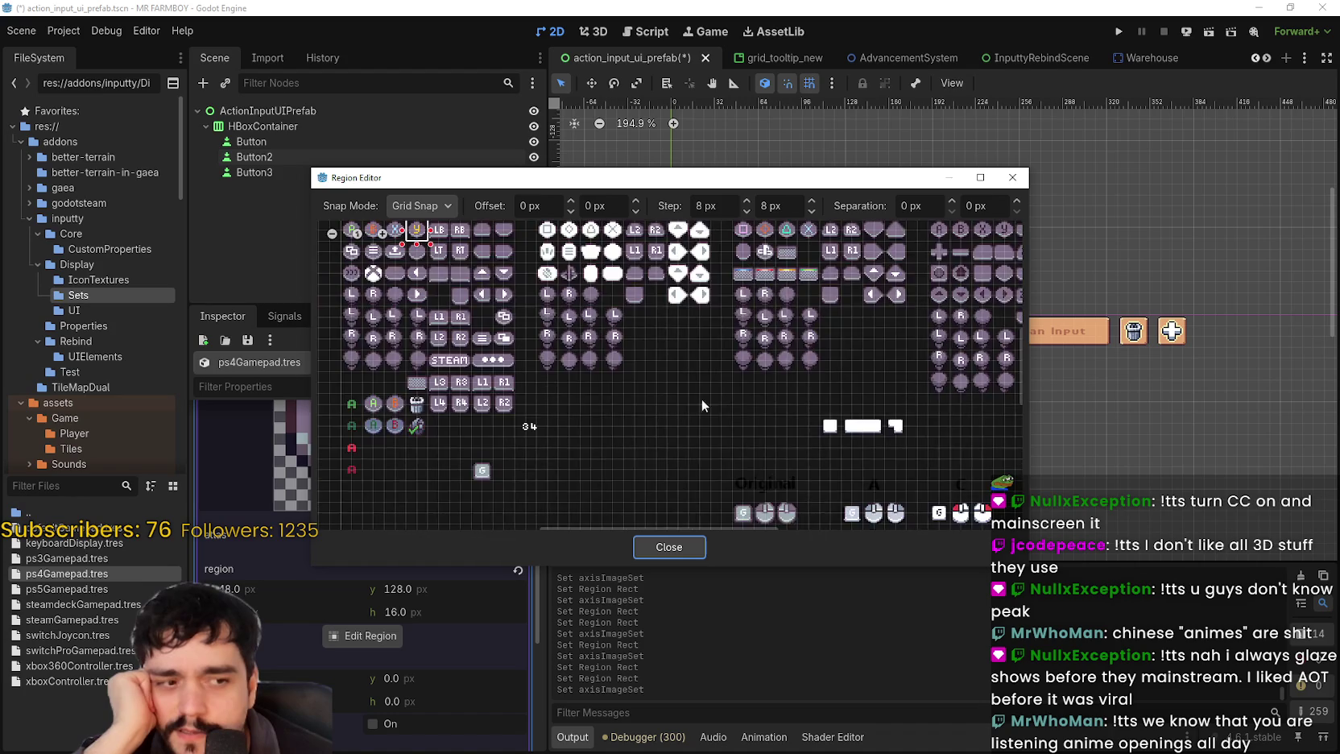
pyautogui.scroll(5, 685, 354)
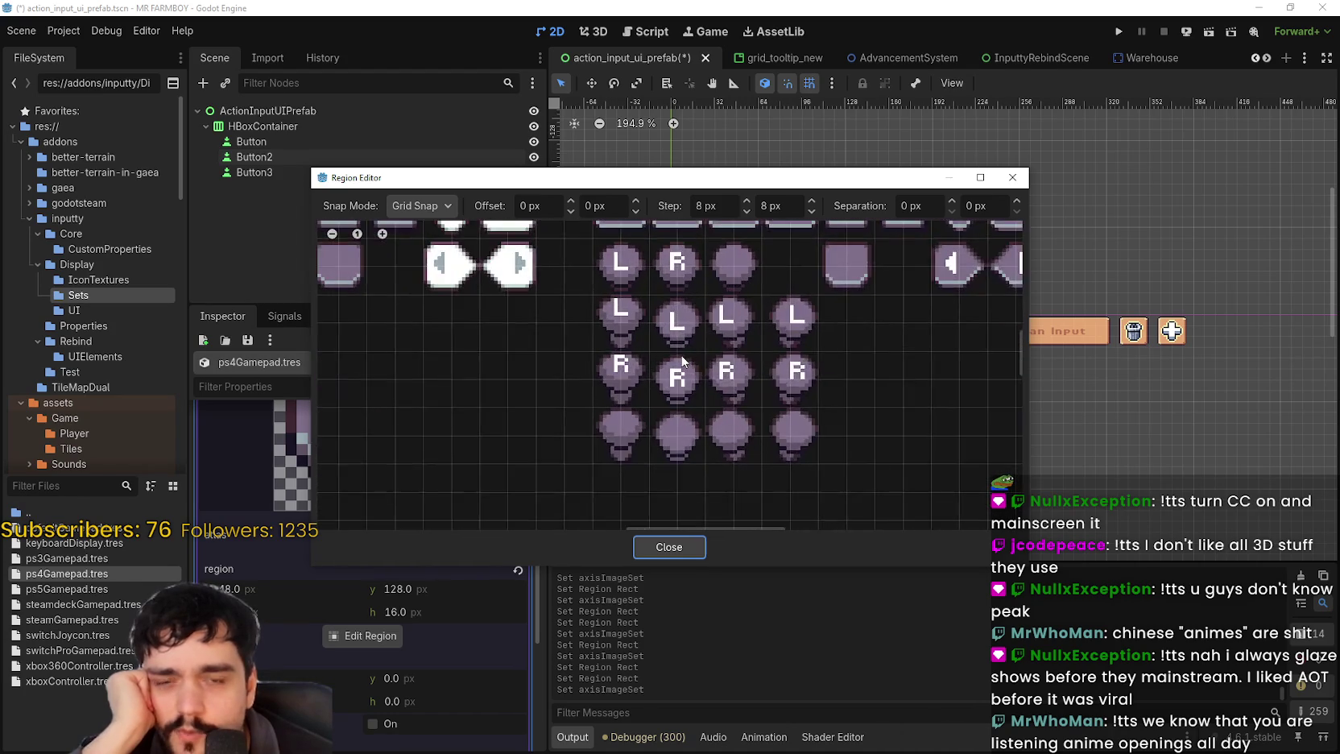
pyautogui.moveTo(672, 348)
pyautogui.mouseDown()
pyautogui.moveTo(696, 439)
pyautogui.moveTo(580, 396)
pyautogui.moveTo(630, 396)
pyautogui.mouseUp()
pyautogui.scroll(-1, 650, 402)
pyautogui.click(674, 548)
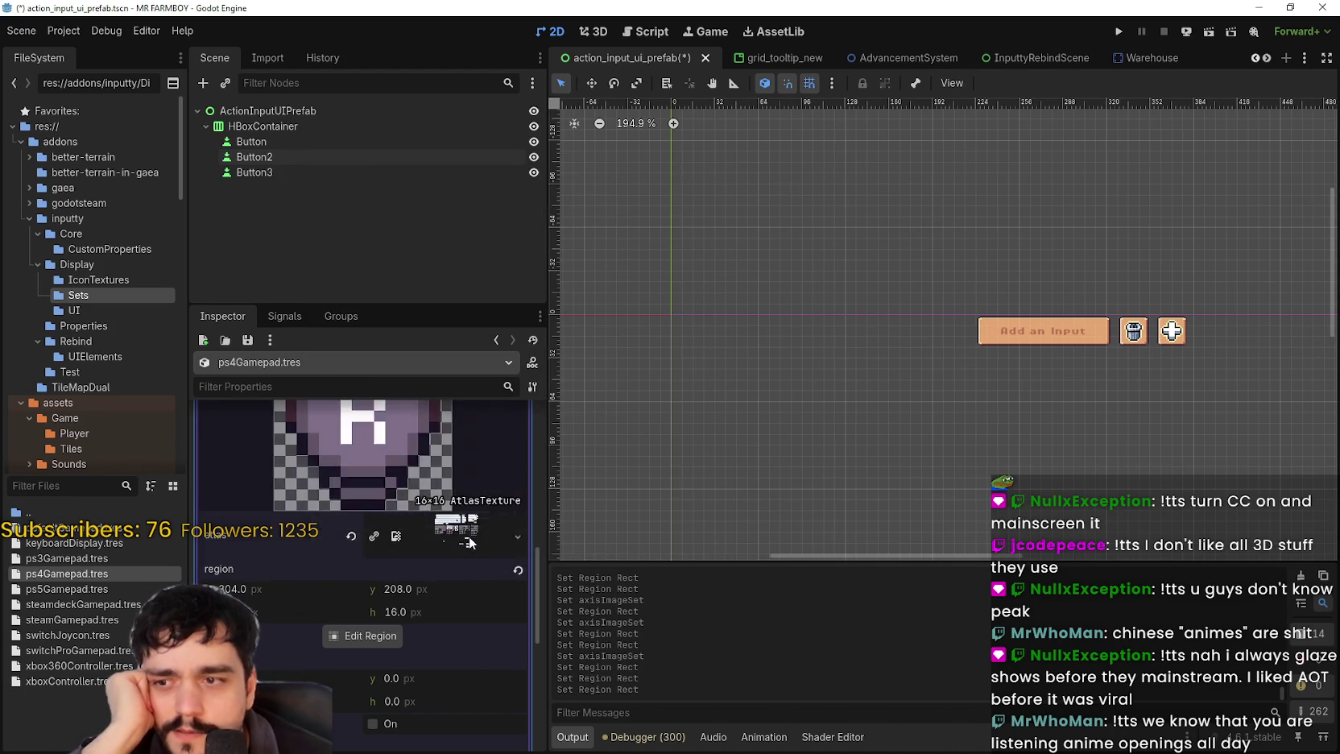
pyautogui.click(445, 456)
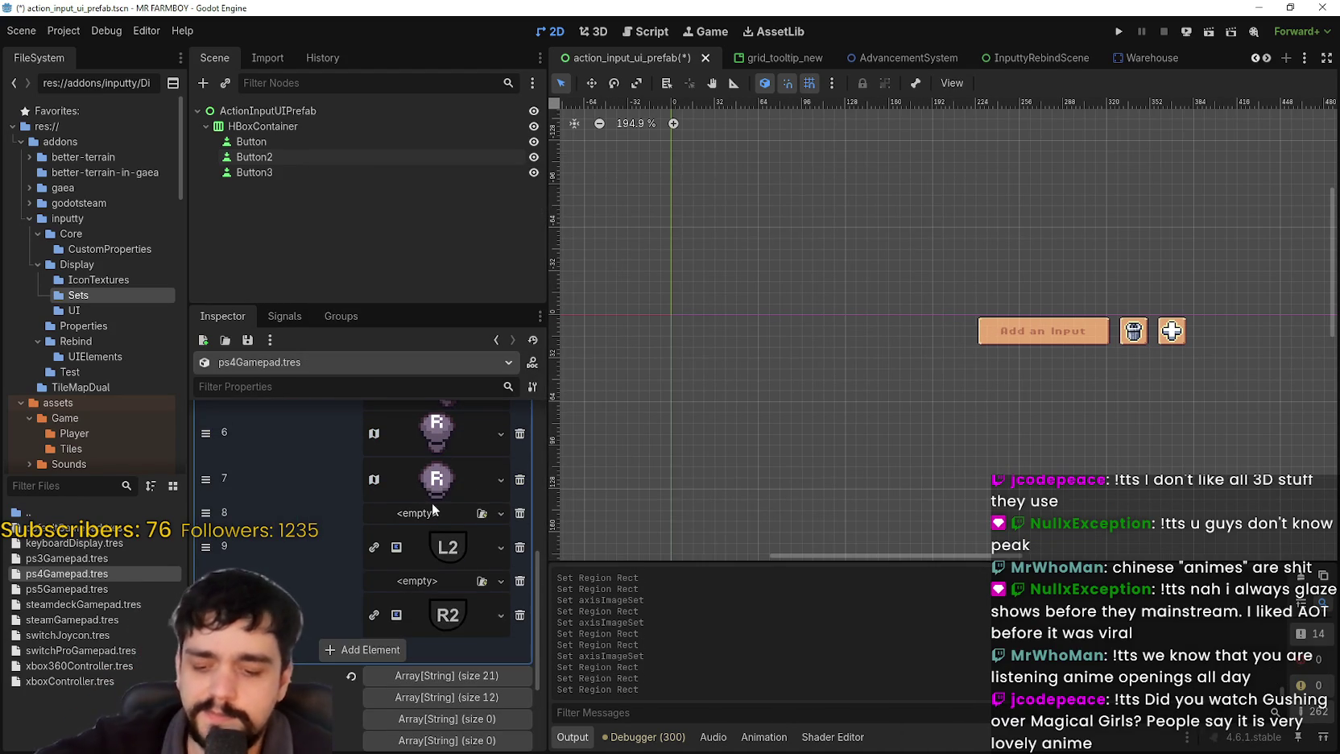
pyautogui.hotkey('ctrl', 's')
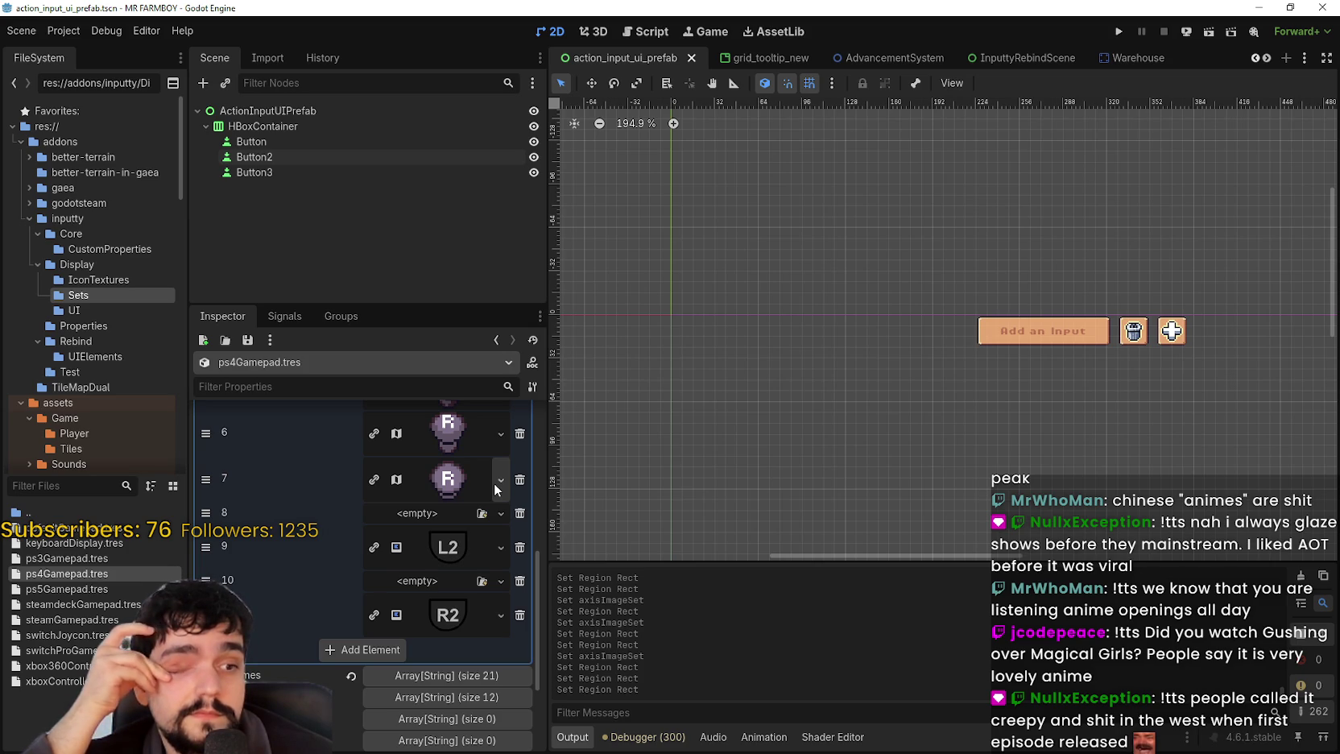
pyautogui.click(463, 549)
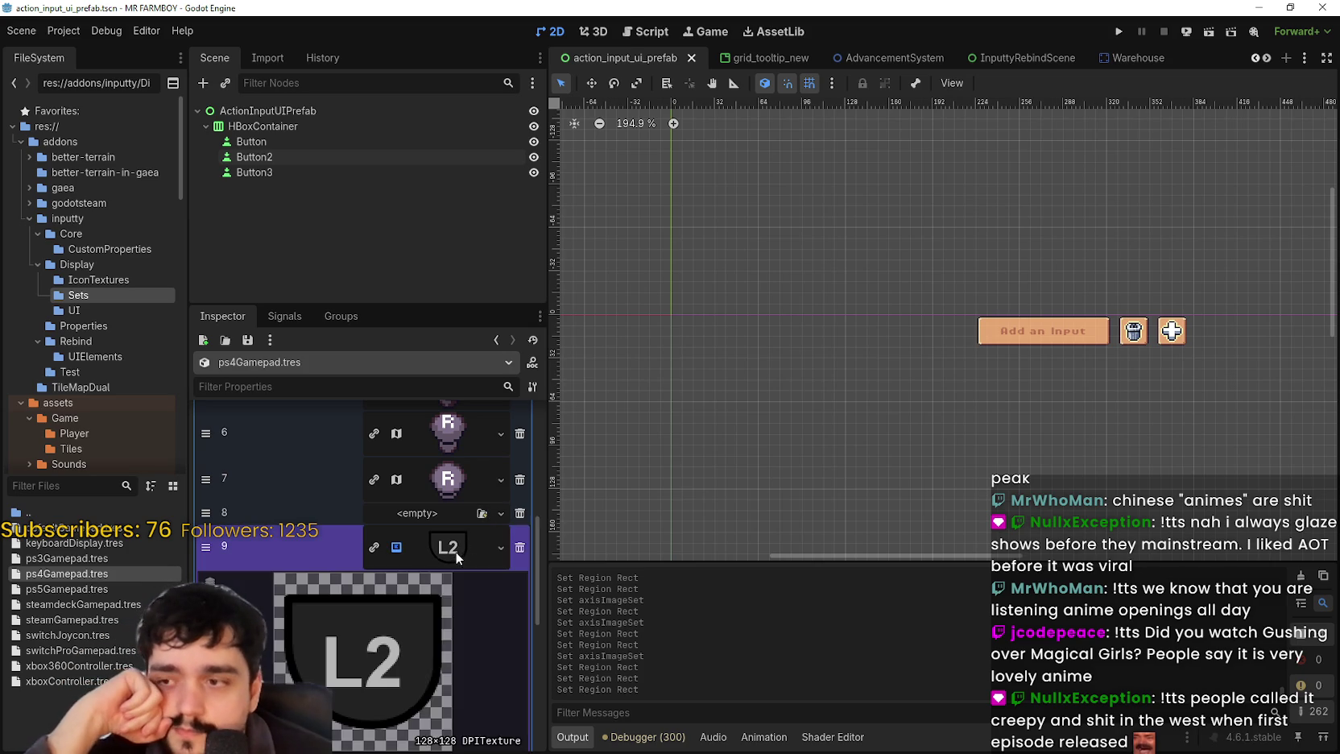
# - Paste the atlas texture into the L2 entry and set its region to the PS4 L2 icon
pyautogui.rightClick(456, 553)
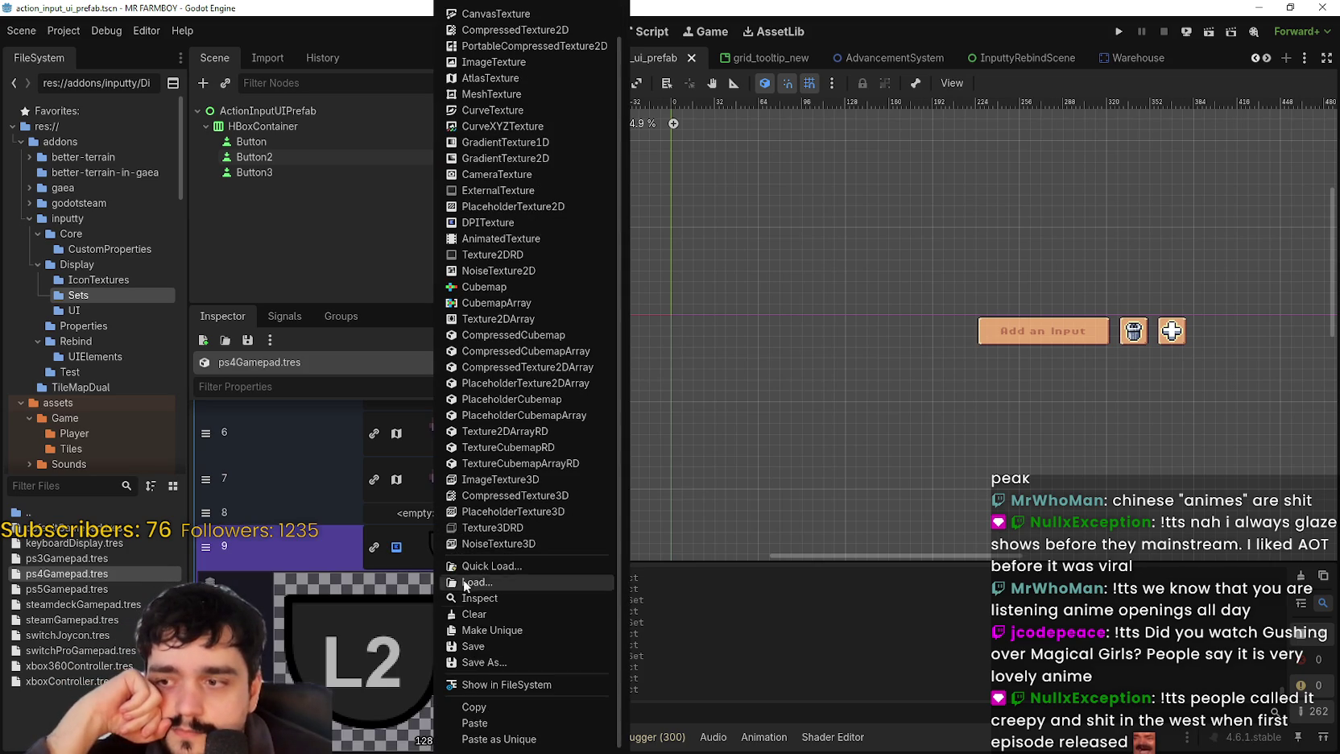
pyautogui.click(484, 723)
pyautogui.click(366, 662)
pyautogui.scroll(-4, 673, 381)
pyautogui.scroll(3, 840, 389)
pyautogui.click(709, 334)
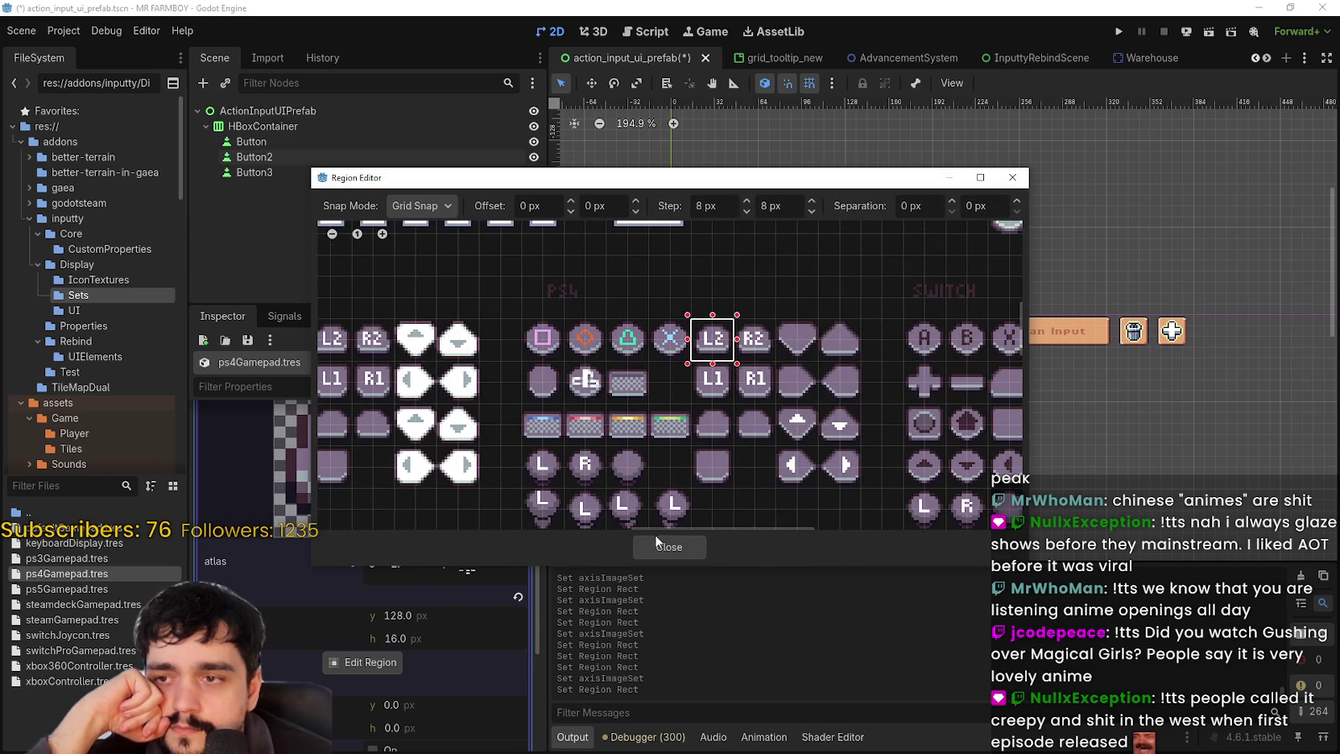
pyautogui.click(662, 546)
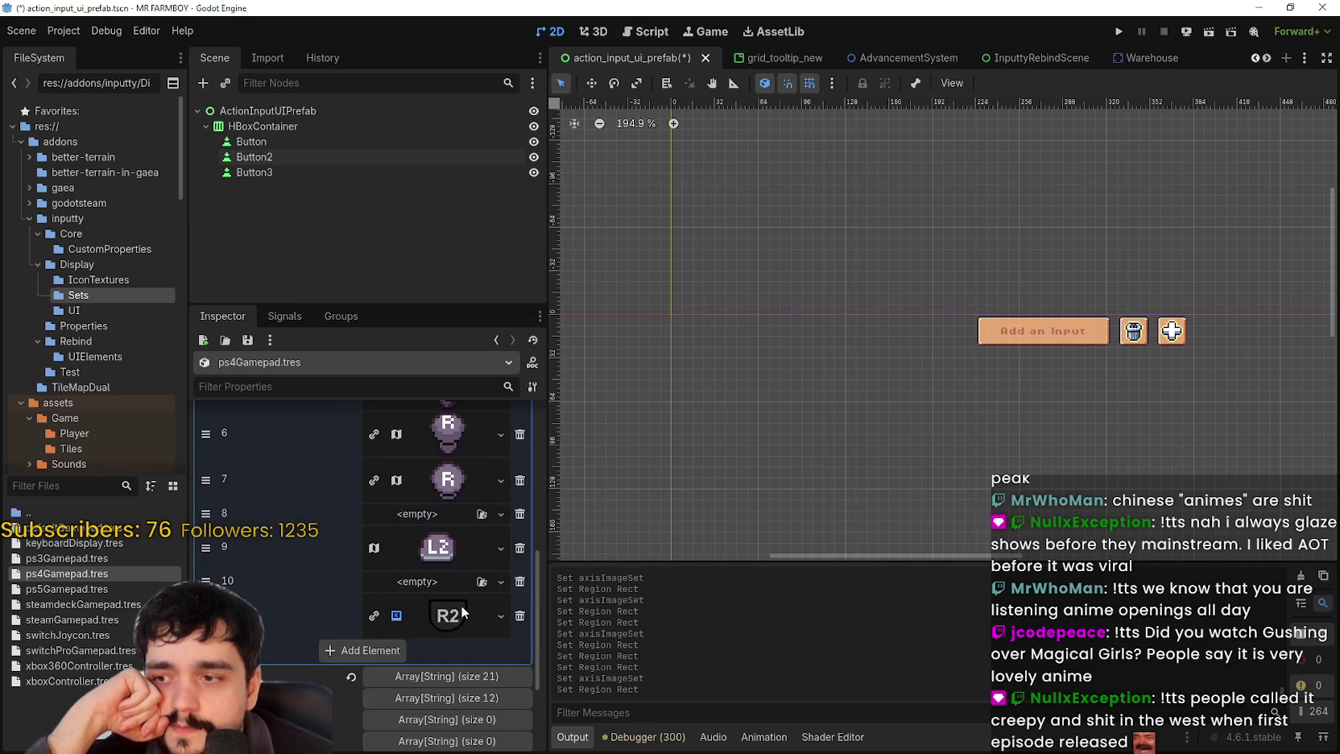
# - Give the R2 entry the PS4 R2 icon region, collapse axisImageSet, and save
pyautogui.rightClick(460, 605)
pyautogui.click(466, 723)
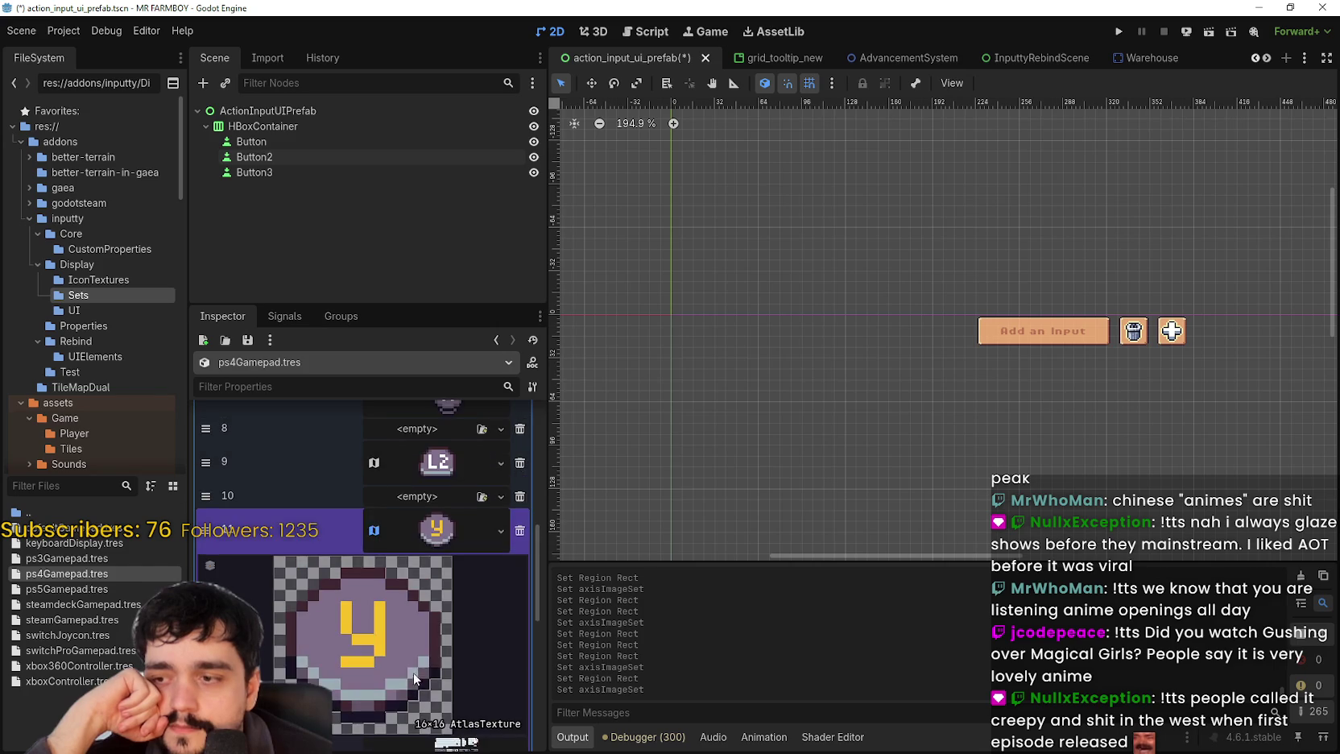
pyautogui.scroll(-5, 403, 612)
pyautogui.click(396, 686)
pyautogui.scroll(-3, 911, 304)
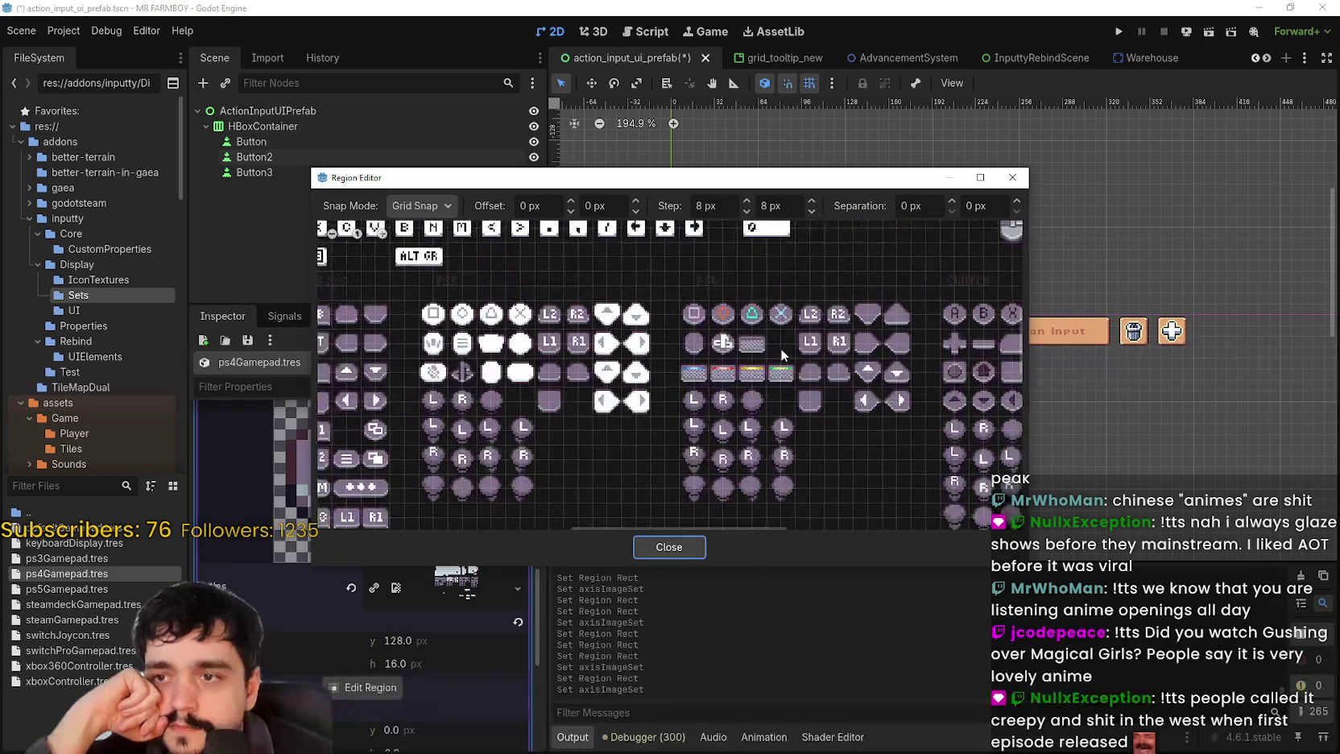
pyautogui.click(842, 311)
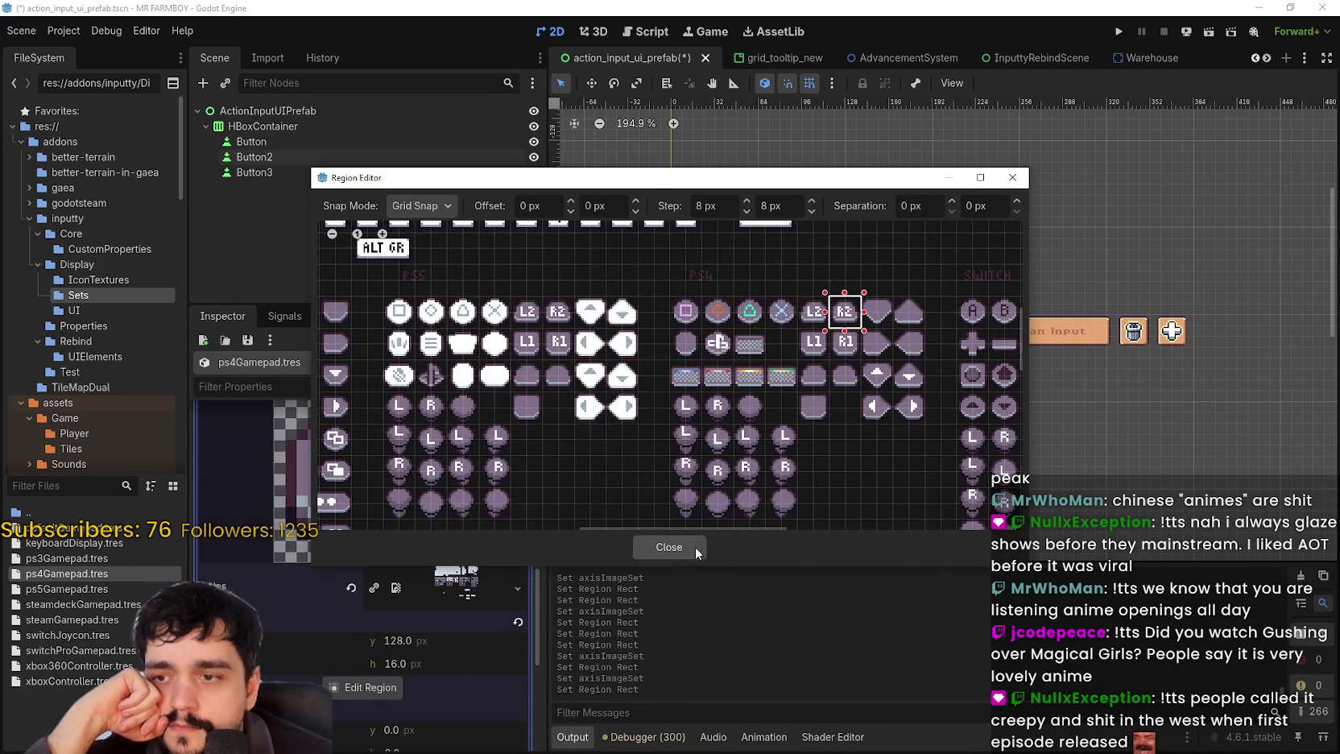
pyautogui.click(696, 549)
pyautogui.click(440, 591)
pyautogui.scroll(3, 441, 583)
pyautogui.scroll(5, 443, 578)
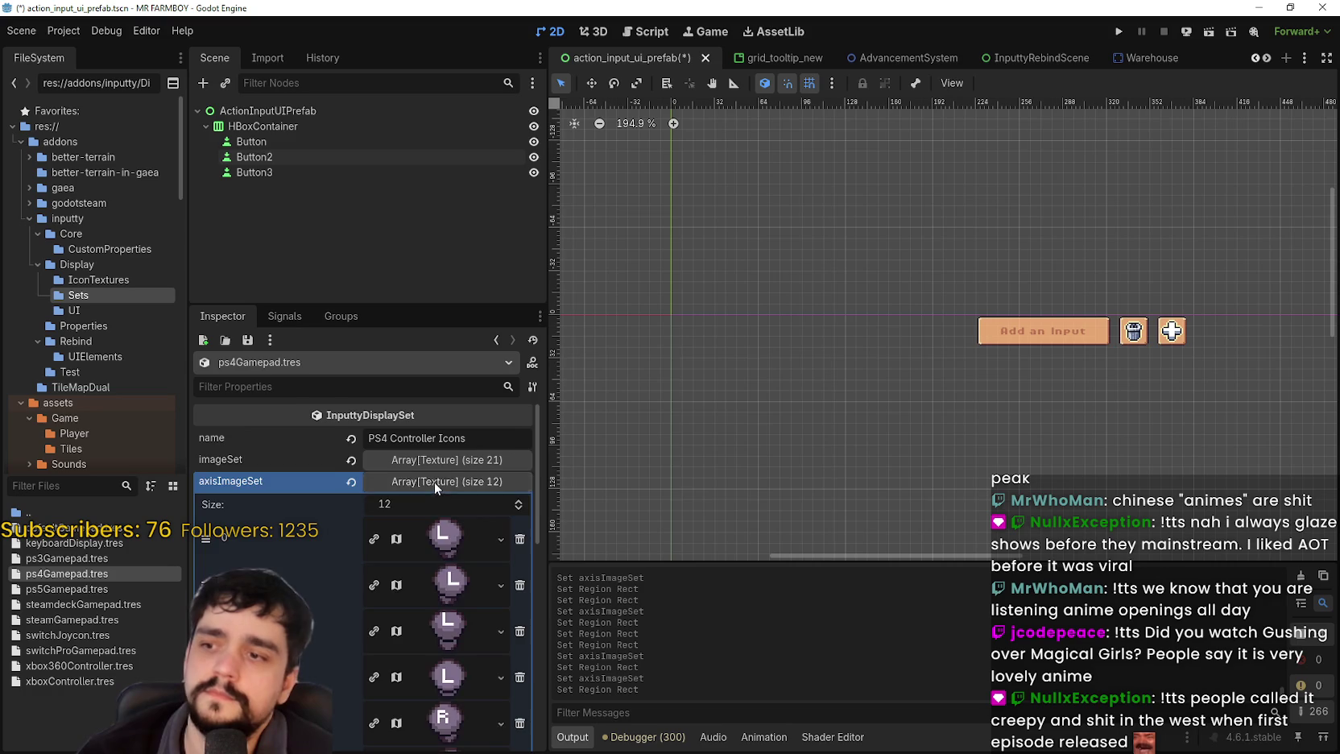
pyautogui.click(435, 481)
pyautogui.hotkey('ctrl', 's')
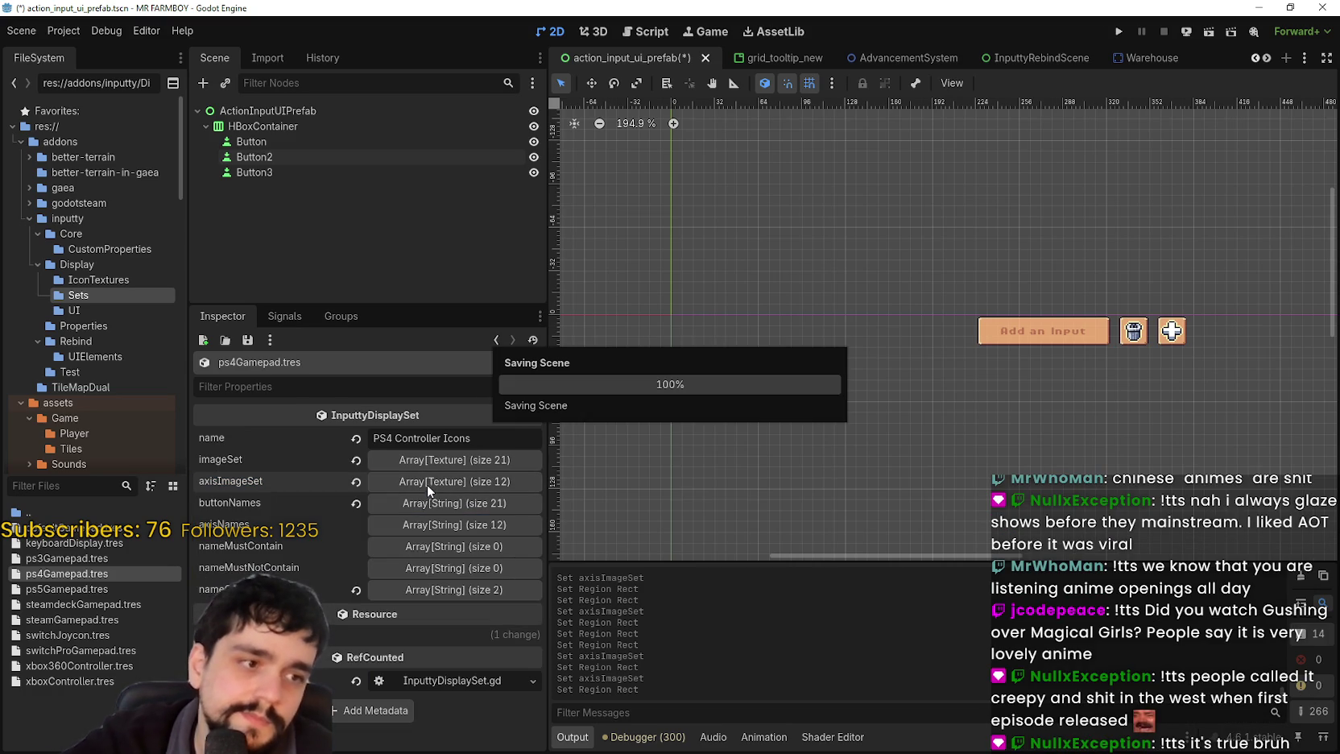
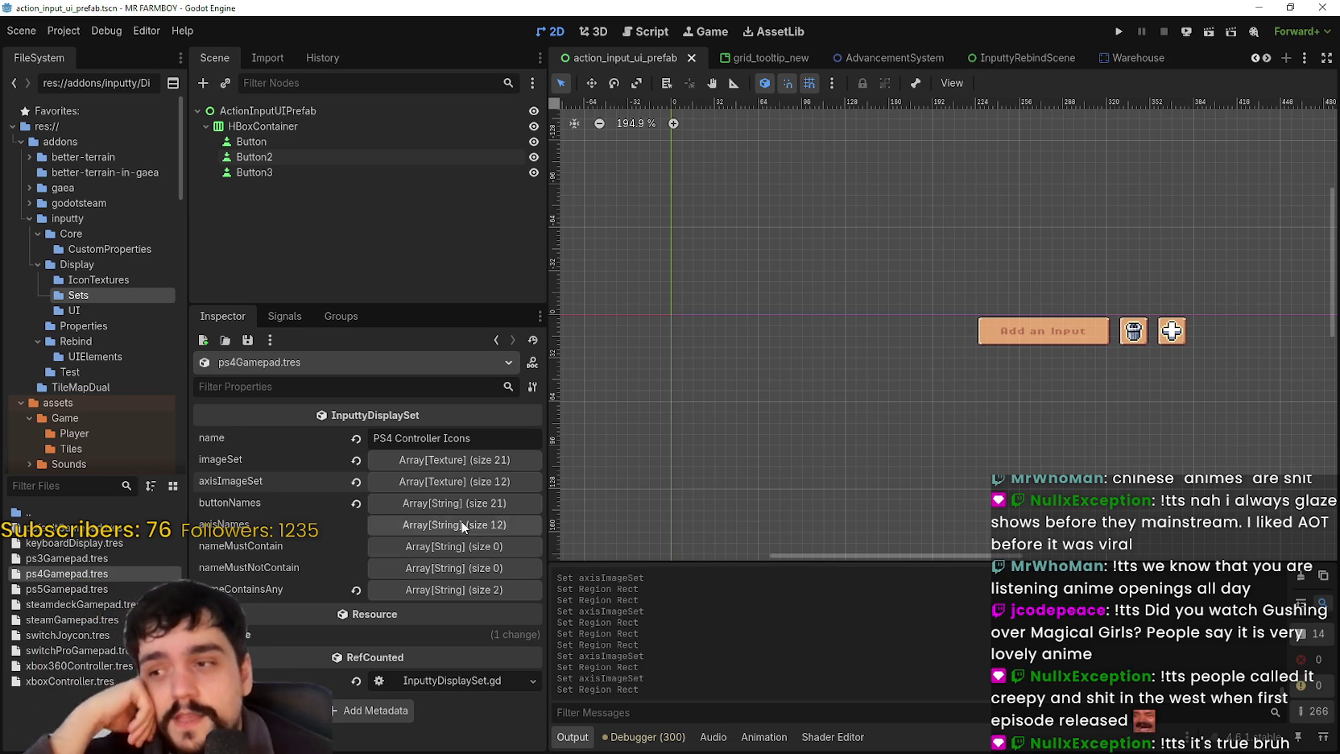
# - Inspect the axis image list and button names list of the current icon set
pyautogui.click(447, 481)
pyautogui.click(444, 481)
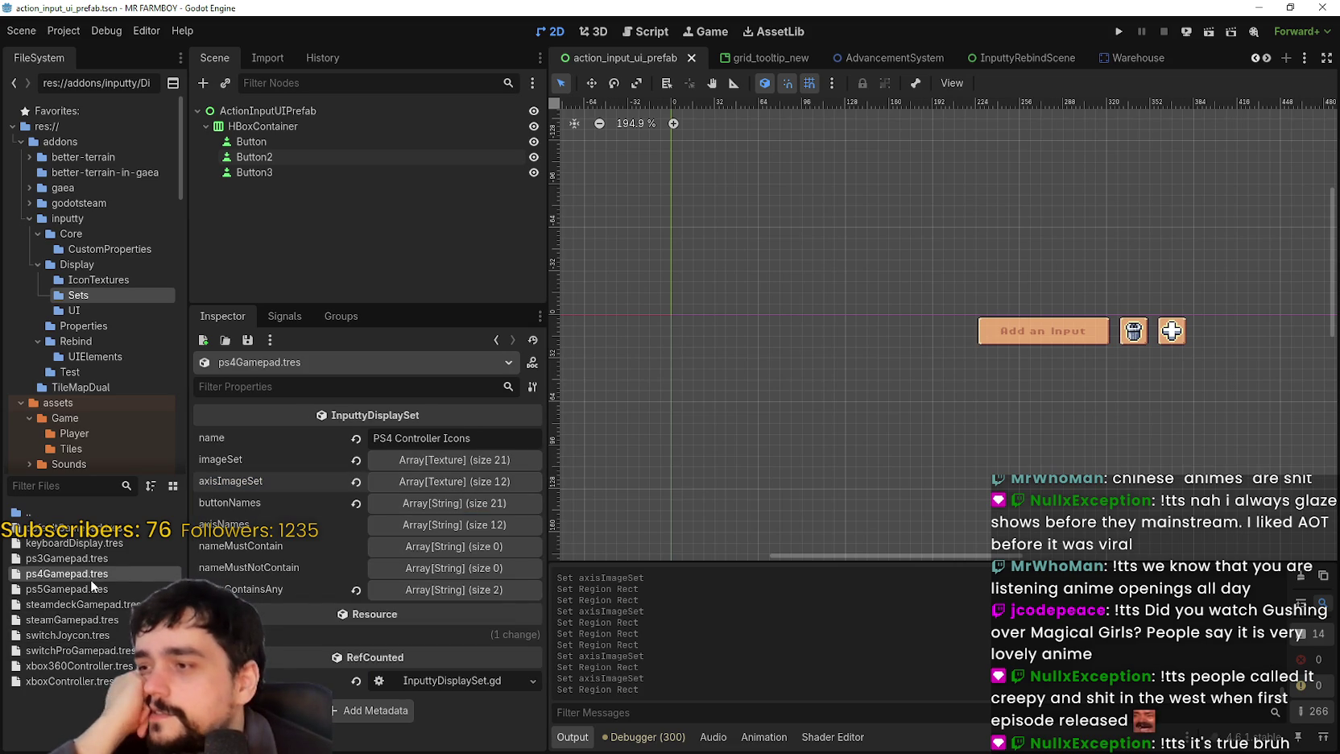
pyautogui.click(463, 480)
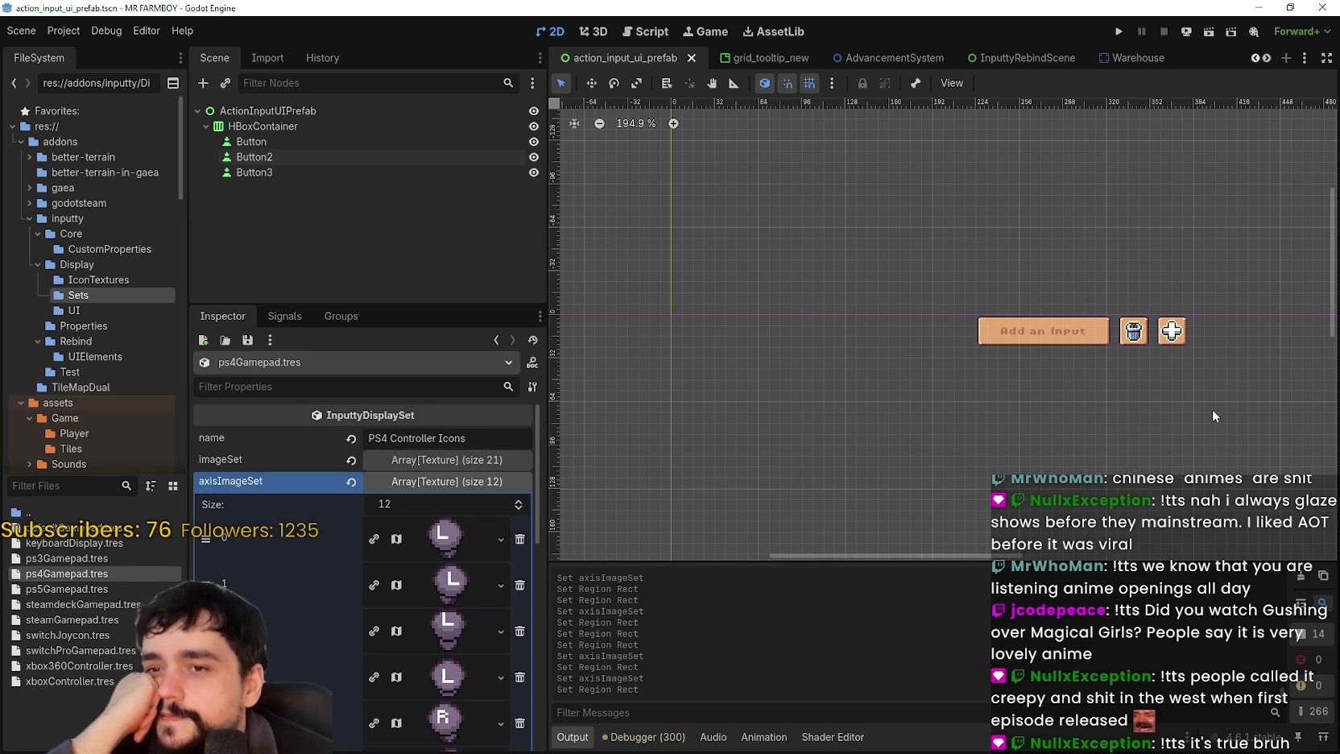
pyautogui.scroll(2, 1012, 356)
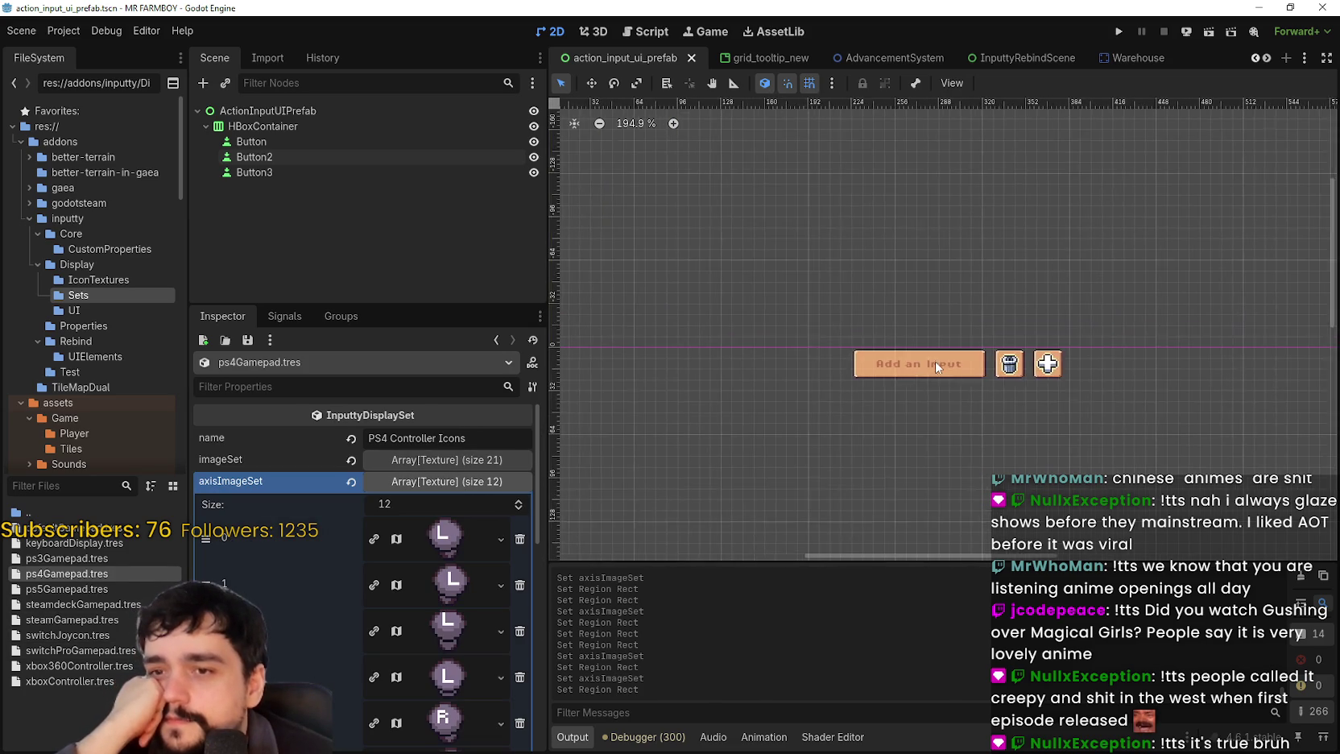
pyautogui.click(469, 486)
pyautogui.click(425, 505)
pyautogui.click(426, 503)
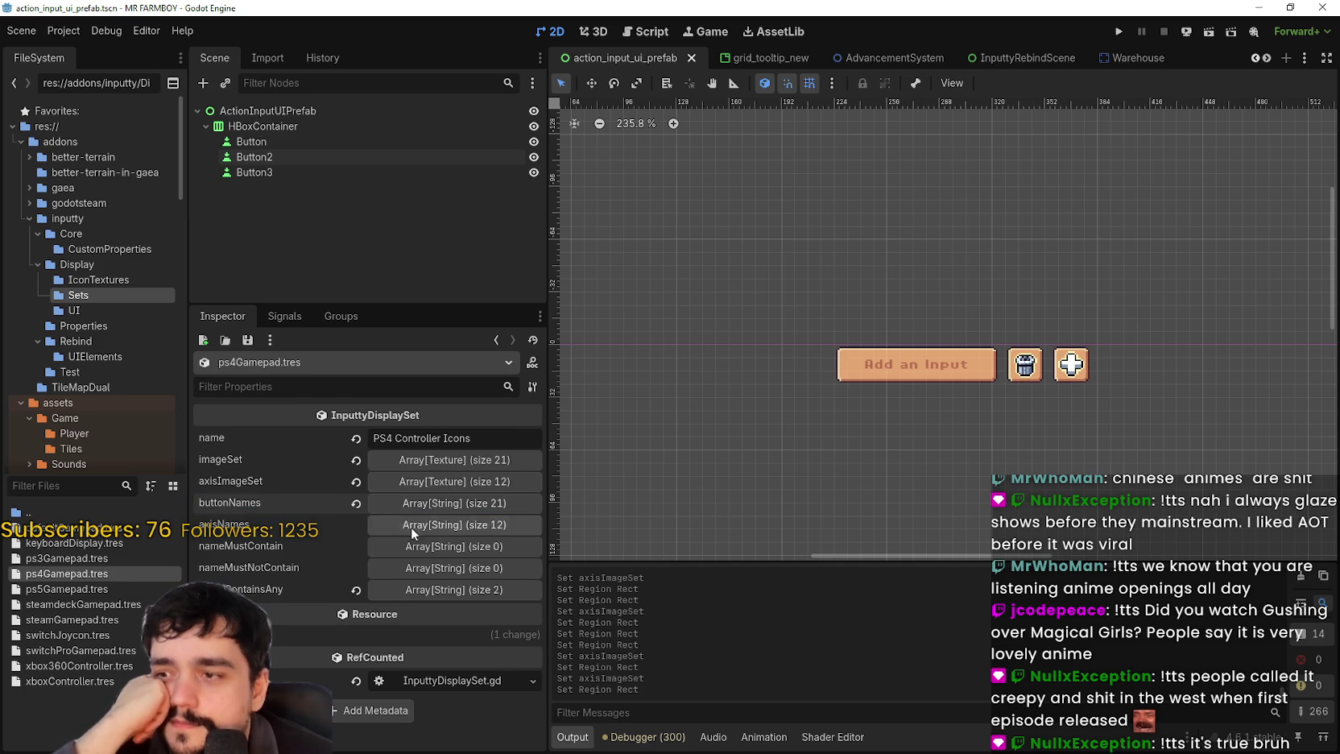
pyautogui.click(451, 484)
pyautogui.click(452, 687)
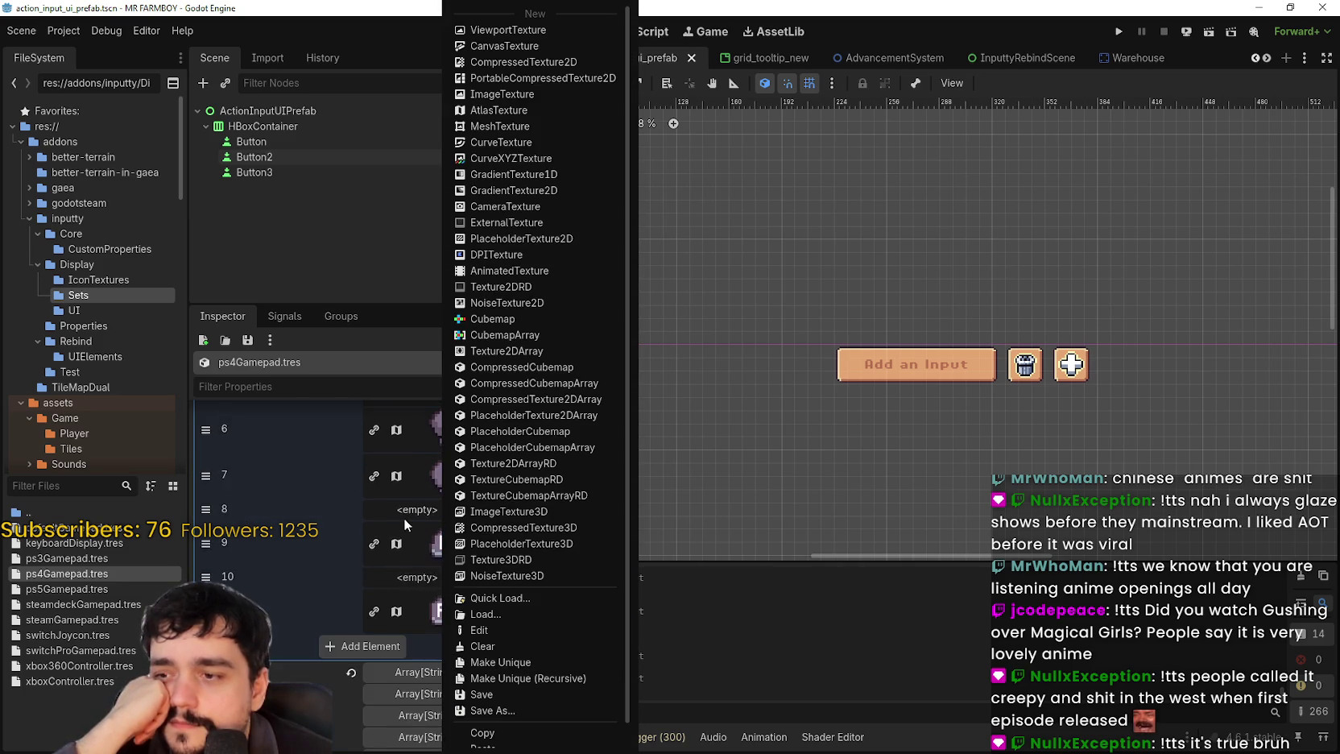
pyautogui.click(941, 653)
pyautogui.scroll(10, 425, 584)
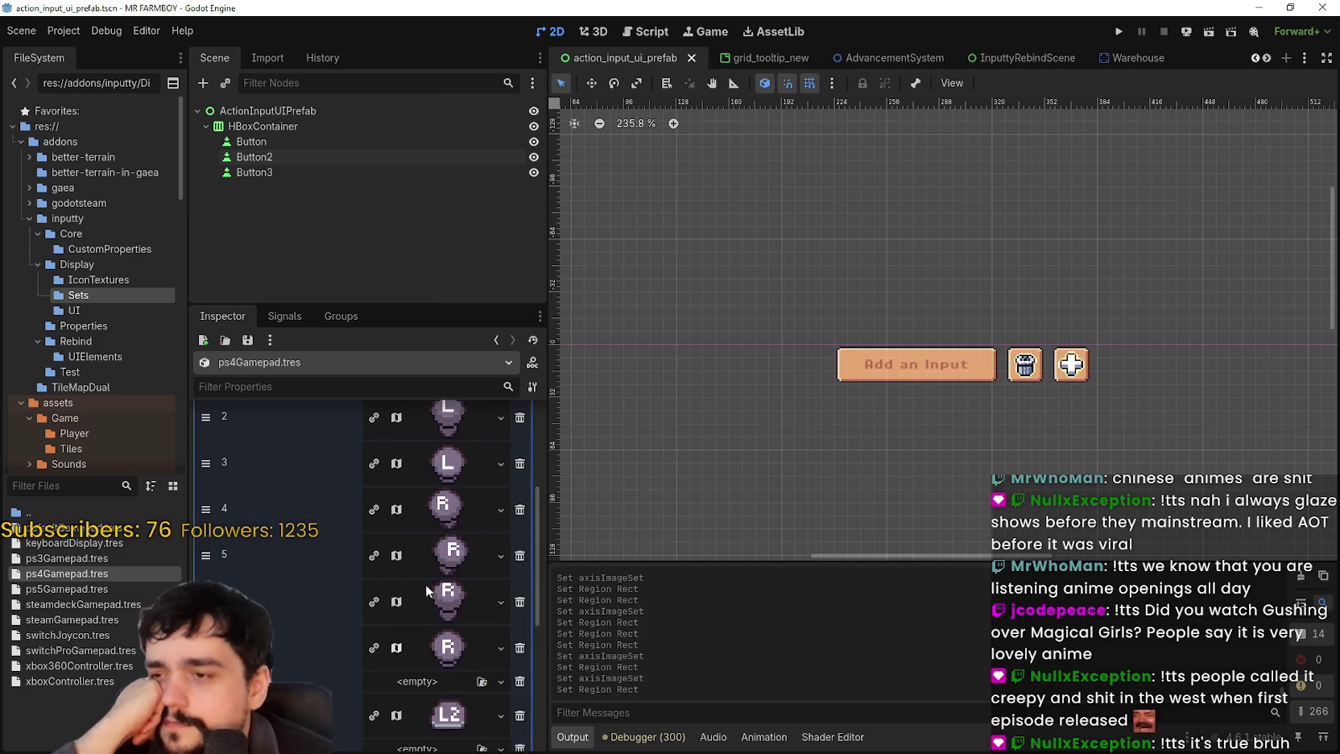
pyautogui.click(455, 482)
# - Browse the main image list, returning to its first page of images
pyautogui.click(448, 459)
pyautogui.click(448, 456)
pyautogui.click(448, 457)
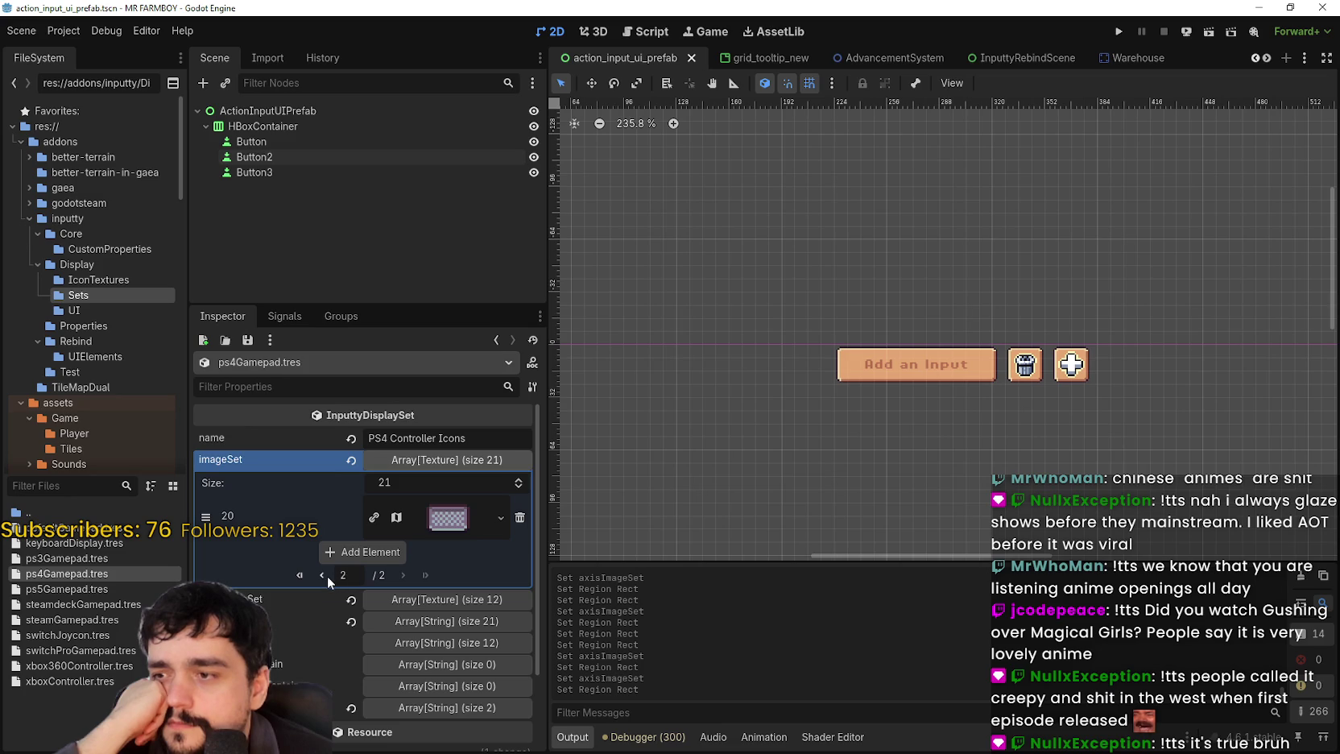
pyautogui.click(322, 574)
pyautogui.scroll(-8, 402, 570)
pyautogui.scroll(6, 436, 573)
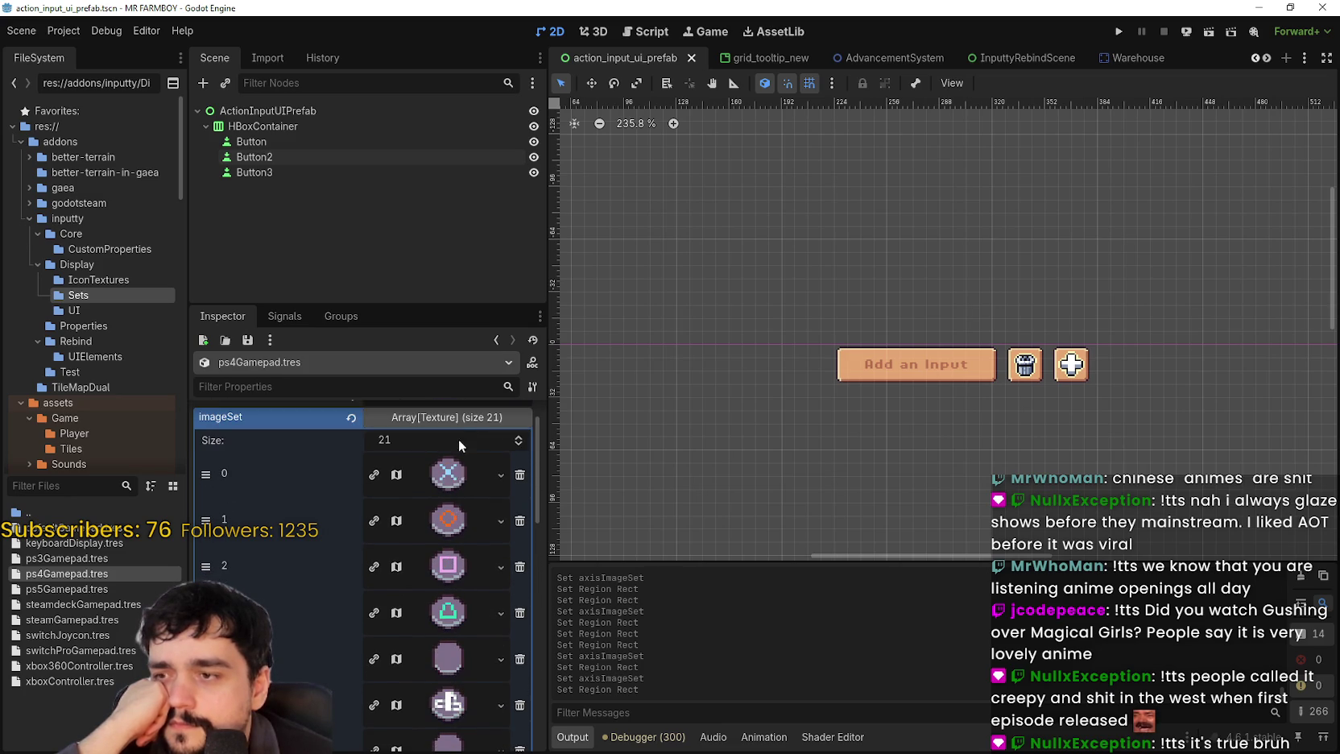
pyautogui.click(458, 421)
# - Recheck the axis image list and save the scene
pyautogui.click(436, 481)
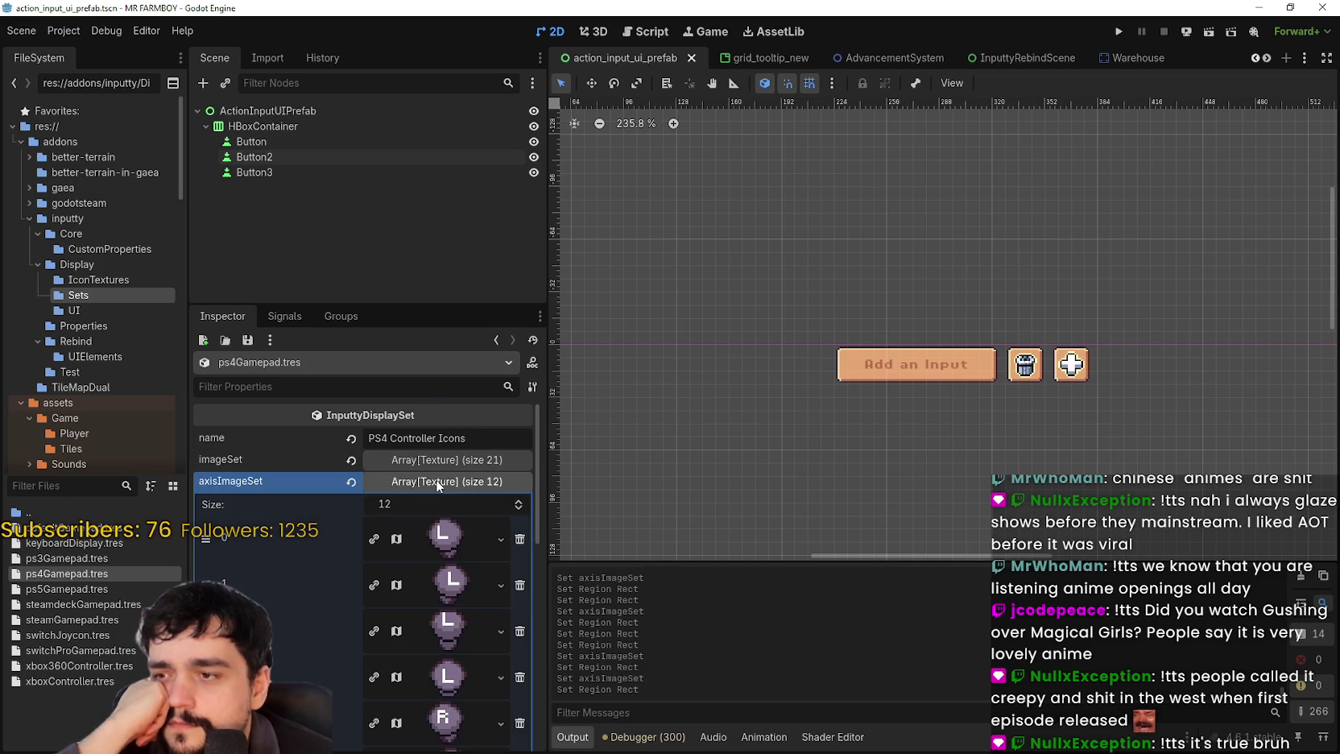
pyautogui.scroll(-8, 436, 540)
pyautogui.scroll(6, 436, 534)
pyautogui.scroll(2, 436, 533)
pyautogui.click(448, 479)
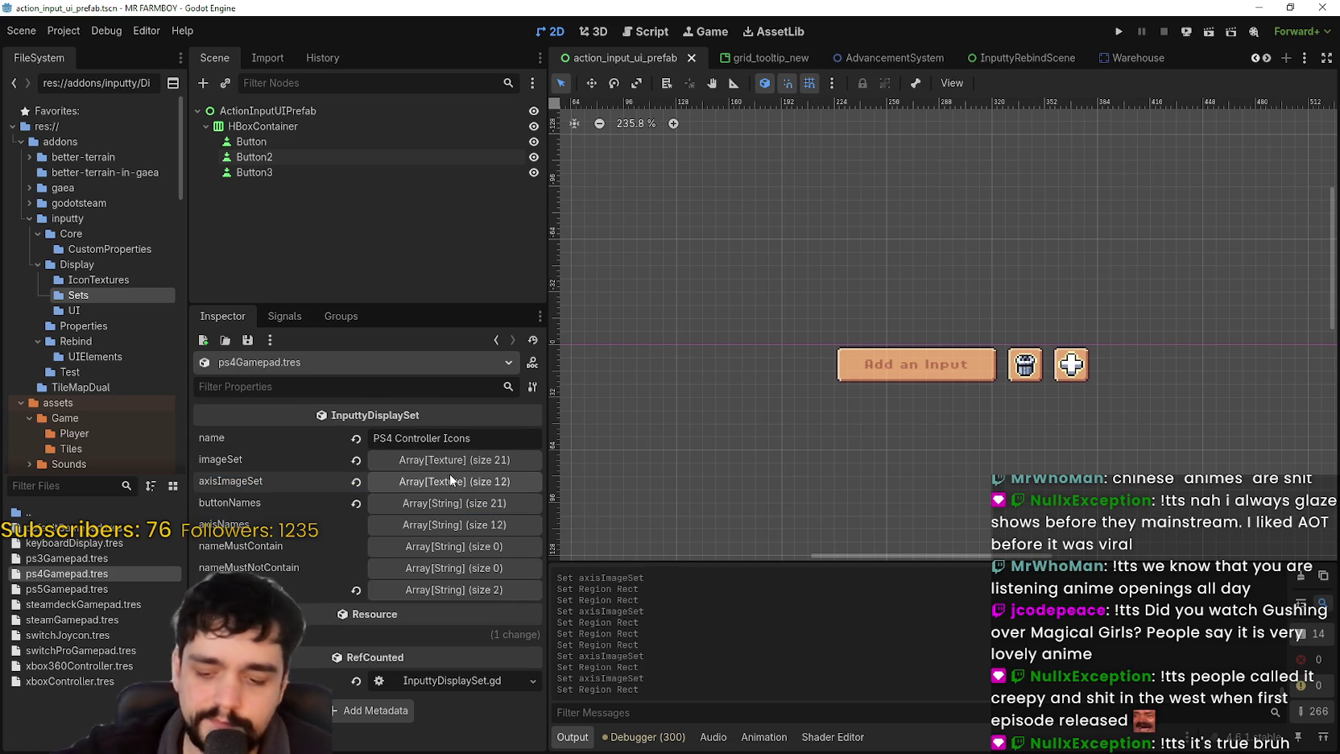
pyautogui.hotkey('ctrl', 's')
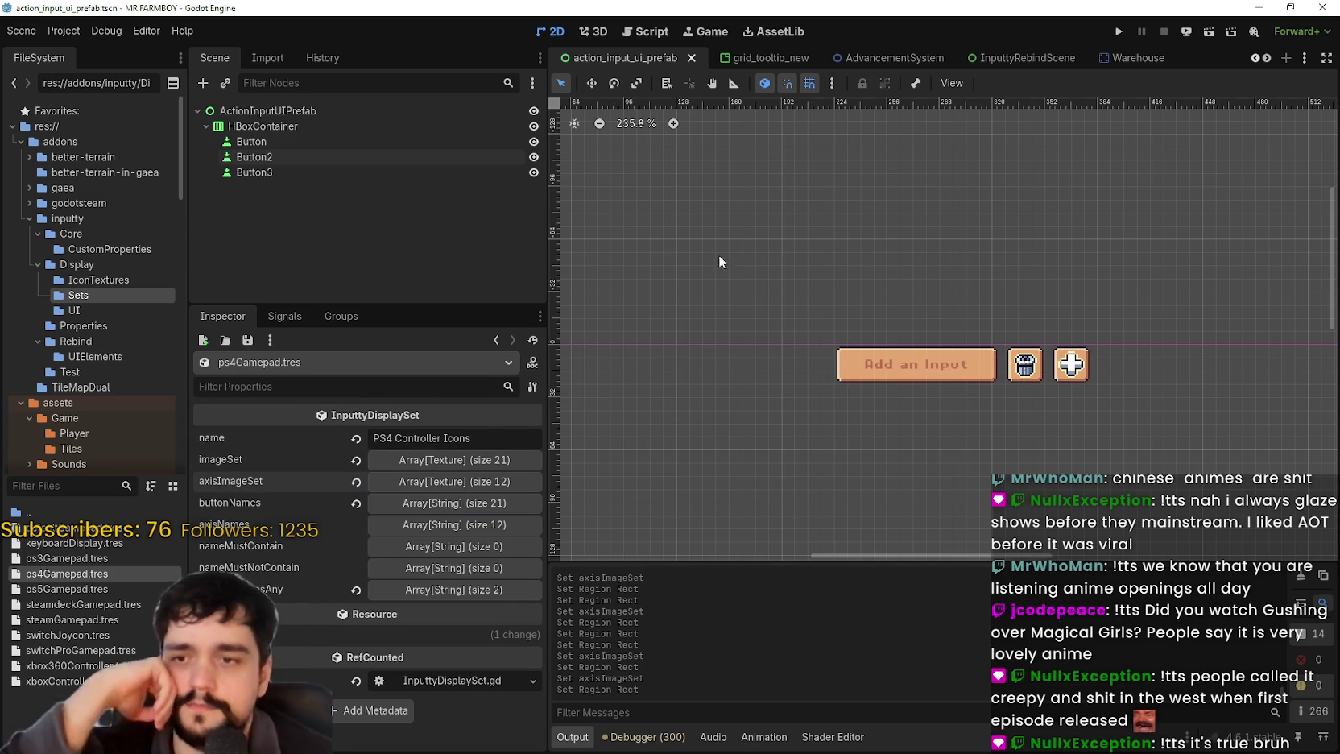
pyautogui.scroll(-2, 841, 274)
pyautogui.scroll(6, 915, 341)
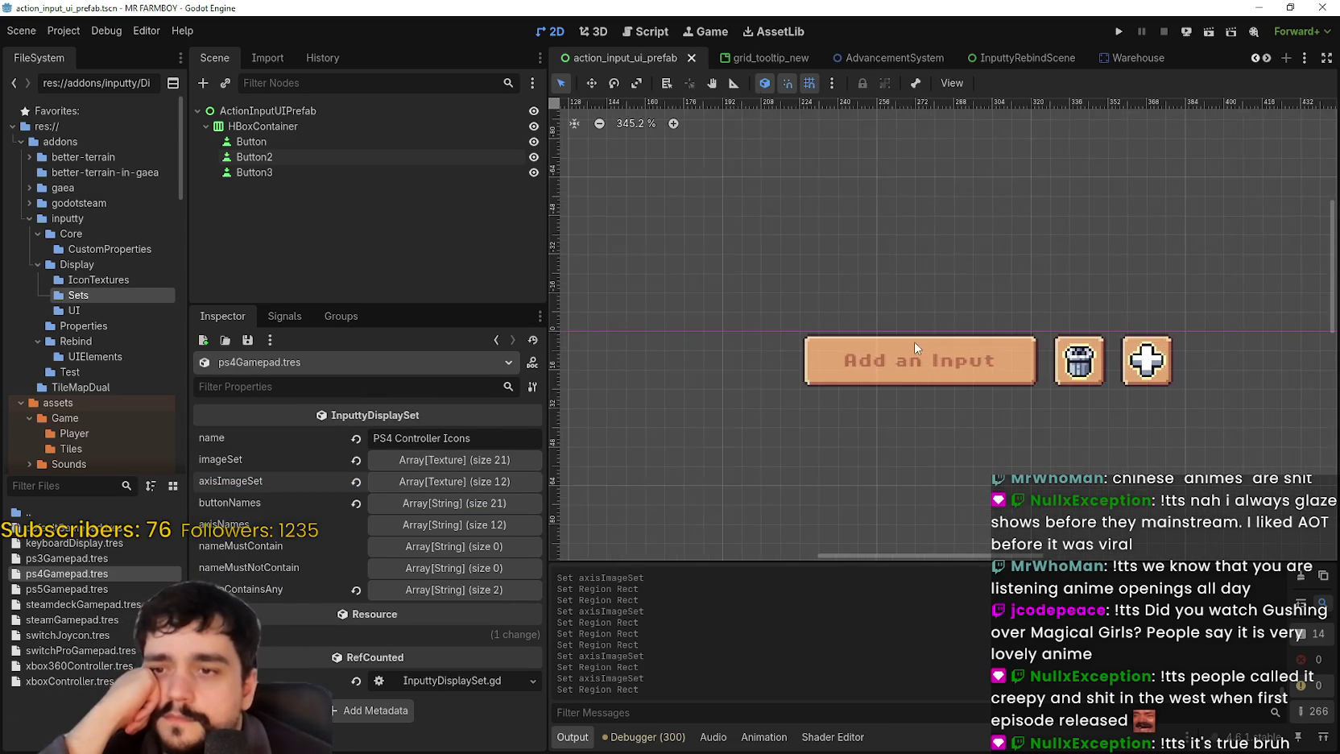
pyautogui.hscroll(3, 914, 342)
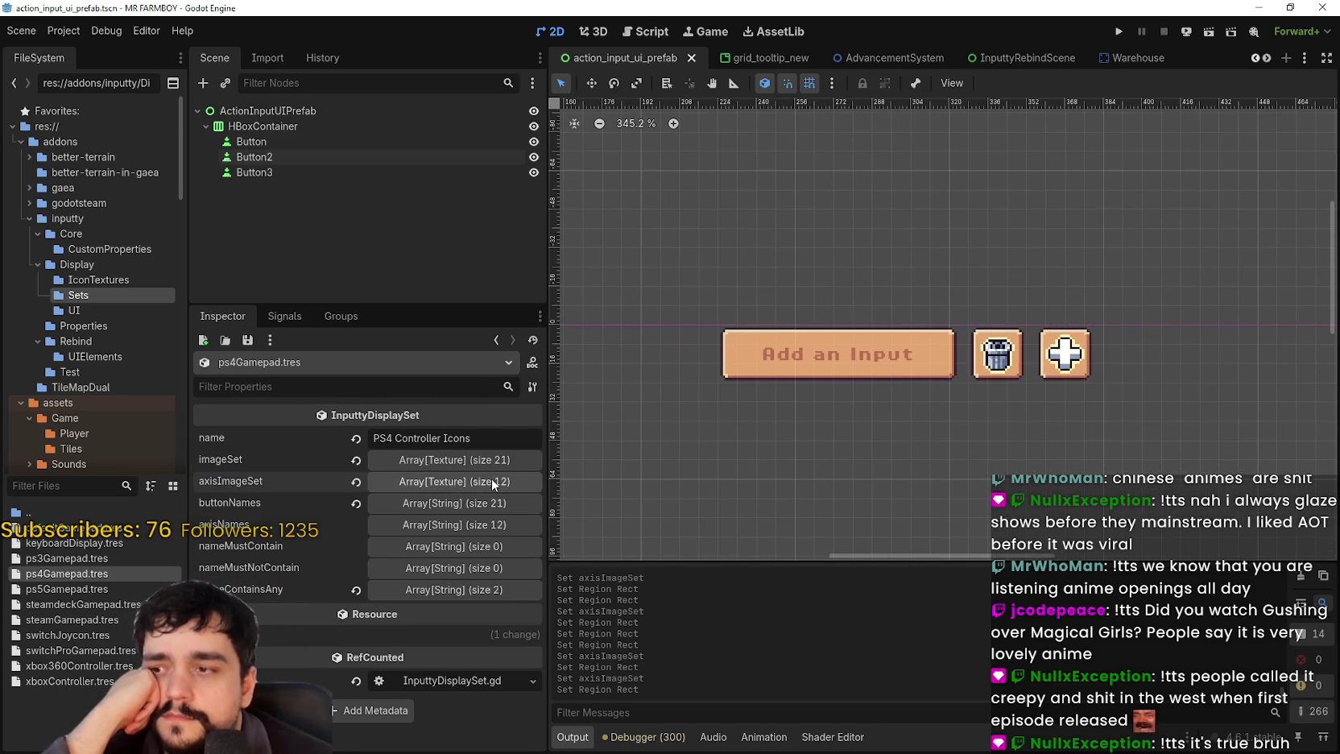
# - In the PS3 icon set, paste the atlas texture over the cross entry and pick the pixel cross region
pyautogui.click(91, 554)
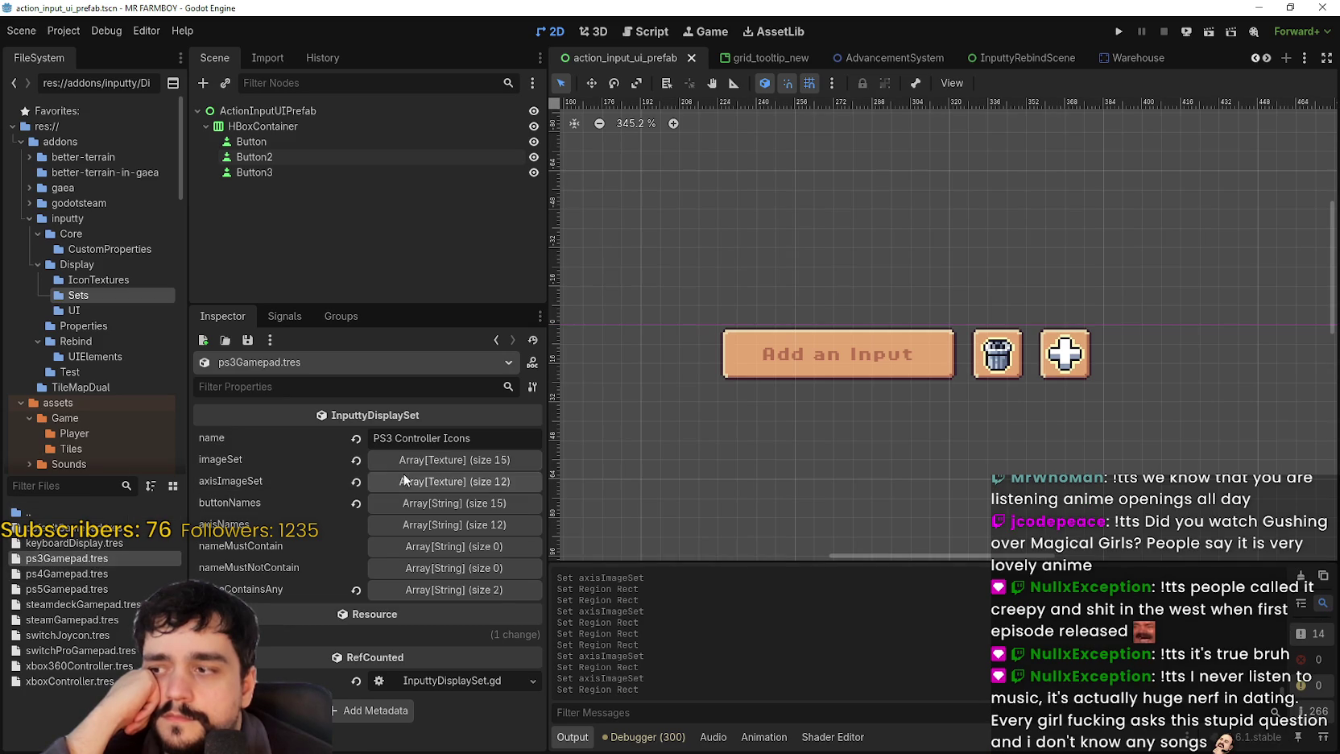
pyautogui.click(437, 464)
pyautogui.click(460, 521)
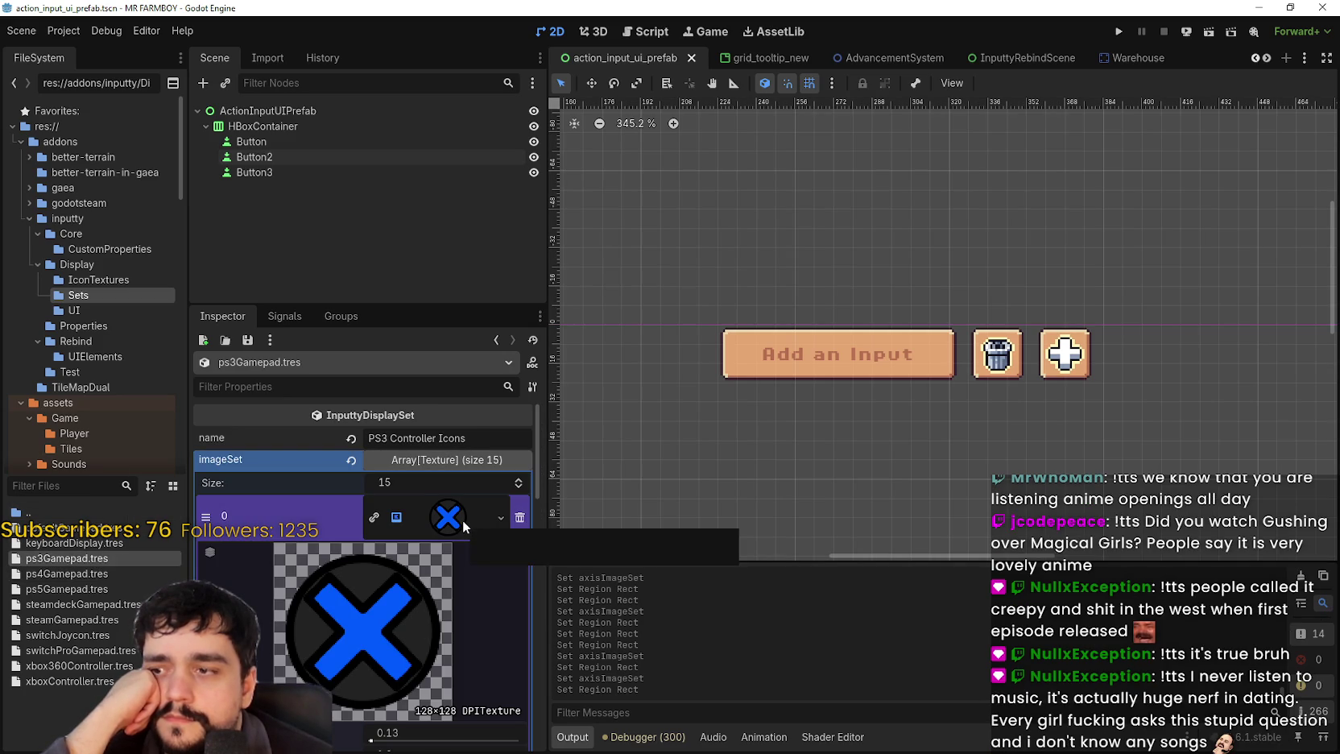
pyautogui.rightClick(457, 519)
pyautogui.click(490, 717)
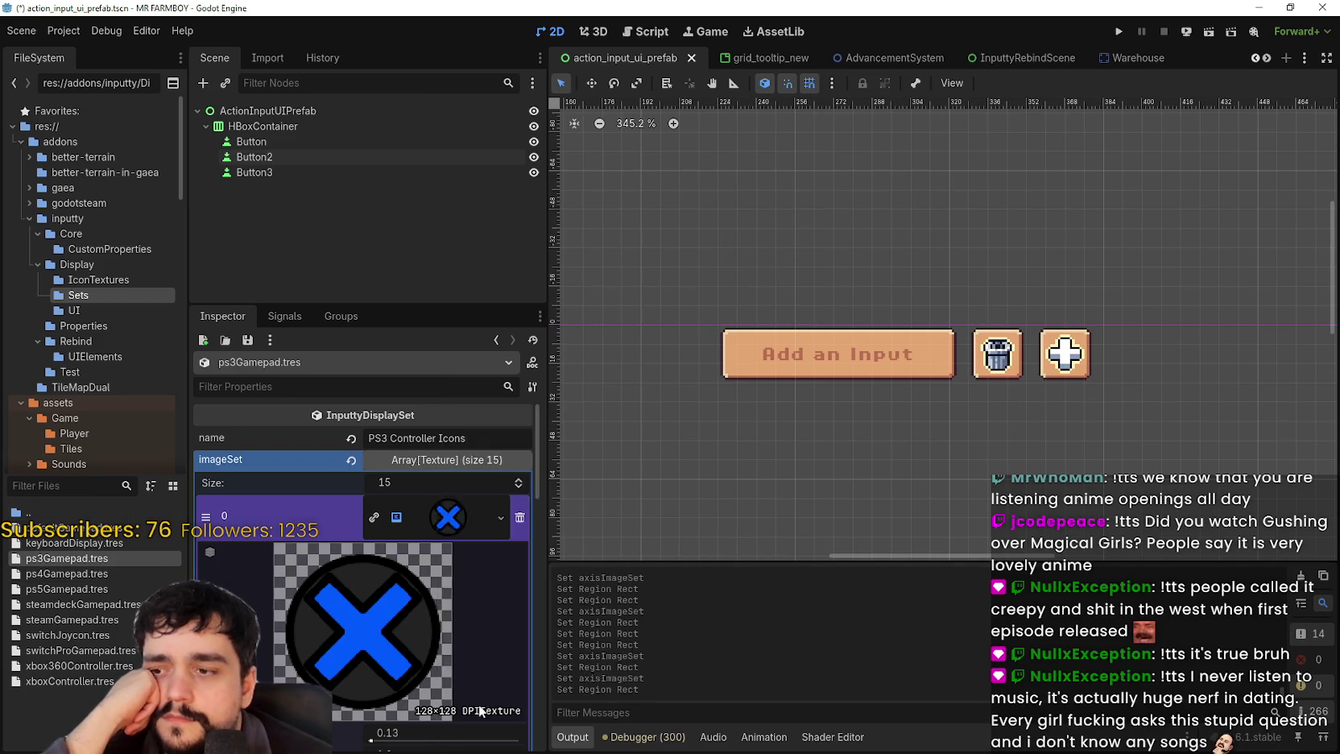
pyautogui.click(341, 633)
pyautogui.scroll(-4, 694, 402)
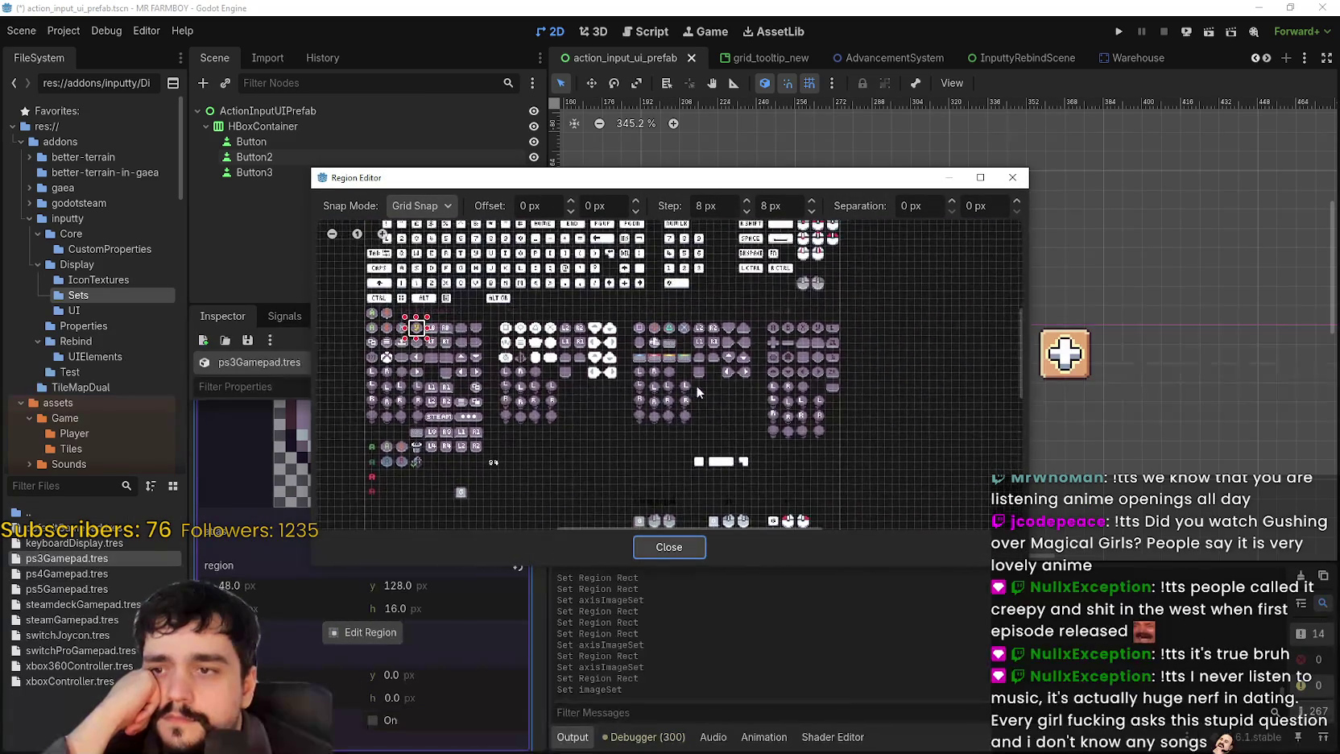
pyautogui.scroll(4, 686, 322)
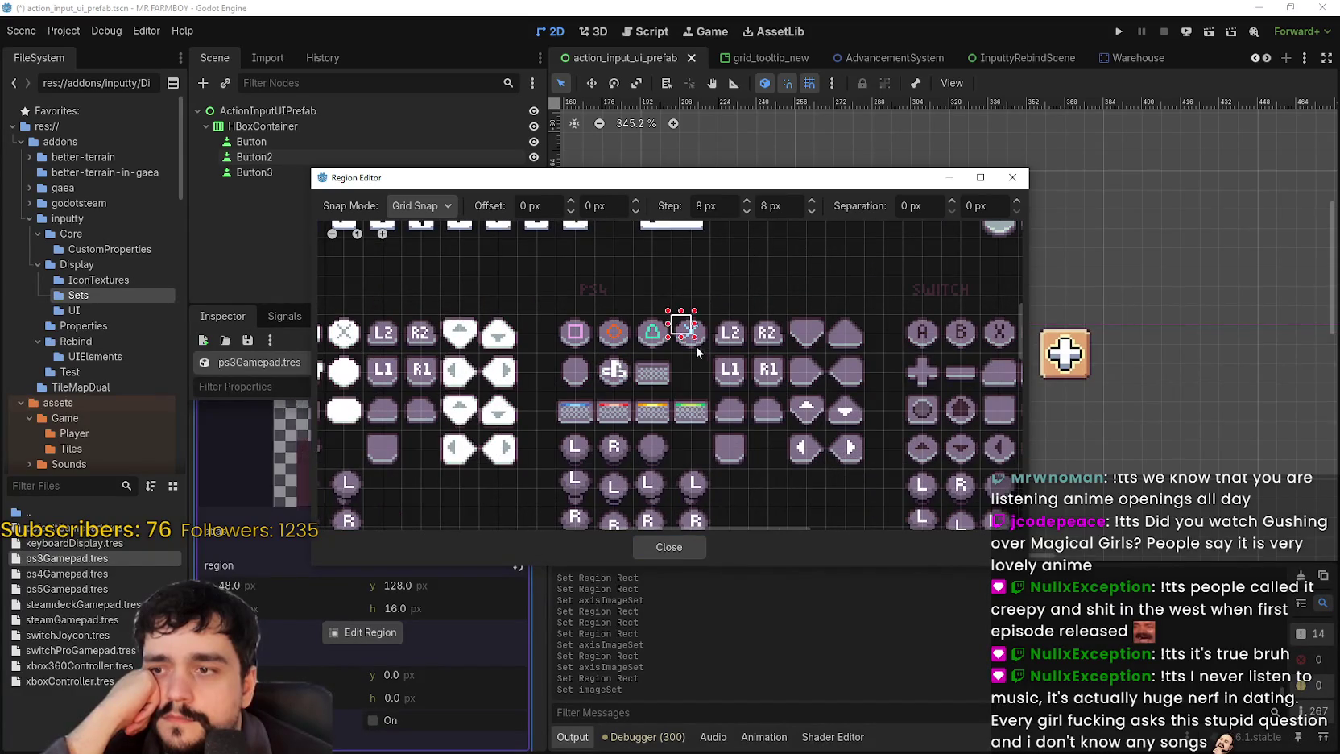
pyautogui.click(694, 342)
pyautogui.click(666, 549)
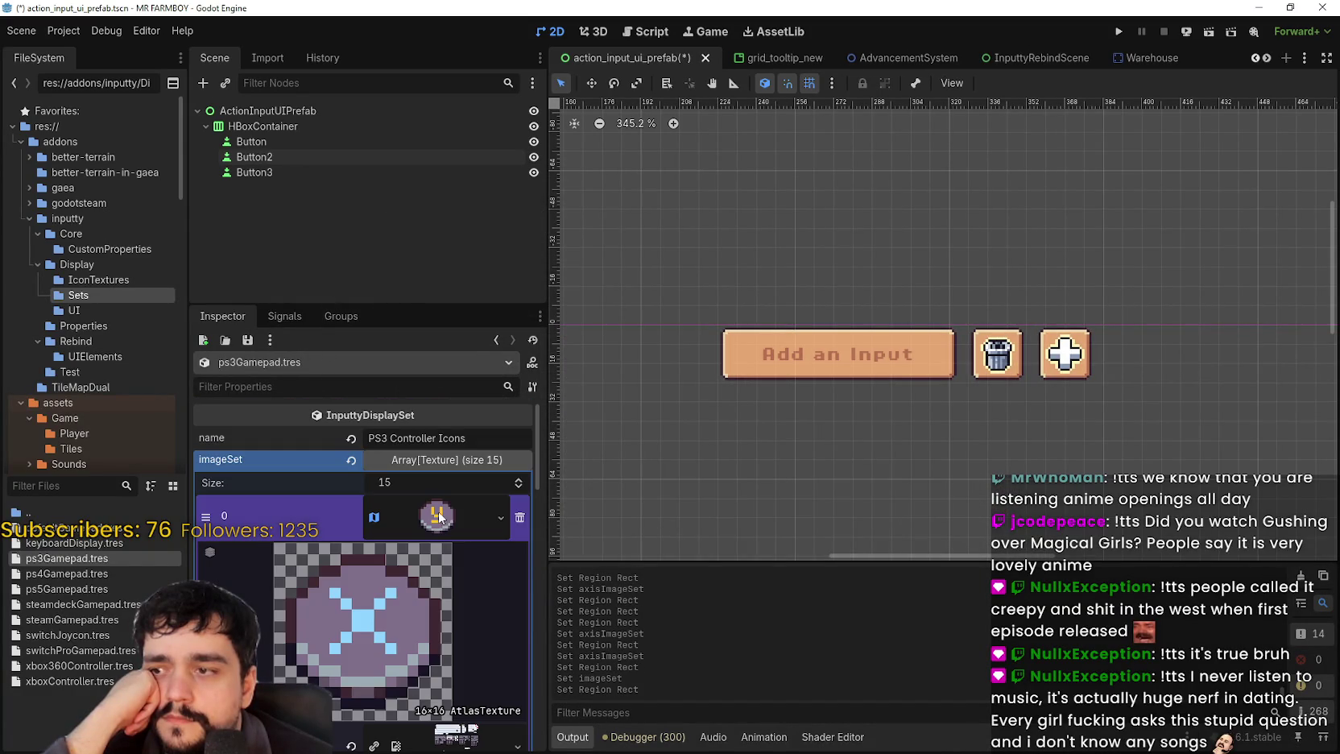
pyautogui.click(452, 518)
# - Paste the atlas texture into the circle entry and select the pixel circle region
pyautogui.click(452, 563)
pyautogui.rightClick(435, 685)
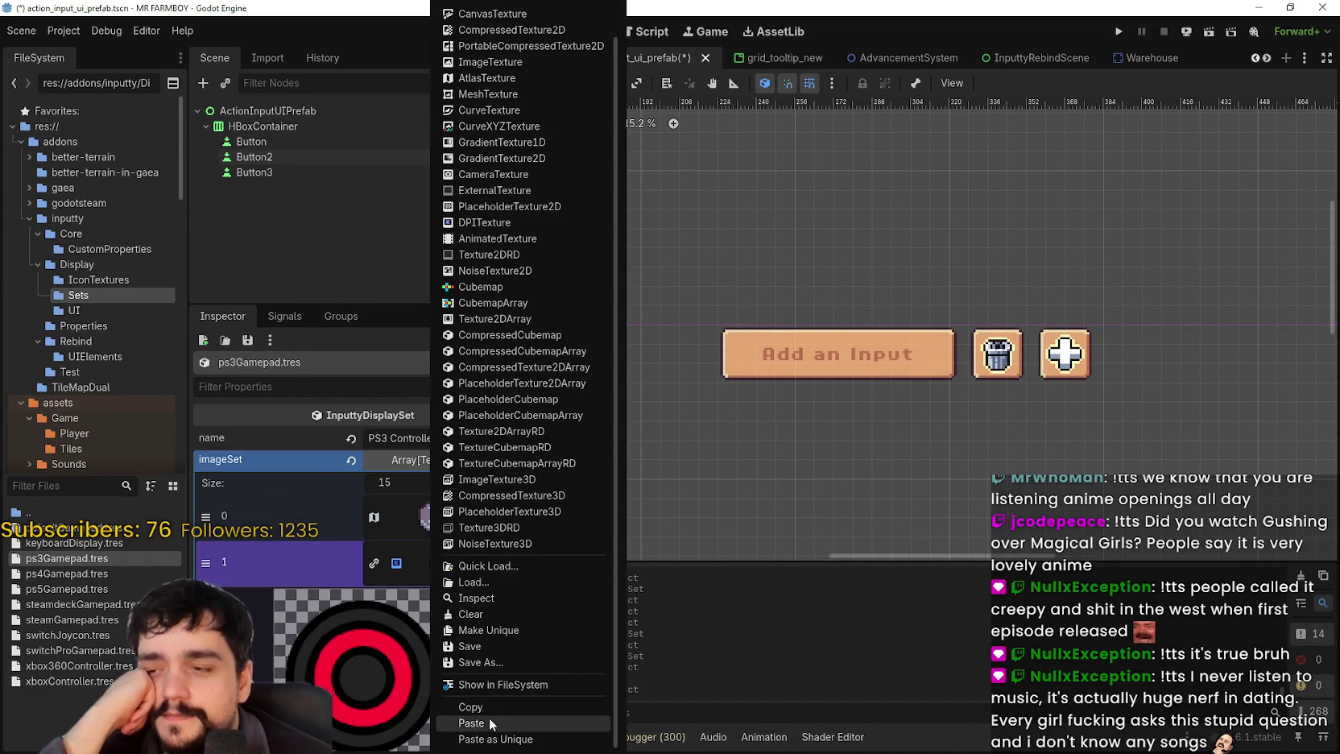
pyautogui.click(489, 722)
pyautogui.scroll(-3, 450, 578)
pyautogui.click(363, 678)
pyautogui.scroll(4, 742, 324)
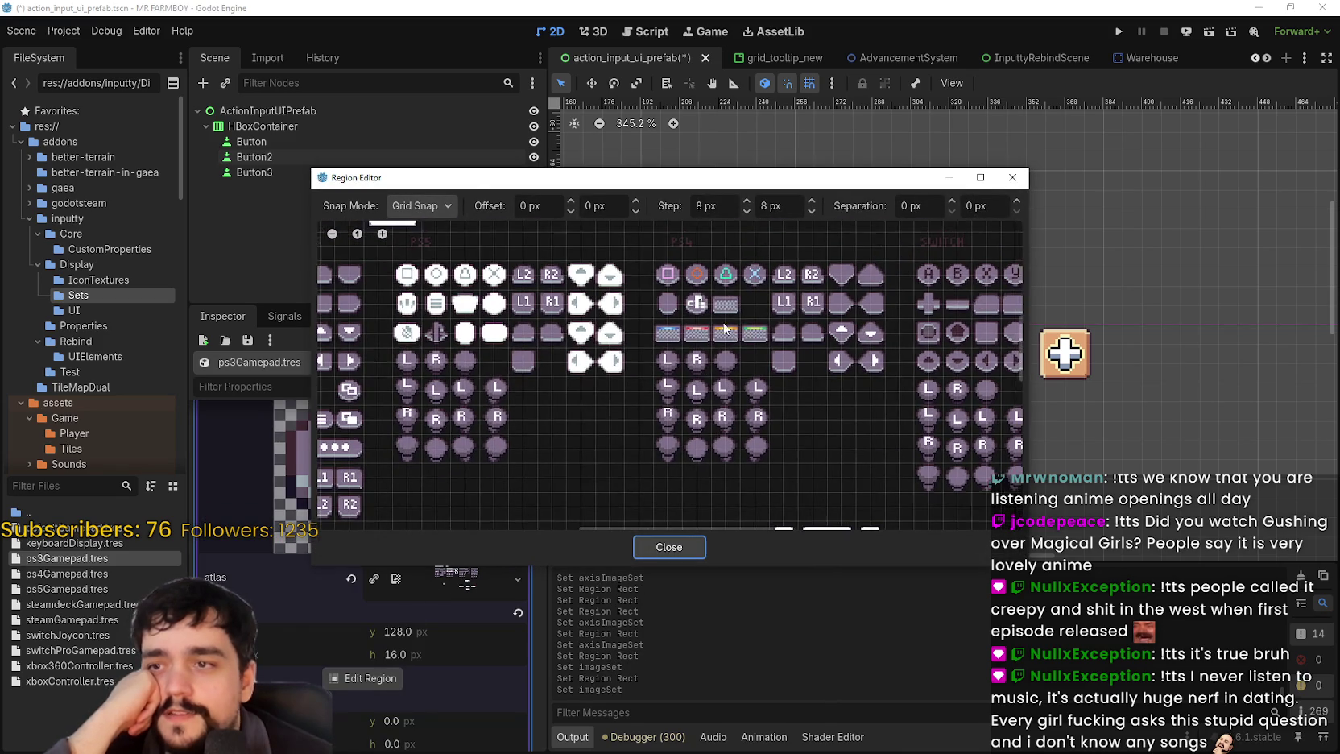
pyautogui.scroll(1, 665, 317)
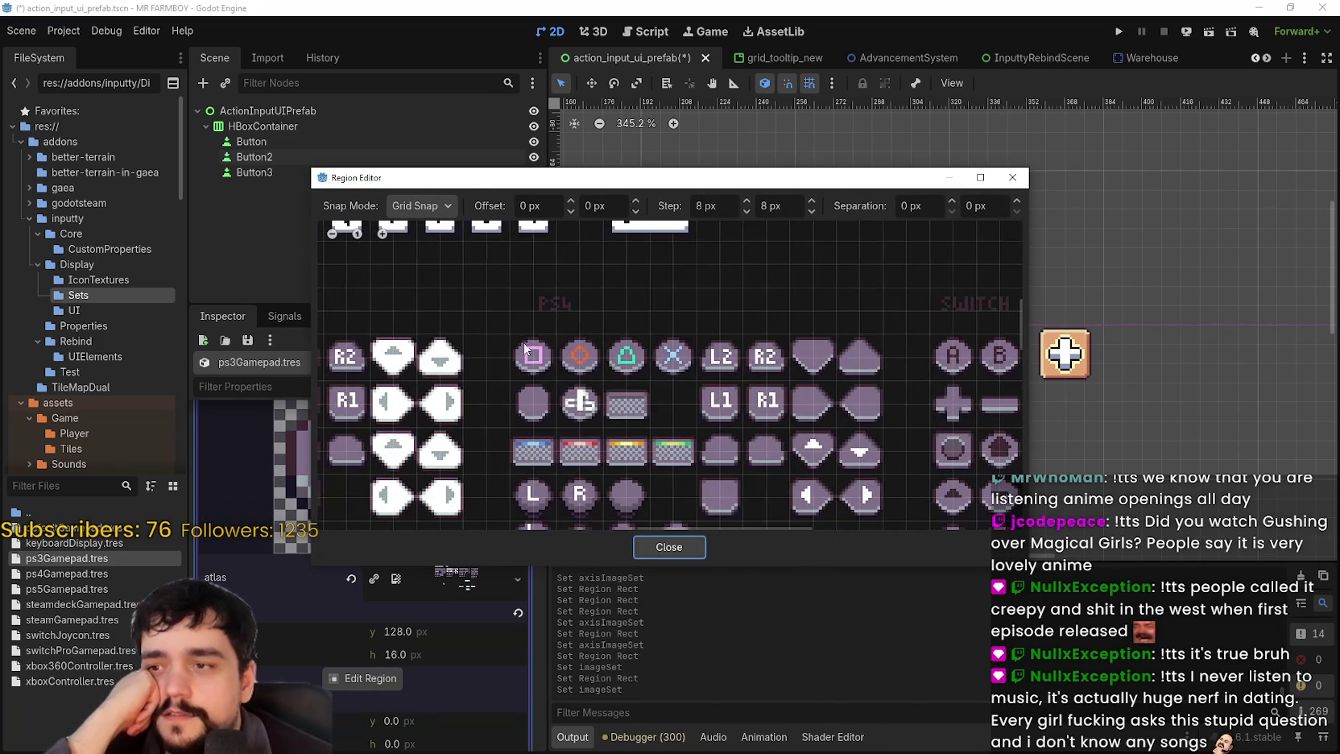
pyautogui.click(702, 547)
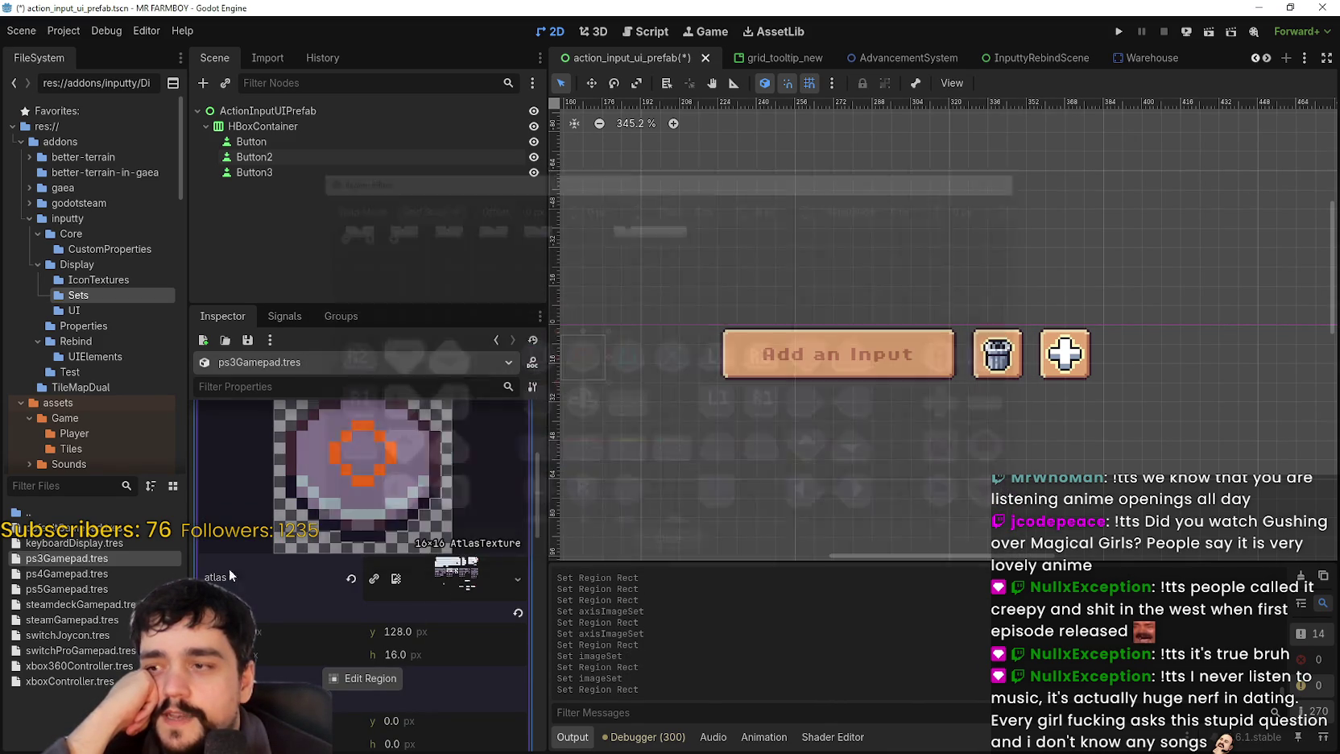
# - Paste the atlas texture into the next image entry and open its region picker
pyautogui.rightClick(451, 612)
pyautogui.click(482, 723)
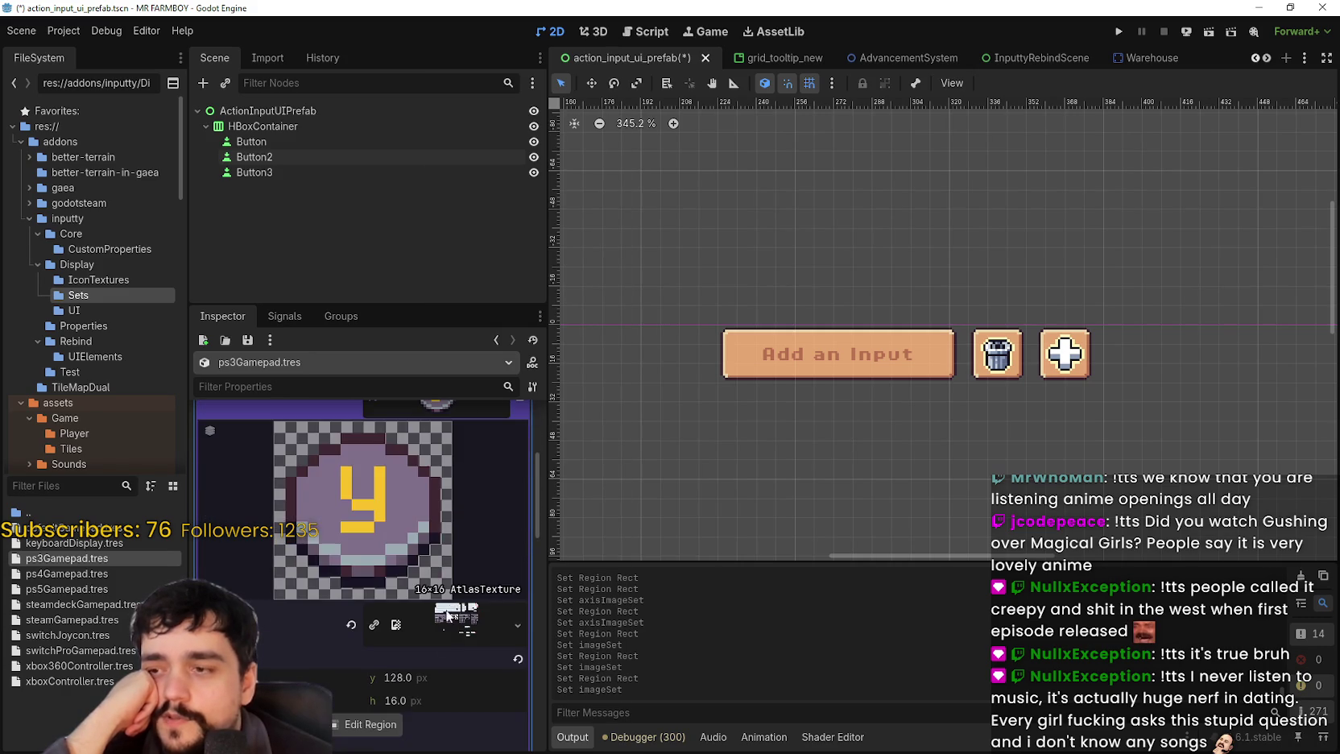
pyautogui.click(384, 680)
pyautogui.scroll(-3, 691, 330)
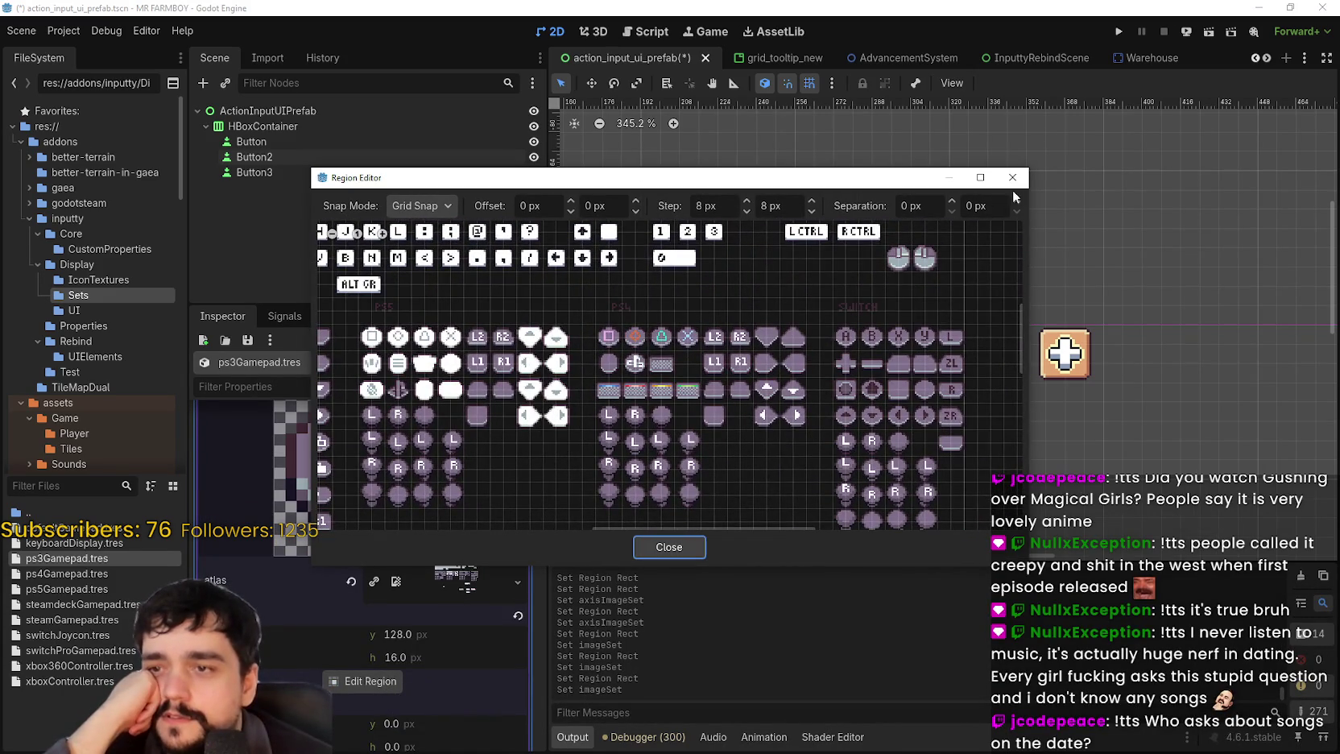
pyautogui.click(1012, 178)
pyautogui.scroll(-5, 394, 576)
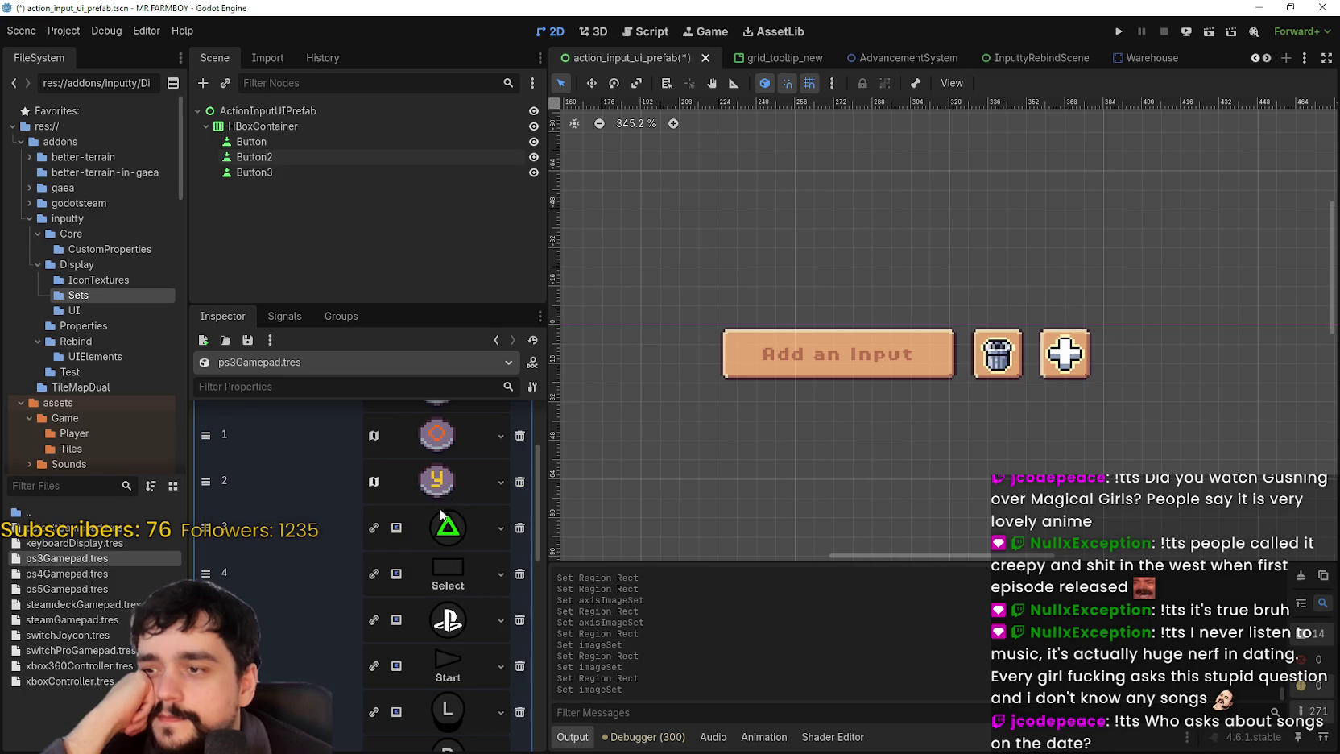
# - Set the third entry's atlas region to the pixel square icon
pyautogui.scroll(2, 441, 610)
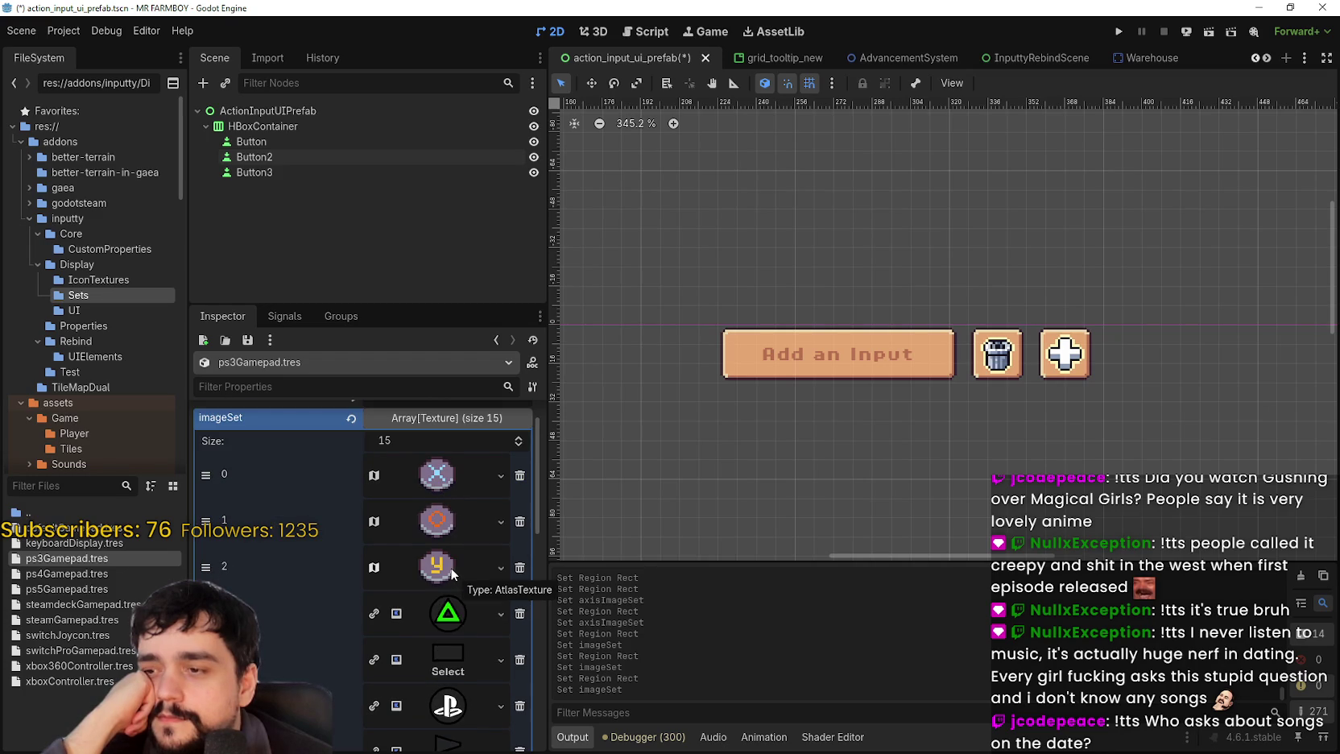
pyautogui.click(450, 568)
pyautogui.scroll(-2, 450, 568)
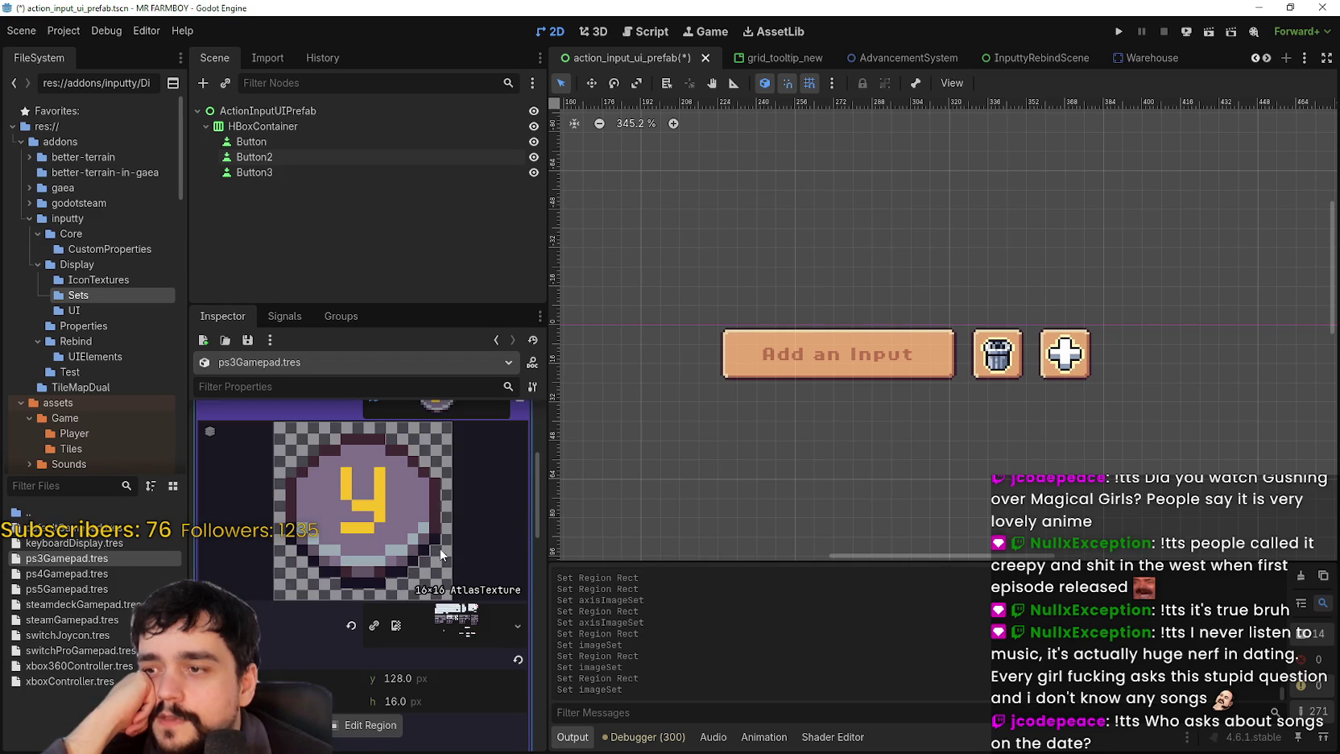
pyautogui.click(373, 724)
pyautogui.scroll(3, 712, 394)
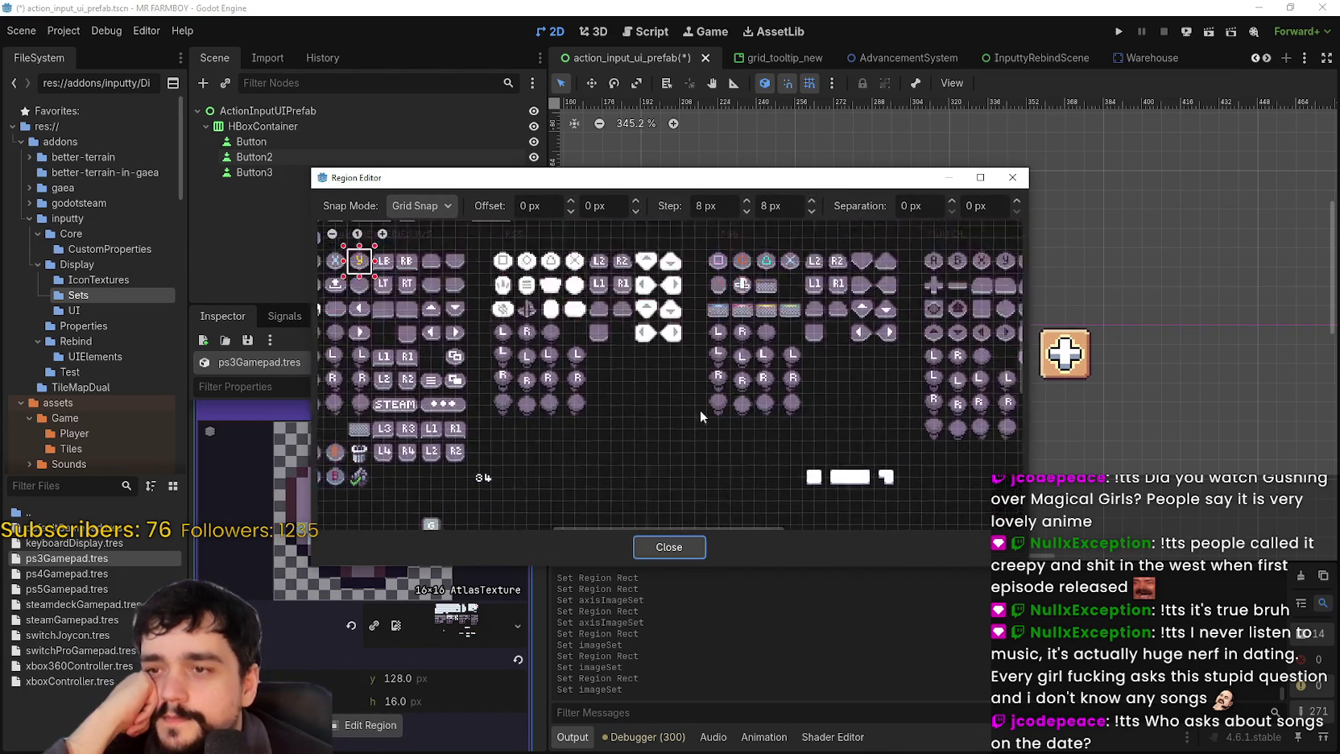
pyautogui.scroll(2, 636, 310)
pyautogui.moveTo(559, 361); pyautogui.dragTo(608, 409)
pyautogui.click(675, 541)
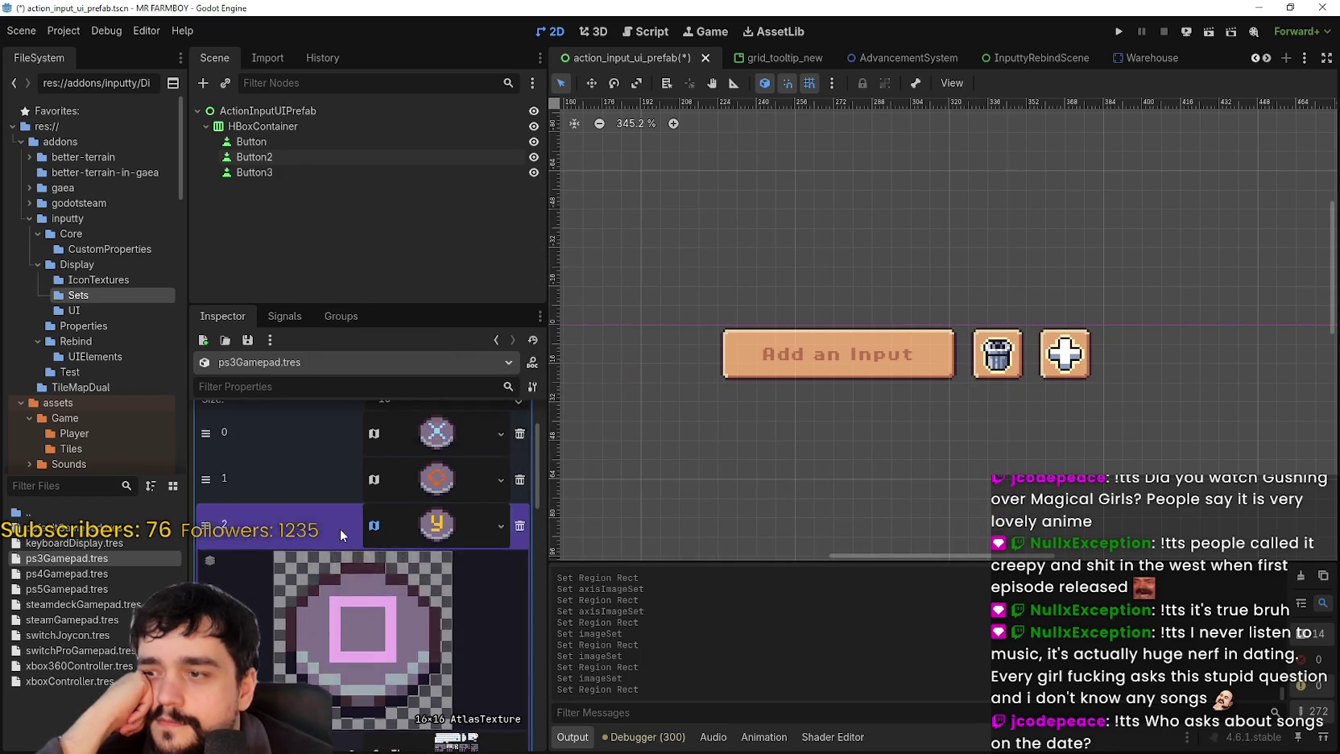
# - Paste the atlas texture into the triangle entry and frame the triangle region
pyautogui.click(448, 614)
pyautogui.rightClick(439, 613)
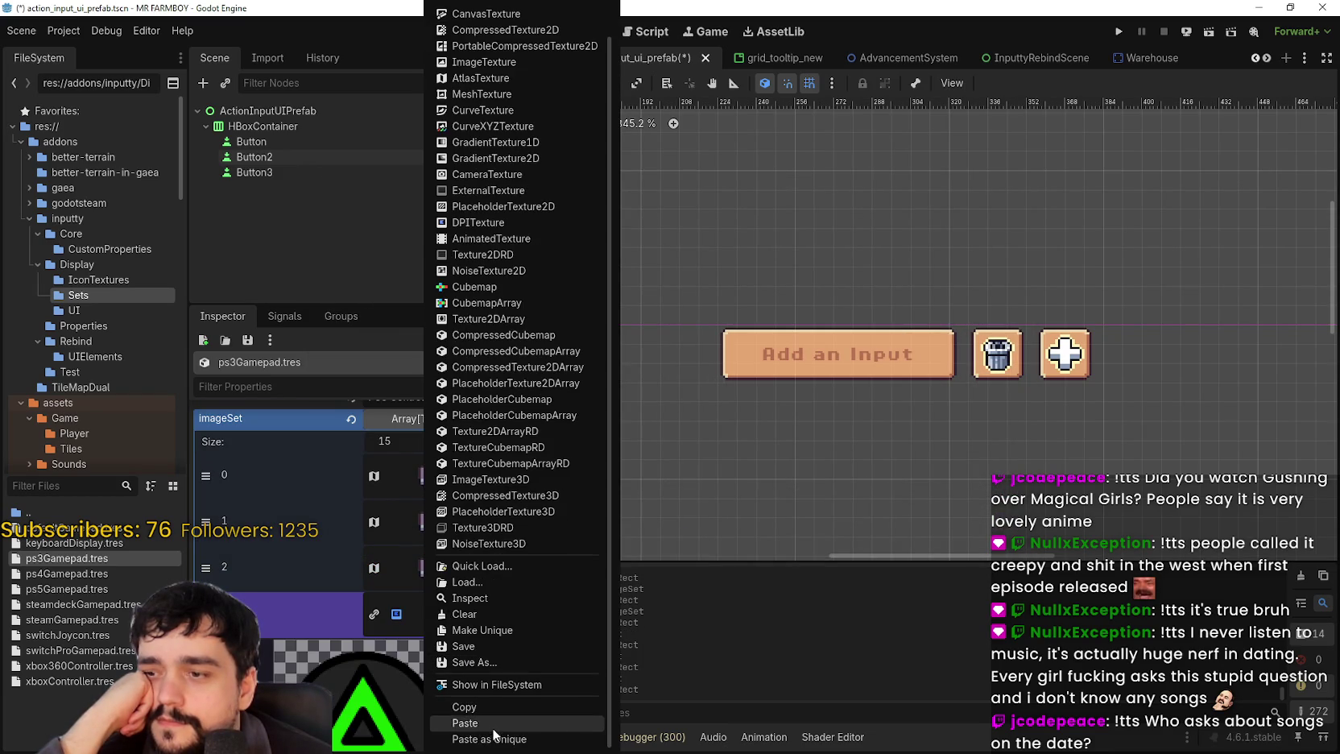
pyautogui.click(475, 737)
pyautogui.click(373, 674)
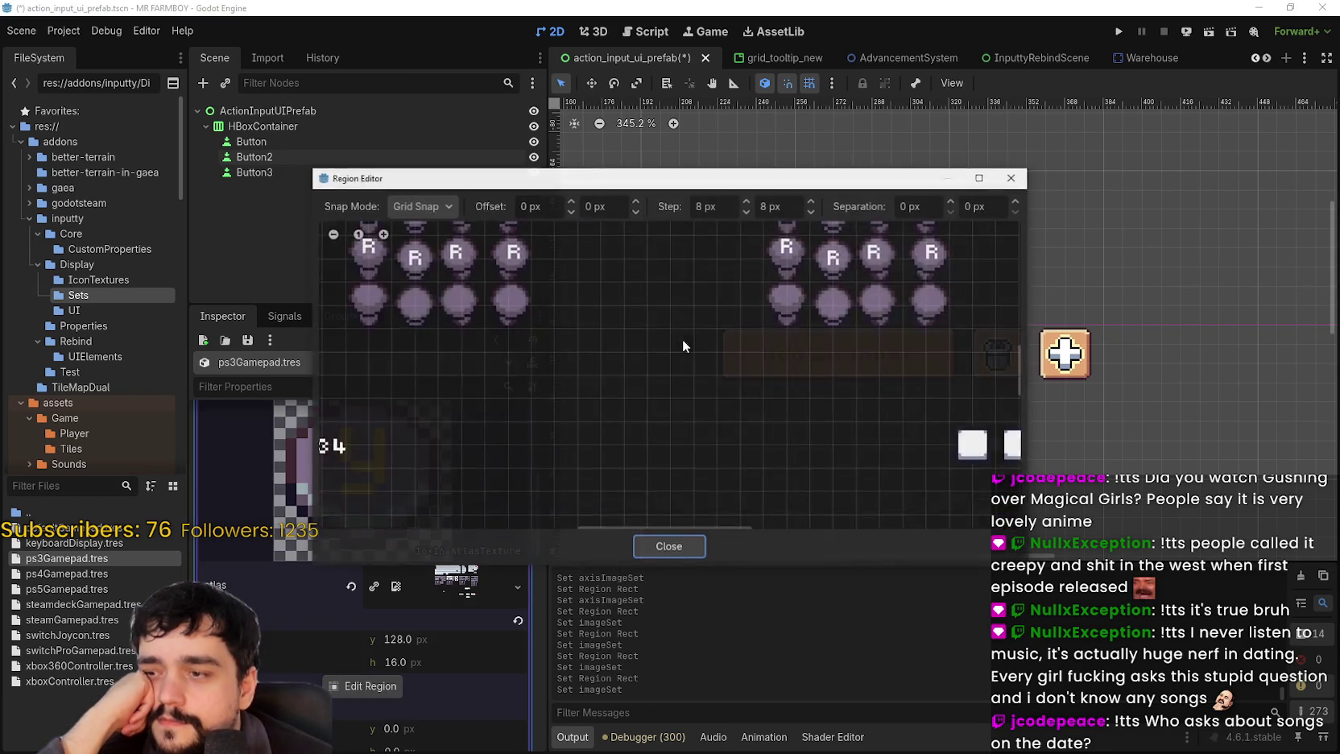
pyautogui.scroll(1, 692, 280)
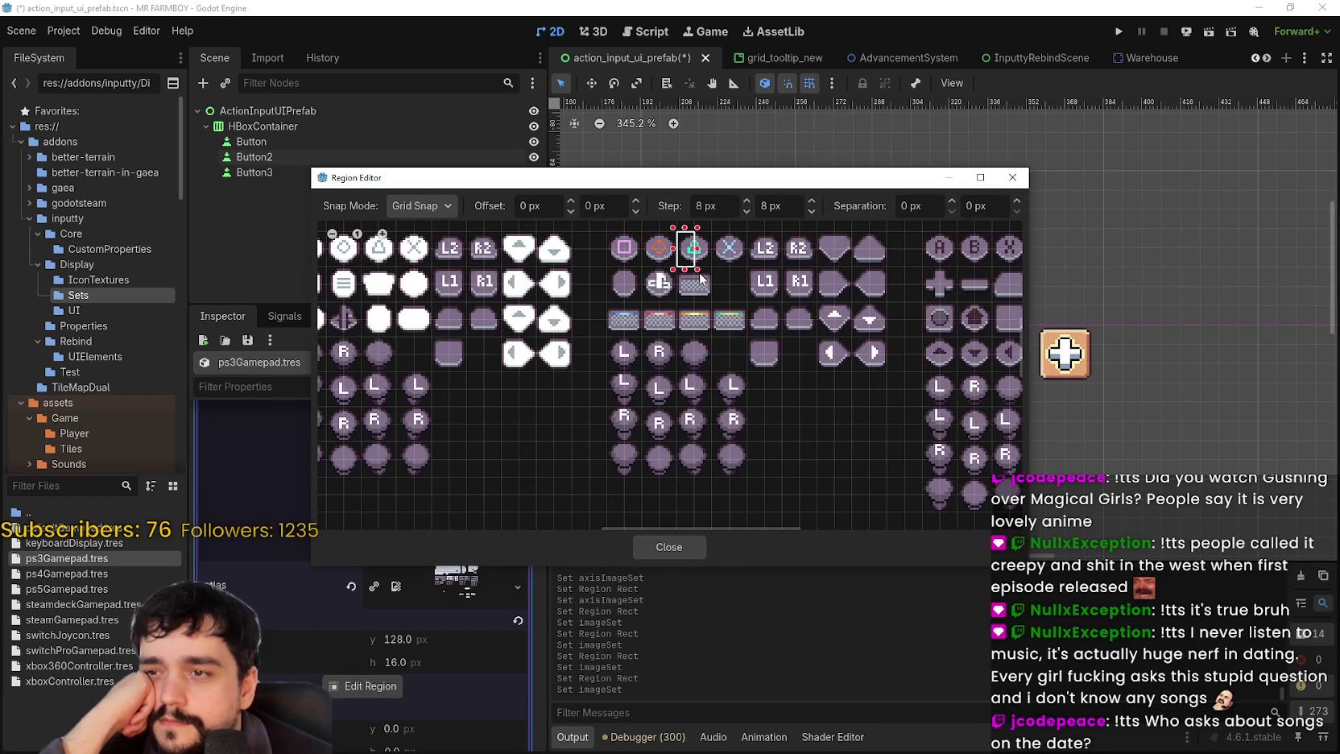
pyautogui.scroll(-1, 725, 446)
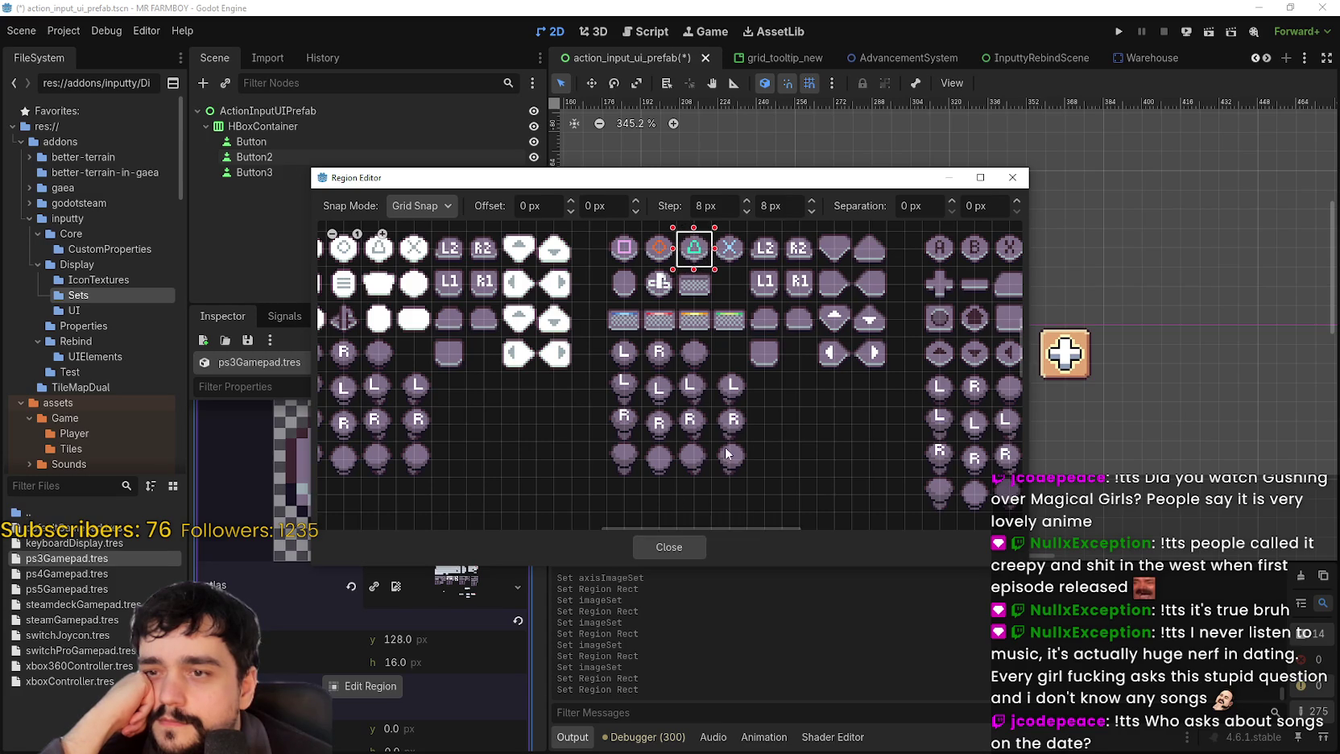
pyautogui.click(678, 543)
pyautogui.click(396, 543)
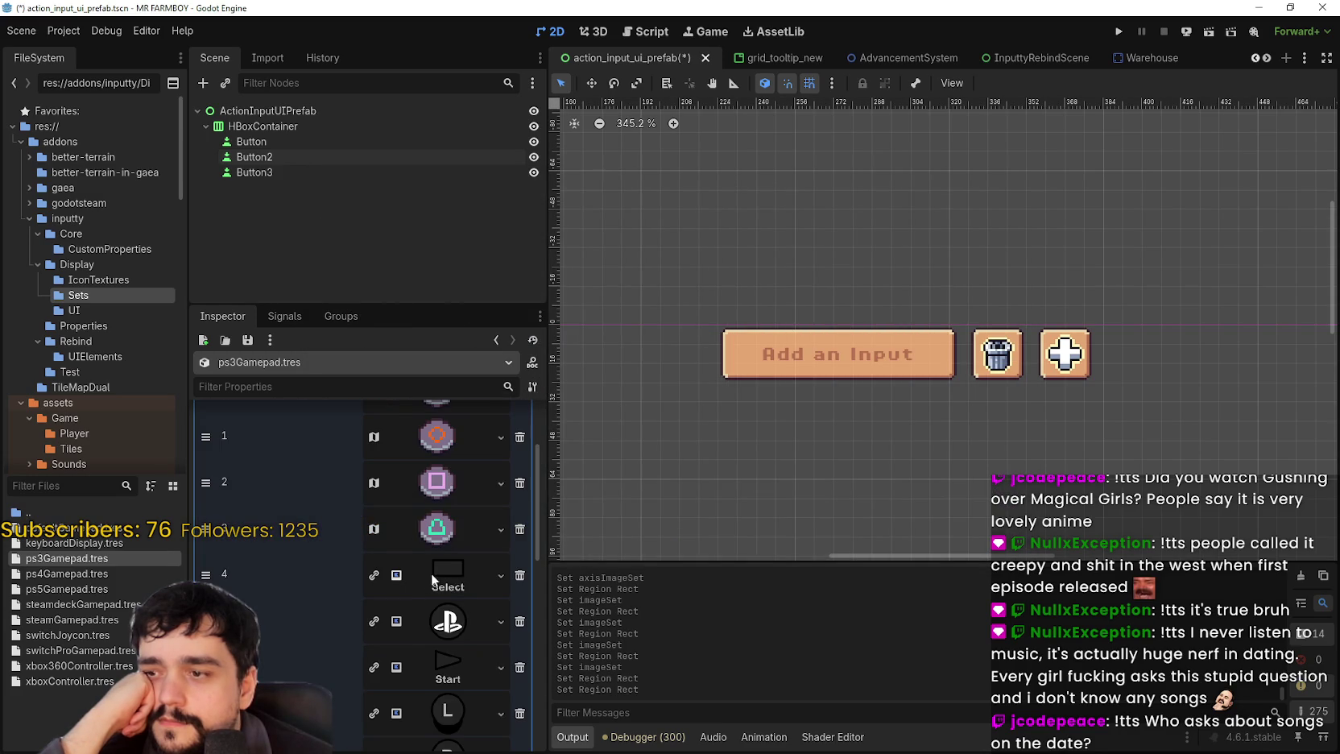
# - Paste the atlas texture into the PS entry and frame the PS-logo button cell
pyautogui.click(456, 568)
pyautogui.click(460, 570)
pyautogui.scroll(-1, 463, 573)
pyautogui.click(463, 573)
pyautogui.rightClick(439, 538)
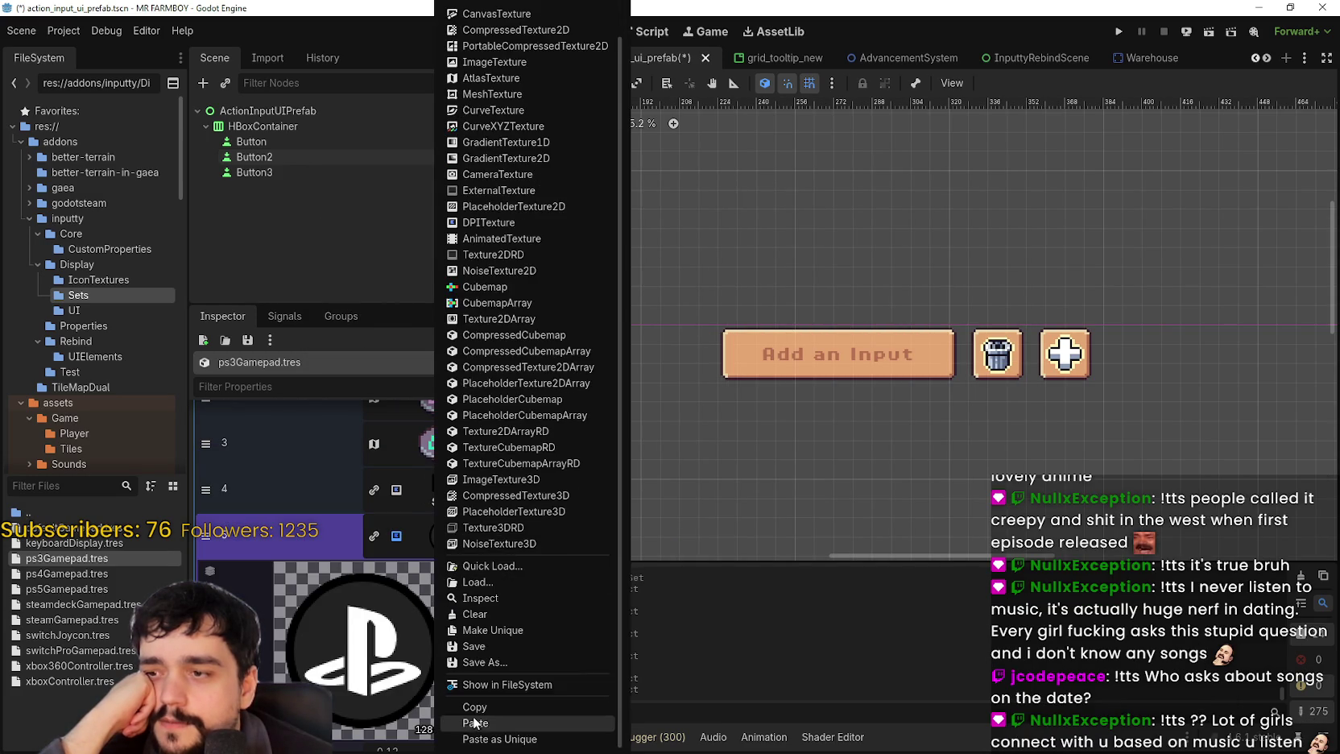
pyautogui.click(475, 722)
pyautogui.click(359, 652)
pyautogui.scroll(2, 723, 359)
pyautogui.moveTo(595, 303); pyautogui.dragTo(633, 337)
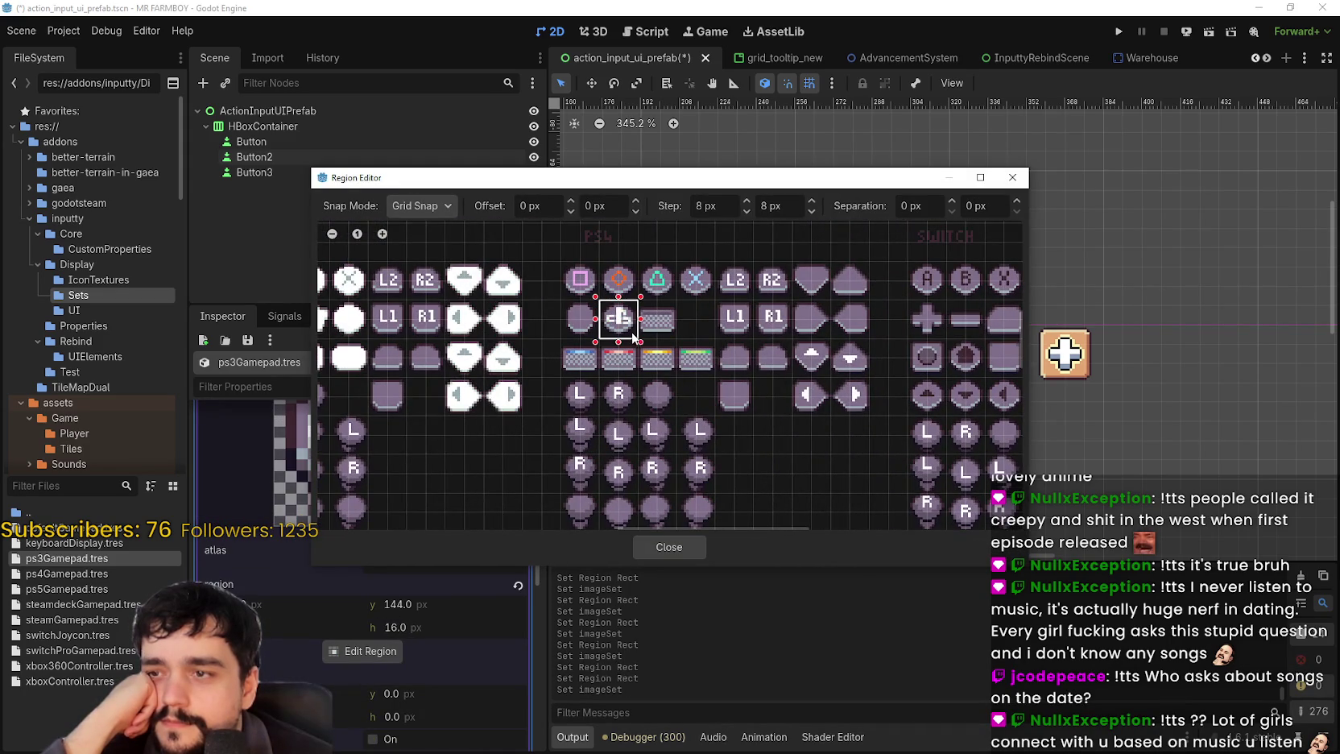
pyautogui.click(699, 548)
pyautogui.scroll(3, 468, 567)
pyautogui.click(467, 572)
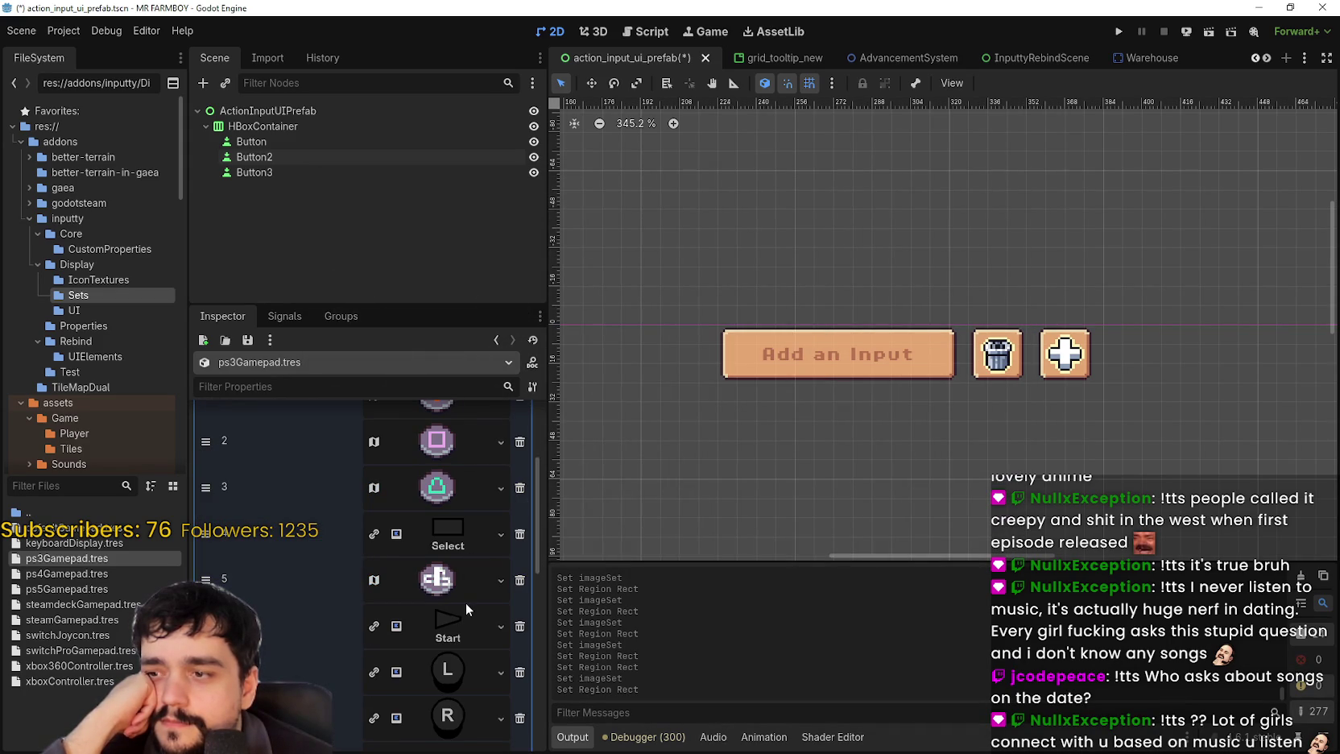
# - Replace the Select entry's texture with the pasted atlas texture
pyautogui.scroll(-2, 460, 596)
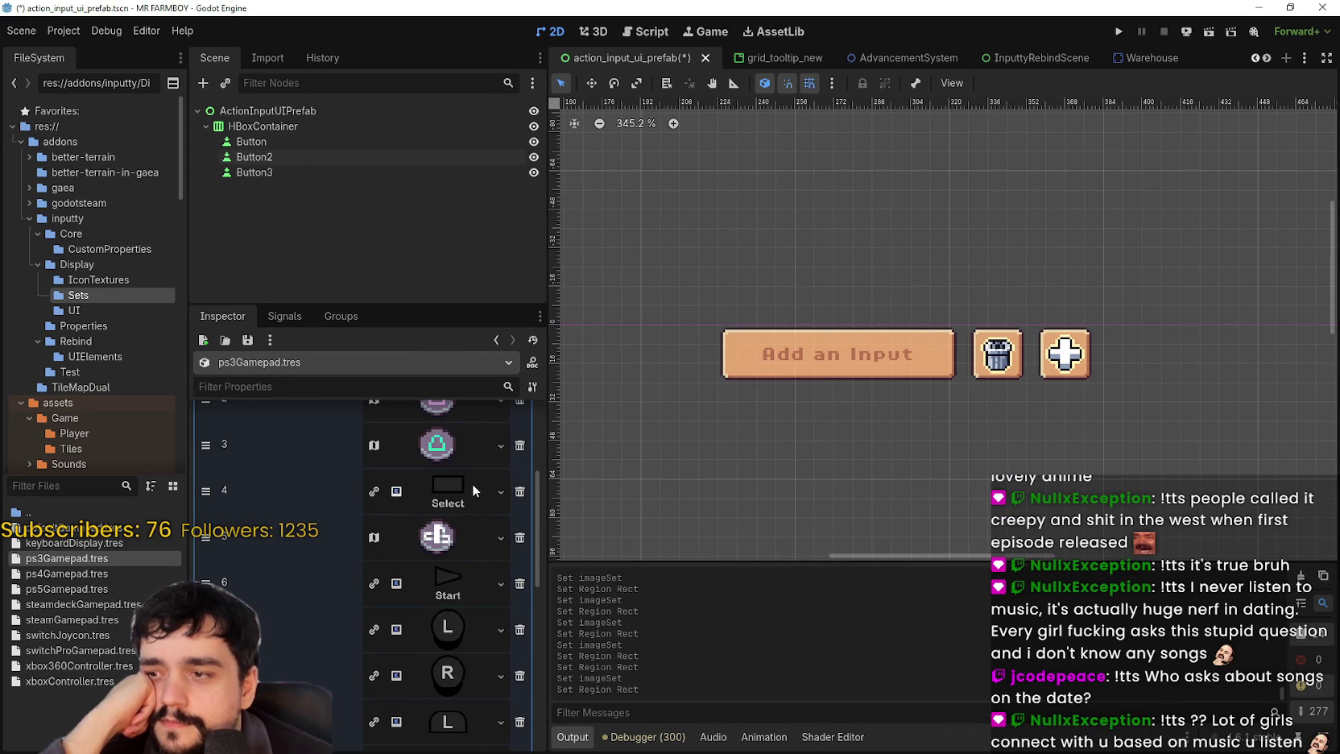
pyautogui.click(473, 485)
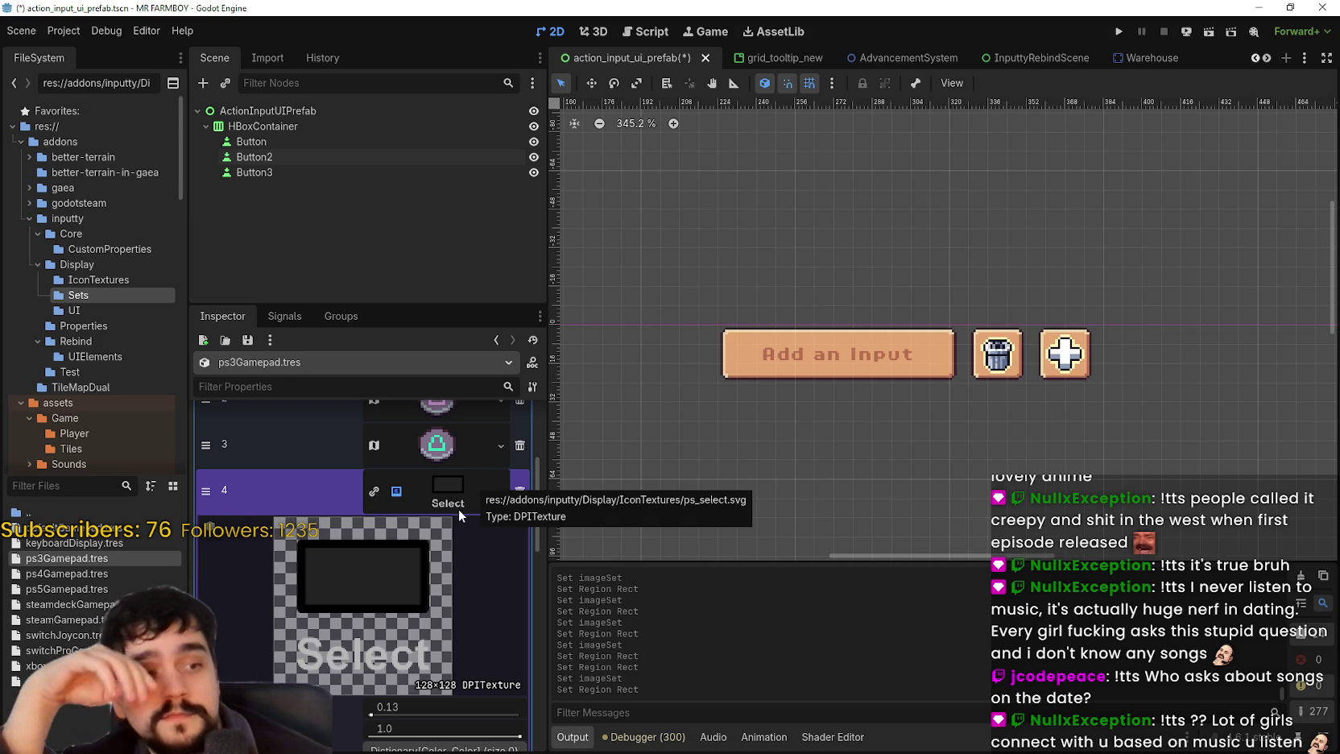
pyautogui.rightClick(441, 493)
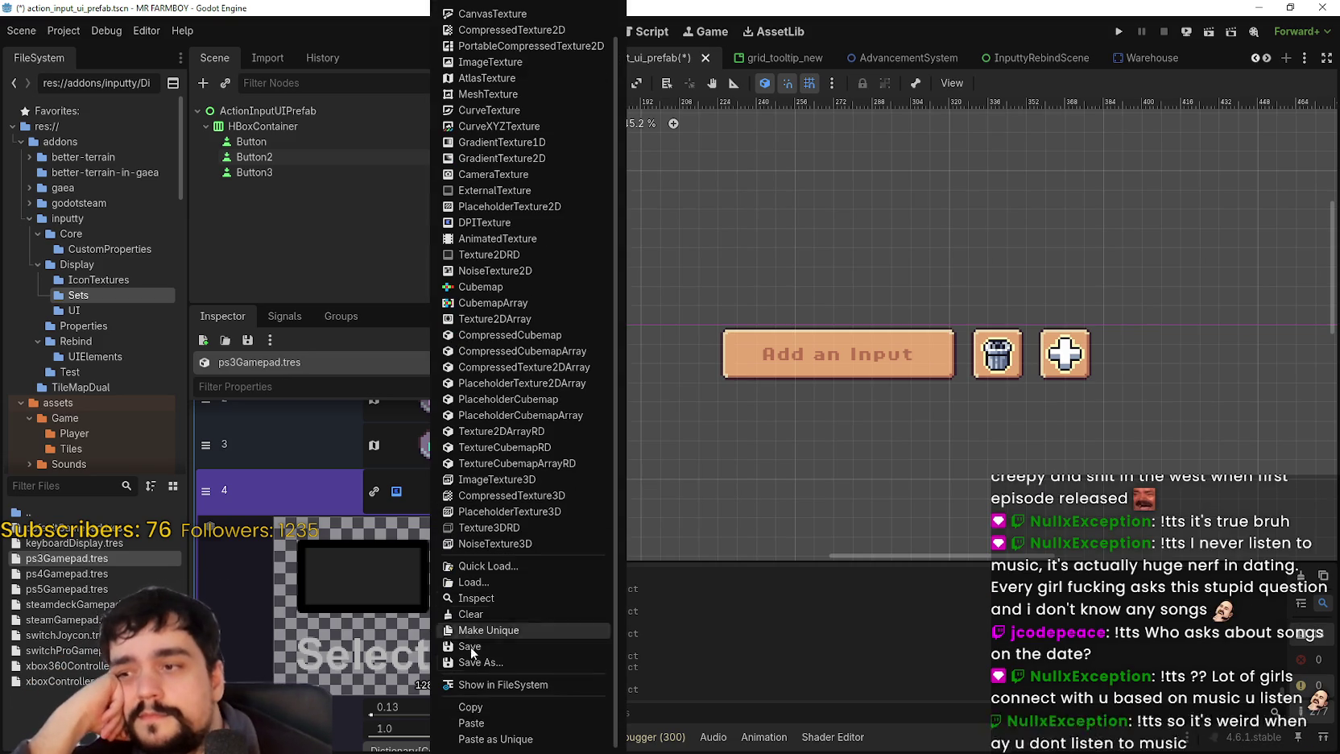
pyautogui.click(475, 722)
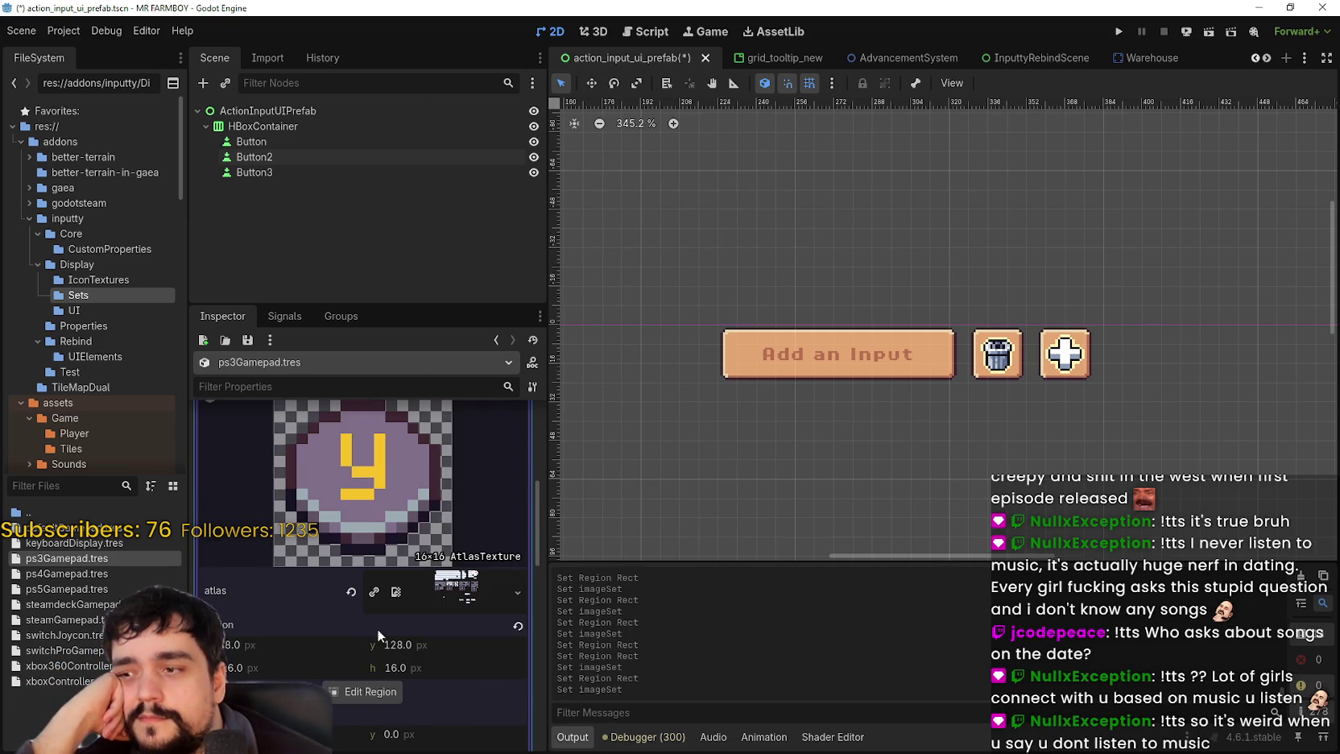
pyautogui.click(386, 690)
pyautogui.scroll(3, 718, 297)
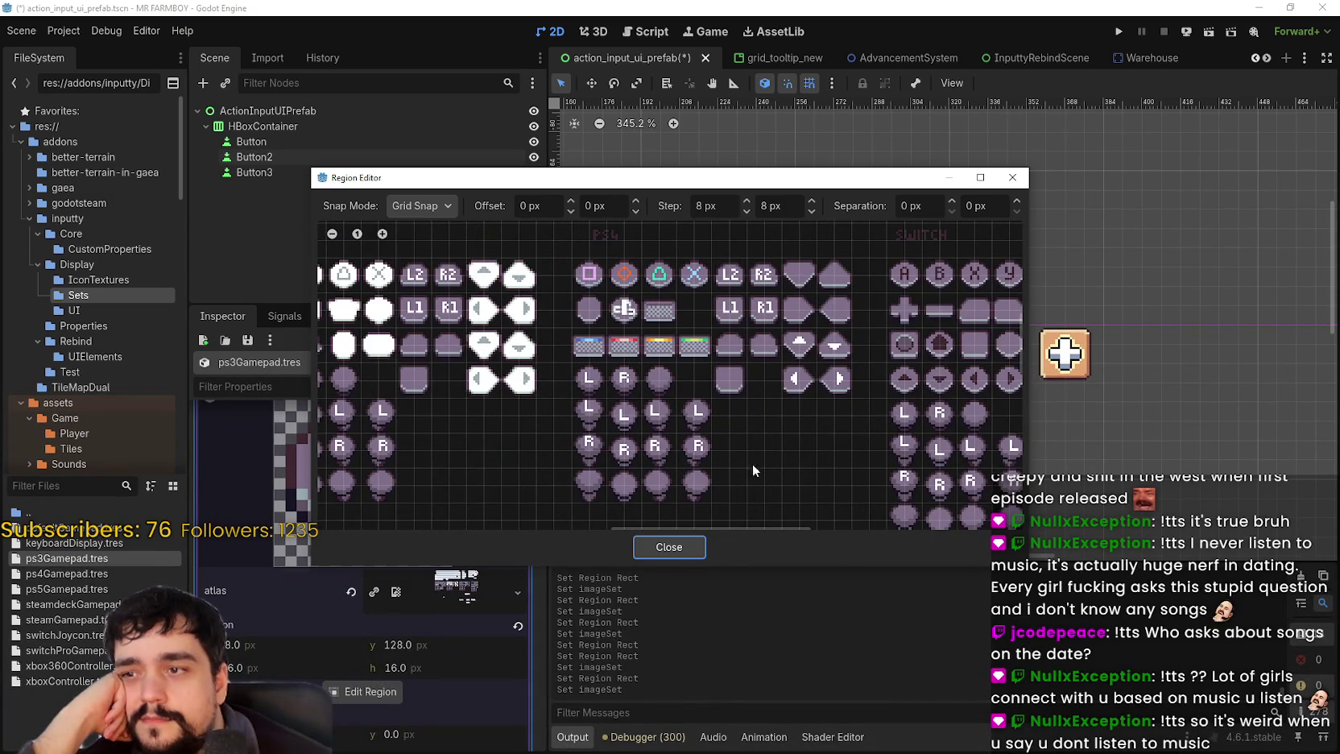
pyautogui.scroll(-1, 668, 468)
pyautogui.scroll(-1, 669, 461)
pyautogui.moveTo(697, 427)
pyautogui.mouseDown()
pyautogui.moveTo(767, 409)
pyautogui.moveTo(815, 432)
pyautogui.moveTo(734, 479)
pyautogui.moveTo(769, 355)
pyautogui.mouseUp()
pyautogui.scroll(-2, 789, 370)
pyautogui.scroll(2, 556, 386)
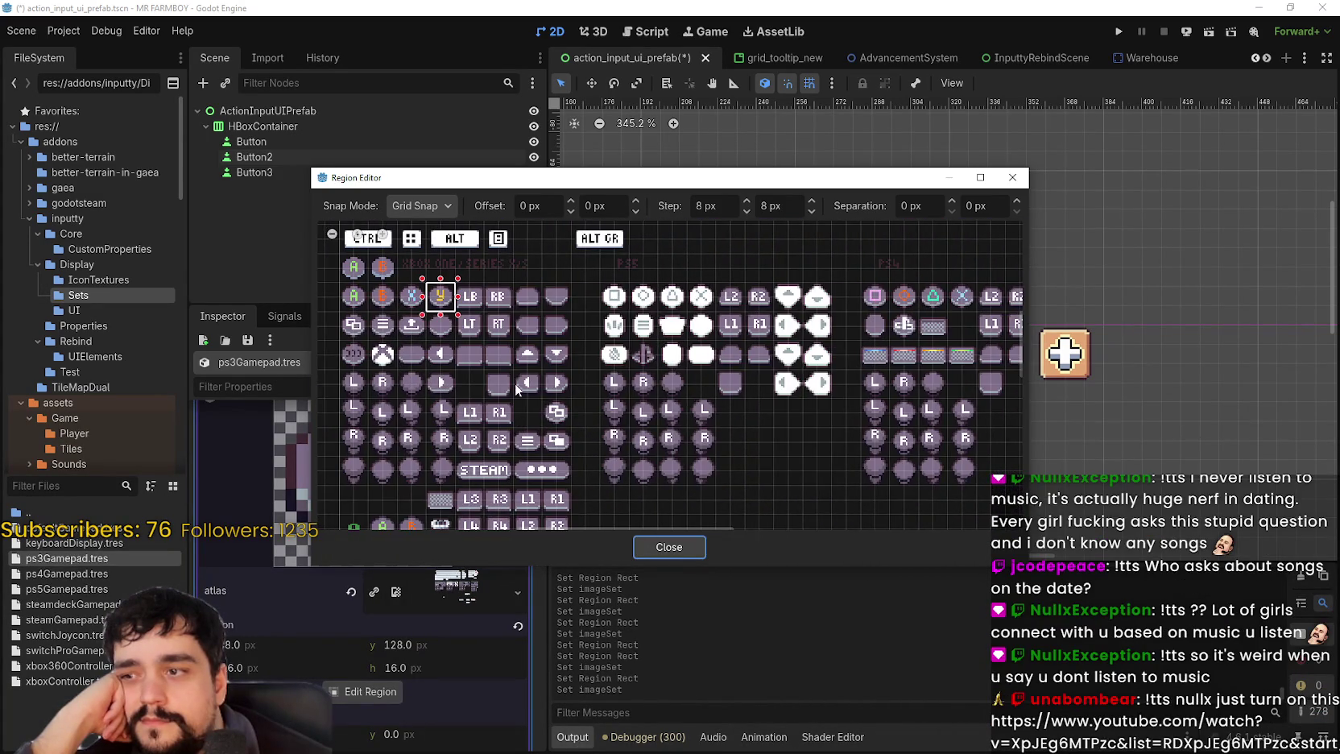
pyautogui.scroll(-2, 888, 384)
pyautogui.scroll(3, 684, 390)
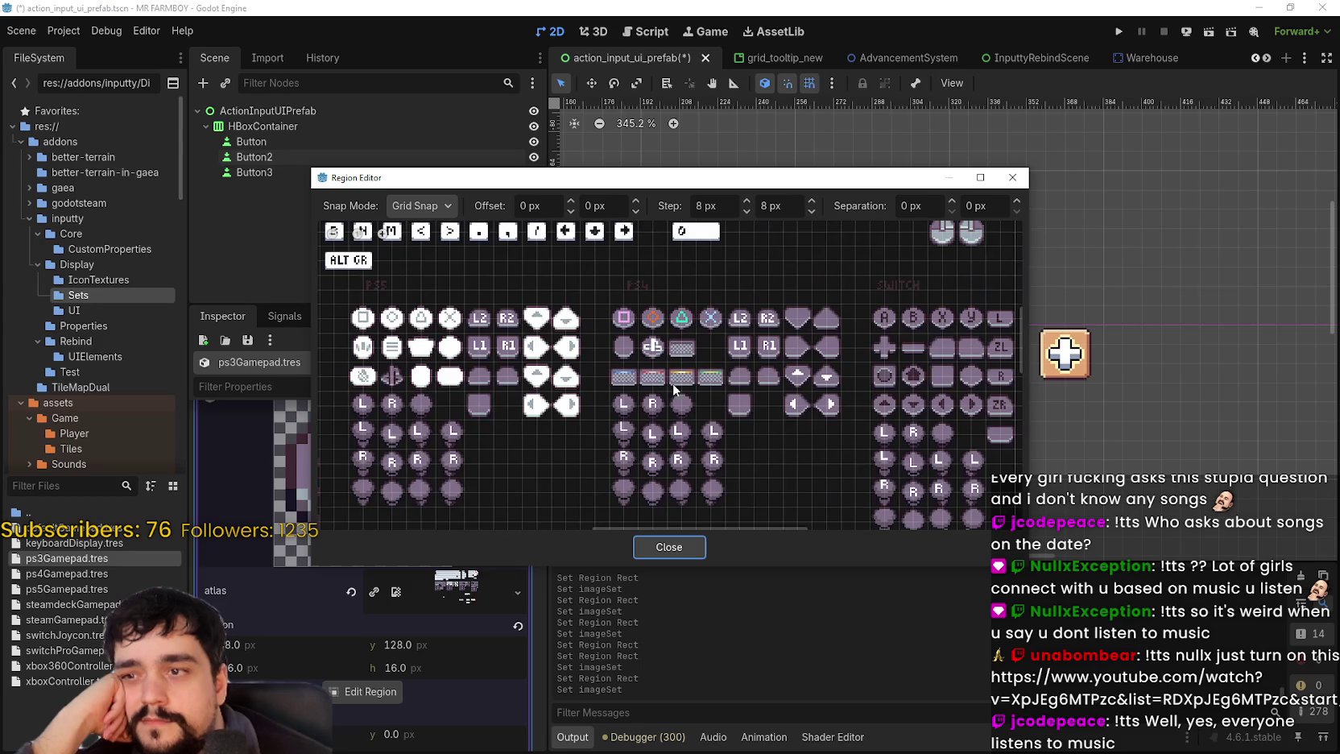
pyautogui.click(643, 547)
pyautogui.scroll(5, 446, 519)
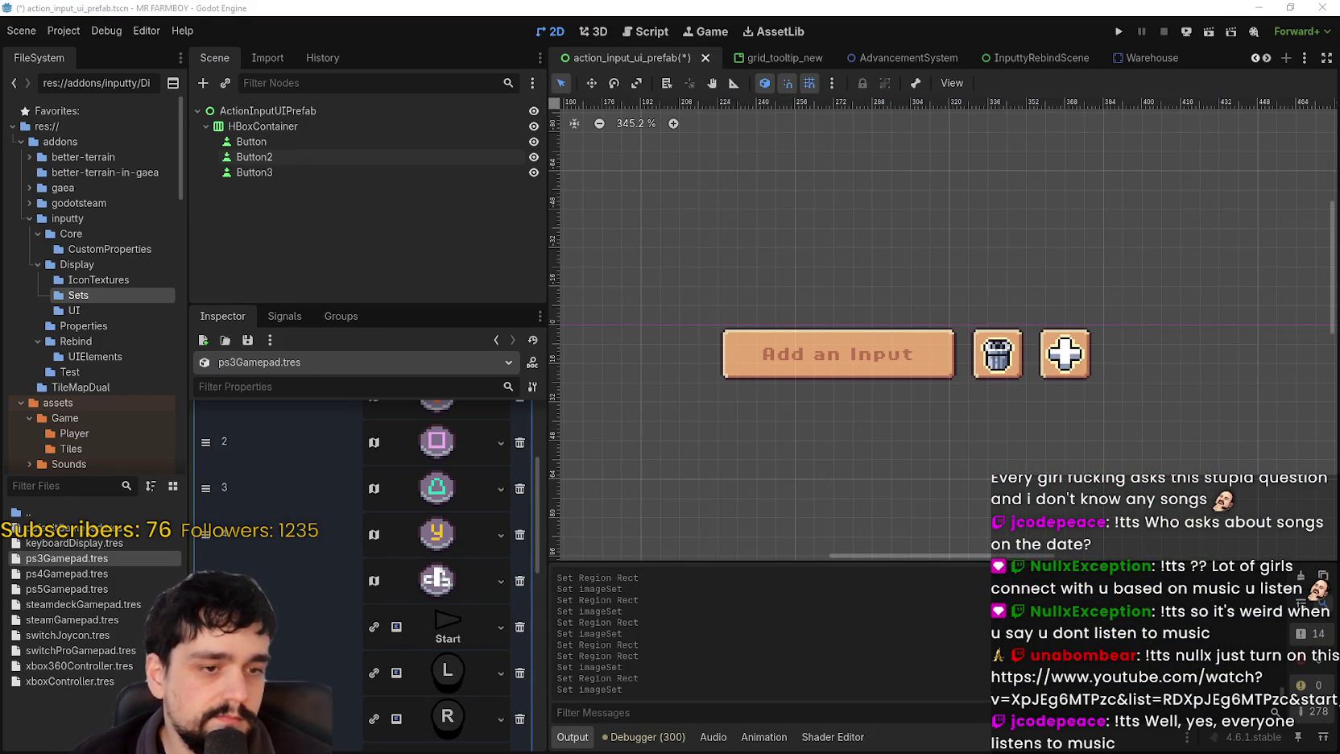
pyautogui.hotkey('alt', 'Tab')
# - Copy a blank round button into the empty PS4 slot beside the checkered rectangle
pyautogui.scroll(-2, 970, 387)
pyautogui.scroll(-3, 970, 387)
pyautogui.scroll(3, 847, 432)
pyautogui.scroll(-3, 886, 443)
pyautogui.scroll(3, 901, 451)
pyautogui.scroll(-3, 901, 451)
pyautogui.scroll(3, 901, 504)
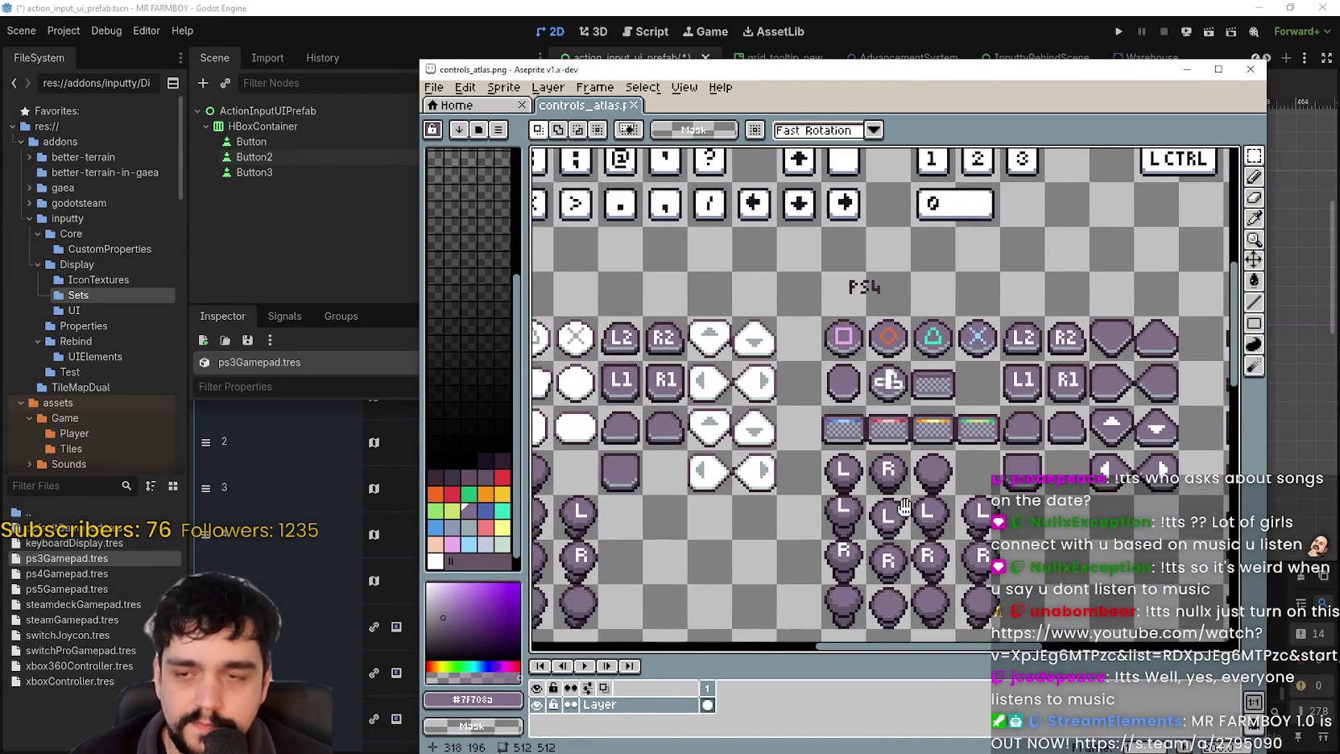
pyautogui.scroll(-3, 902, 504)
pyautogui.scroll(3, 951, 499)
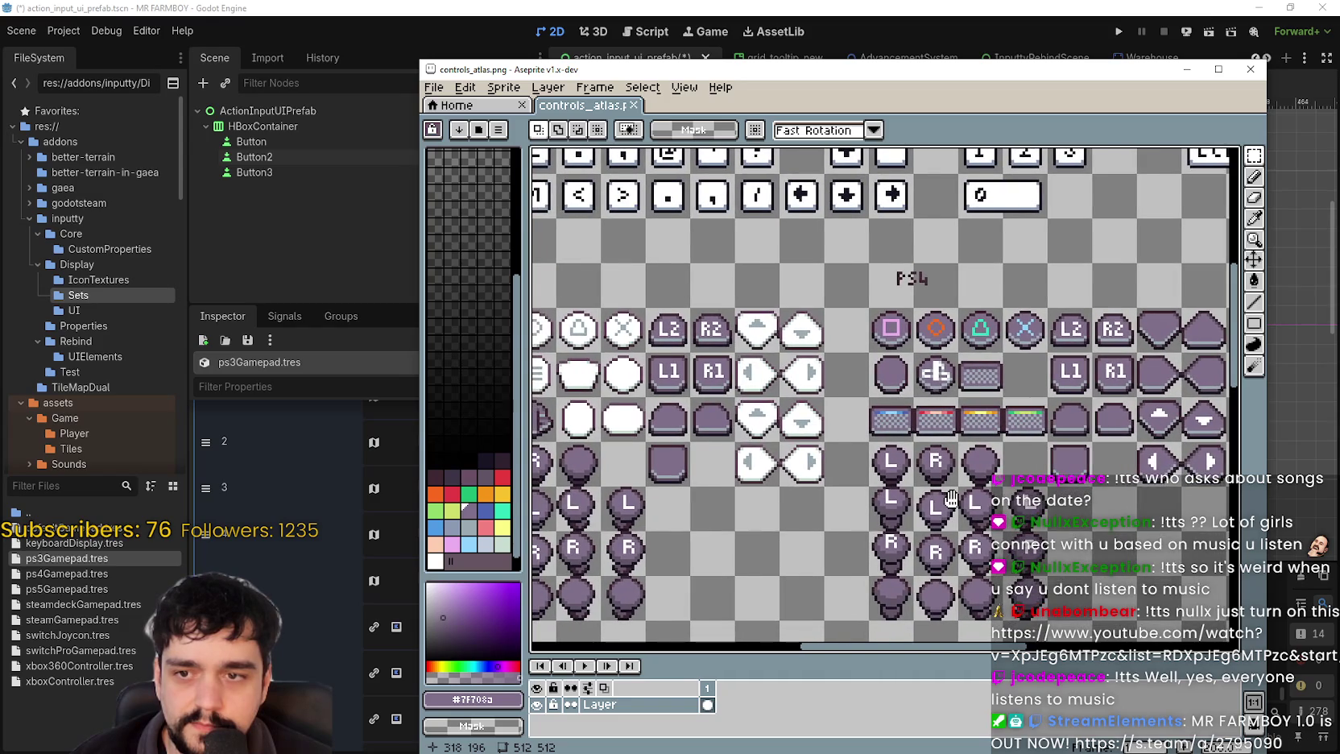
pyautogui.scroll(-3, 951, 499)
pyautogui.scroll(-1, 751, 455)
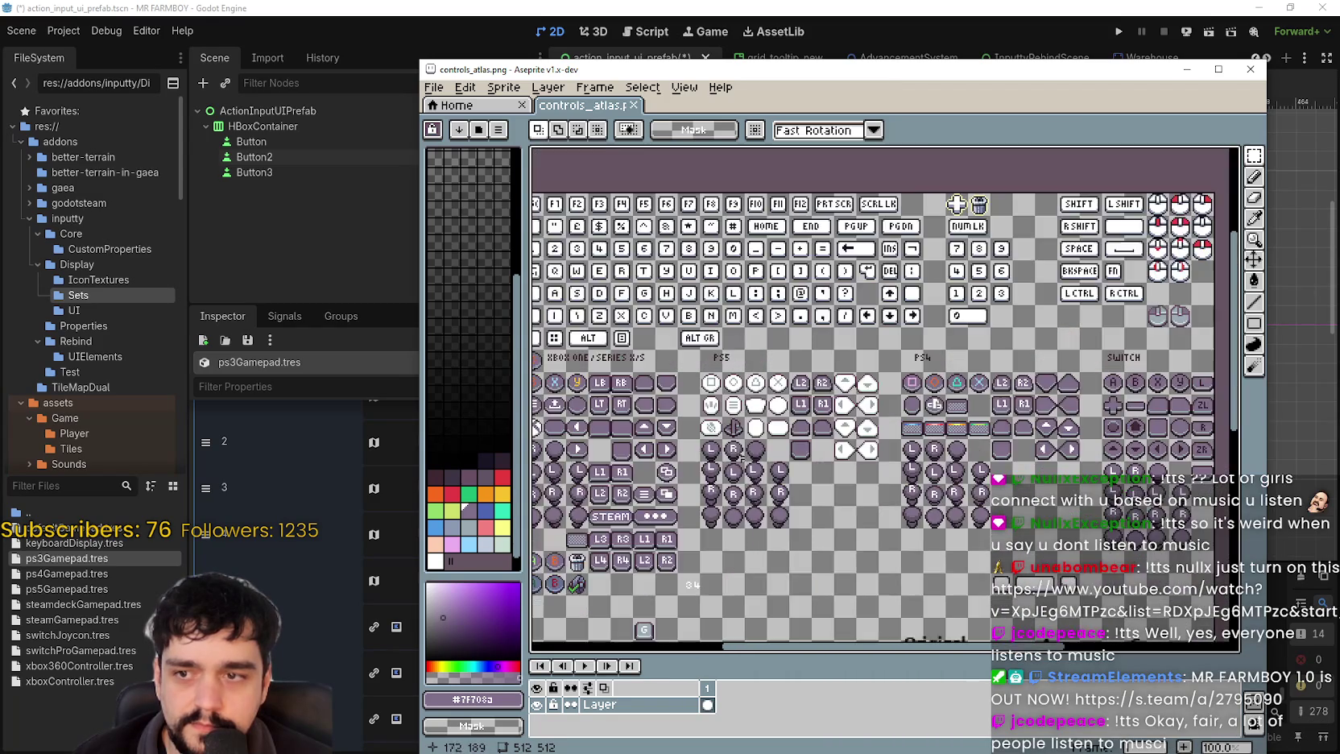
pyautogui.scroll(3, 845, 429)
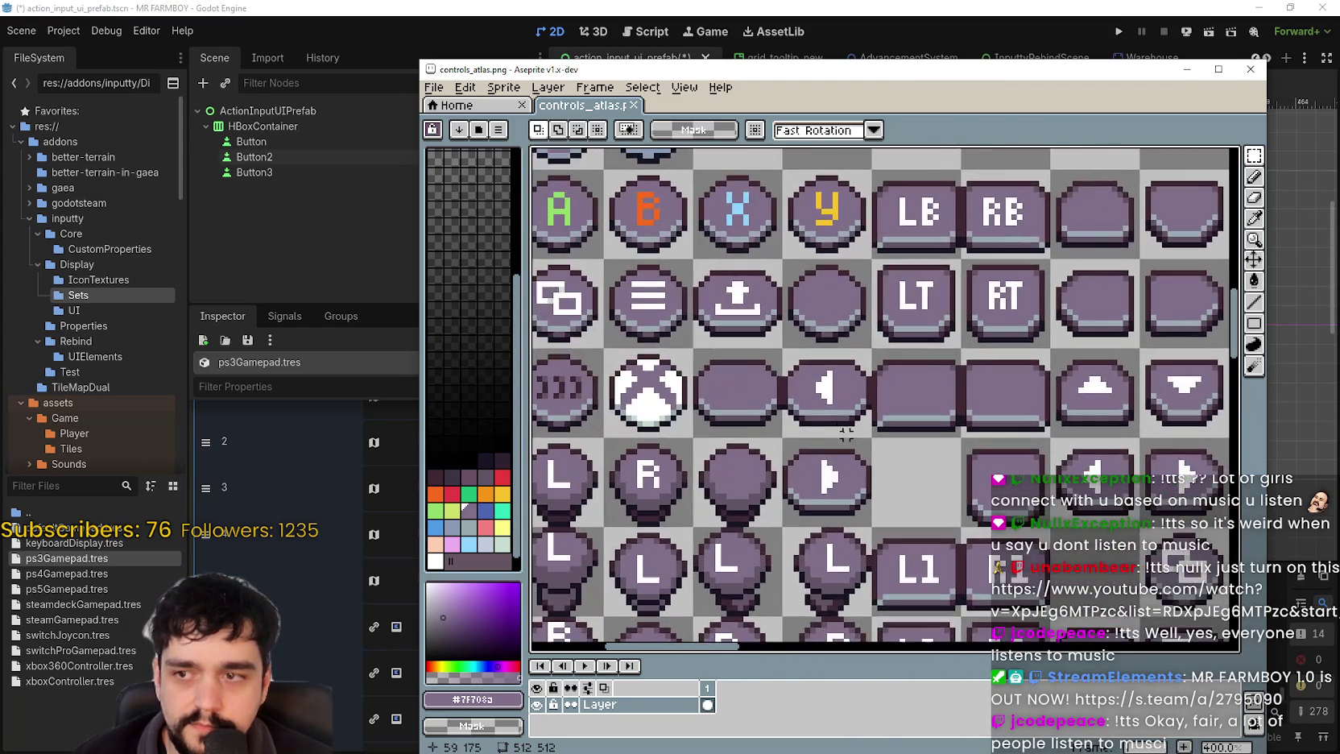
pyautogui.scroll(-1, 846, 429)
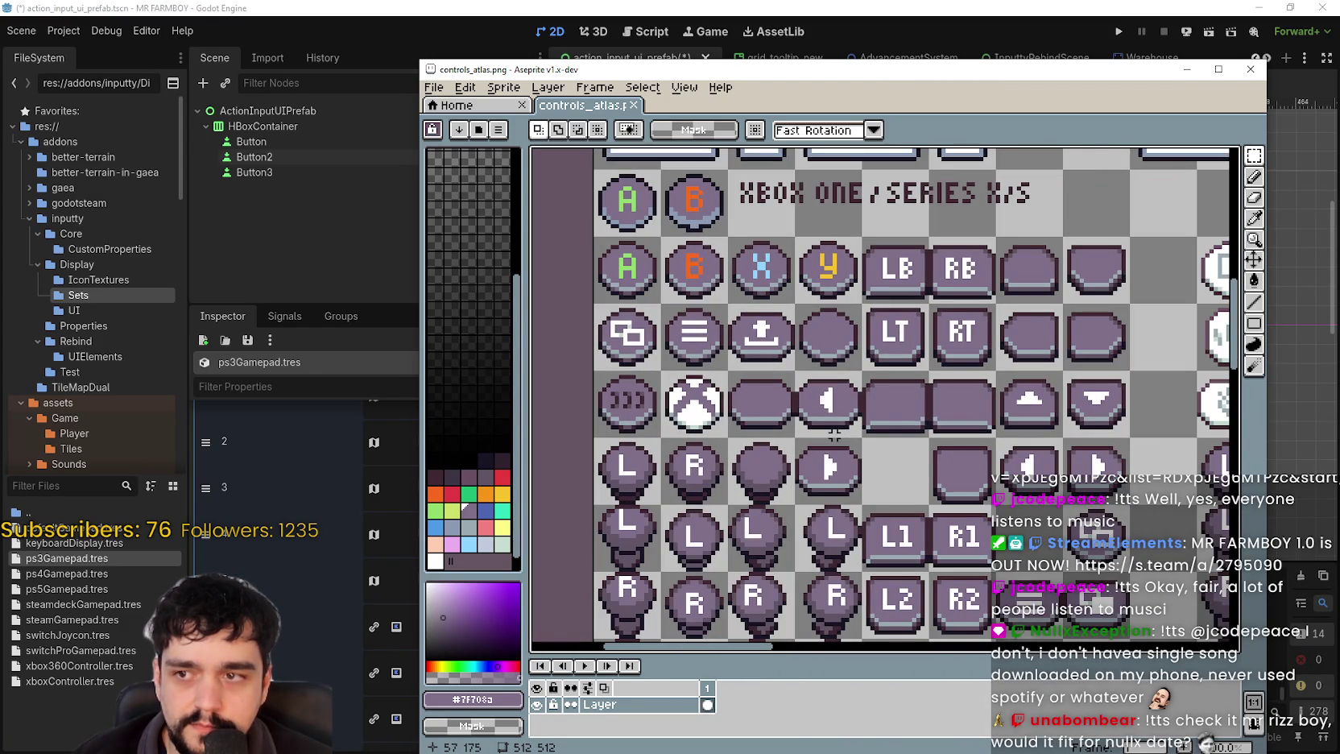
pyautogui.hscroll(8, 834, 435)
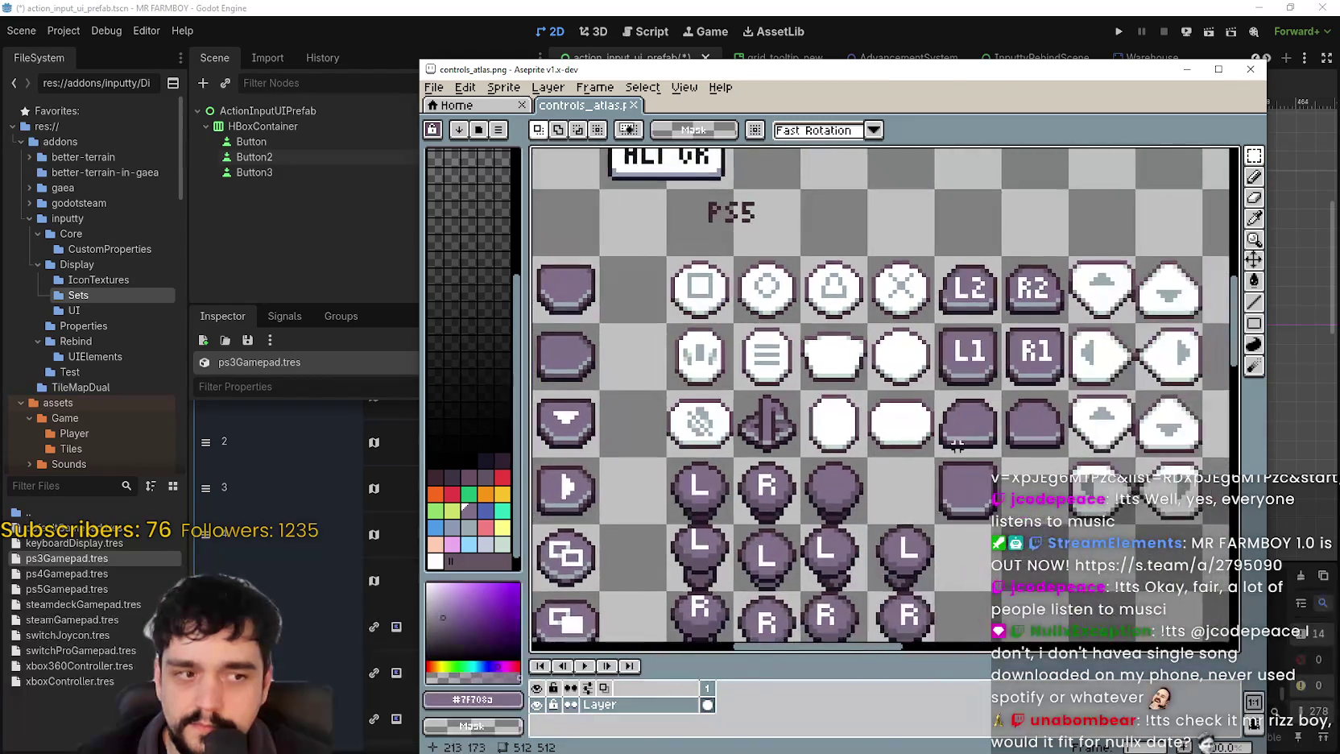
pyautogui.hscroll(5, 858, 443)
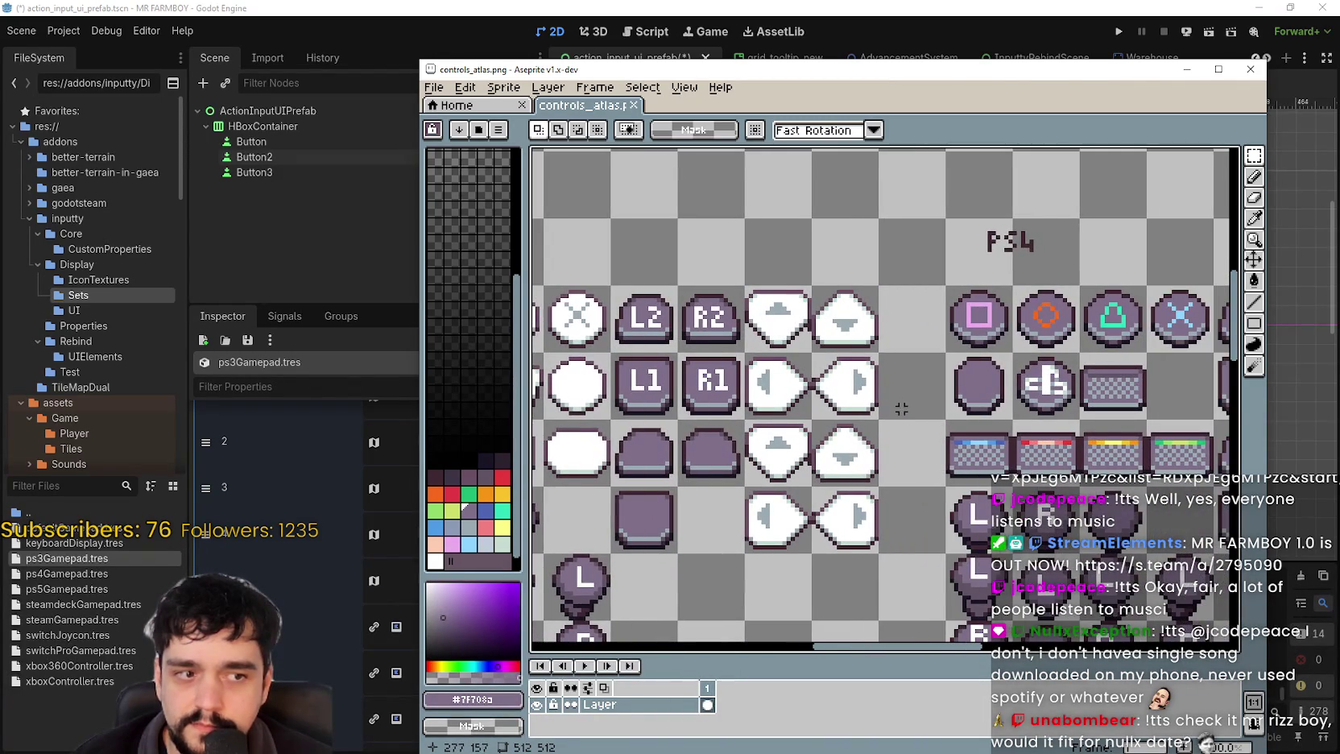
pyautogui.hscroll(5, 901, 409)
pyautogui.scroll(1, 901, 409)
pyautogui.moveTo(1021, 449); pyautogui.dragTo(814, 405)
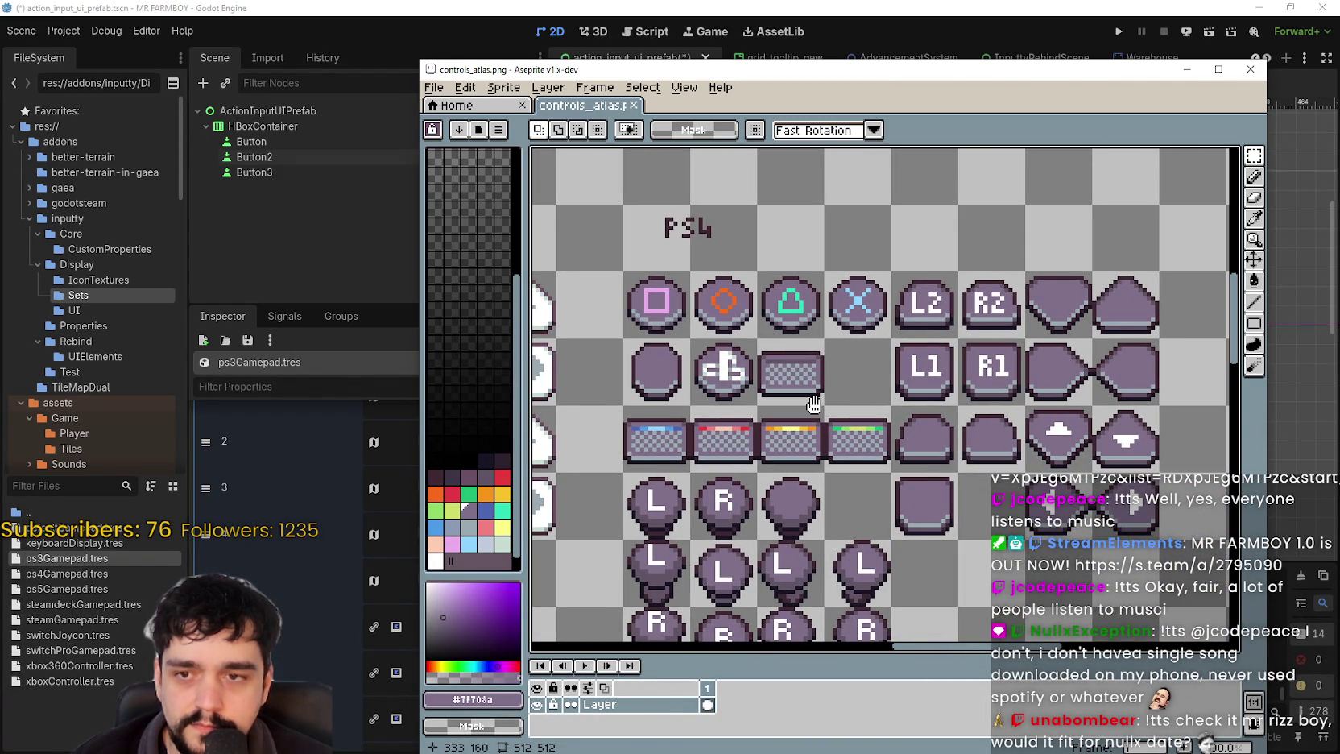
pyautogui.scroll(2, 954, 520)
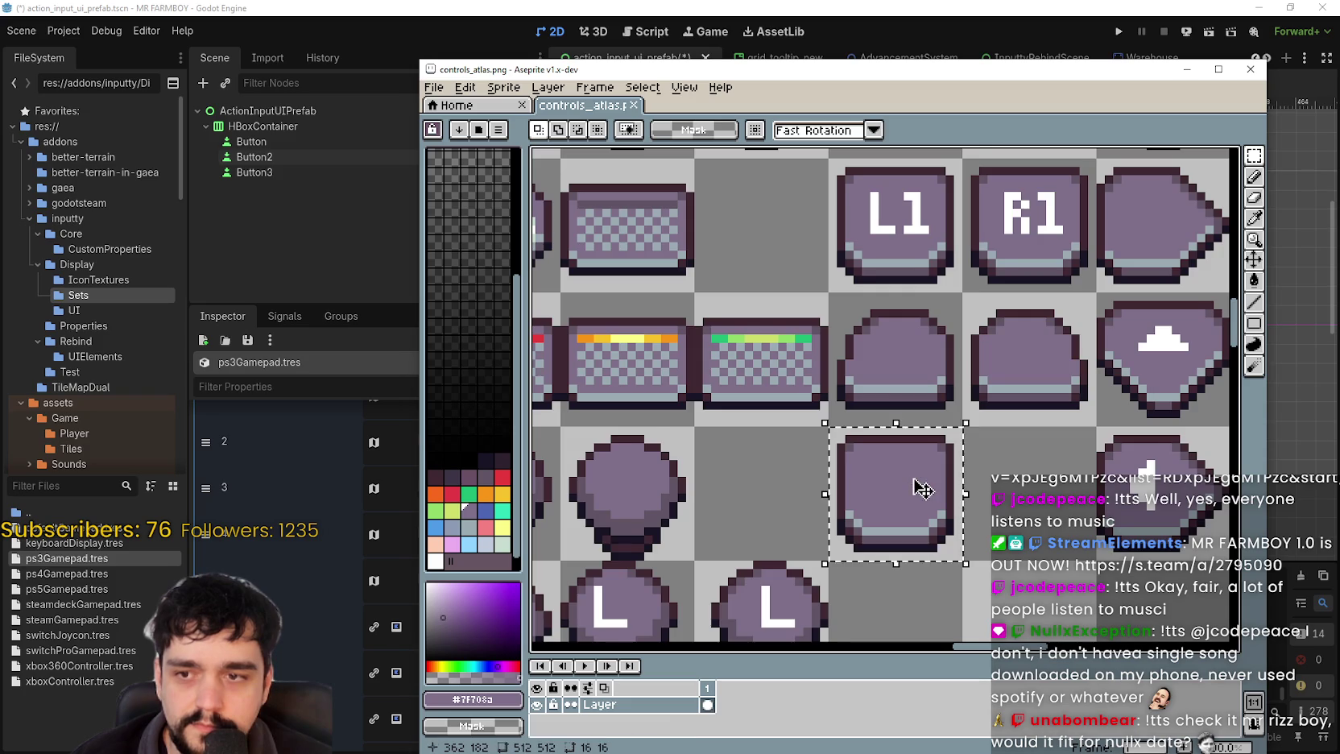
pyautogui.scroll(-1, 923, 488)
pyautogui.scroll(-1, 908, 447)
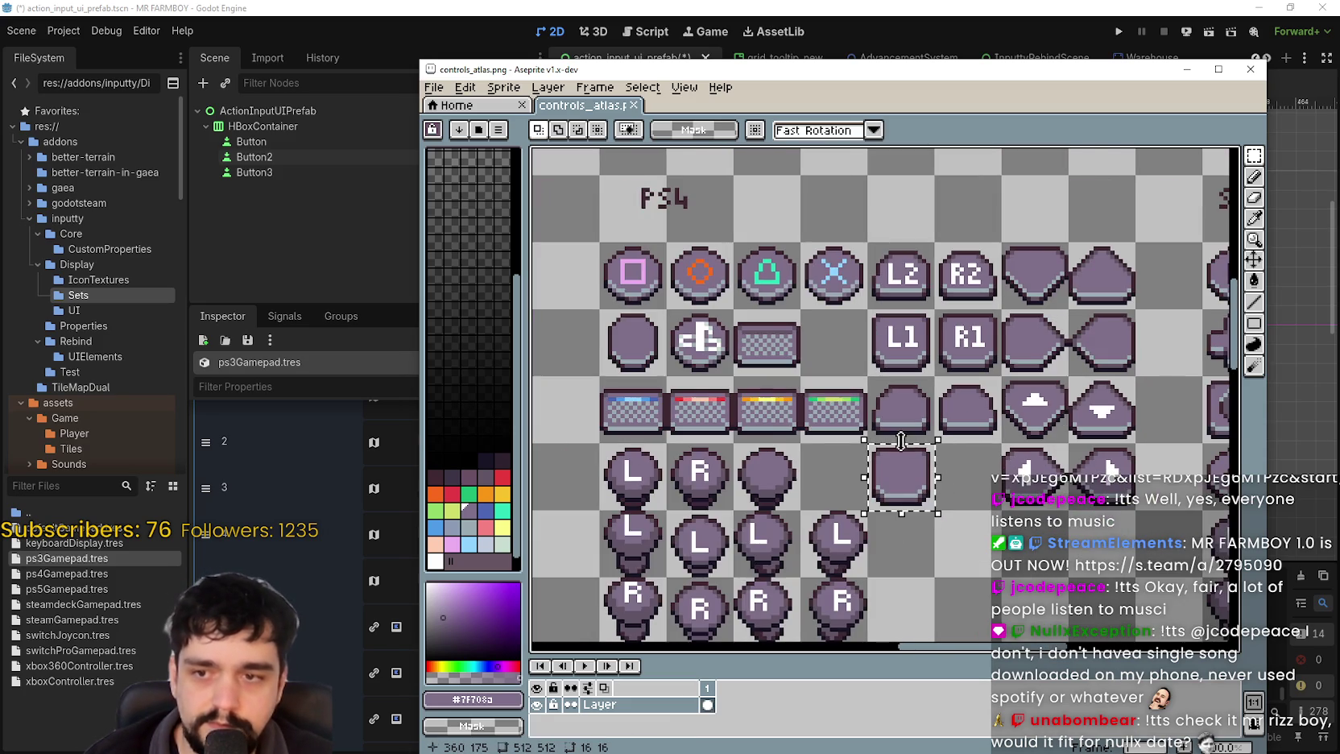
pyautogui.scroll(-3, 890, 429)
pyautogui.scroll(3, 782, 411)
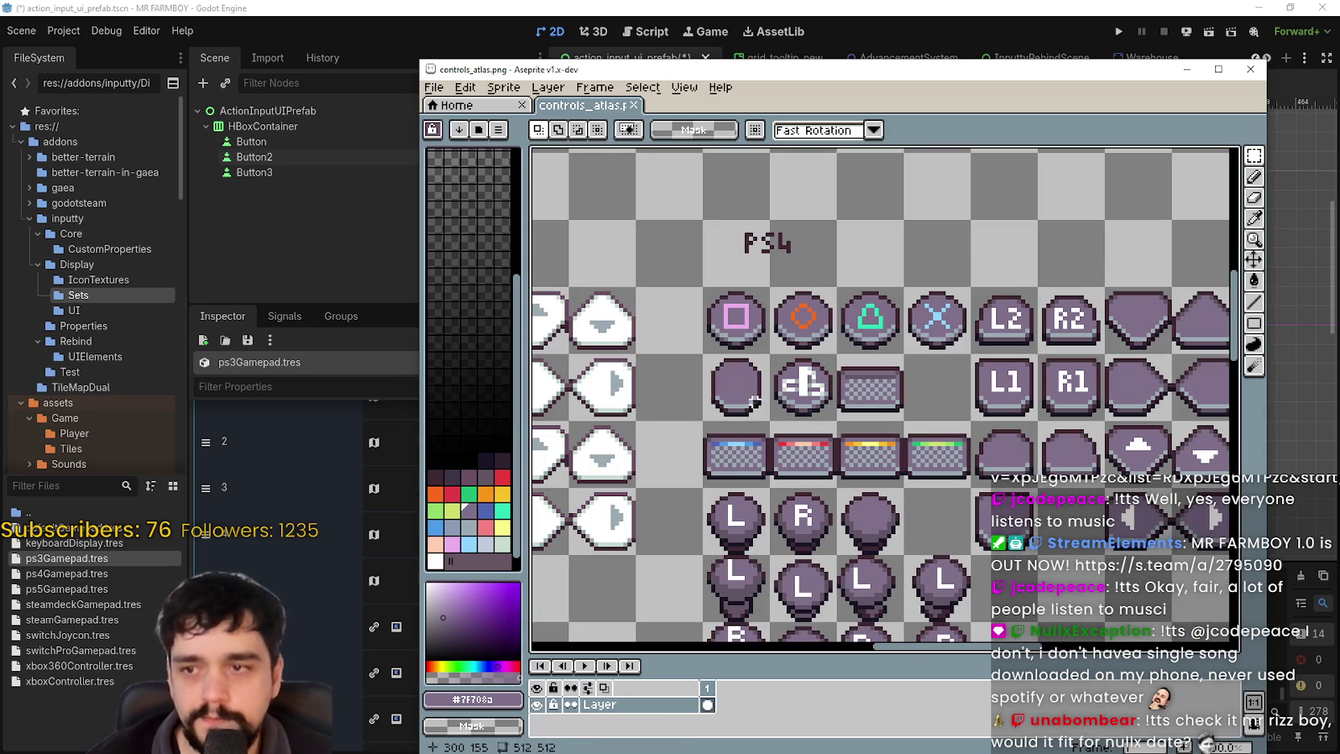
pyautogui.moveTo(761, 409)
pyautogui.mouseDown()
pyautogui.moveTo(1029, 409)
pyautogui.moveTo(961, 409)
pyautogui.mouseUp()
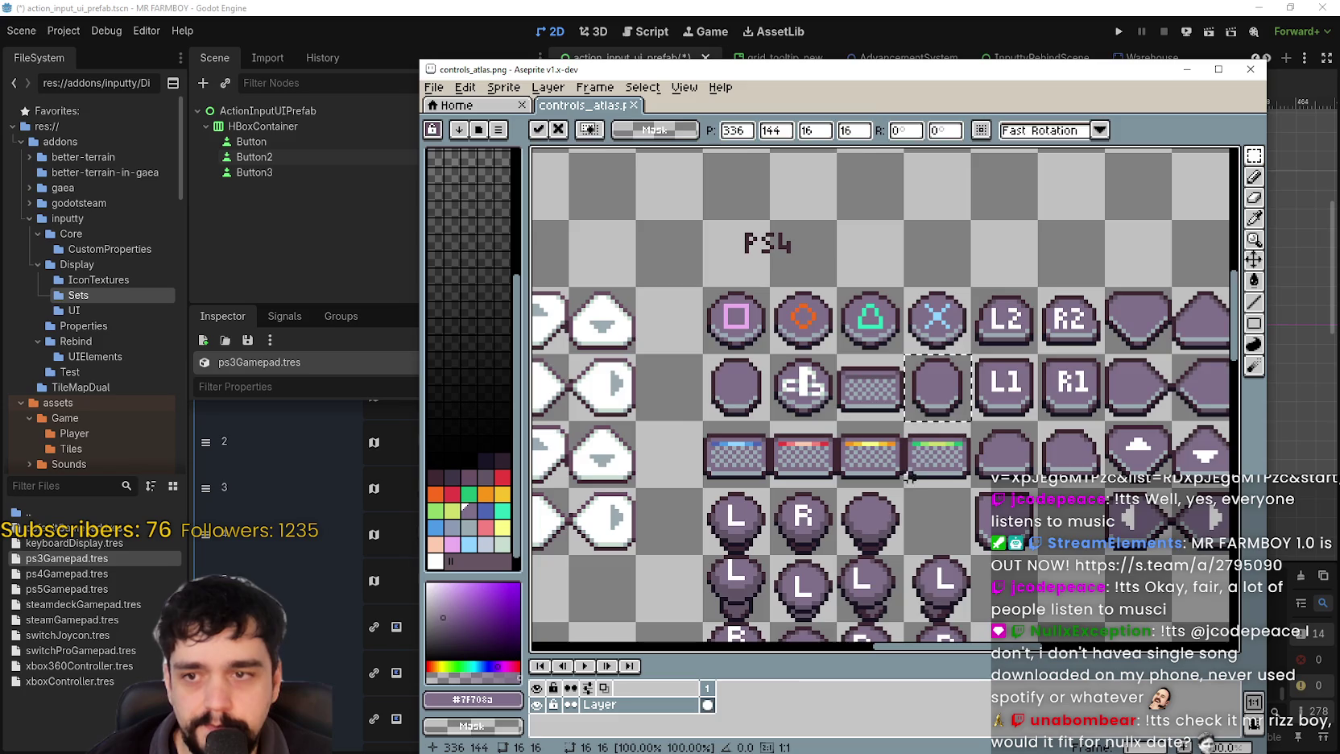
# - Flatten the copied button, shift it down in its cell, and save controls_atlas.png
pyautogui.scroll(1, 918, 452)
pyautogui.scroll(2, 917, 452)
pyautogui.moveTo(884, 379)
pyautogui.mouseDown()
pyautogui.moveTo(1055, 284)
pyautogui.moveTo(1037, 300)
pyautogui.mouseUp()
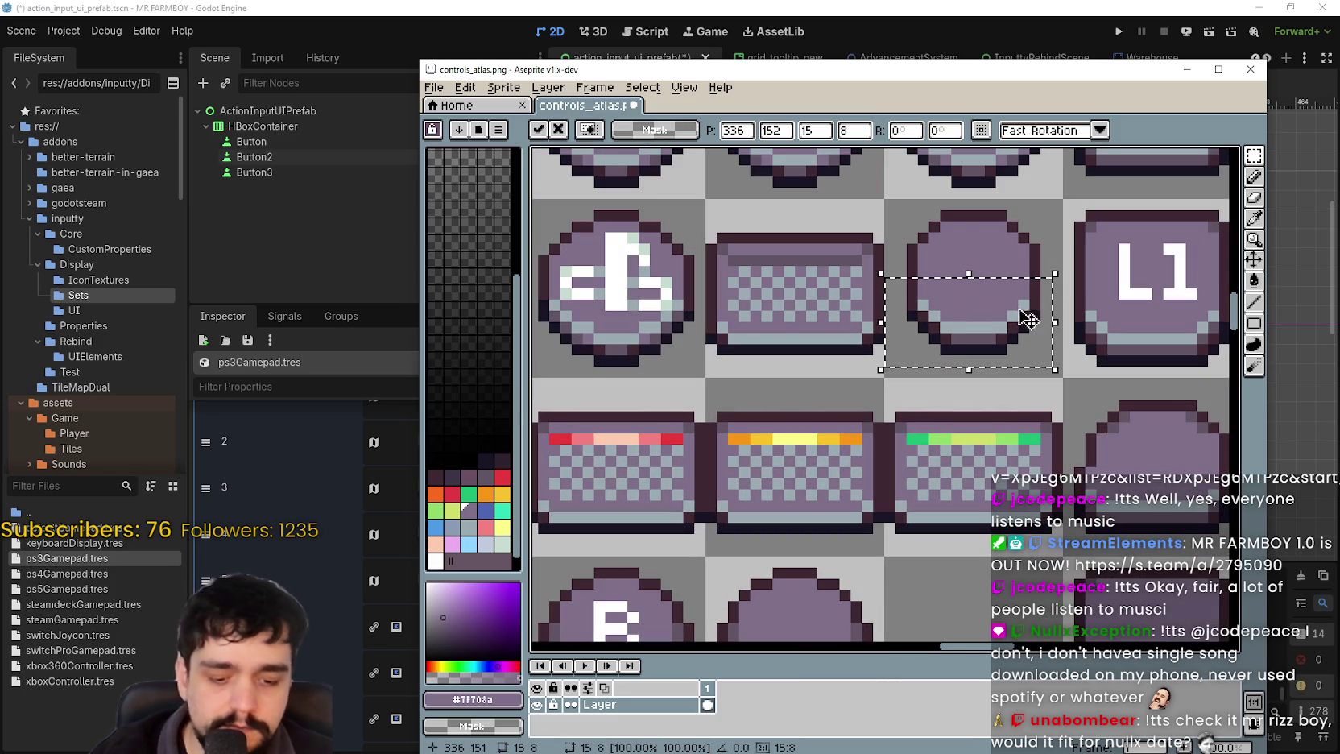
pyautogui.click(1001, 362)
pyautogui.scroll(2, 956, 260)
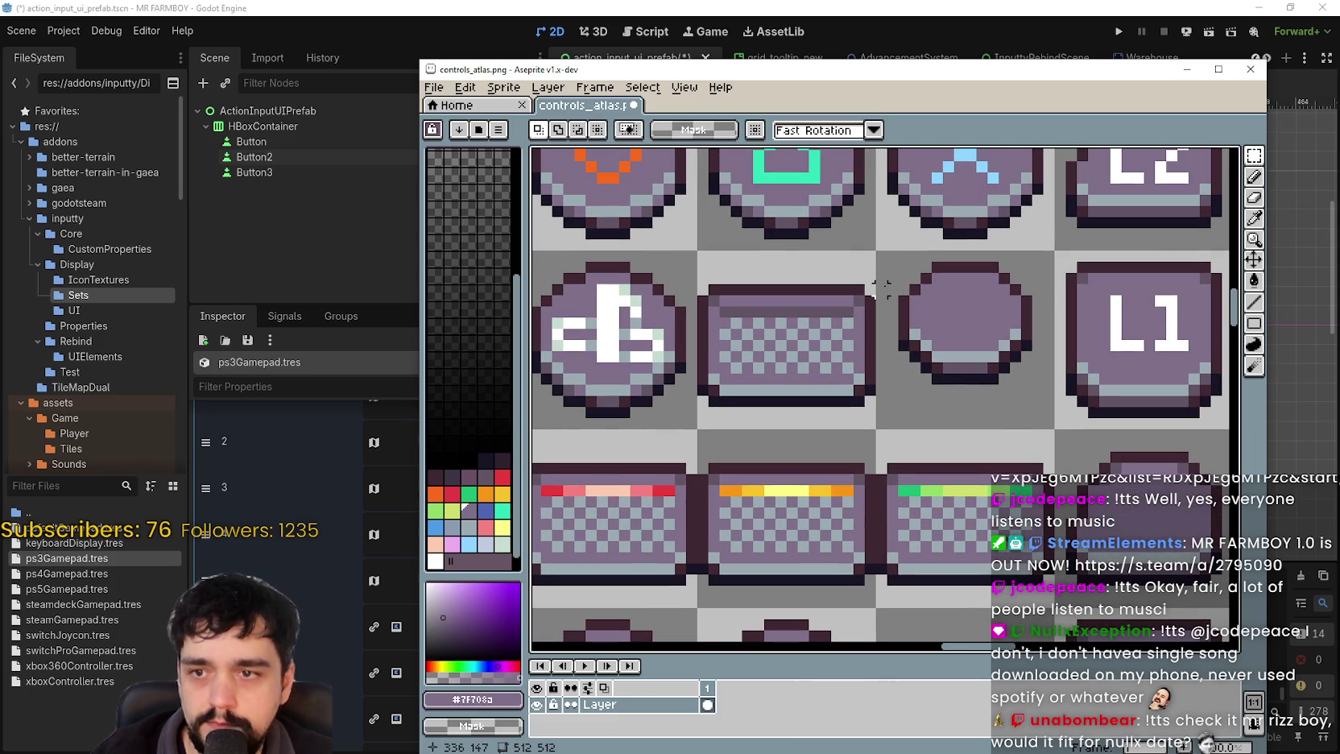
pyautogui.scroll(-1, 892, 288)
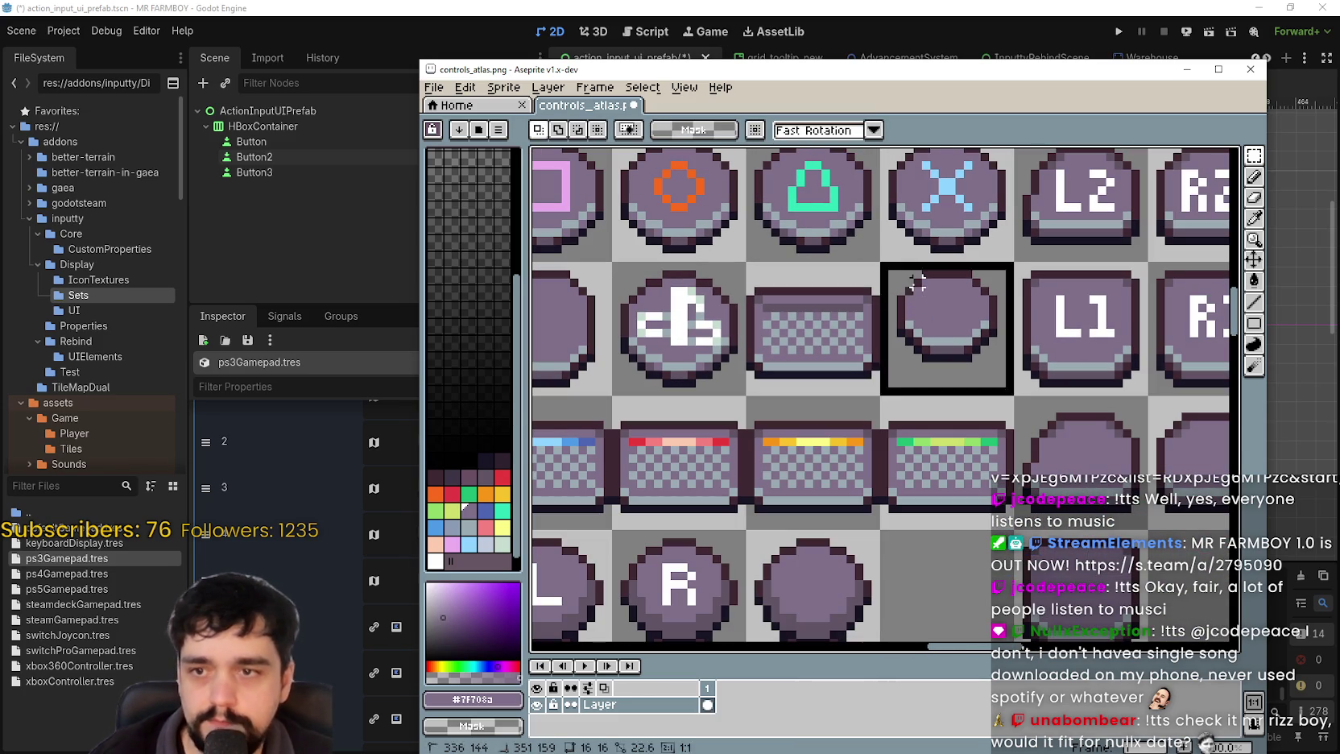
pyautogui.moveTo(923, 295); pyautogui.dragTo(918, 312)
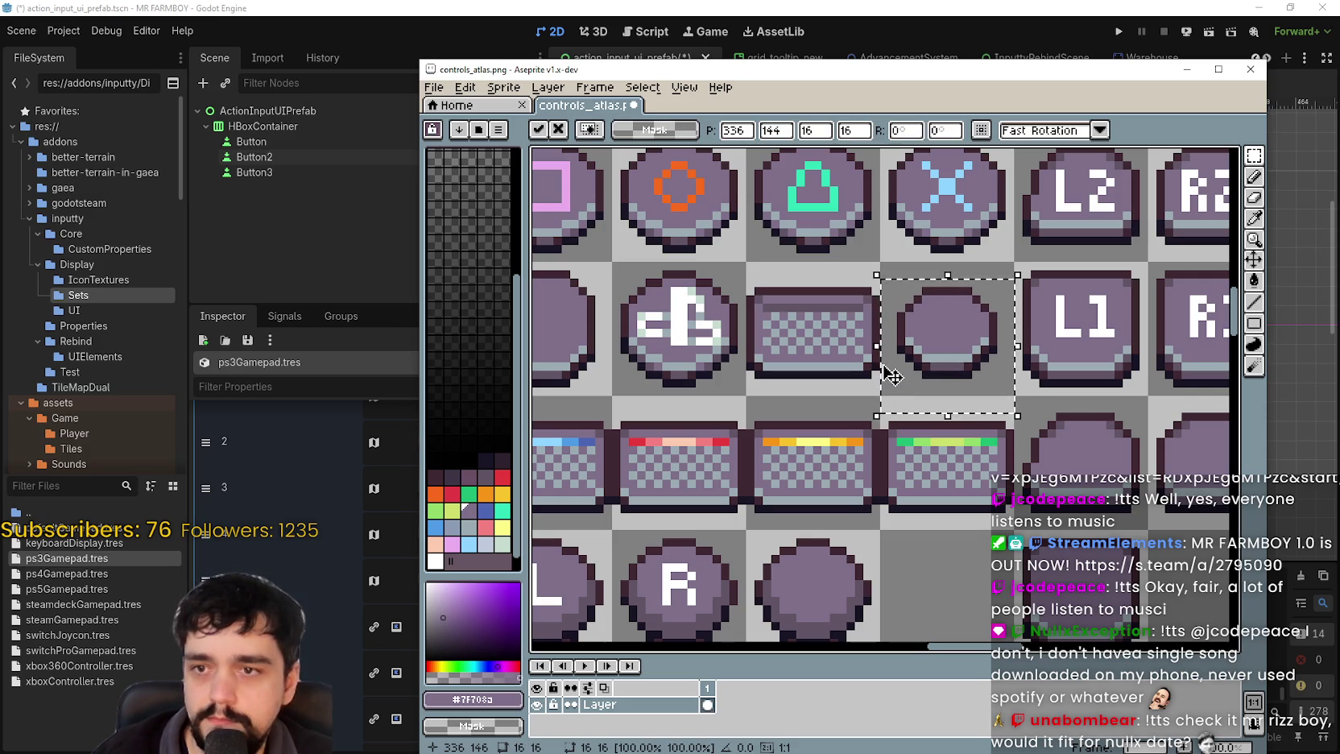
pyautogui.hotkey('ctrl', 's')
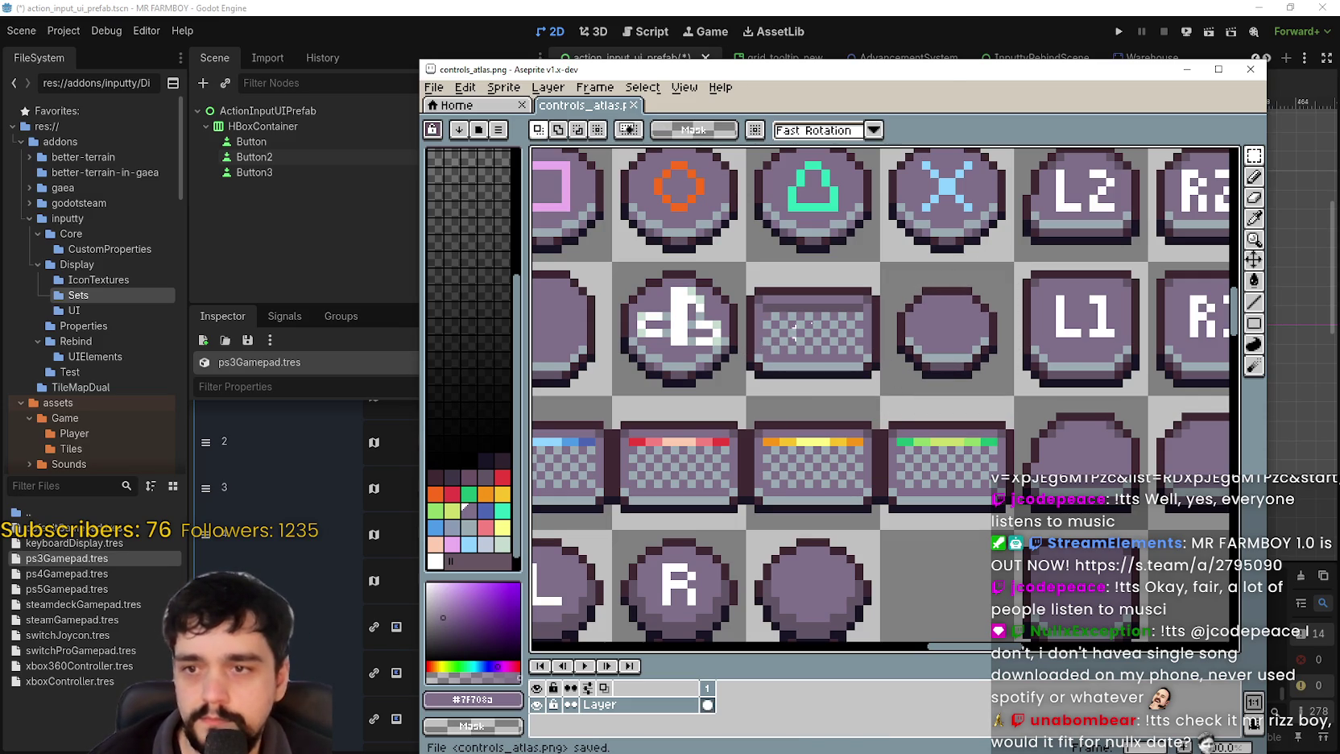
pyautogui.click(958, 16)
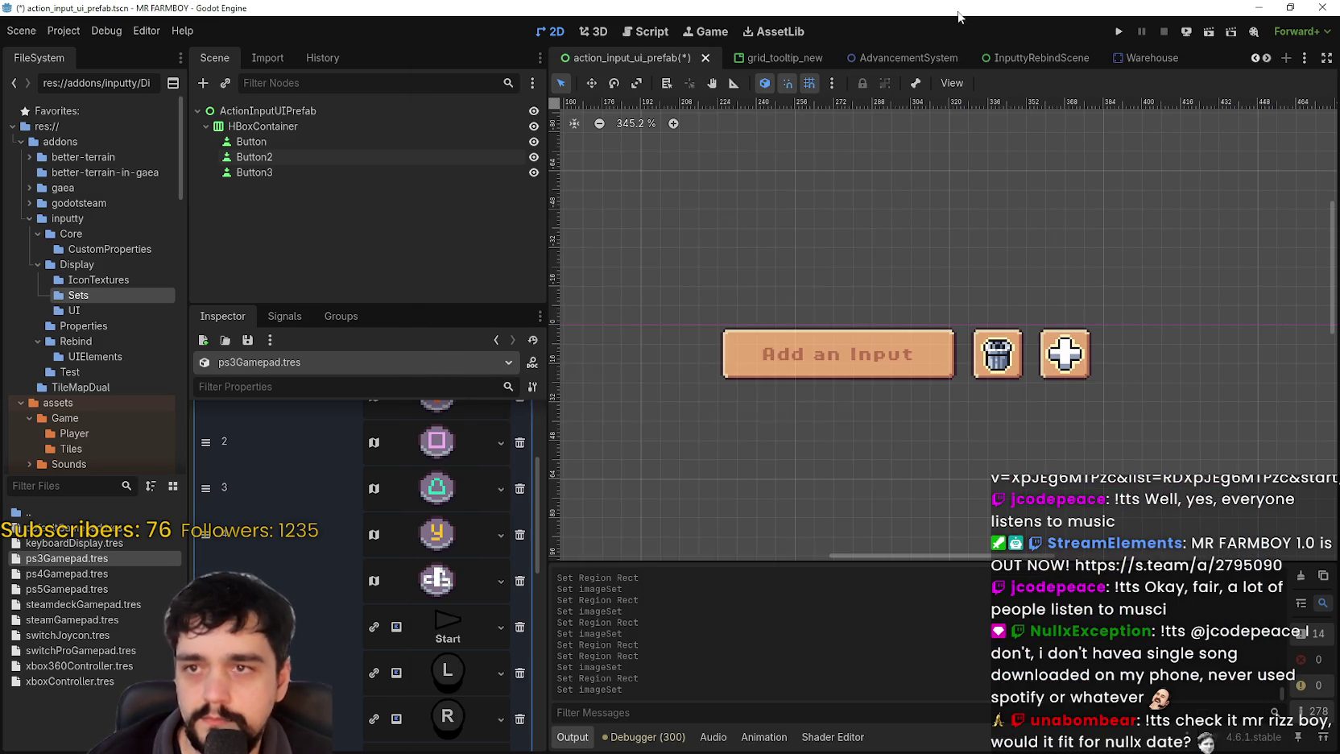
# - Inspect slot 5's texture options without changing anything
pyautogui.click(440, 588)
pyautogui.rightClick(447, 550)
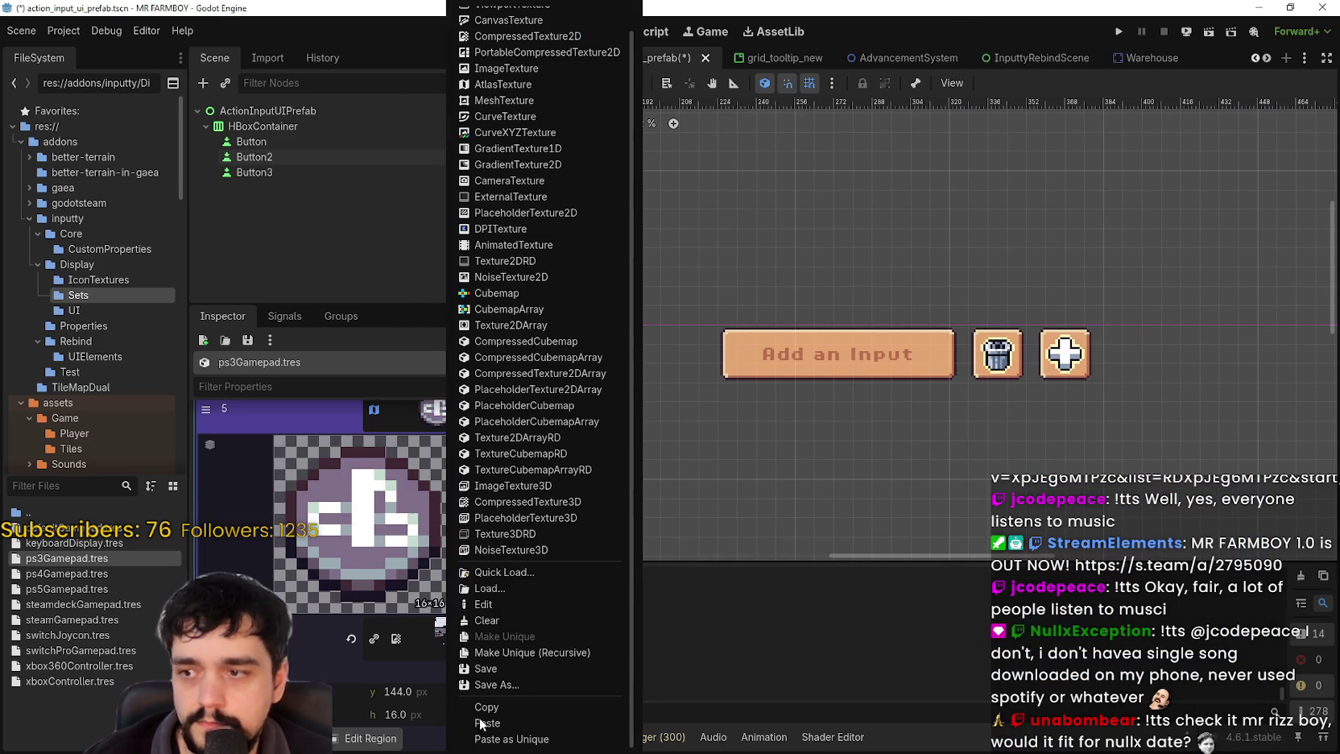
pyautogui.scroll(3, 415, 542)
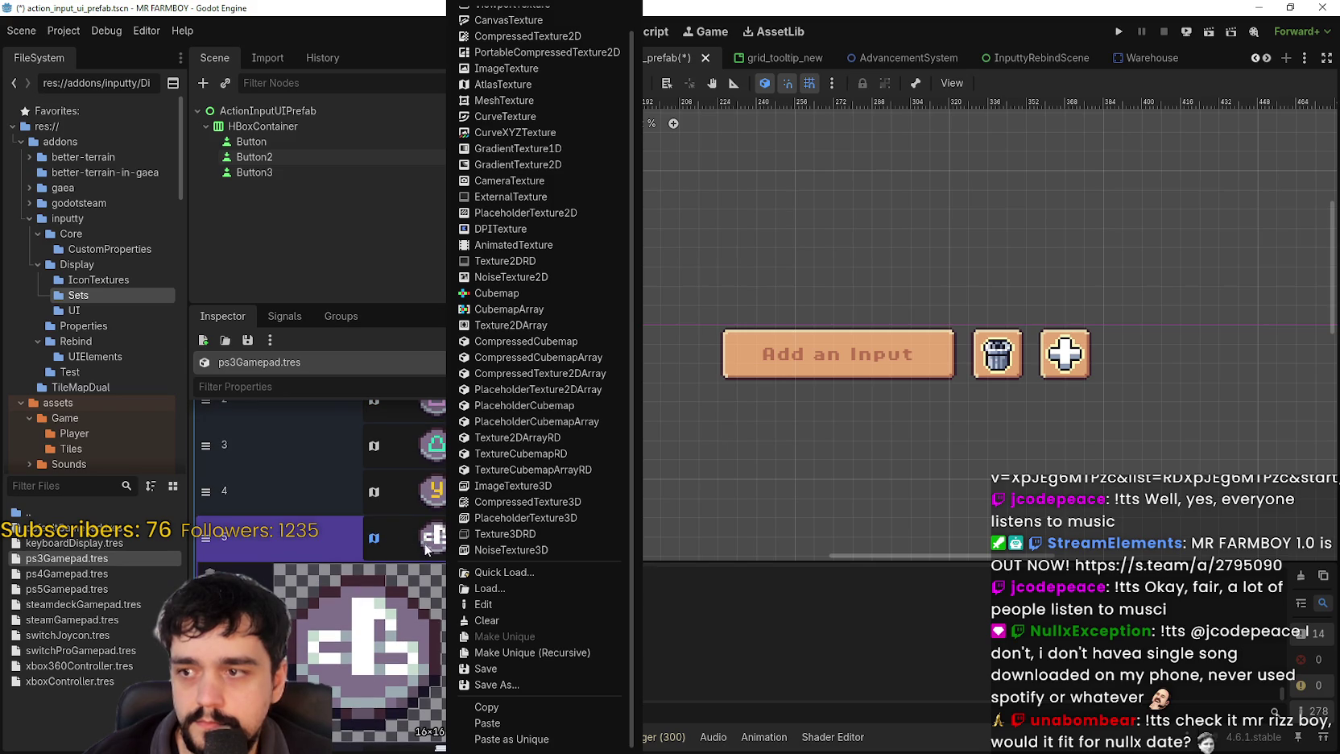
pyautogui.click(427, 540)
# - Set icon 4's atlas region to the plain round PS4 button
pyautogui.click(441, 495)
pyautogui.scroll(-5, 359, 698)
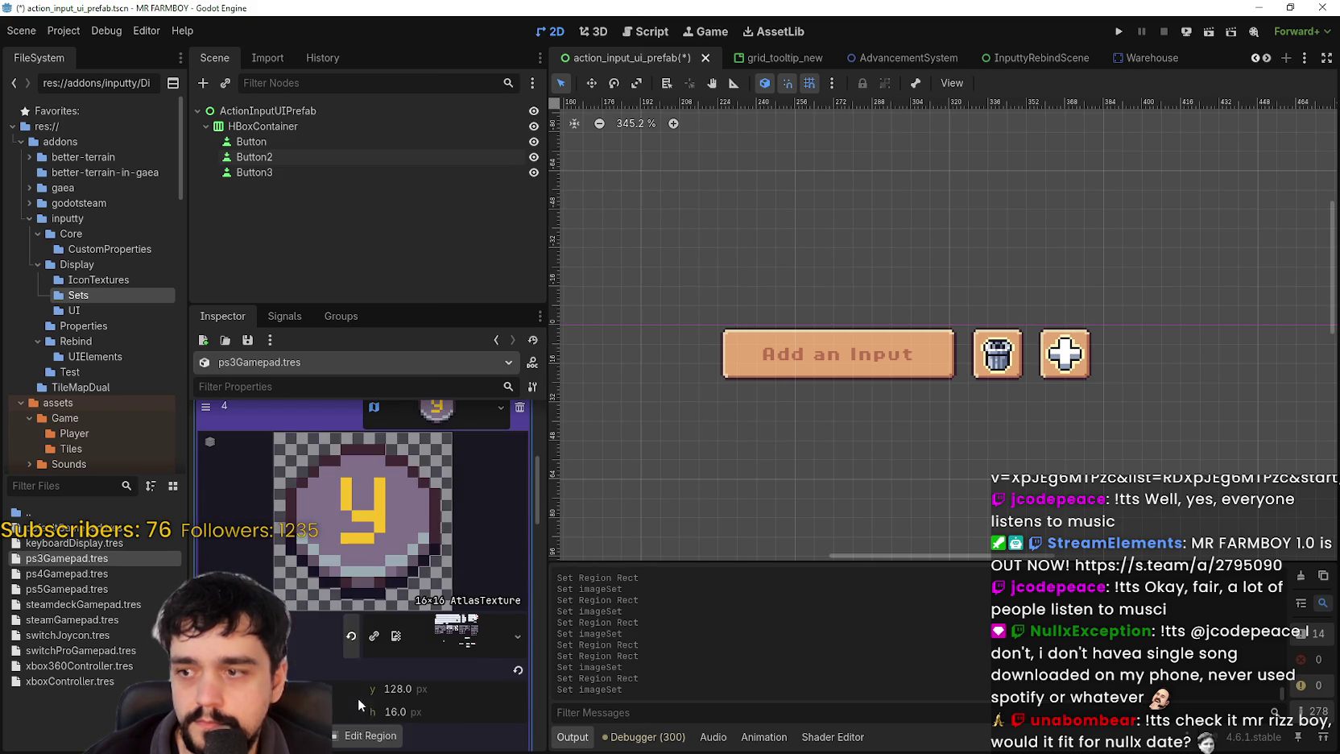
pyautogui.click(370, 735)
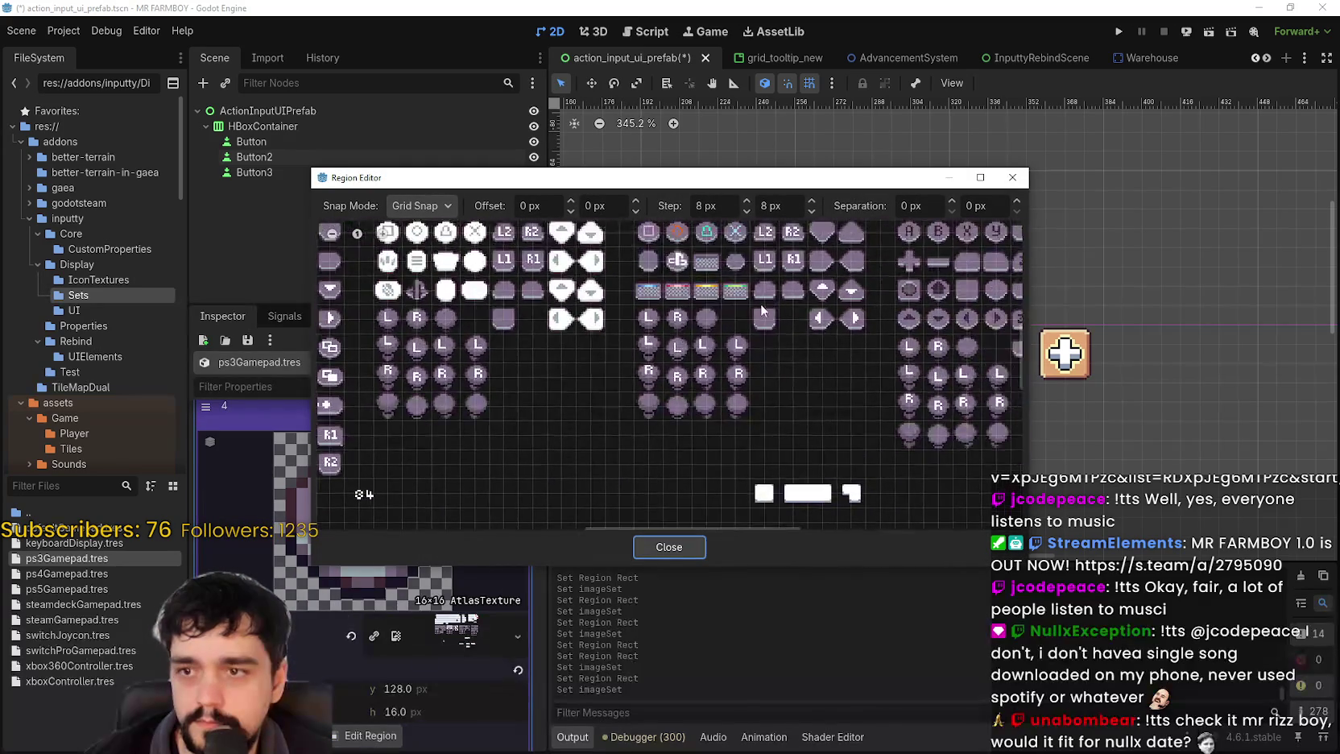
pyautogui.scroll(2, 747, 298)
pyautogui.moveTo(710, 301); pyautogui.dragTo(745, 338)
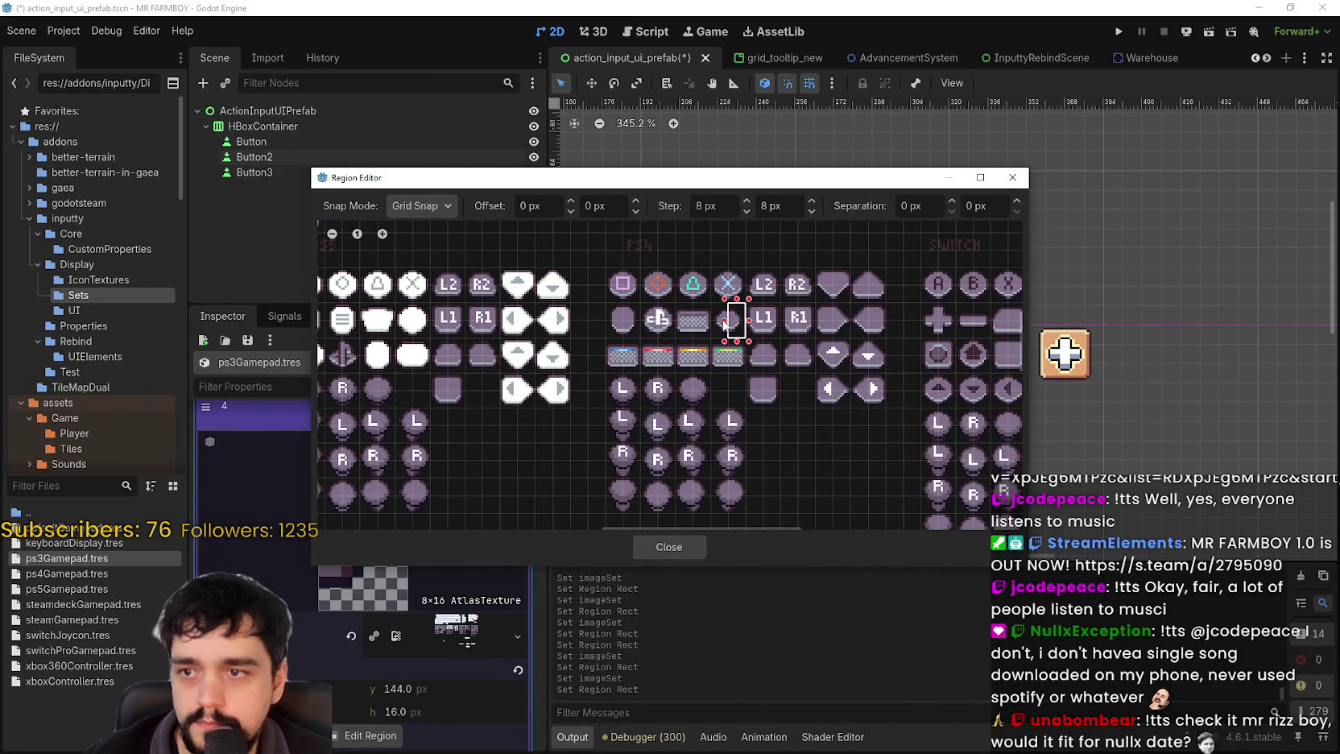
pyautogui.click(674, 547)
# - Check slot 5's share texture, then switch to the controls atlas in Aseprite
pyautogui.click(452, 542)
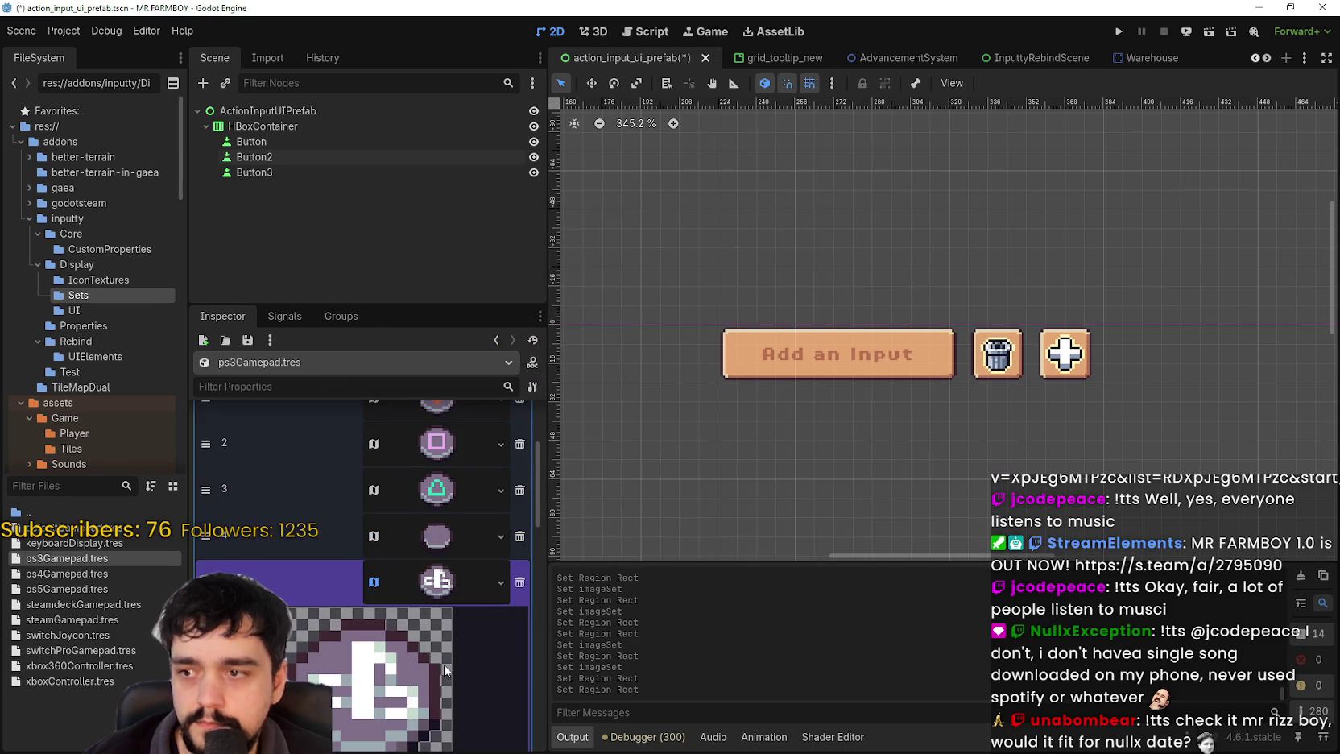
pyautogui.scroll(-2, 455, 596)
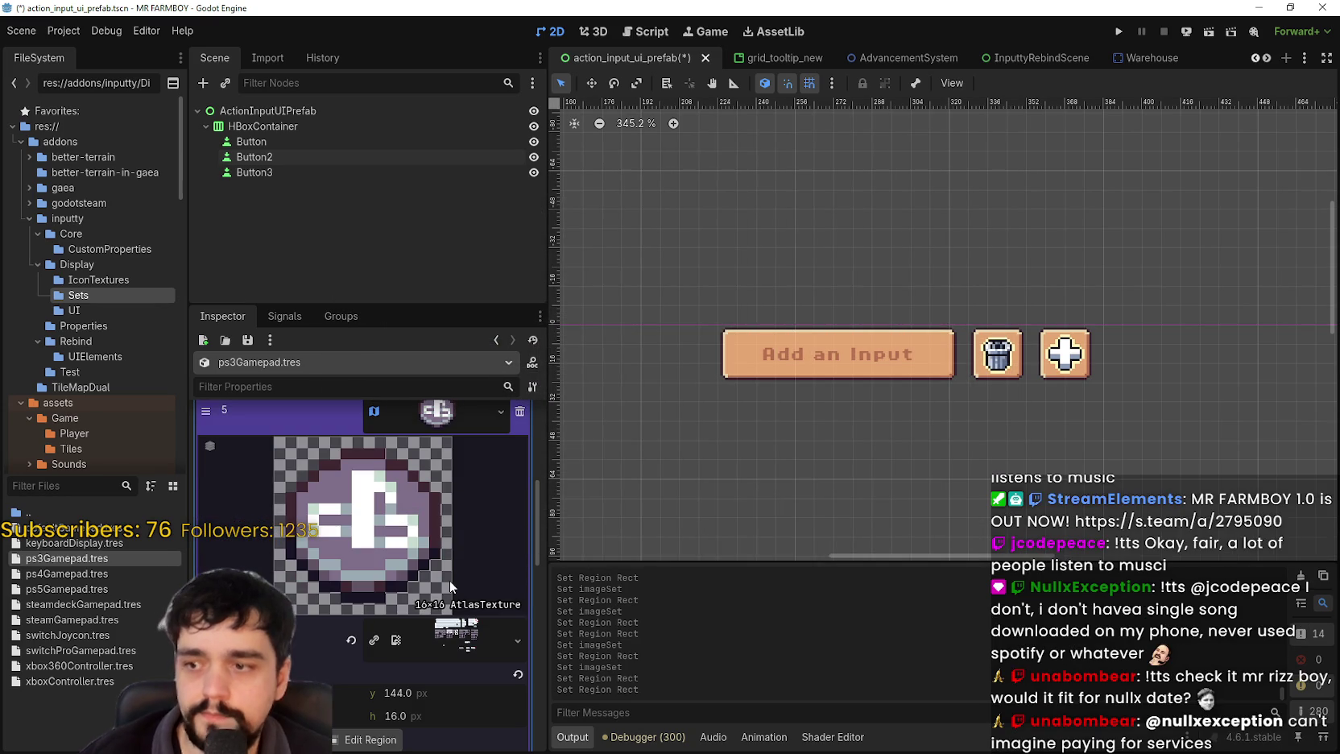
pyautogui.click(441, 409)
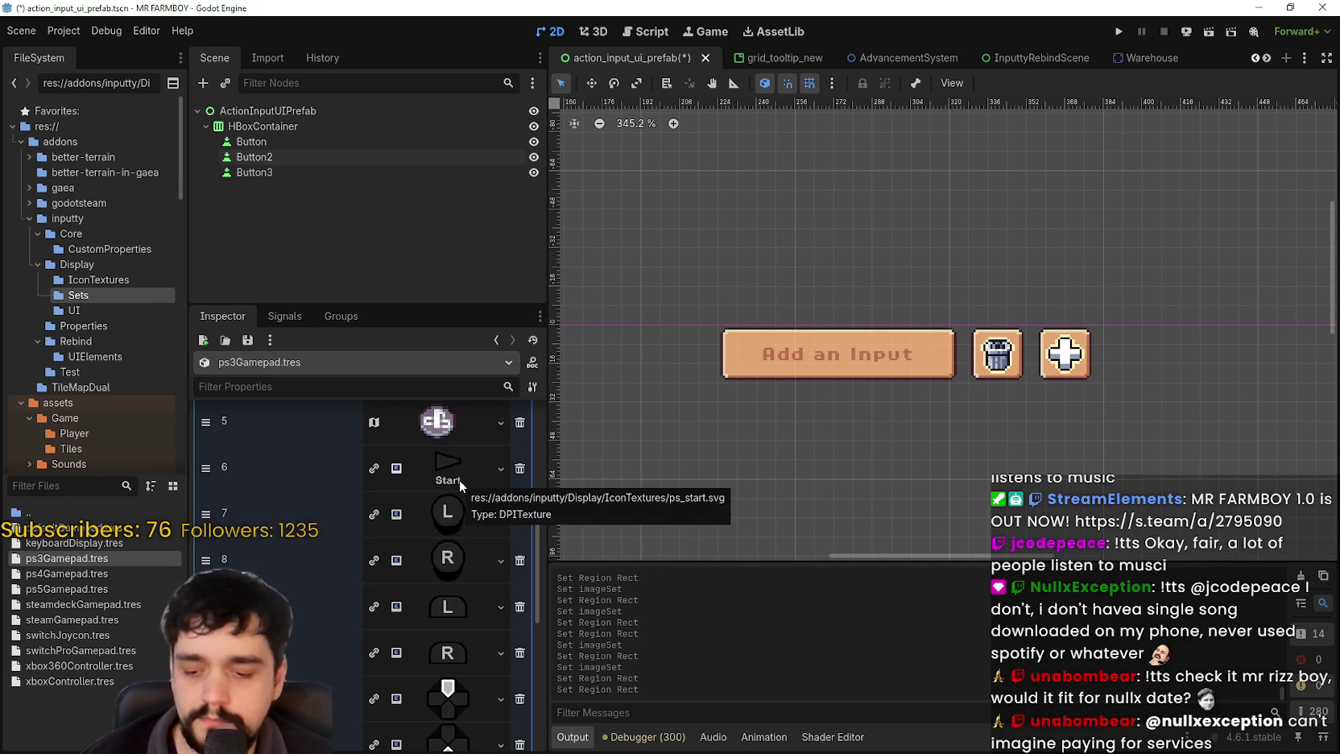
pyautogui.hotkey('alt', 'Tab')
pyautogui.scroll(-3, 822, 435)
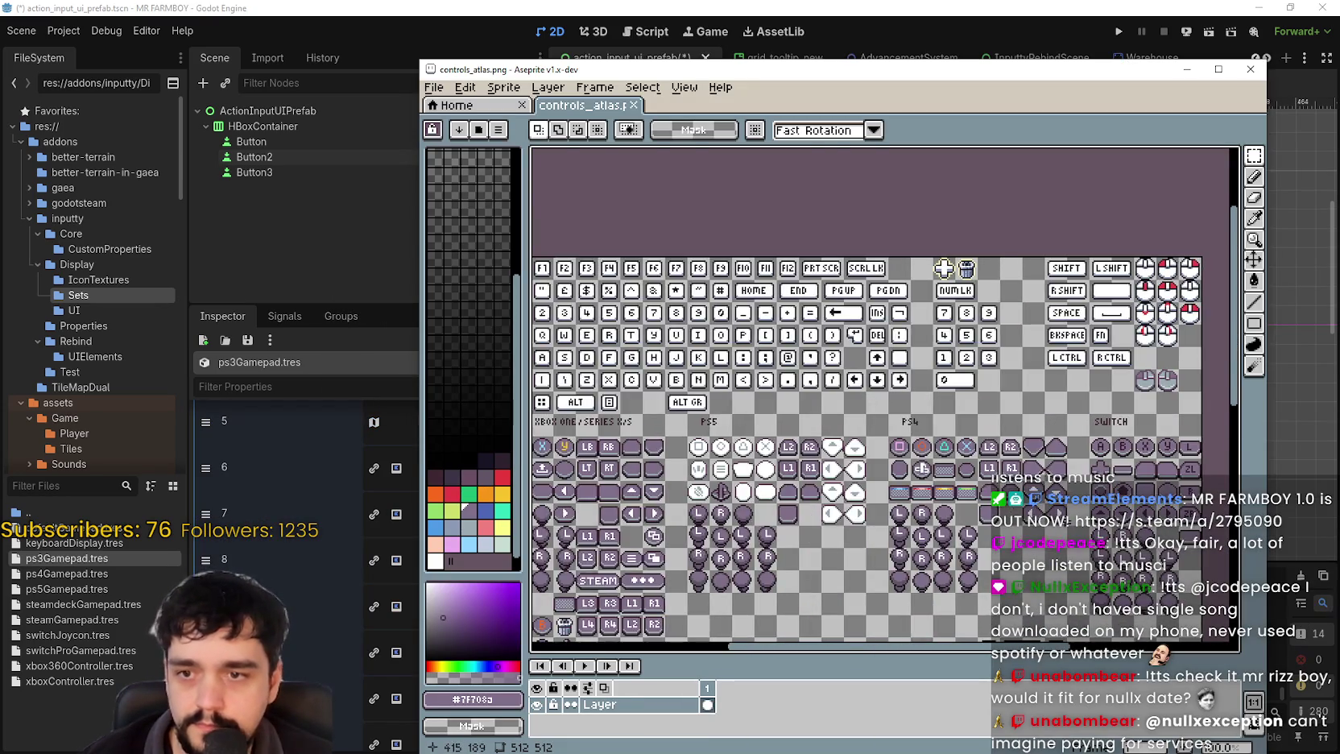
# - Pan the controls atlas to review the PS4 icons, then return to Godot
pyautogui.scroll(2, 853, 499)
pyautogui.scroll(1, 775, 417)
pyautogui.scroll(-2, 996, 440)
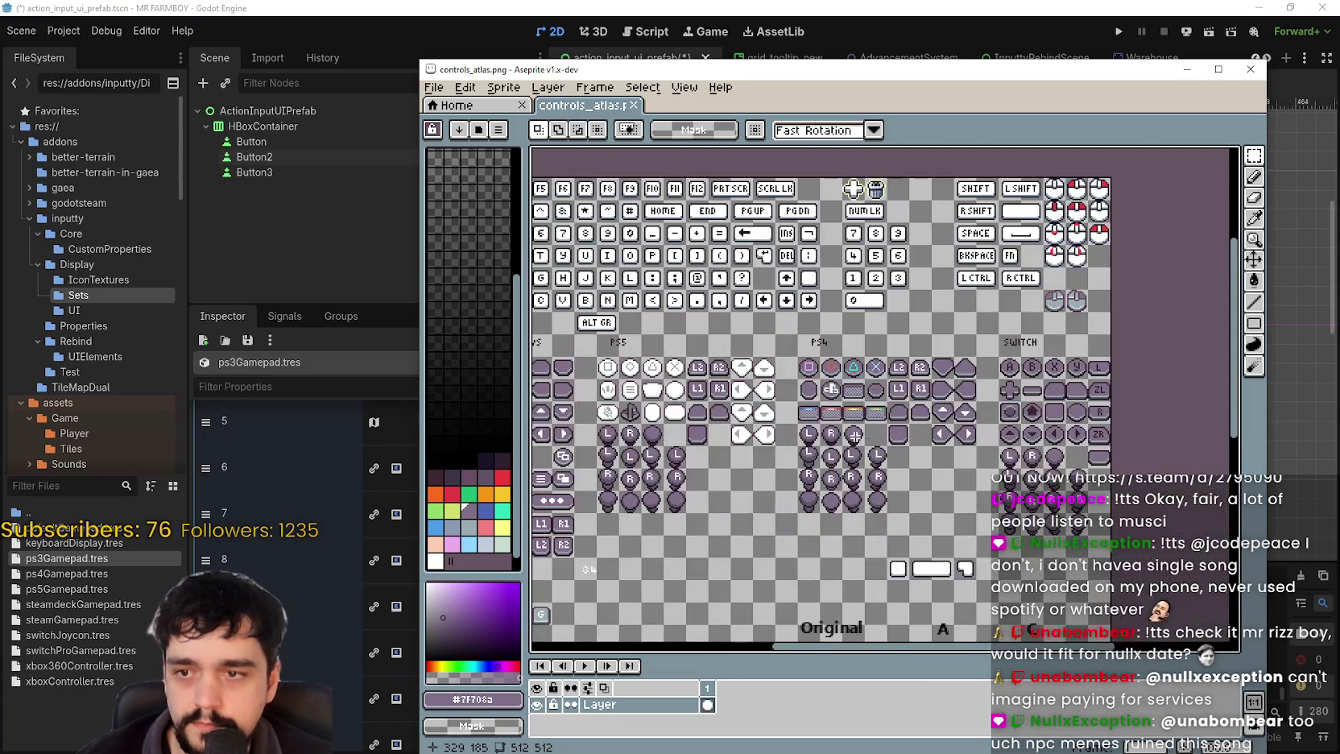
pyautogui.moveTo(997, 440); pyautogui.dragTo(738, 445)
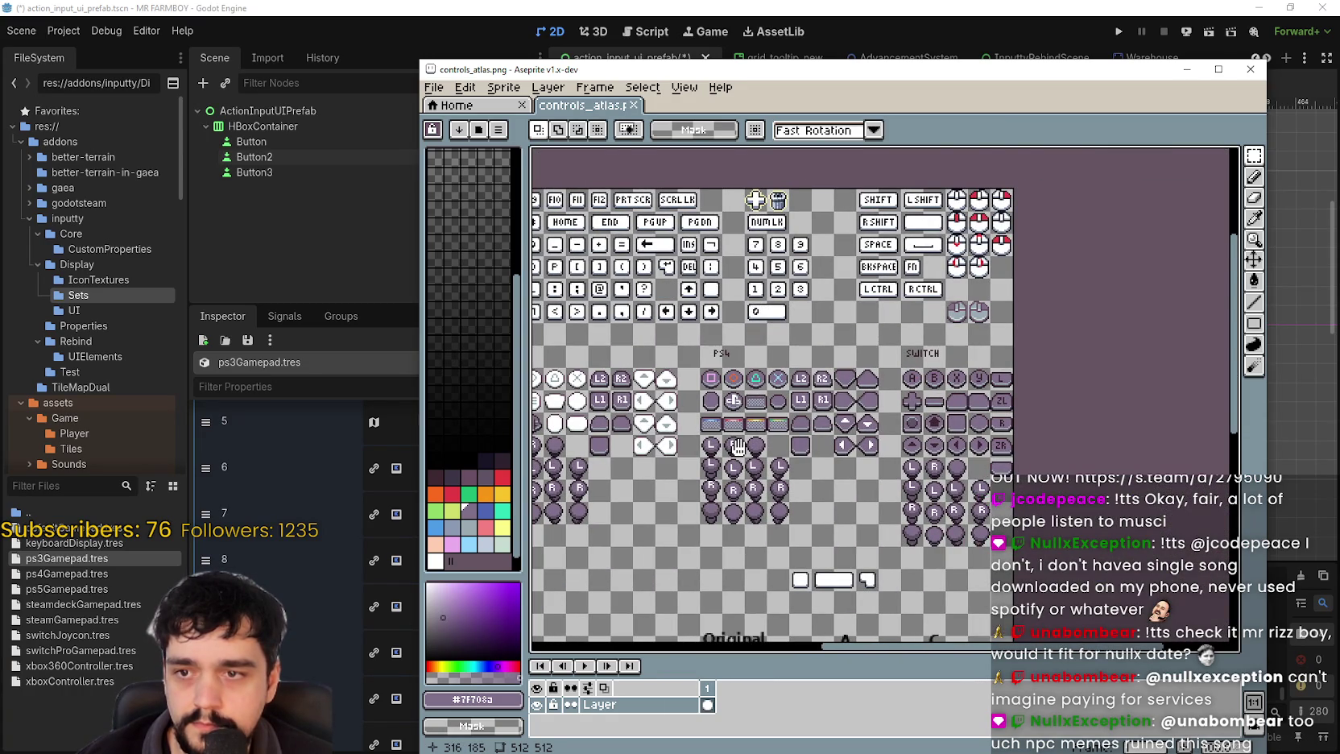
pyautogui.scroll(2, 738, 447)
pyautogui.hotkey('alt', 'Tab')
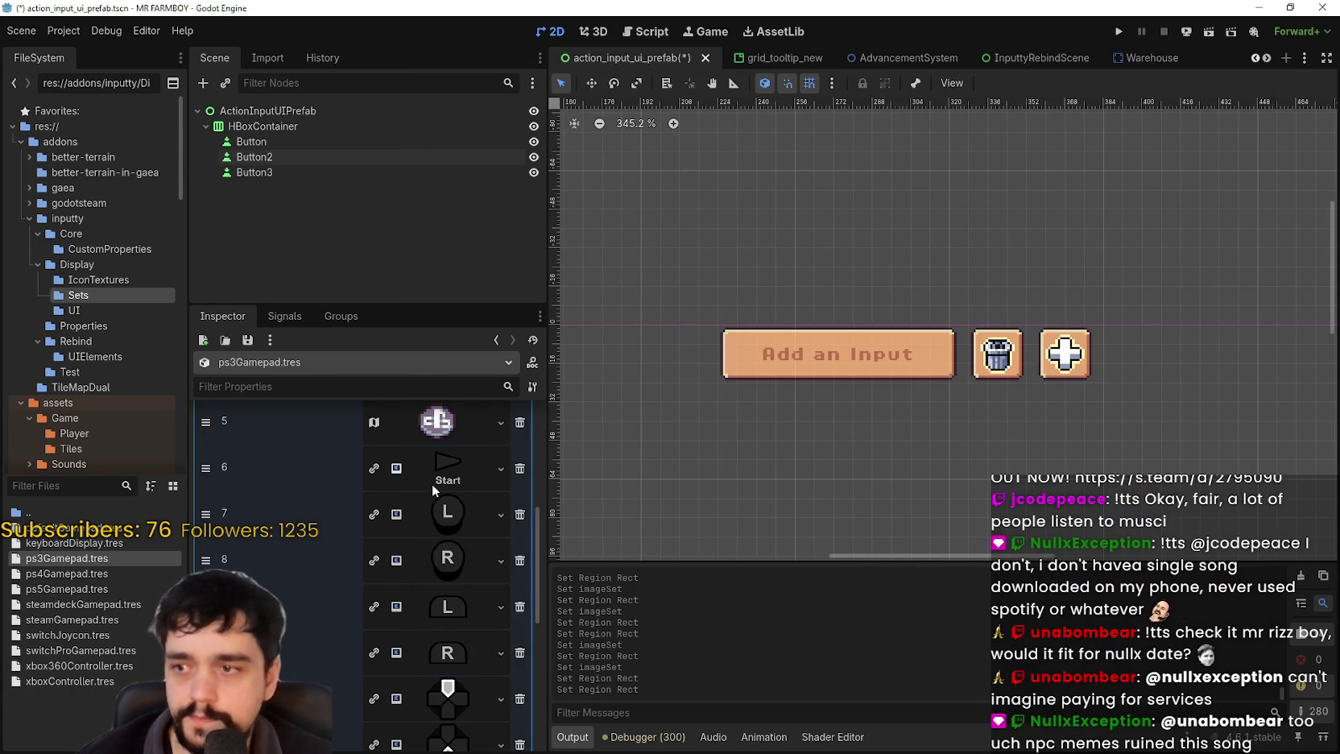
# - Give slot 6 the pasted atlas texture framed on the plain round PS4 button, then save the scene
pyautogui.click(438, 461)
pyautogui.rightClick(455, 502)
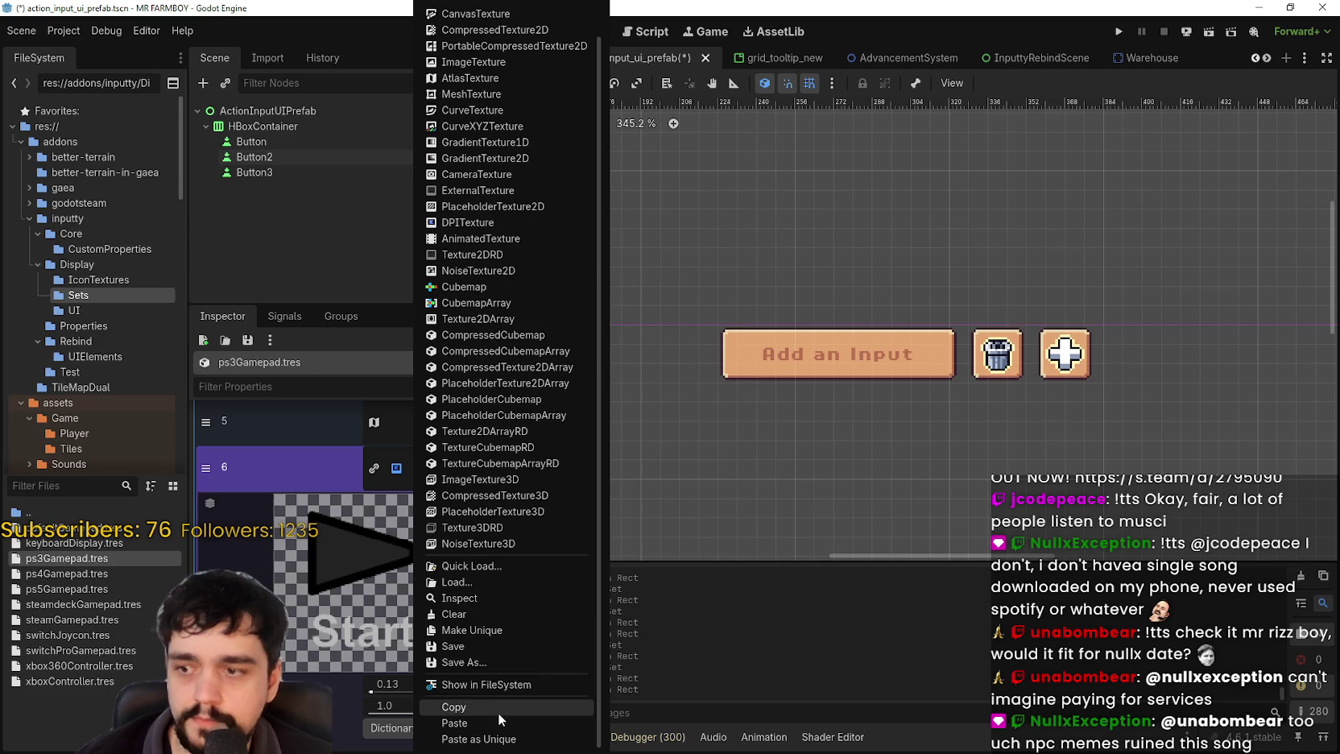
pyautogui.click(493, 717)
pyautogui.click(365, 664)
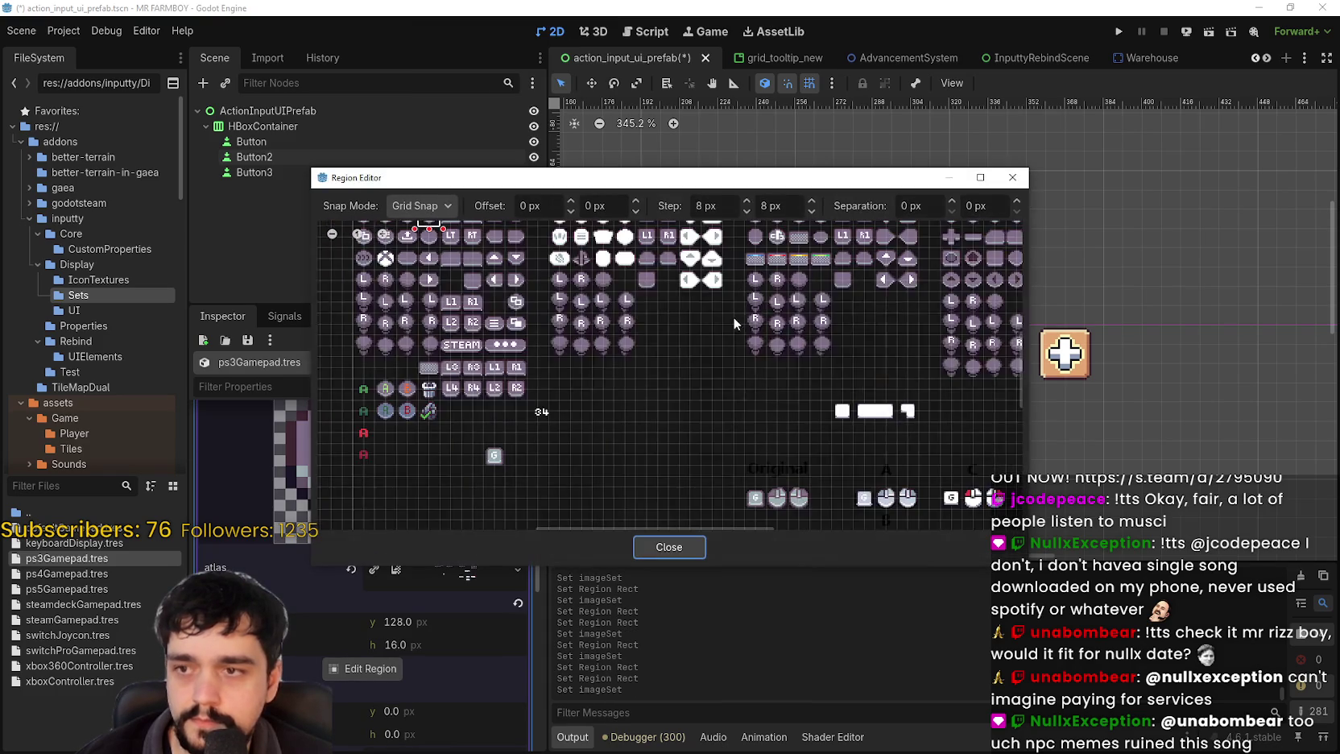
pyautogui.scroll(3, 777, 320)
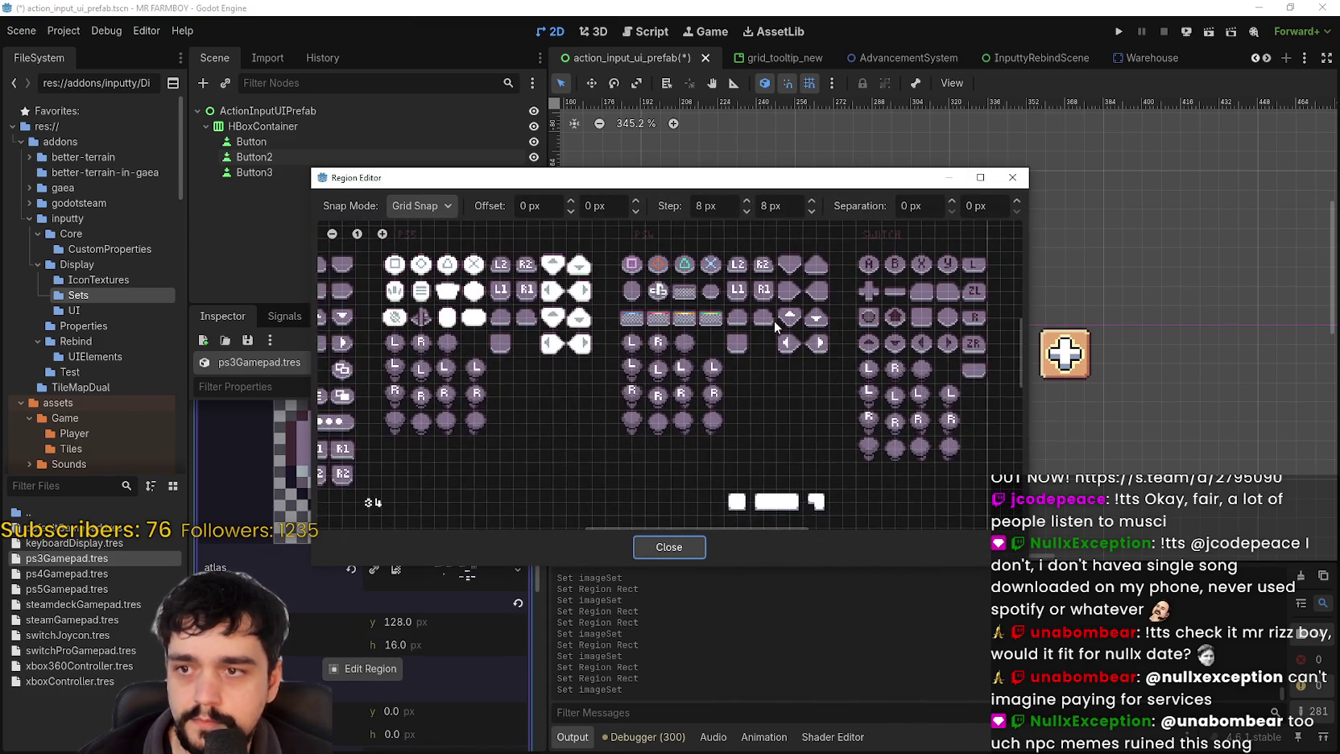
pyautogui.moveTo(691, 277); pyautogui.dragTo(719, 304)
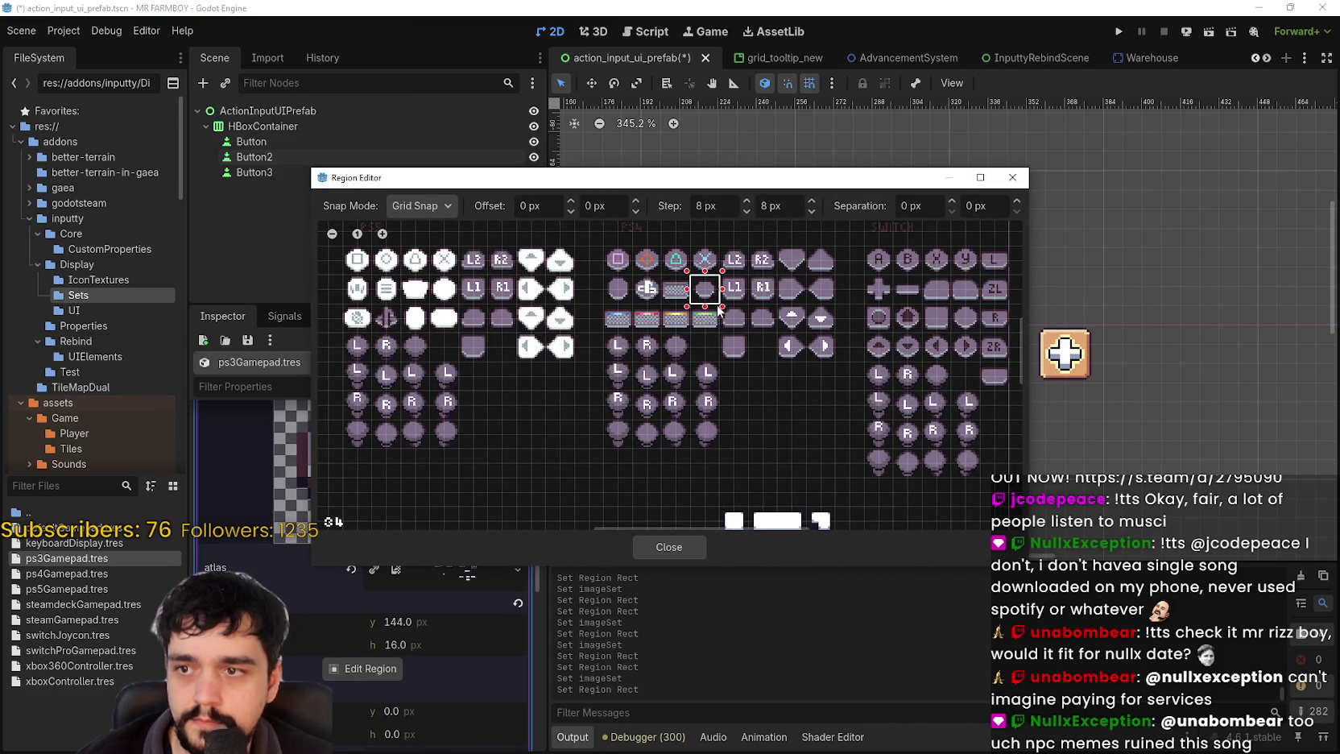
pyautogui.click(693, 549)
pyautogui.scroll(-5, 459, 531)
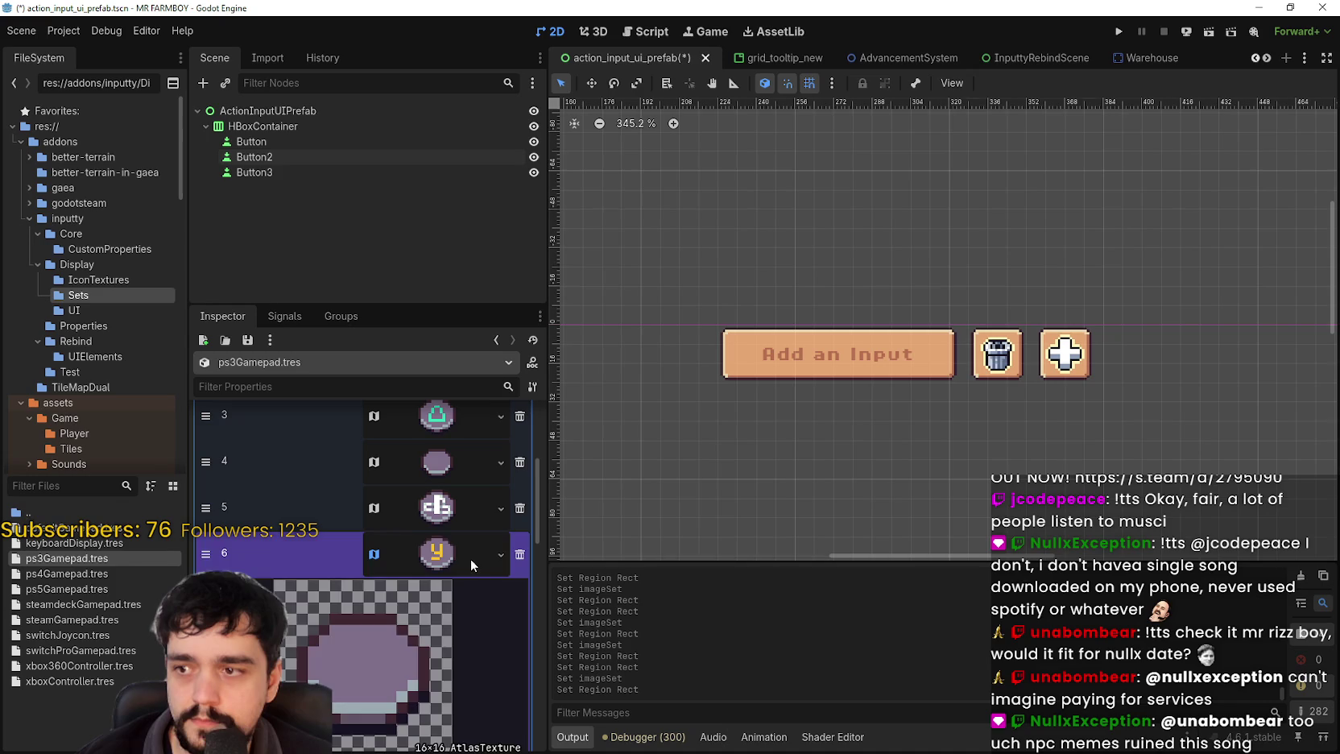
pyautogui.hotkey('ctrl', 's')
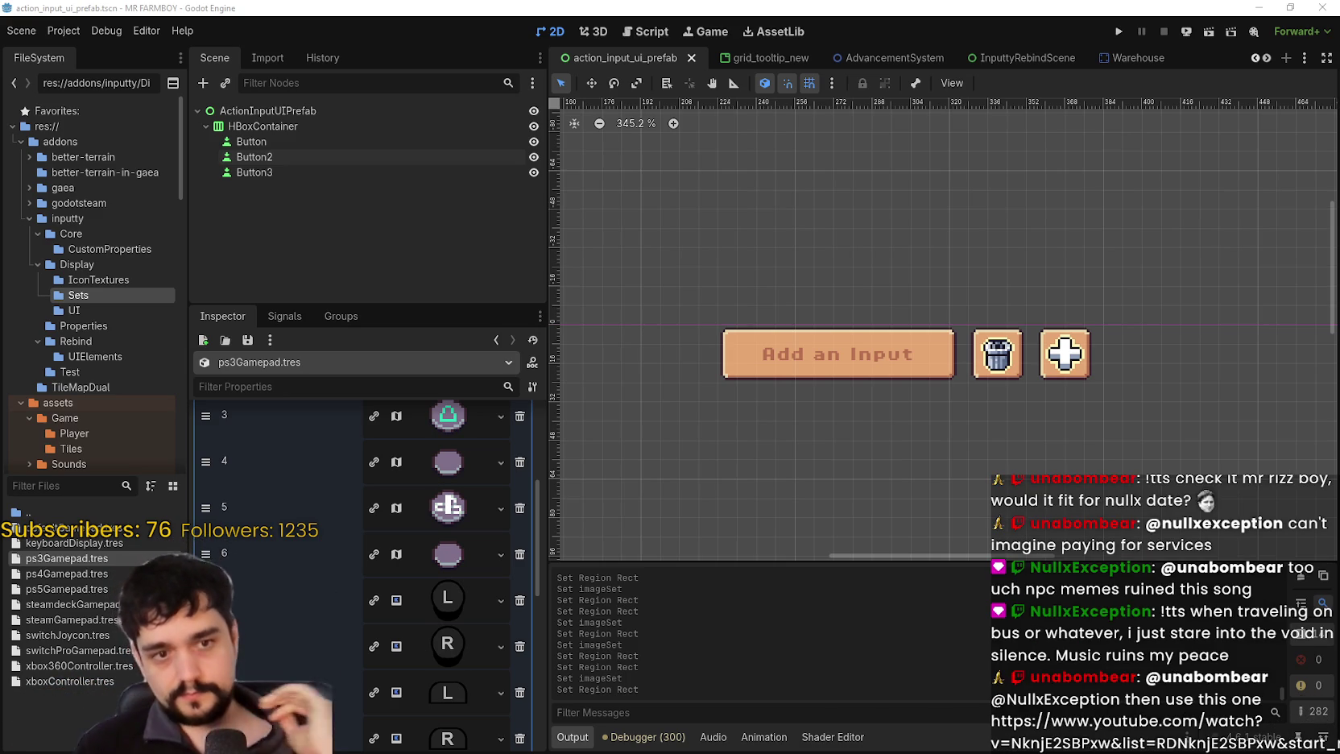
# - Give slot 7 the pasted atlas texture with its region framed on the pixel-art L button
pyautogui.scroll(-3, 452, 503)
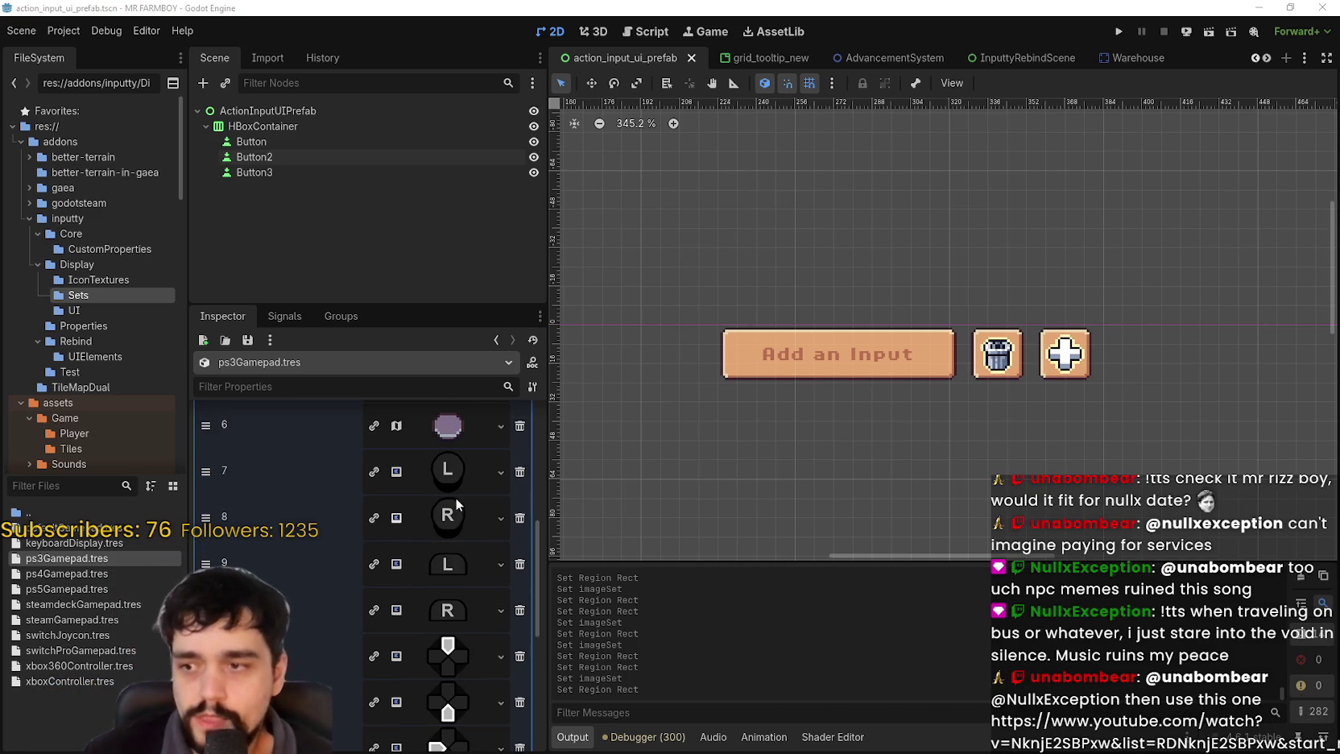
pyautogui.click(482, 475)
pyautogui.rightClick(456, 476)
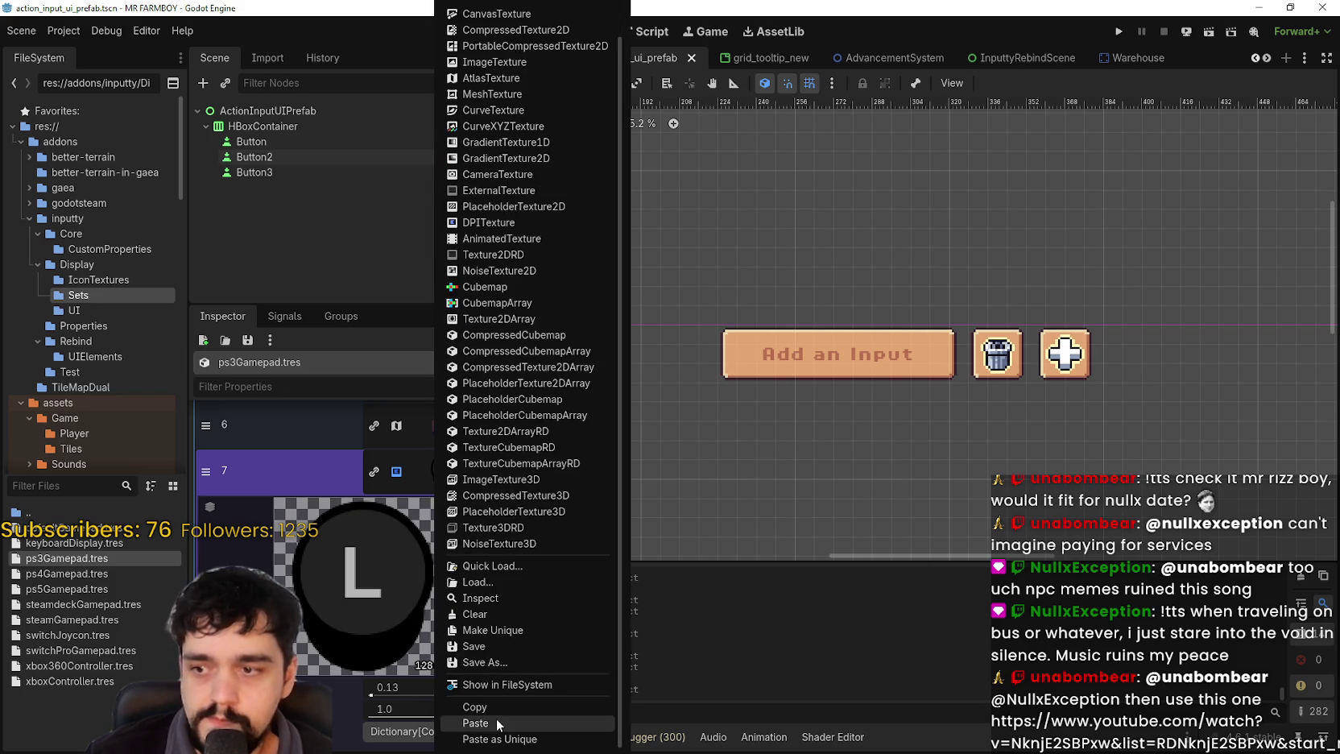
pyautogui.click(475, 723)
pyautogui.click(364, 629)
pyautogui.scroll(4, 780, 314)
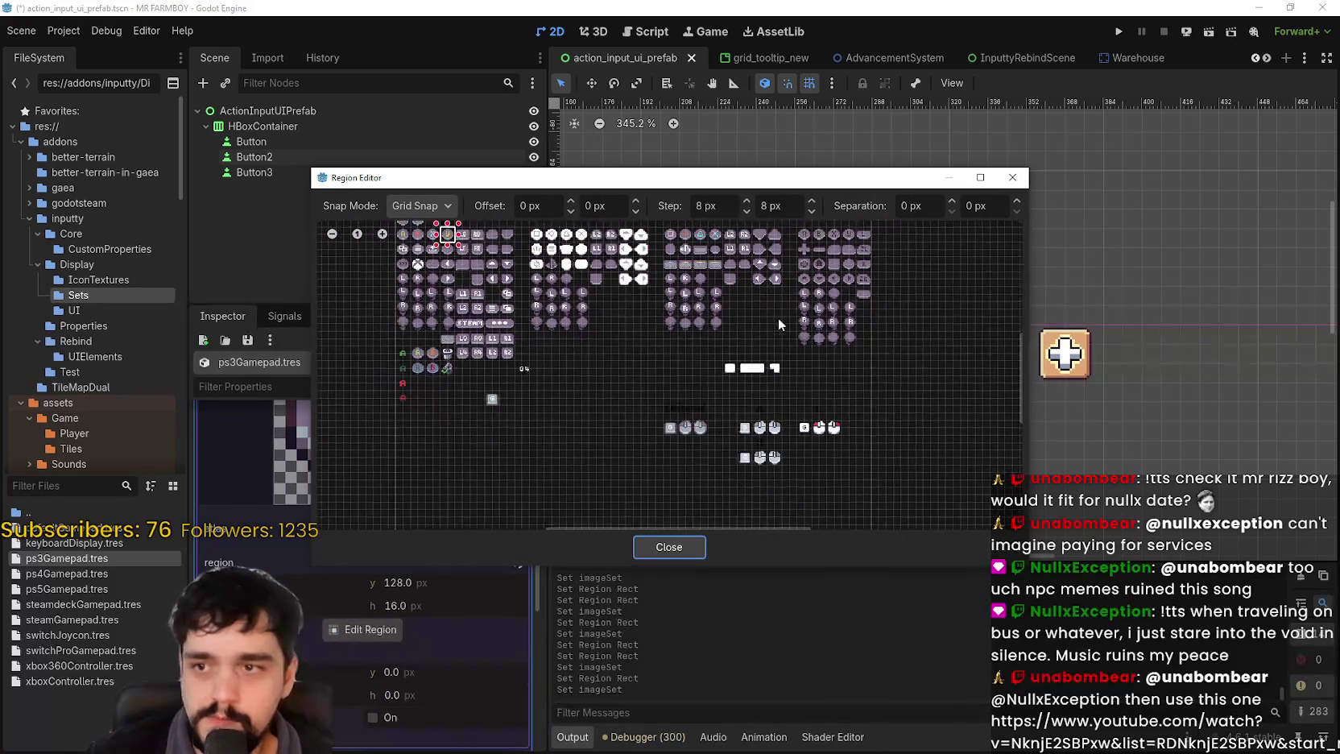
pyautogui.scroll(2, 594, 284)
pyautogui.moveTo(609, 279); pyautogui.dragTo(655, 333)
pyautogui.click(694, 549)
pyautogui.scroll(-10, 446, 597)
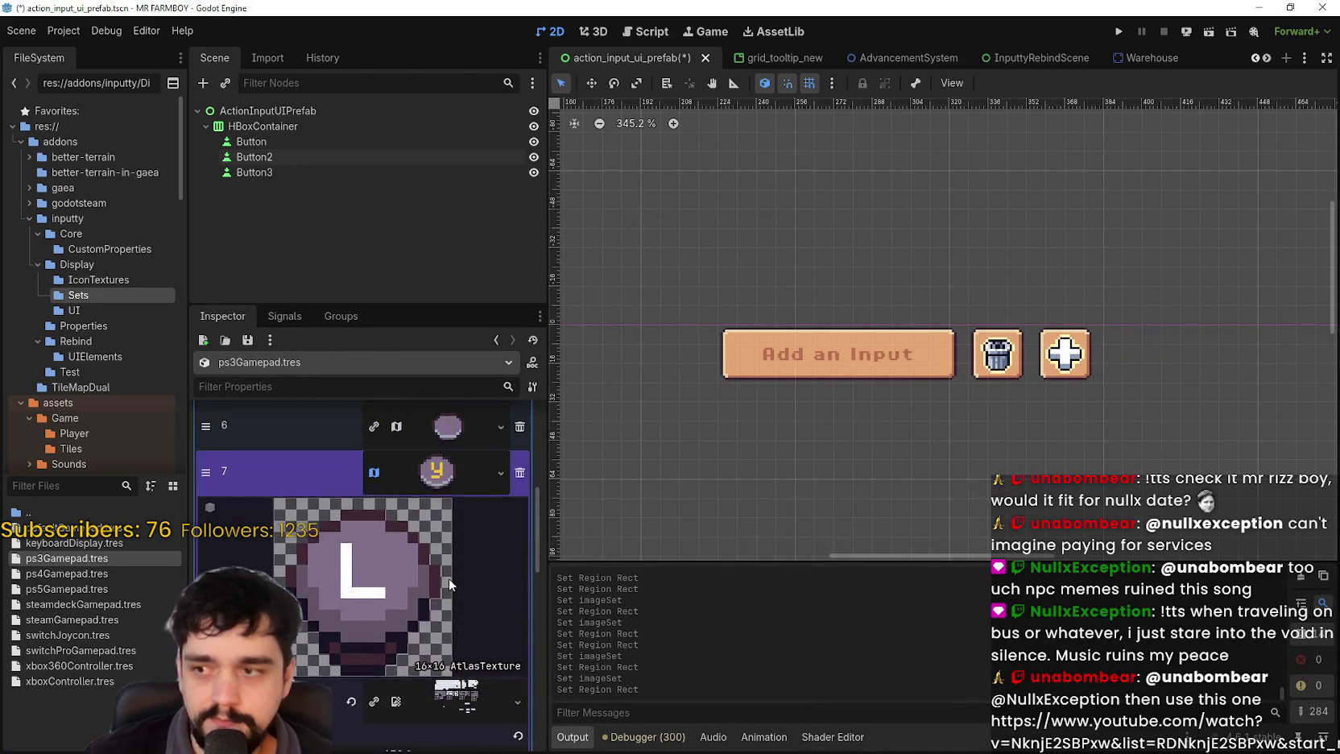
# - Give slot 8 the pasted atlas texture with its region set to the pixel-art R button
pyautogui.rightClick(445, 567)
pyautogui.scroll(-2, 469, 692)
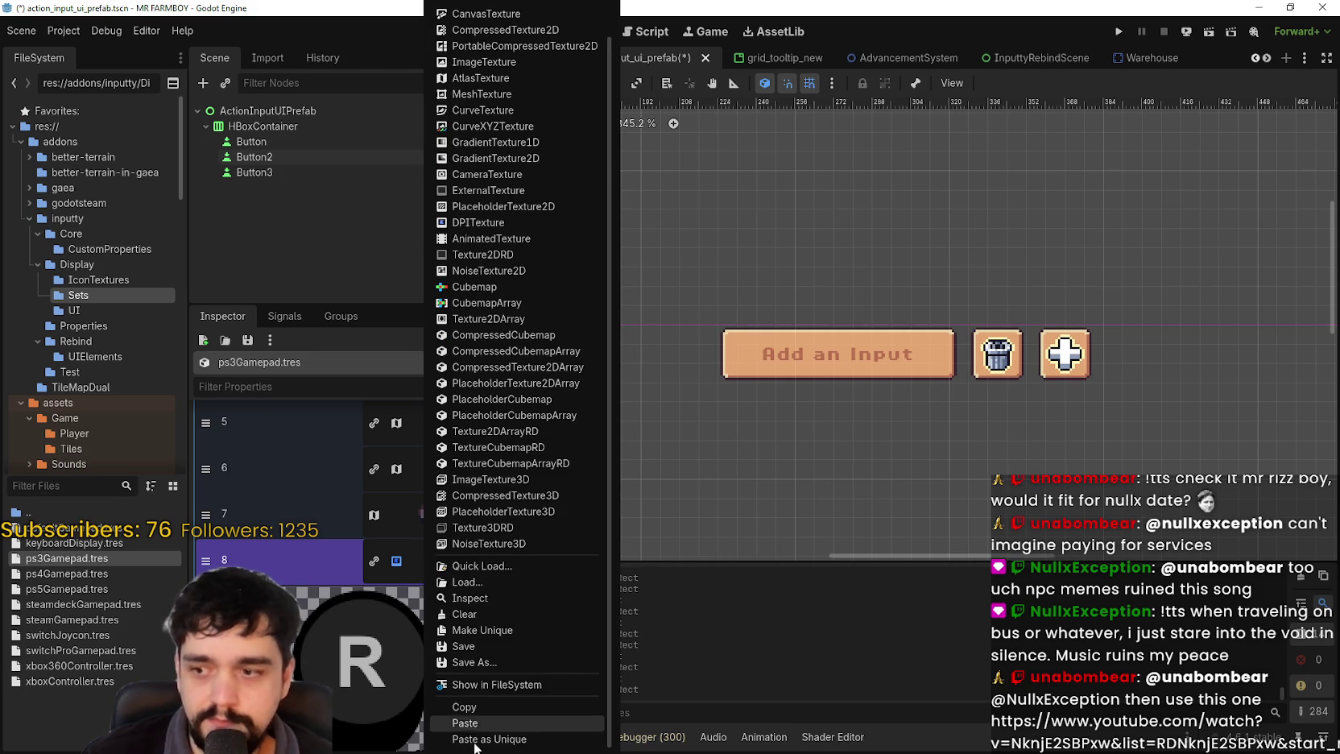
pyautogui.click(470, 718)
pyautogui.scroll(-5, 416, 594)
pyautogui.click(370, 675)
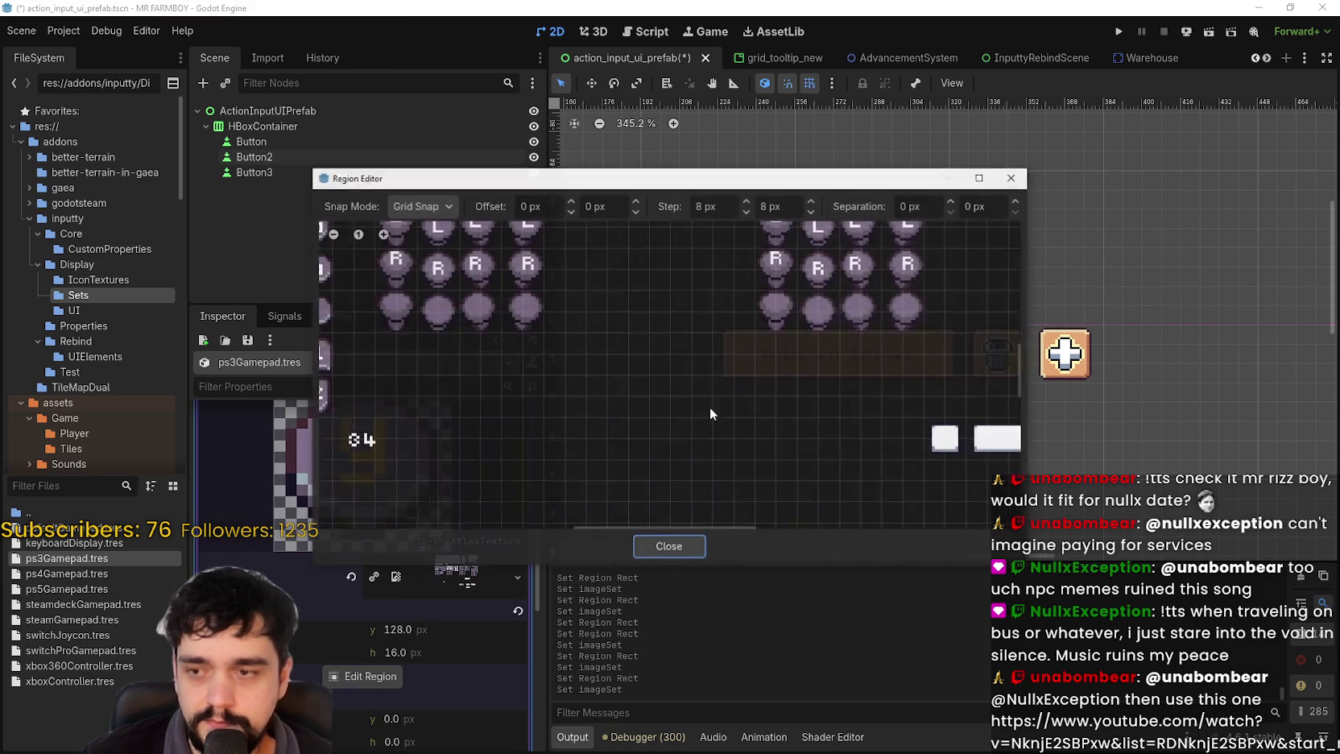
pyautogui.scroll(4, 750, 400)
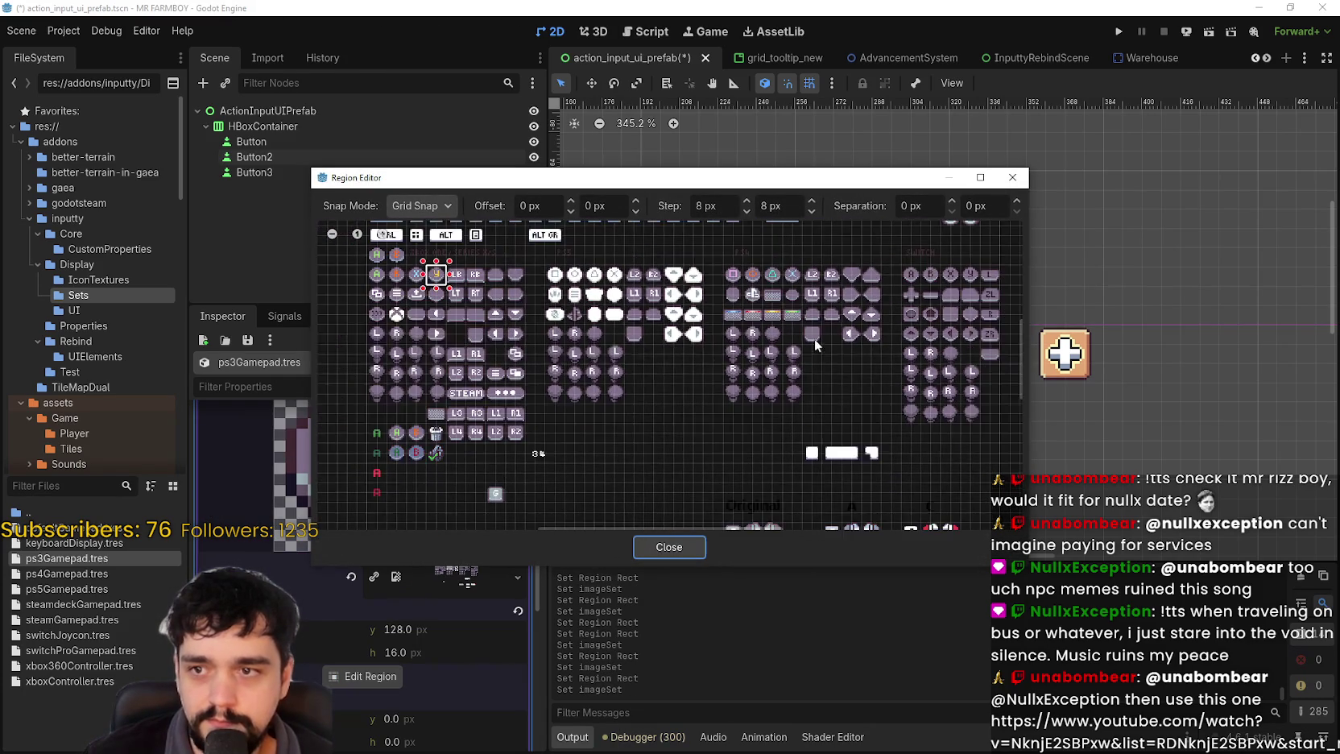
pyautogui.click(650, 353)
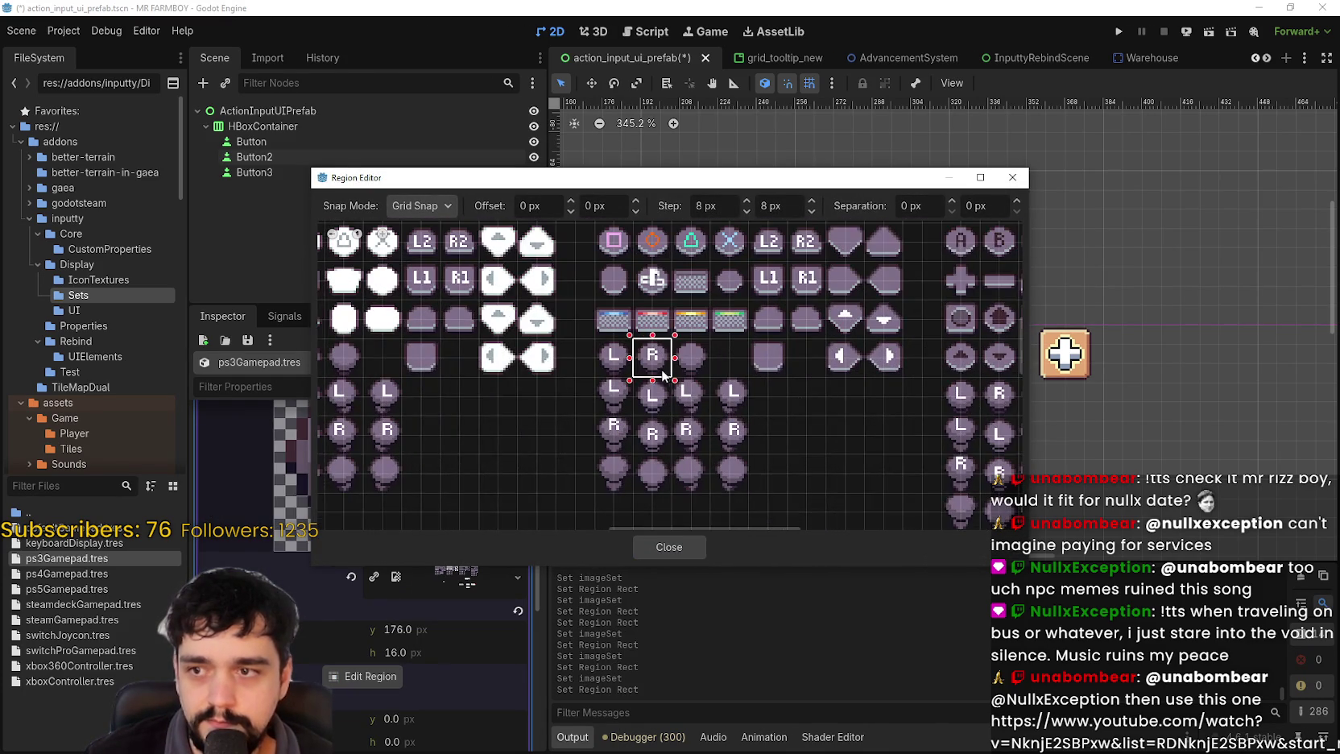
pyautogui.scroll(2, 652, 395)
pyautogui.click(666, 546)
pyautogui.click(427, 443)
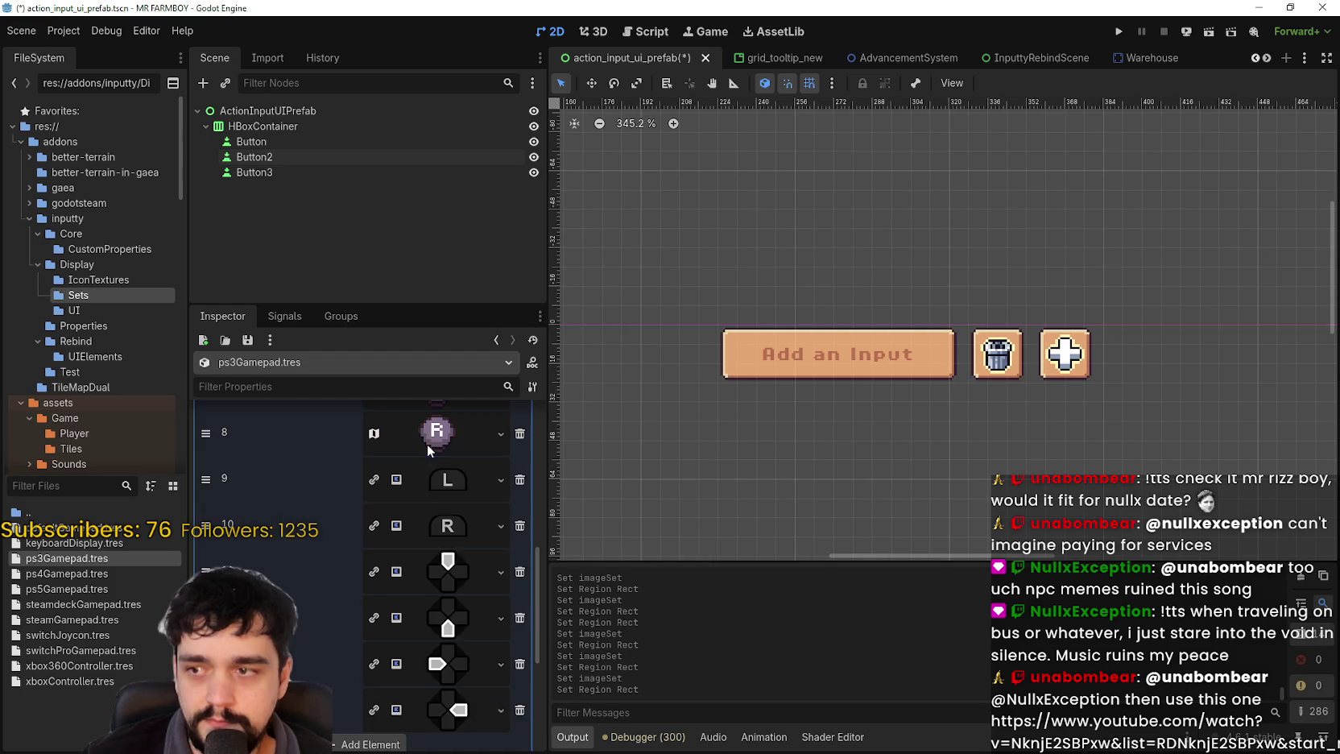
# - Paste the atlas texture into slot 9 and open its region editor
pyautogui.scroll(2, 445, 609)
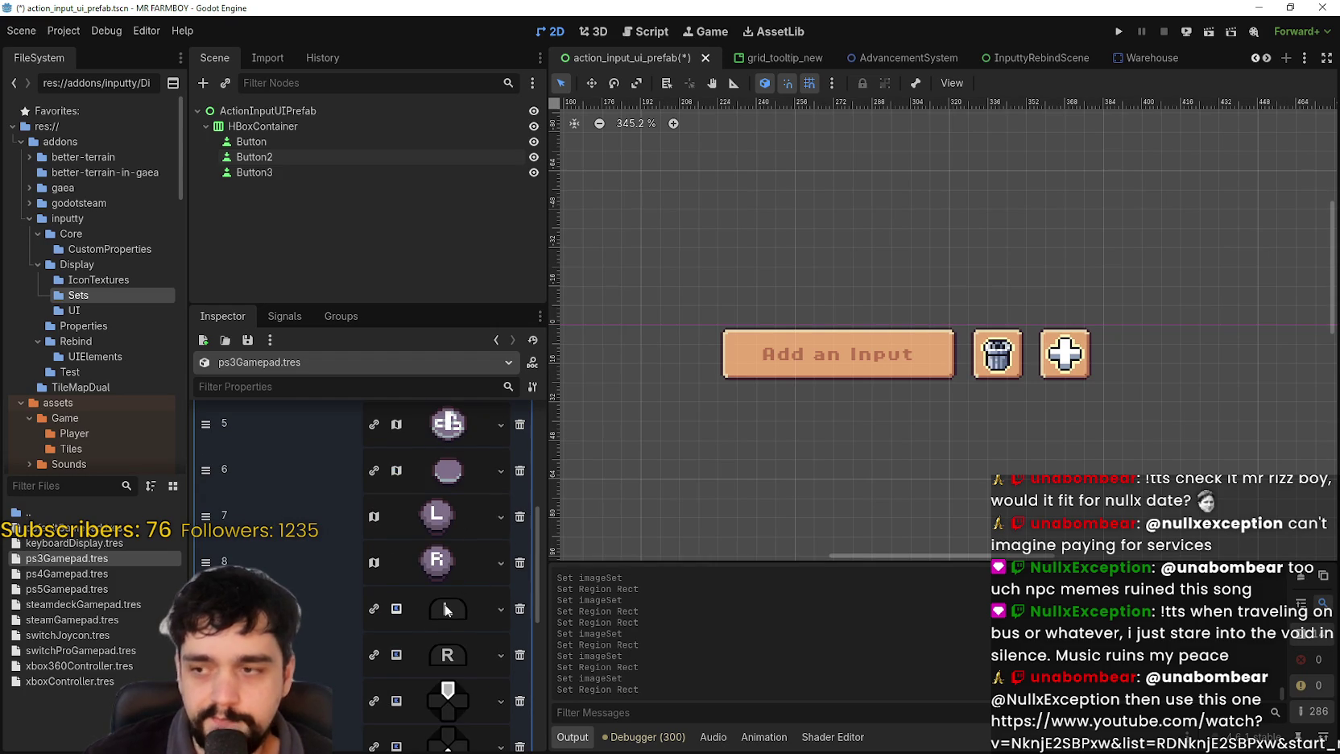
pyautogui.click(446, 610)
pyautogui.rightClick(445, 609)
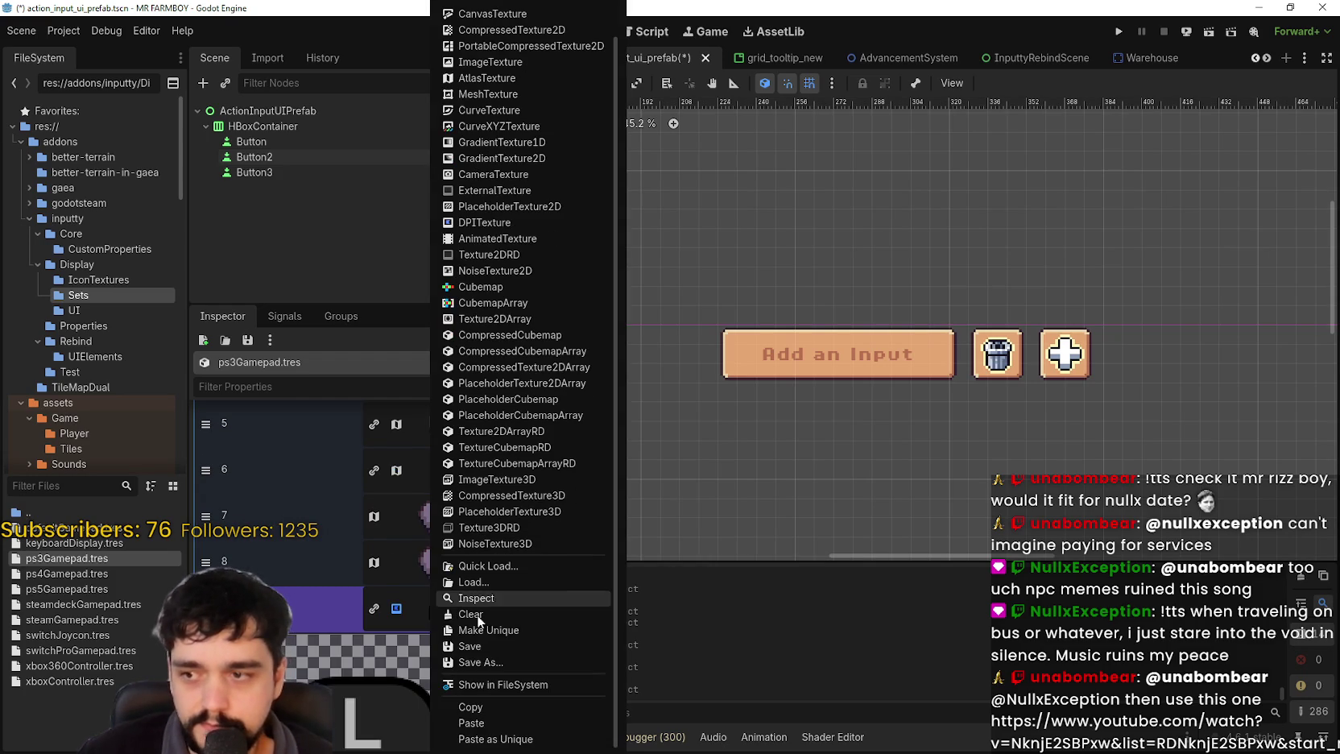
pyautogui.click(471, 722)
pyautogui.click(346, 680)
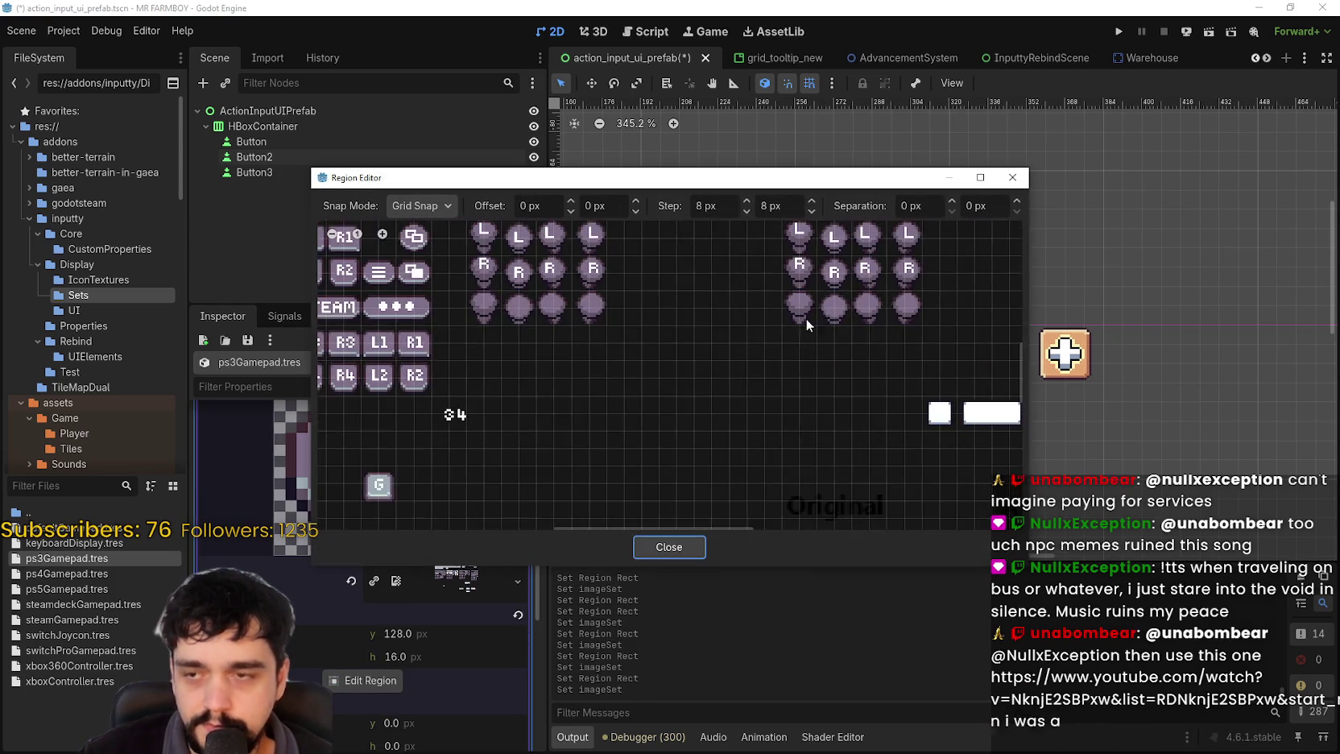